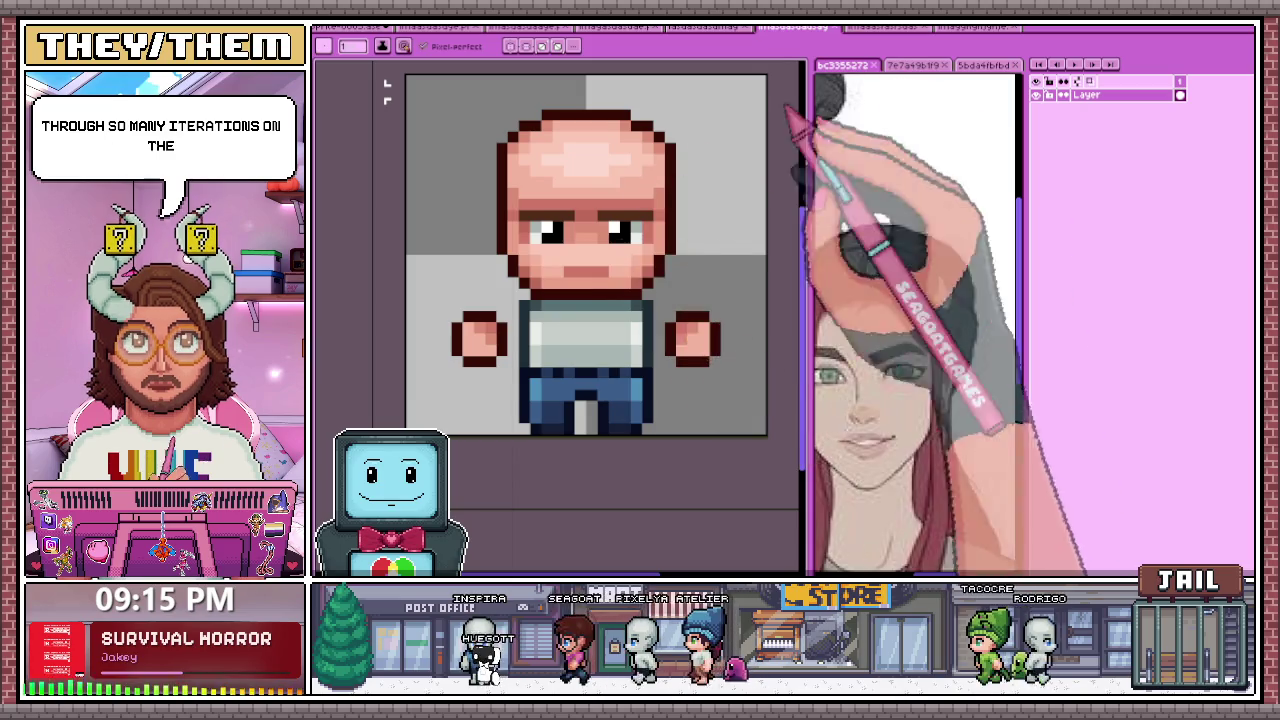
# Step: Compare earlier character sprite versions, including the blonde female one, zooming to see each whole
pyautogui.hotkey('ctrl', 'Tab')
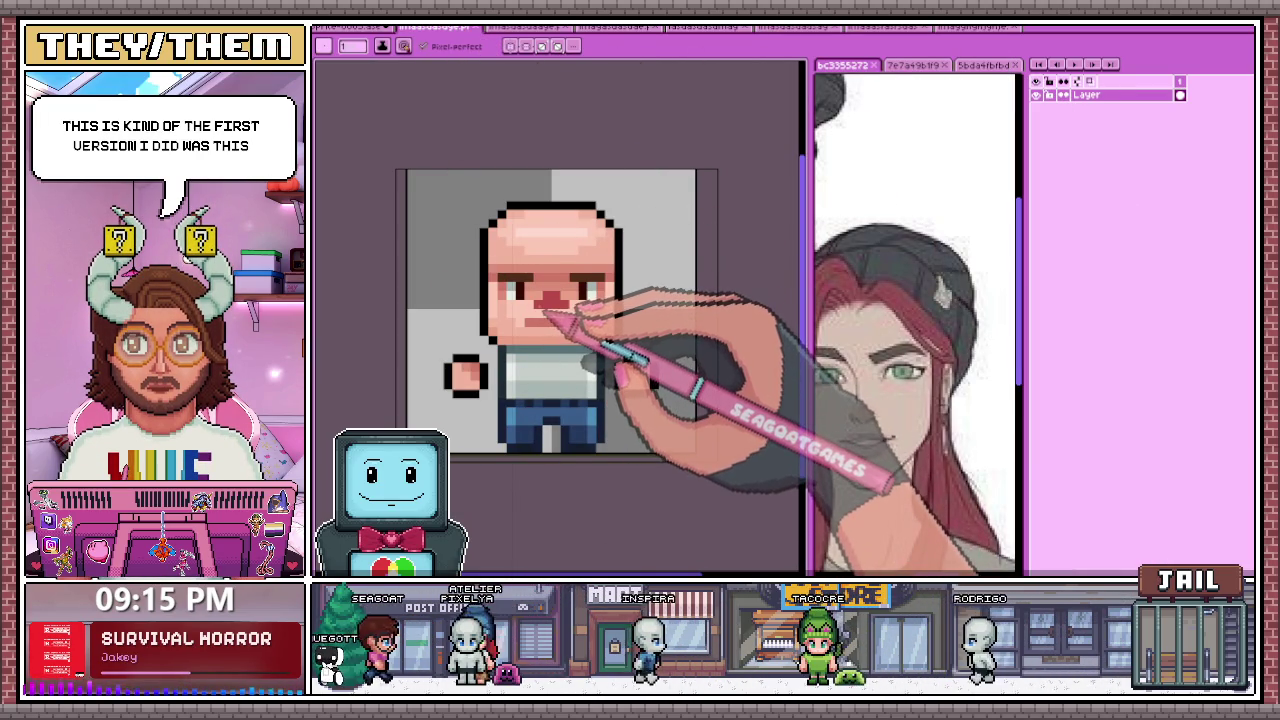
pyautogui.moveTo(548, 318); pyautogui.dragTo(579, 216)
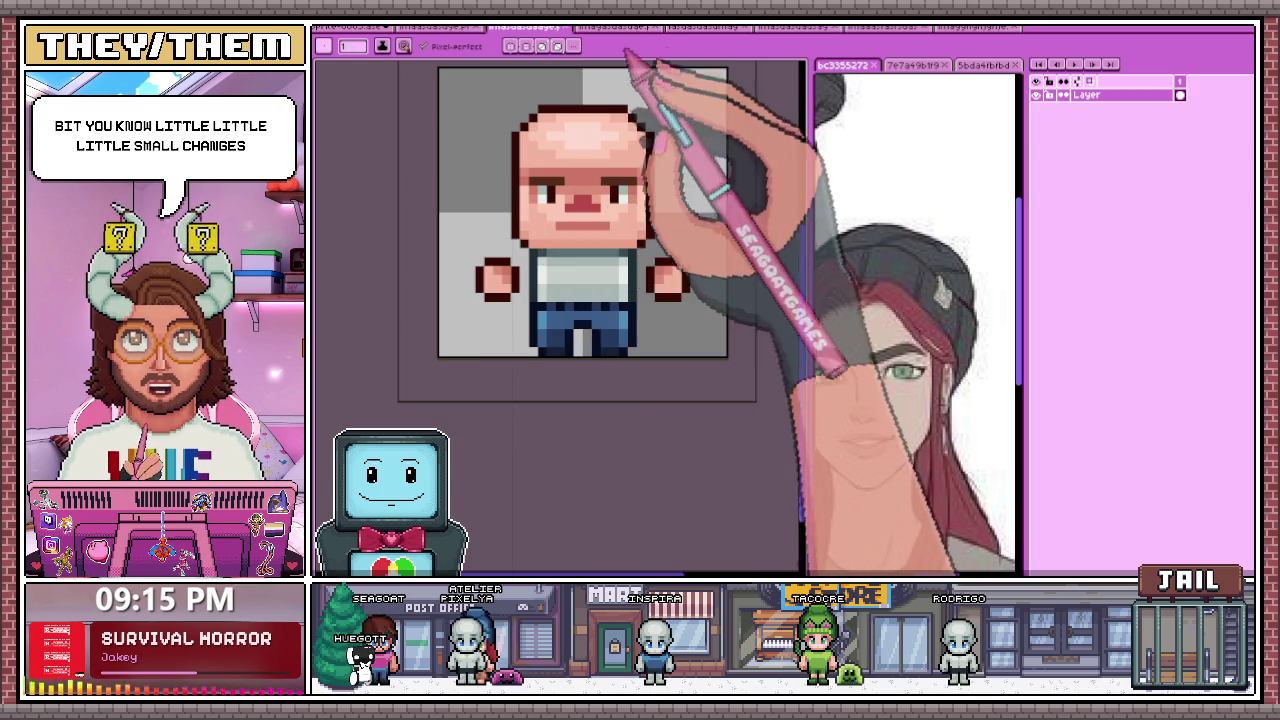
pyautogui.hotkey('ctrl', 'Tab')
pyautogui.press('-')
pyautogui.press('-')
pyautogui.press('-')
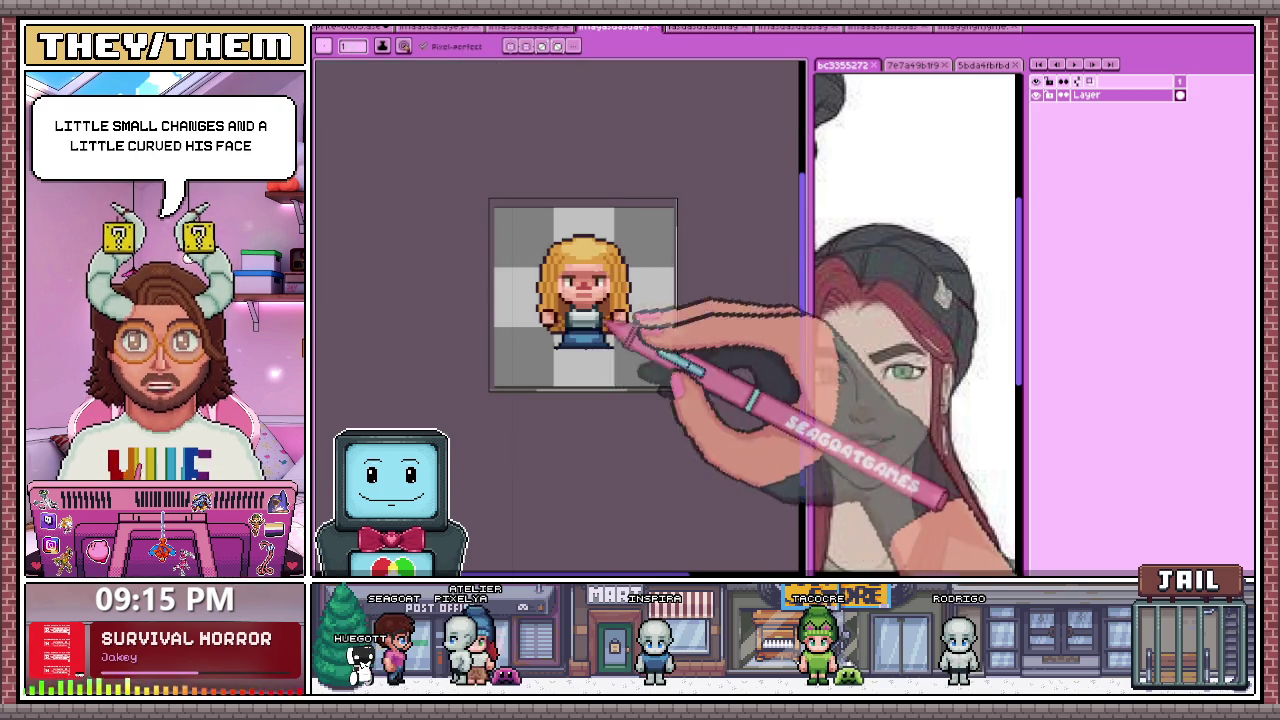
pyautogui.press('+')
pyautogui.press('+')
pyautogui.press('+')
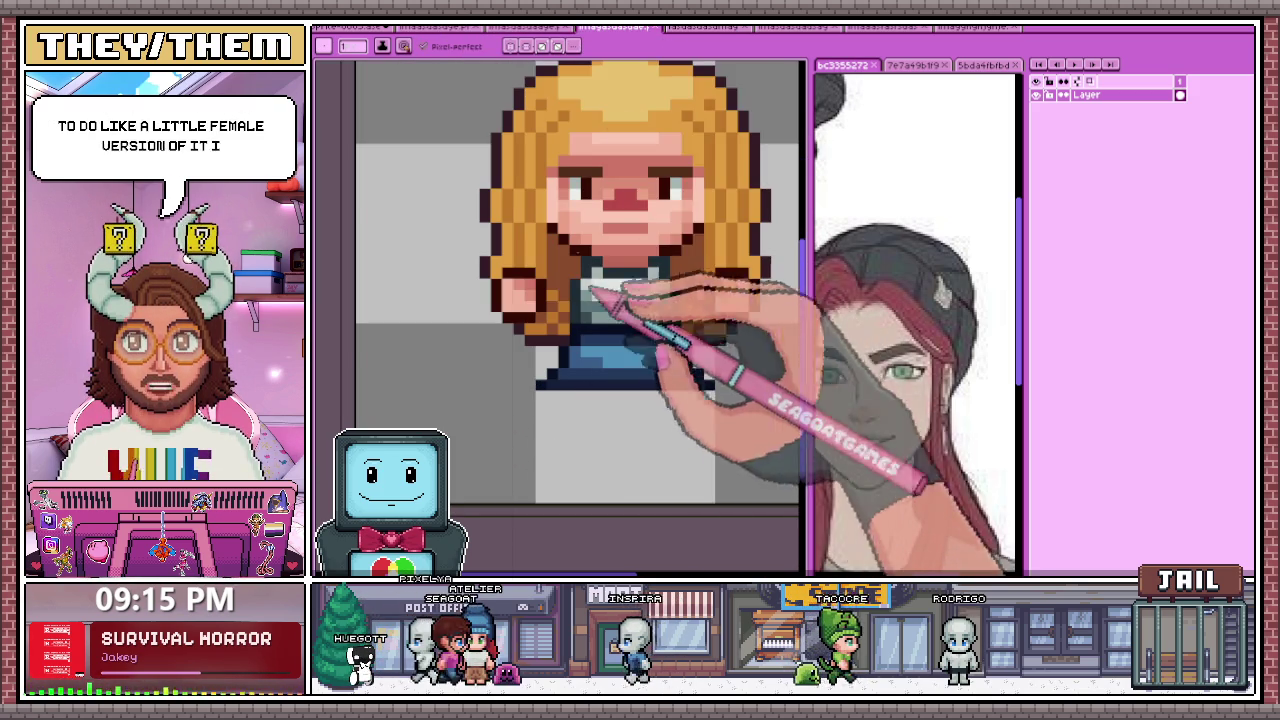
pyautogui.hotkey('ctrl', 'Tab')
pyautogui.press('+')
pyautogui.press('+')
pyautogui.press('+')
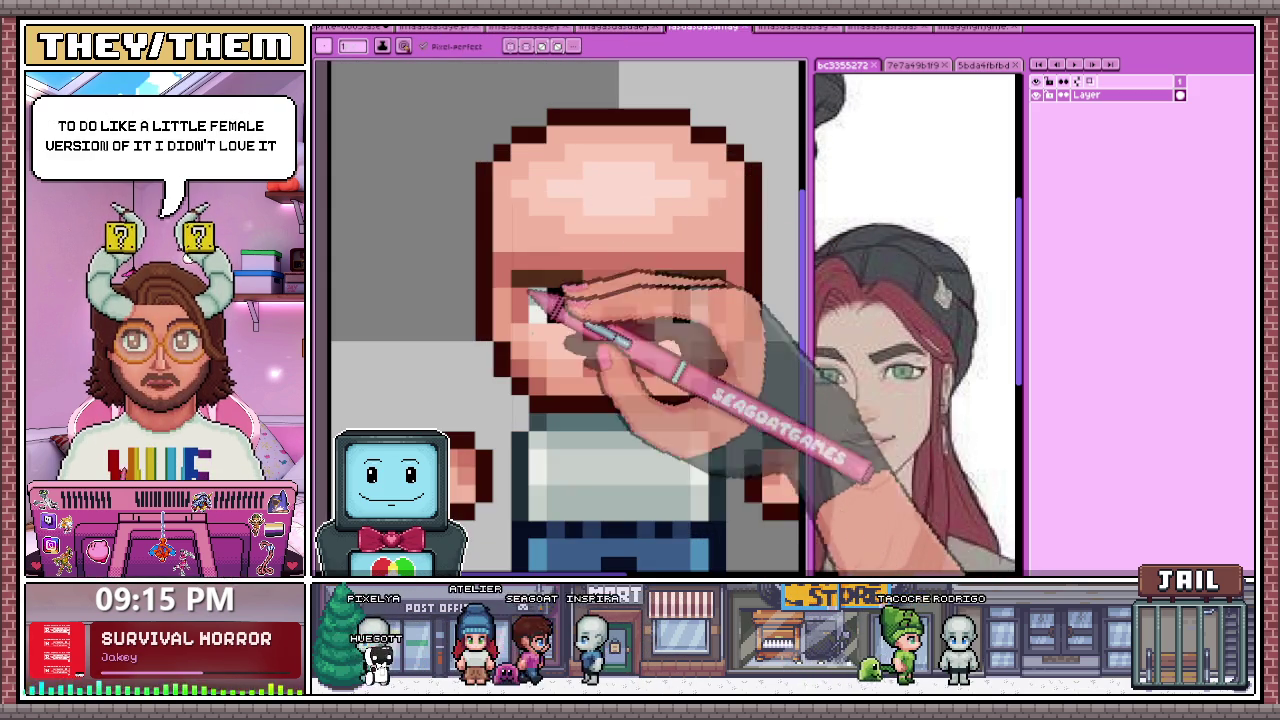
pyautogui.press('-')
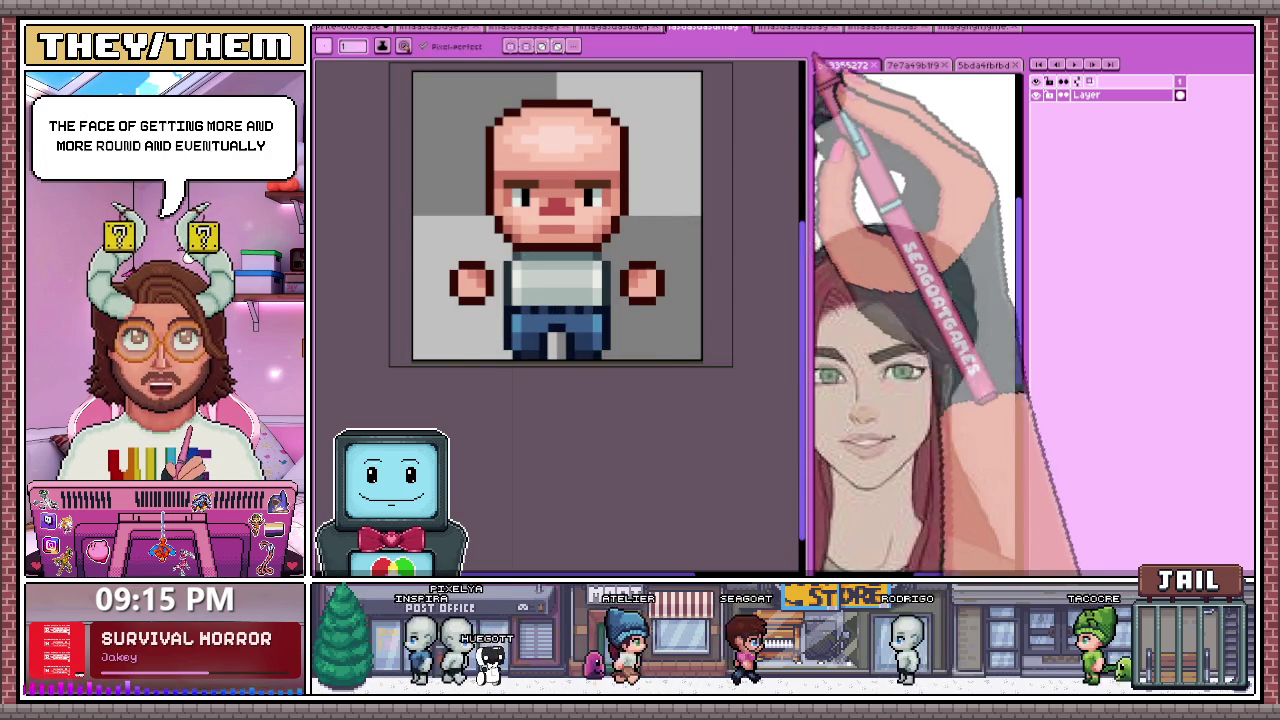
# Step: Inspect the lower-eyed and no-neck bald chibi iterations, then bring up the four-layer blue-eyed version
pyautogui.hotkey('ctrl', 'Tab')
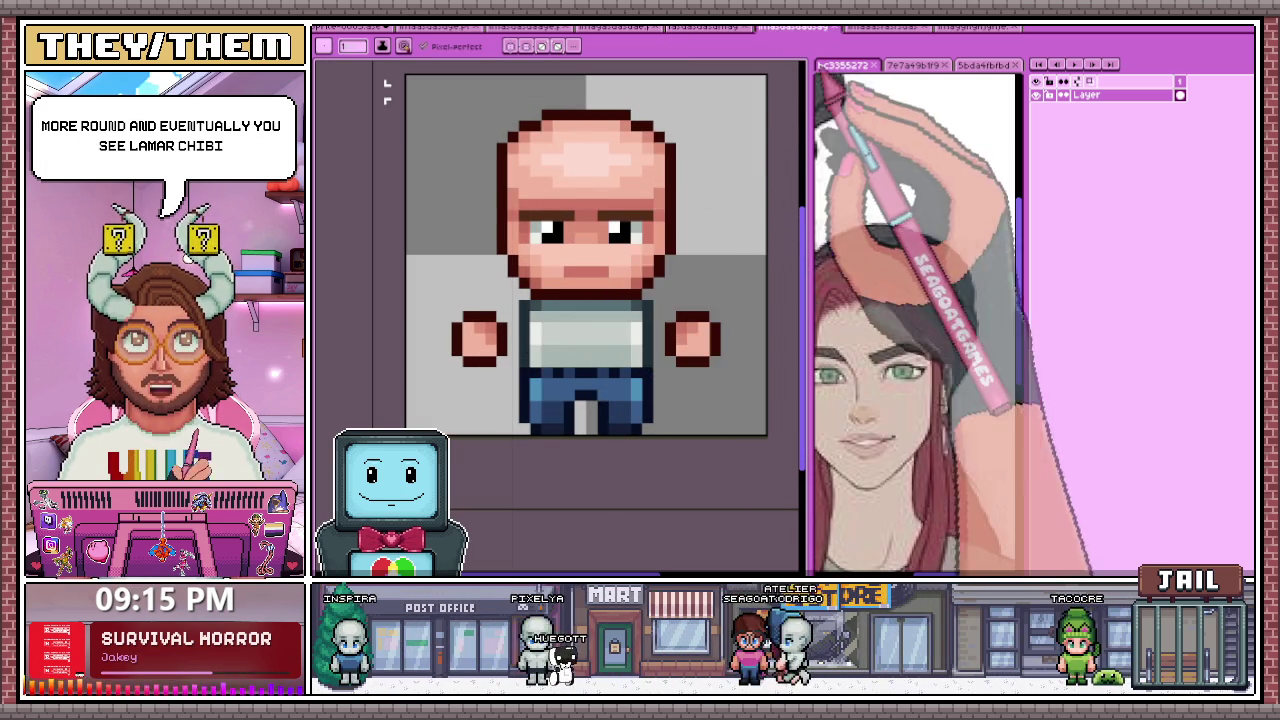
pyautogui.hotkey('ctrl', 'Tab')
pyautogui.scroll(3, 560, 300)
pyautogui.scroll(-3, 540, 220)
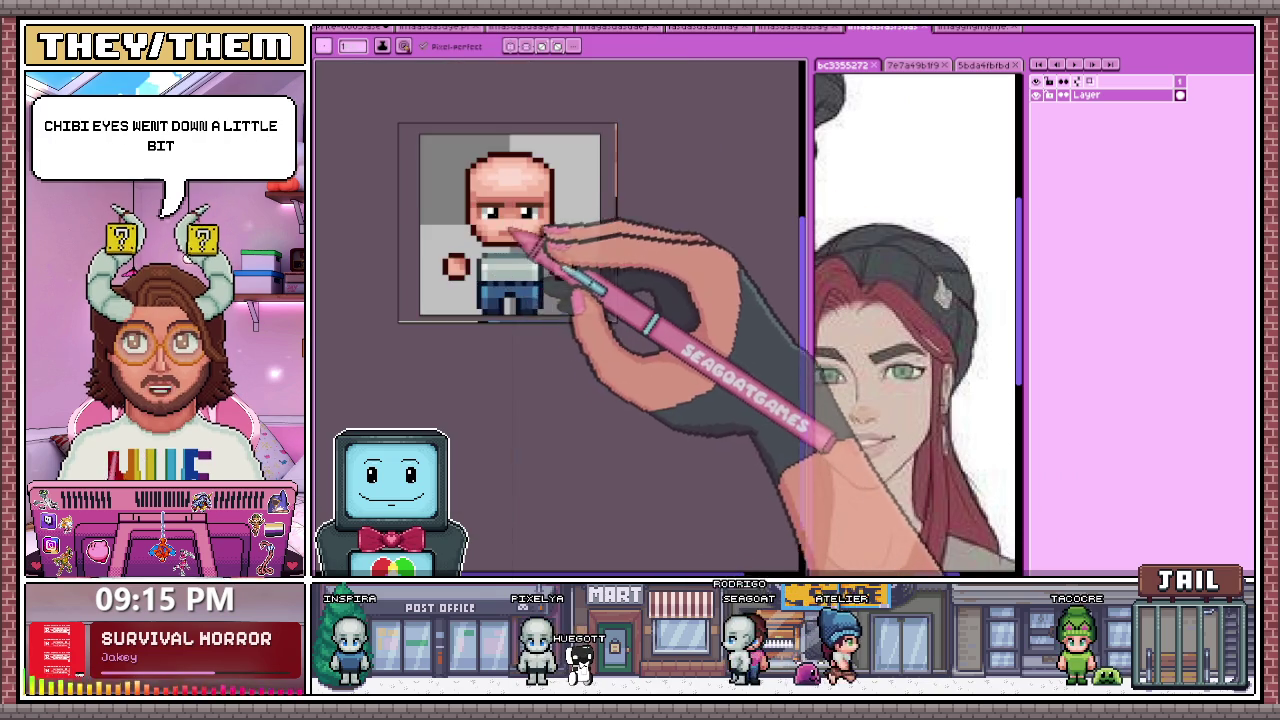
pyautogui.scroll(2, 500, 300)
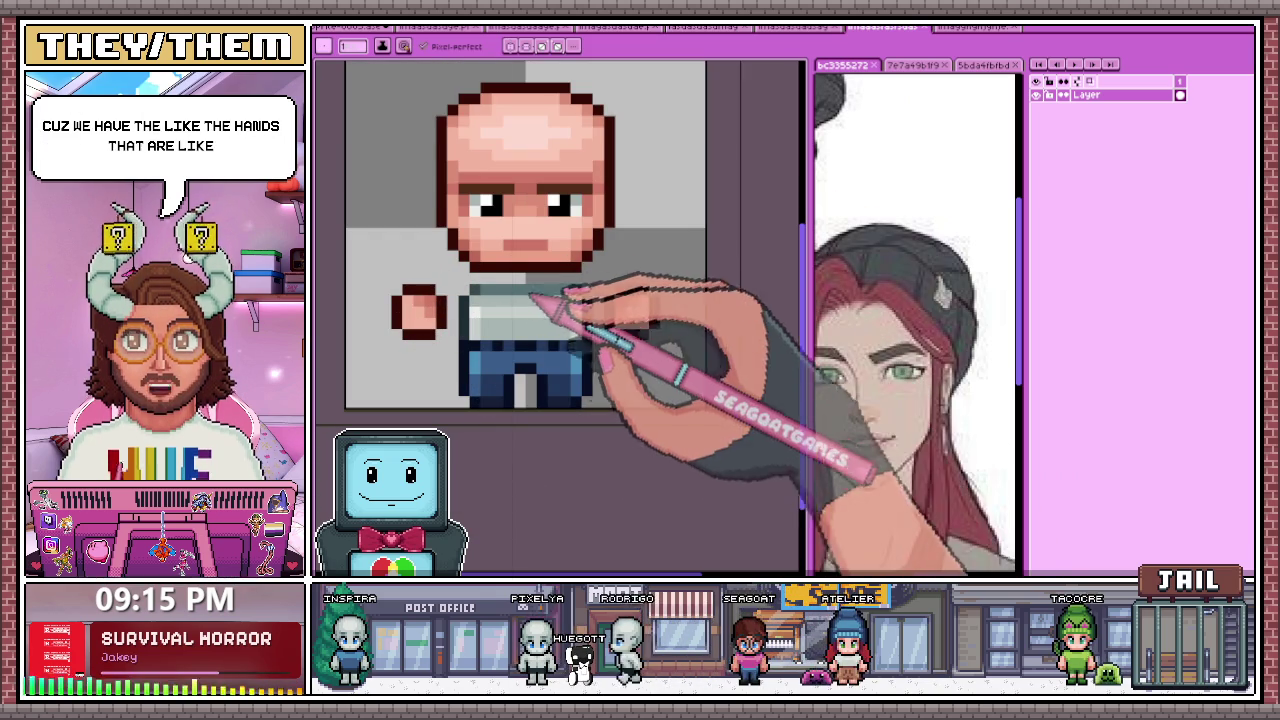
pyautogui.scroll(-3, 600, 290)
pyautogui.scroll(2, 545, 280)
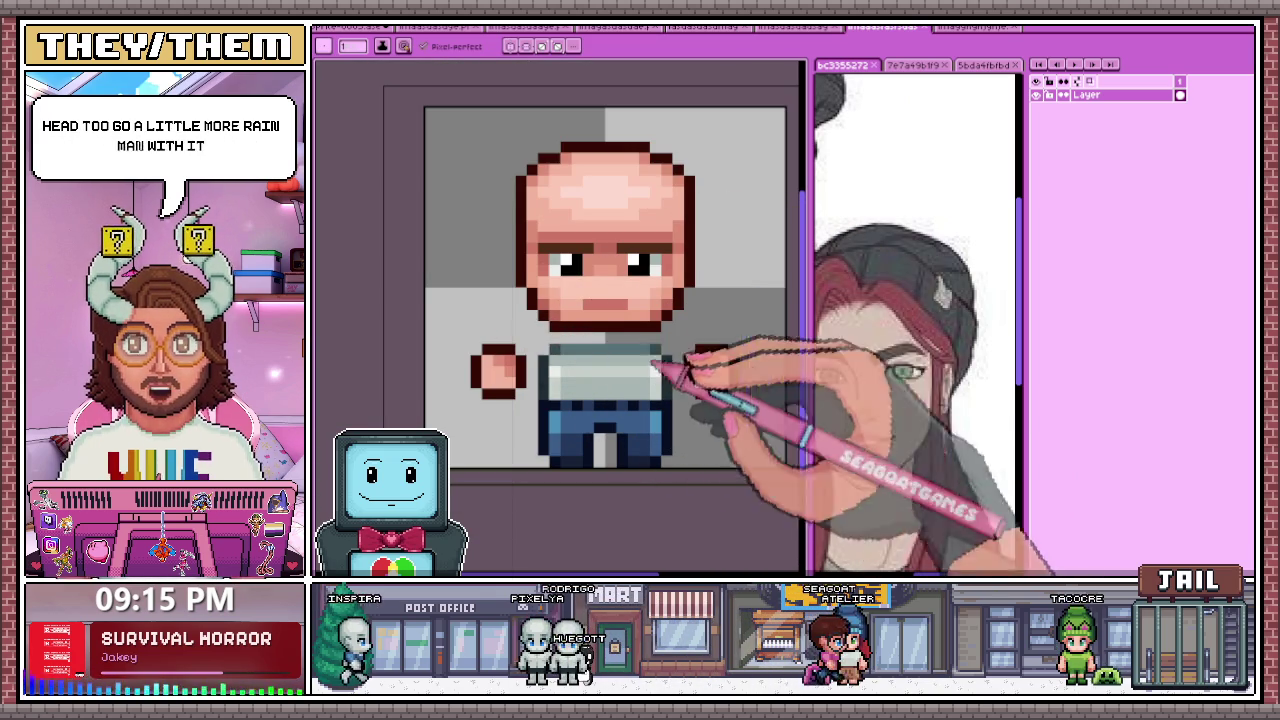
pyautogui.scroll(-2, 790, 70)
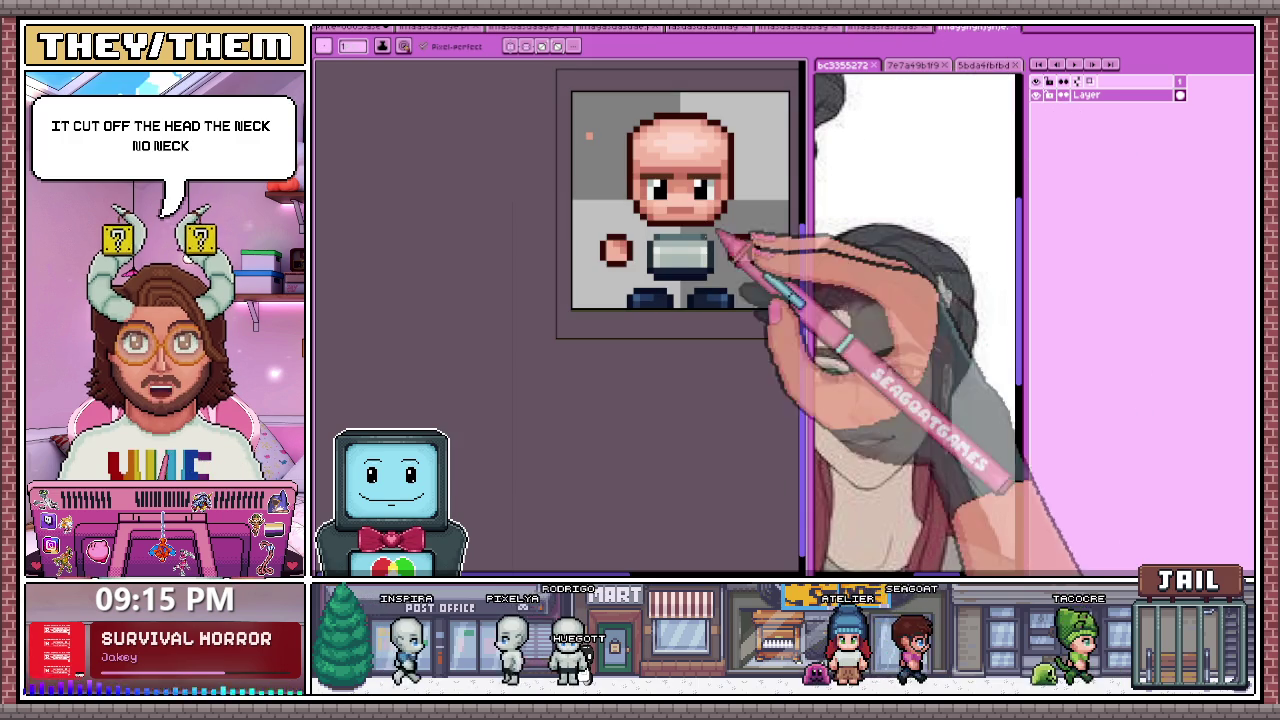
pyautogui.scroll(3, 615, 280)
pyautogui.scroll(-3, 511, 363)
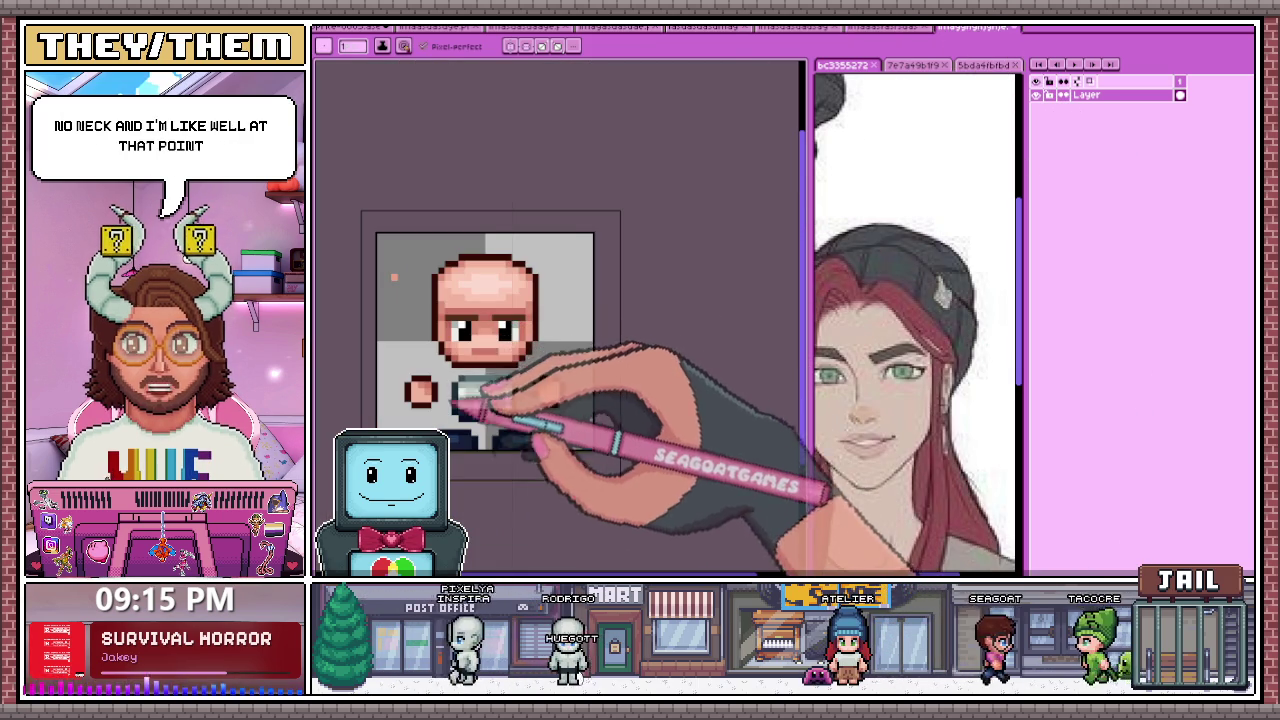
pyautogui.scroll(2, 530, 400)
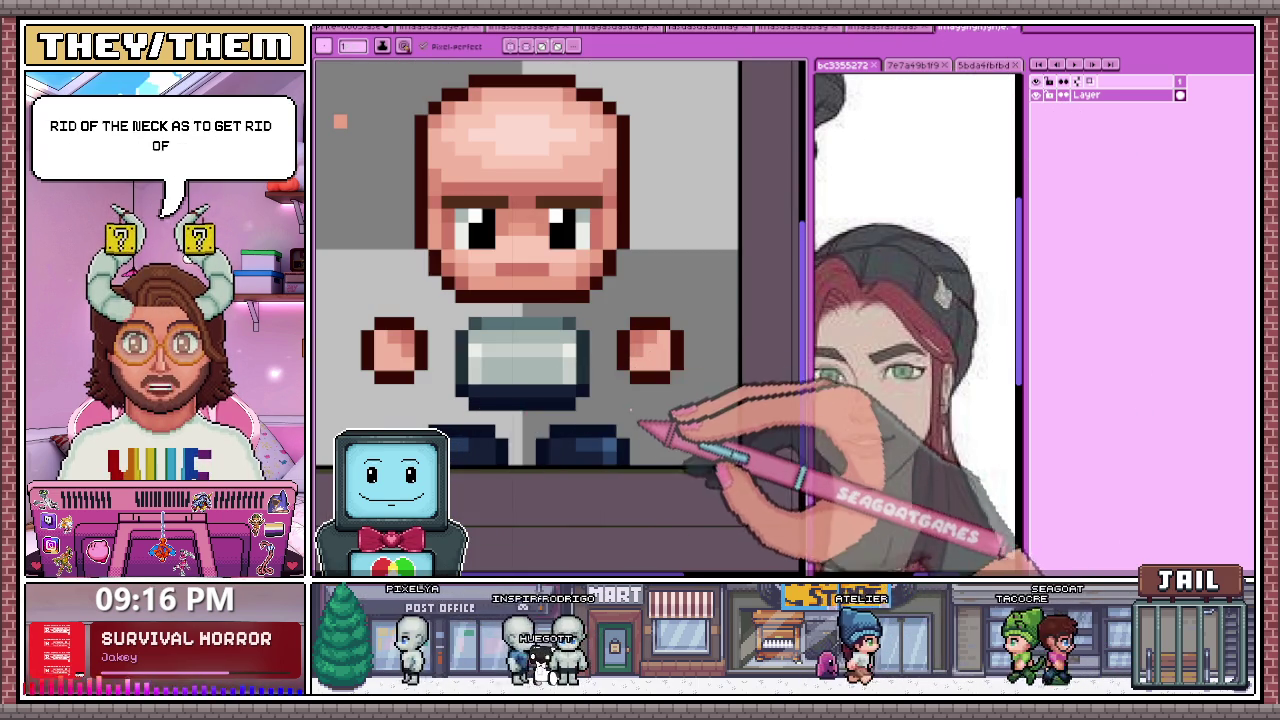
pyautogui.scroll(-3, 580, 400)
pyautogui.scroll(2, 625, 330)
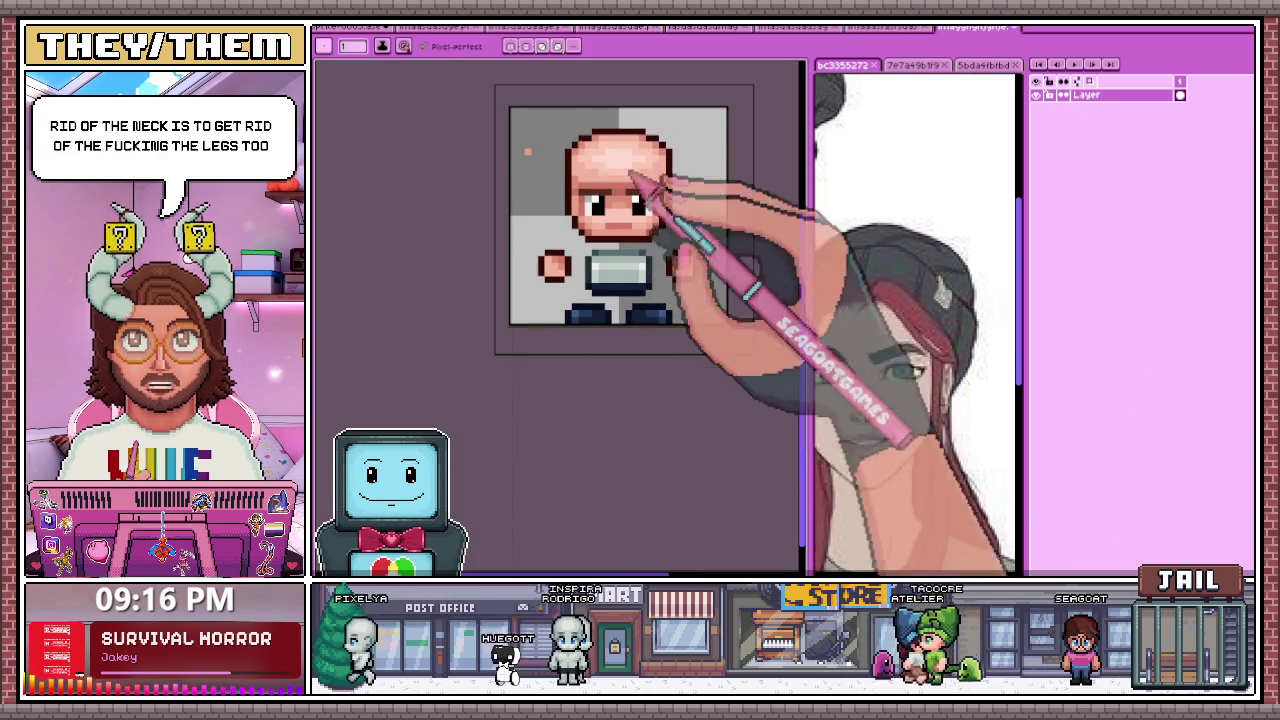
pyautogui.click(350, 27)
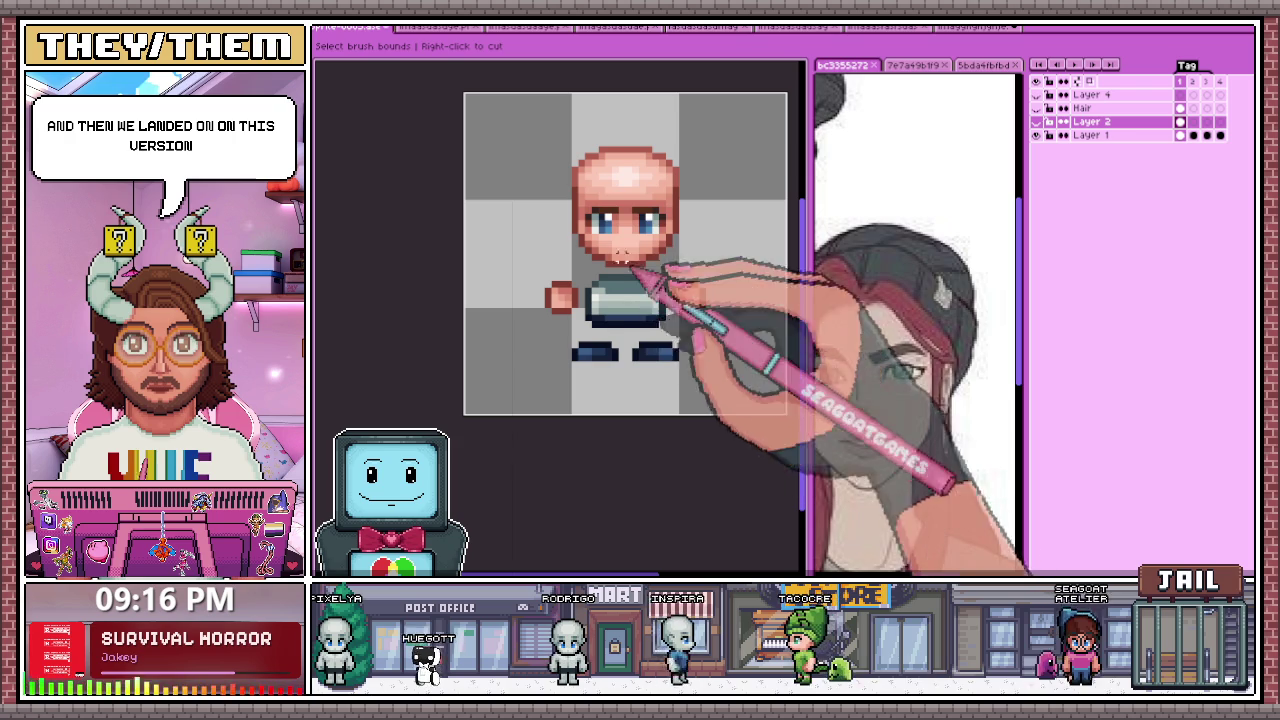
# Step: Compare the single-layer no-neck sprite with the four-layer blue-eyed version, settling on the blue-eyed file
pyautogui.click(960, 27)
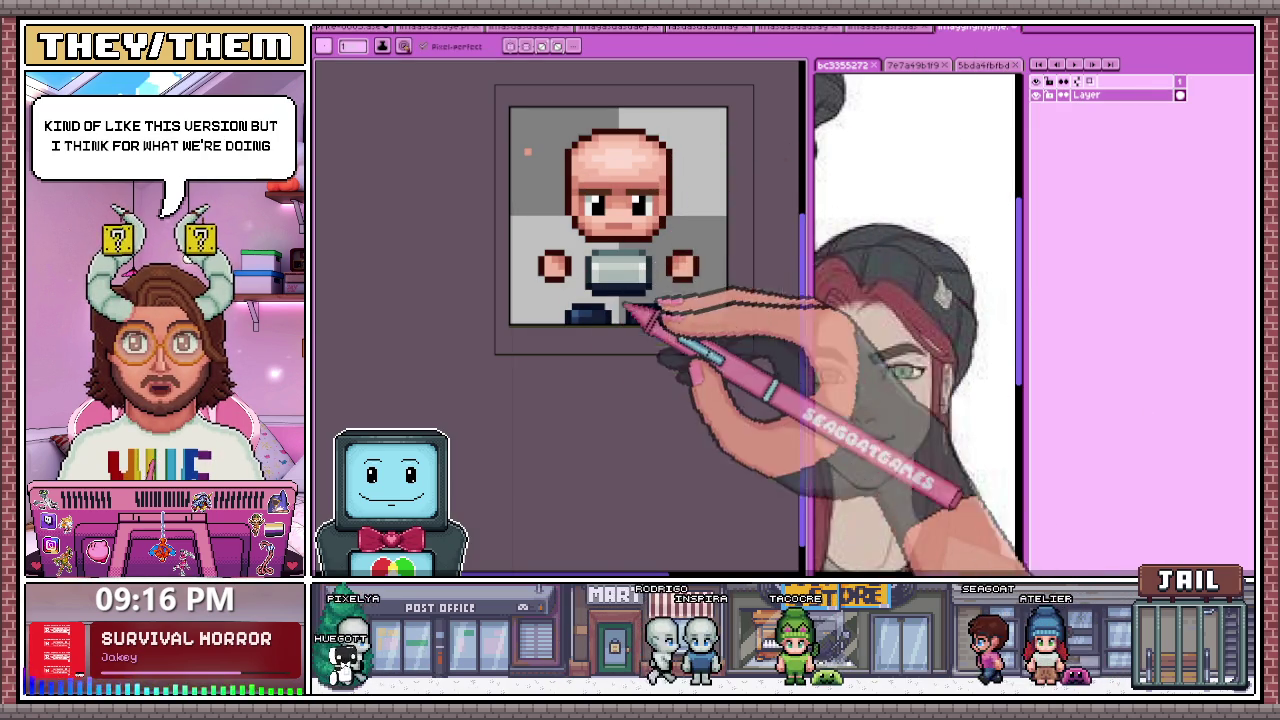
pyautogui.click(398, 28)
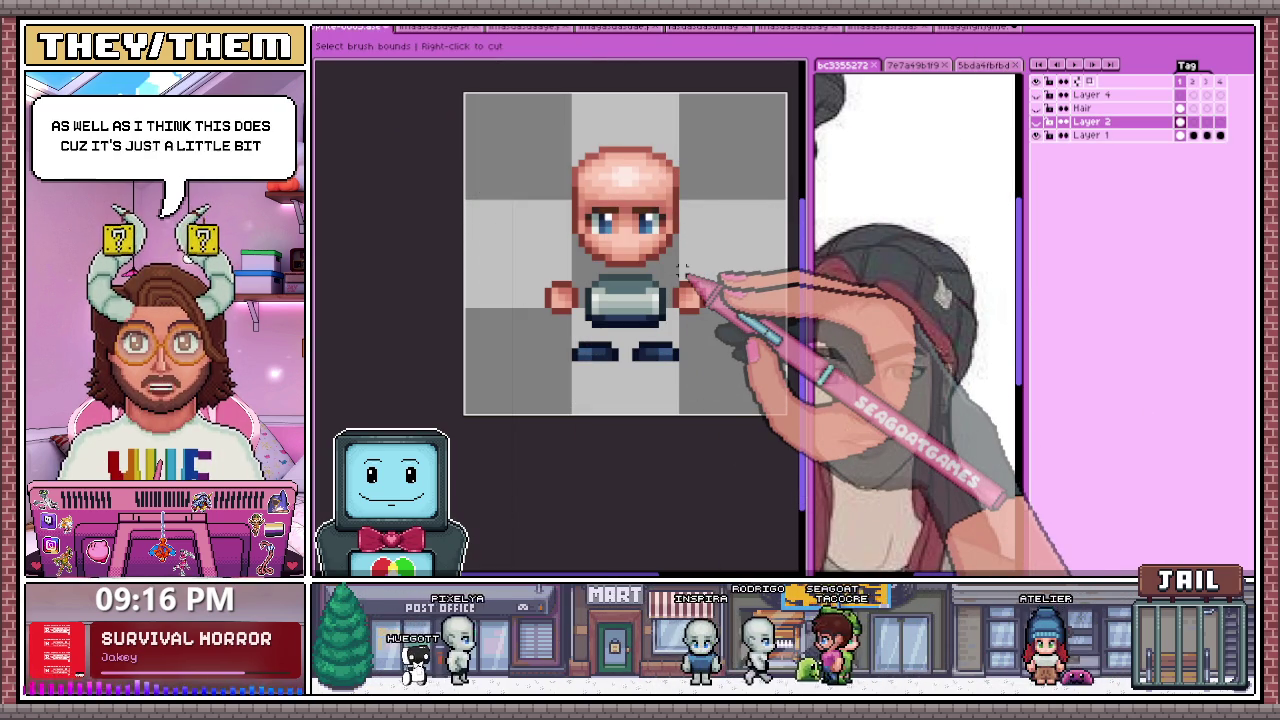
pyautogui.hotkey('ctrl', 'Tab')
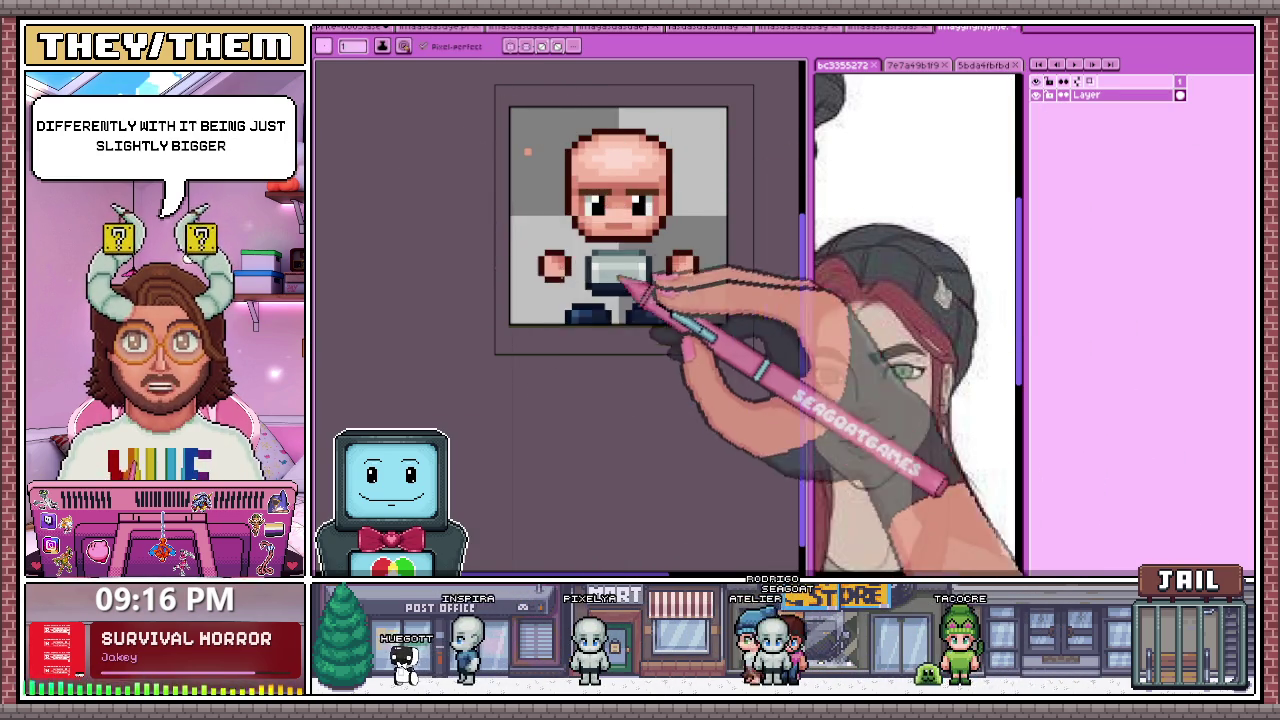
pyautogui.hotkey('ctrl', 'Tab')
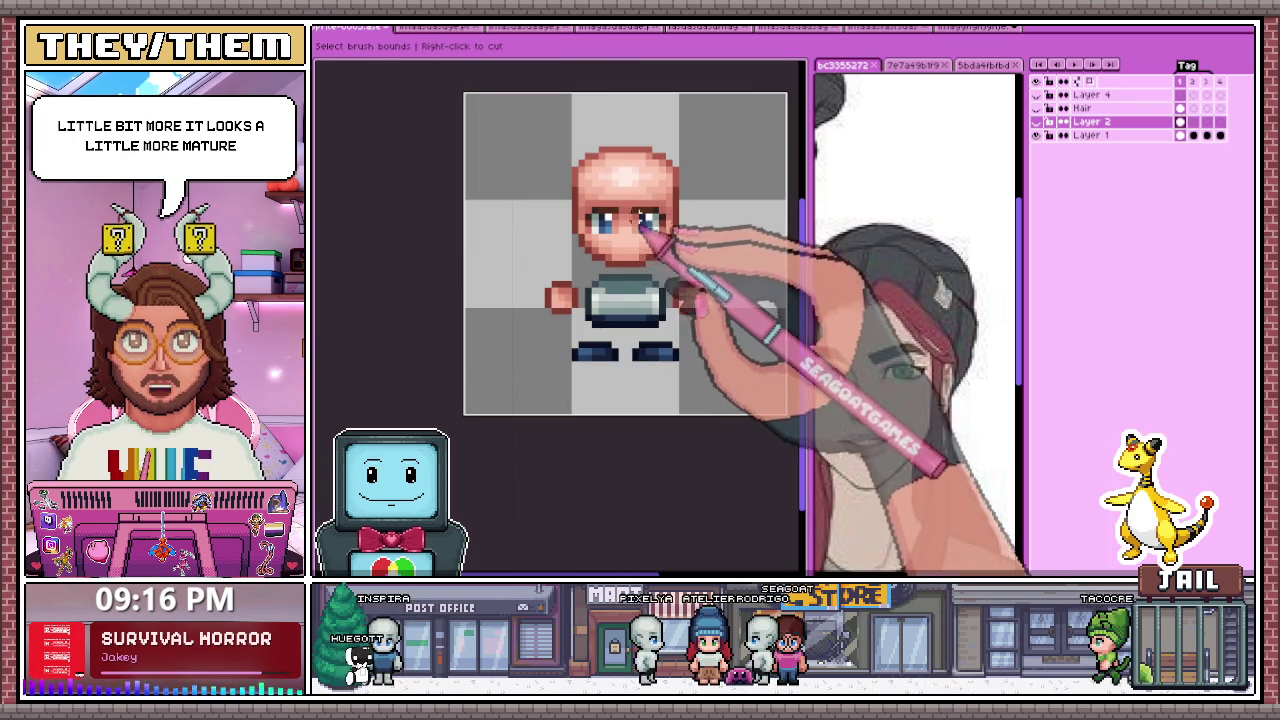
pyautogui.scroll(1, 625, 350)
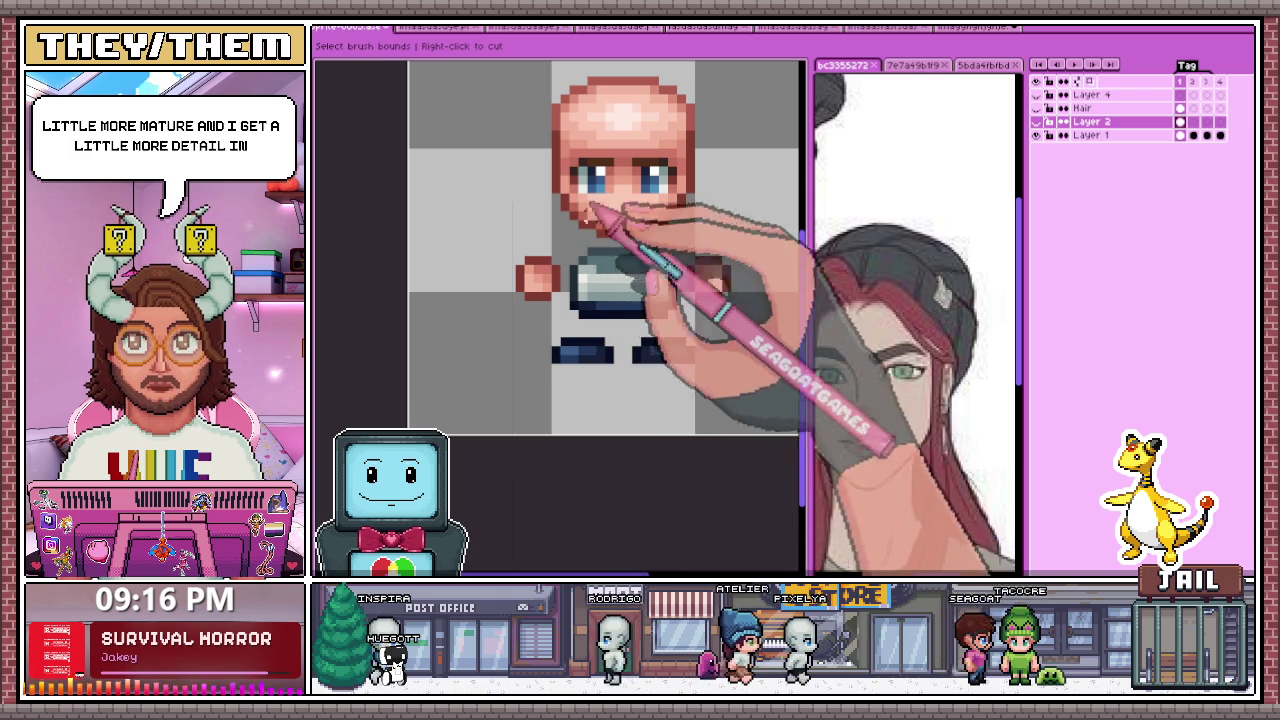
pyautogui.scroll(-1, 628, 275)
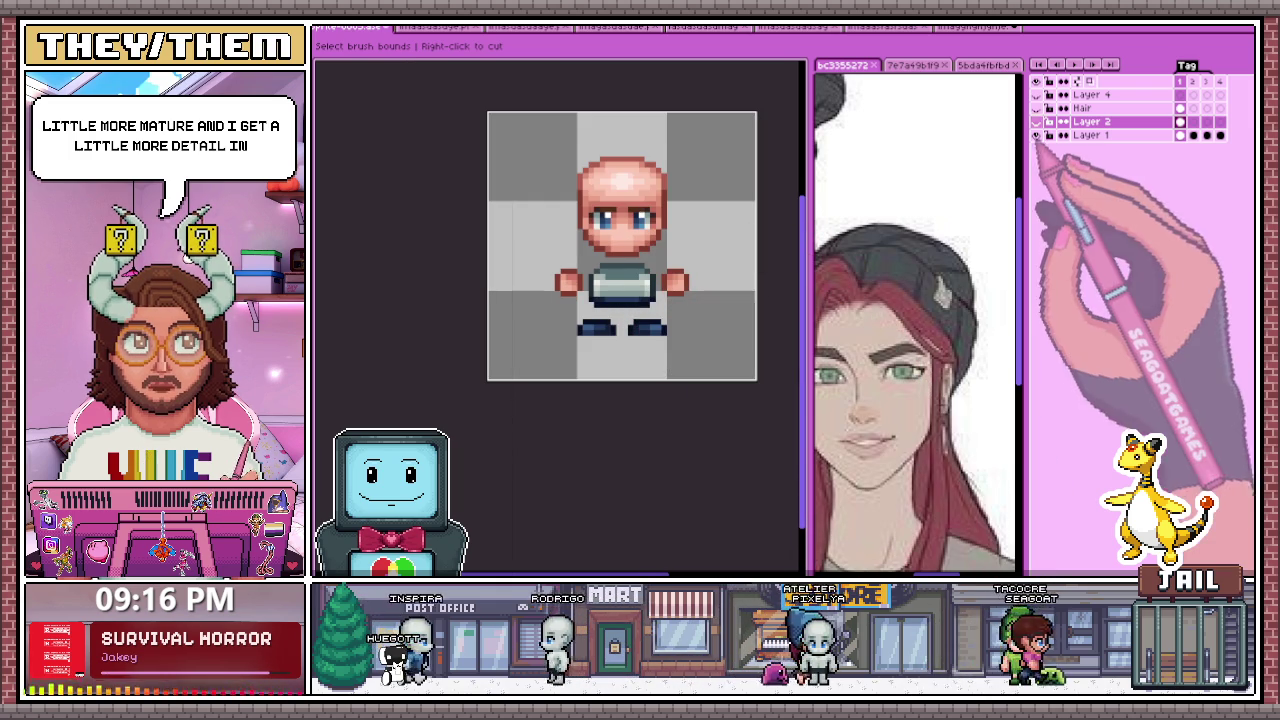
pyautogui.click(1036, 107)
# Step: Hide the Hair layer so the red hair disappears and the character looks bald
pyautogui.scroll(-2, 520, 318)
pyautogui.scroll(-3, 575, 320)
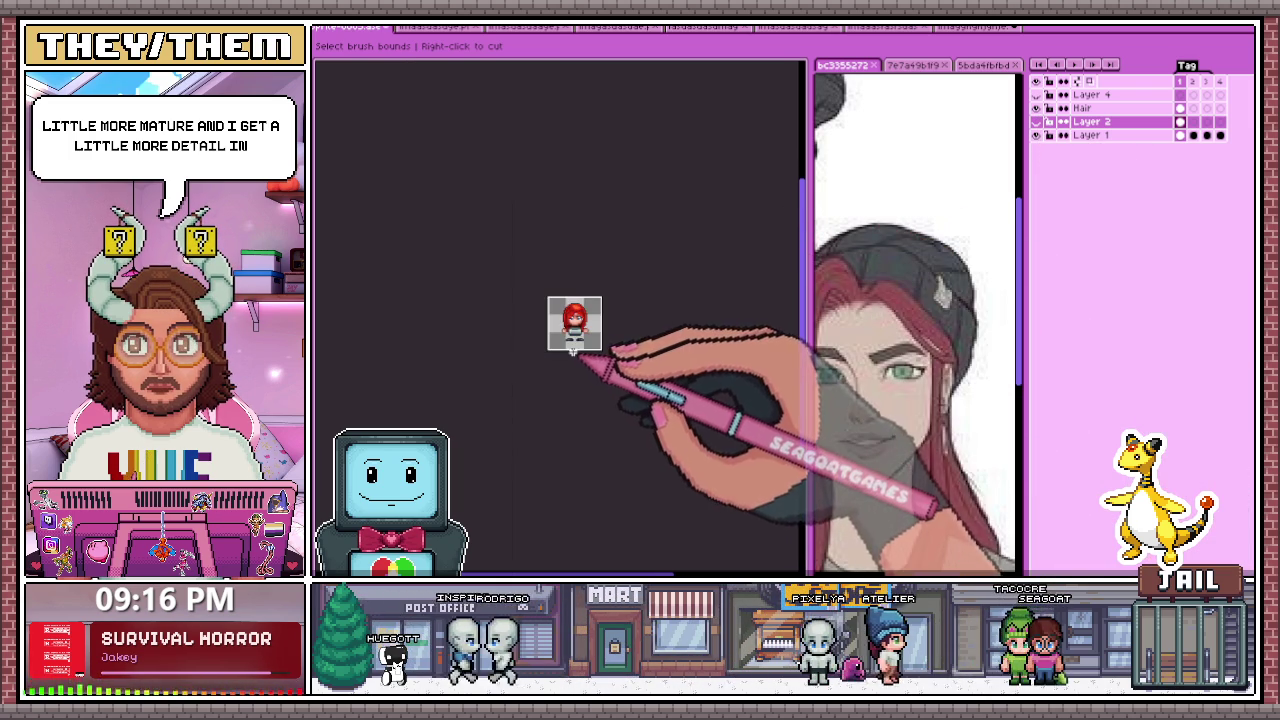
pyautogui.scroll(1, 580, 300)
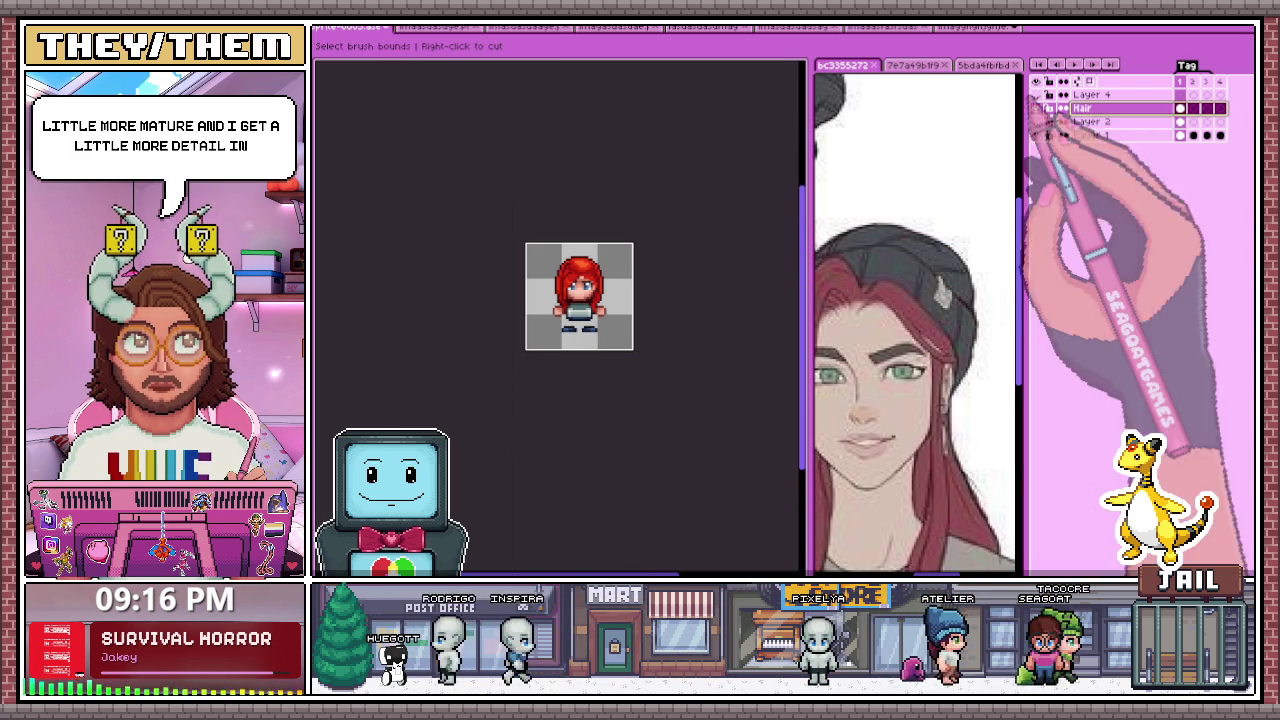
pyautogui.click(1085, 107)
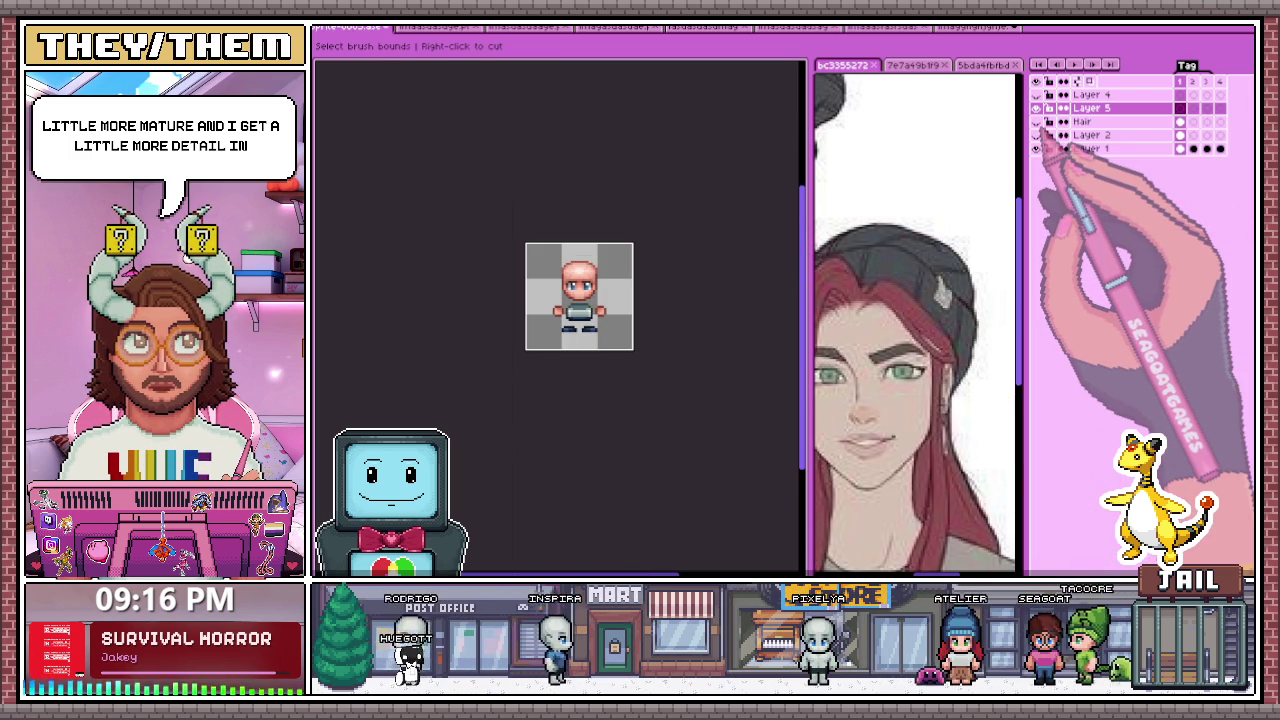
pyautogui.scroll(1, 535, 300)
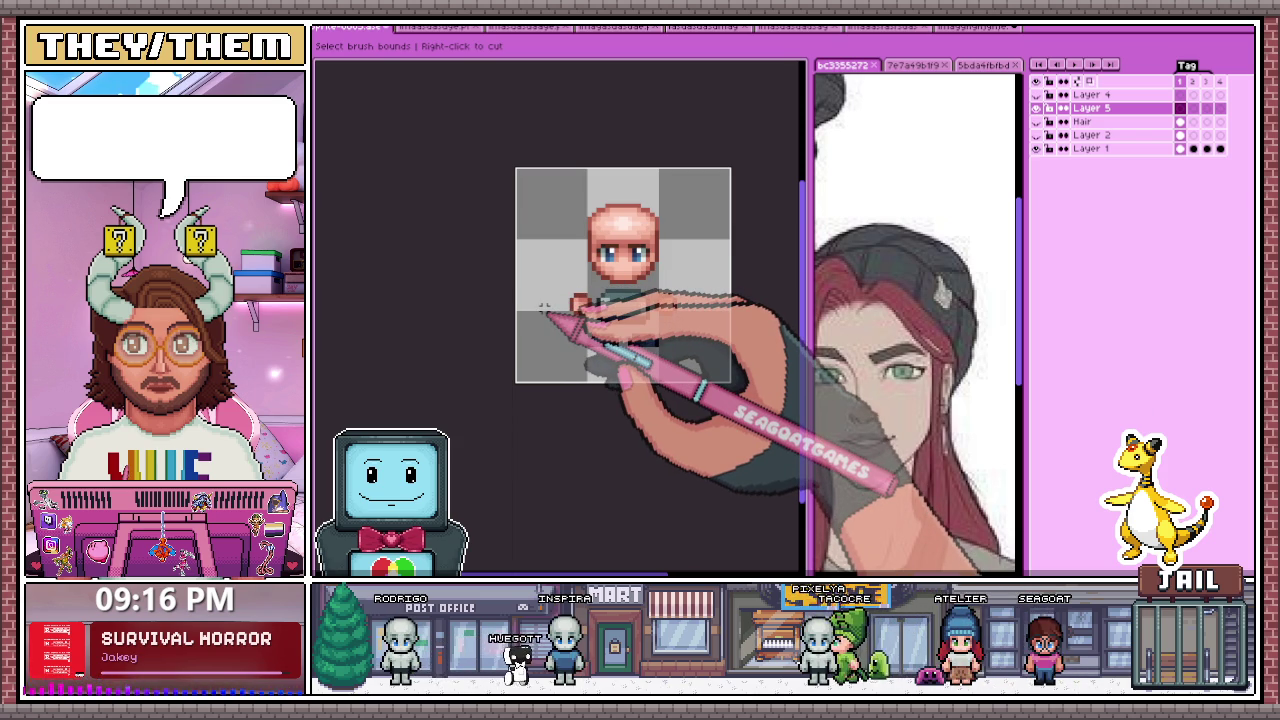
# Step: Zoom in, return to the pencil, and delete a saved brush from the brushes list
pyautogui.scroll(1, 543, 304)
pyautogui.scroll(1, 545, 300)
pyautogui.scroll(1, 520, 270)
pyautogui.scroll(1, 490, 247)
pyautogui.press('i')
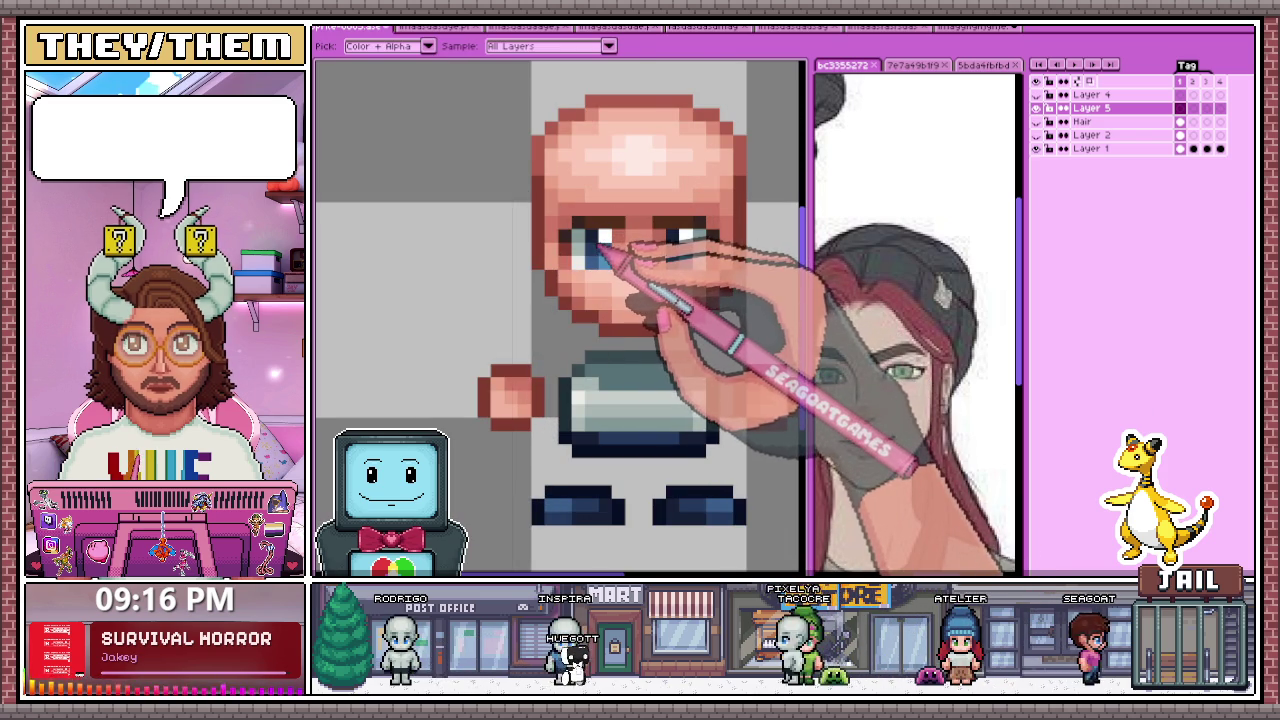
pyautogui.press('b')
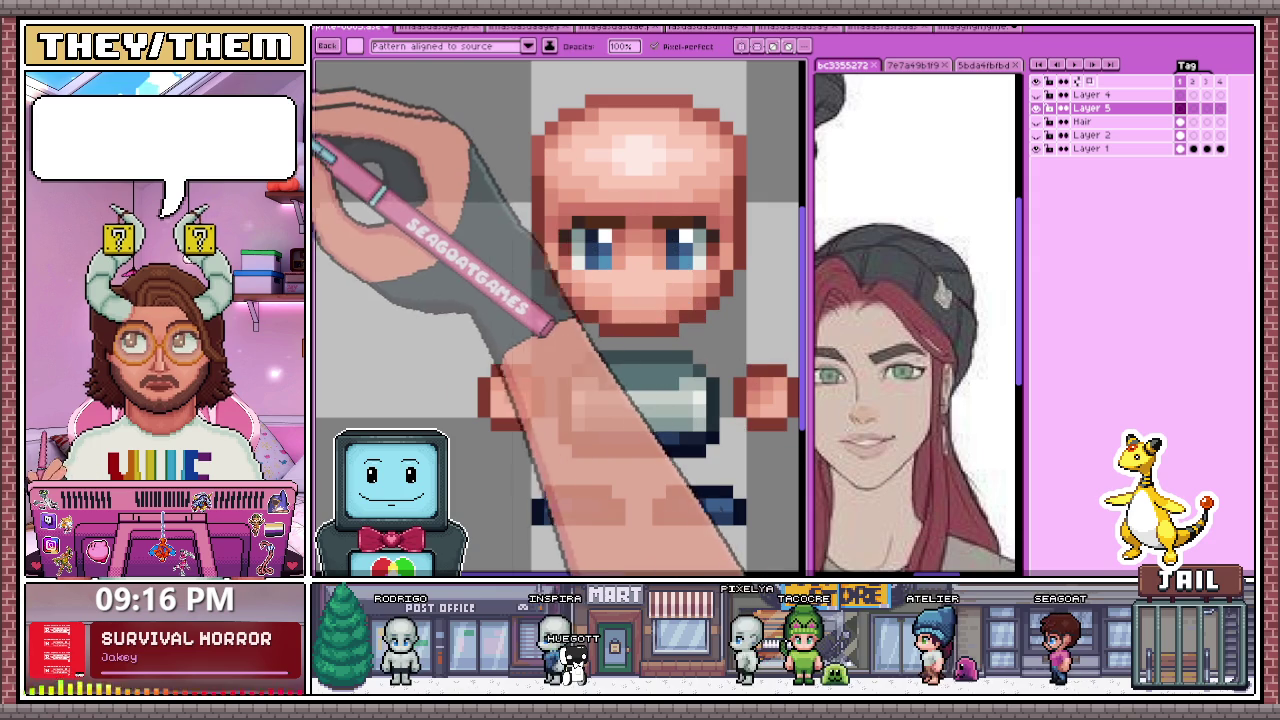
pyautogui.scroll(2, 588, 240)
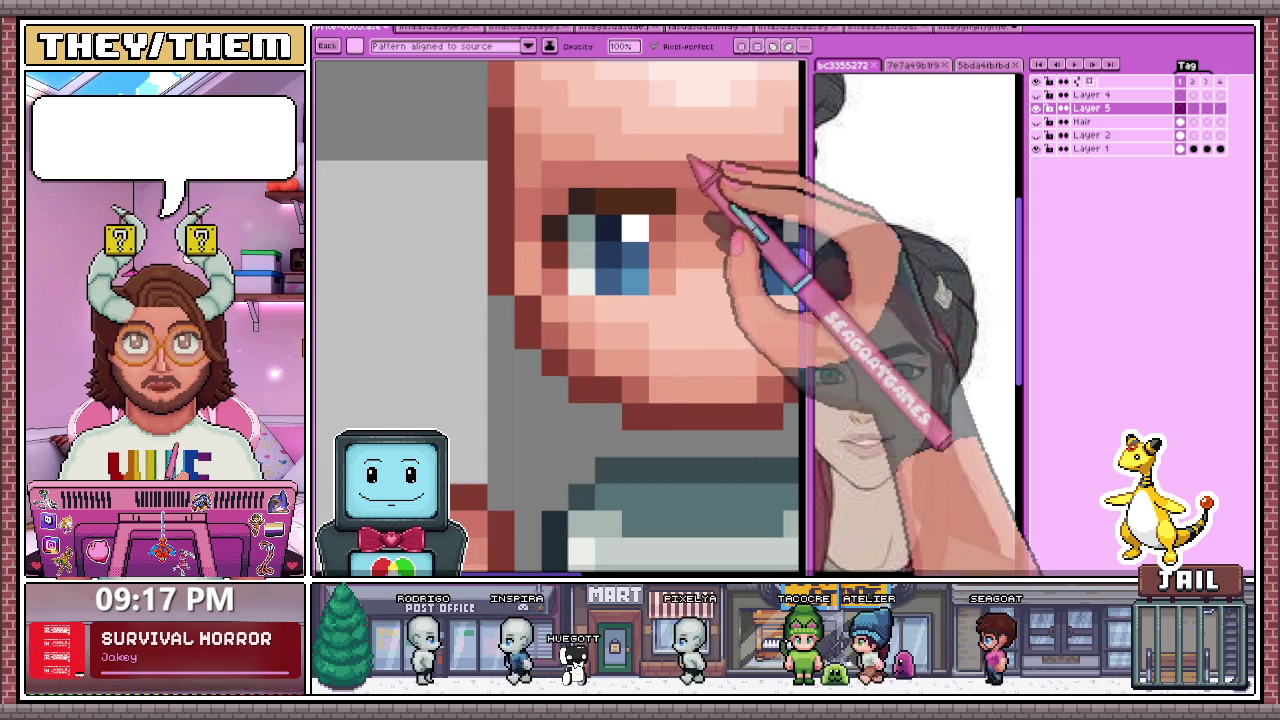
pyautogui.click(356, 46)
pyautogui.rightClick(428, 270)
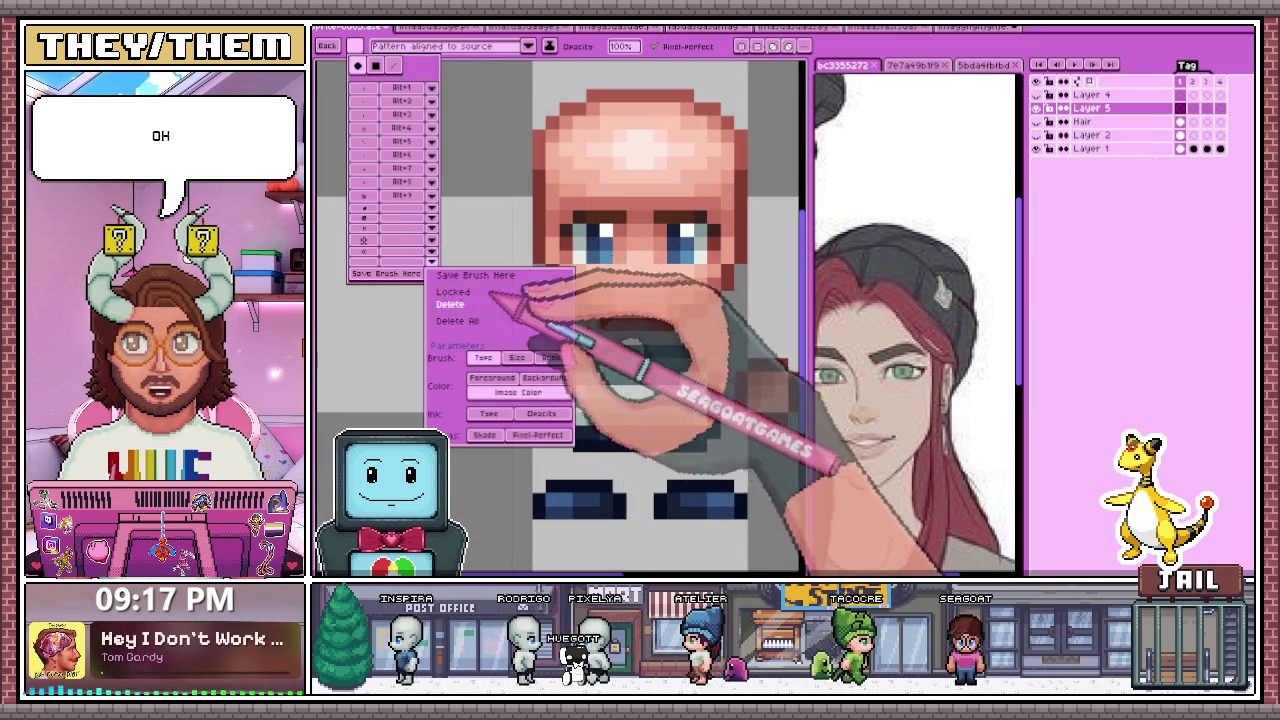
pyautogui.click(450, 304)
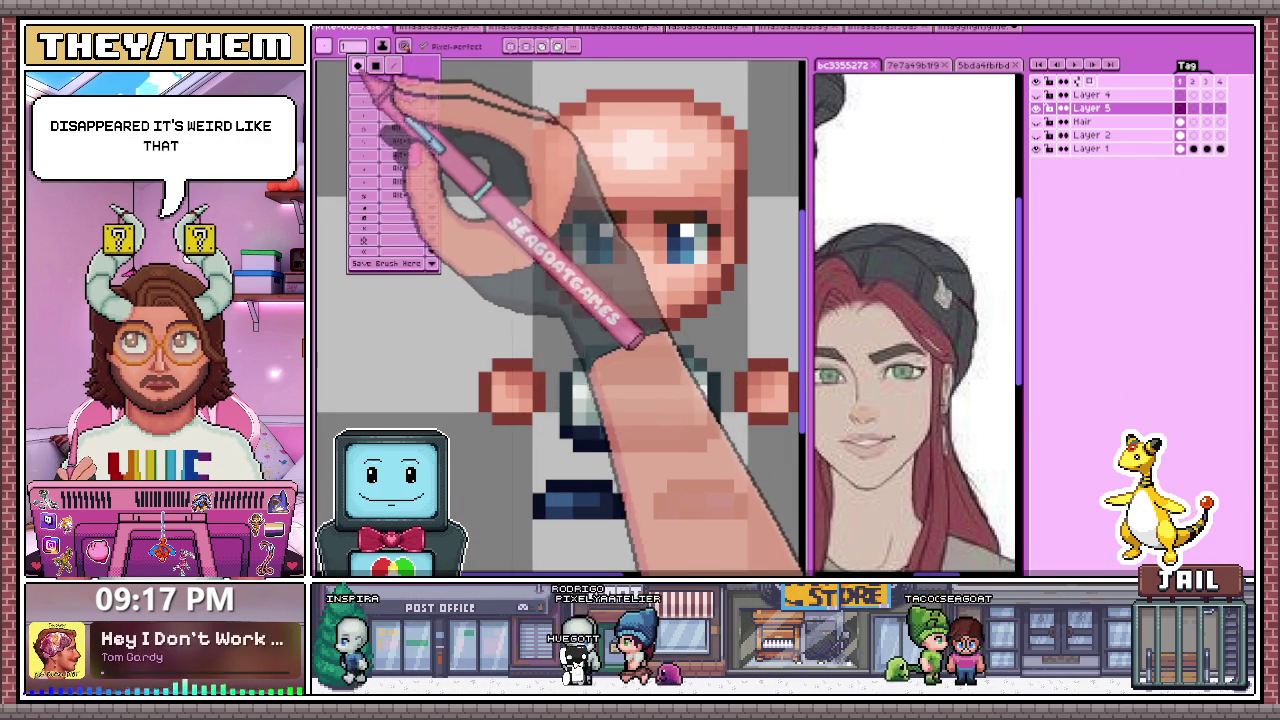
pyautogui.scroll(2, 622, 256)
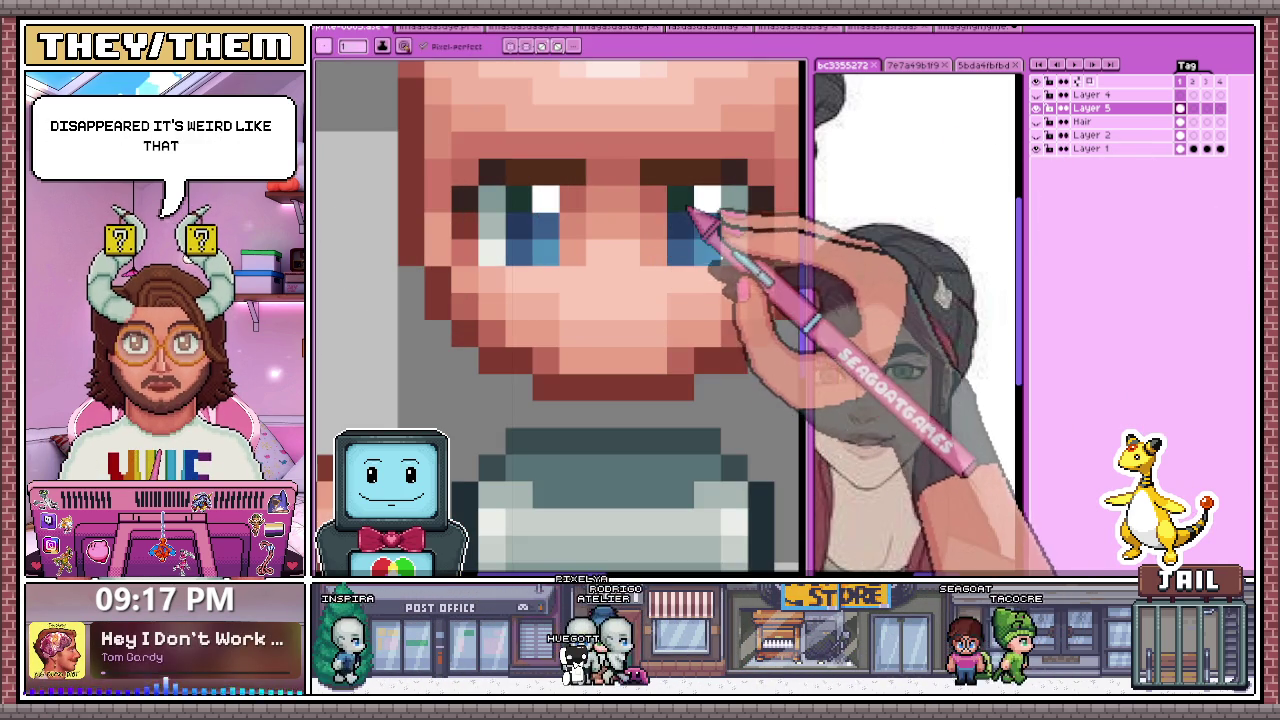
# Step: Recolour the six blue eye pixels dark green and zoom out to the full sprite
pyautogui.click(519, 223)
pyautogui.click(680, 223)
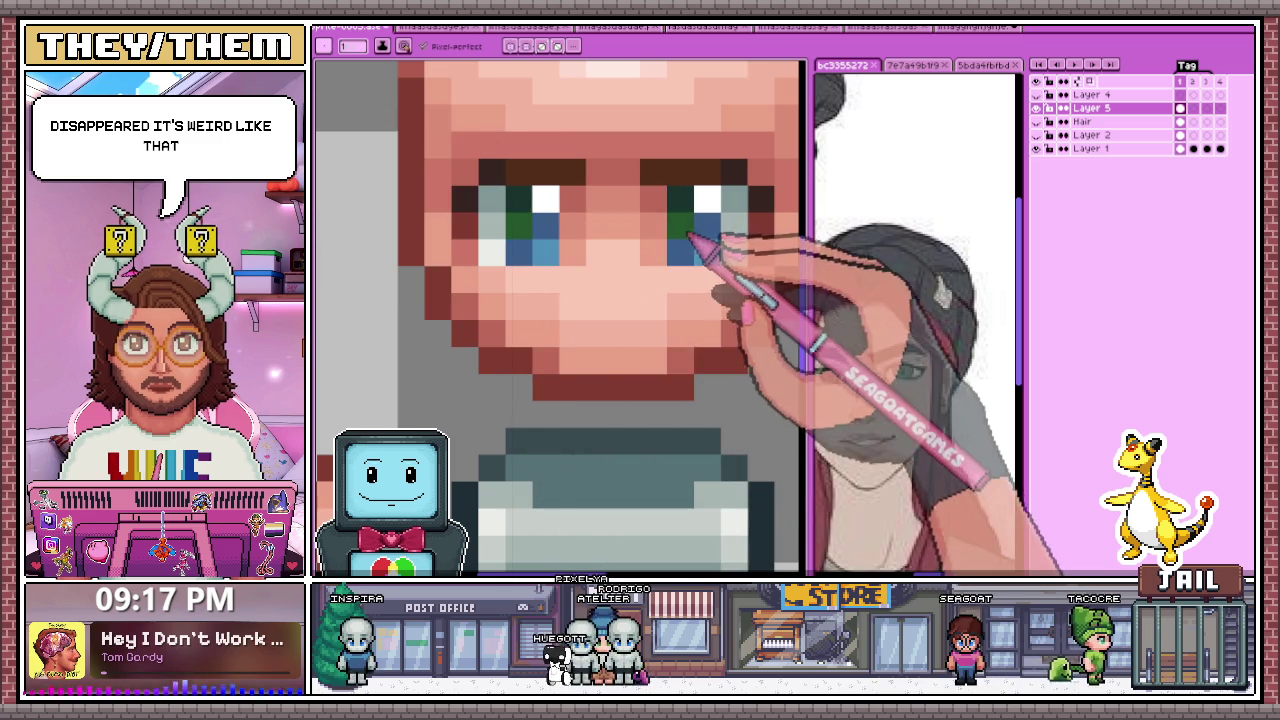
pyautogui.click(519, 250)
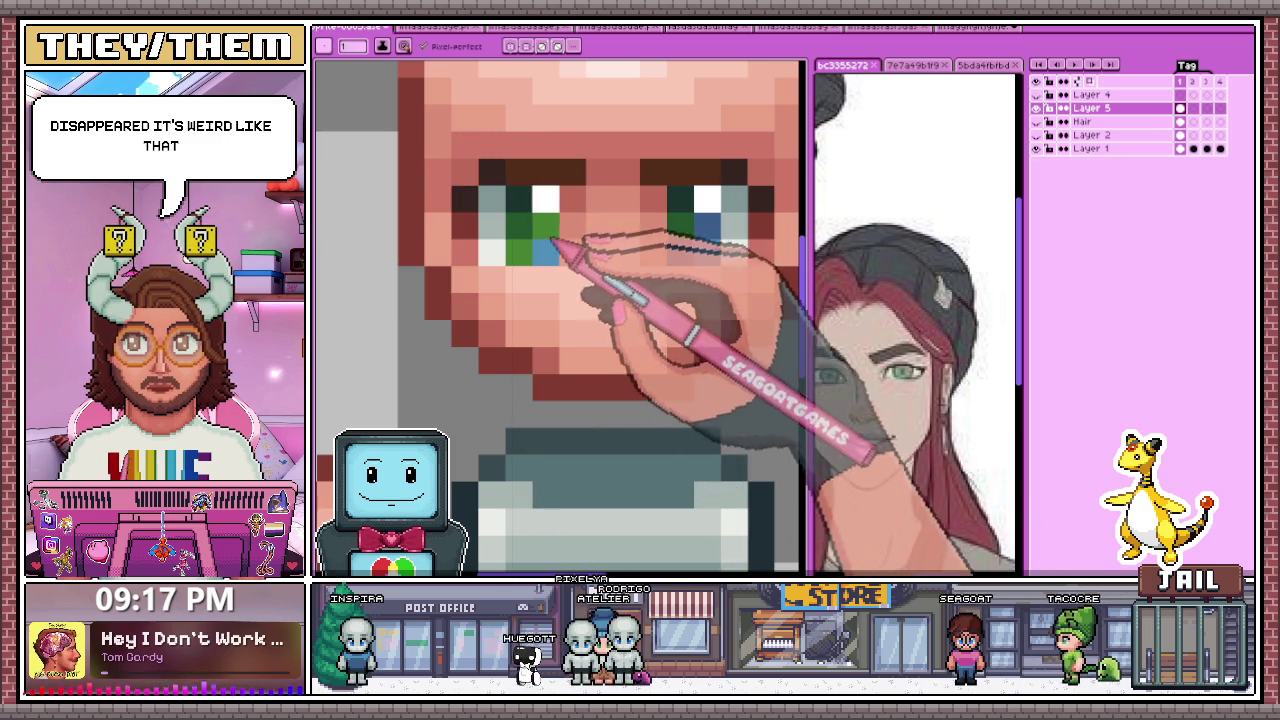
pyautogui.click(675, 252)
pyautogui.click(546, 252)
pyautogui.click(706, 252)
pyautogui.press('-')
pyautogui.press('-')
pyautogui.press('-')
pyautogui.press('-')
pyautogui.press('-')
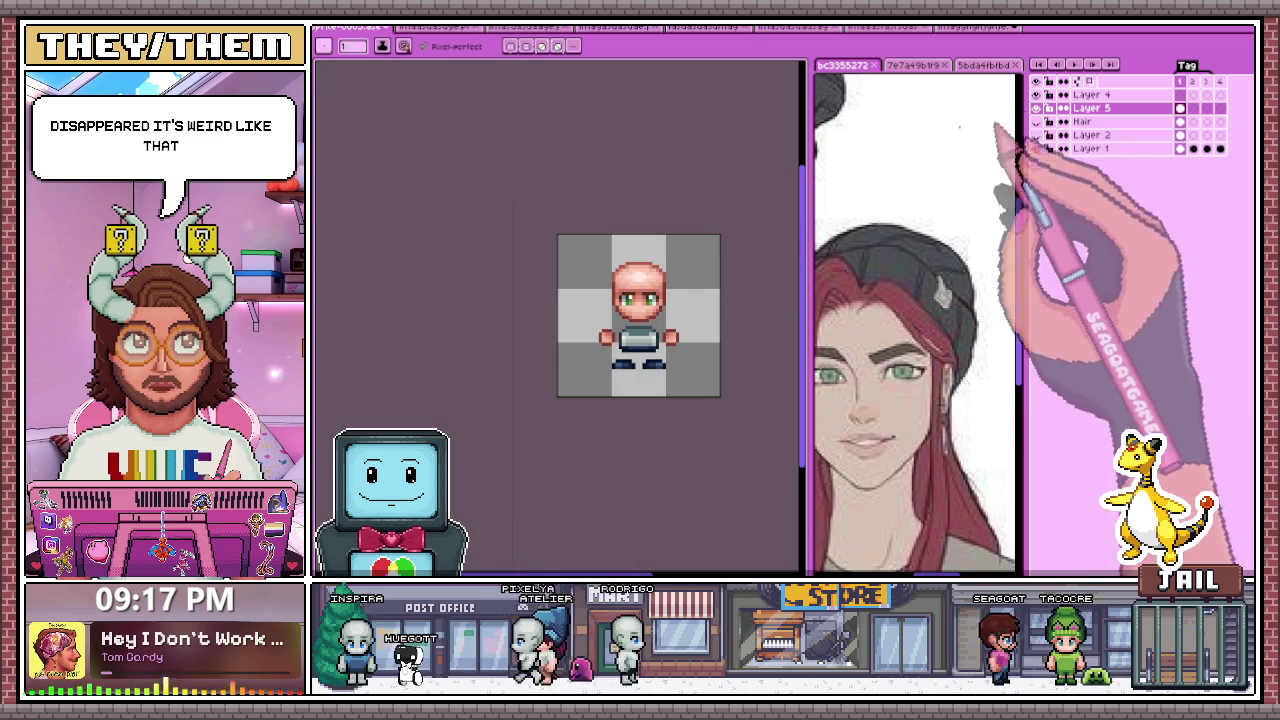
# Step: Zoom in and out on the green-eyed sprite and sample the hair colour with the eyedropper
pyautogui.press('-')
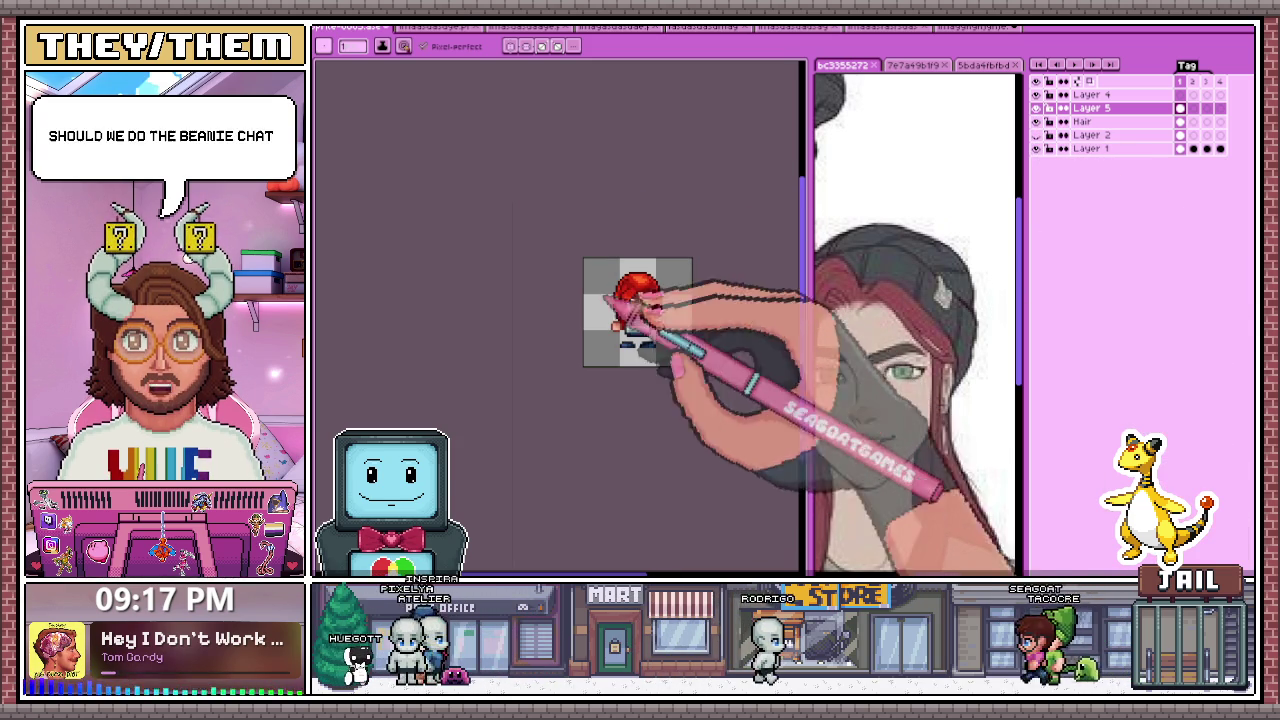
pyautogui.press('+')
pyautogui.press('+')
pyautogui.press('+')
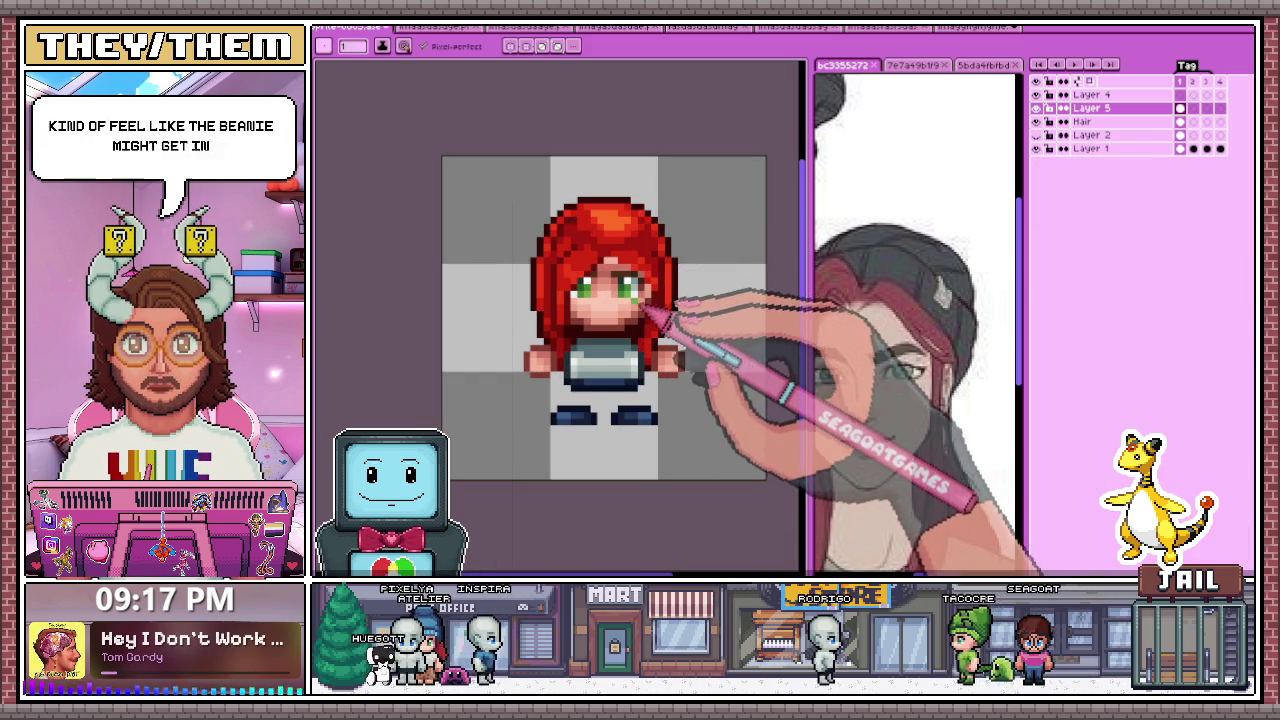
pyautogui.press('-')
pyautogui.press('+')
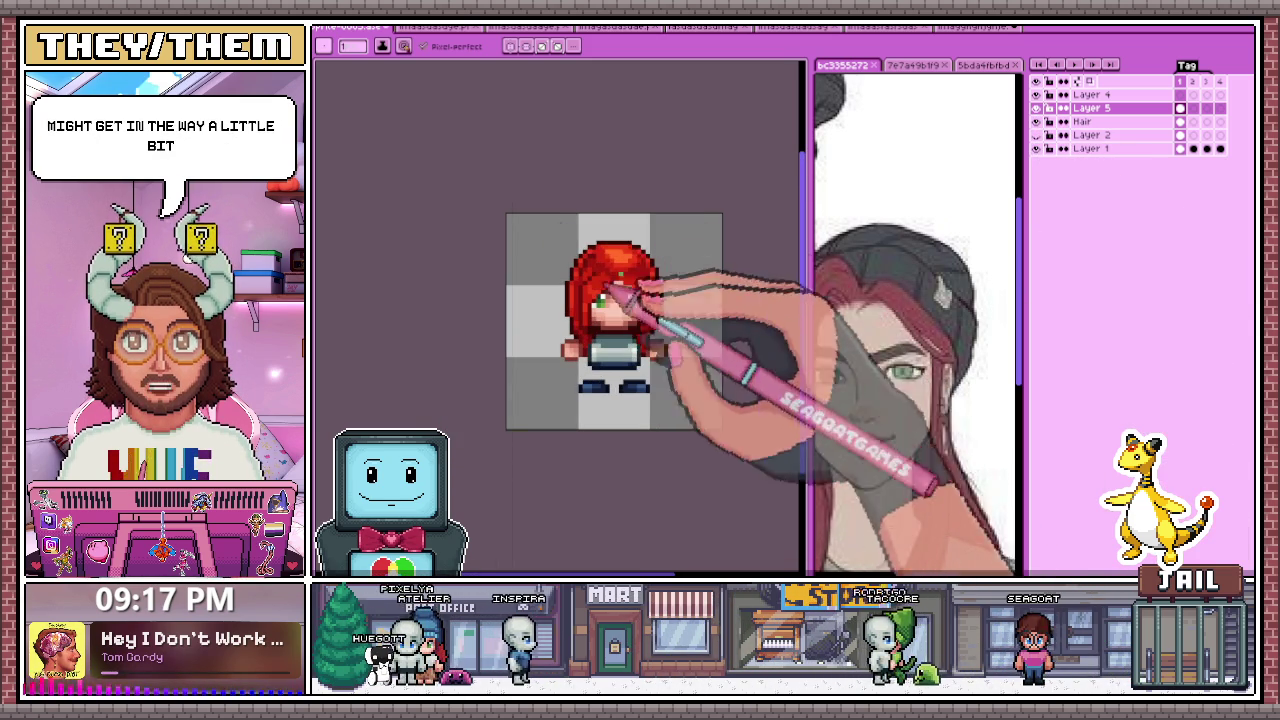
pyautogui.press('+')
pyautogui.press('+')
pyautogui.press('i')
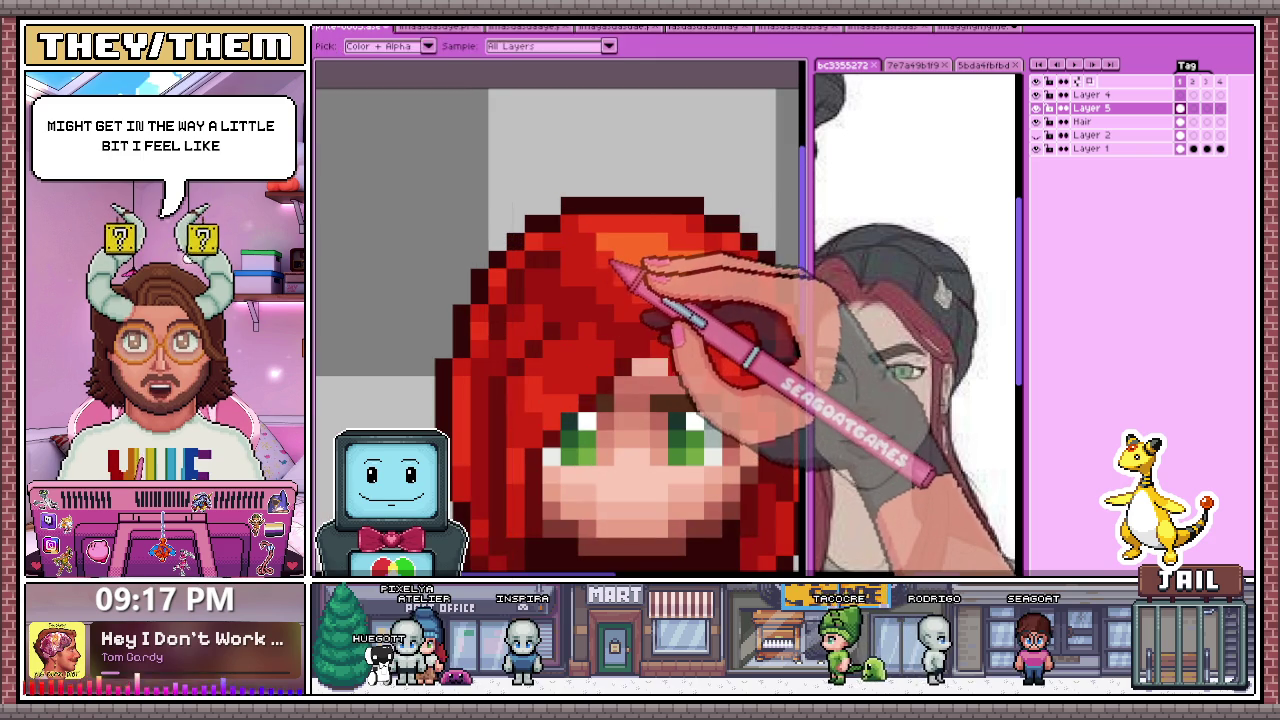
pyautogui.press('-')
pyautogui.press('-')
pyautogui.press('-')
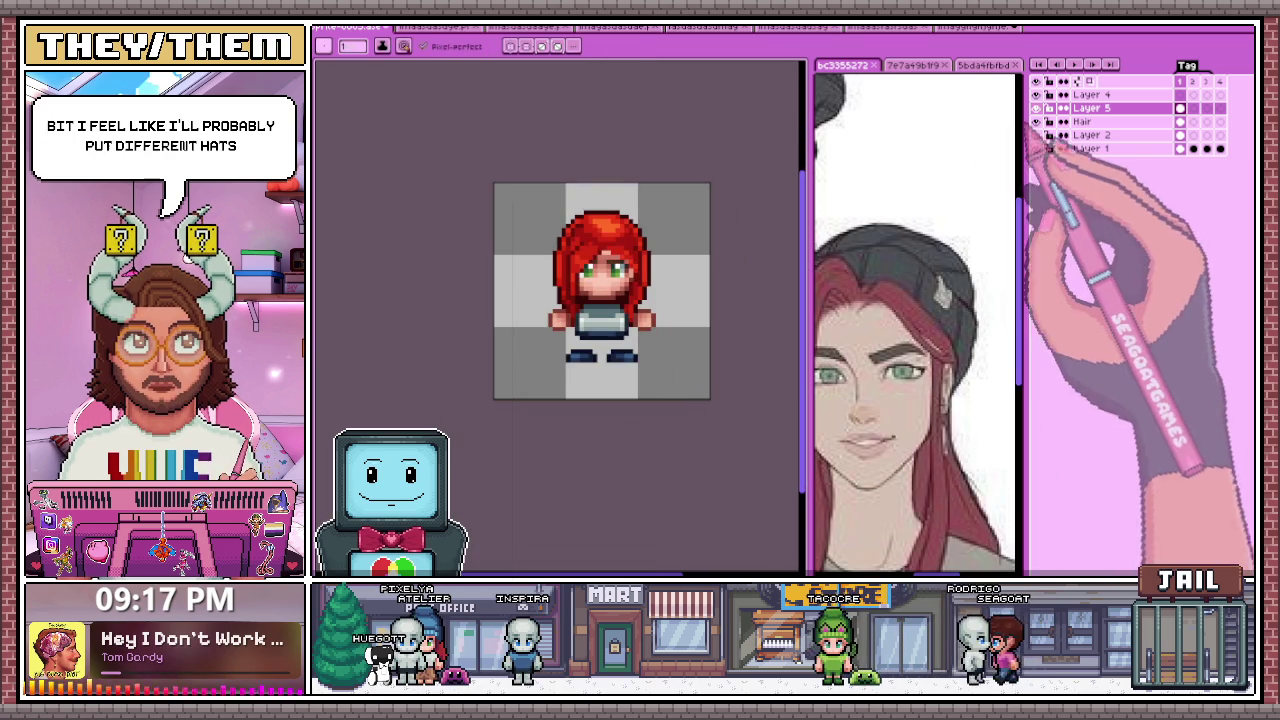
pyautogui.press('+')
pyautogui.press('+')
pyautogui.press('+')
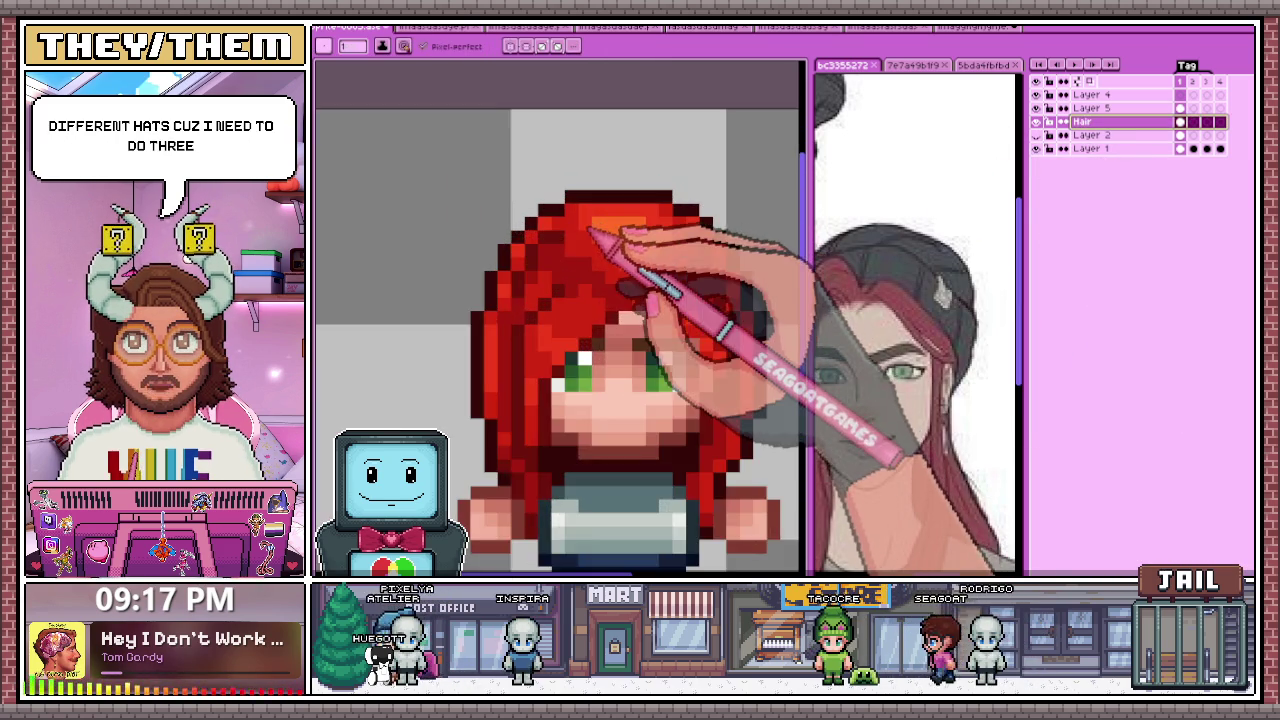
# Step: Select the Hair layer and compare the red-haired sprite up close and at full size
pyautogui.press('-')
pyautogui.hotkey('alt', 'Down')
pyautogui.press('+')
pyautogui.press('+')
pyautogui.press('+')
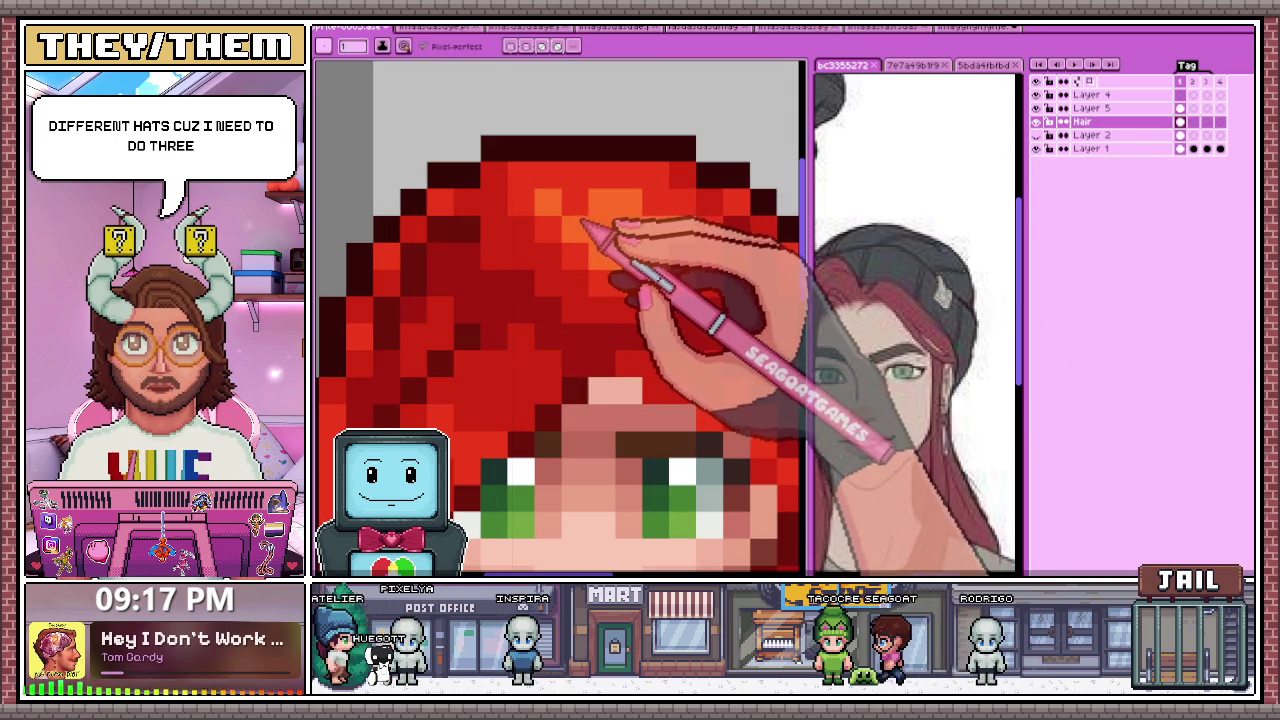
pyautogui.press('-')
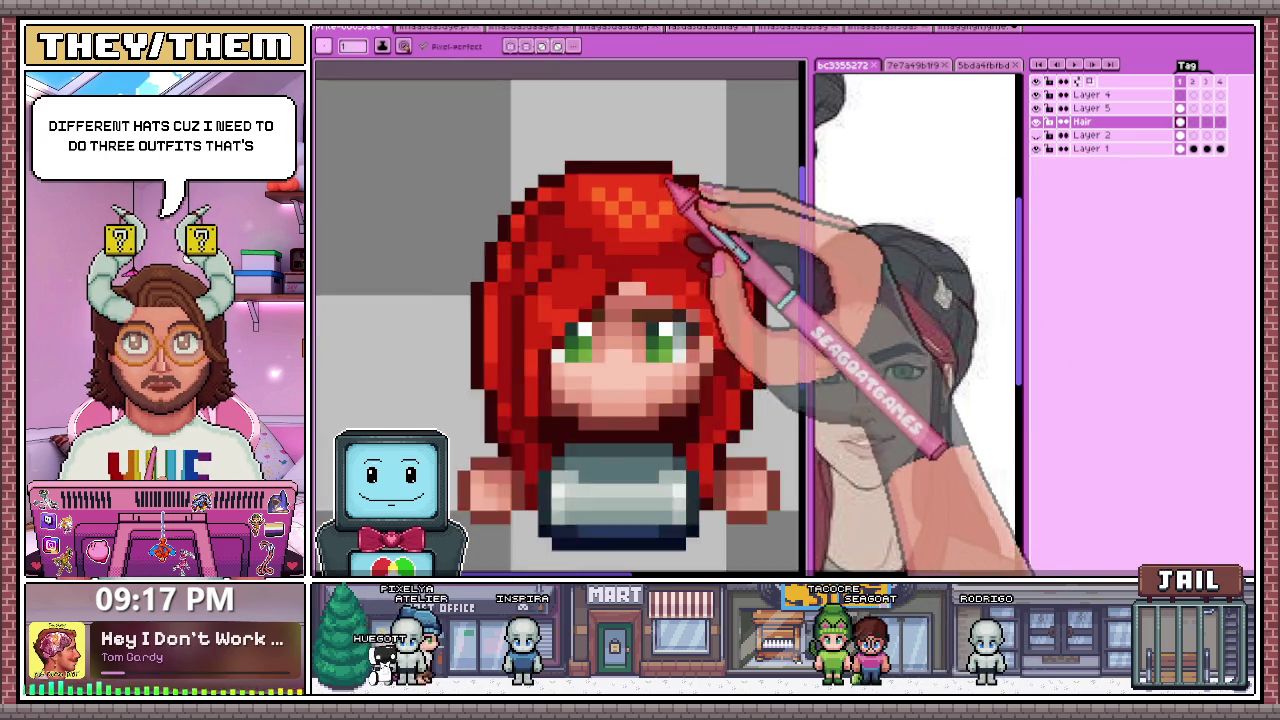
pyautogui.press('-')
pyautogui.press('-')
pyautogui.press('-')
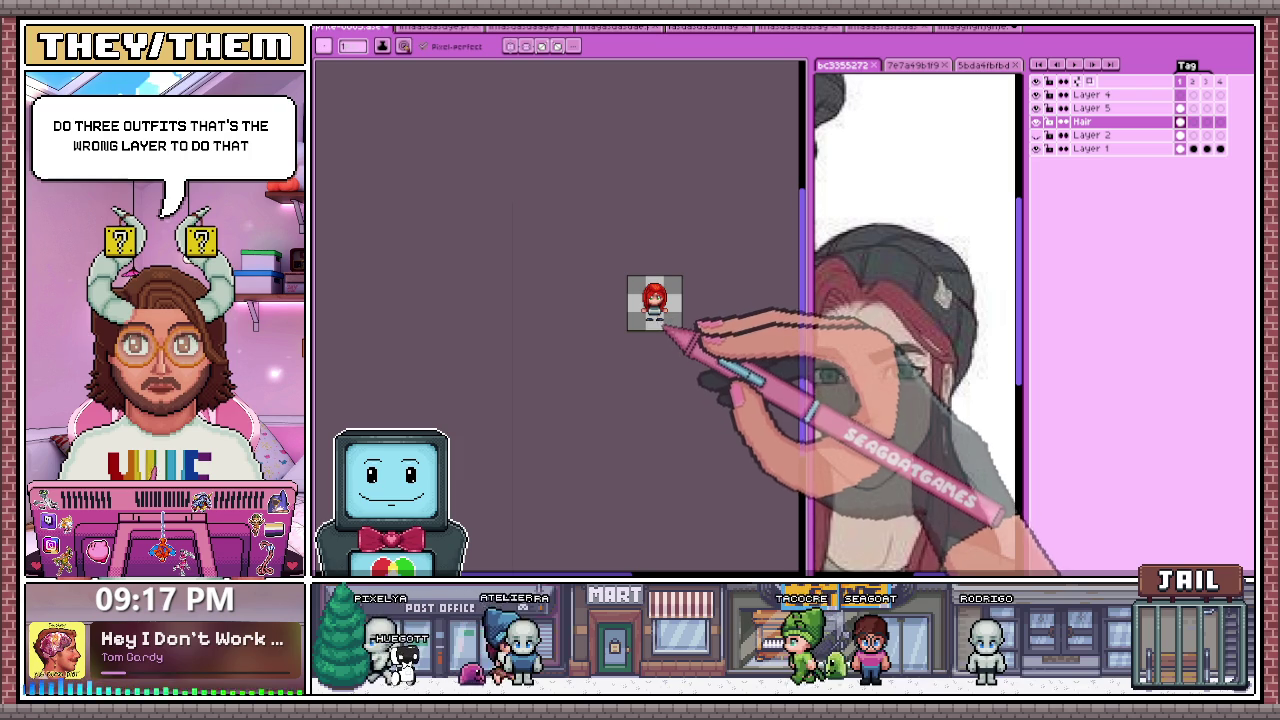
pyautogui.press('+')
pyautogui.press('+')
pyautogui.press('+')
pyautogui.press('+')
pyautogui.press('-')
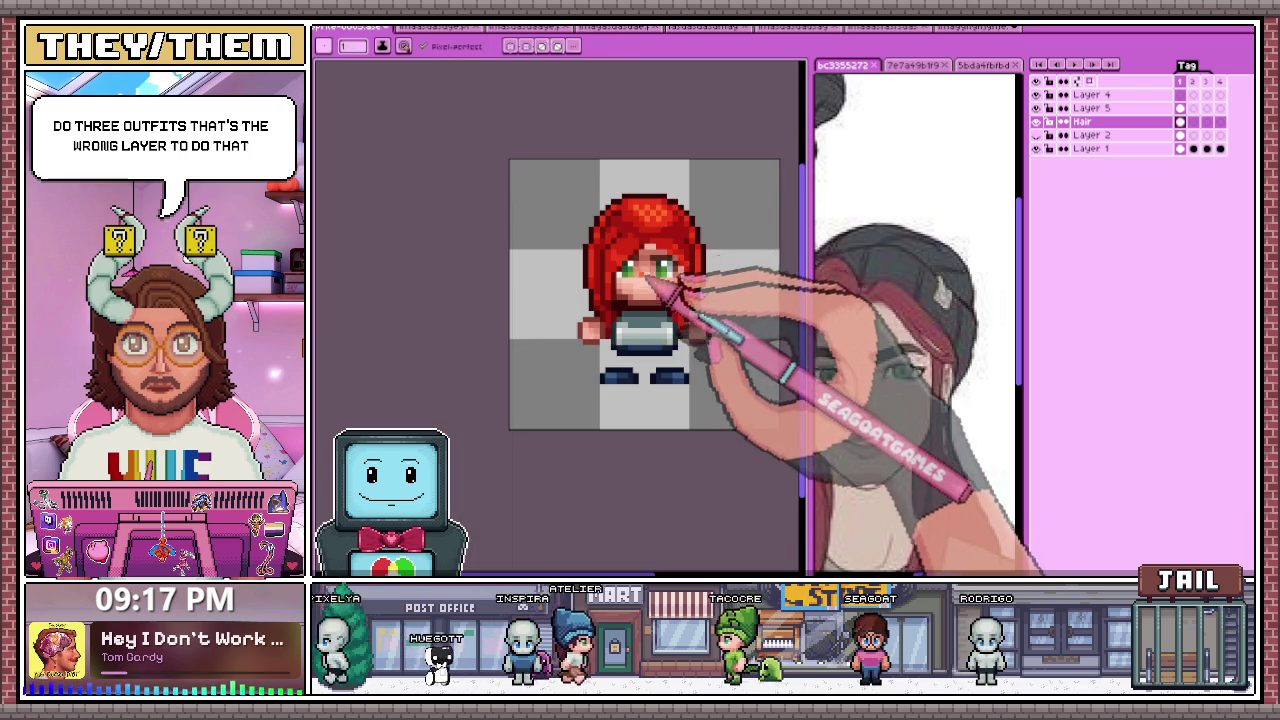
pyautogui.press('+')
pyautogui.press('+')
pyautogui.press('+')
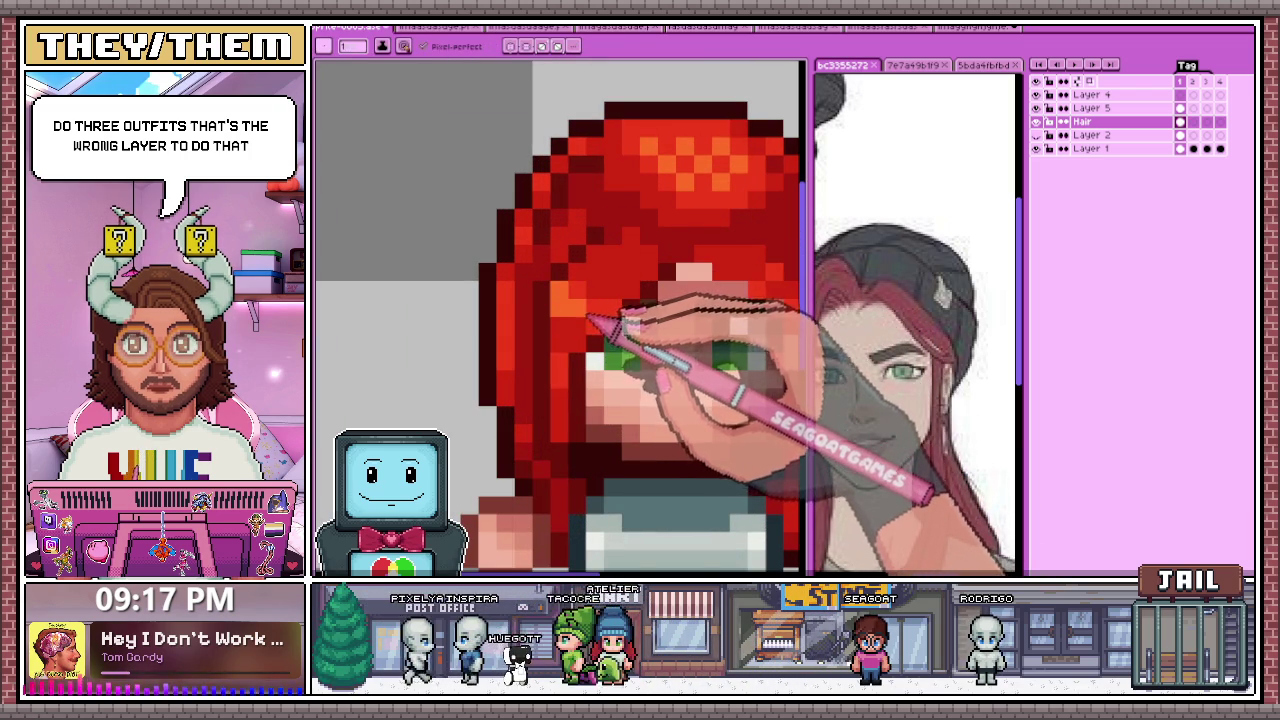
pyautogui.press('-')
pyautogui.press('-')
pyautogui.press('-')
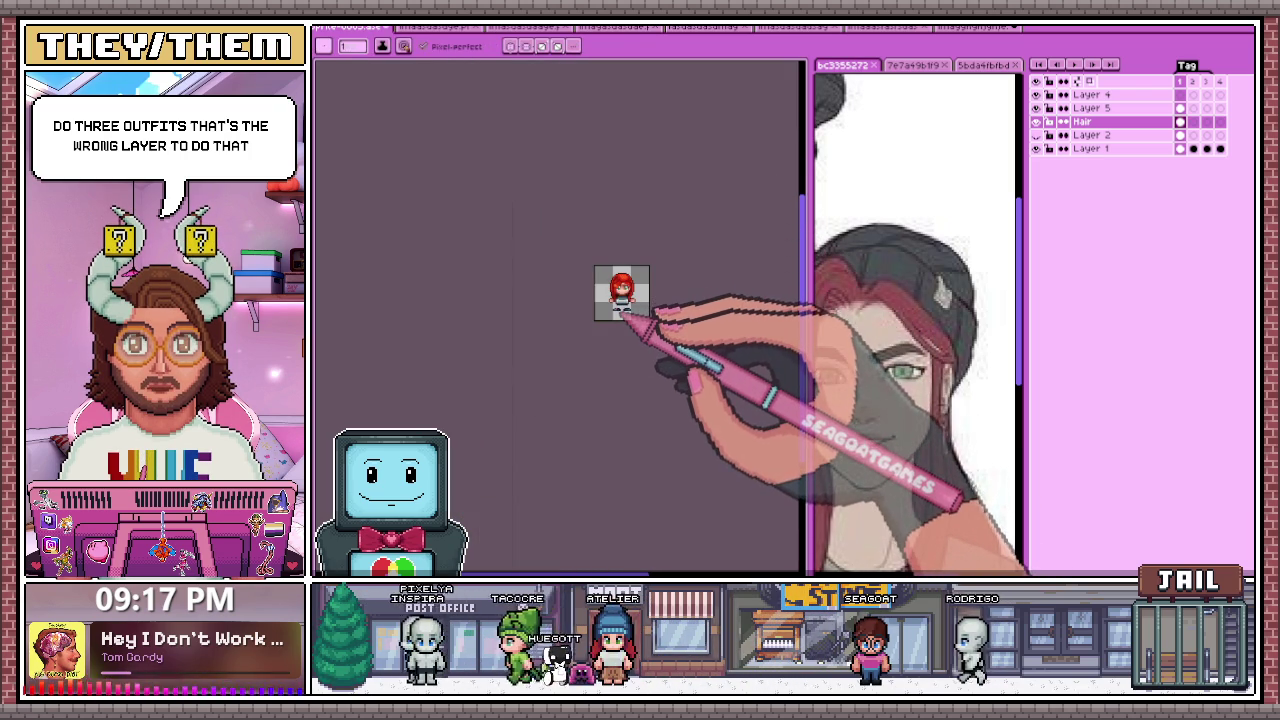
pyautogui.press('+')
pyautogui.press('+')
pyautogui.press('+')
pyautogui.press('+')
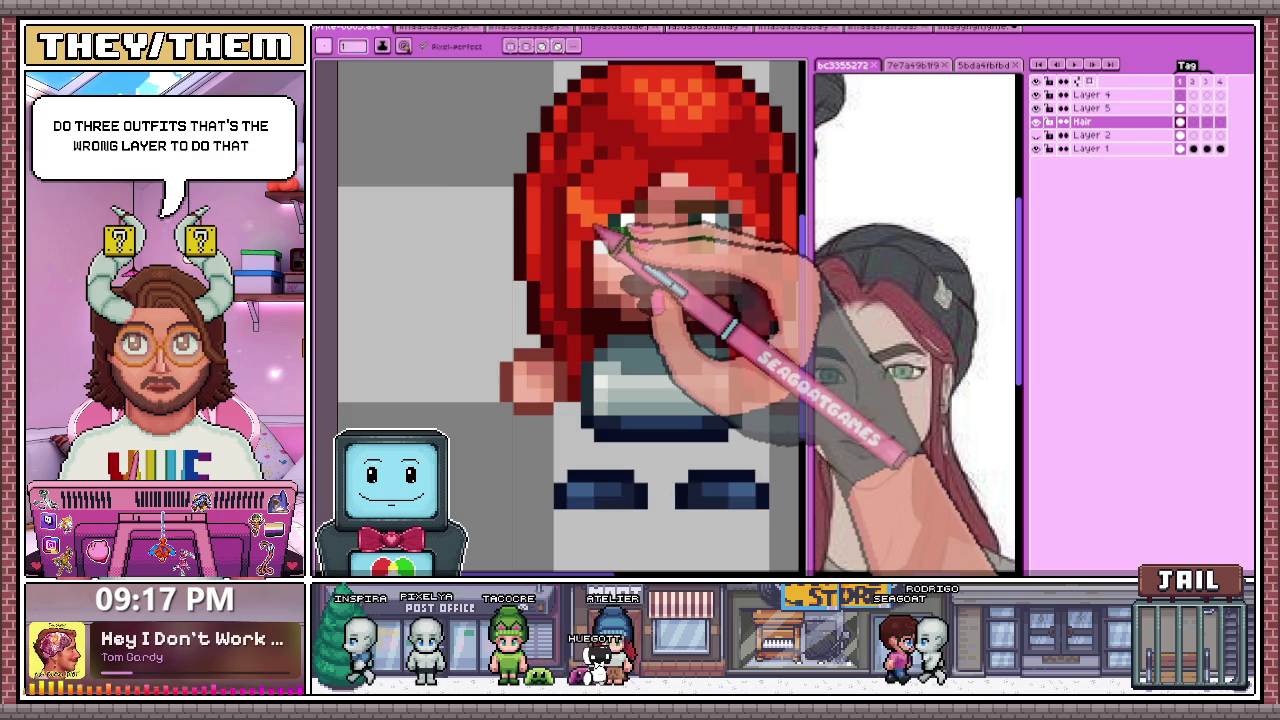
pyautogui.press('-')
pyautogui.press('-')
pyautogui.press('-')
pyautogui.press('+')
pyautogui.press('+')
pyautogui.press('+')
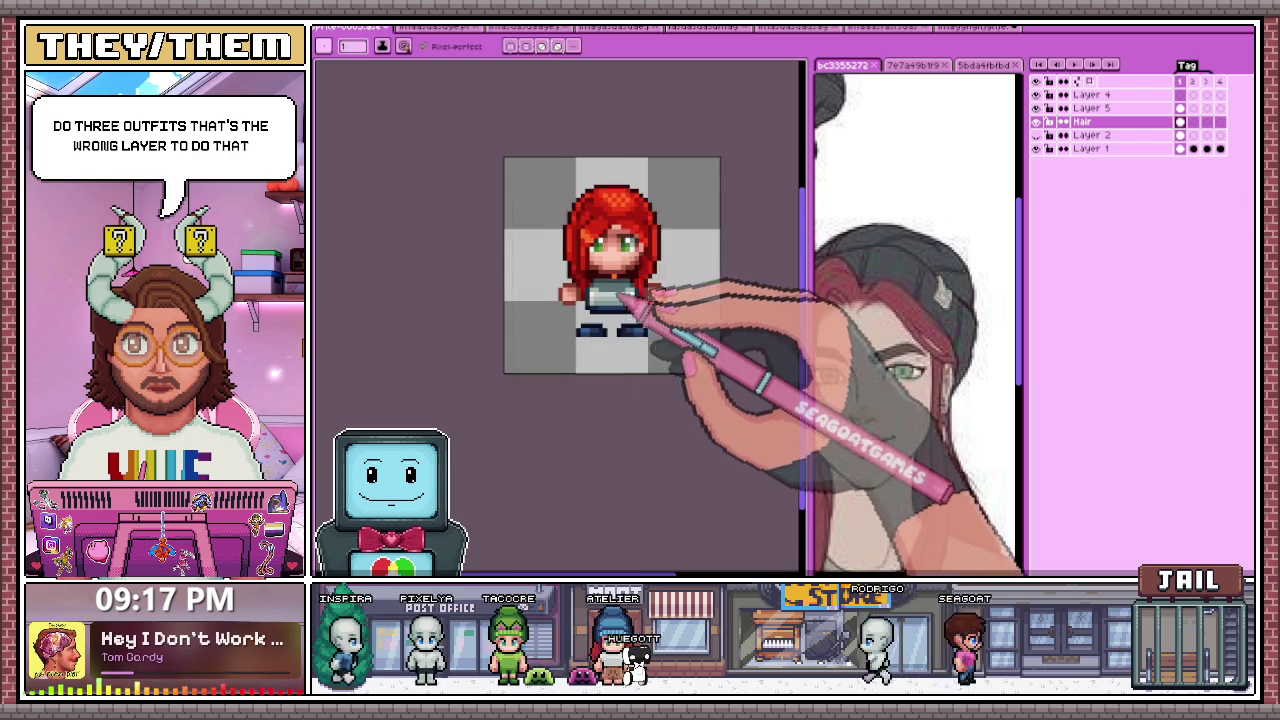
pyautogui.press('+')
pyautogui.press('+')
pyautogui.press('+')
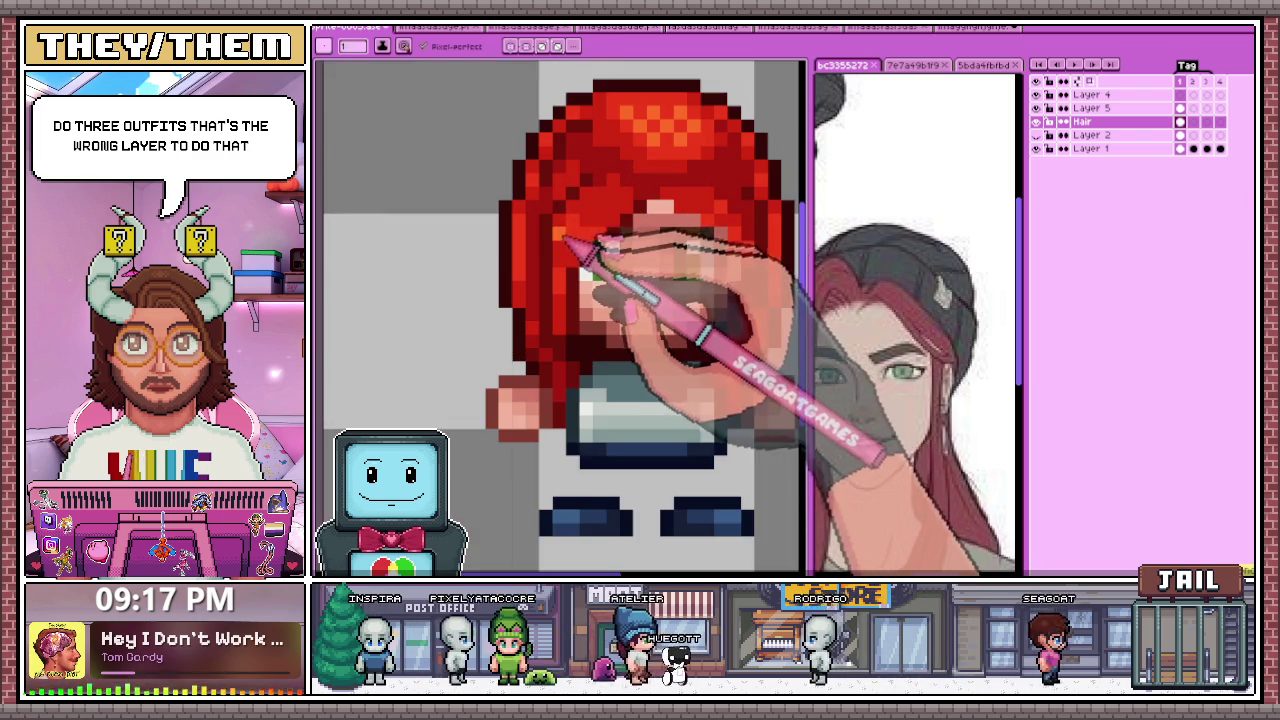
pyautogui.press('-')
pyautogui.press('-')
pyautogui.press('+')
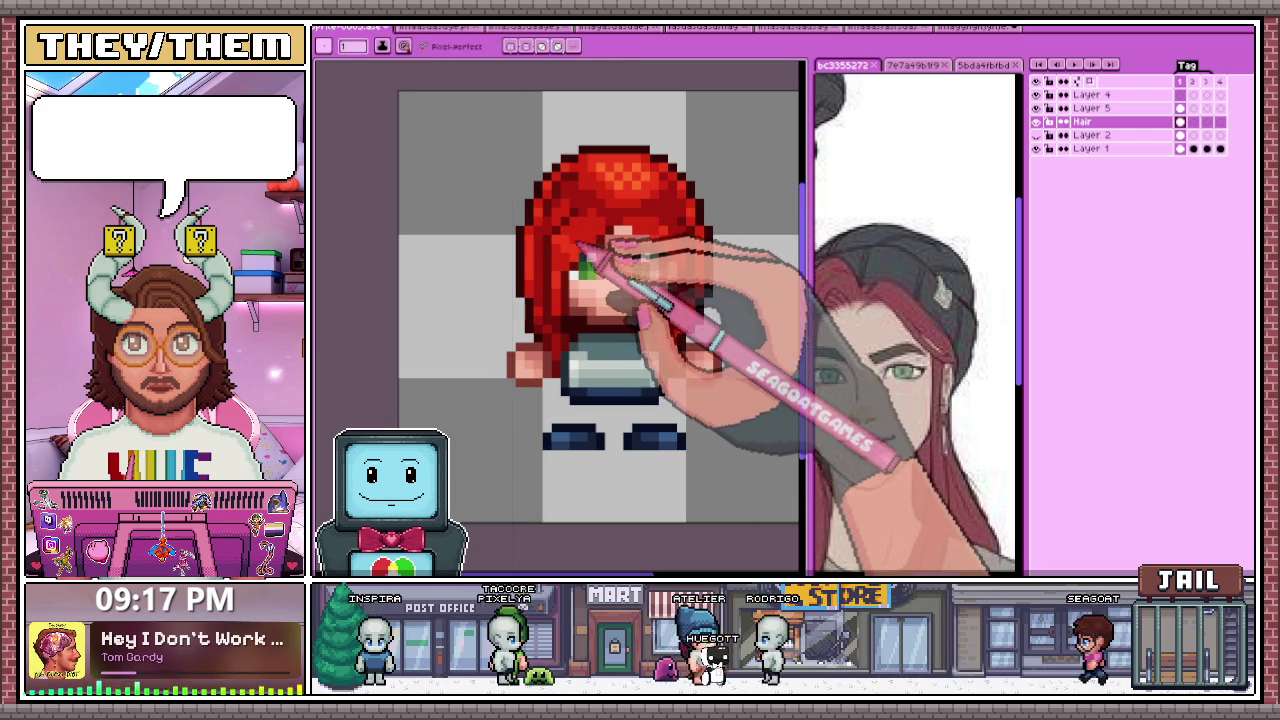
pyautogui.press('-')
pyautogui.press('-')
pyautogui.press('-')
# Step: Zoom onto the head and draw a dark brown eyebrow line above the green eyes
pyautogui.scroll(2, 620, 288)
pyautogui.scroll(3, 600, 285)
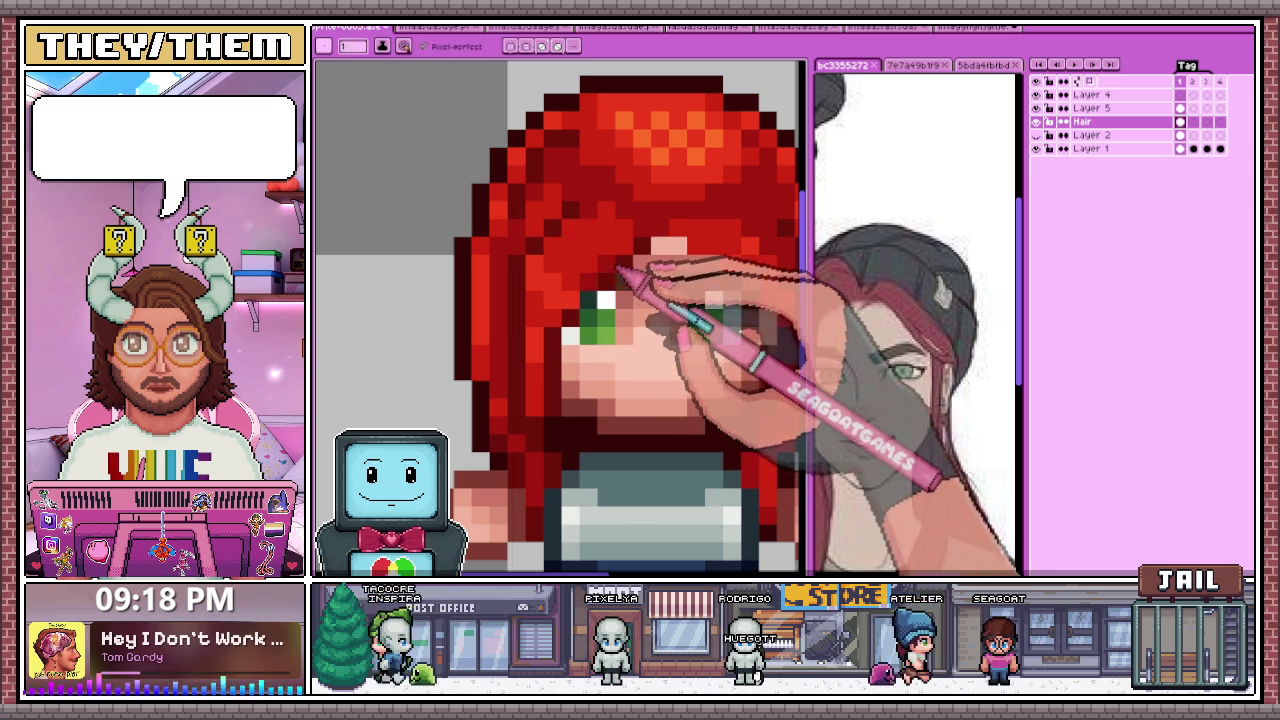
pyautogui.press('-')
pyautogui.press('-')
pyautogui.press('-')
pyautogui.scroll(2, 630, 347)
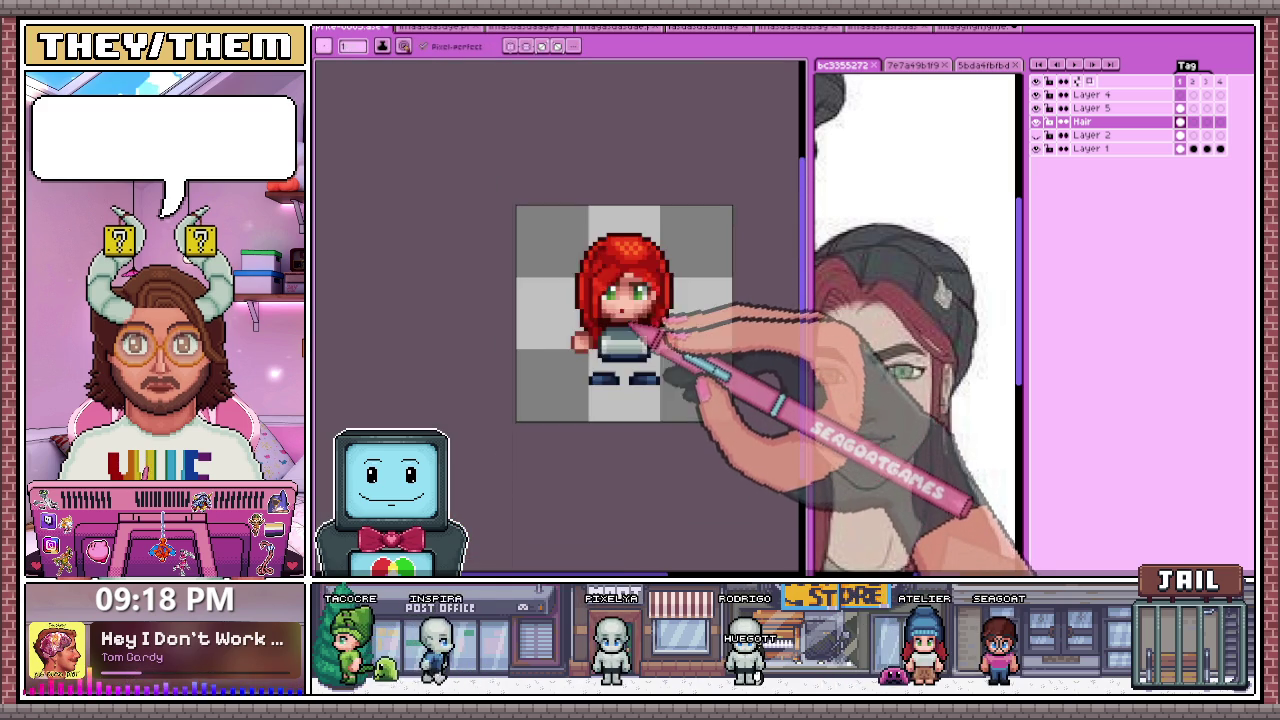
pyautogui.scroll(1, 606, 280)
pyautogui.scroll(1, 591, 286)
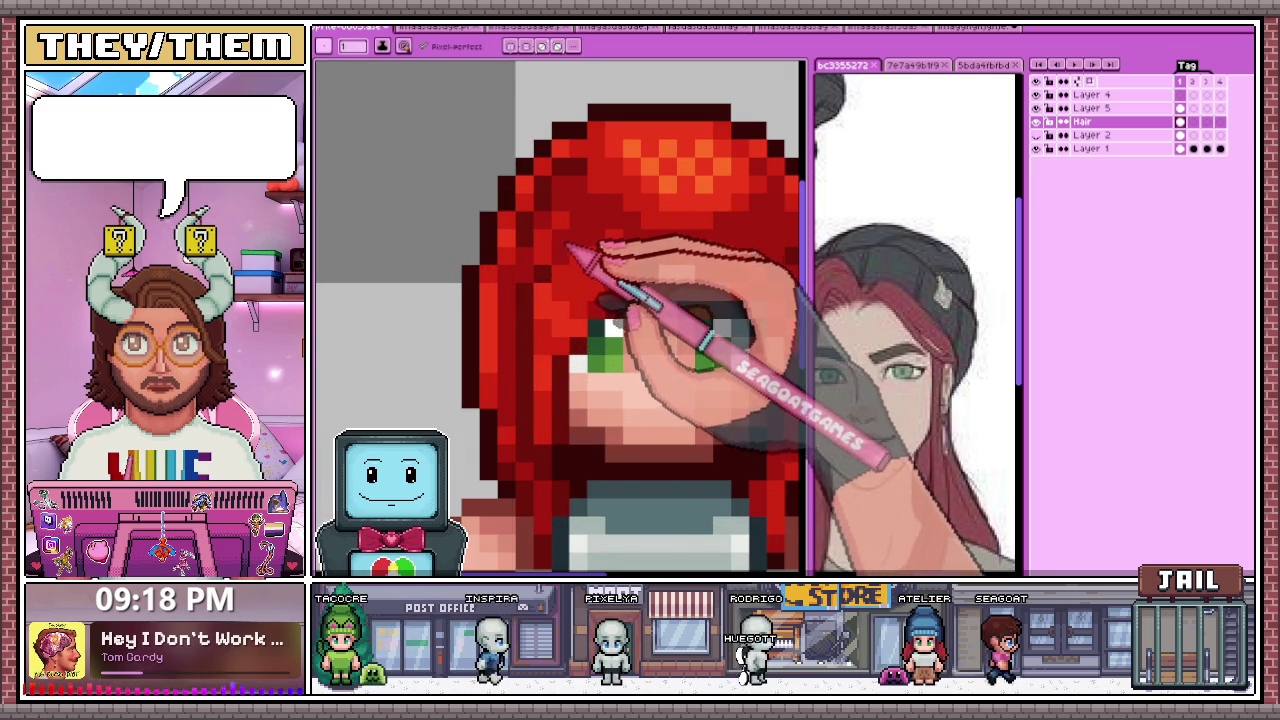
pyautogui.scroll(-3, 585, 255)
pyautogui.scroll(1, 590, 255)
pyautogui.scroll(2, 600, 265)
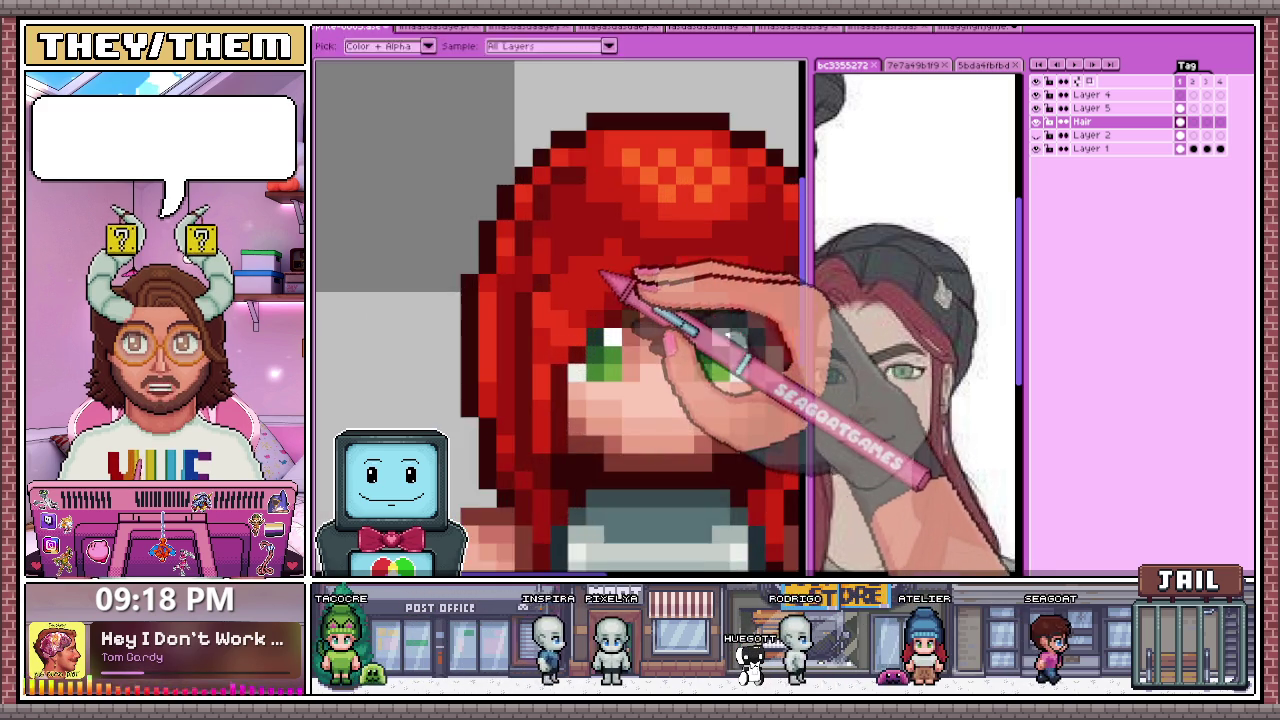
pyautogui.scroll(-1, 615, 265)
pyautogui.scroll(-1, 602, 260)
pyautogui.scroll(2, 630, 255)
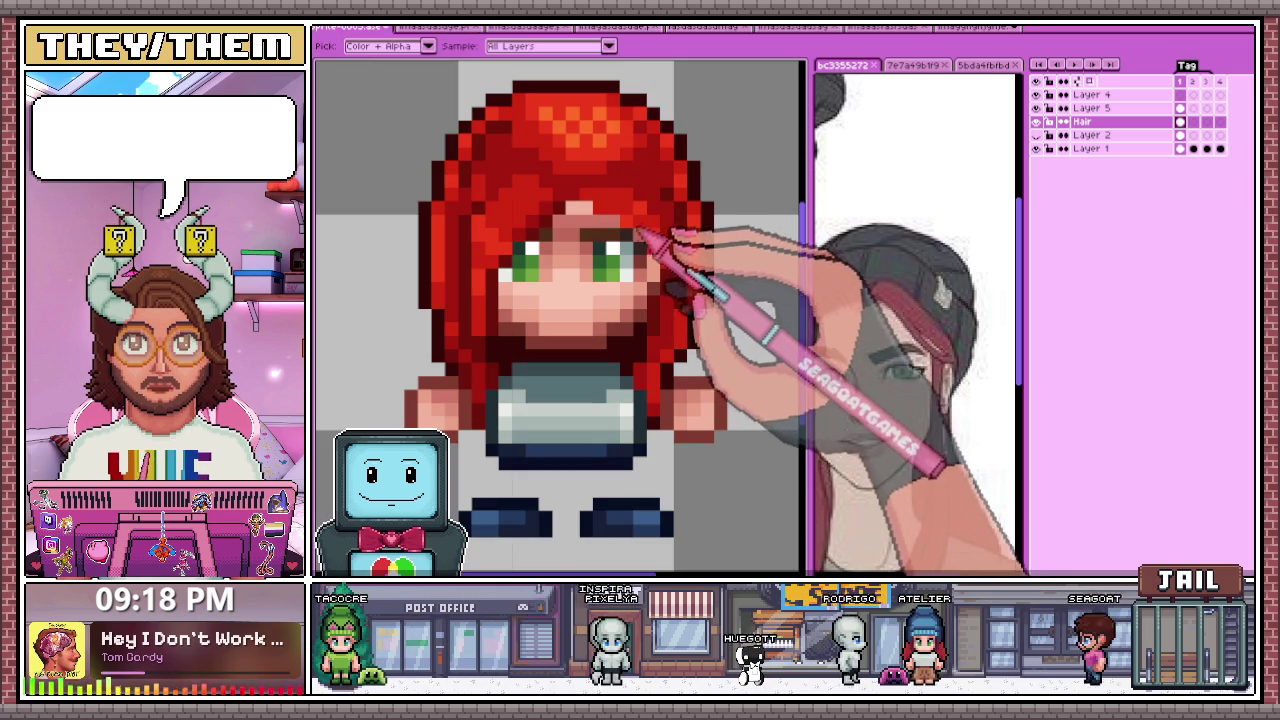
pyautogui.press('b')
pyautogui.moveTo(555, 238); pyautogui.dragTo(620, 238)
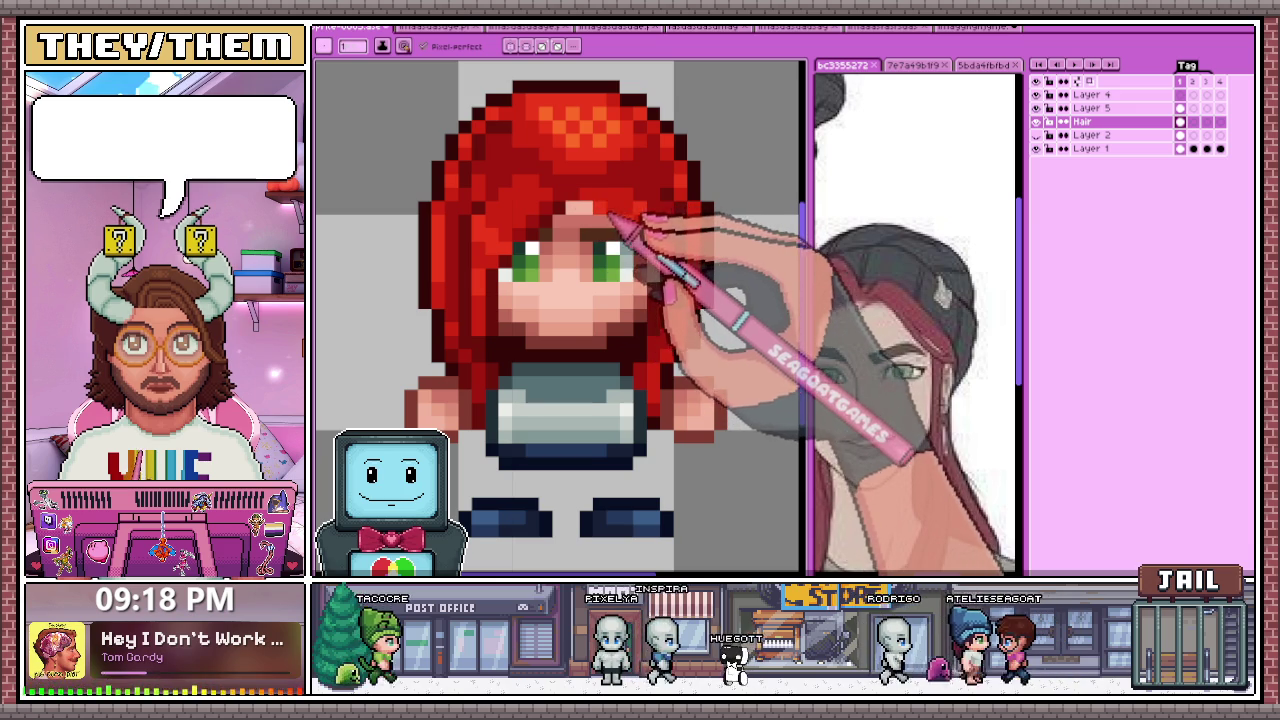
pyautogui.scroll(-1, 612, 218)
pyautogui.scroll(-2, 605, 260)
pyautogui.scroll(-1, 620, 310)
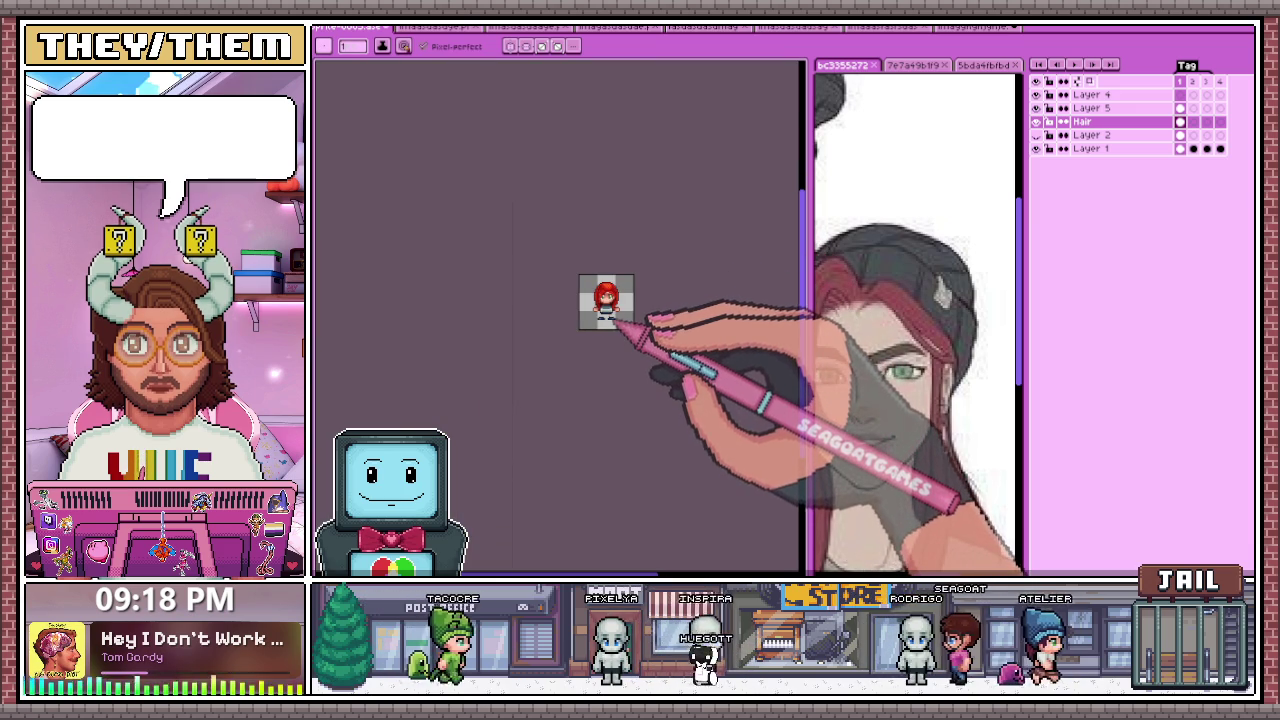
pyautogui.scroll(2, 625, 325)
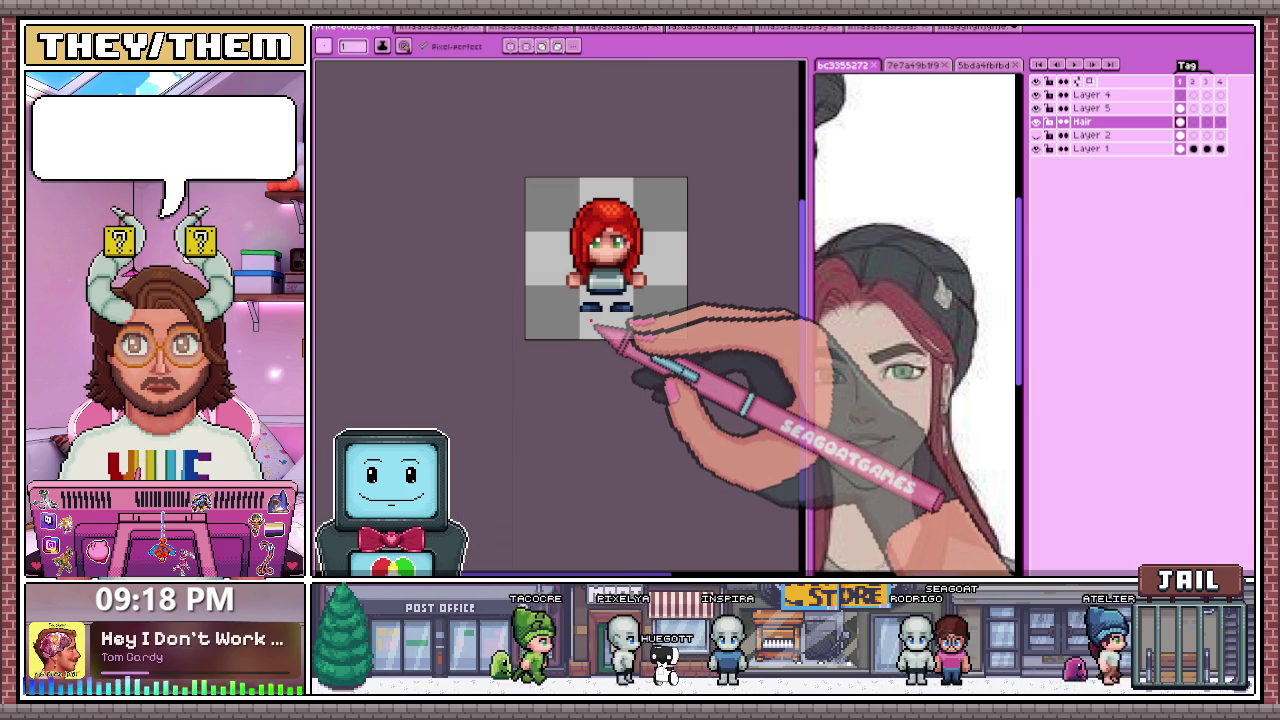
# Step: Rename Layer 5 to Eyes, hide the Hair layer, and select Layer 4
pyautogui.click(1120, 108)
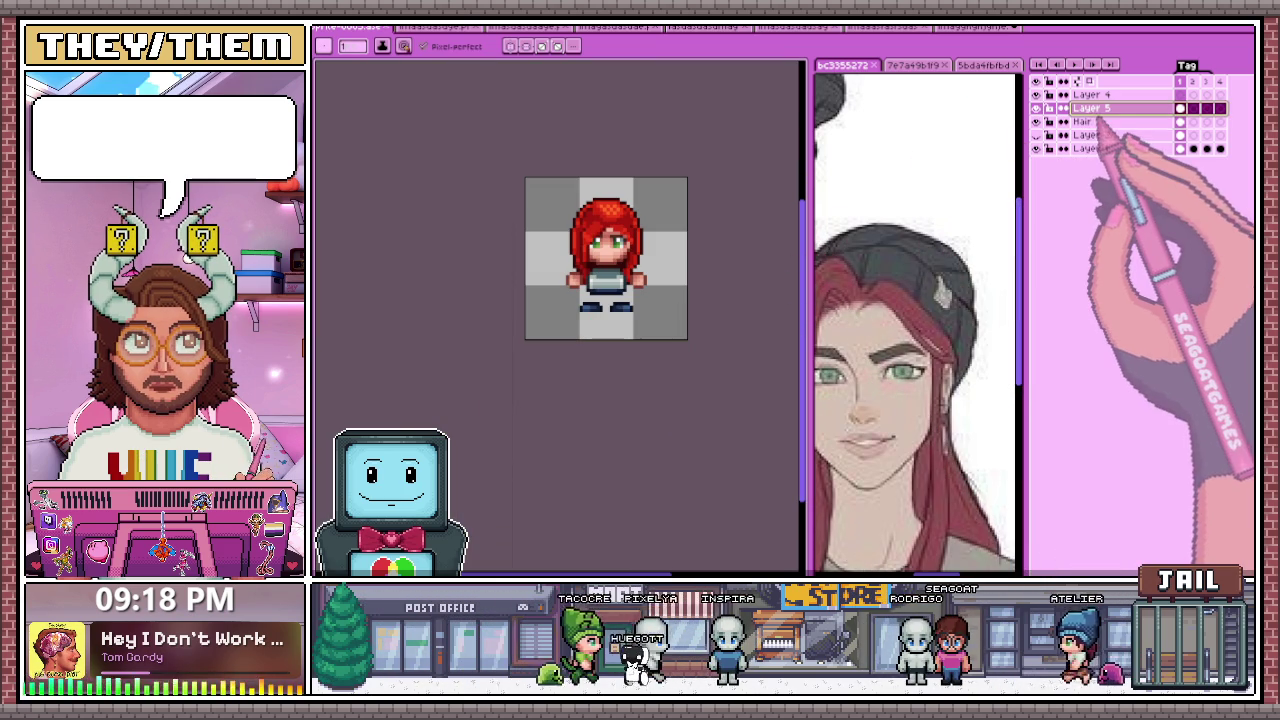
pyautogui.doubleClick(1120, 108)
pyautogui.write('Eyes')
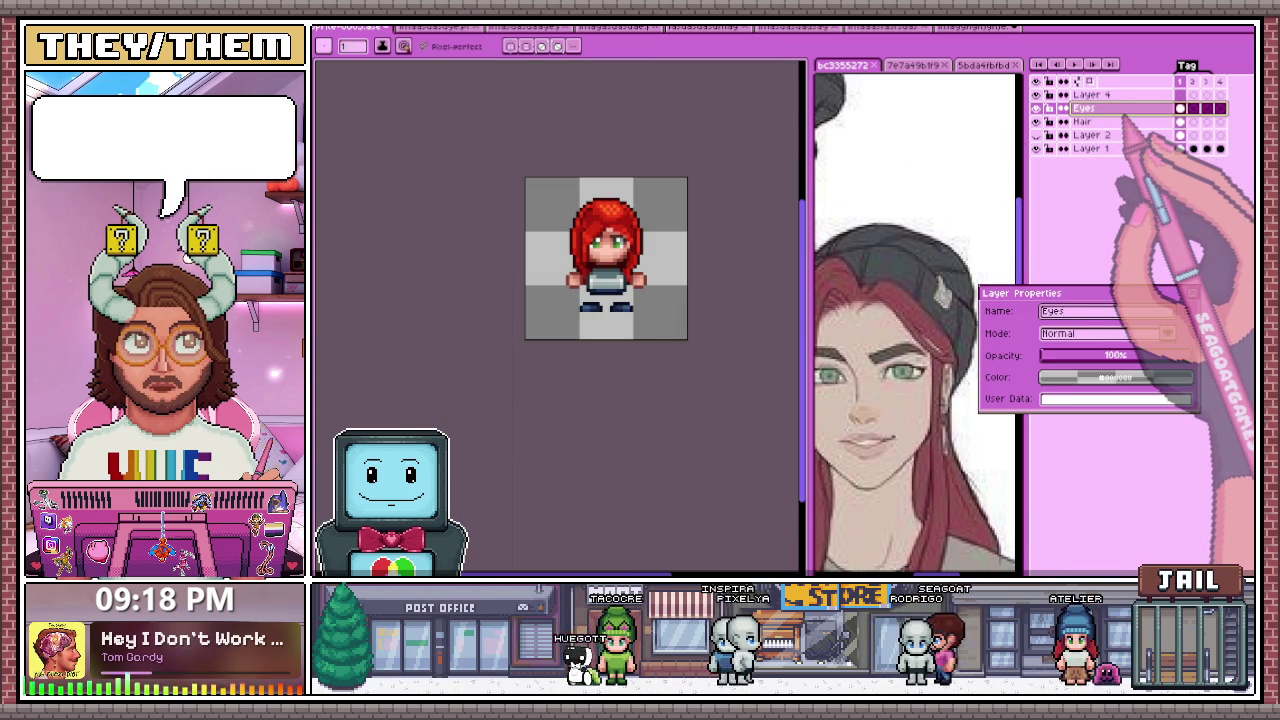
pyautogui.press('Return')
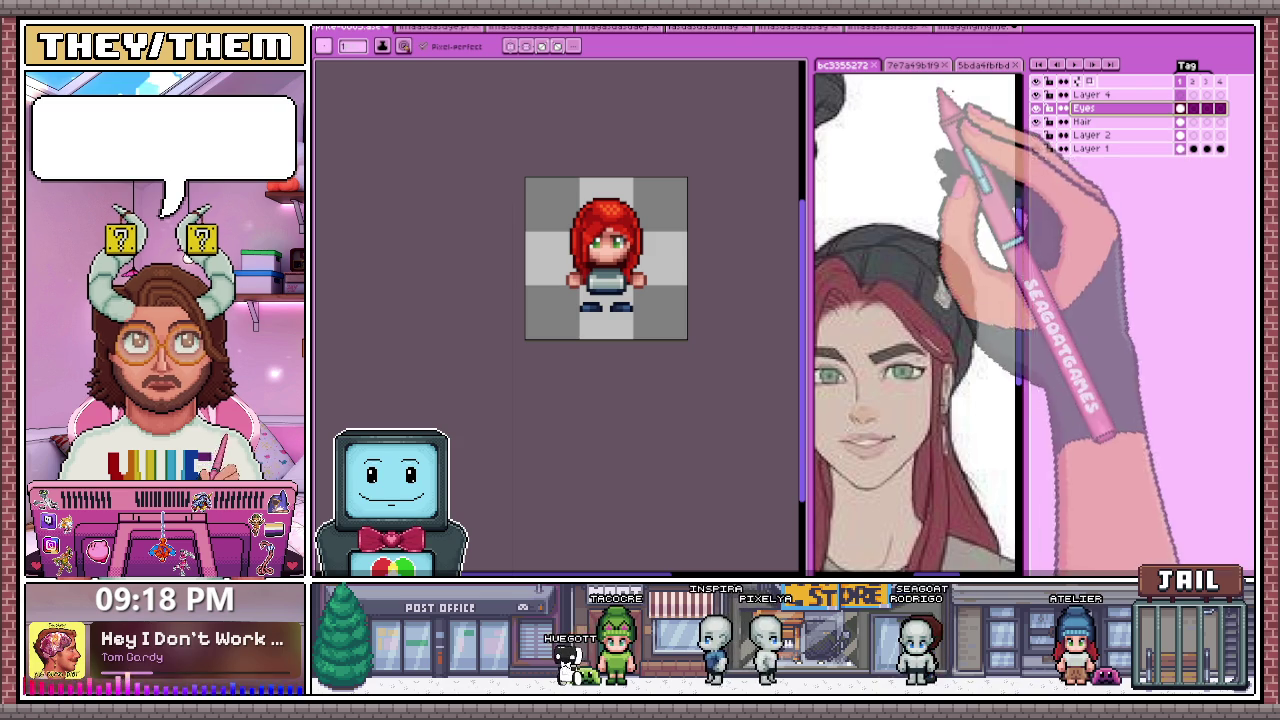
pyautogui.click(1036, 121)
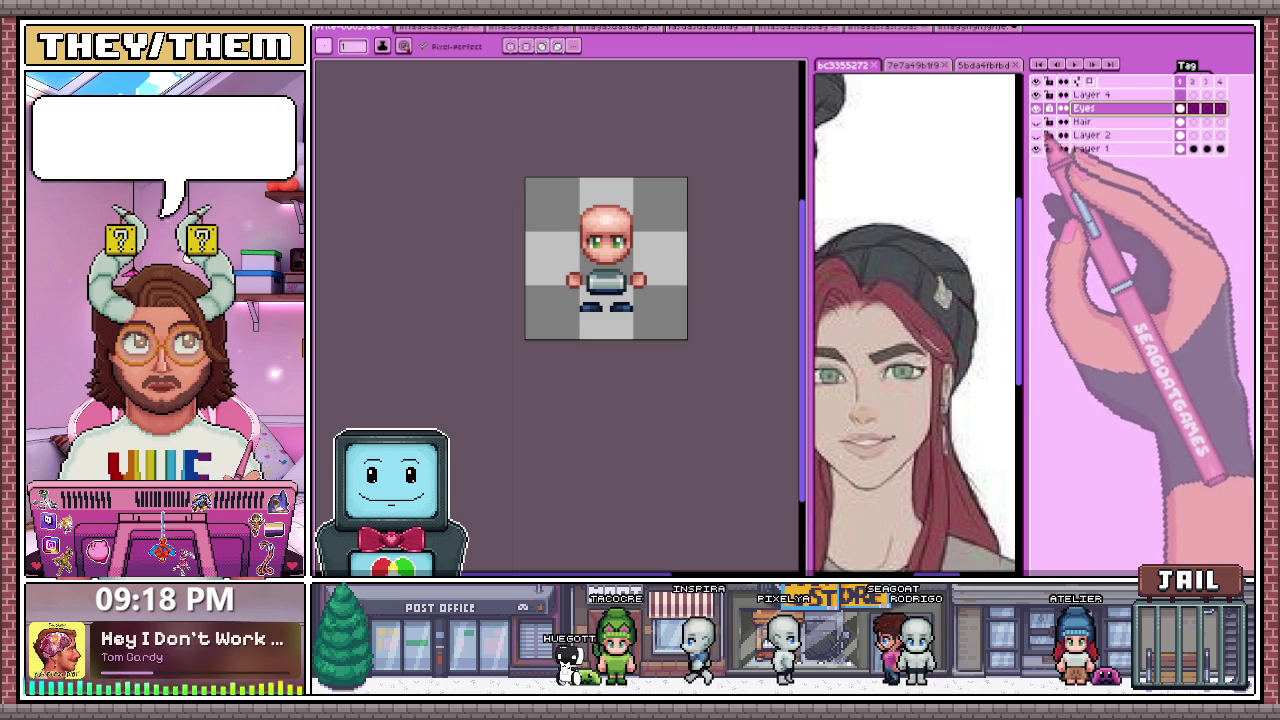
pyautogui.click(1090, 94)
# Step: Paint a light highlight row across the grey chest piece on Layer 4
pyautogui.scroll(-5, 900, 280)
pyautogui.scroll(5, 930, 290)
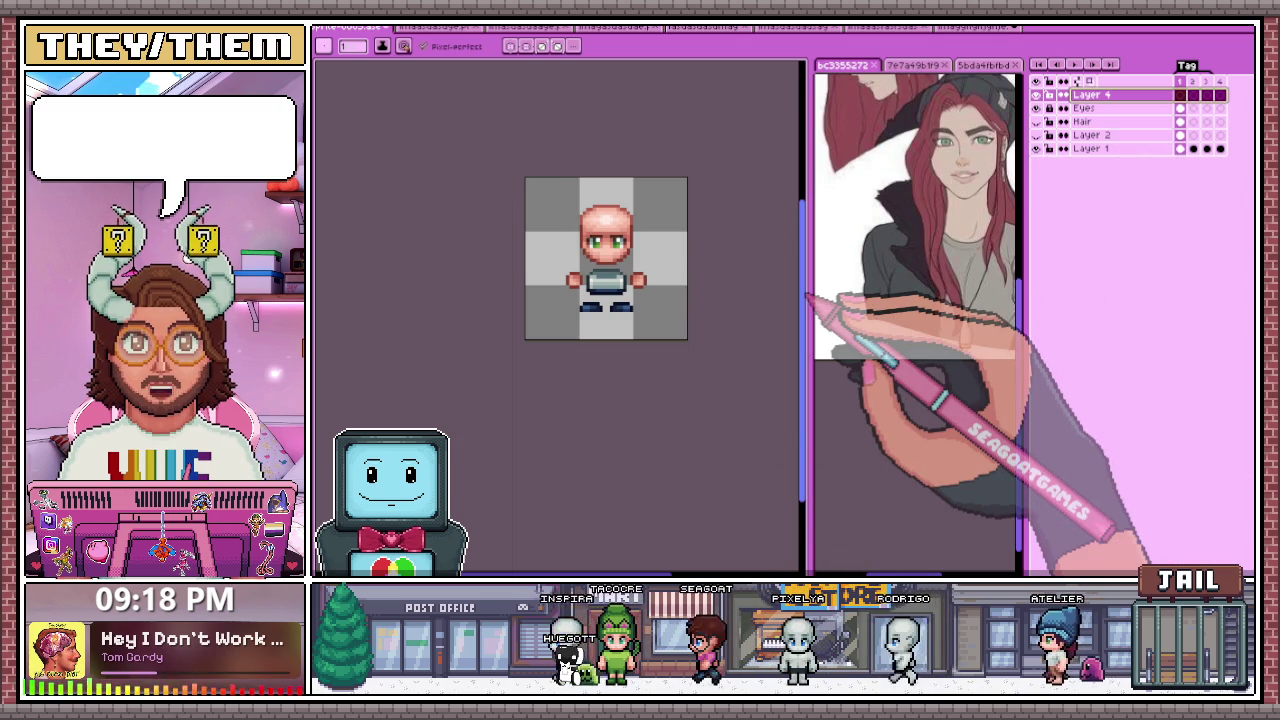
pyautogui.scroll(2, 643, 294)
pyautogui.scroll(2, 571, 300)
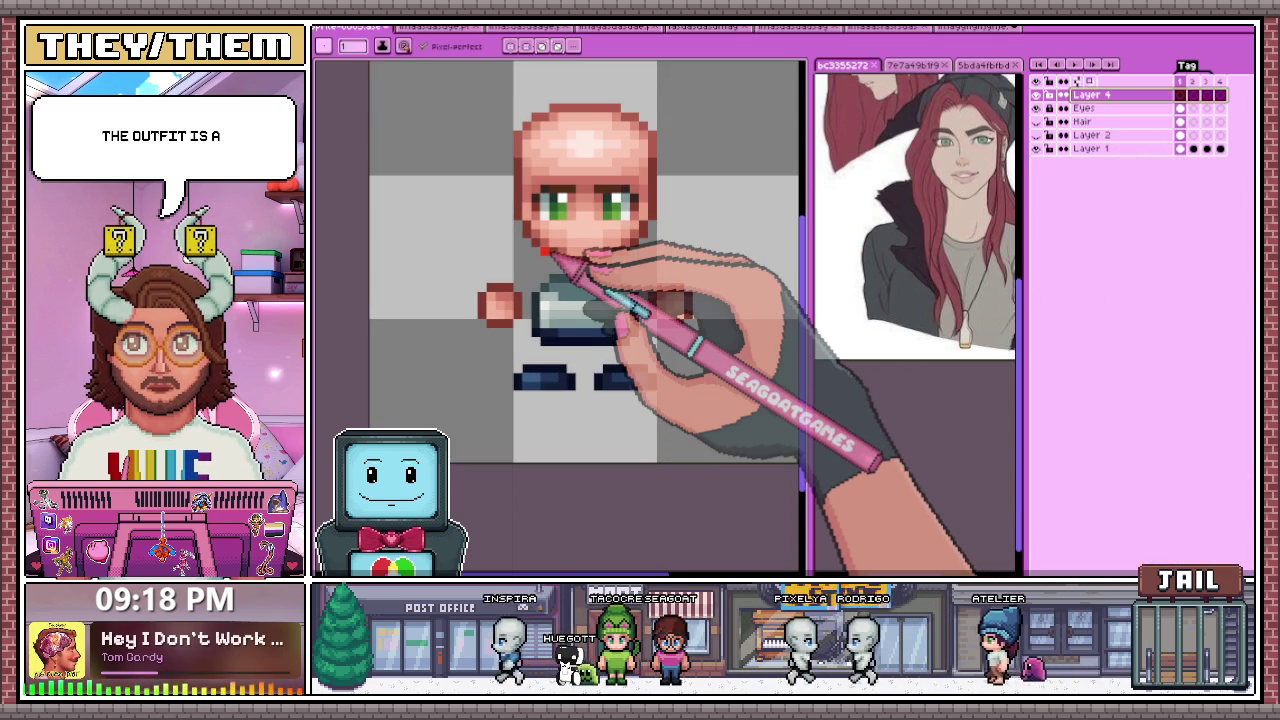
pyautogui.scroll(1, 566, 343)
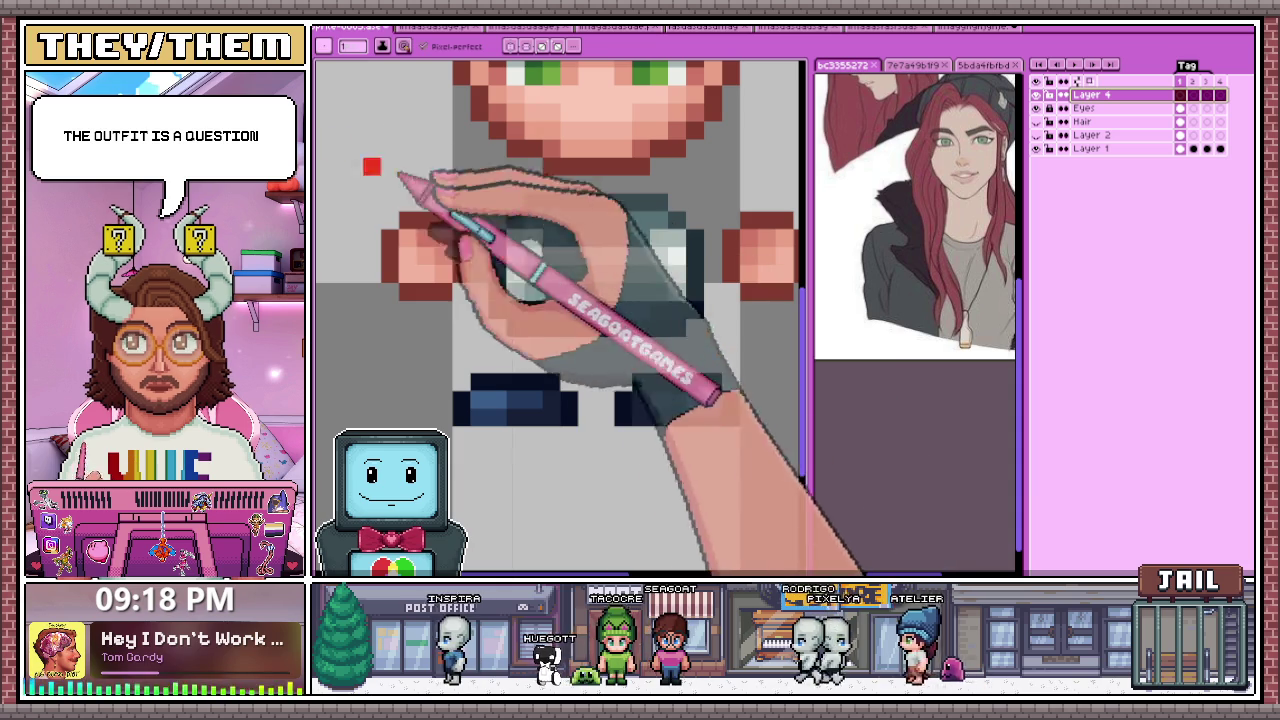
pyautogui.scroll(-3, 574, 294)
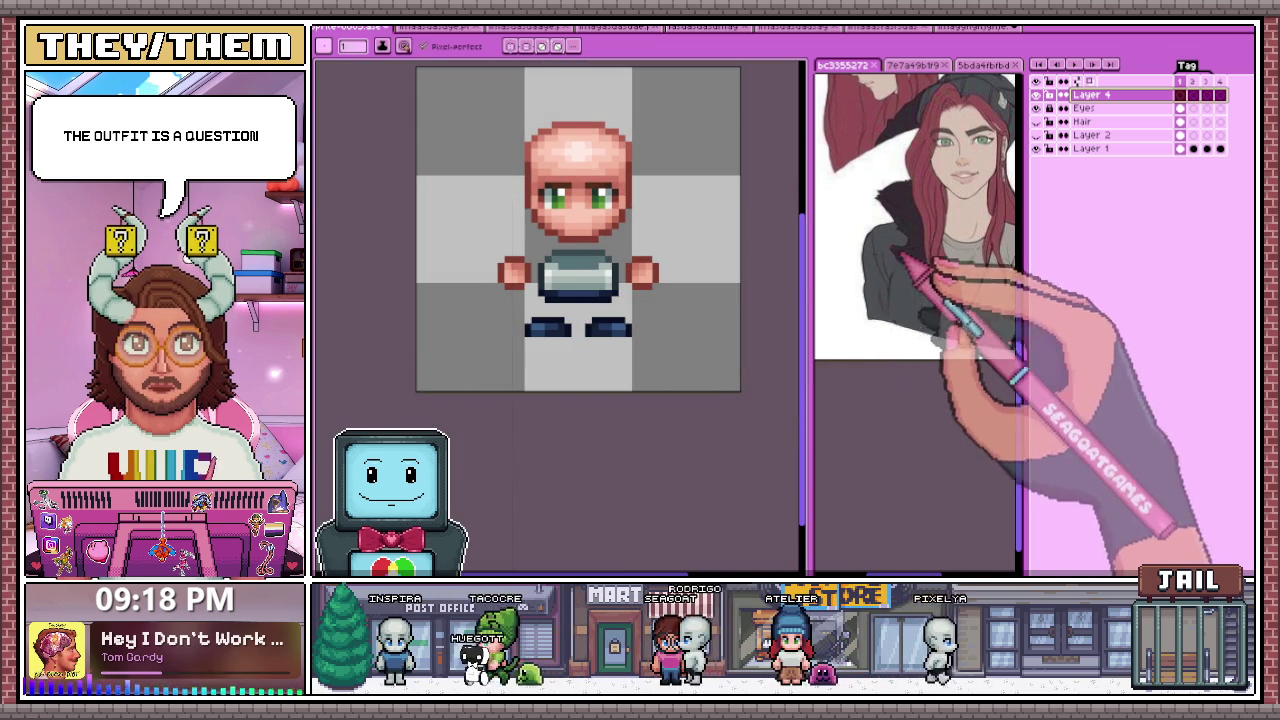
pyautogui.scroll(2, 567, 245)
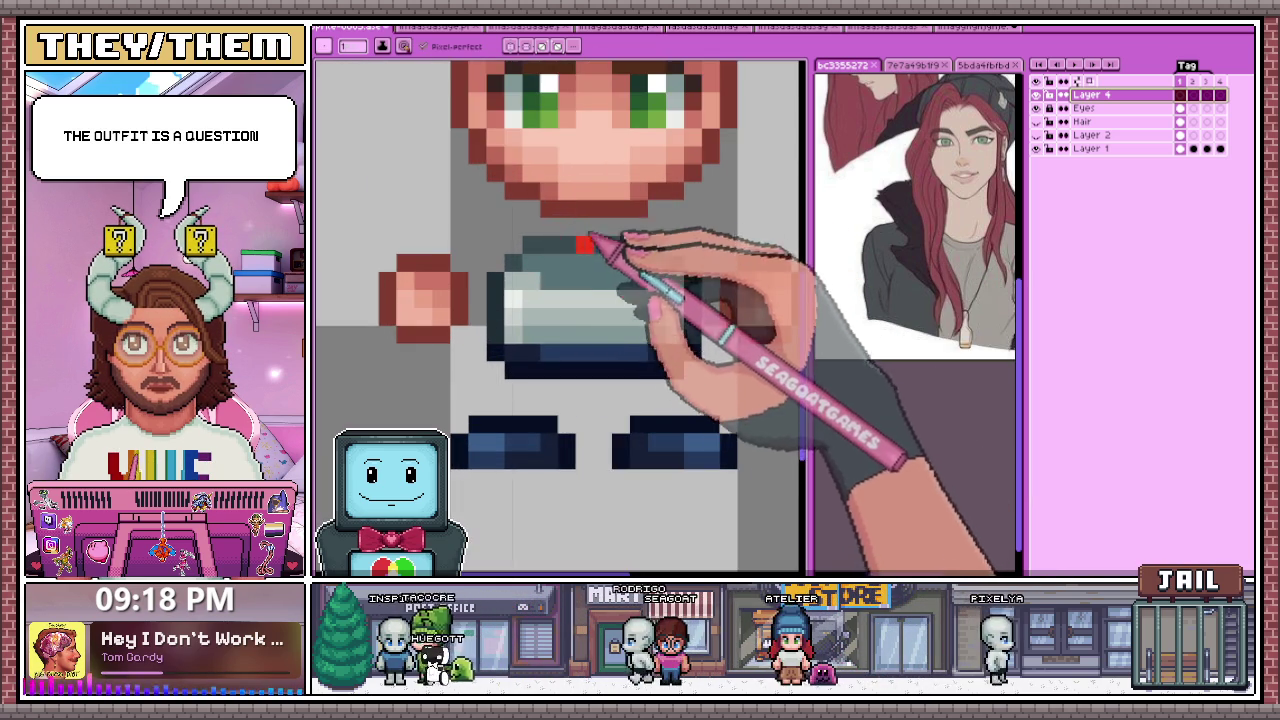
pyautogui.scroll(-1, 588, 294)
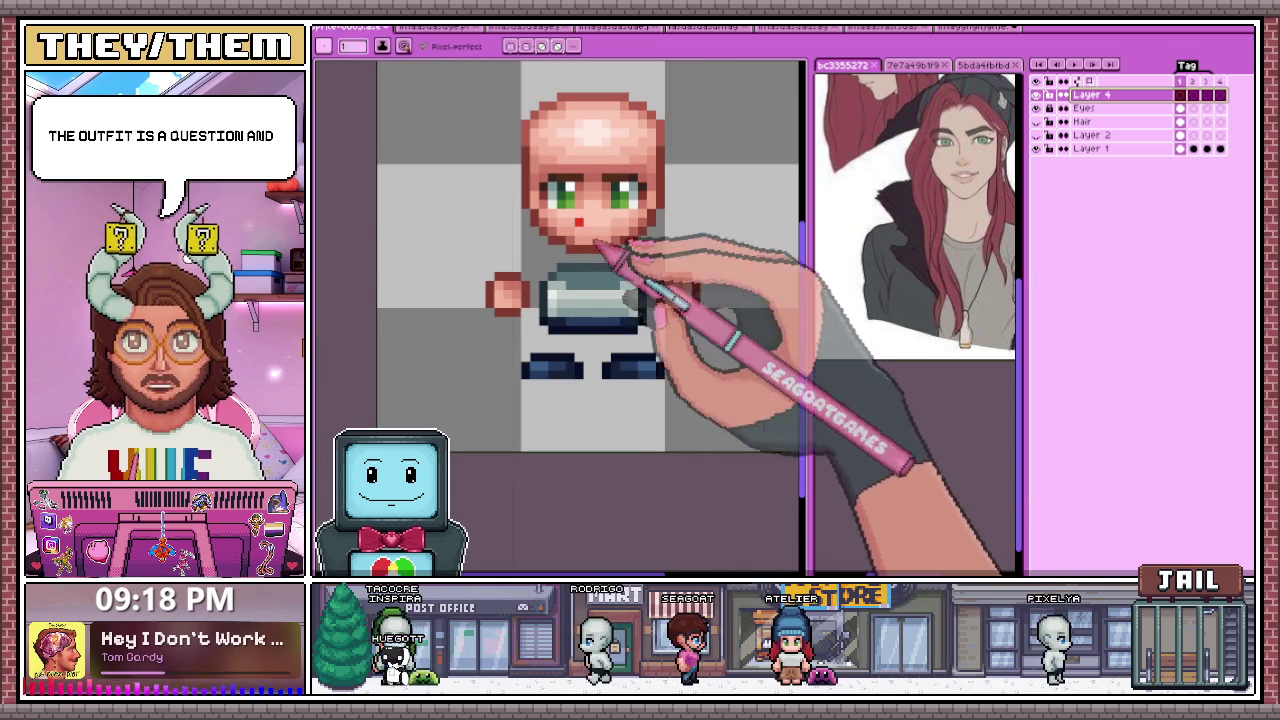
pyautogui.scroll(2, 580, 300)
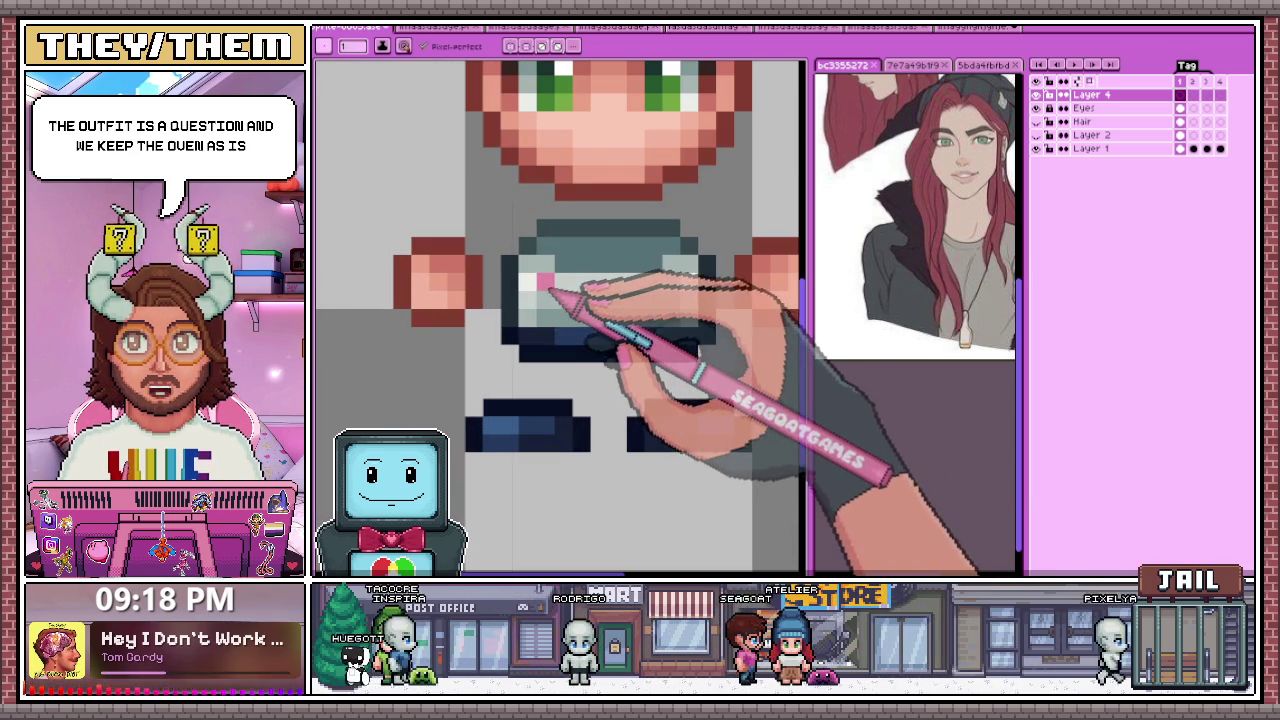
pyautogui.moveTo(530, 285); pyautogui.dragTo(707, 285)
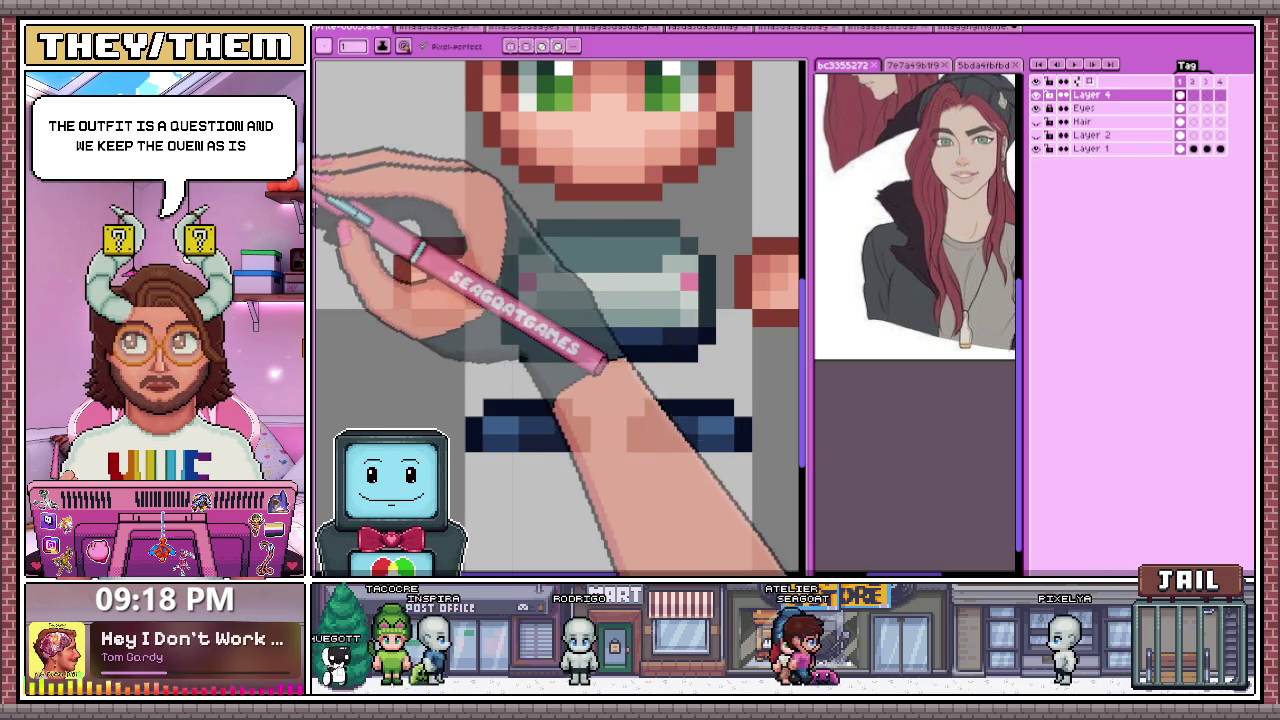
# Step: Paint pink pixels onto Layer 4's torso and a dark purple top row on the shirt
pyautogui.click(545, 282)
pyautogui.moveTo(639, 286); pyautogui.dragTo(671, 292)
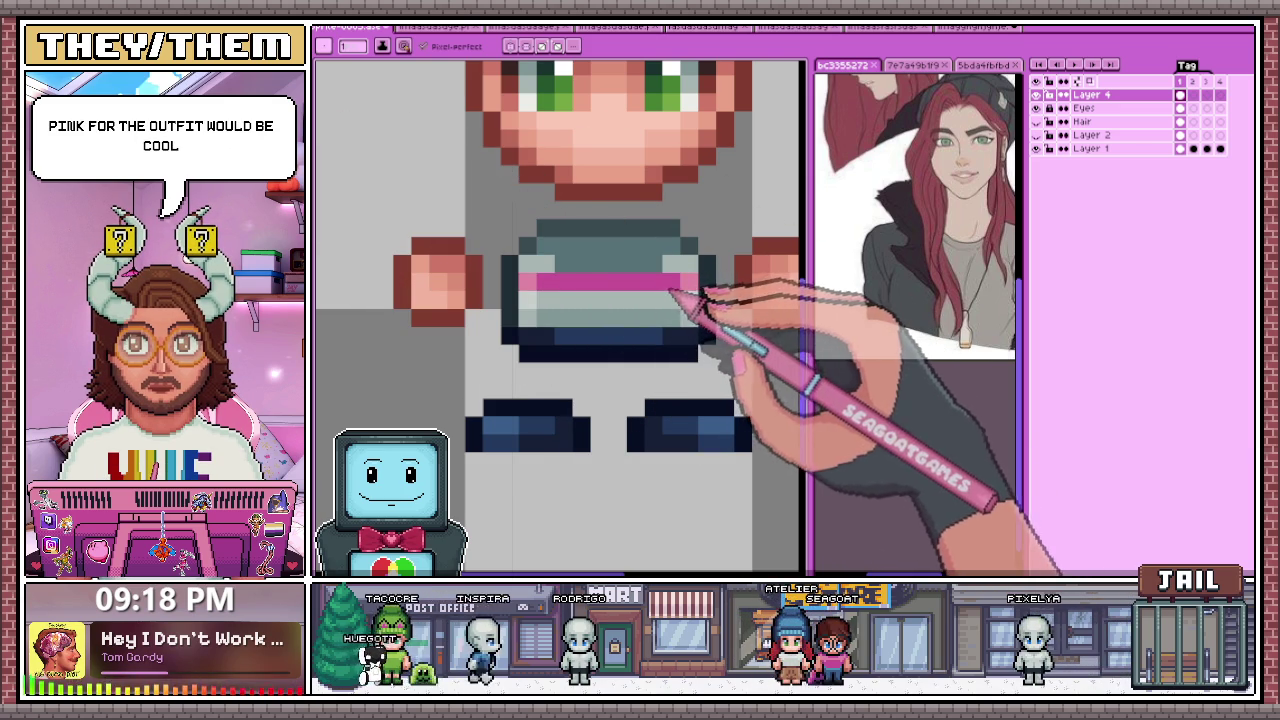
pyautogui.hotkey('ctrl', 'z')
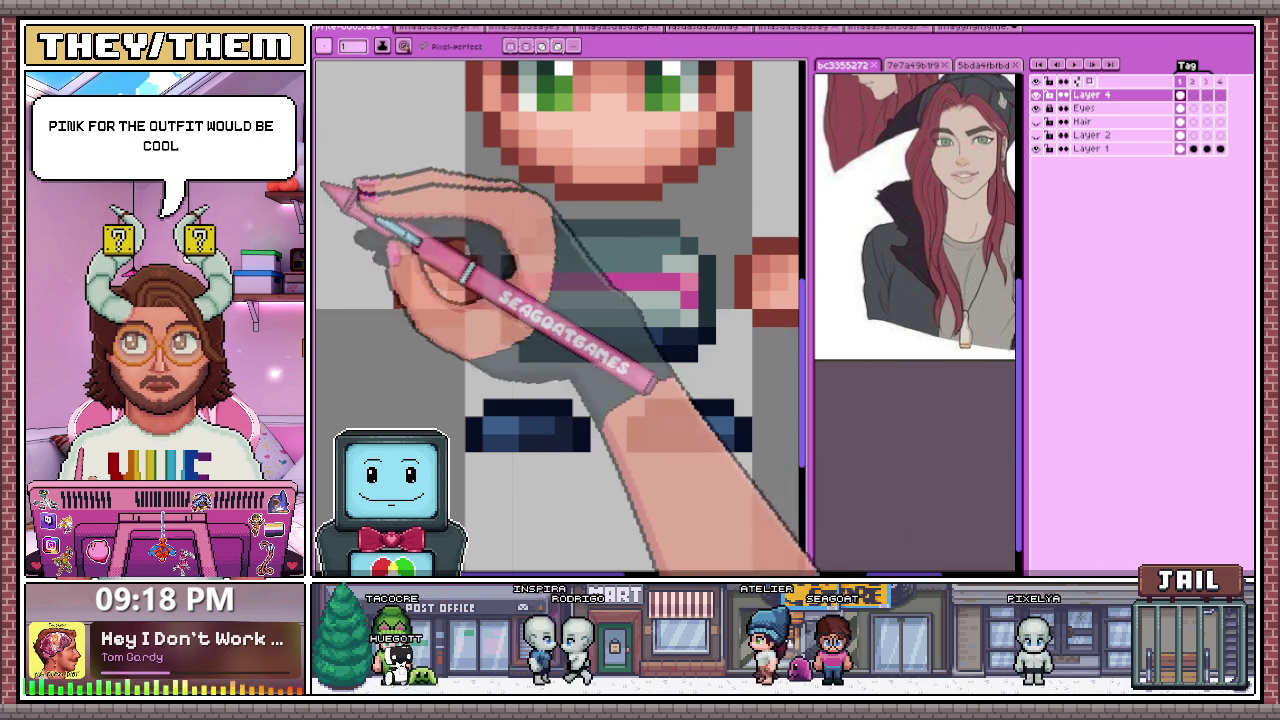
pyautogui.moveTo(527, 258); pyautogui.dragTo(527, 290)
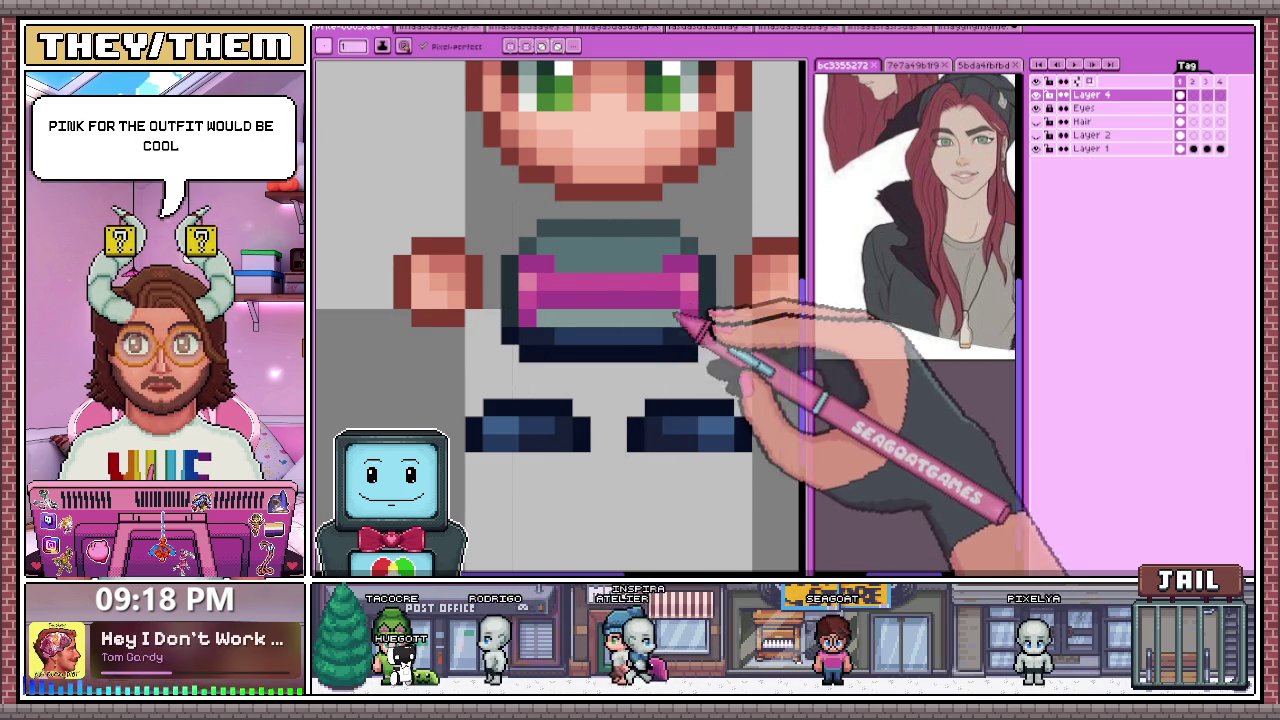
pyautogui.click(538, 314)
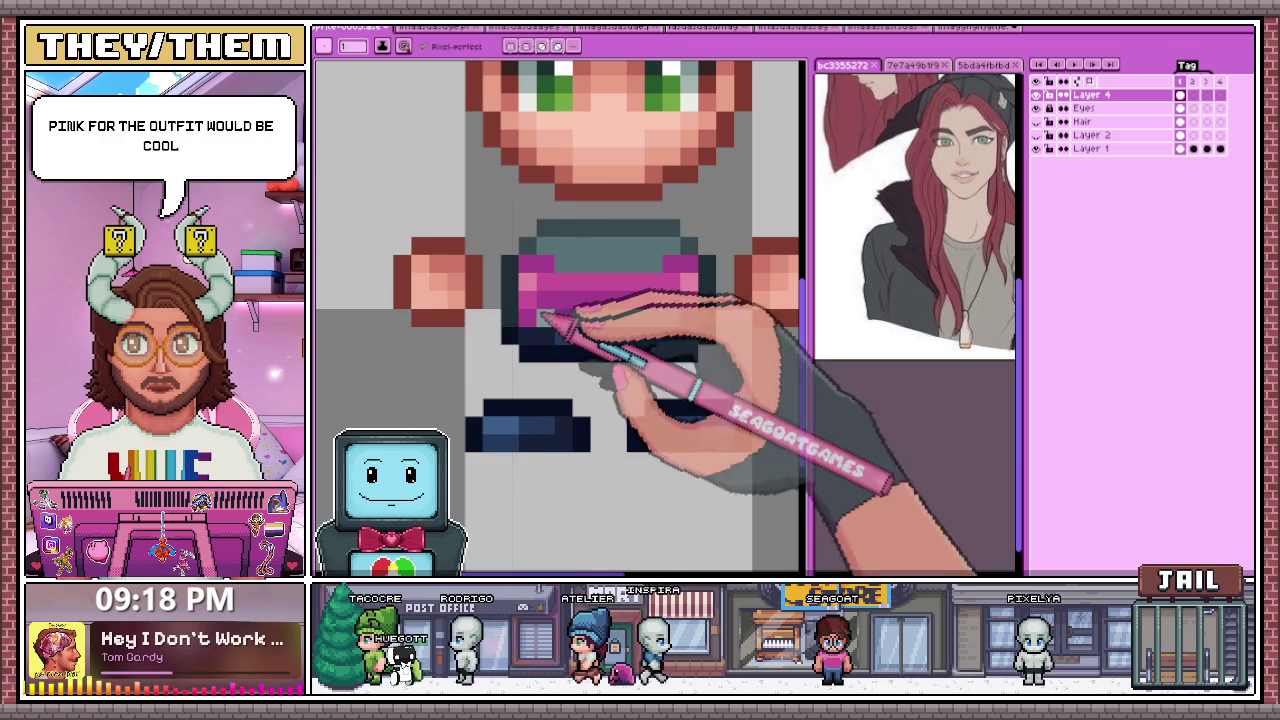
pyautogui.click(650, 295)
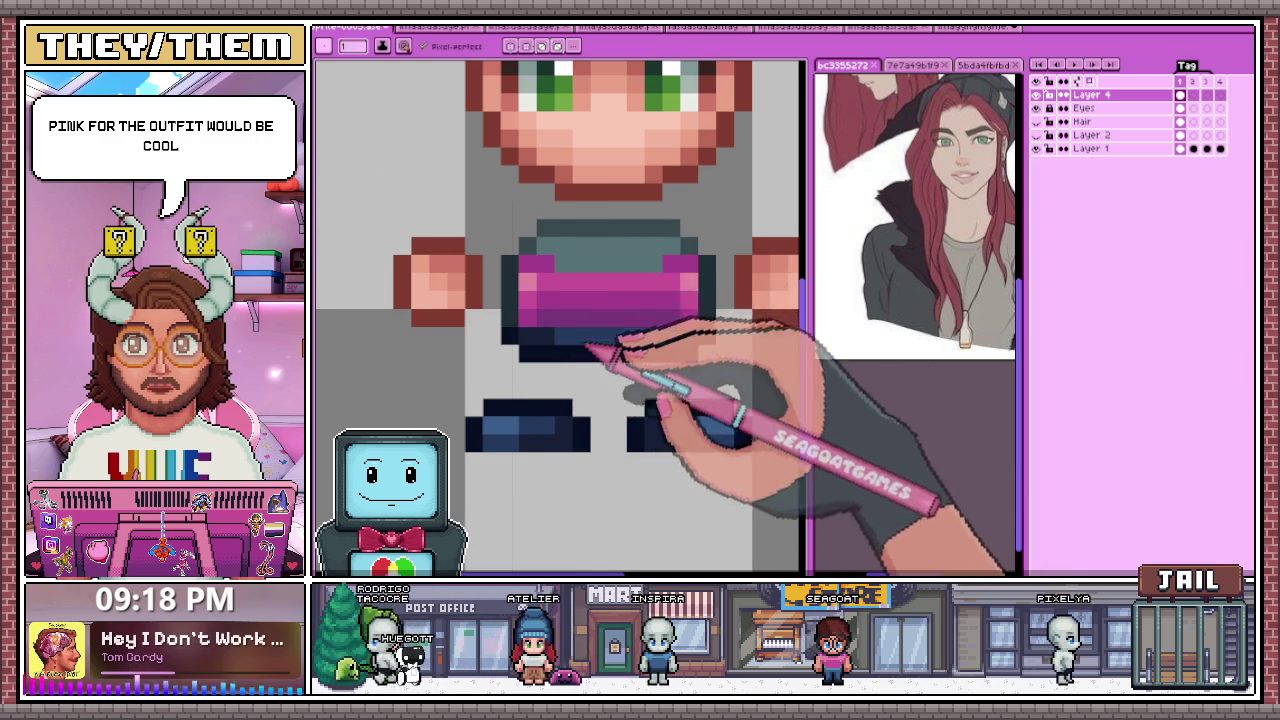
pyautogui.click(545, 245)
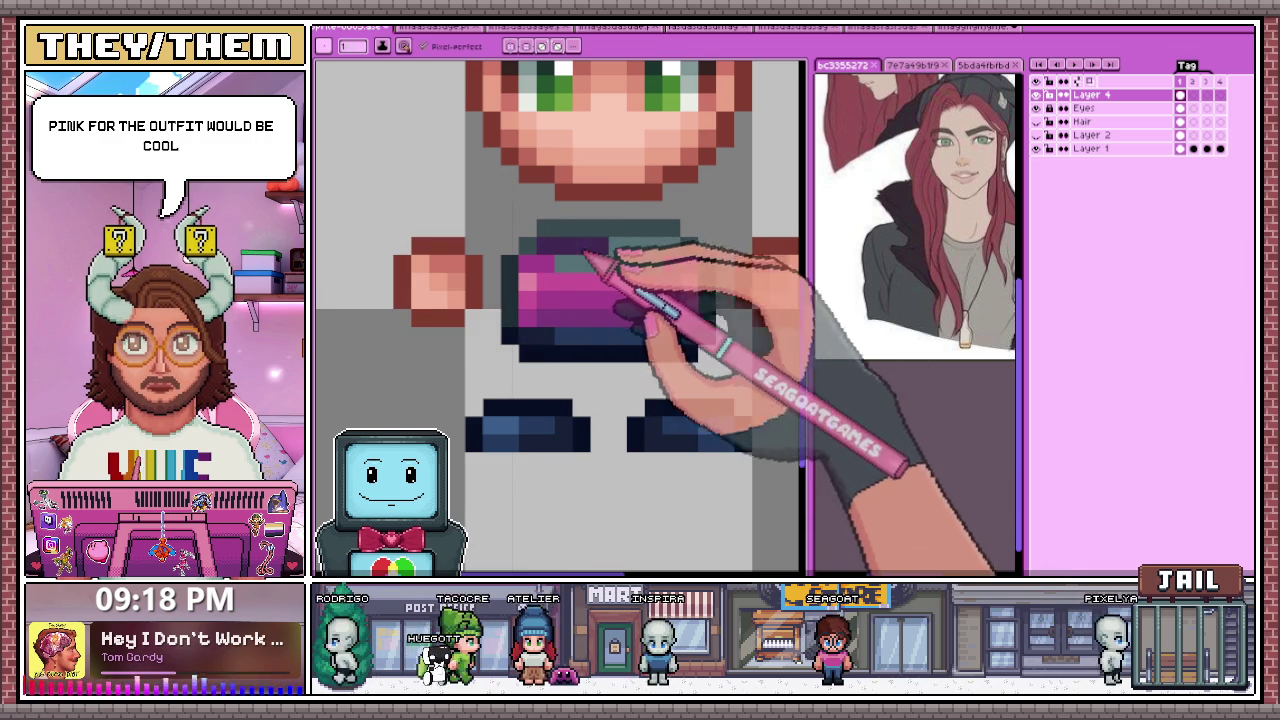
pyautogui.moveTo(600, 248); pyautogui.dragTo(680, 258)
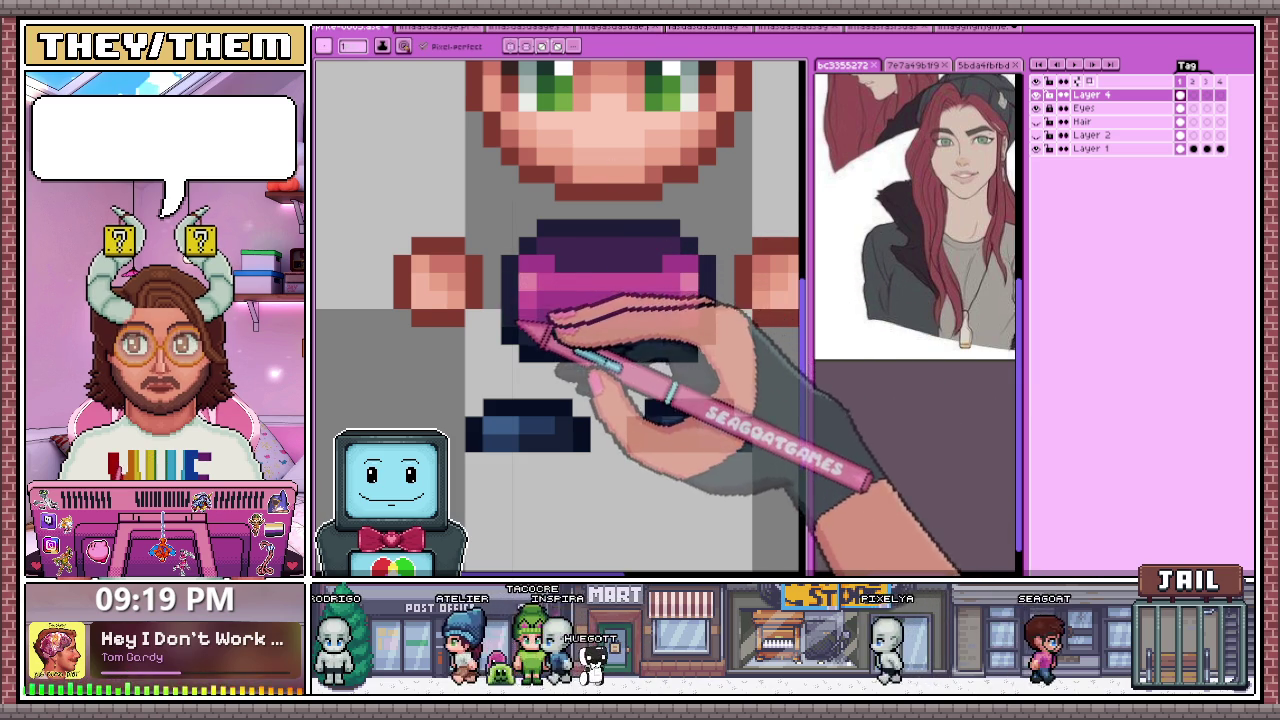
# Step: Zoom in and out and toggle the Hair layer to check the shirt
pyautogui.scroll(-4, 520, 325)
pyautogui.scroll(-2, 614, 357)
pyautogui.scroll(3, 614, 357)
pyautogui.scroll(-4, 612, 370)
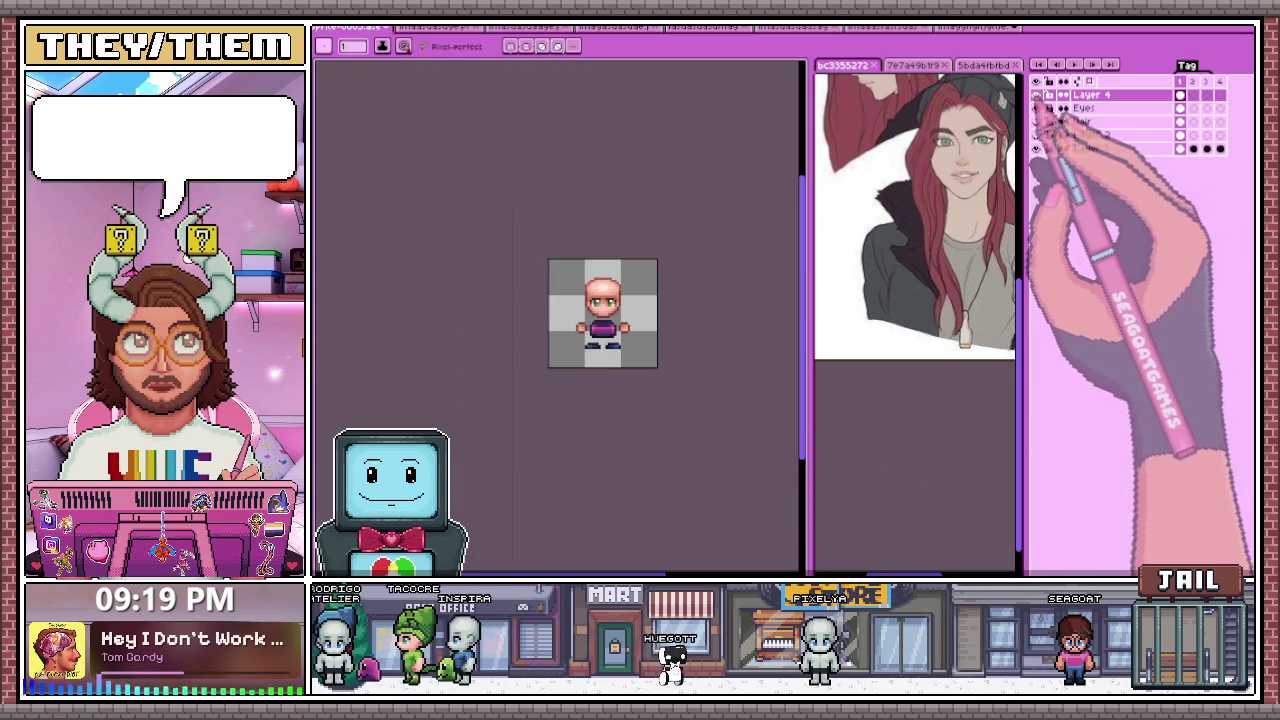
pyautogui.click(1036, 121)
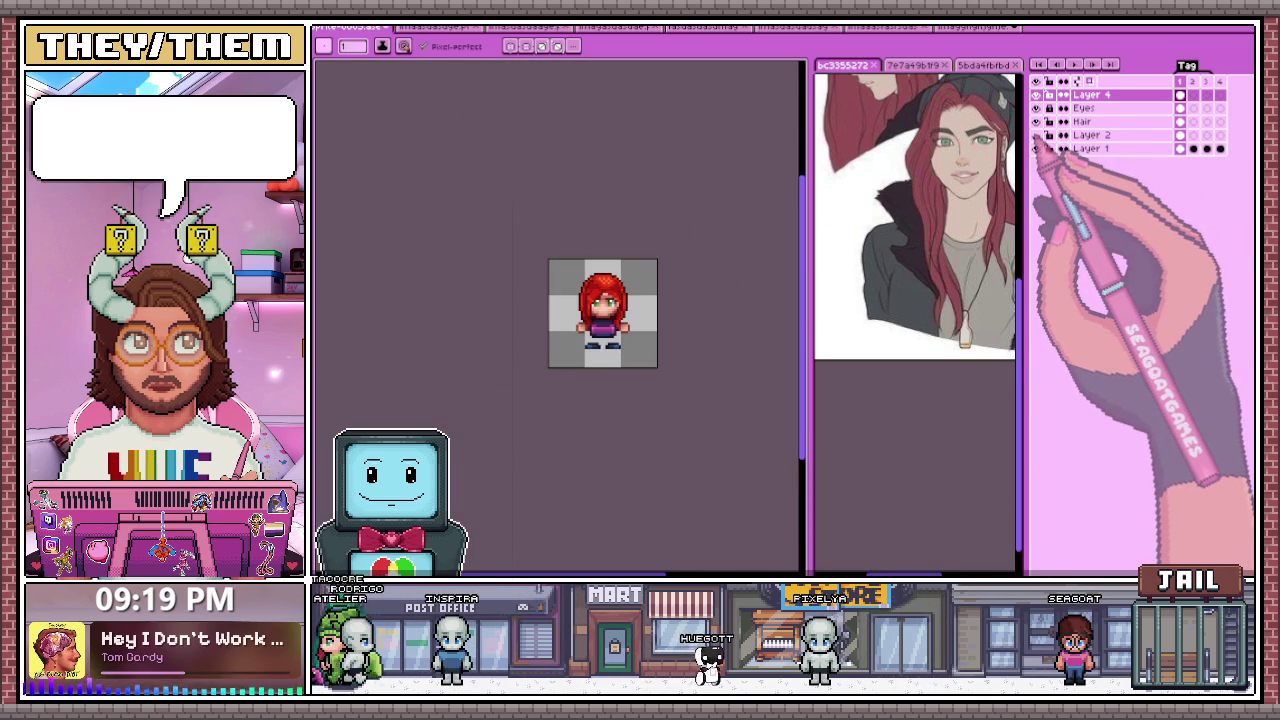
pyautogui.click(1036, 121)
pyautogui.scroll(2, 614, 363)
pyautogui.scroll(2, 571, 329)
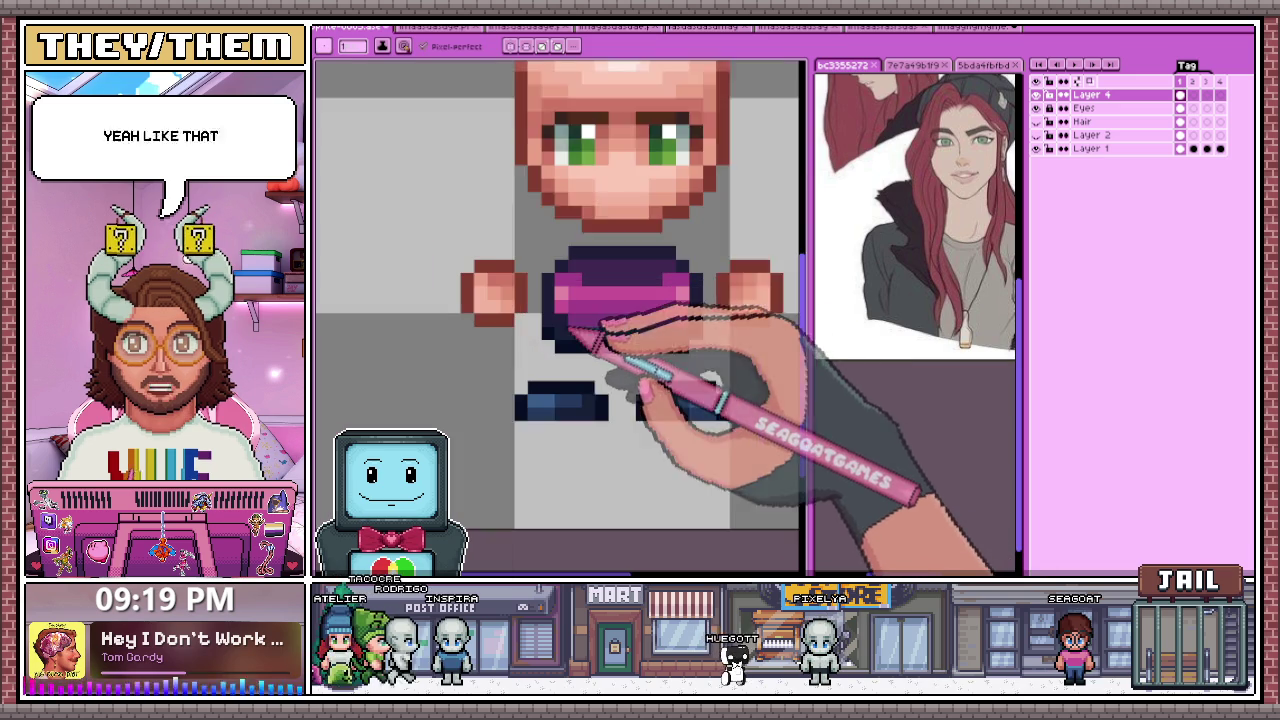
pyautogui.scroll(2, 578, 300)
pyautogui.scroll(2, 579, 302)
pyautogui.scroll(-2, 600, 310)
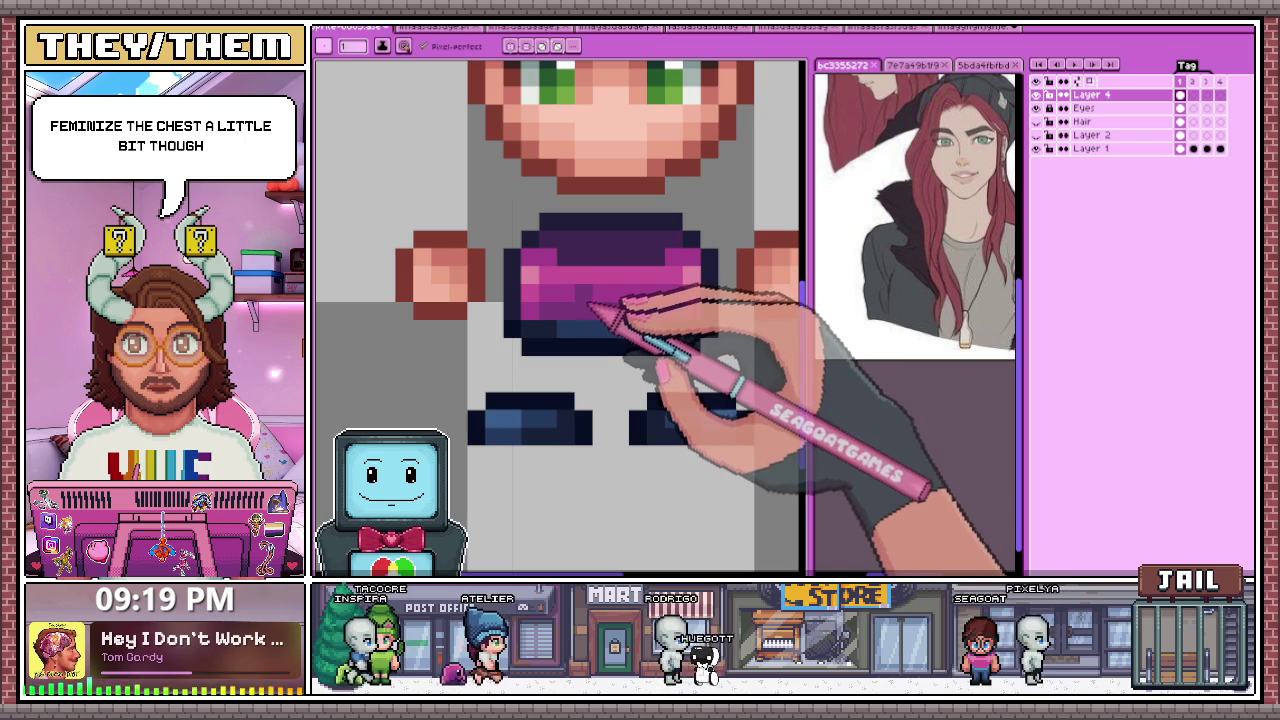
pyautogui.scroll(-8, 630, 350)
pyautogui.scroll(-3, 630, 350)
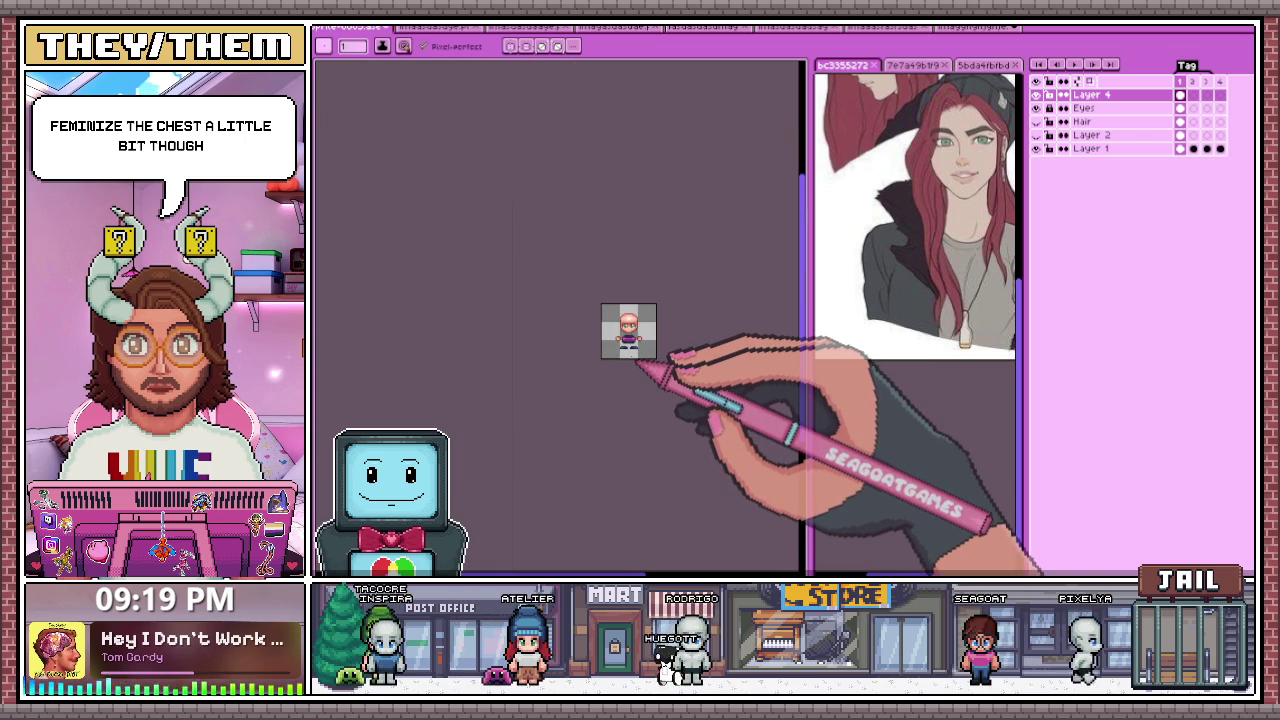
pyautogui.scroll(3, 630, 358)
pyautogui.scroll(3, 603, 298)
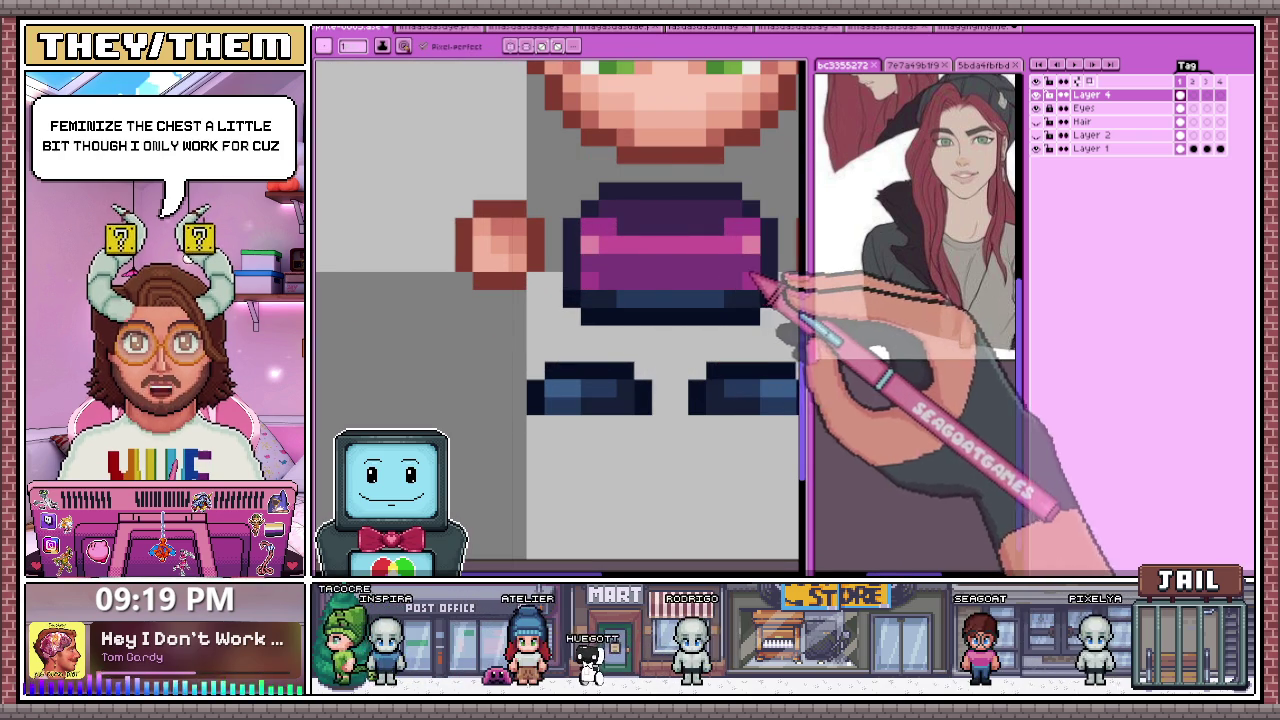
pyautogui.scroll(-2, 608, 340)
pyautogui.scroll(-2, 640, 345)
pyautogui.scroll(1, 646, 352)
pyautogui.scroll(2, 643, 343)
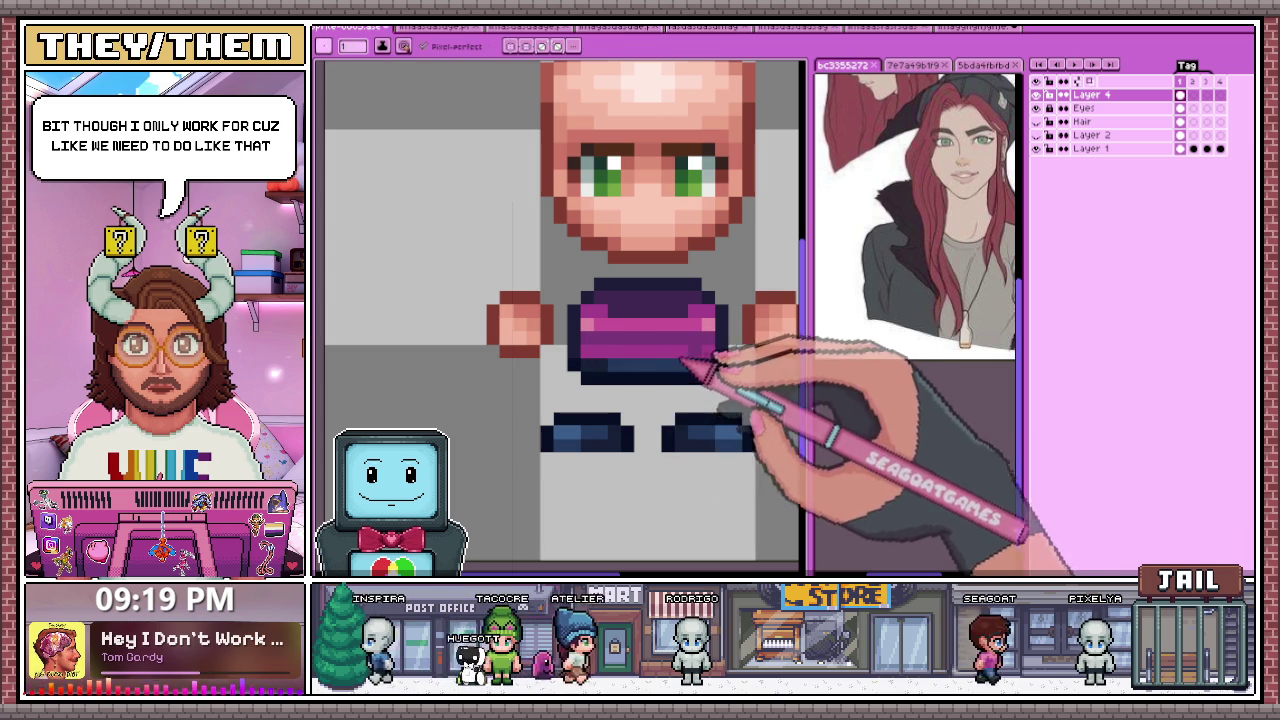
pyautogui.scroll(-2, 683, 362)
pyautogui.scroll(-2, 657, 366)
pyautogui.scroll(2, 709, 371)
pyautogui.scroll(2, 651, 357)
# Step: Sample the pink from the sprite and extend a magenta band across the shirt
pyautogui.press('i')
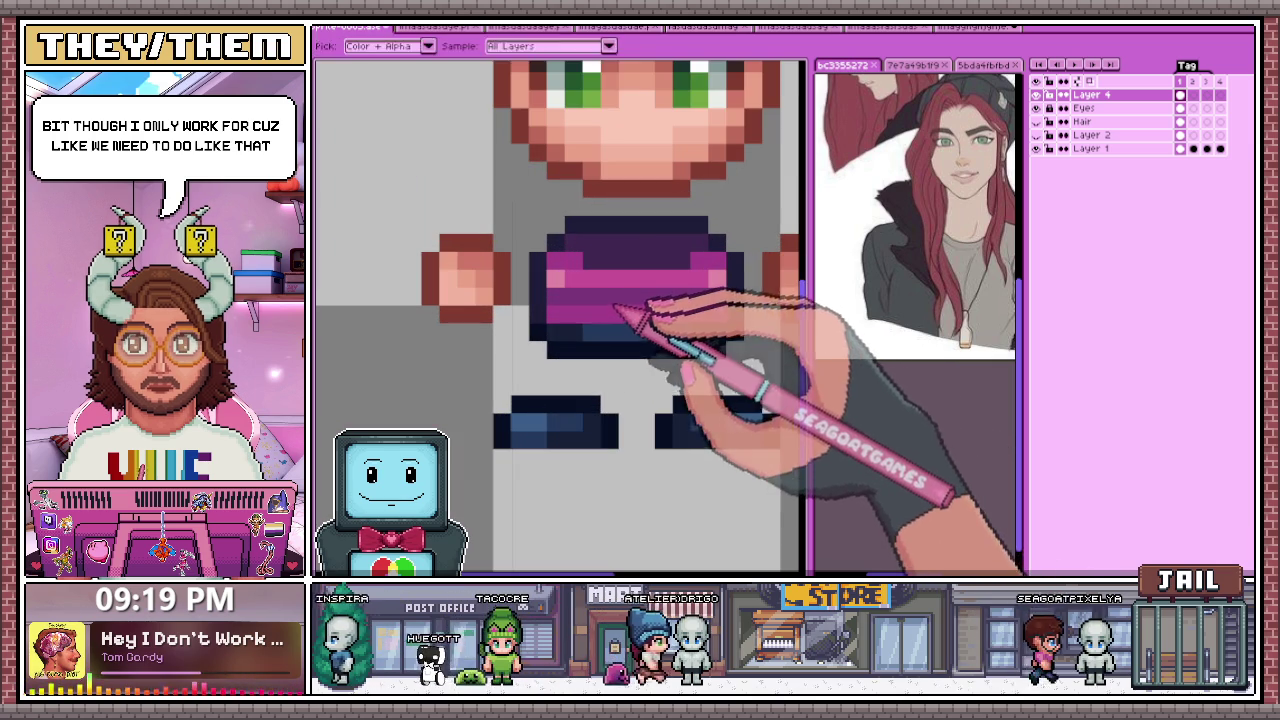
pyautogui.scroll(-2, 725, 334)
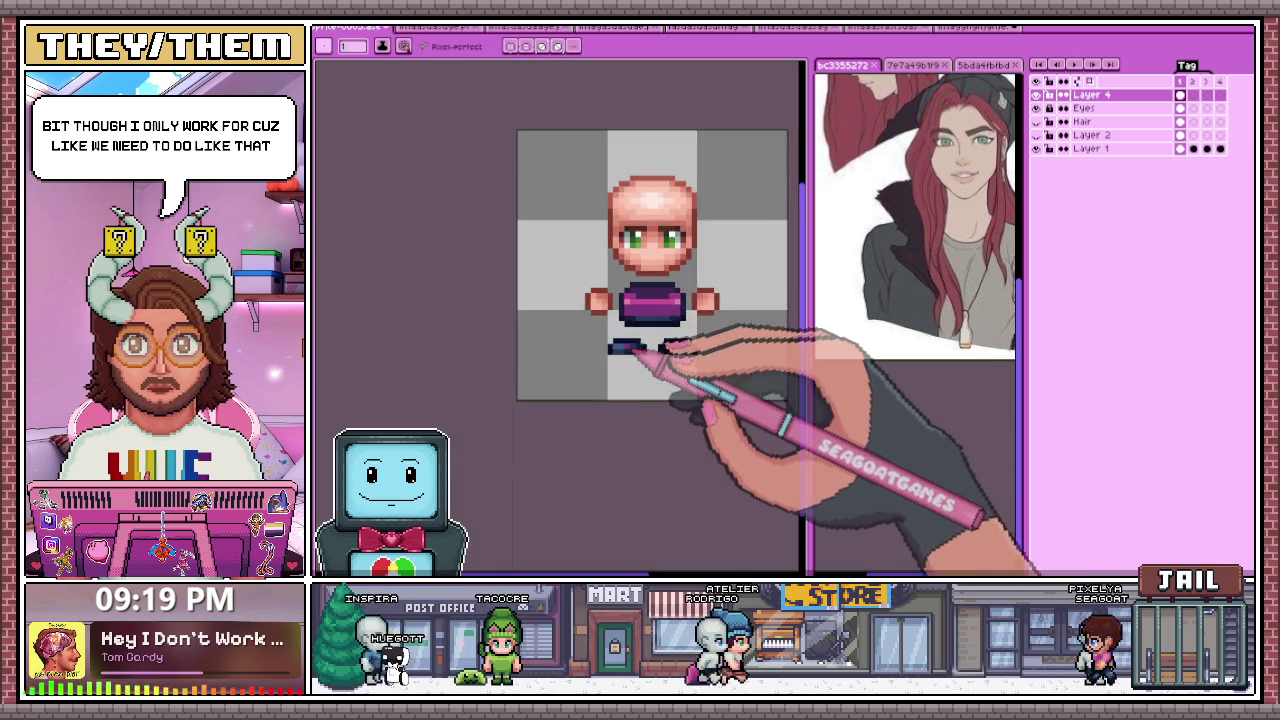
pyautogui.scroll(-2, 680, 350)
pyautogui.scroll(2, 652, 362)
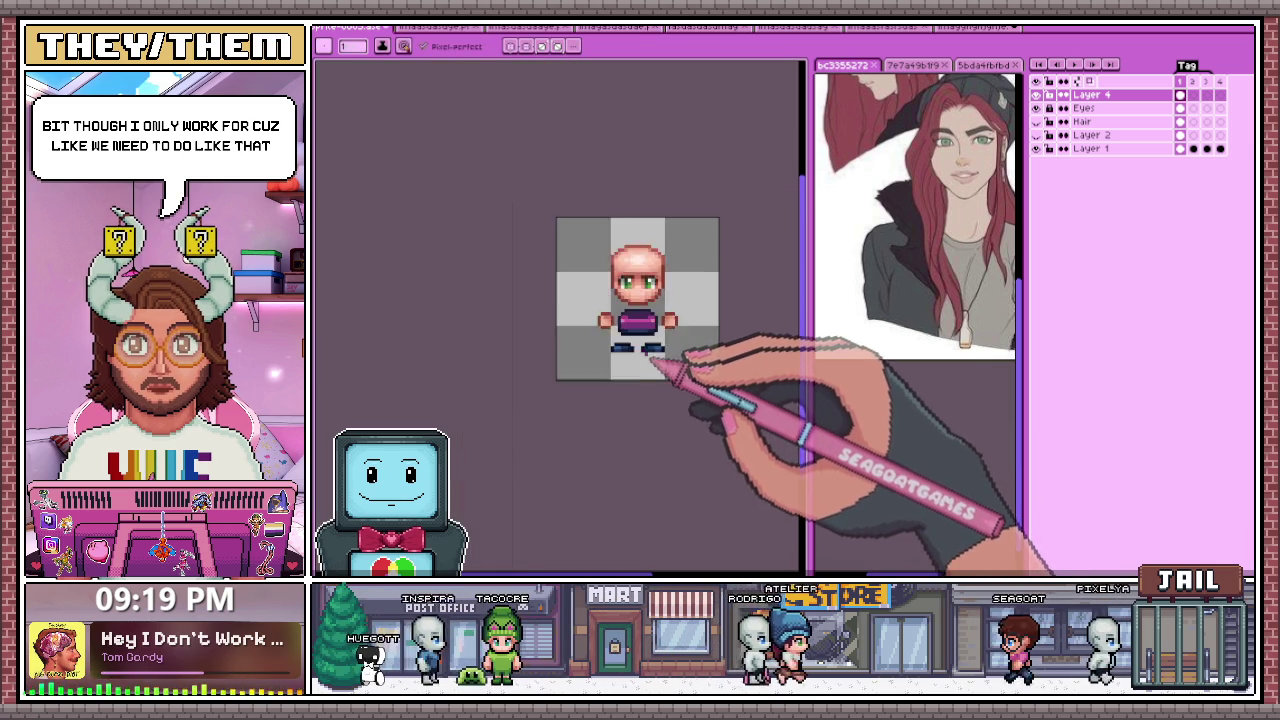
pyautogui.scroll(2, 680, 366)
pyautogui.scroll(2, 651, 337)
pyautogui.press('alt')
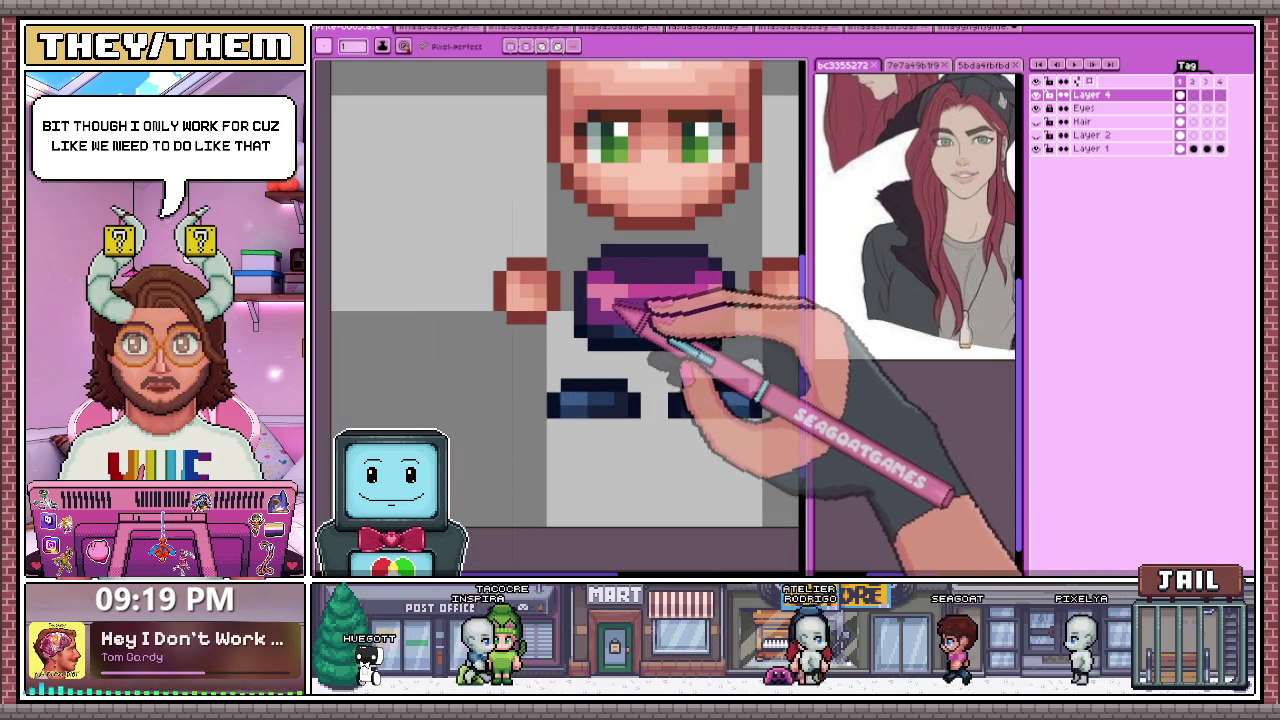
pyautogui.moveTo(627, 310); pyautogui.dragTo(697, 318)
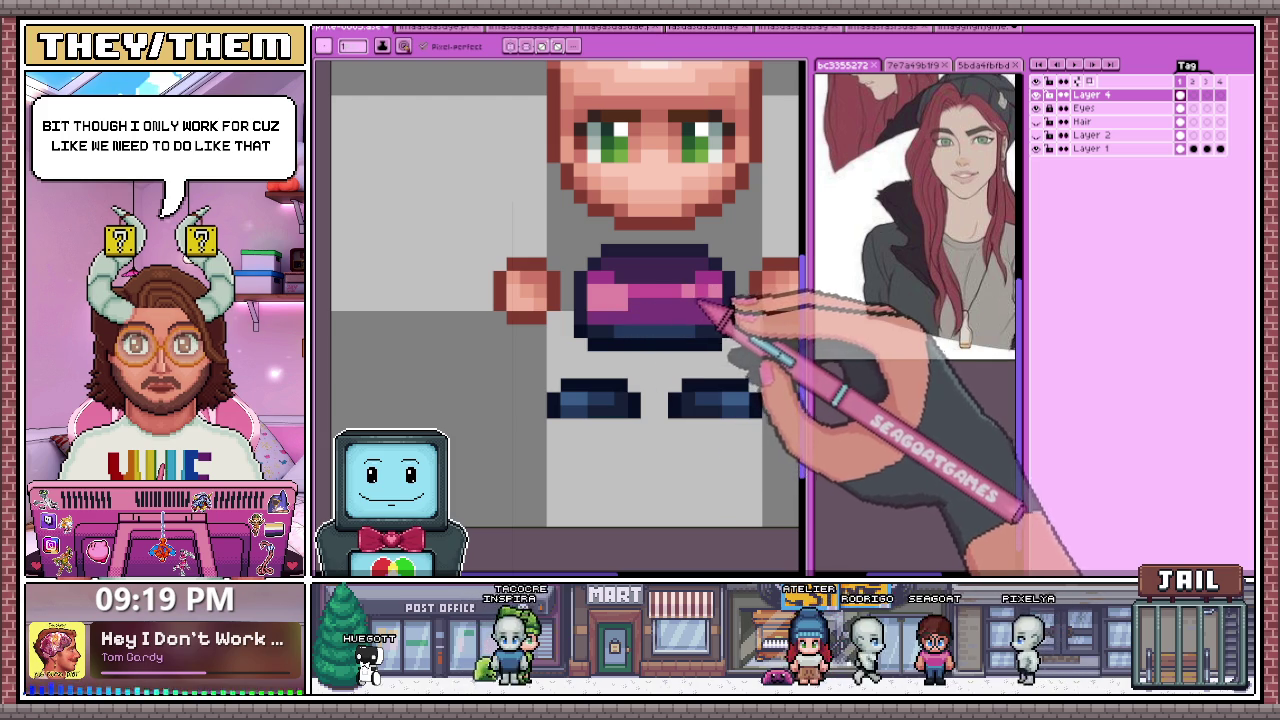
pyautogui.scroll(-1, 716, 305)
pyautogui.scroll(-2, 728, 328)
pyautogui.scroll(-1, 706, 377)
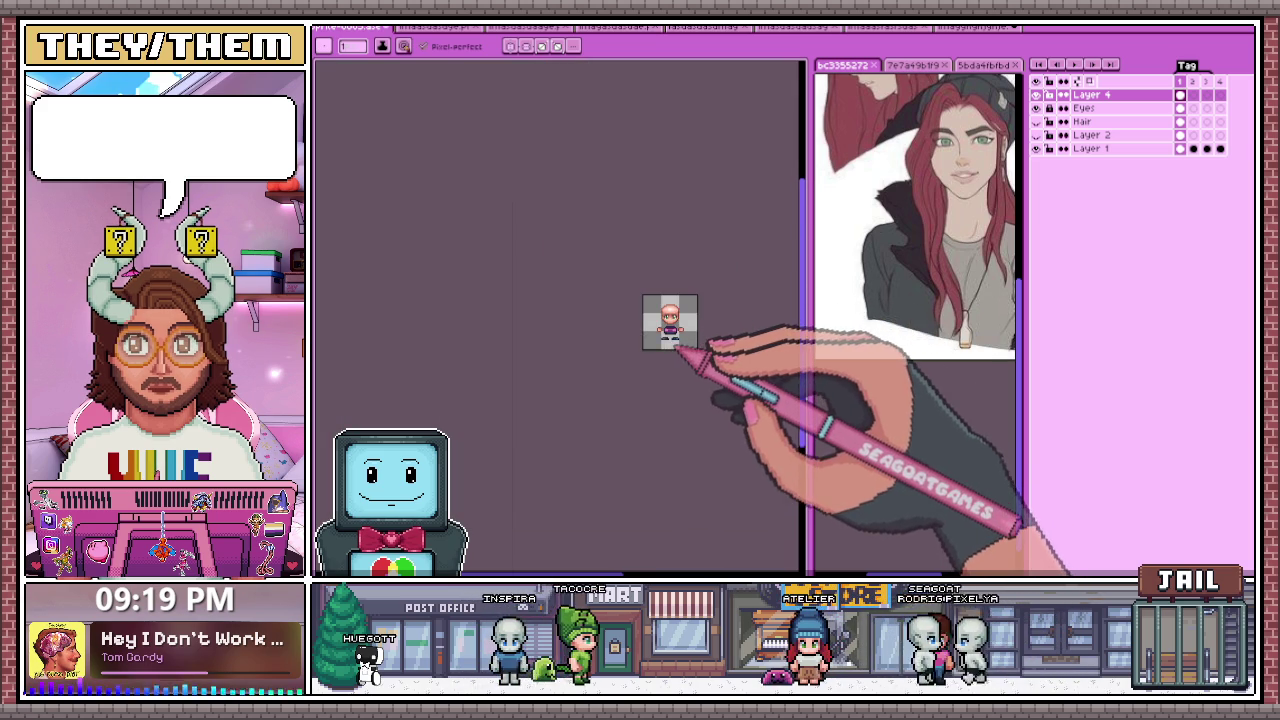
pyautogui.scroll(2, 706, 371)
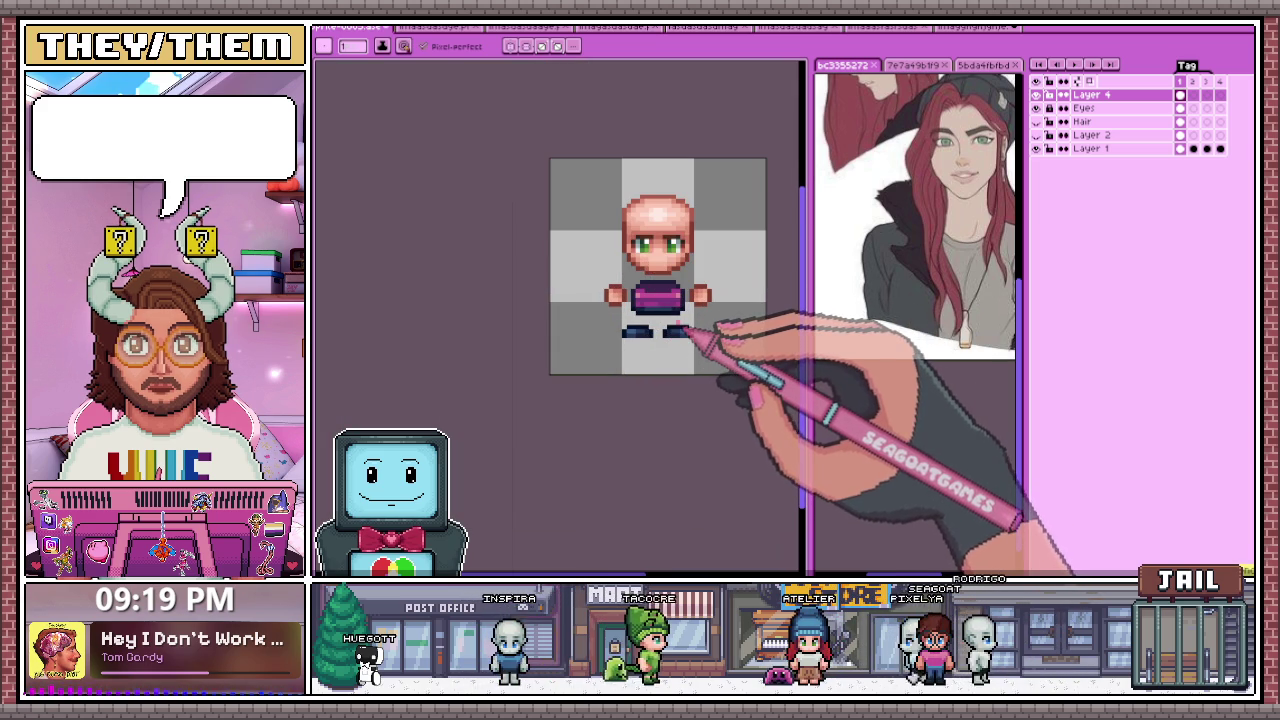
pyautogui.scroll(1, 674, 330)
pyautogui.scroll(-1, 676, 334)
pyautogui.scroll(2, 660, 320)
pyautogui.scroll(-2, 640, 318)
pyautogui.scroll(2, 642, 315)
pyautogui.scroll(-2, 622, 295)
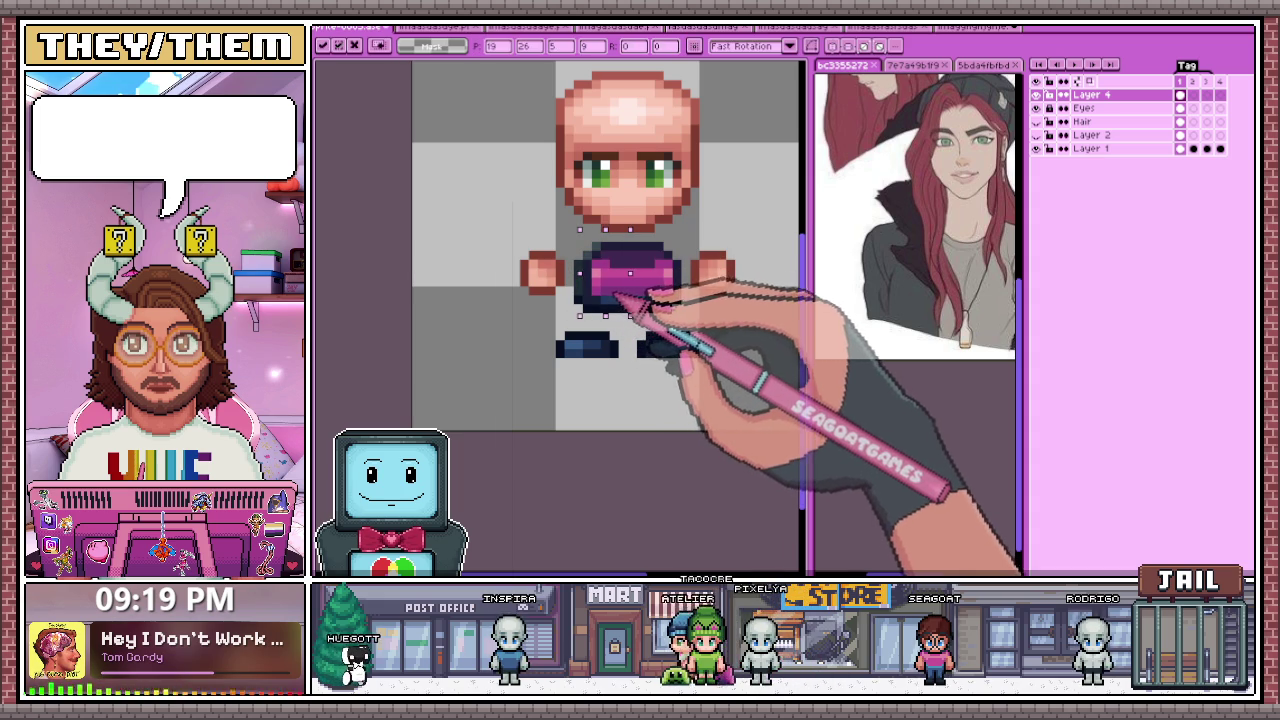
# Step: Nudge the selected pink torso one pixel left and deselect it
pyautogui.moveTo(638, 238); pyautogui.dragTo(684, 306)
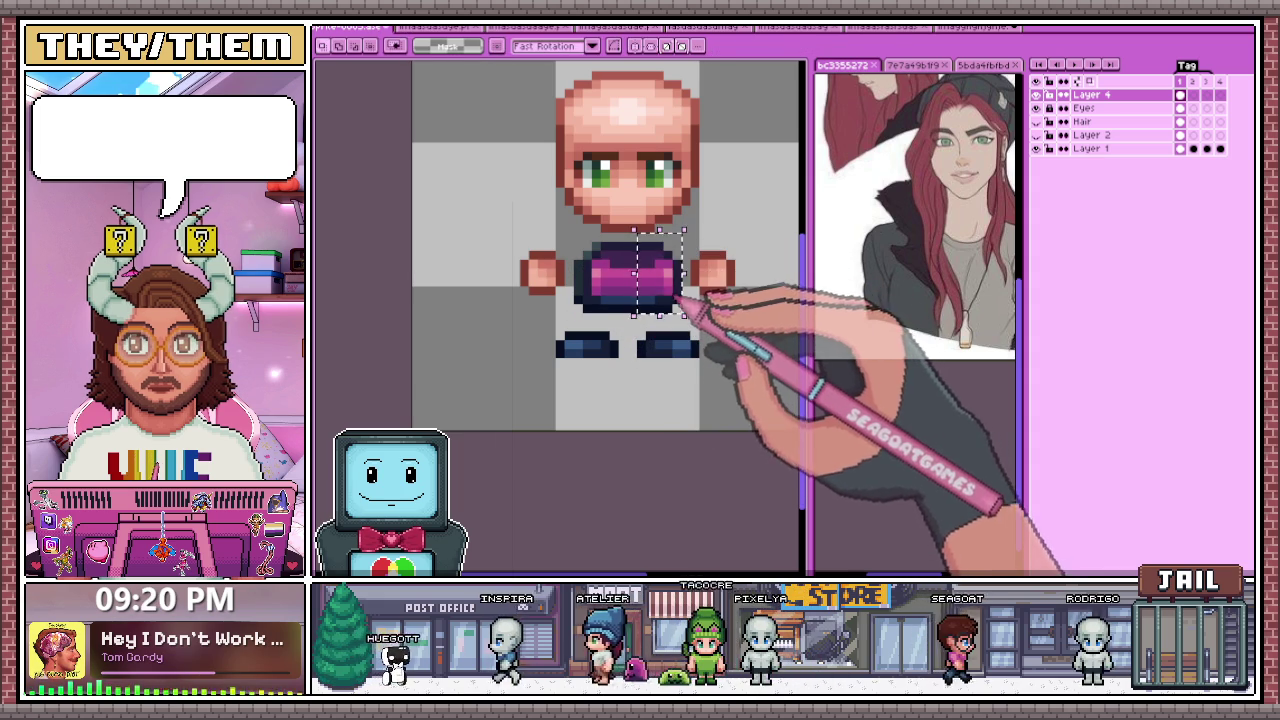
pyautogui.press('Left')
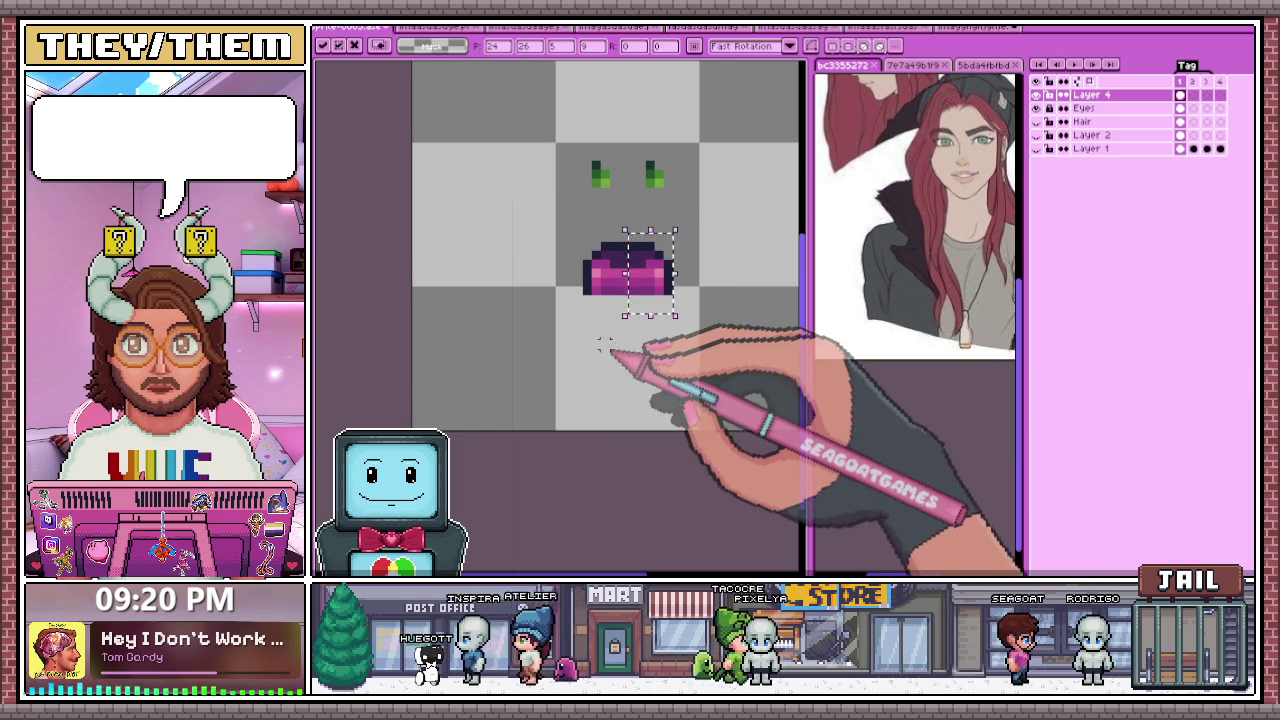
pyautogui.click(603, 345)
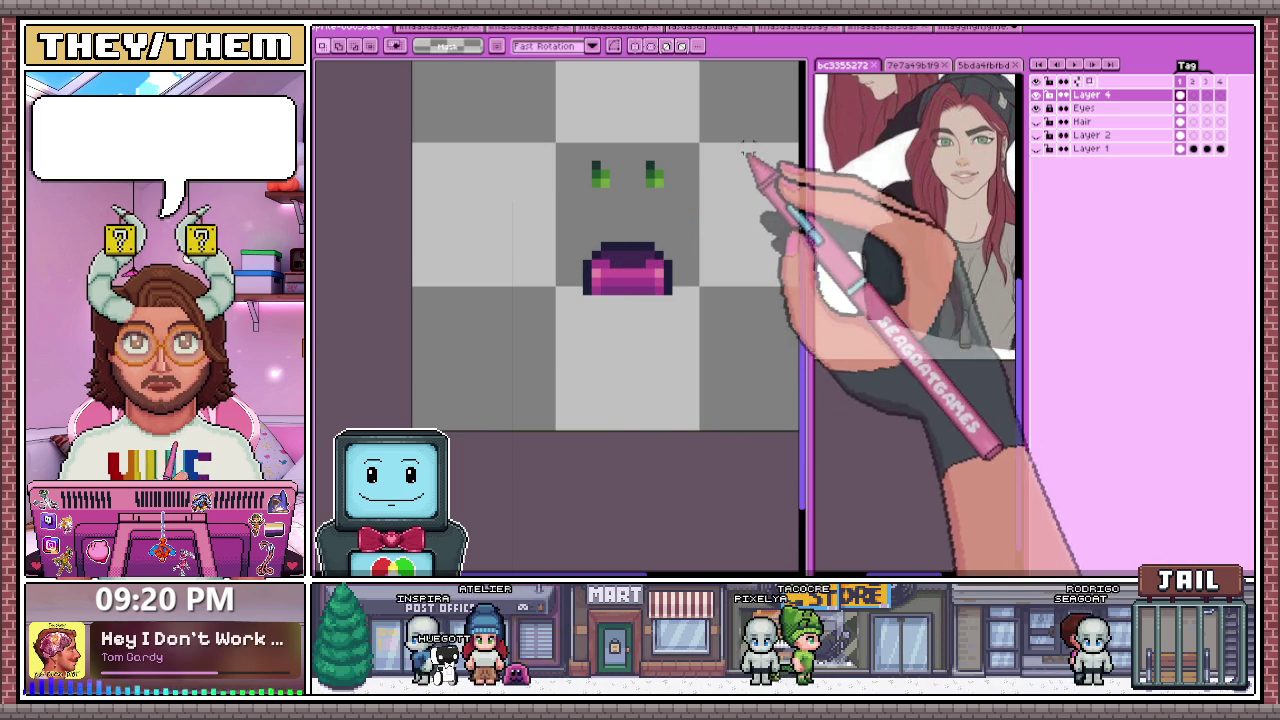
pyautogui.scroll(1, 615, 295)
pyautogui.scroll(-2, 605, 285)
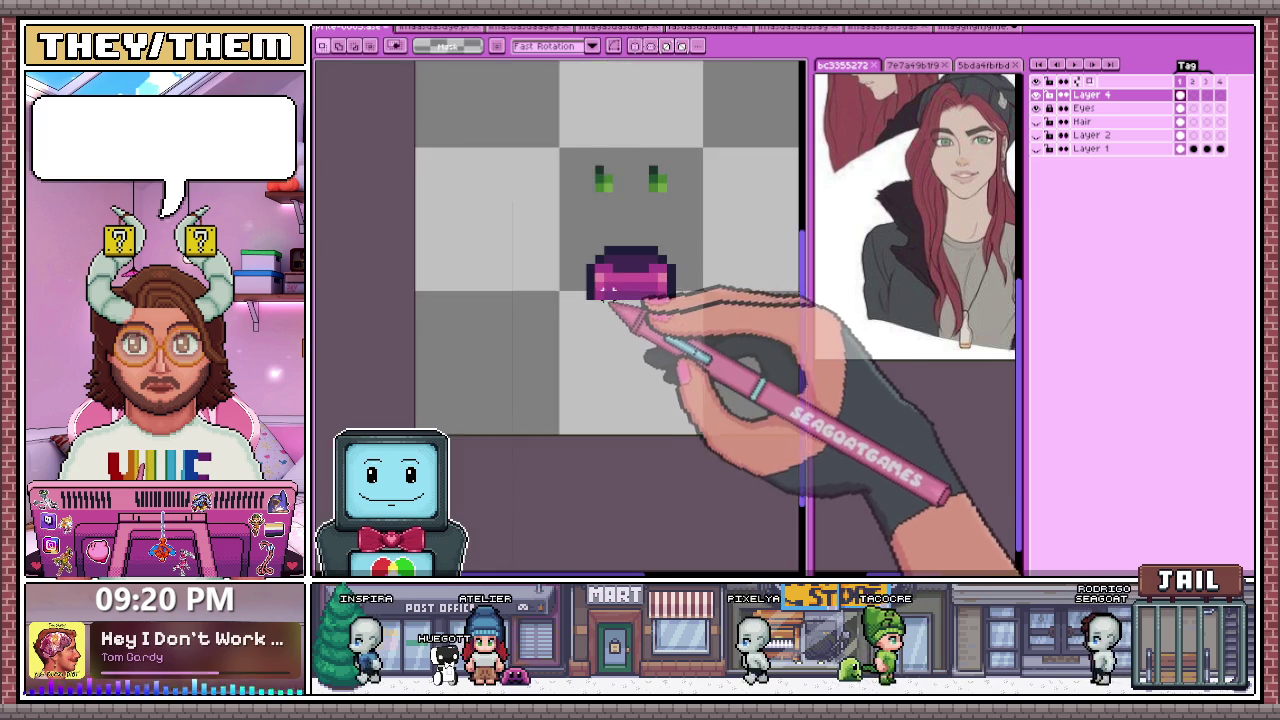
pyautogui.scroll(1, 630, 300)
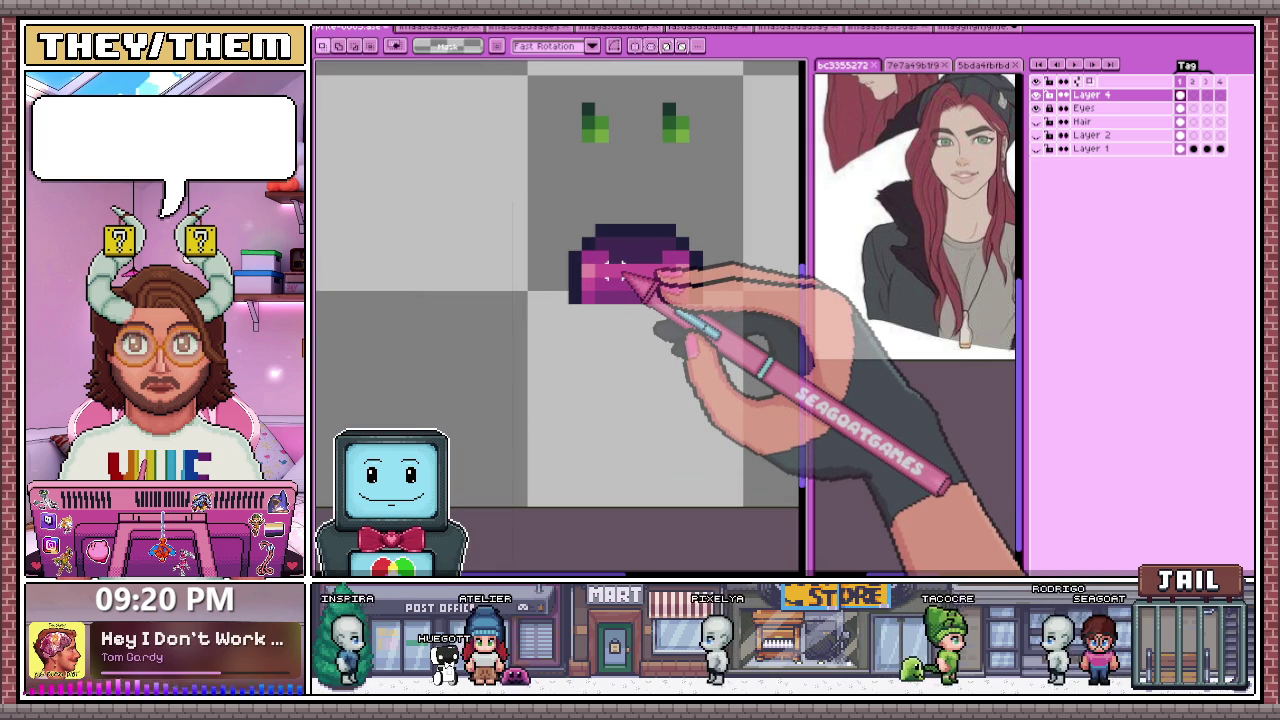
# Step: Add darker purple pixels to the shirt's outline using a colour sampled from the shirt
pyautogui.press('b')
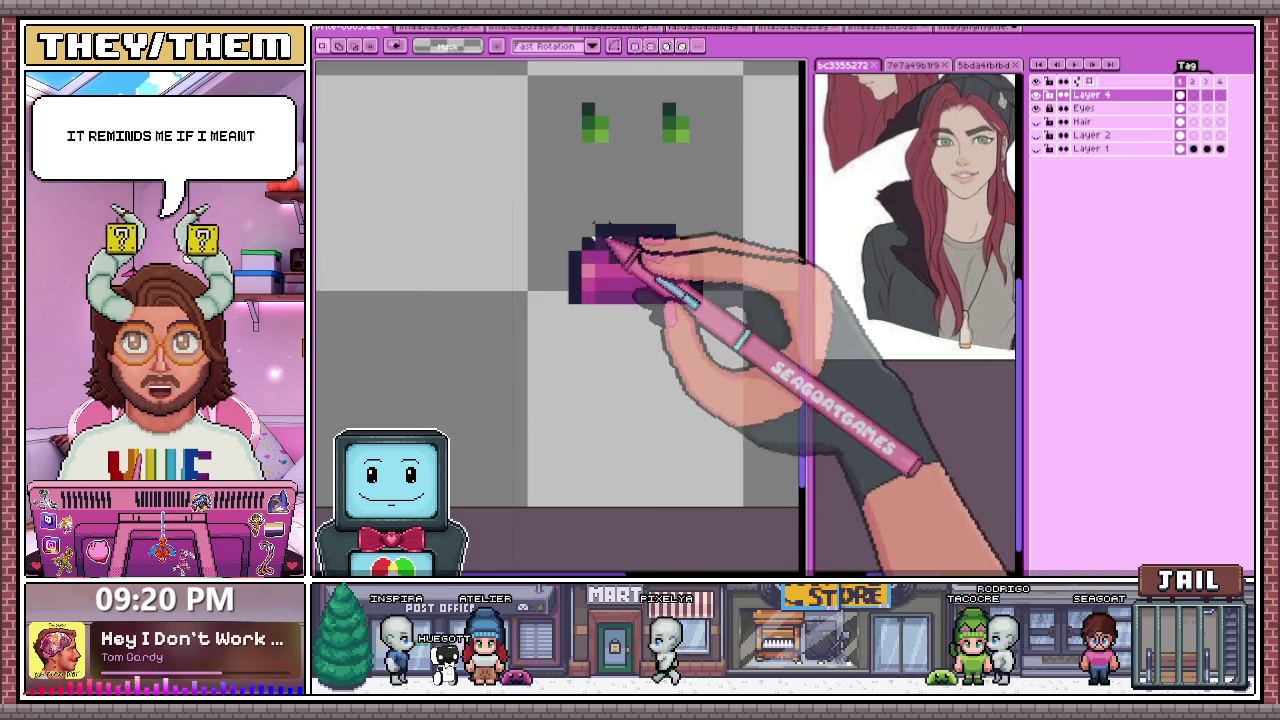
pyautogui.scroll(2, 600, 285)
pyautogui.scroll(-2, 600, 292)
pyautogui.scroll(1, 585, 305)
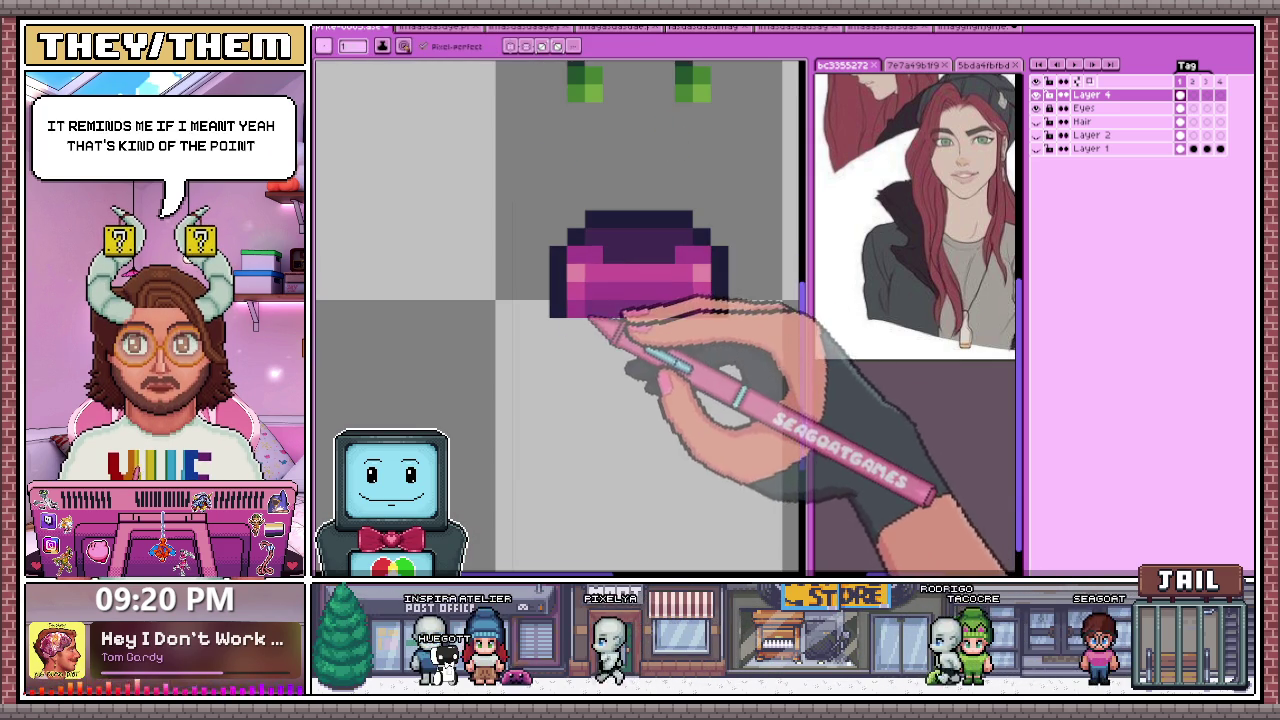
pyautogui.scroll(-1, 560, 270)
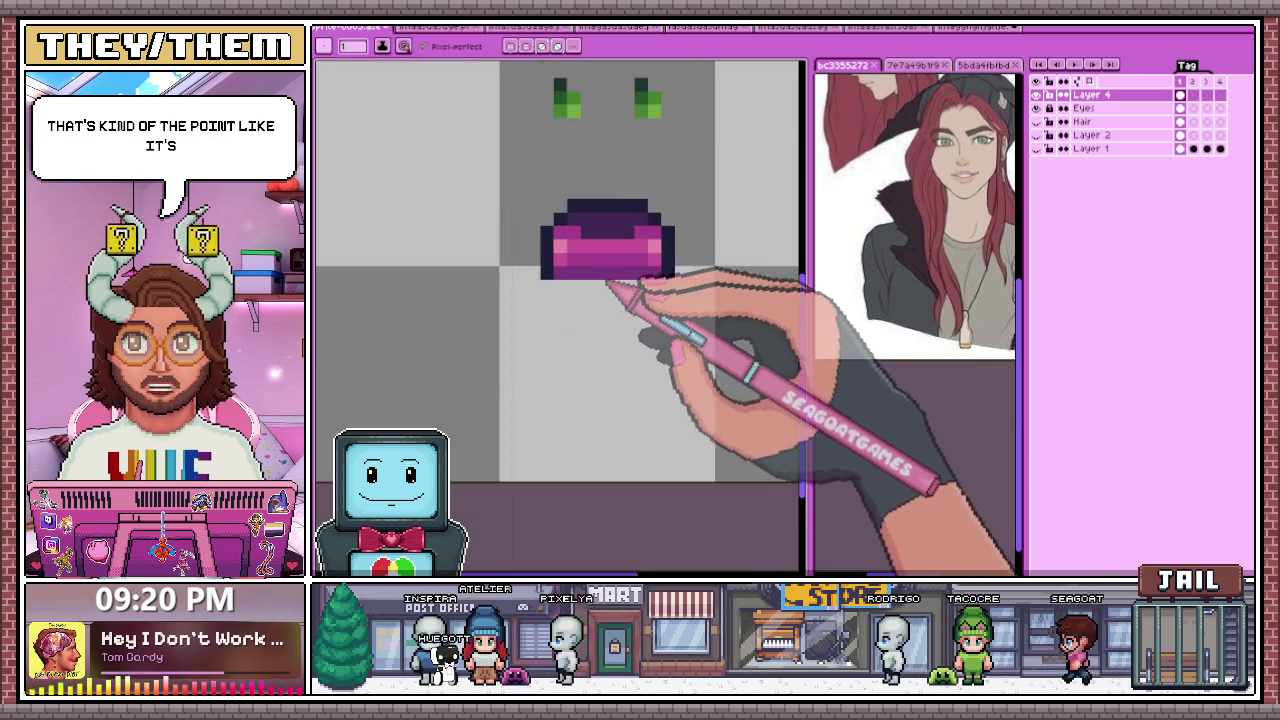
pyautogui.scroll(2, 560, 265)
pyautogui.press('i')
pyautogui.press('b')
pyautogui.click(606, 246)
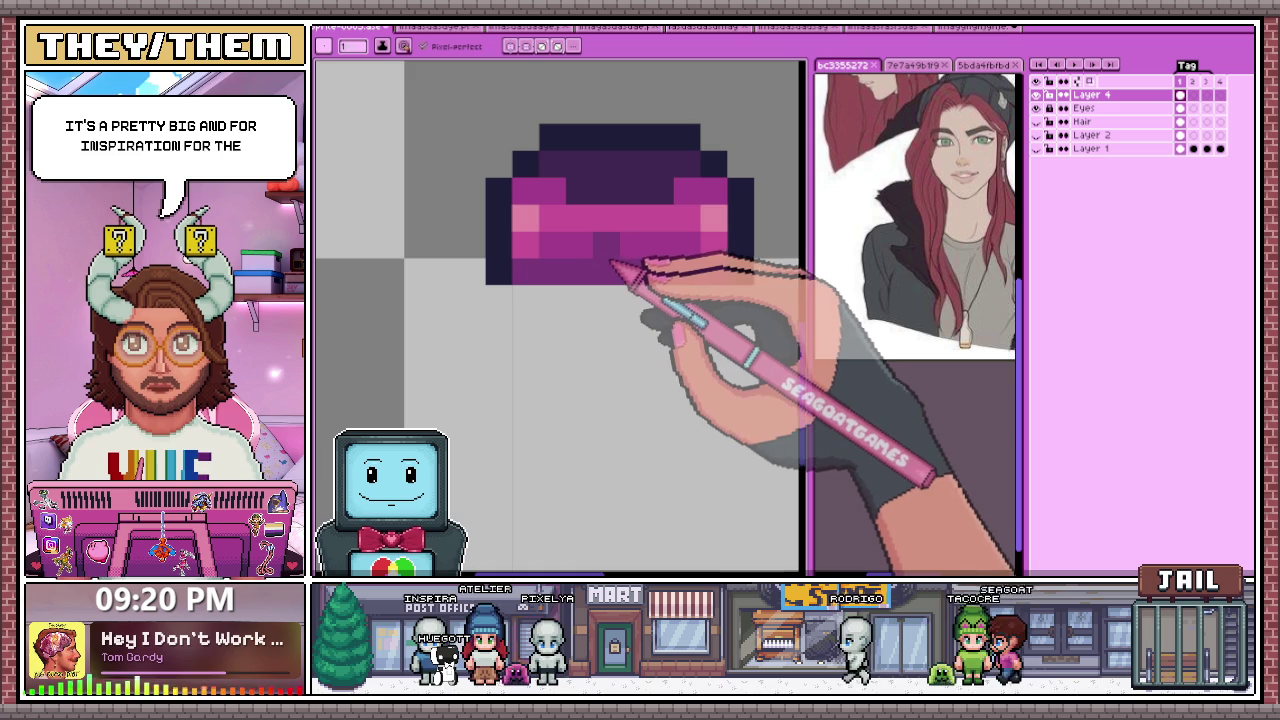
pyautogui.scroll(-3, 600, 290)
pyautogui.scroll(-1, 588, 320)
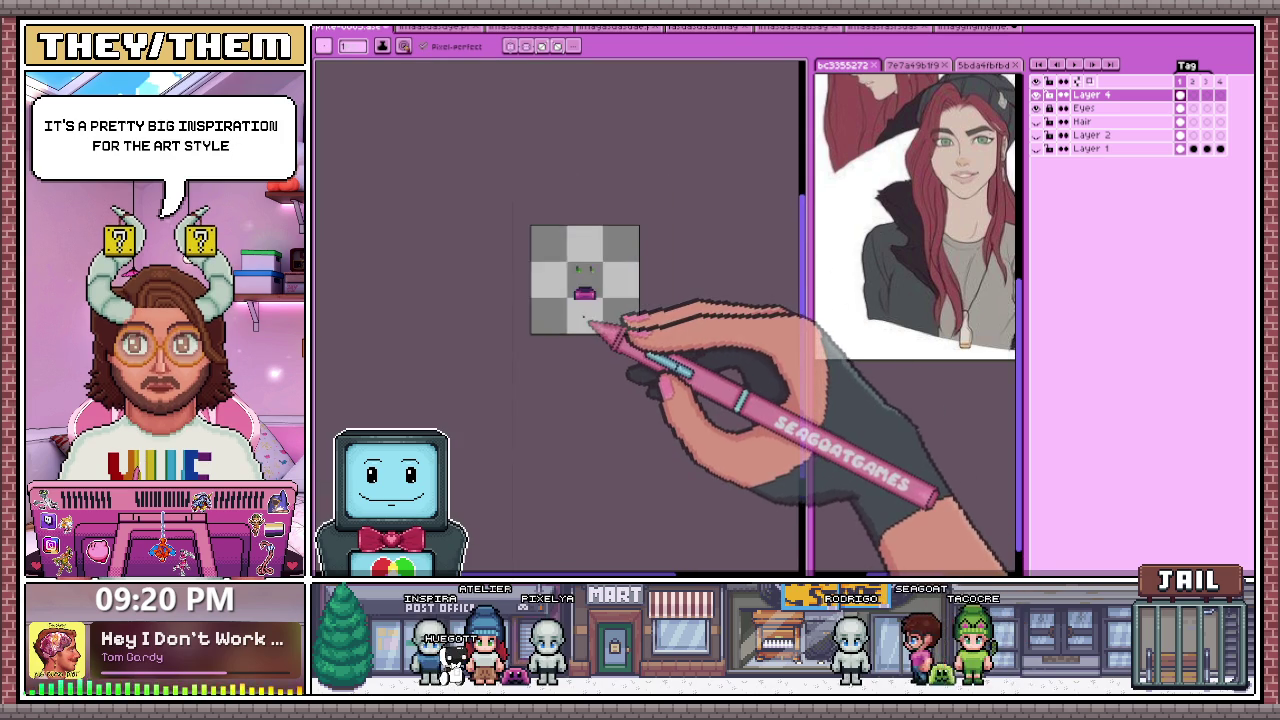
pyautogui.scroll(1, 590, 322)
pyautogui.scroll(4, 590, 303)
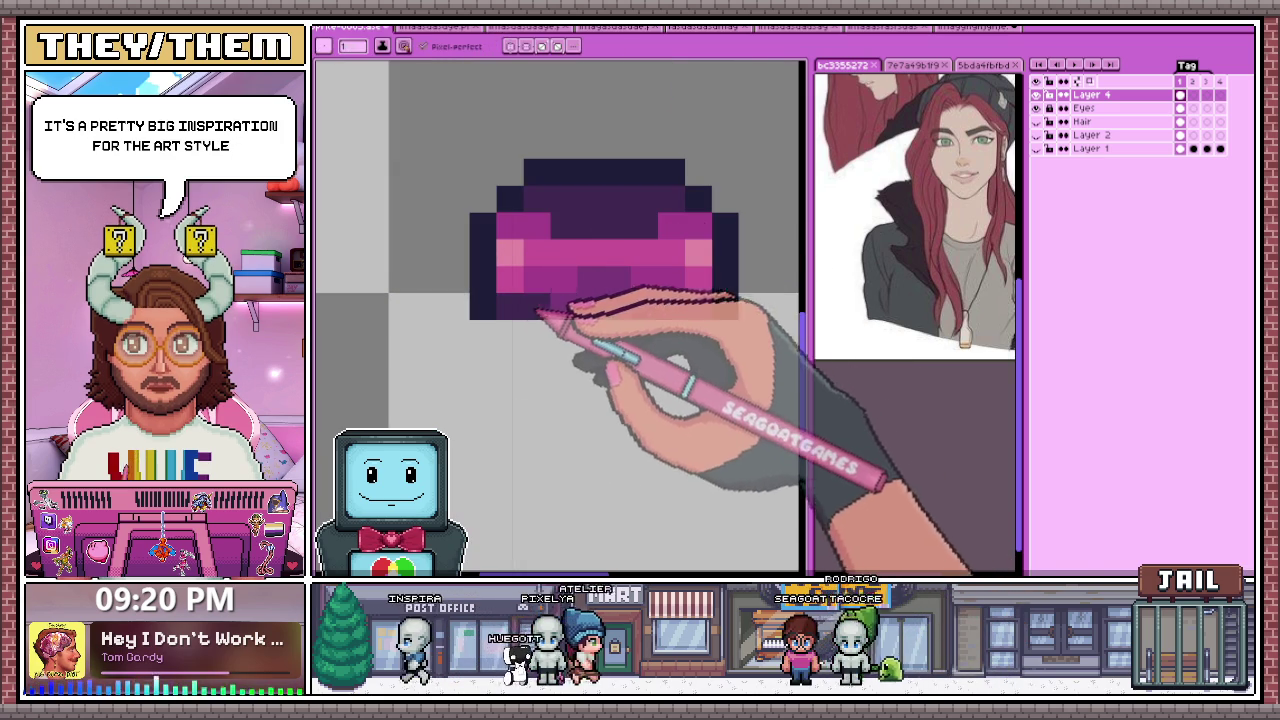
pyautogui.scroll(-4, 645, 320)
pyautogui.scroll(4, 644, 330)
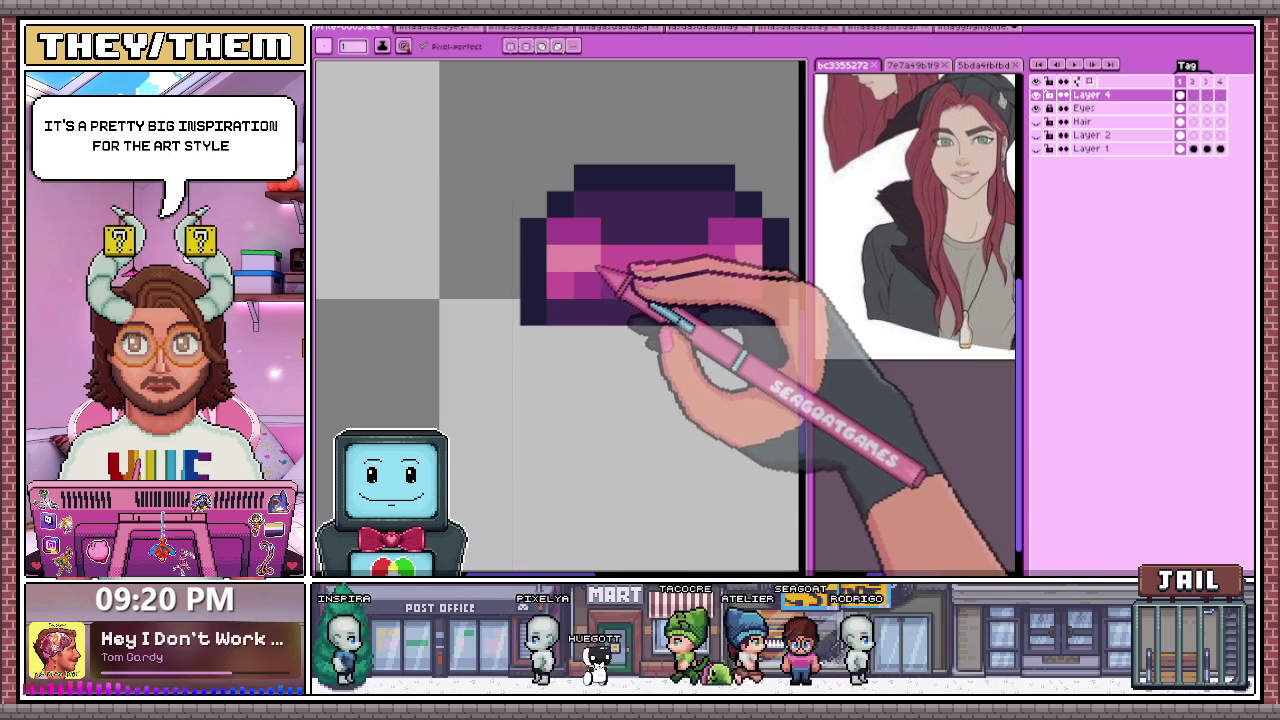
pyautogui.scroll(-2, 690, 285)
# Step: Recolour the middle row of the shirt with lighter pink highlight pixels
pyautogui.press('alt')
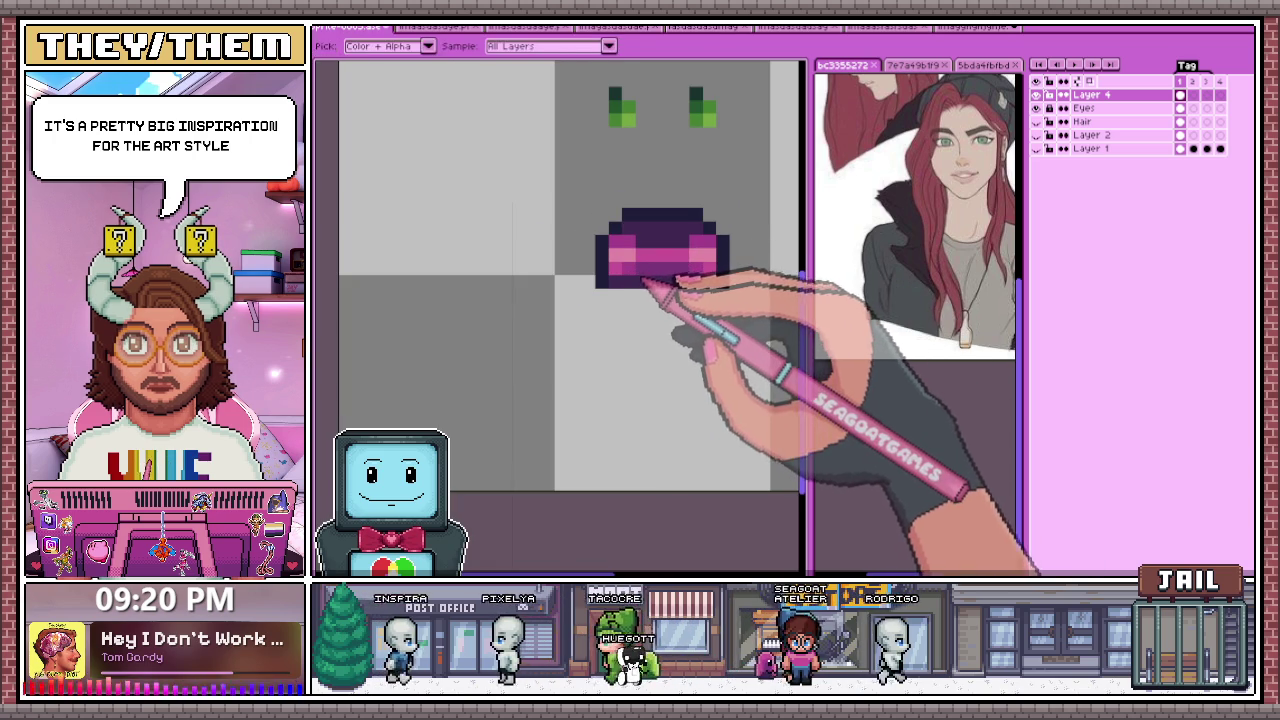
pyautogui.scroll(-2, 633, 279)
pyautogui.scroll(3, 625, 268)
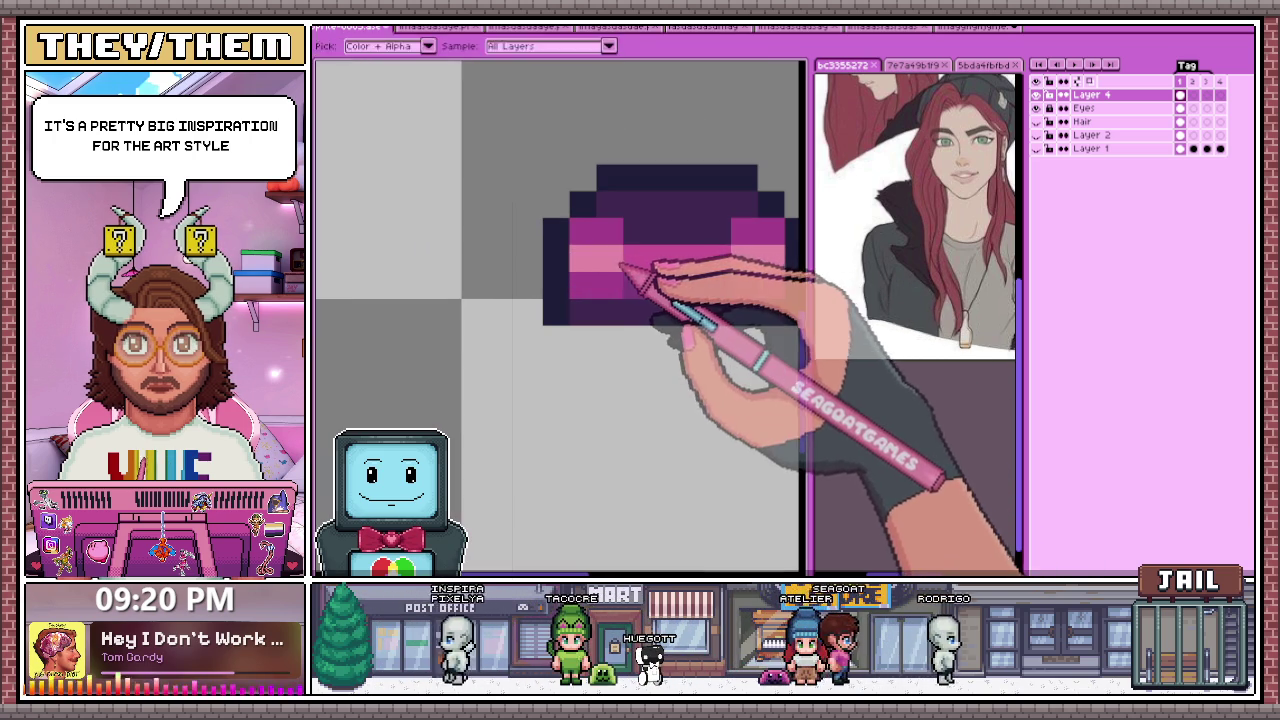
pyautogui.moveTo(655, 272); pyautogui.dragTo(700, 262)
pyautogui.keyDown('alt'); pyautogui.click(745, 270); pyautogui.keyUp('alt')
pyautogui.scroll(-2, 745, 280)
pyautogui.scroll(1, 700, 268)
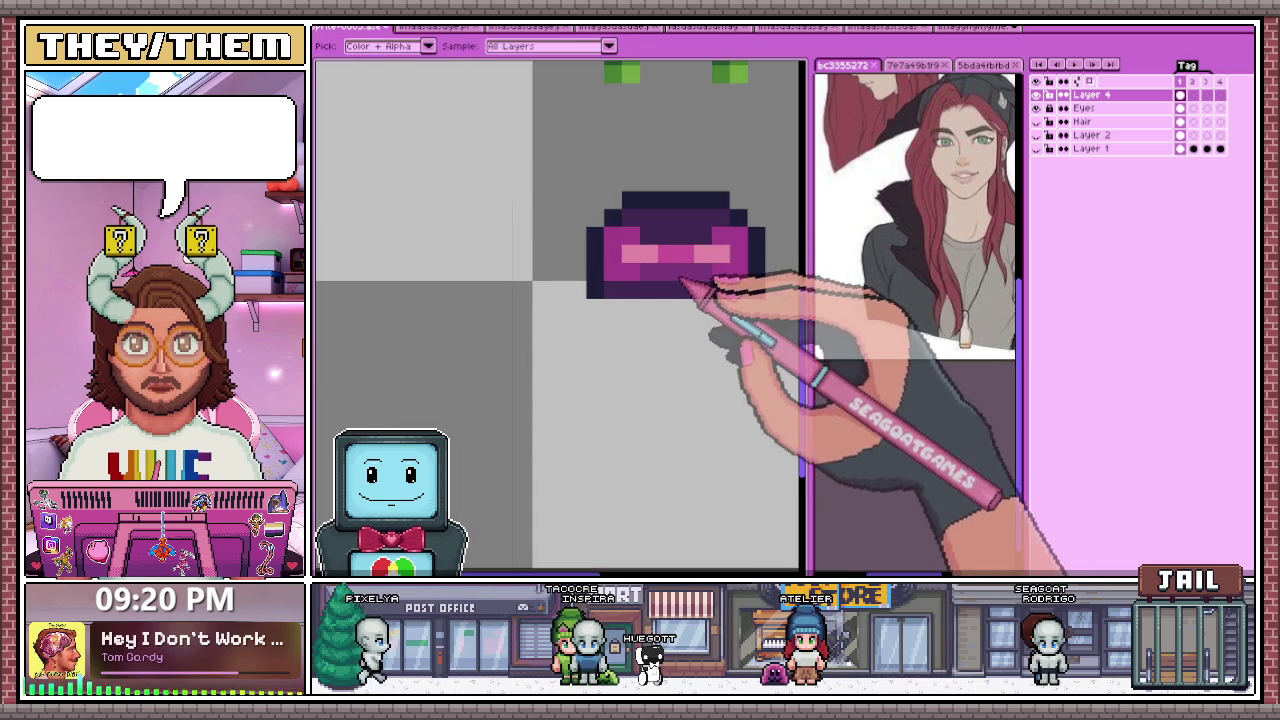
pyautogui.keyDown('alt'); pyautogui.click(622, 286); pyautogui.keyUp('alt')
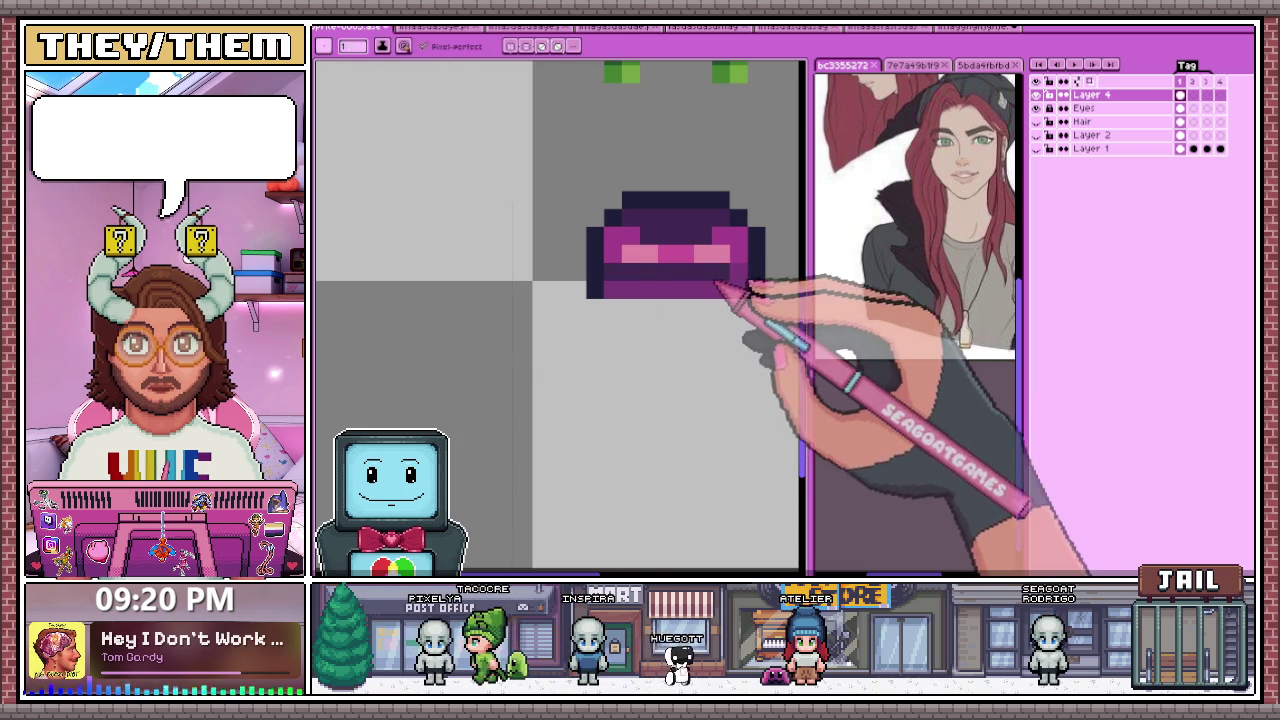
pyautogui.scroll(-3, 745, 285)
pyautogui.scroll(2, 703, 286)
pyautogui.scroll(-2, 686, 286)
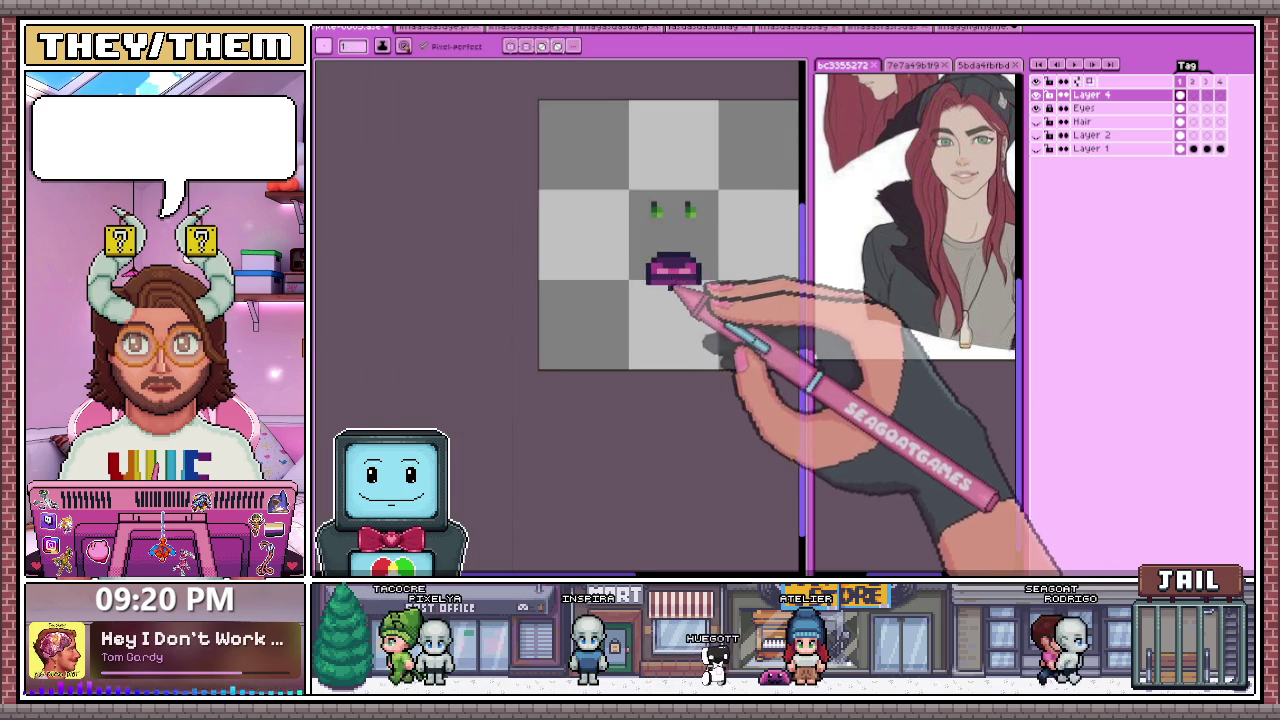
pyautogui.scroll(-1, 700, 294)
pyautogui.scroll(-2, 676, 294)
pyautogui.scroll(2, 670, 290)
pyautogui.scroll(2, 650, 286)
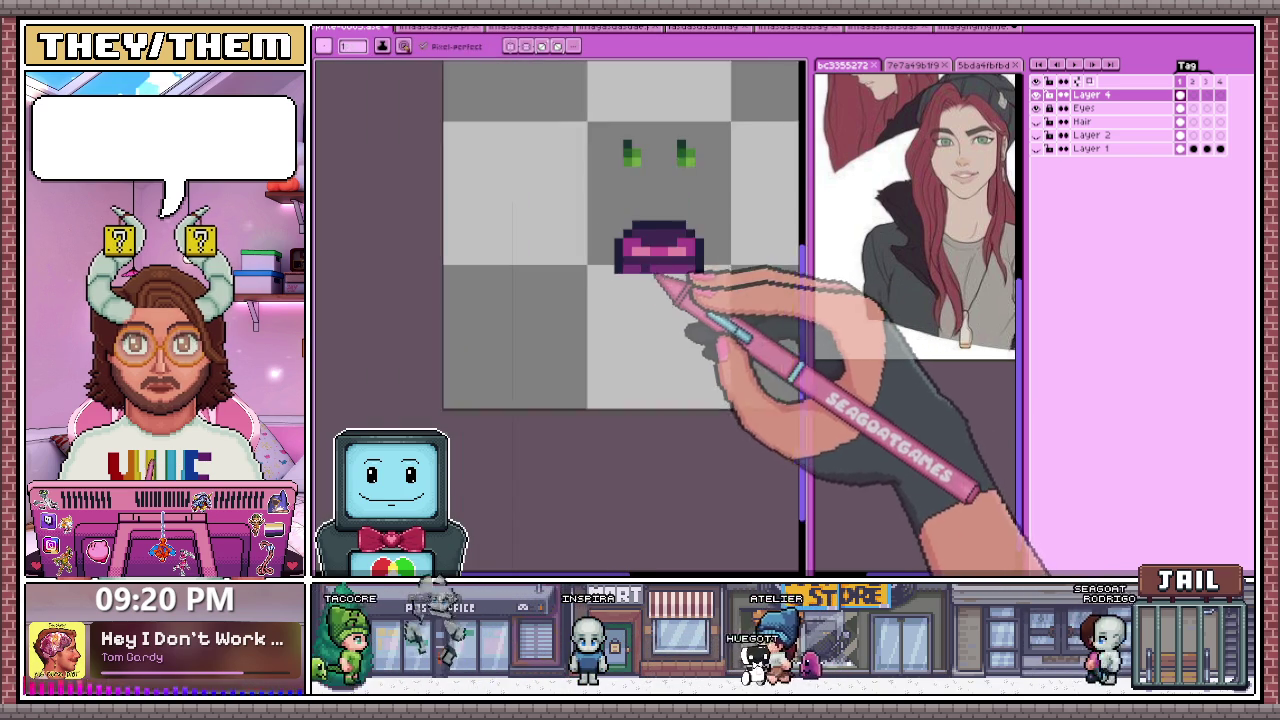
pyautogui.scroll(1, 630, 282)
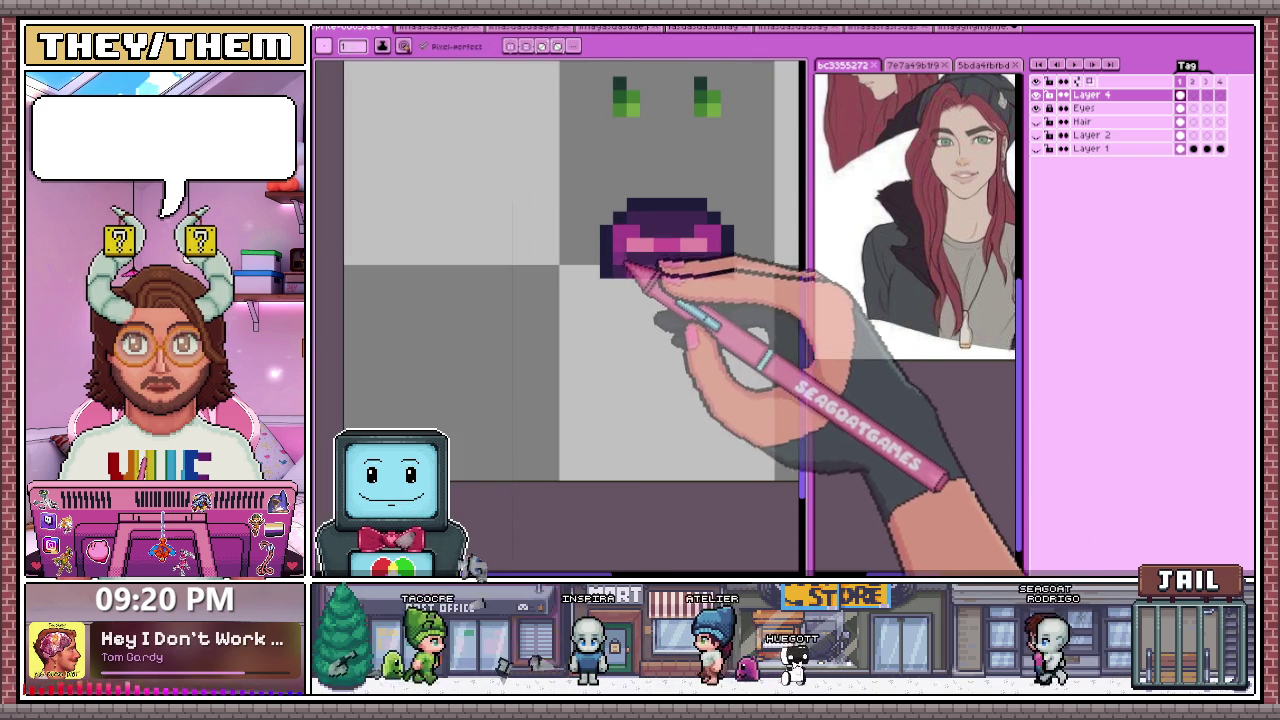
pyautogui.scroll(-3, 650, 255)
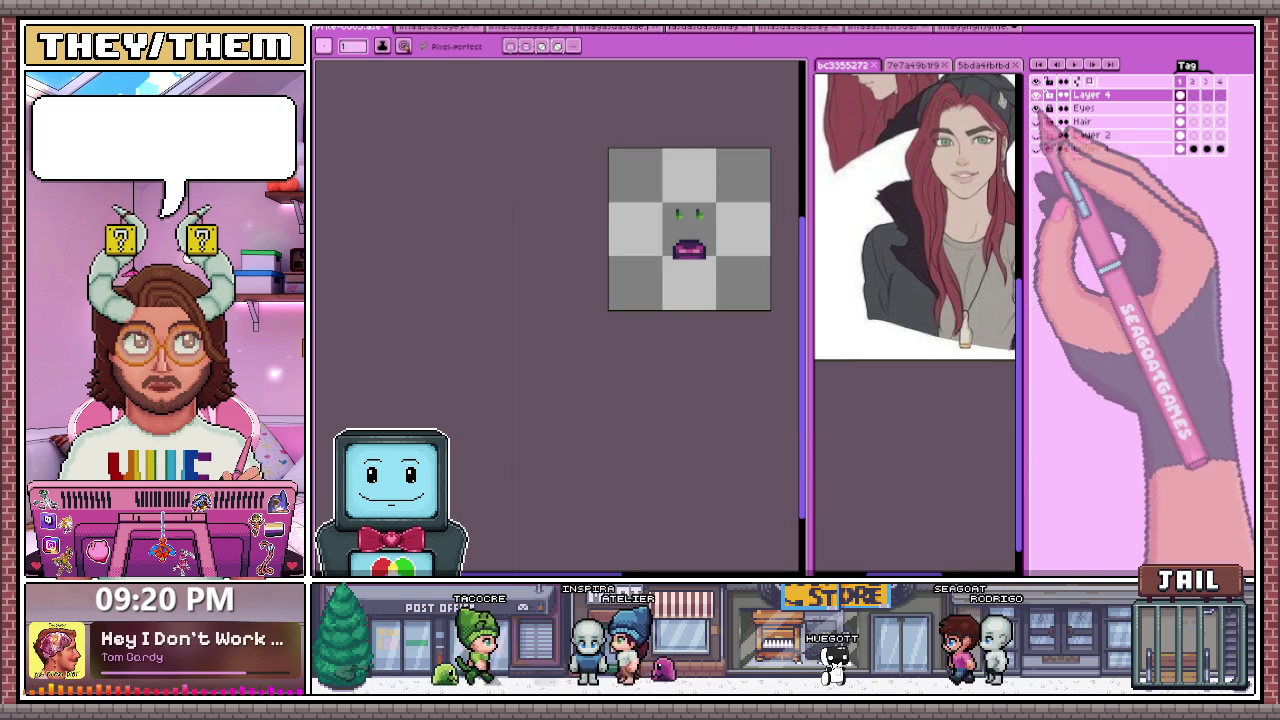
# Step: On Layer 1, undo the stray diagonal line and clear the canvas selection
pyautogui.scroll(2, 730, 260)
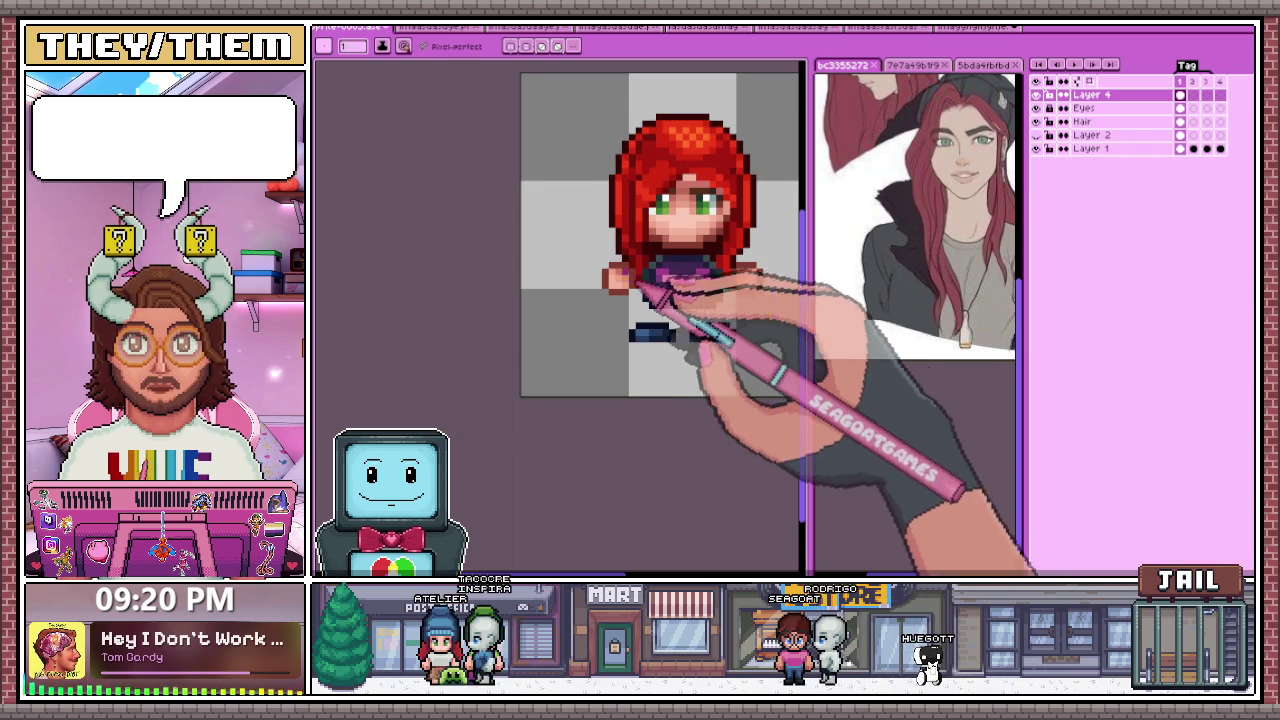
pyautogui.click(1090, 148)
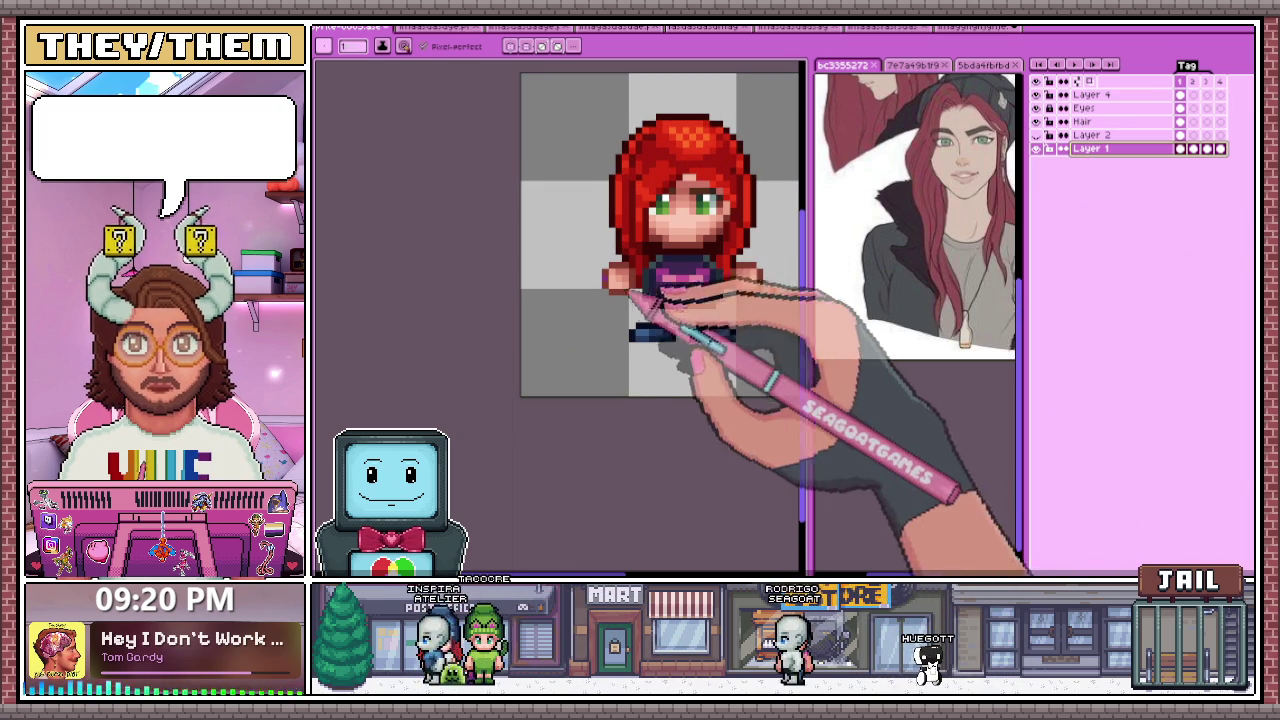
pyautogui.scroll(-2, 585, 238)
pyautogui.moveTo(558, 140); pyautogui.dragTo(700, 345)
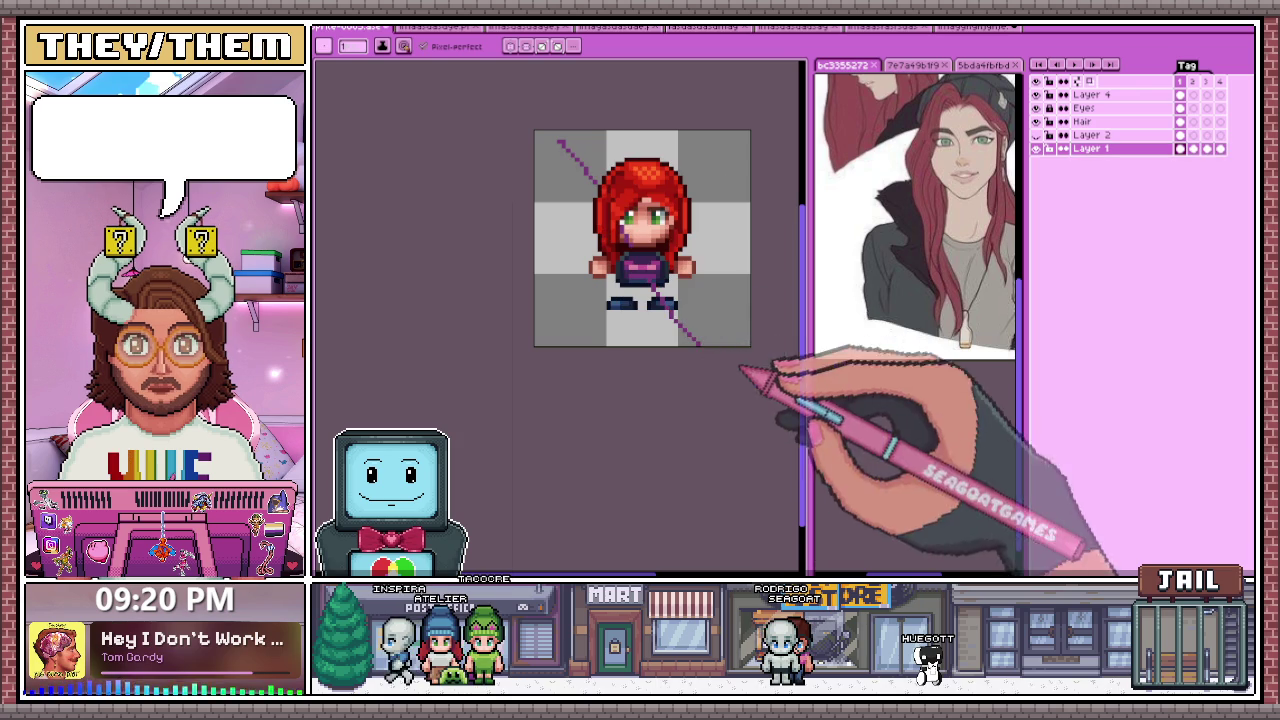
pyautogui.hotkey('ctrl', 'z')
pyautogui.hotkey('ctrl', 'a')
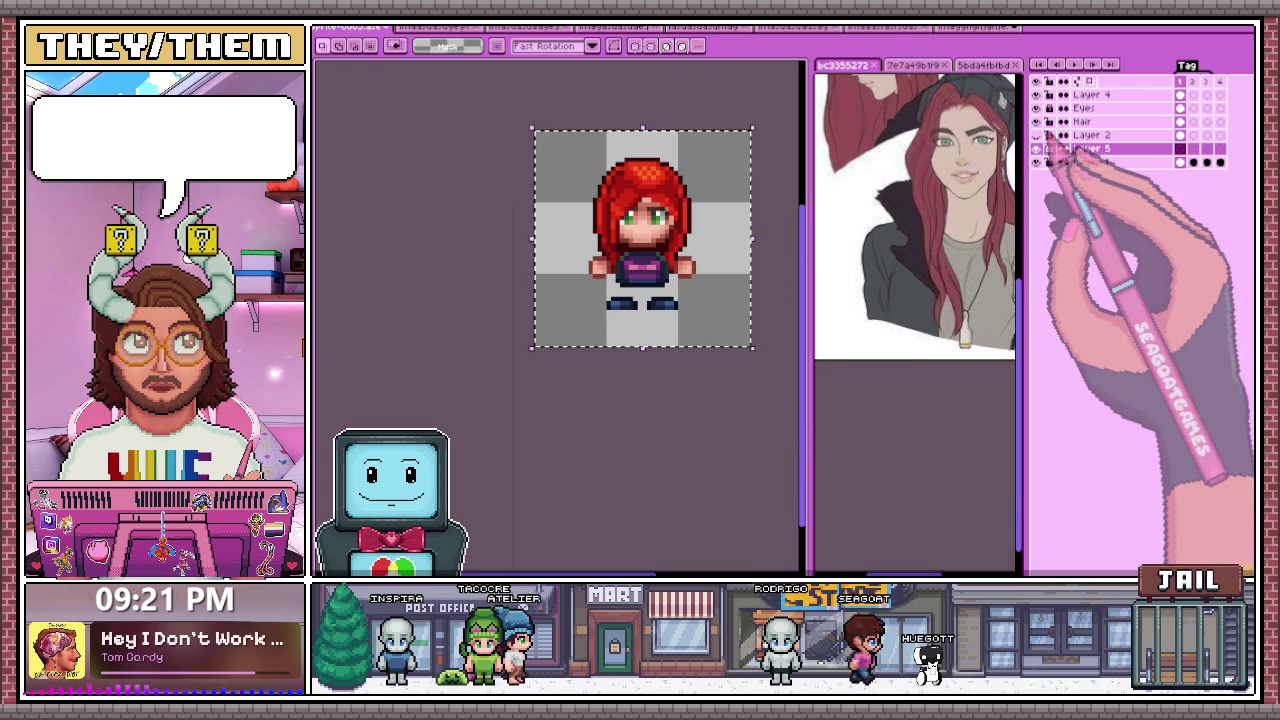
pyautogui.hotkey('ctrl', 'd')
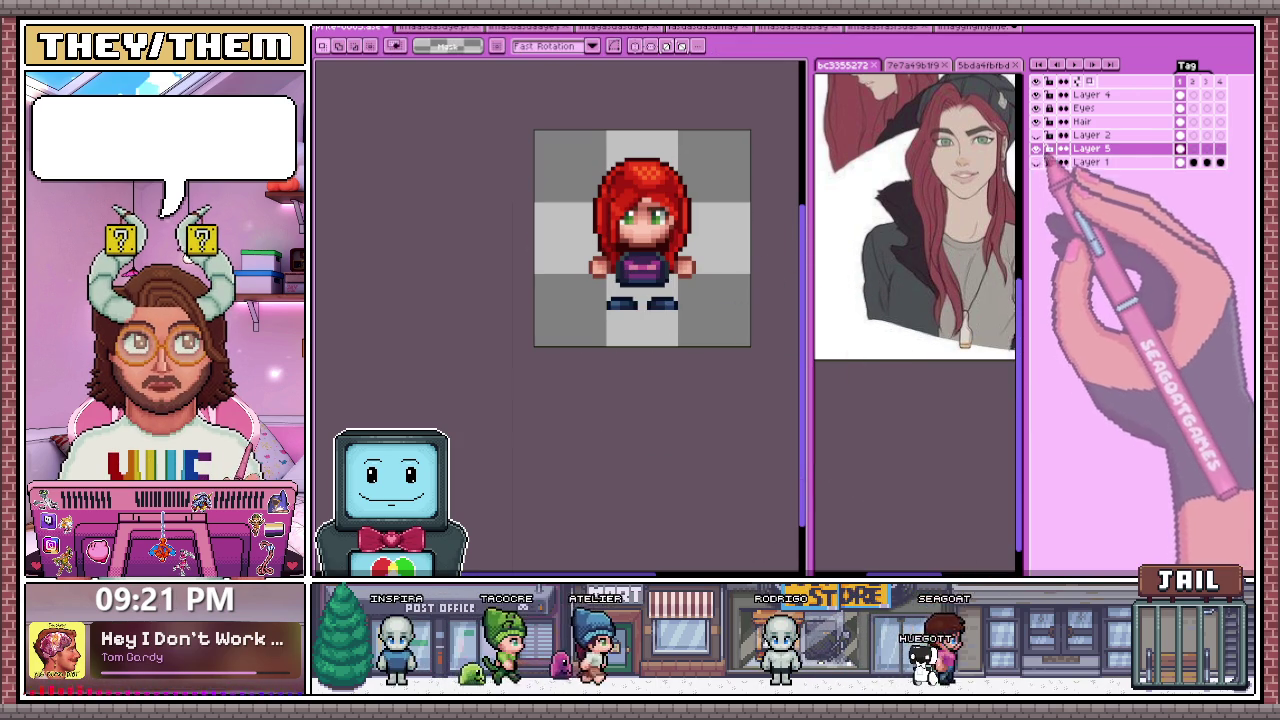
# Step: Hide the hair and overlay layers and delete the base sprite's grey shirt pixels
pyautogui.click(1036, 161)
pyautogui.click(1036, 134)
pyautogui.scroll(2, 660, 285)
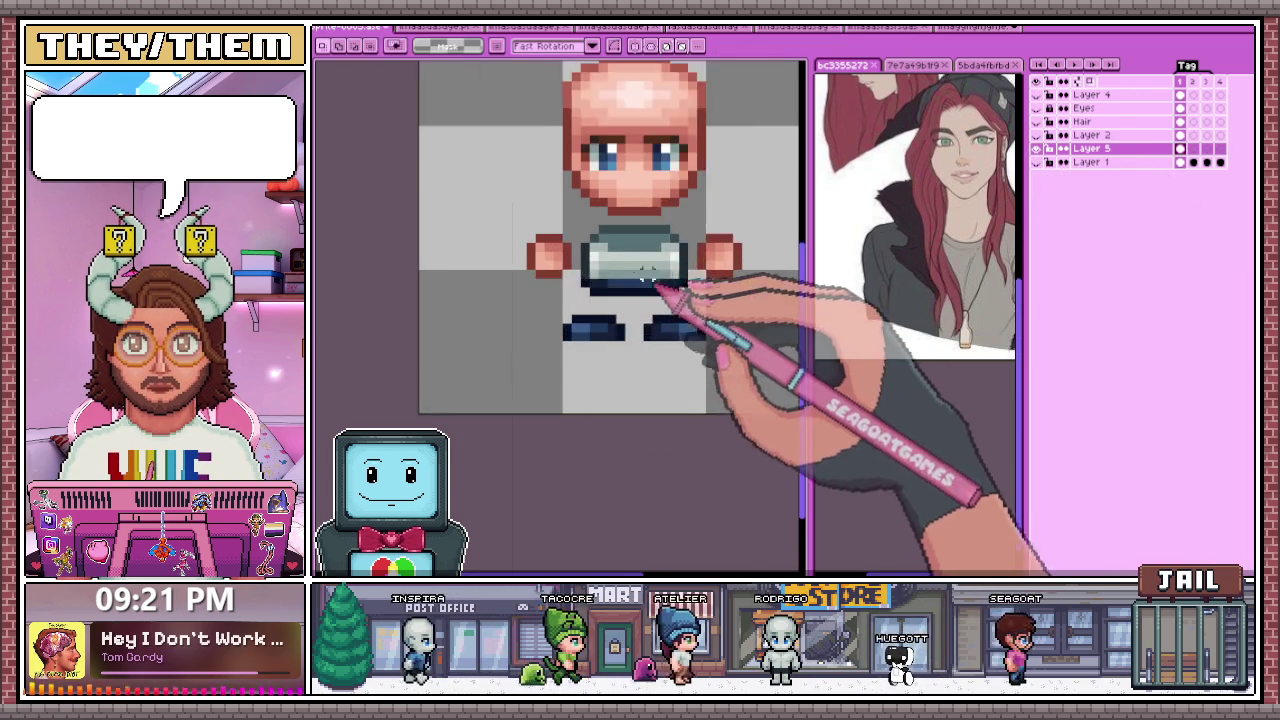
pyautogui.scroll(1, 658, 285)
pyautogui.moveTo(566, 200); pyautogui.dragTo(732, 322)
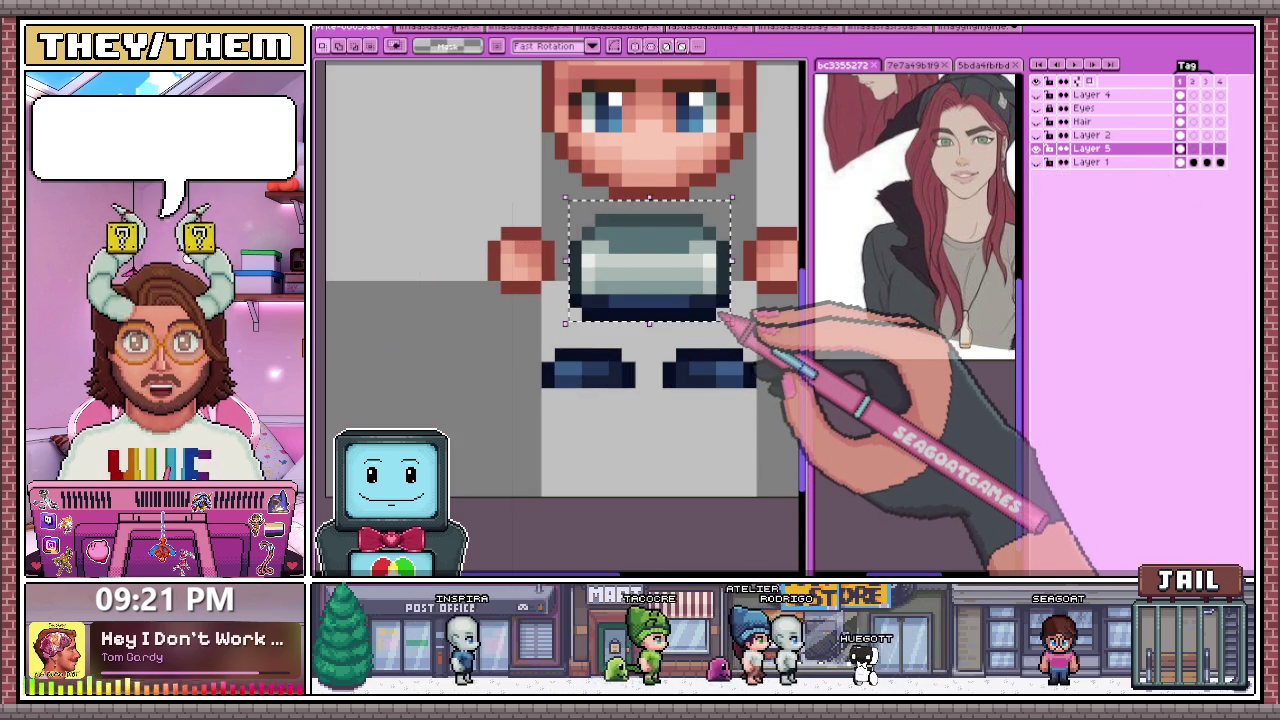
pyautogui.press('Delete')
pyautogui.click(1035, 80)
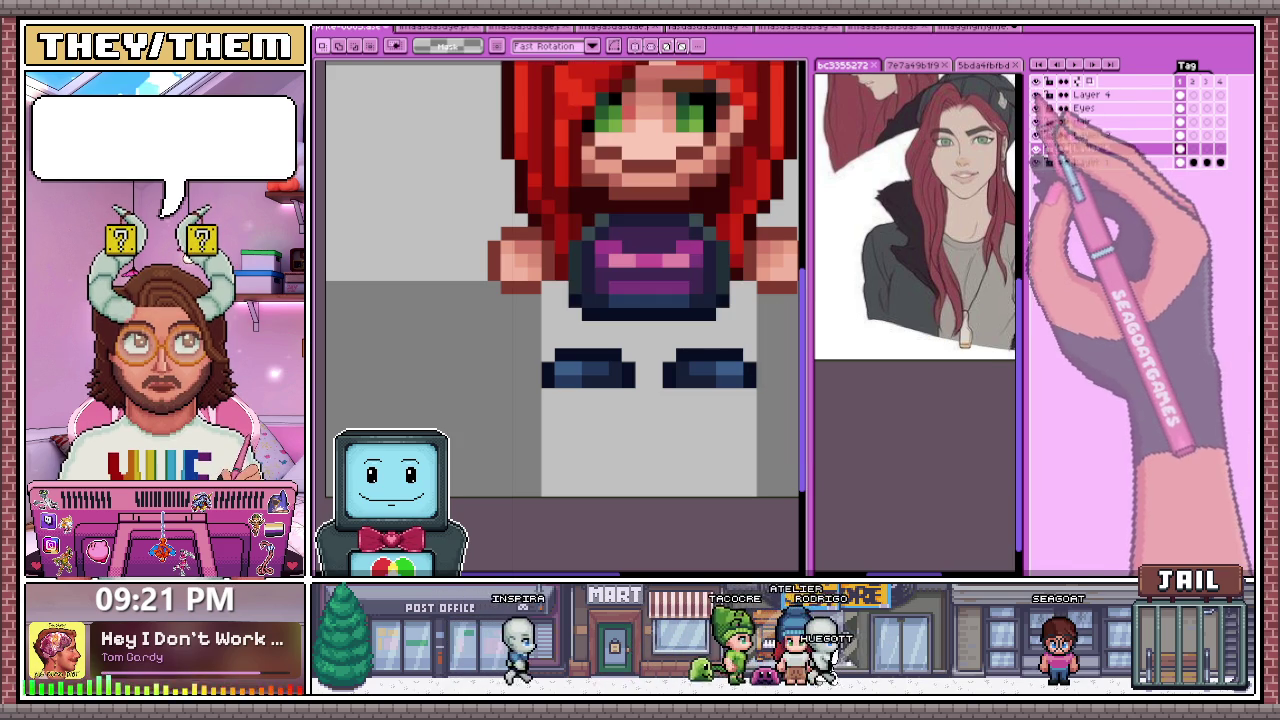
# Step: Show the hidden layers again and drag Layer 2 to the bottom of the stack
pyautogui.click(1035, 94)
pyautogui.click(1035, 107)
pyautogui.click(1035, 134)
pyautogui.click(1090, 134)
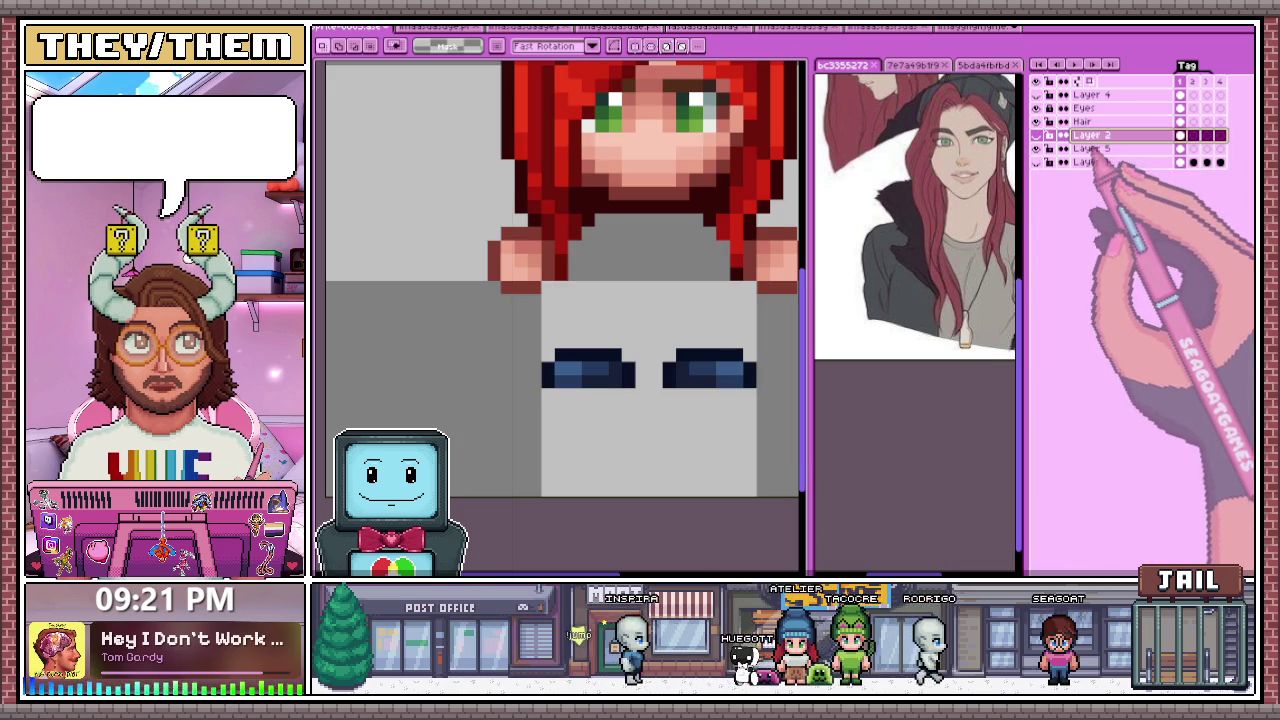
pyautogui.moveTo(1090, 134); pyautogui.dragTo(1090, 162)
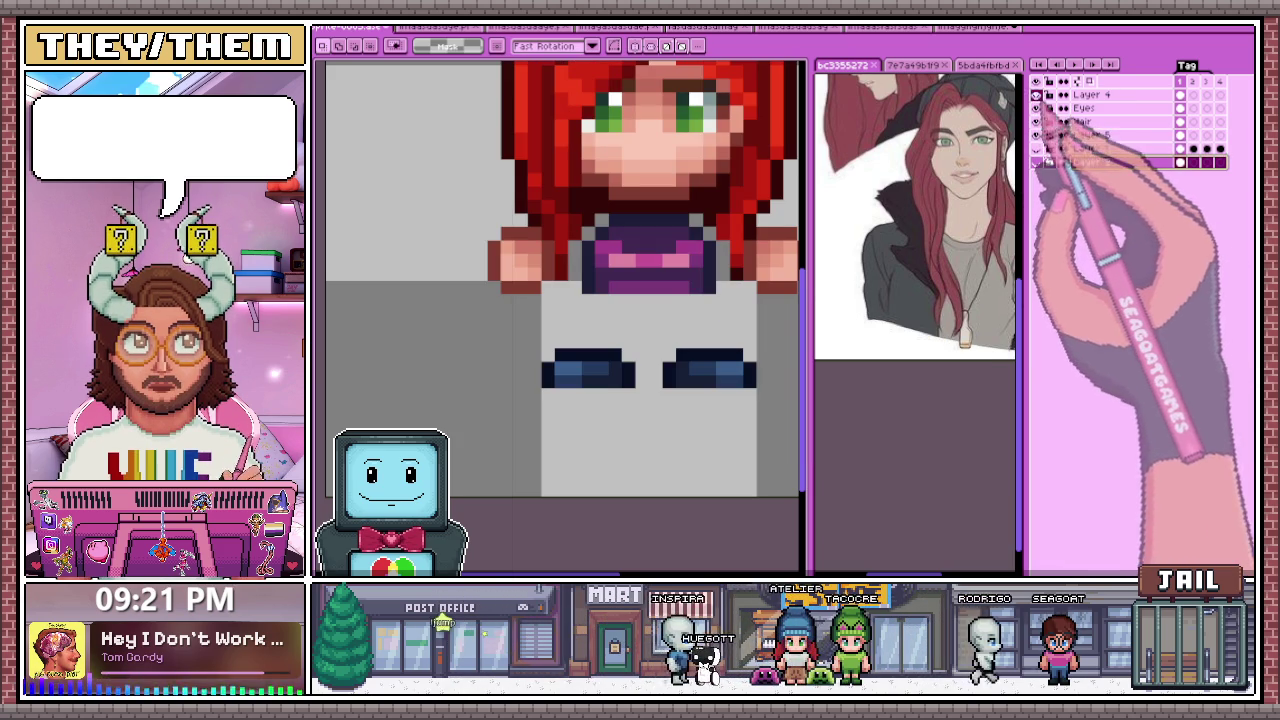
# Step: Zoom out and back in to check the sprite, sampling a colour at the torso
pyautogui.scroll(-4, 670, 290)
pyautogui.scroll(-3, 665, 350)
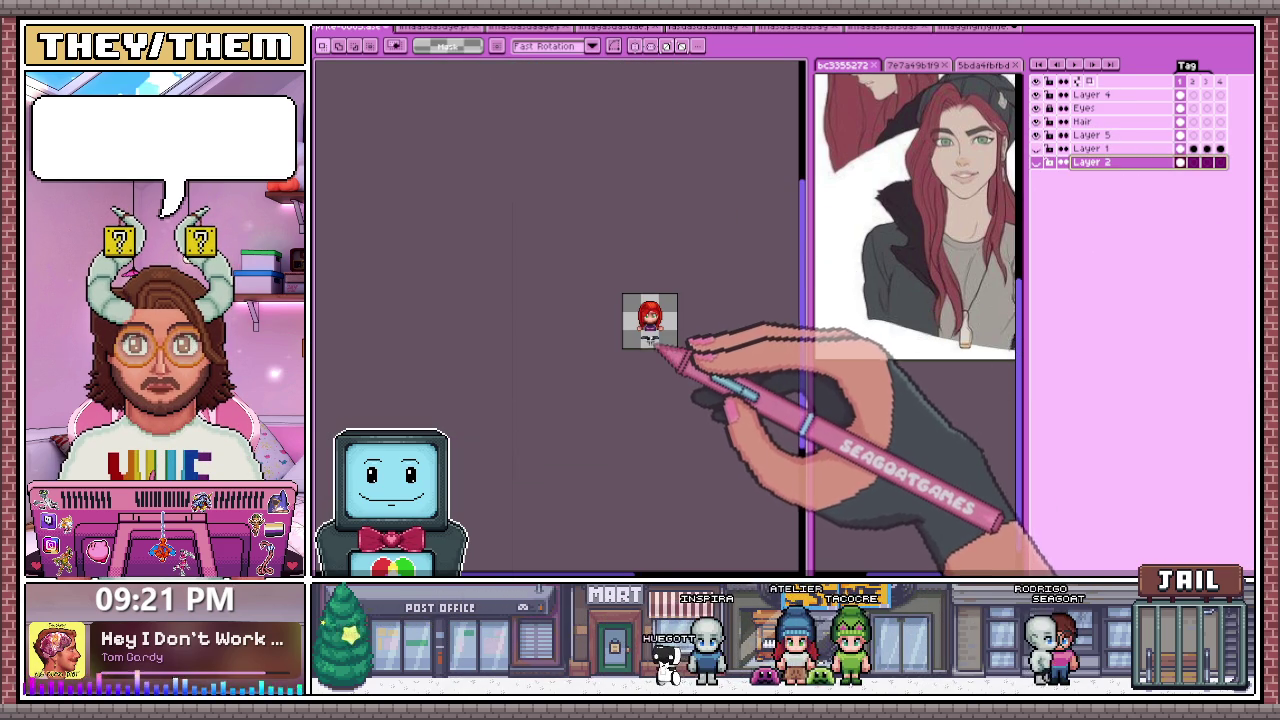
pyautogui.scroll(-2, 648, 363)
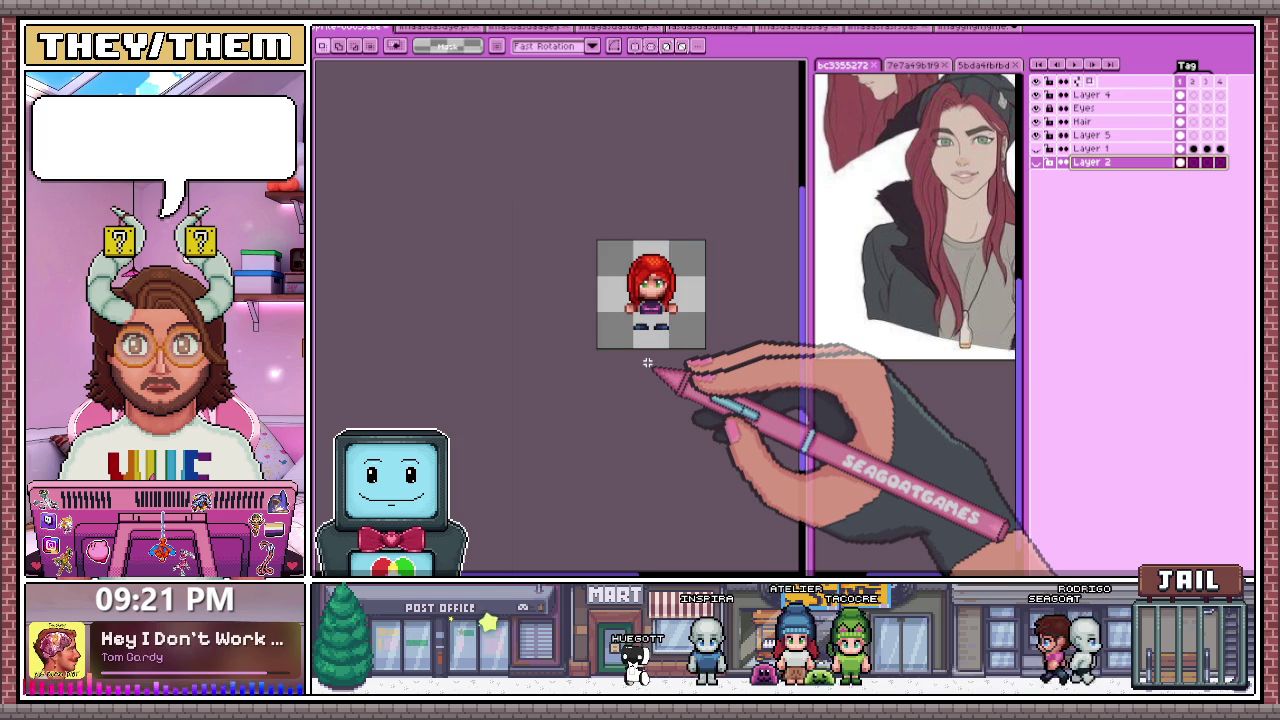
pyautogui.scroll(1, 648, 363)
pyautogui.scroll(2, 610, 300)
pyautogui.scroll(2, 608, 290)
pyautogui.press('alt')
pyautogui.keyDown('alt'); pyautogui.click(600, 328); pyautogui.keyUp('alt')
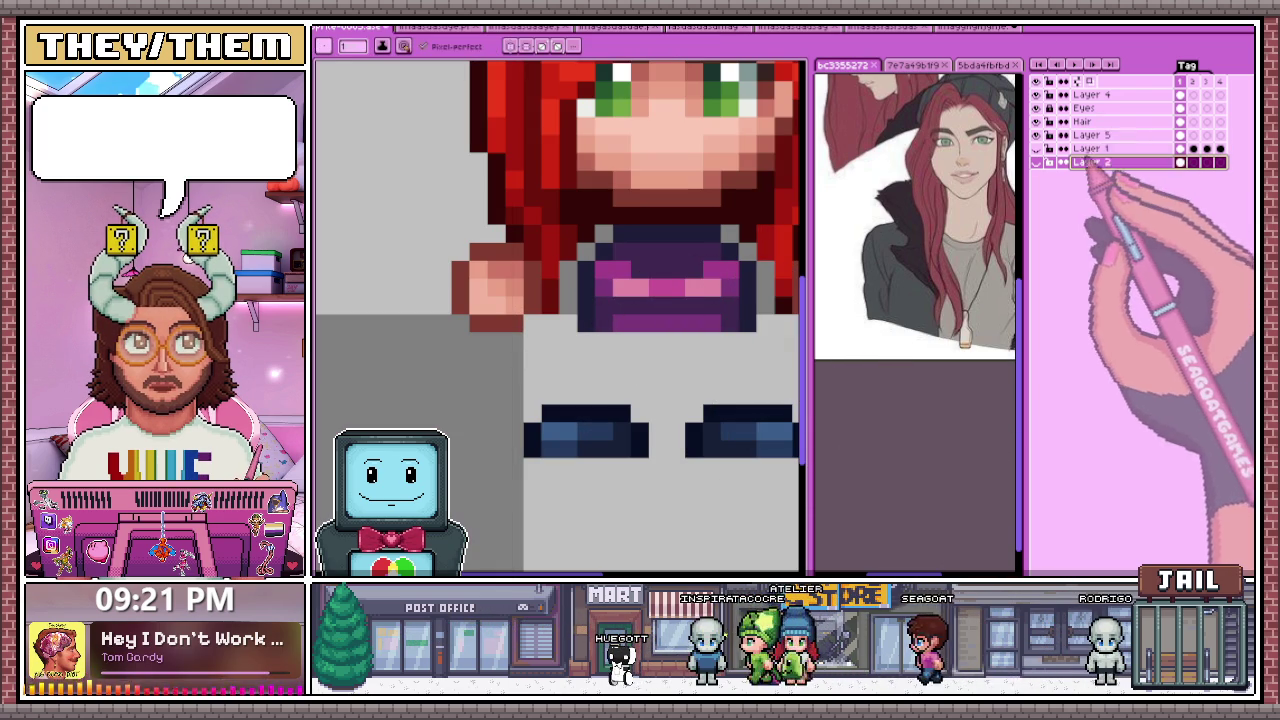
# Step: Toggle layer visibility to compare the shirt layers, then make Layer 4 active
pyautogui.click(1036, 94)
pyautogui.click(1090, 134)
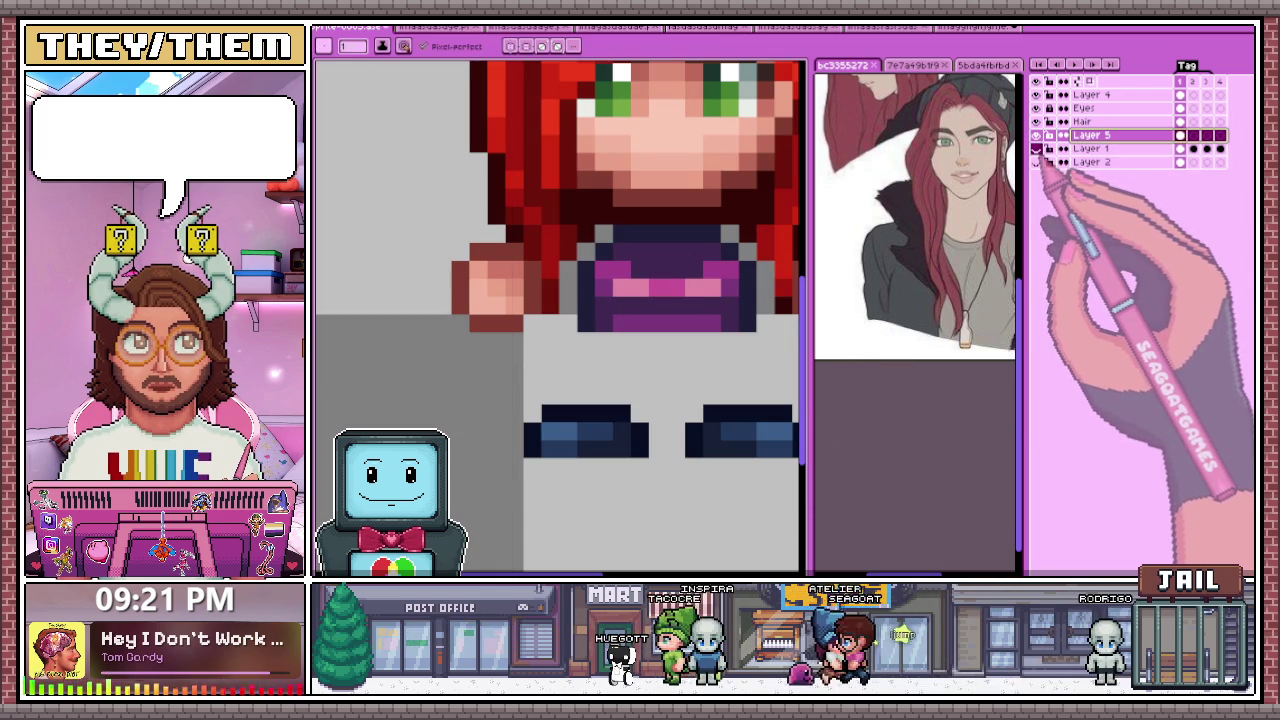
pyautogui.click(1036, 161)
pyautogui.click(1036, 107)
pyautogui.click(1036, 121)
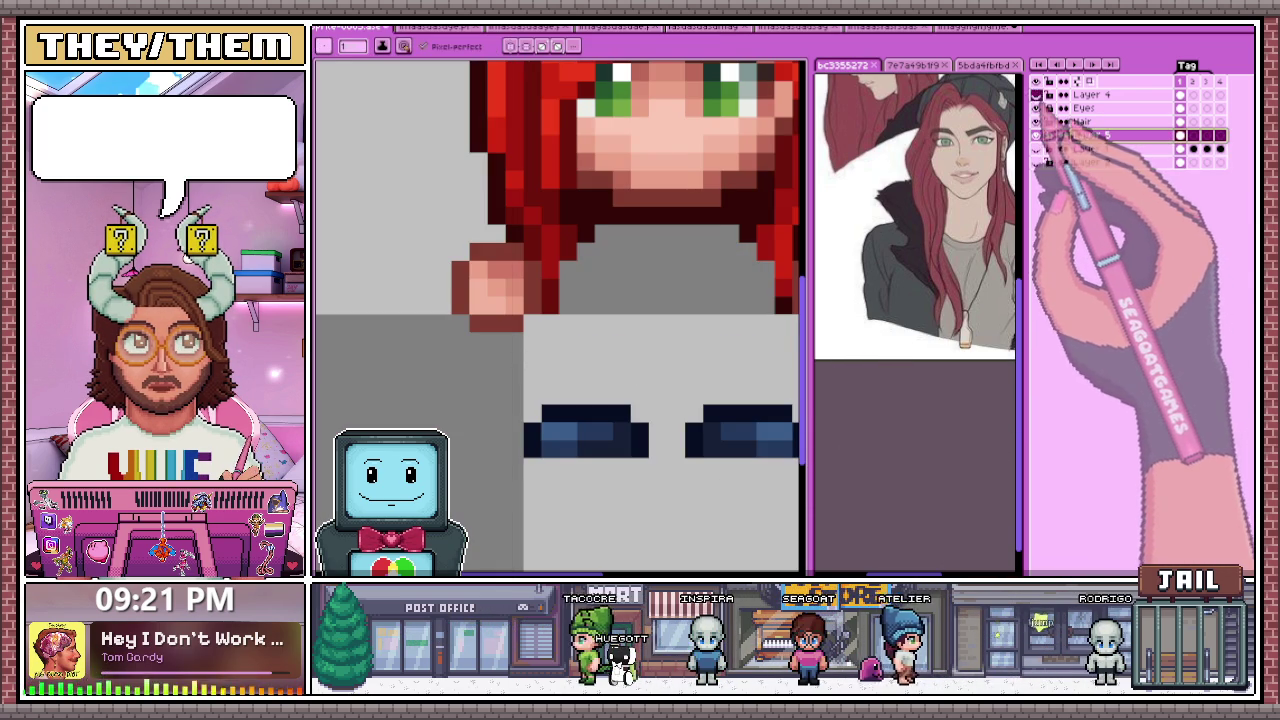
pyautogui.click(1090, 94)
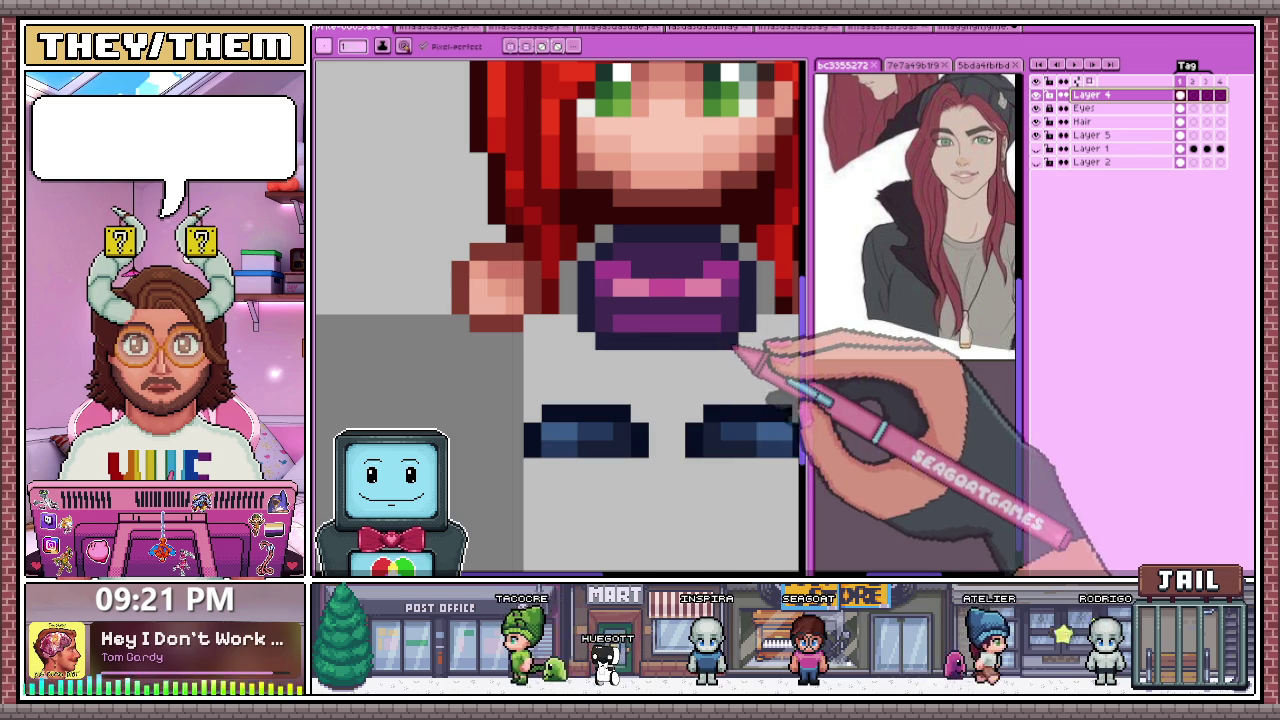
# Step: Draw a dark-blue pixel line along the purple shirt's bottom edge and zoom to check it
pyautogui.click(604, 358)
pyautogui.moveTo(612, 358); pyautogui.dragTo(748, 358)
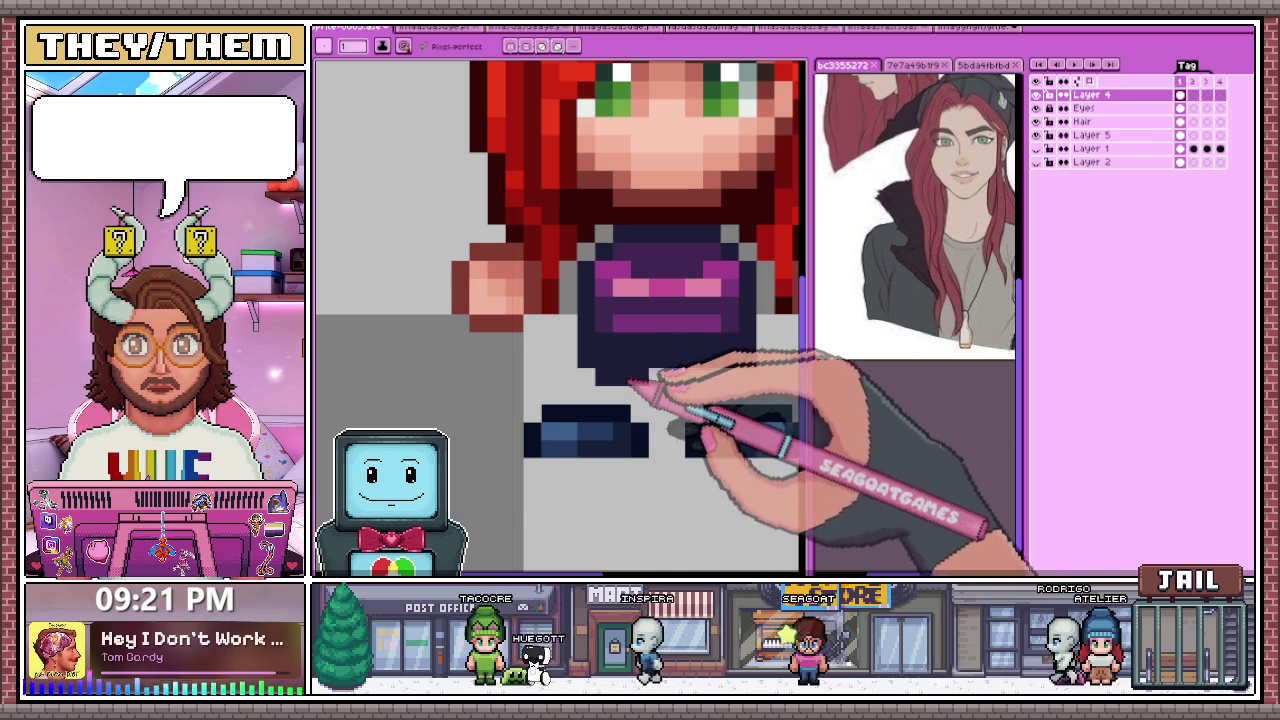
pyautogui.scroll(-1, 737, 377)
pyautogui.scroll(-2, 729, 371)
pyautogui.scroll(-3, 672, 384)
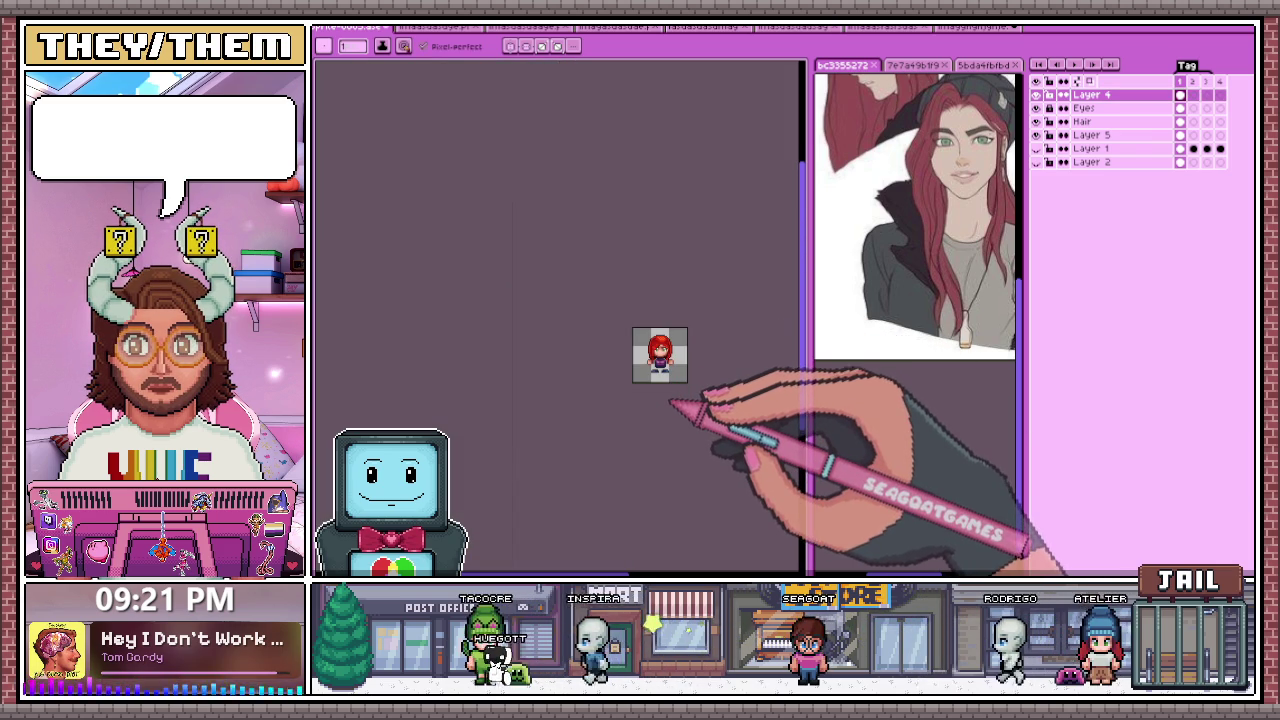
pyautogui.scroll(1, 667, 408)
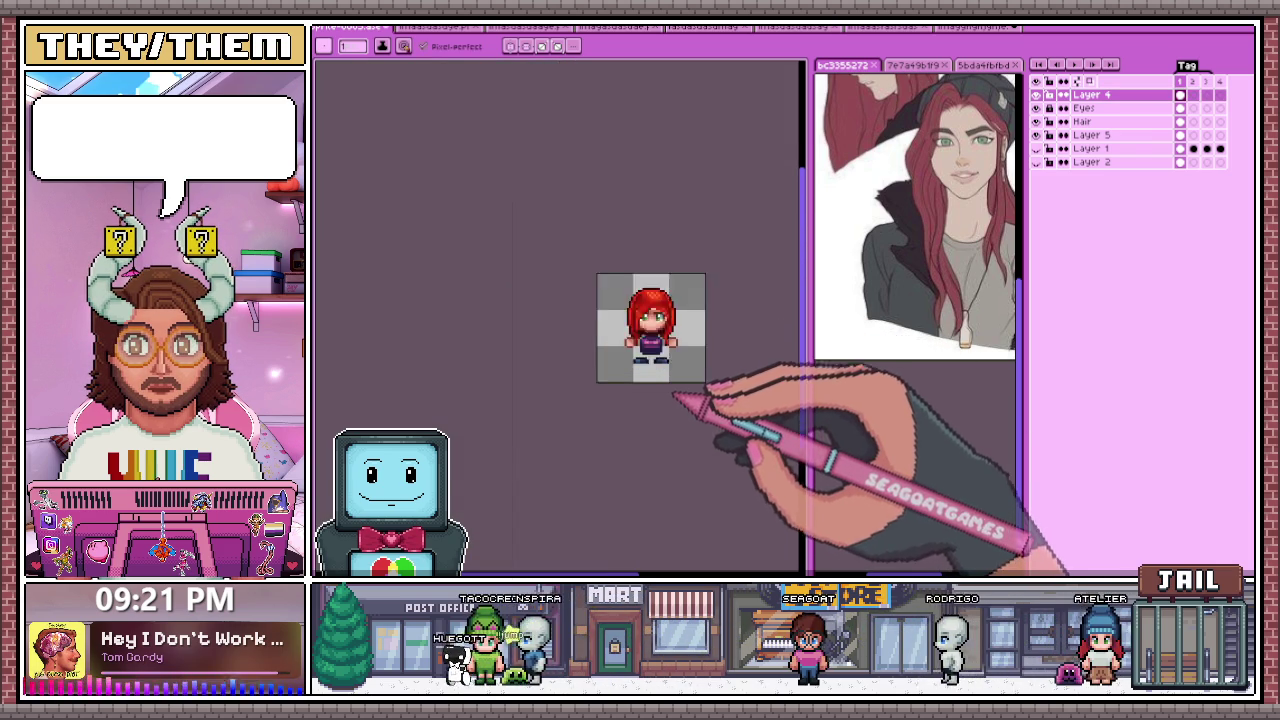
pyautogui.scroll(2, 683, 400)
pyautogui.scroll(1, 646, 337)
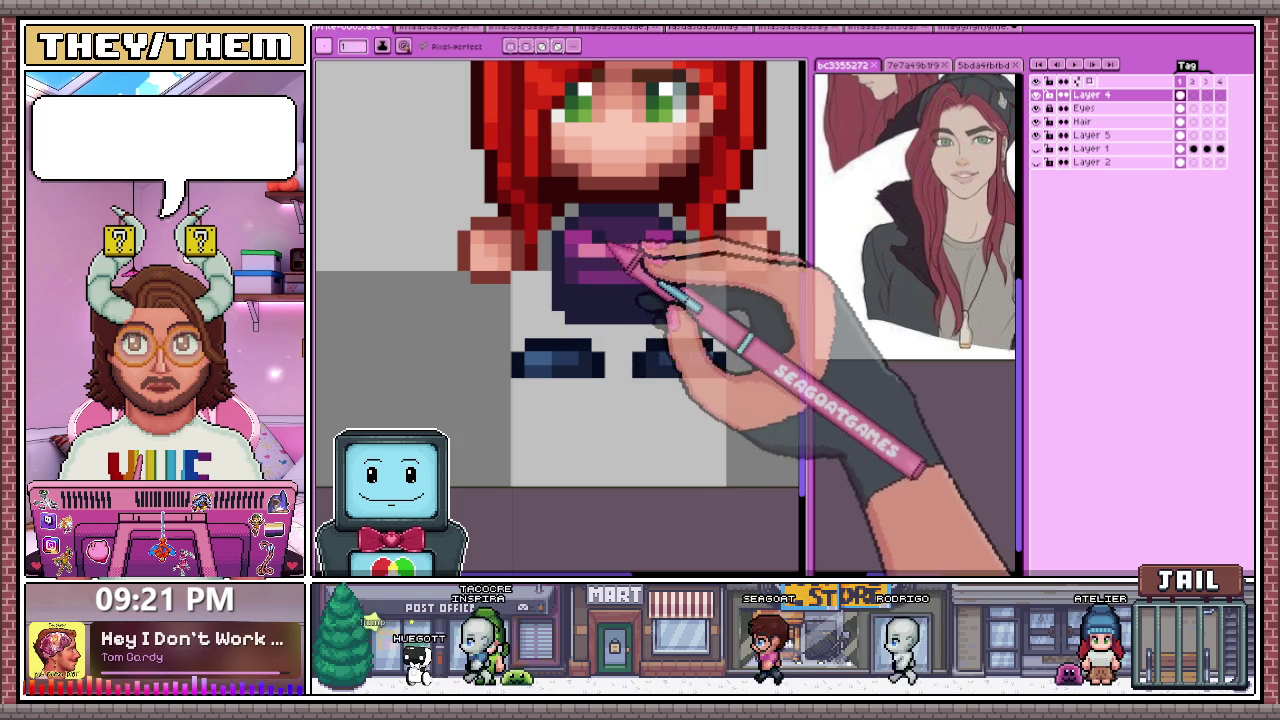
pyautogui.scroll(-4, 625, 380)
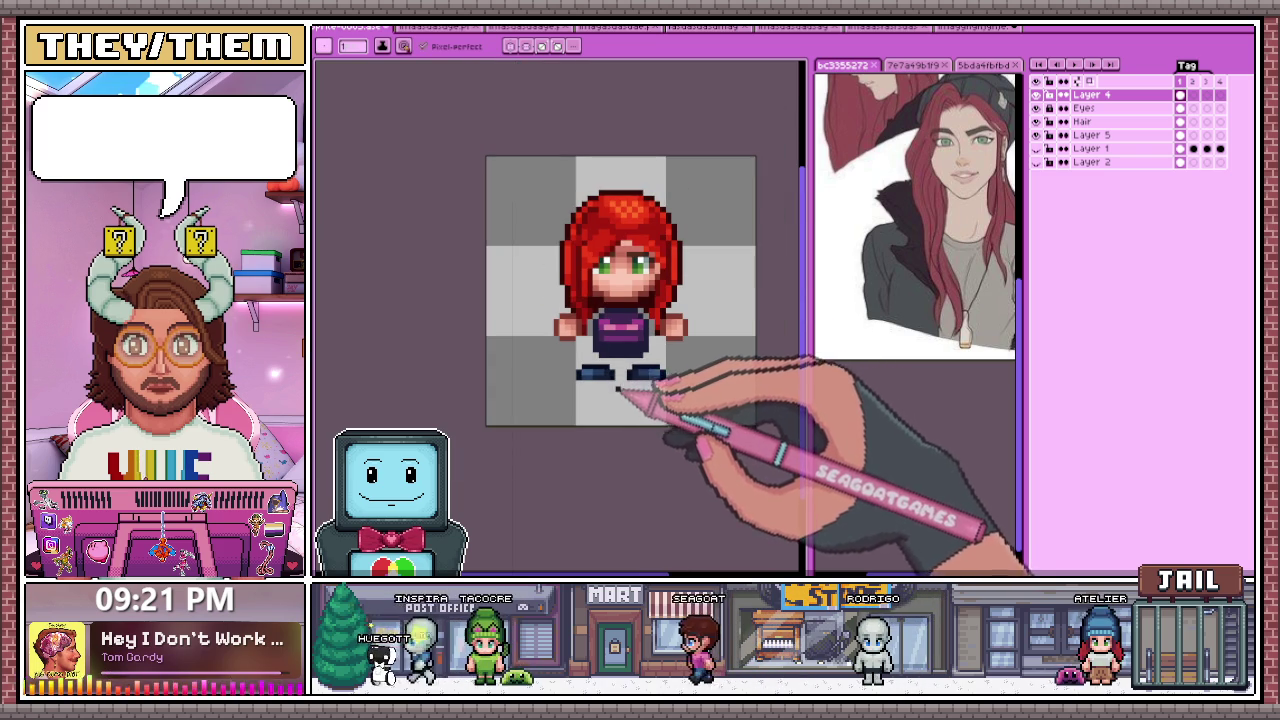
pyautogui.scroll(4, 625, 372)
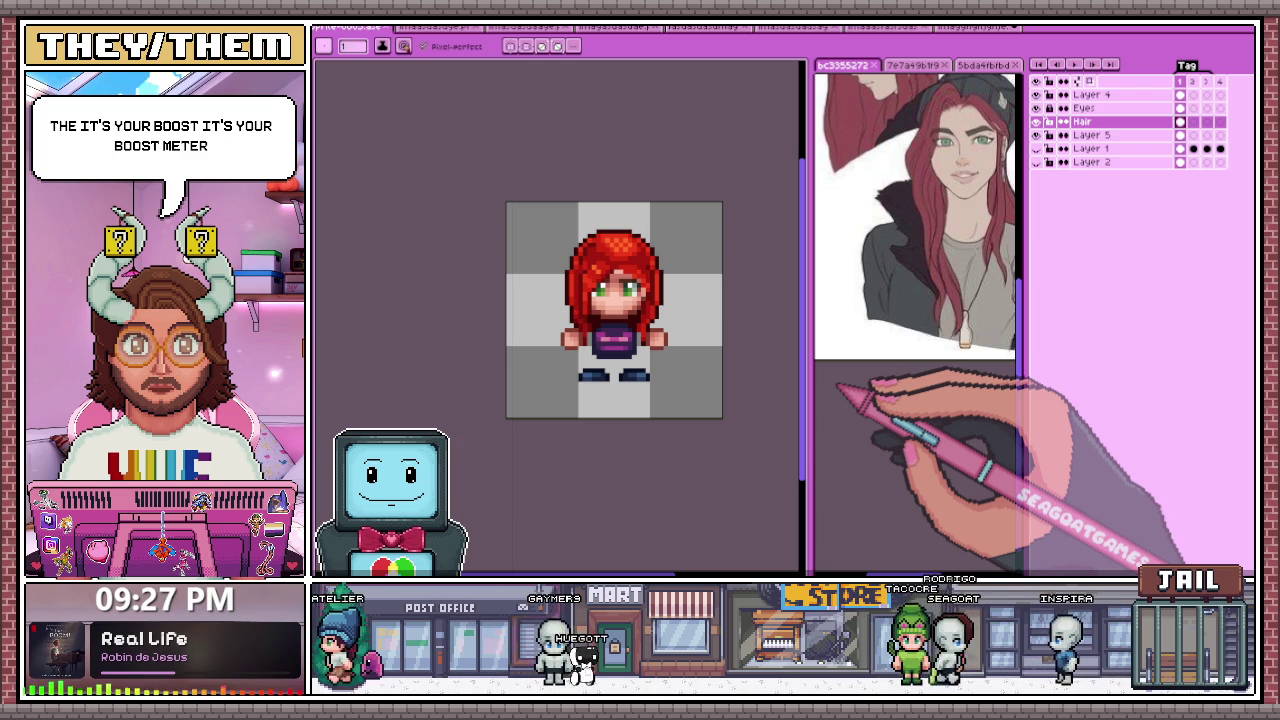
# Step: Start a new sprite with Ctrl+N and choose the 320x240 canvas preset
pyautogui.scroll(1, 643, 414)
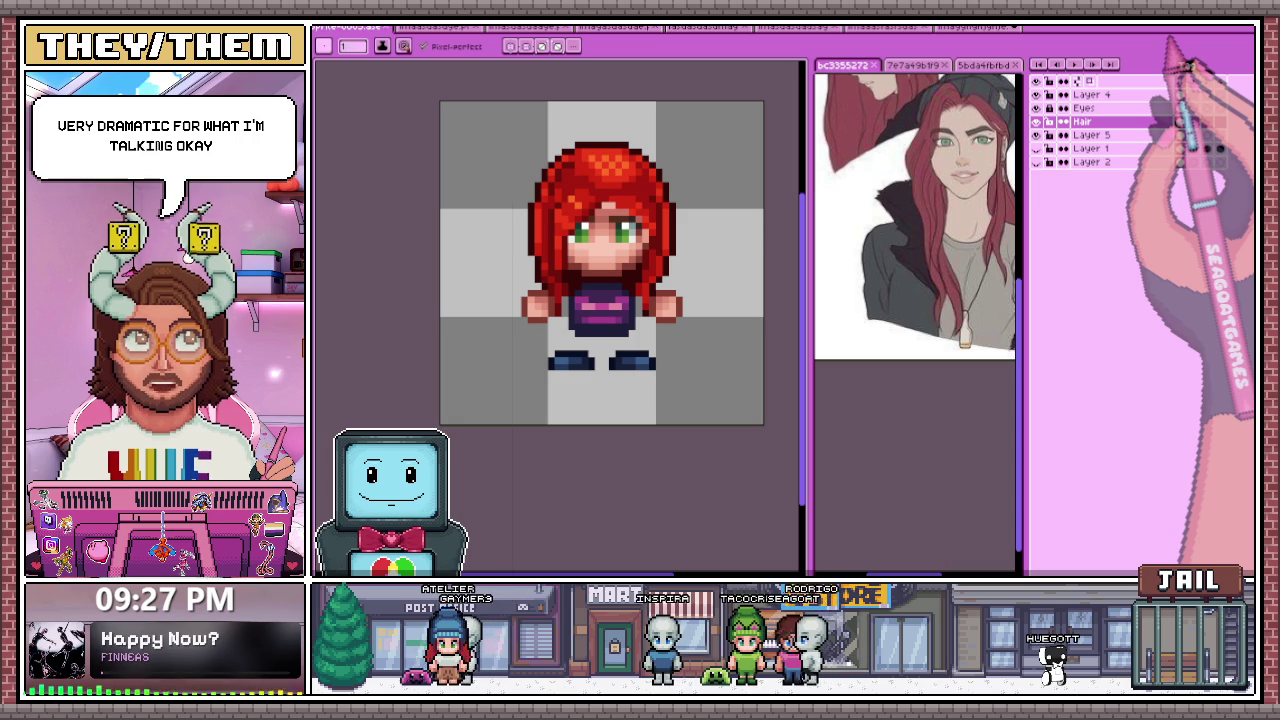
pyautogui.hotkey('ctrl', 'n')
pyautogui.click(778, 286)
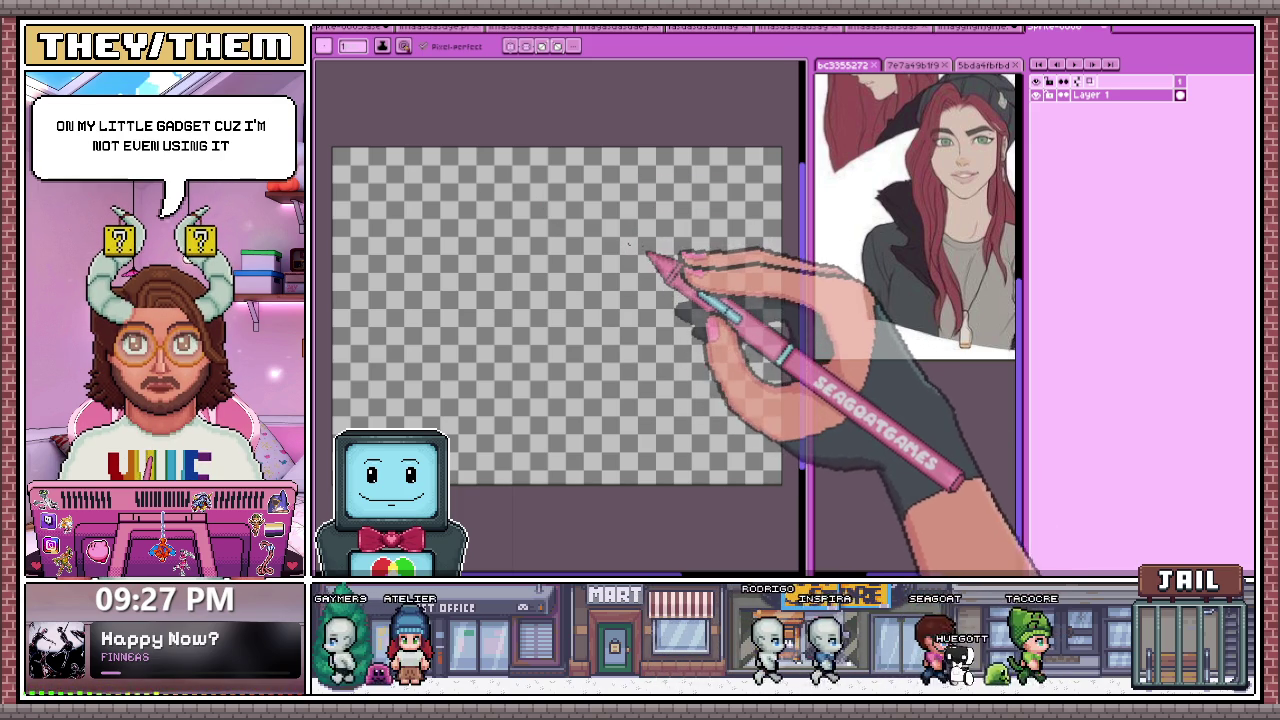
# Step: Scribble test strokes on the blank 320x240 canvas, then enlarge the brush to size 22
pyautogui.moveTo(668, 263); pyautogui.dragTo(658, 312)
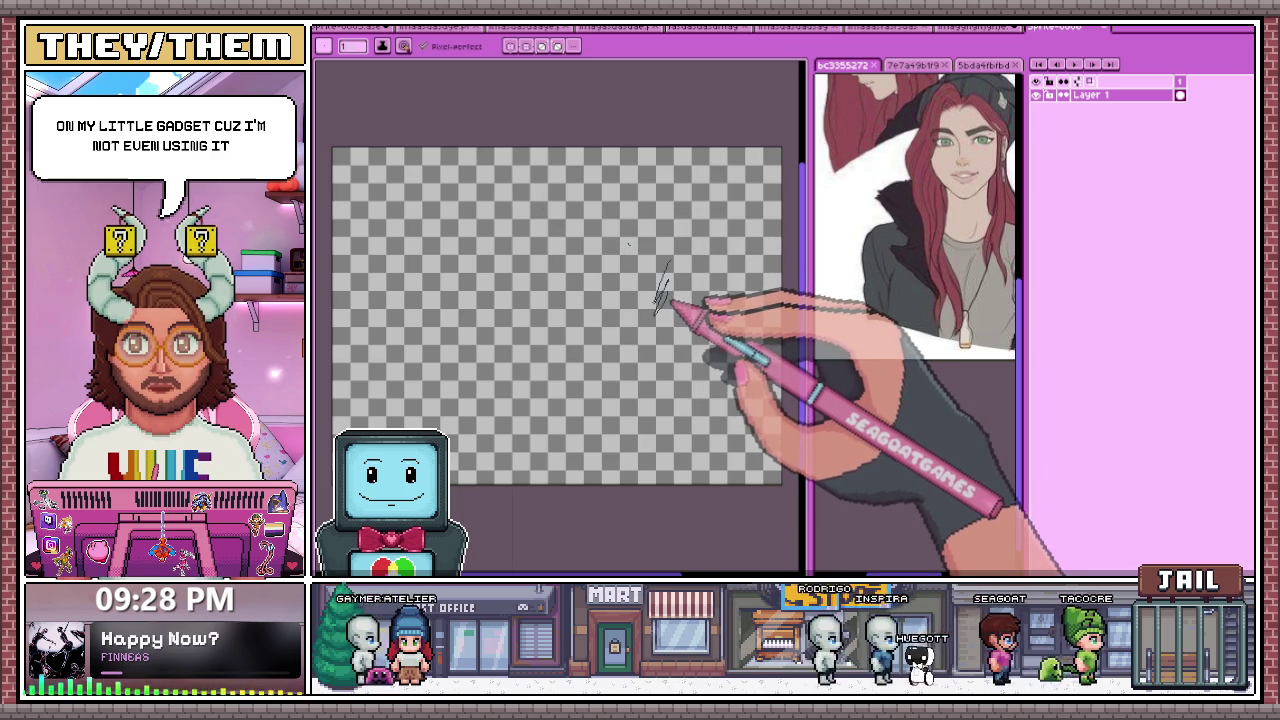
pyautogui.moveTo(622, 242); pyautogui.dragTo(612, 280)
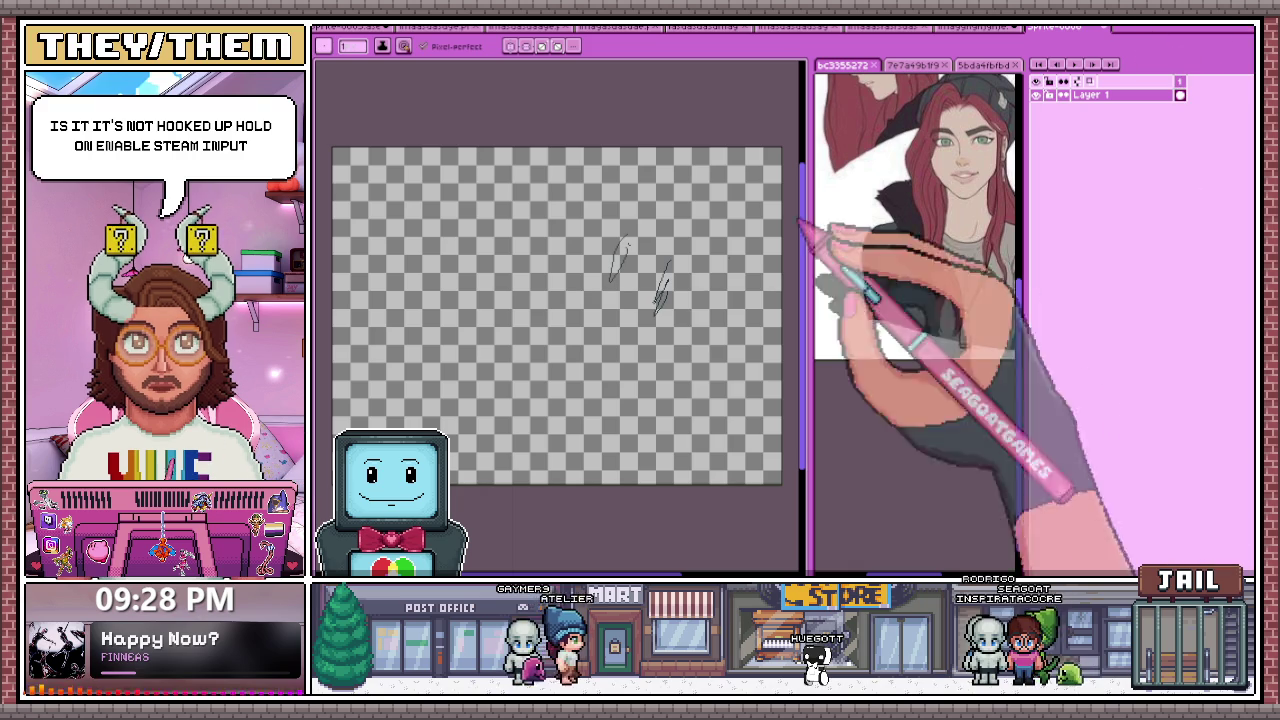
pyautogui.moveTo(590, 250)
pyautogui.mouseDown()
pyautogui.moveTo(618, 258)
pyautogui.moveTo(614, 343)
pyautogui.mouseUp()
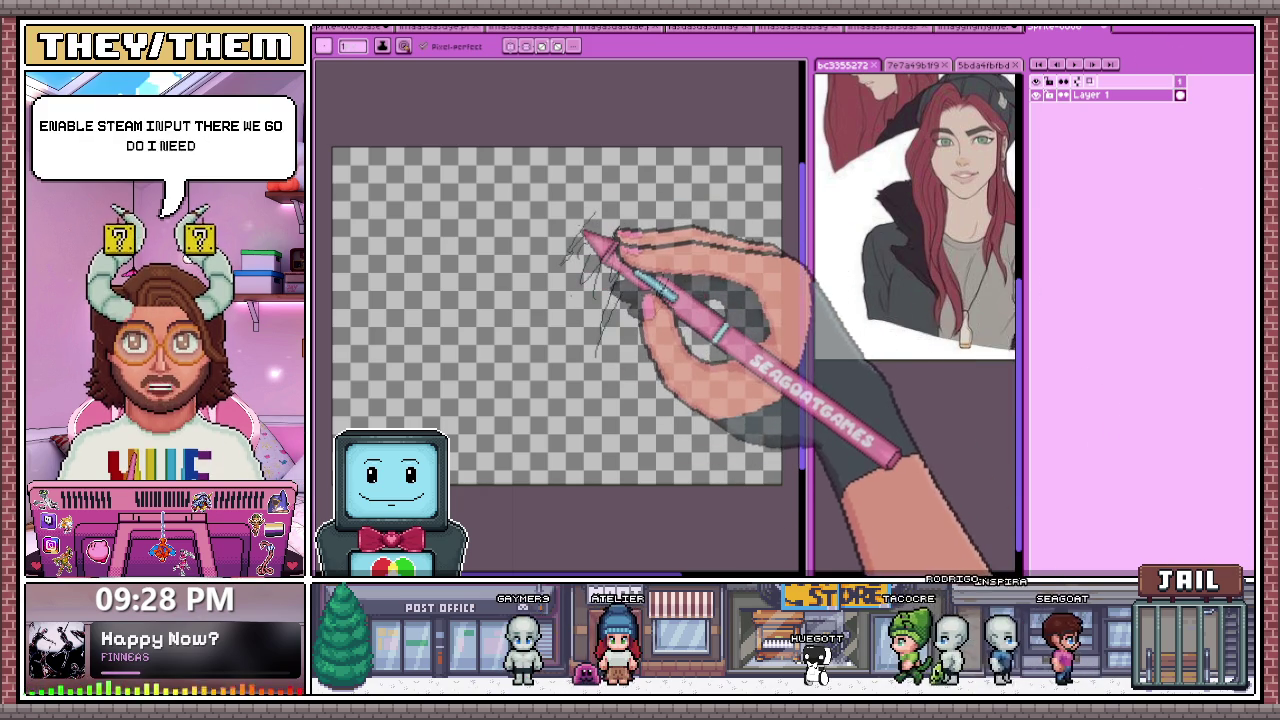
pyautogui.moveTo(594, 252)
pyautogui.mouseDown()
pyautogui.moveTo(565, 230)
pyautogui.moveTo(634, 209)
pyautogui.moveTo(663, 226)
pyautogui.moveTo(678, 212)
pyautogui.mouseUp()
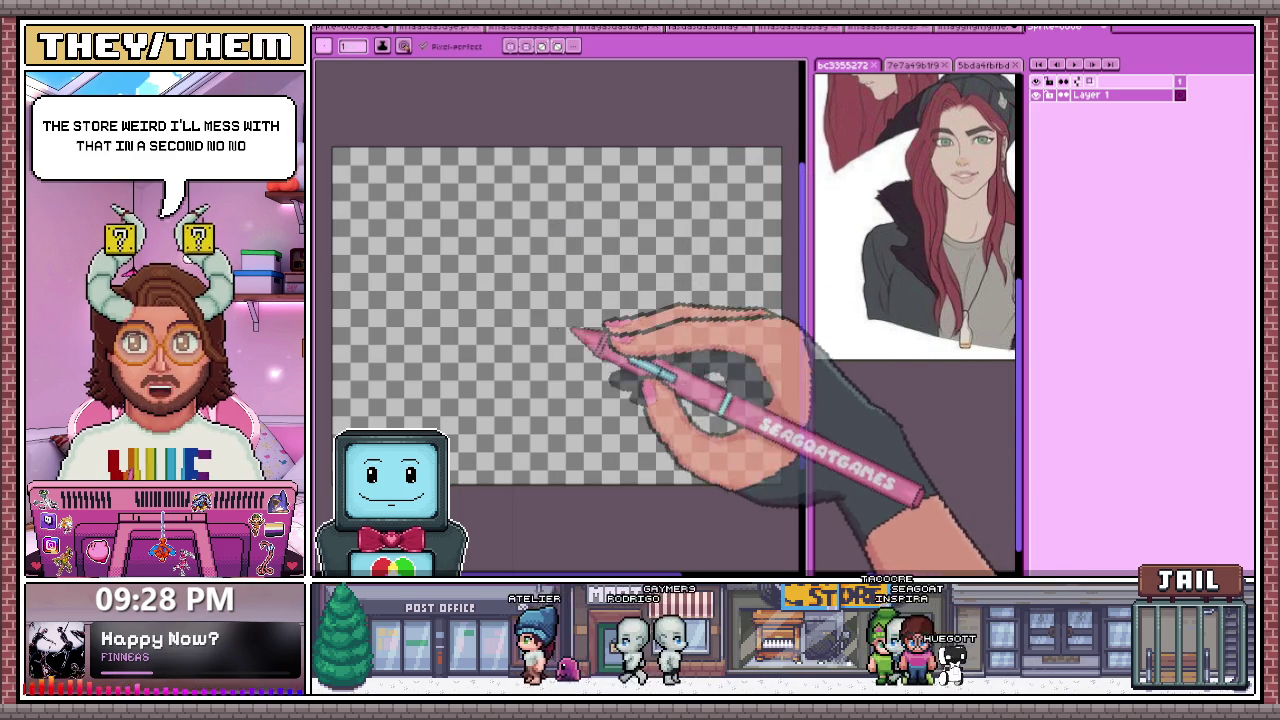
pyautogui.press('e')
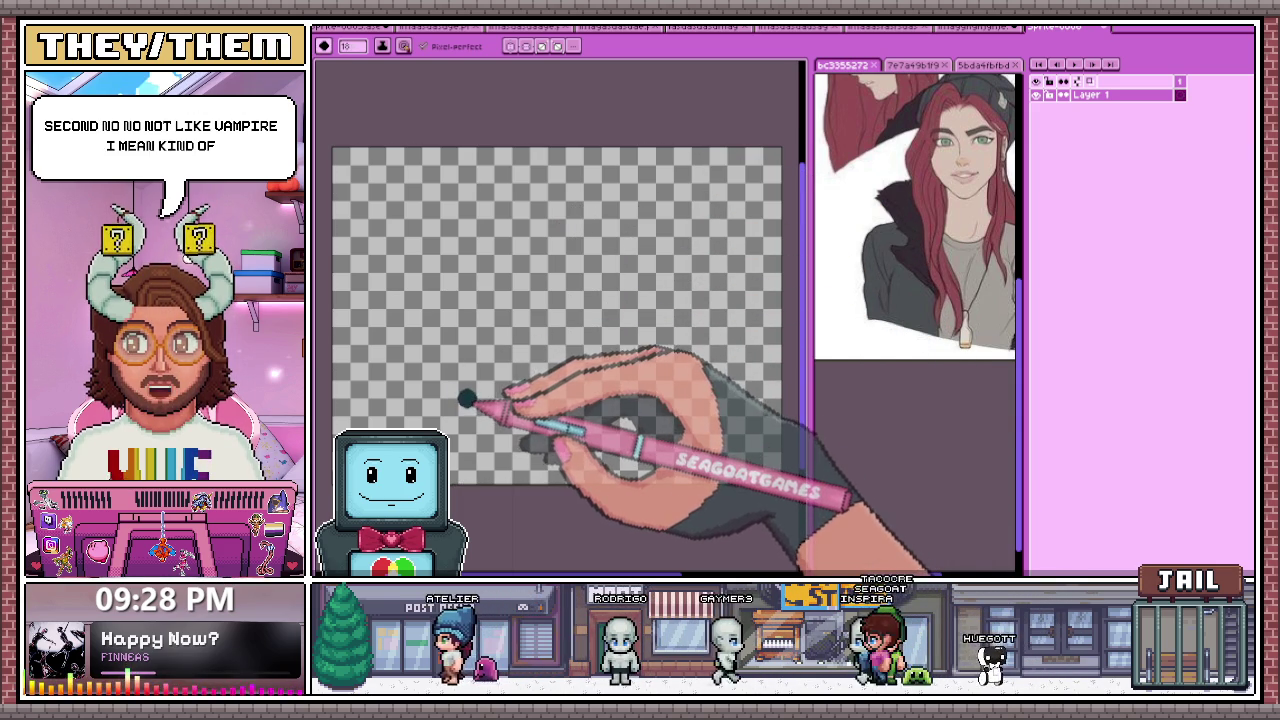
pyautogui.moveTo(577, 312); pyautogui.dragTo(651, 227)
pyautogui.moveTo(540, 320); pyautogui.dragTo(600, 306)
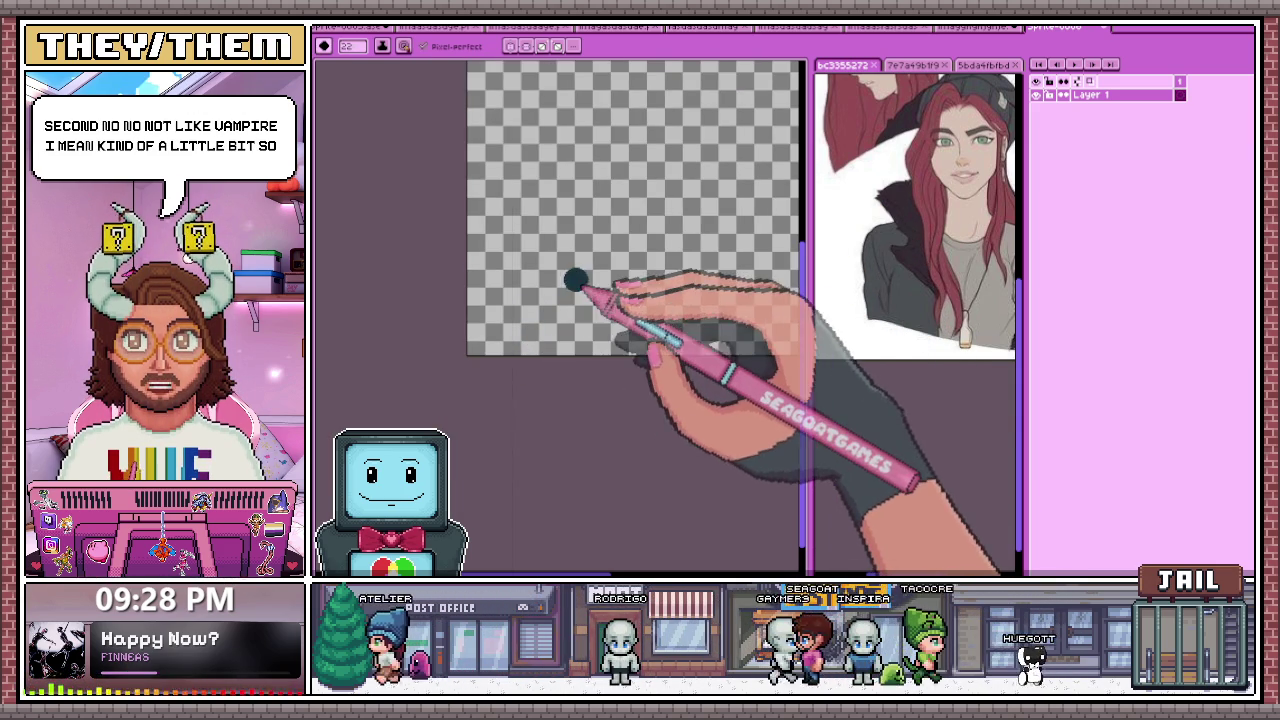
pyautogui.scroll(-3, 594, 274)
pyautogui.scroll(2, 580, 312)
pyautogui.scroll(2, 560, 305)
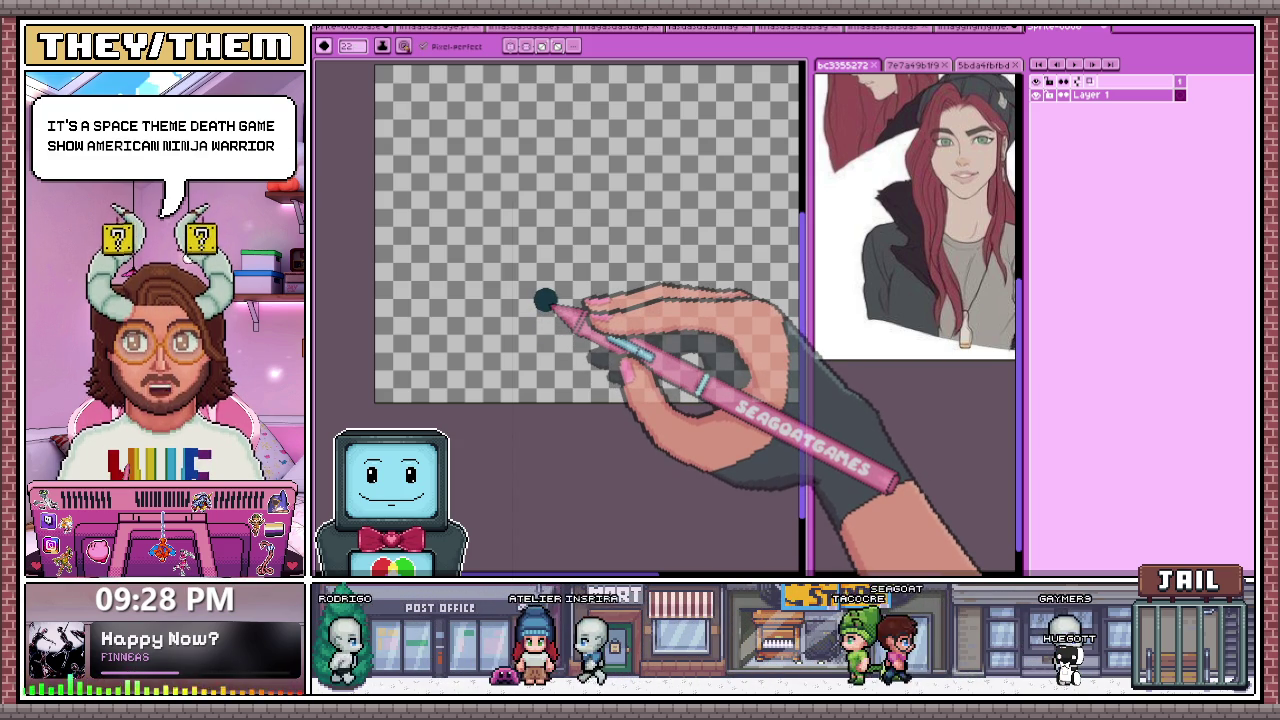
pyautogui.scroll(-2, 570, 280)
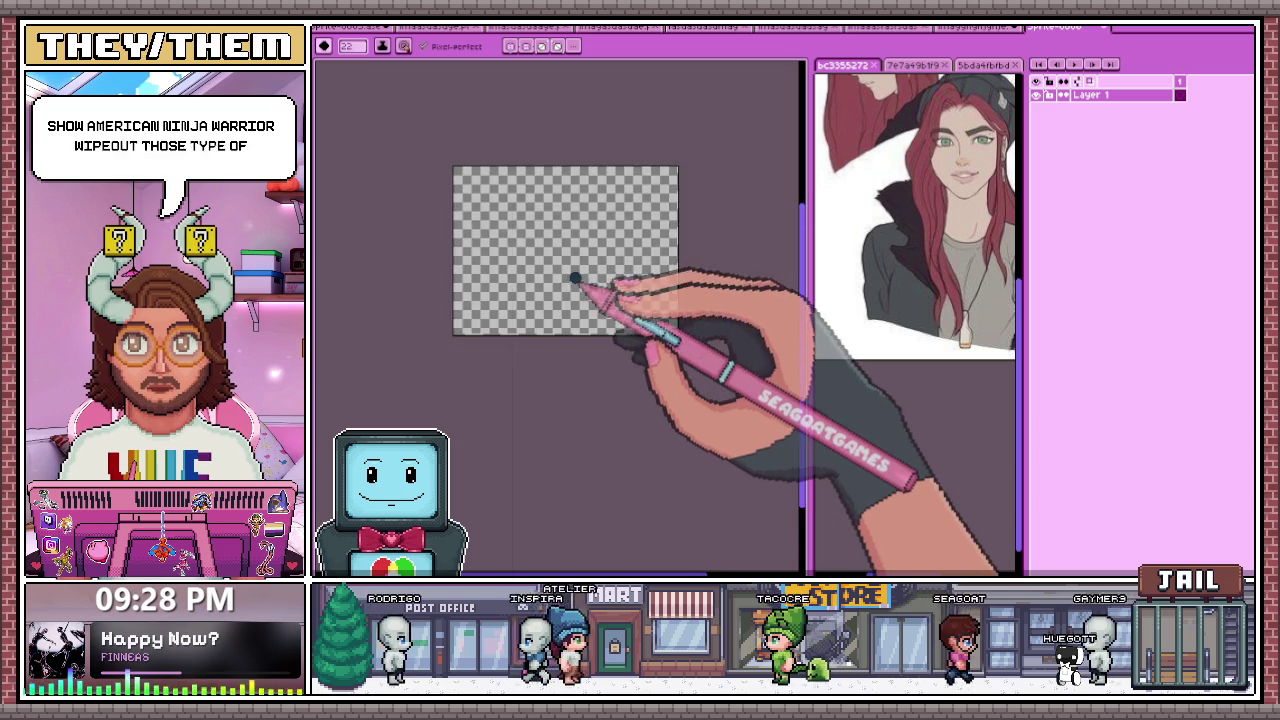
pyautogui.scroll(2, 575, 278)
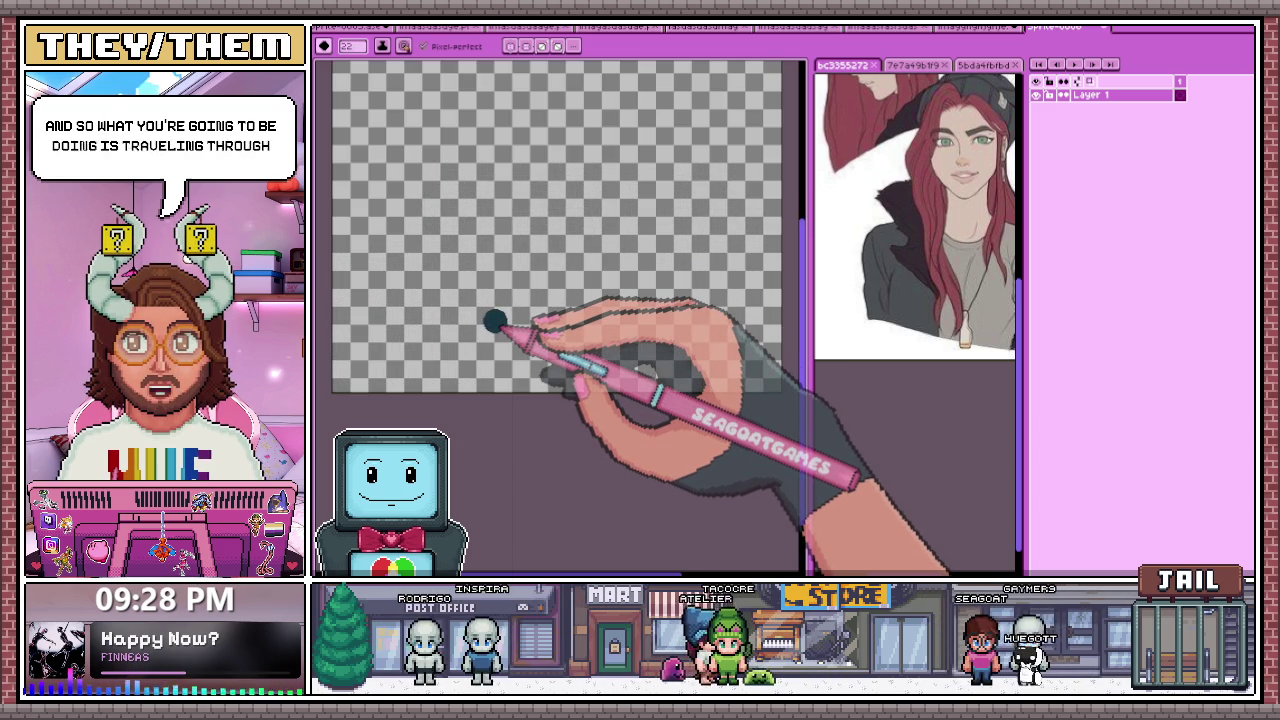
pyautogui.scroll(-2, 495, 320)
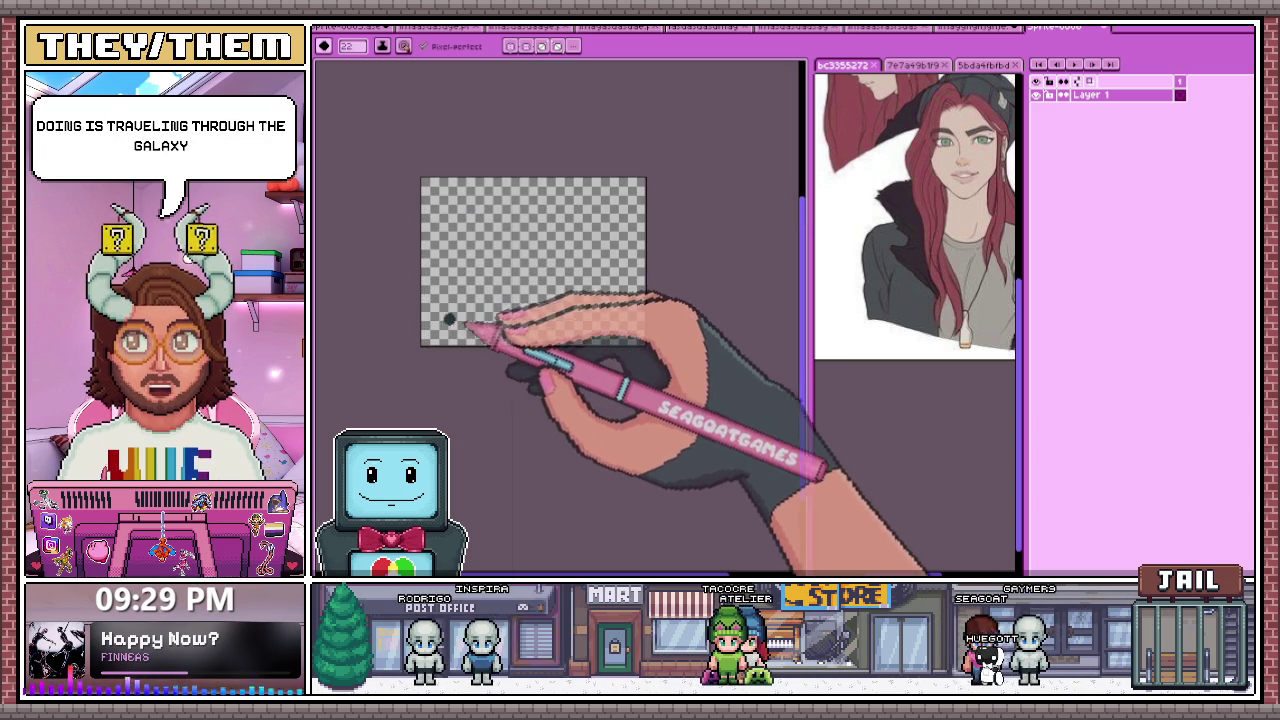
# Step: Stamp eight dark dots marking the ship component slots across the canvas
pyautogui.click(520, 187)
pyautogui.click(558, 218)
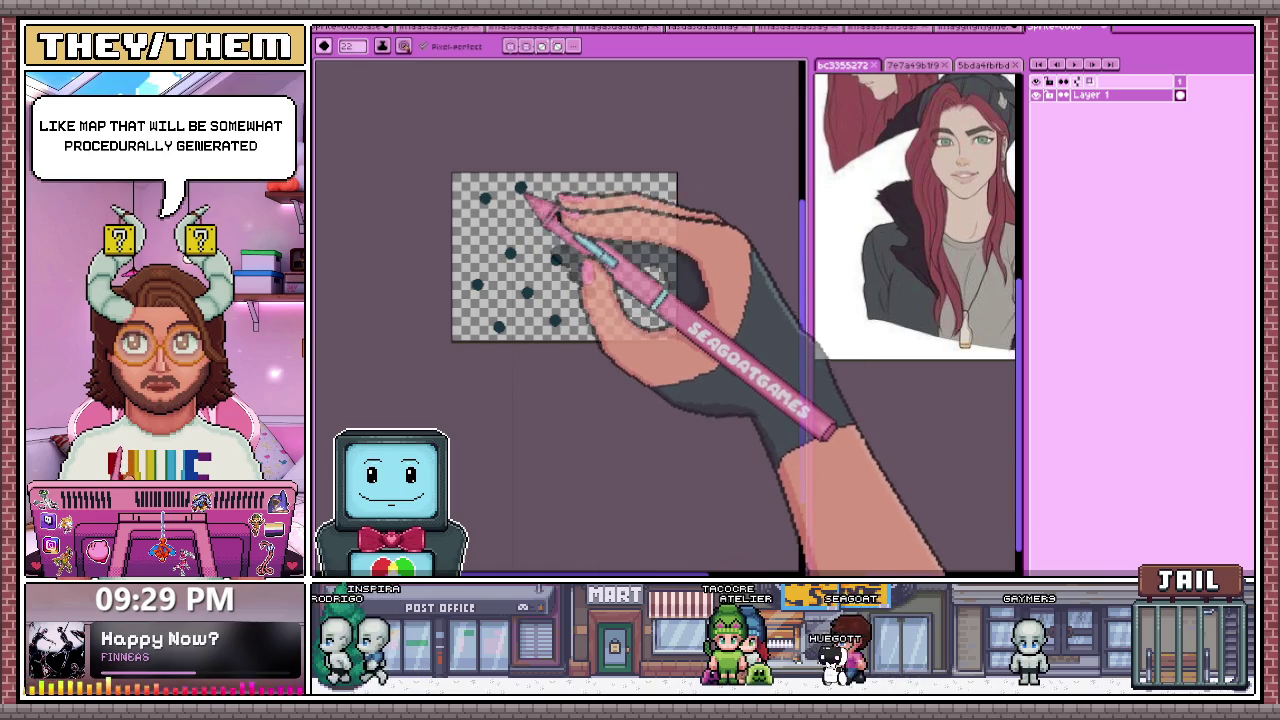
pyautogui.click(590, 292)
pyautogui.click(598, 185)
pyautogui.click(595, 227)
pyautogui.click(632, 234)
pyautogui.click(617, 325)
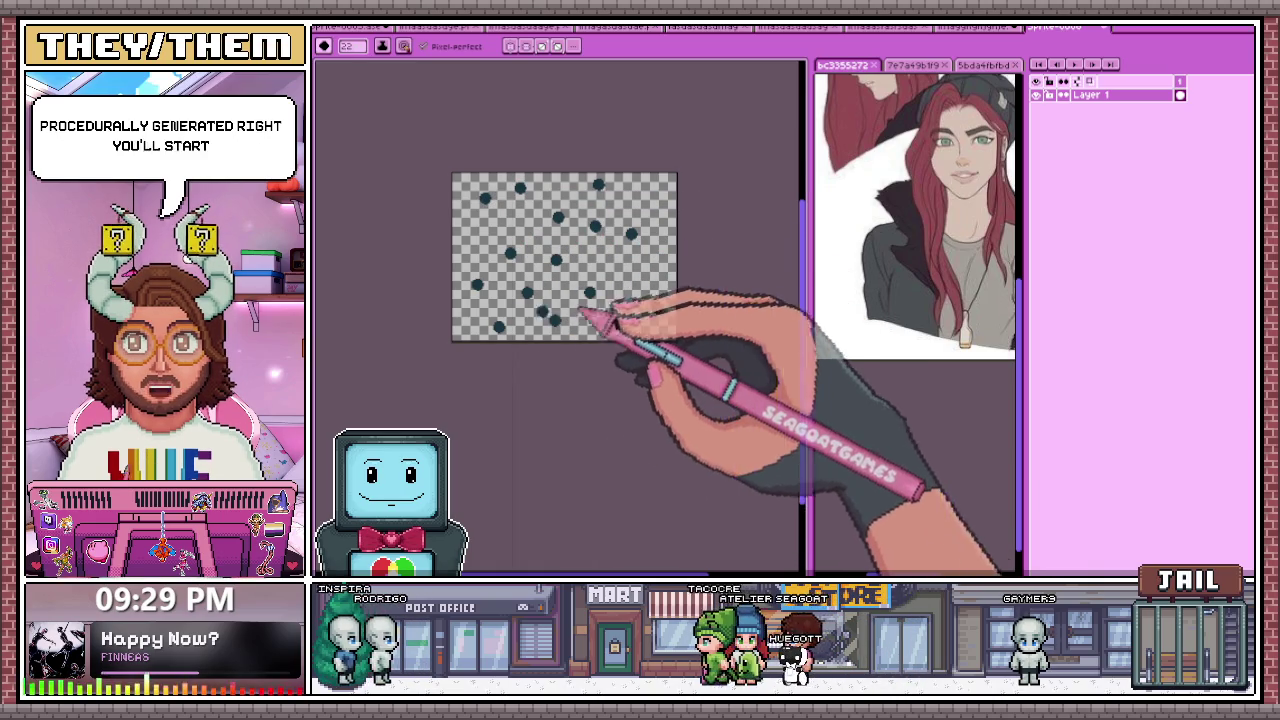
pyautogui.click(470, 292)
# Step: Draw pencil lines joining the bottom, left, middle and upper dots
pyautogui.scroll(3, 486, 309)
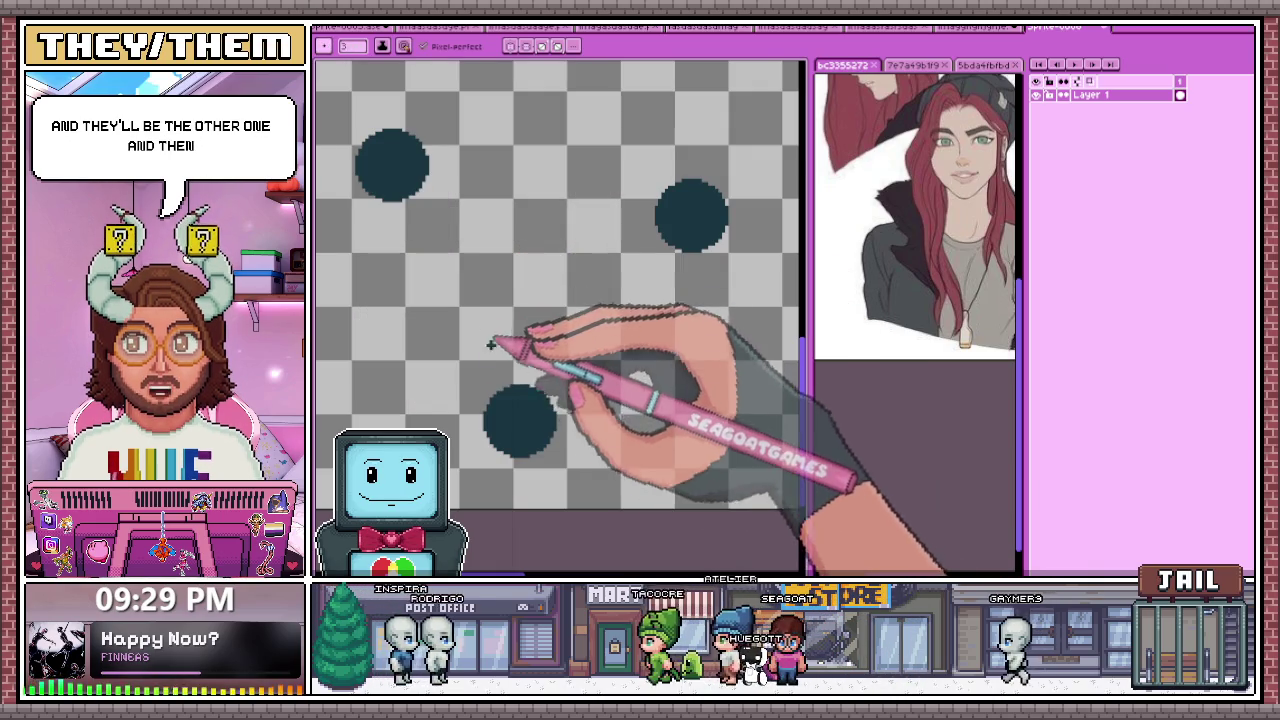
pyautogui.moveTo(510, 405)
pyautogui.mouseDown()
pyautogui.moveTo(425, 195)
pyautogui.moveTo(650, 300)
pyautogui.mouseUp()
pyautogui.scroll(-3, 663, 251)
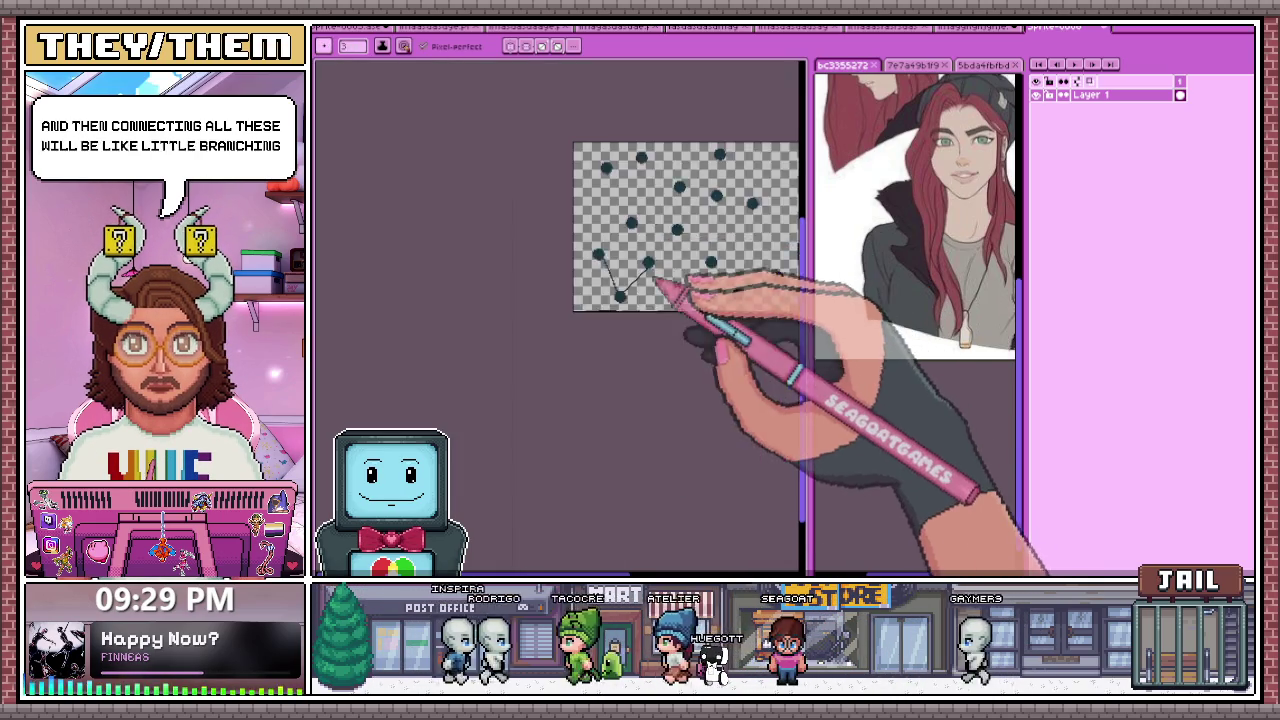
pyautogui.moveTo(545, 295); pyautogui.dragTo(611, 236)
pyautogui.moveTo(644, 311)
pyautogui.mouseDown()
pyautogui.moveTo(560, 122)
pyautogui.moveTo(628, 104)
pyautogui.mouseUp()
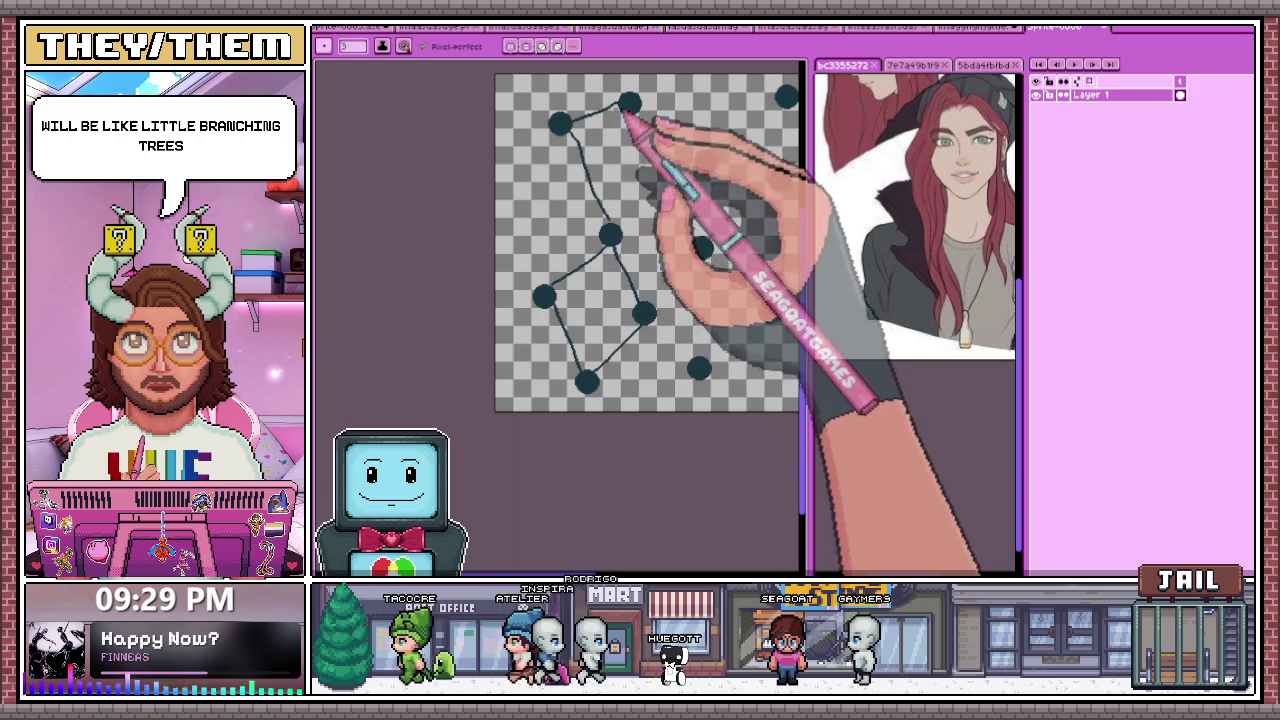
pyautogui.hscroll(3, 672, 308)
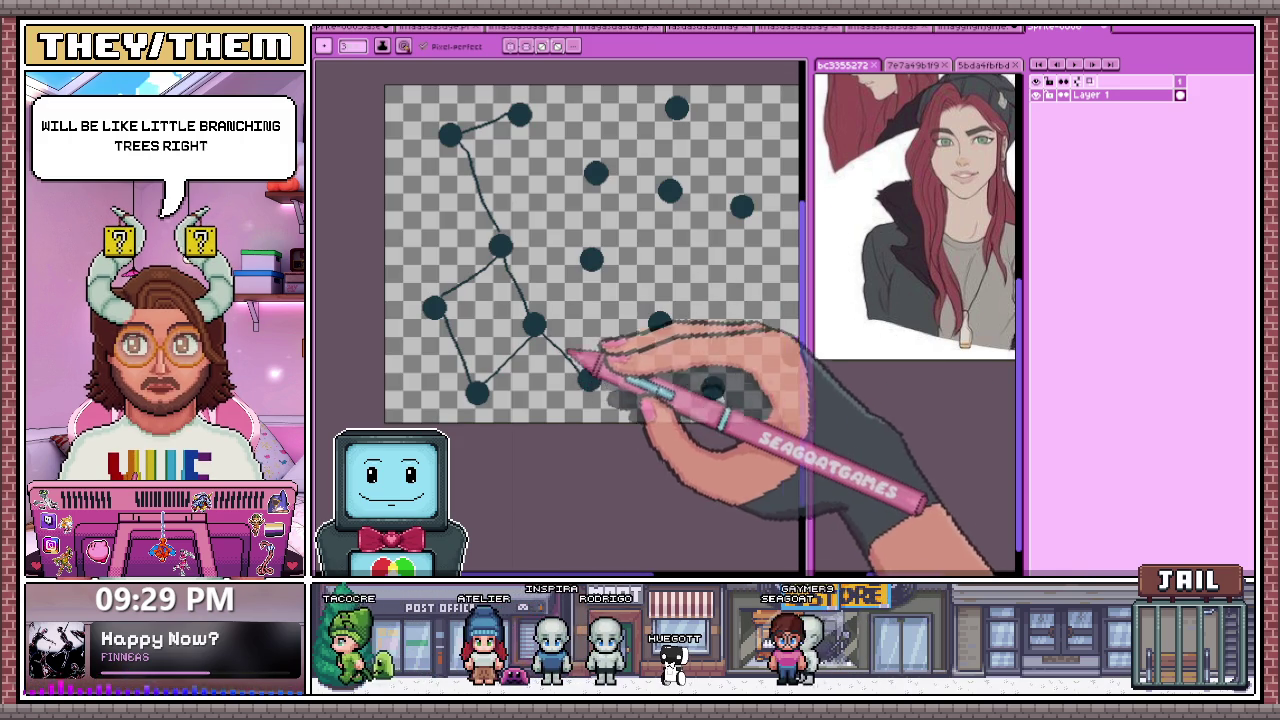
pyautogui.moveTo(589, 378); pyautogui.dragTo(660, 322)
pyautogui.moveTo(600, 255); pyautogui.dragTo(670, 190)
pyautogui.moveTo(596, 174); pyautogui.dragTo(519, 115)
# Step: Add lines up to the top dot and down to the lower-right dot
pyautogui.hscroll(2, 640, 230)
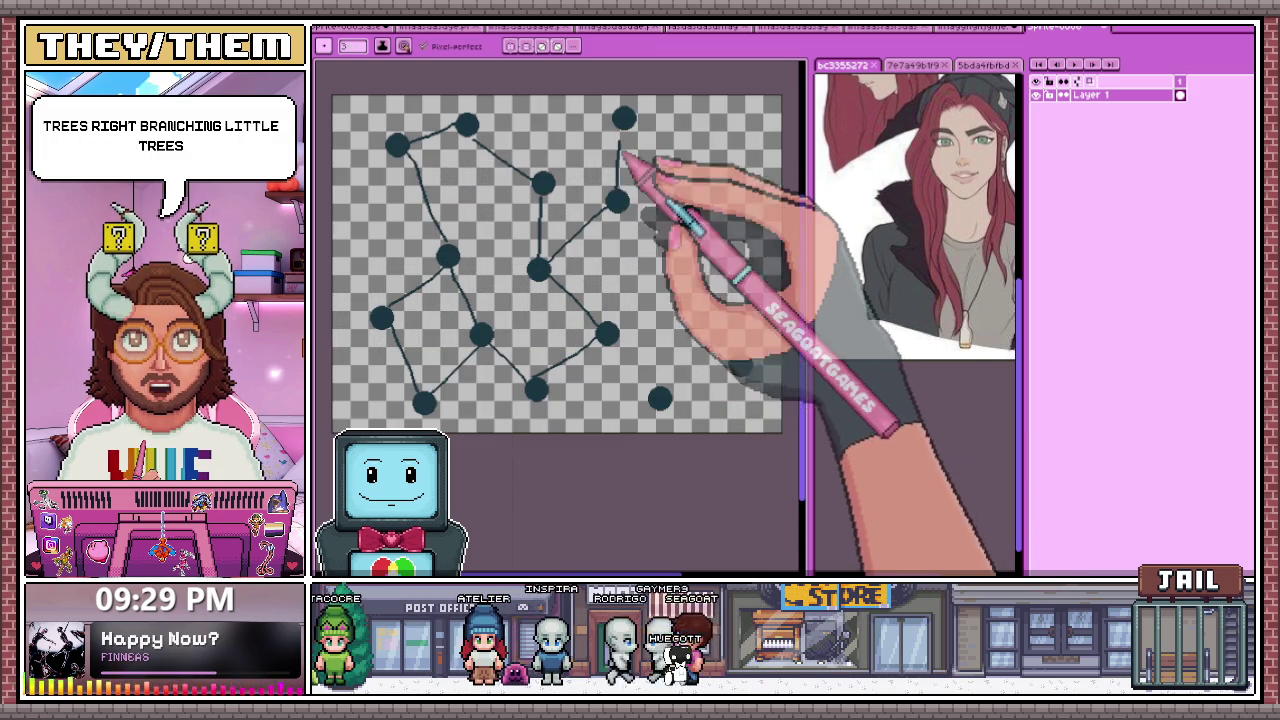
pyautogui.moveTo(617, 200); pyautogui.dragTo(623, 118)
pyautogui.moveTo(466, 123)
pyautogui.mouseDown()
pyautogui.moveTo(605, 106)
pyautogui.moveTo(688, 216)
pyautogui.mouseUp()
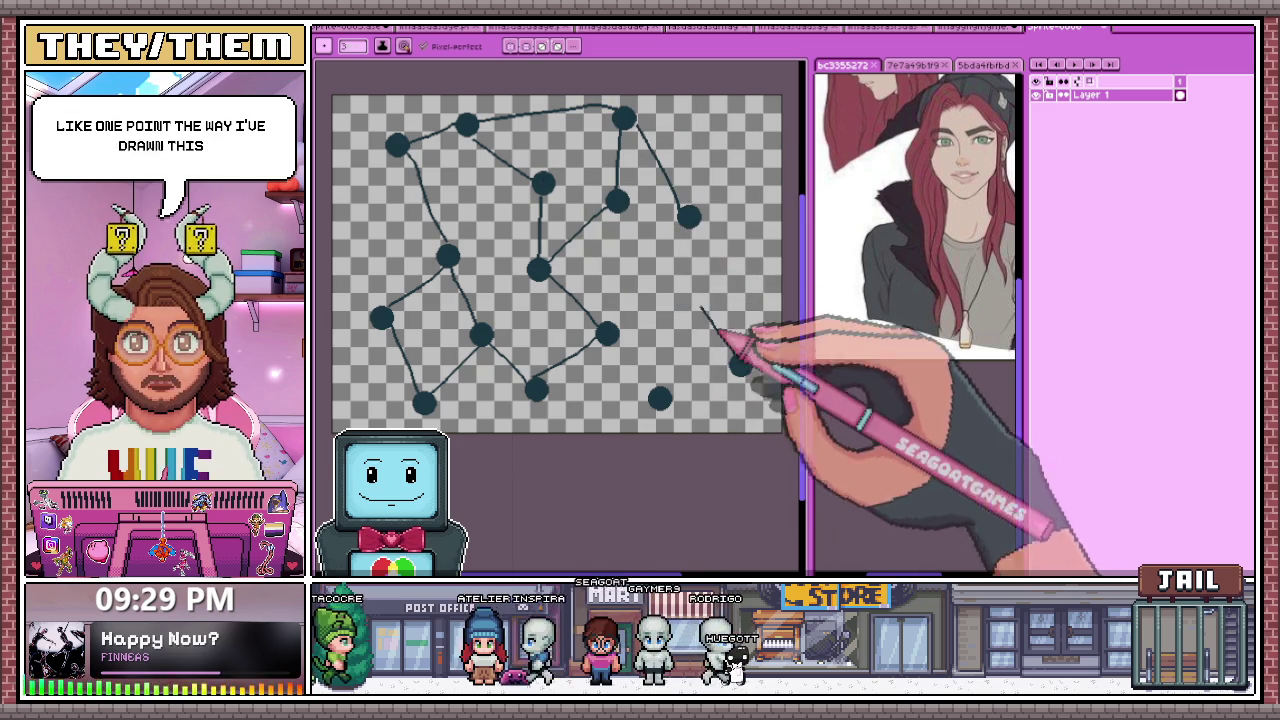
pyautogui.moveTo(688, 216); pyautogui.dragTo(738, 362)
pyautogui.moveTo(607, 334); pyautogui.dragTo(740, 364)
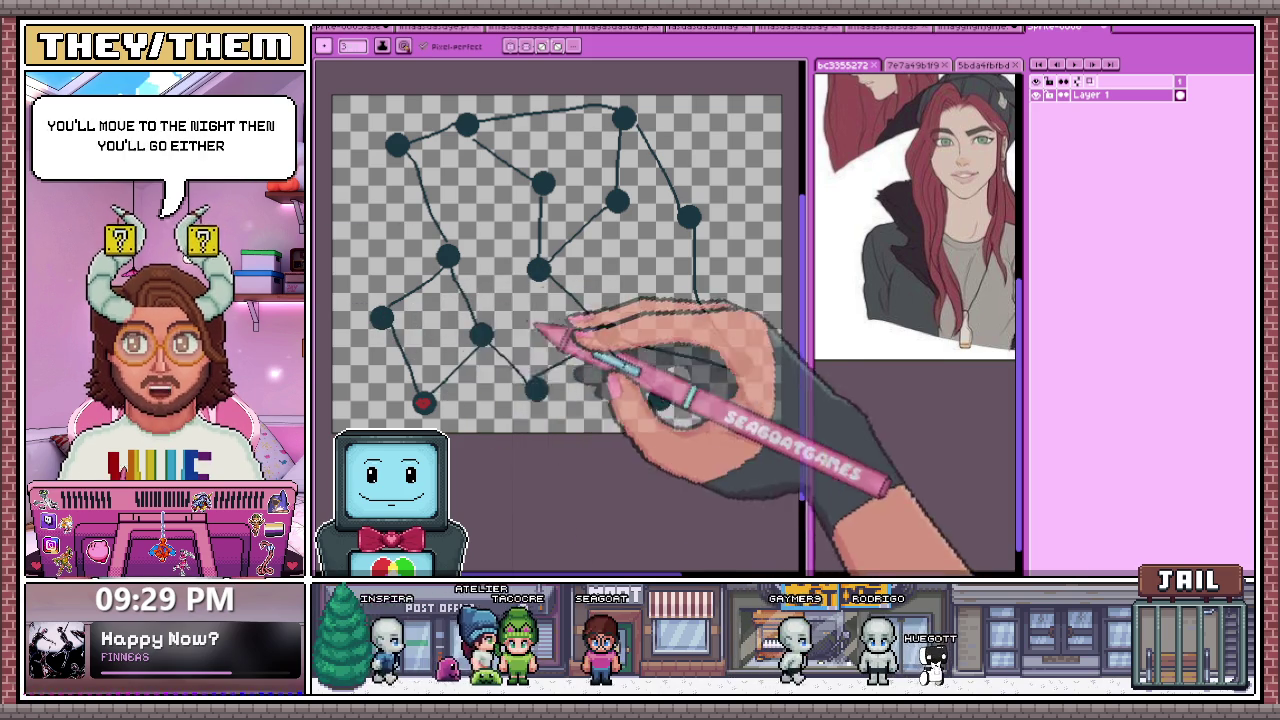
# Step: Mark three nodes with red dots, circle the top node in red, then show the red-haired sprite
pyautogui.click(381, 318)
pyautogui.click(449, 258)
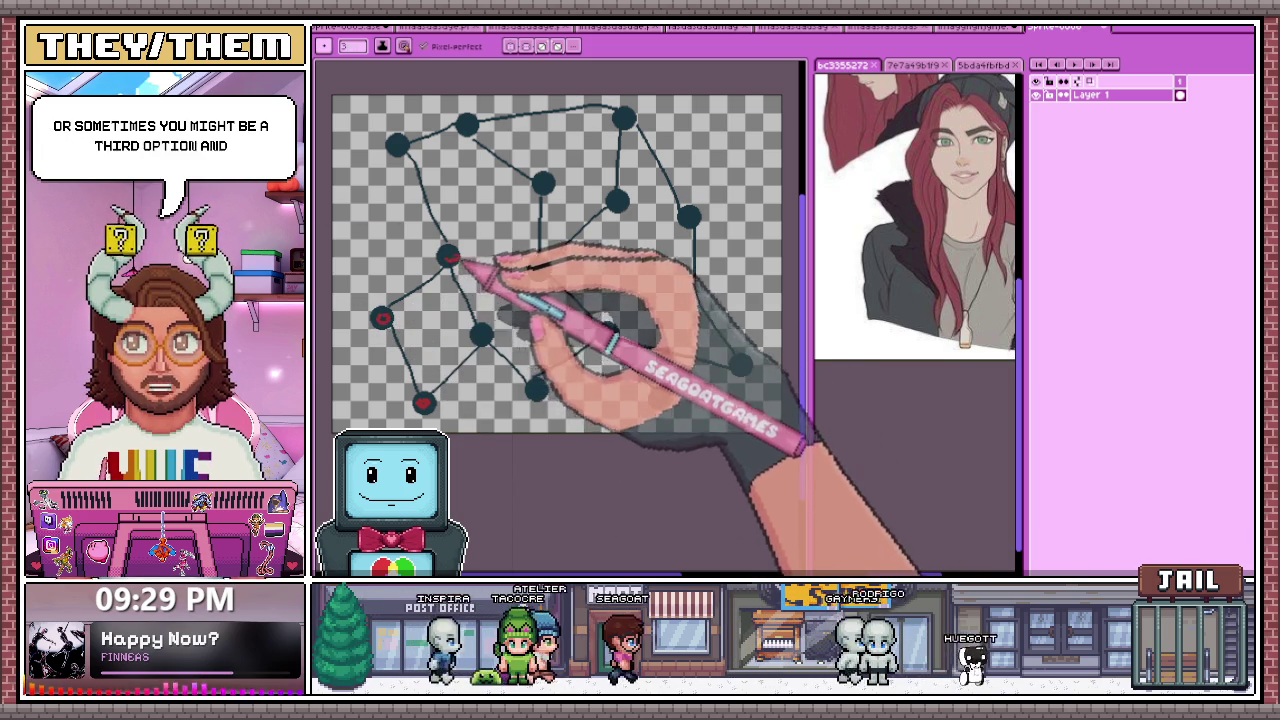
pyautogui.click(399, 143)
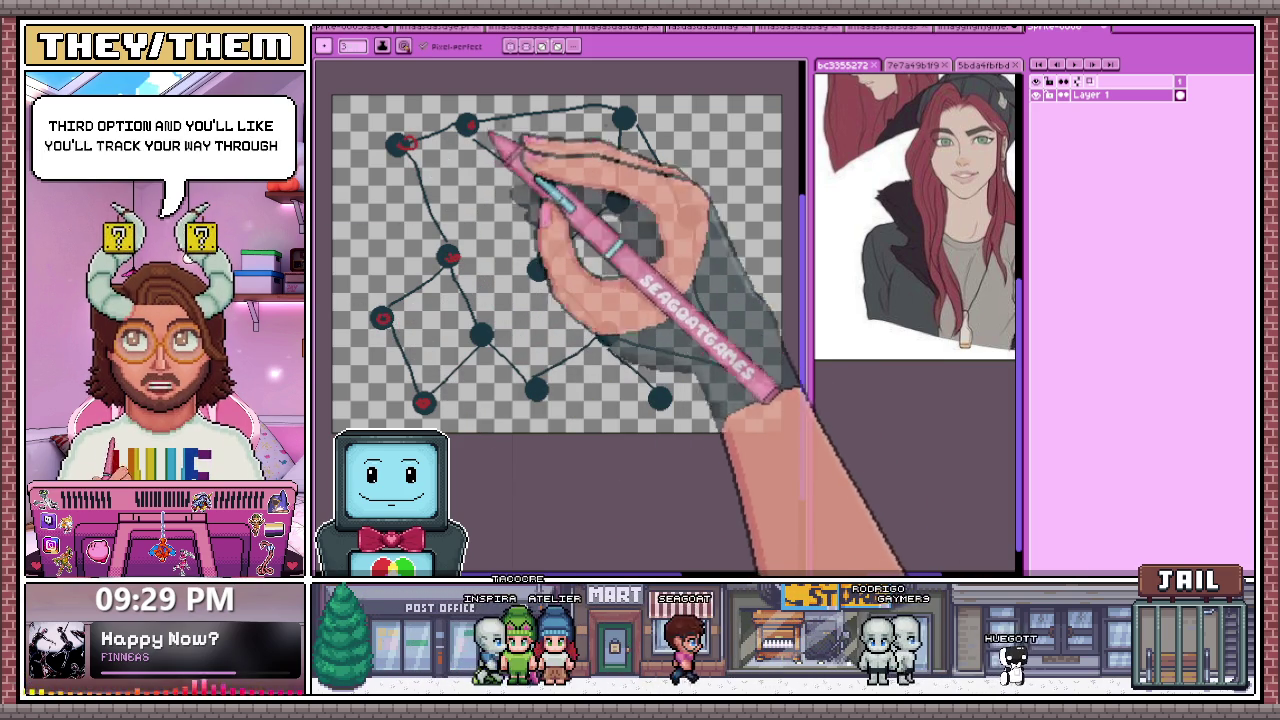
pyautogui.moveTo(608, 106); pyautogui.dragTo(665, 126)
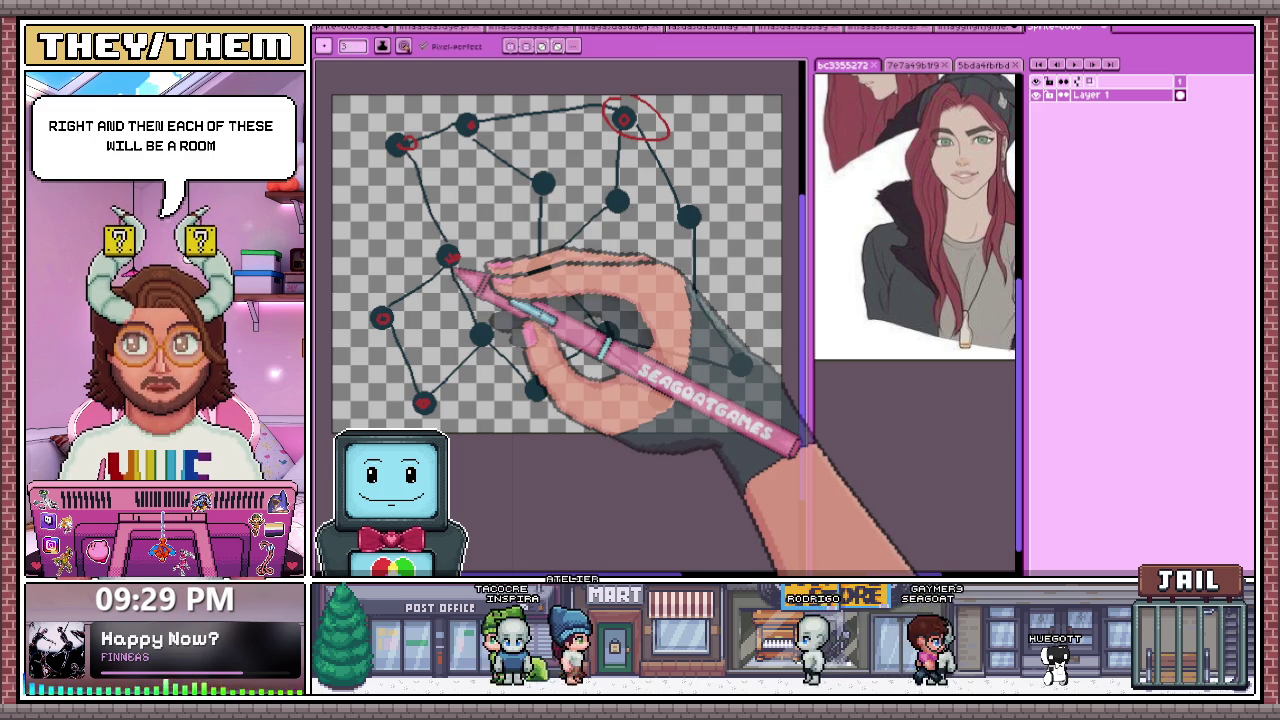
pyautogui.moveTo(477, 340); pyautogui.dragTo(517, 312)
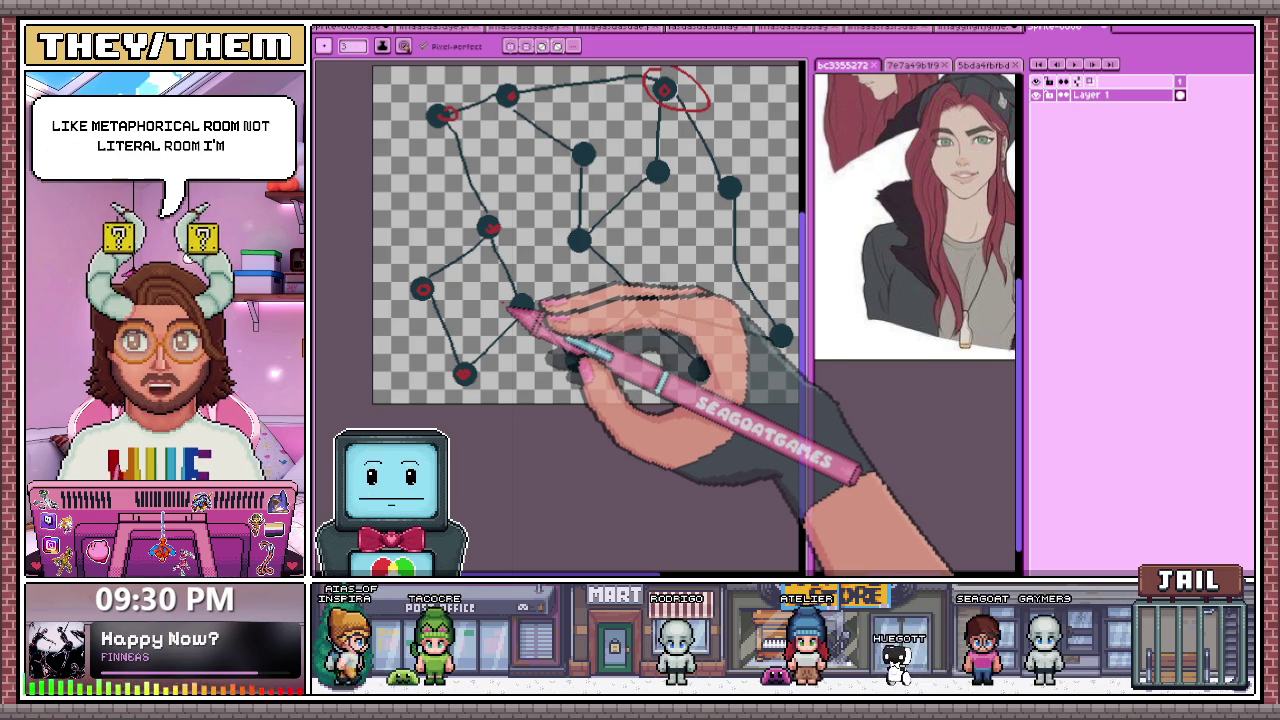
pyautogui.click(362, 27)
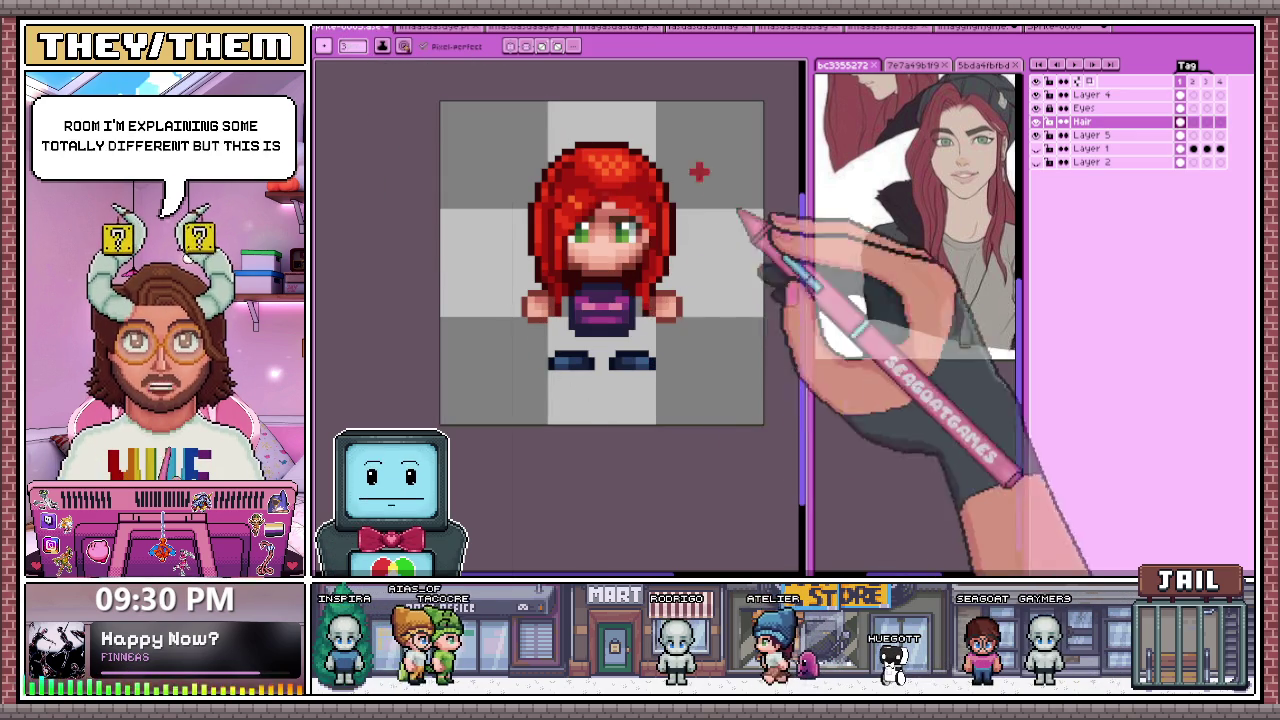
# Step: Zoom out on the red-haired sprite and return to the node-network sketch
pyautogui.scroll(-1, 660, 322)
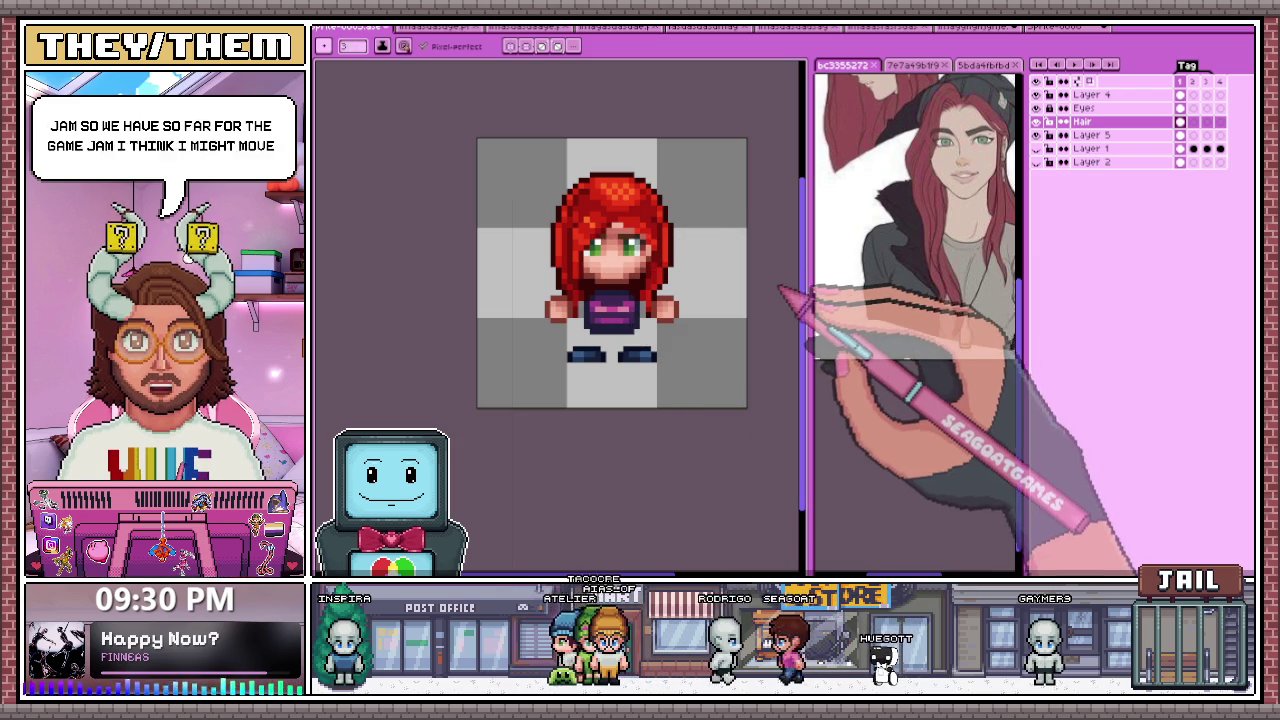
pyautogui.click(985, 66)
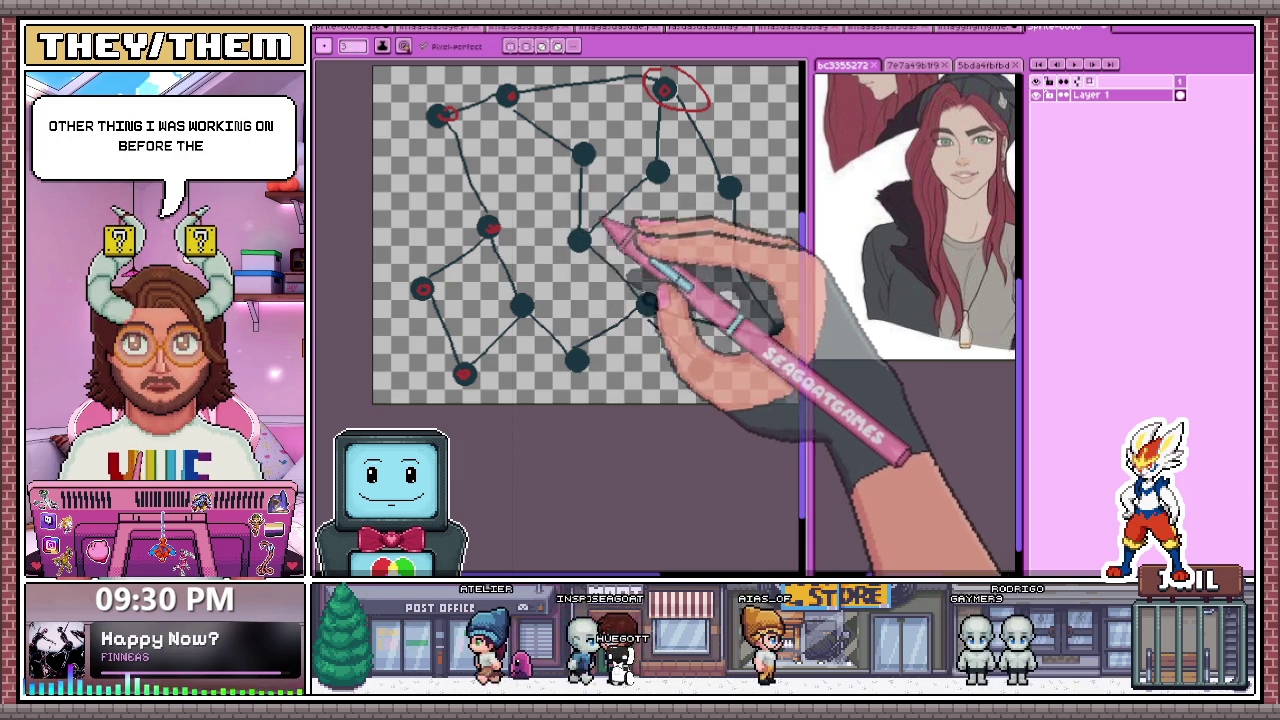
pyautogui.moveTo(545, 300); pyautogui.dragTo(538, 330)
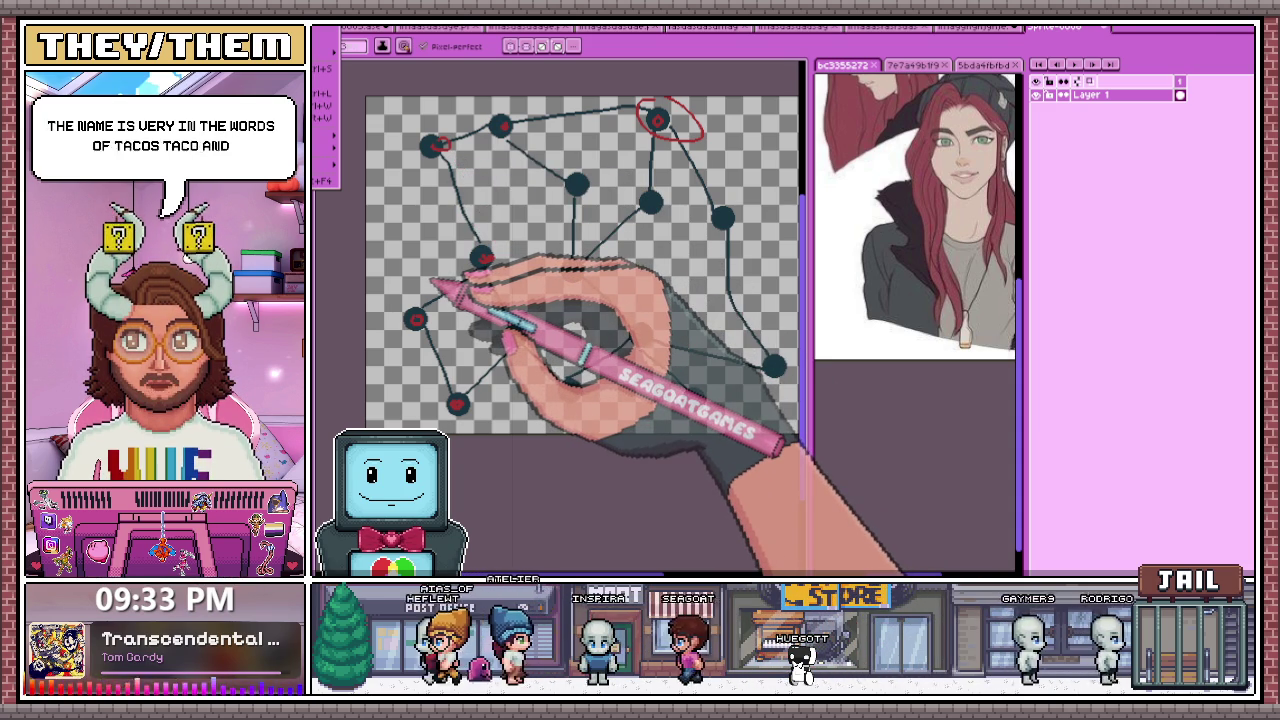
pyautogui.hotkey('ctrl', 'Tab')
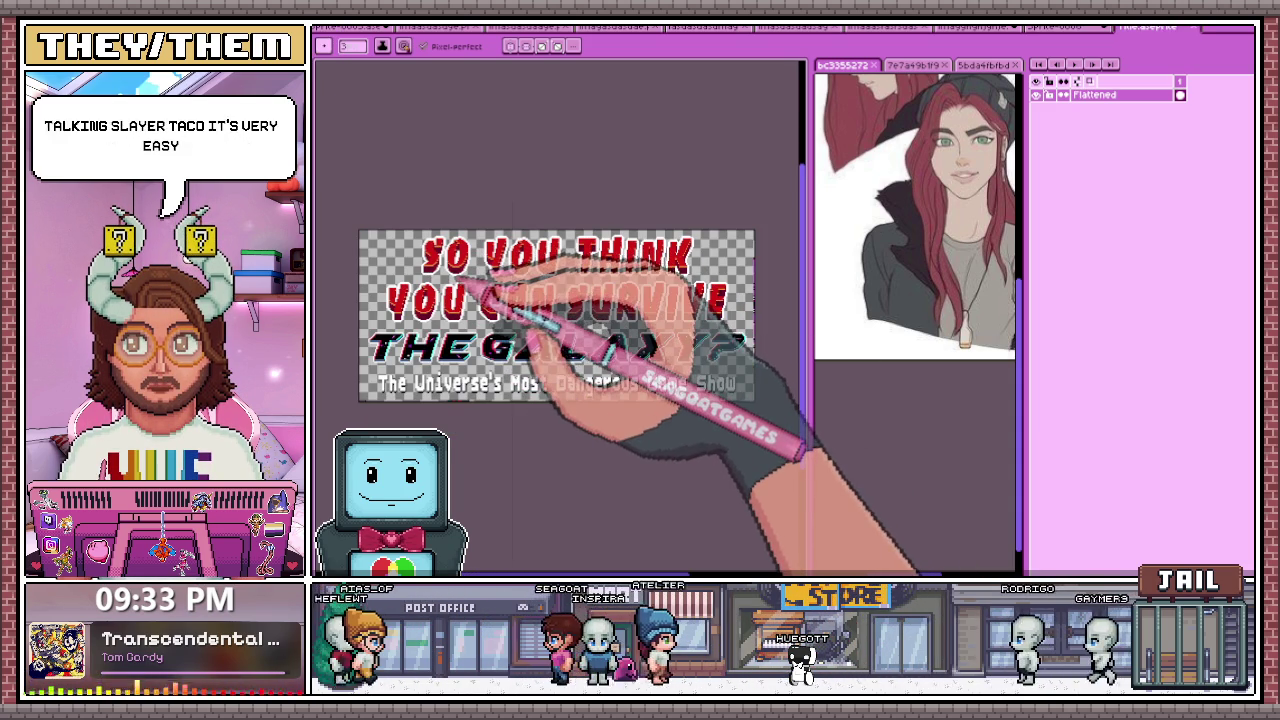
# Step: Zoom in and back out on the title image, then return to the node sketch
pyautogui.scroll(1, 454, 305)
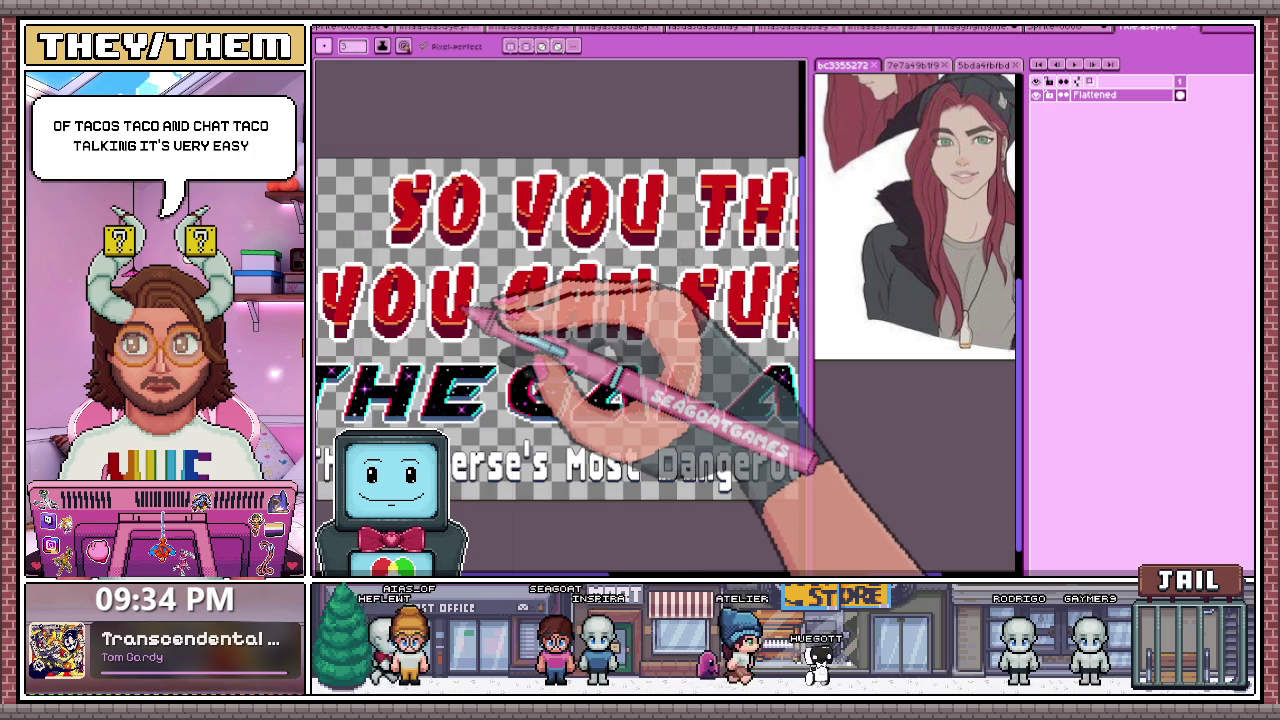
pyautogui.scroll(-1, 465, 305)
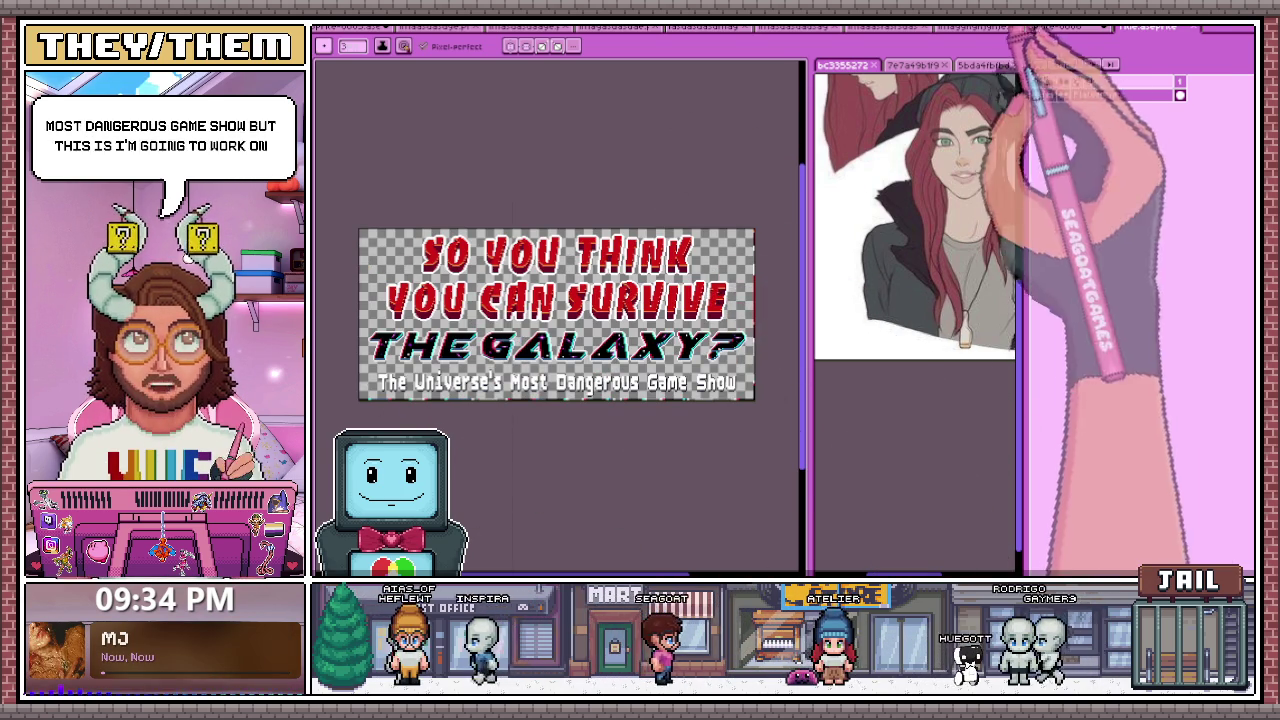
pyautogui.click(1080, 27)
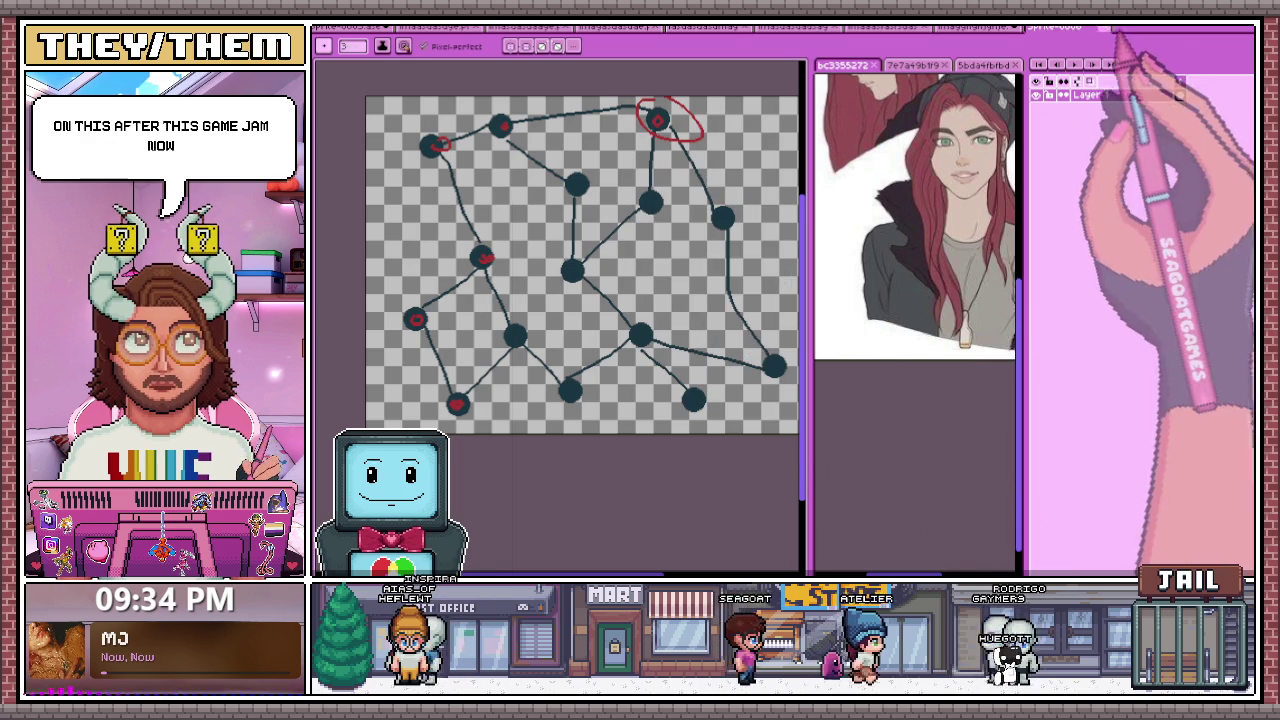
# Step: Close the node sketch with Don't Save and return to the red-haired character sprite
pyautogui.click(1247, 27)
pyautogui.click(780, 329)
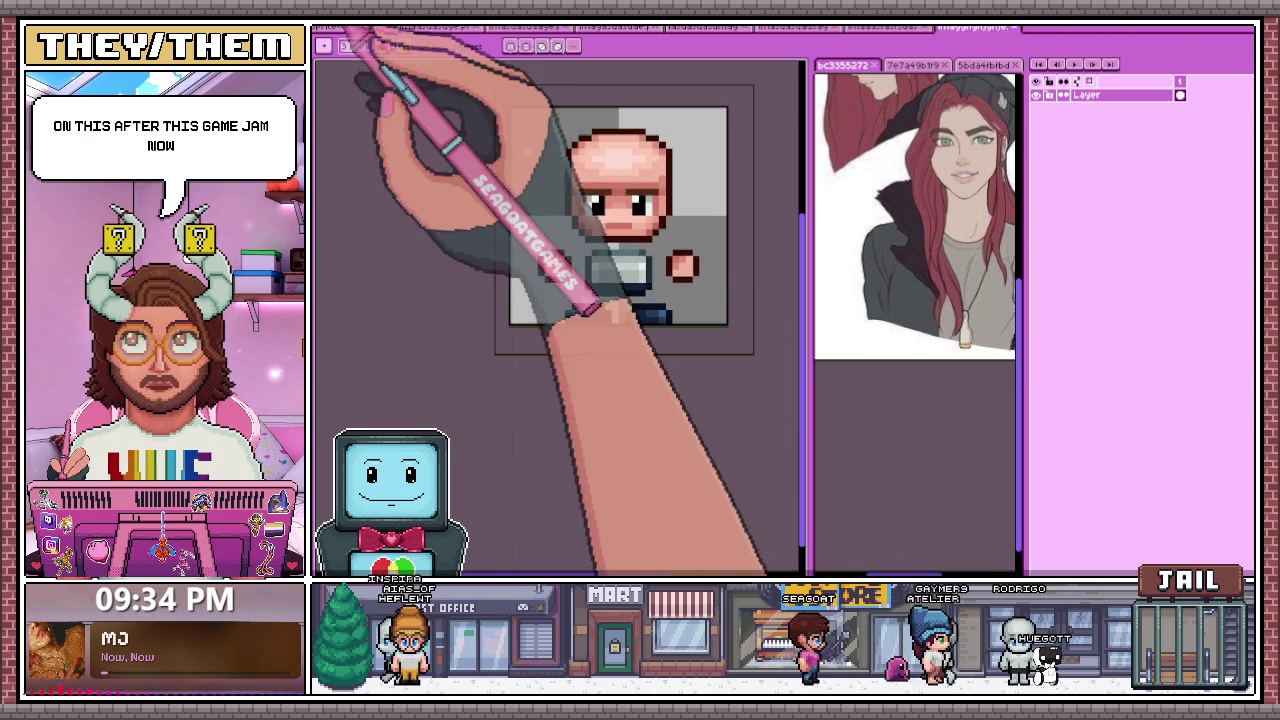
pyautogui.click(390, 30)
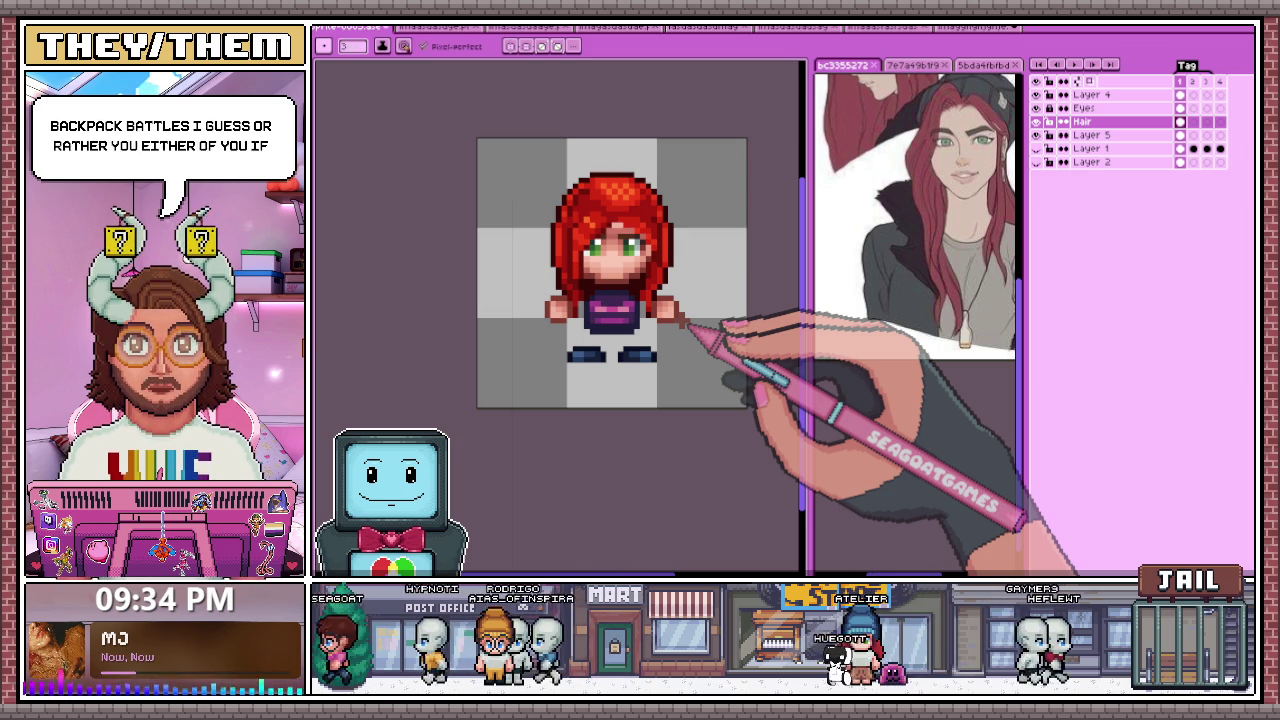
pyautogui.hotkey('ctrl', 'n')
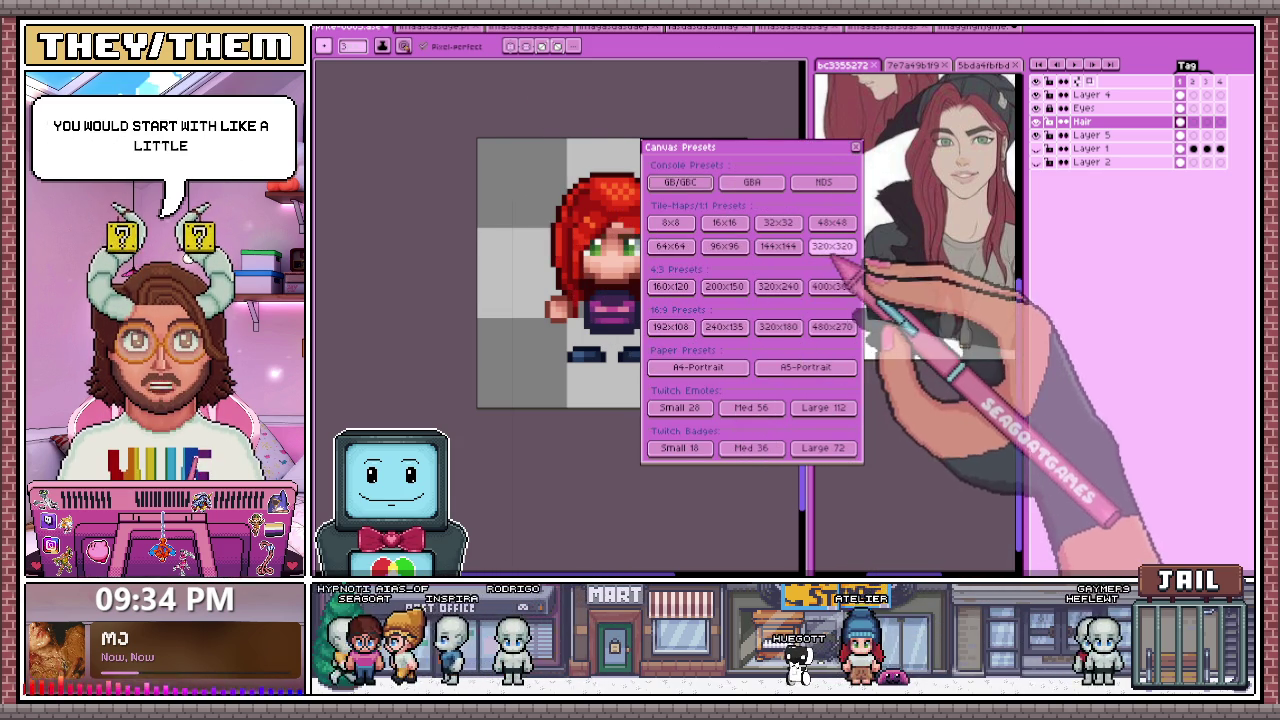
# Step: Create a new blank square canvas and draw the dark-red ship outline rectangle
pyautogui.click(832, 246)
pyautogui.click(855, 147)
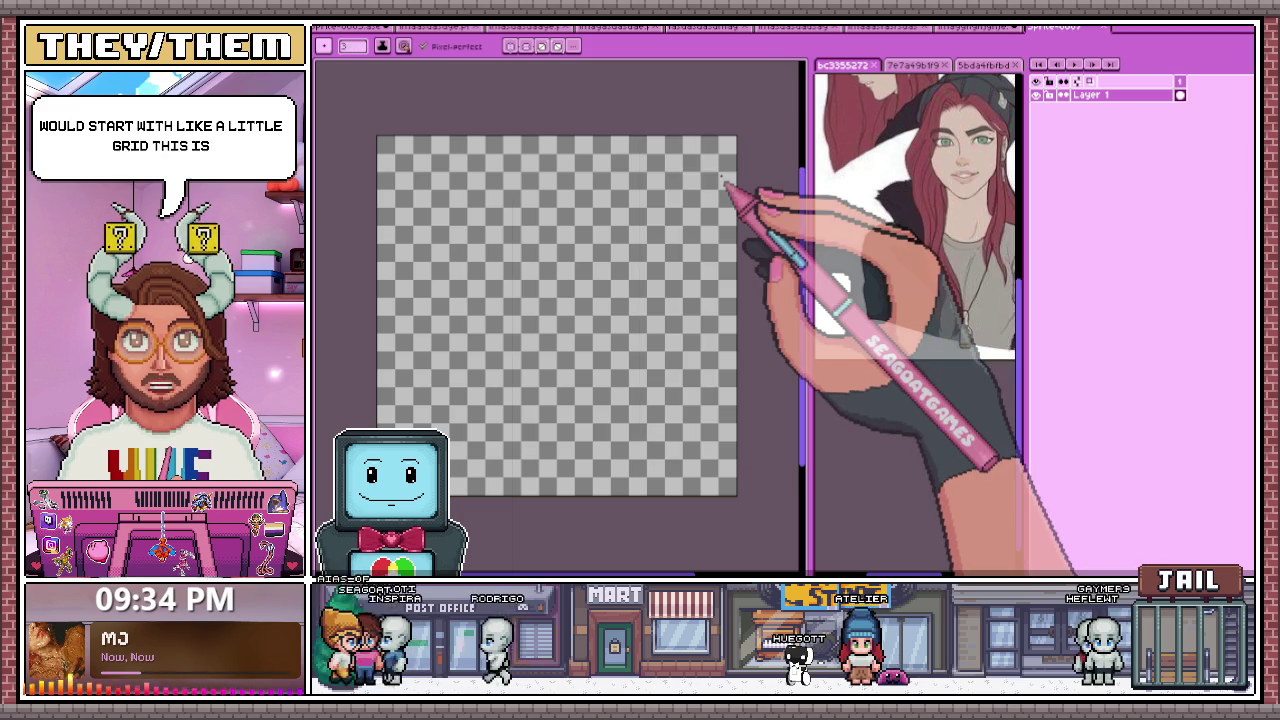
pyautogui.scroll(3, 421, 142)
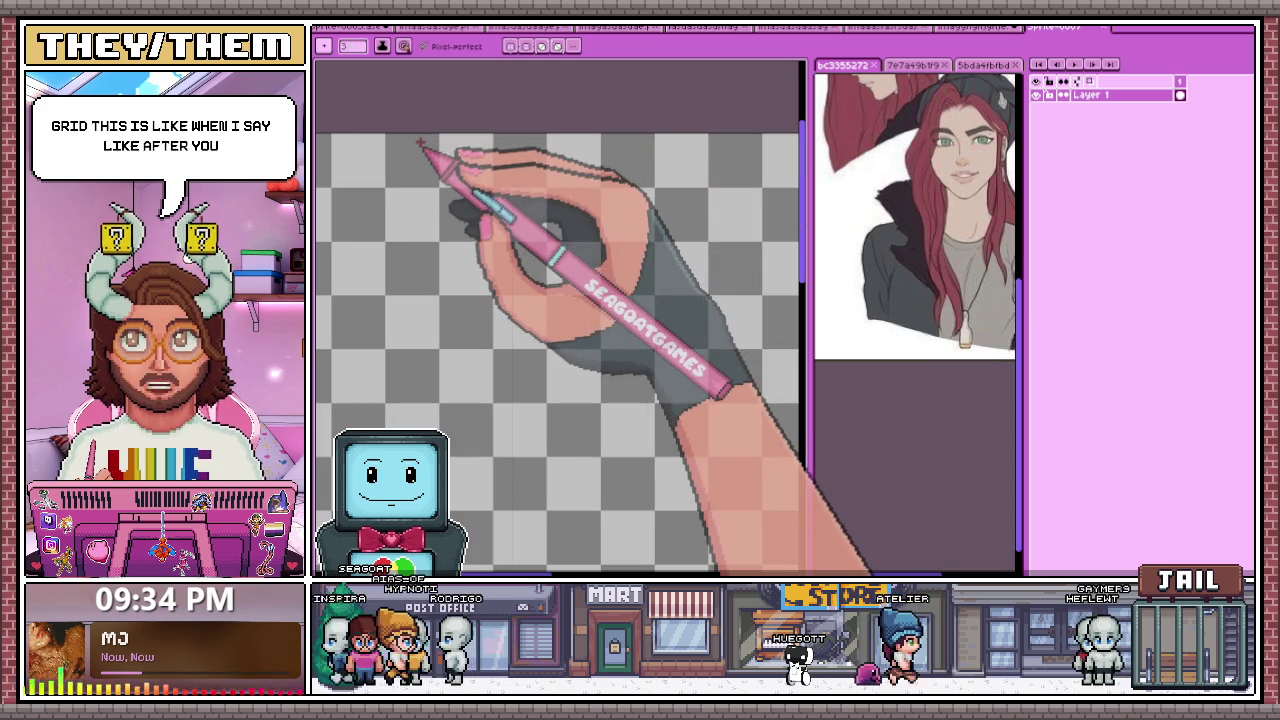
pyautogui.moveTo(390, 190)
pyautogui.mouseDown()
pyautogui.moveTo(380, 425)
pyautogui.moveTo(606, 429)
pyautogui.moveTo(629, 386)
pyautogui.moveTo(634, 206)
pyautogui.moveTo(396, 185)
pyautogui.mouseUp()
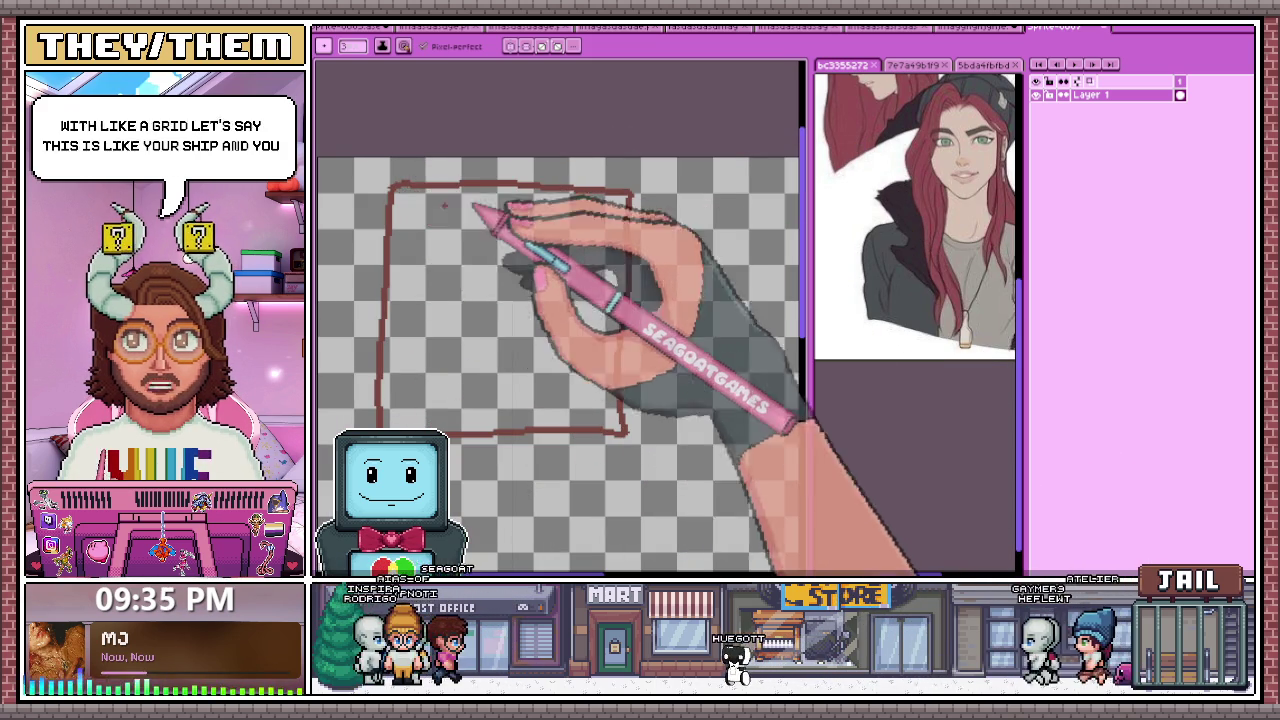
# Step: Undo a stray red blob, set brush size to 1, and start a small slot
pyautogui.scroll(2, 402, 222)
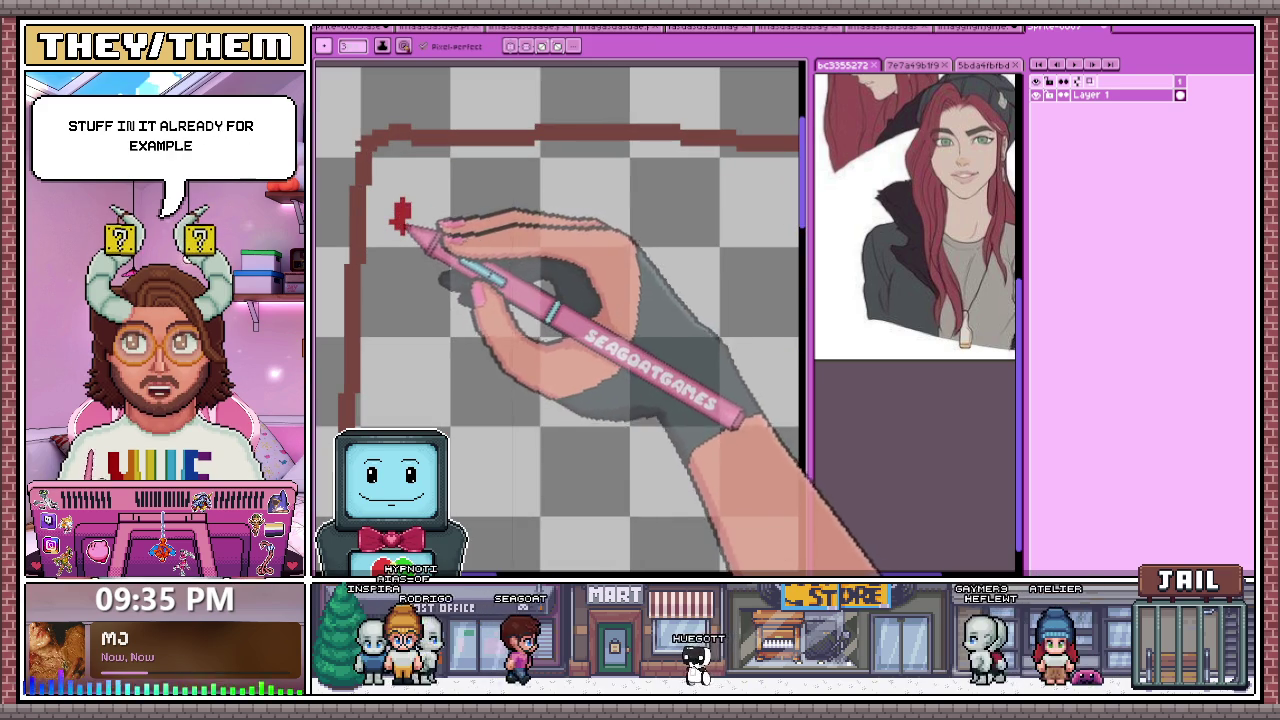
pyautogui.moveTo(402, 222); pyautogui.dragTo(414, 196)
pyautogui.hotkey('ctrl', 'z')
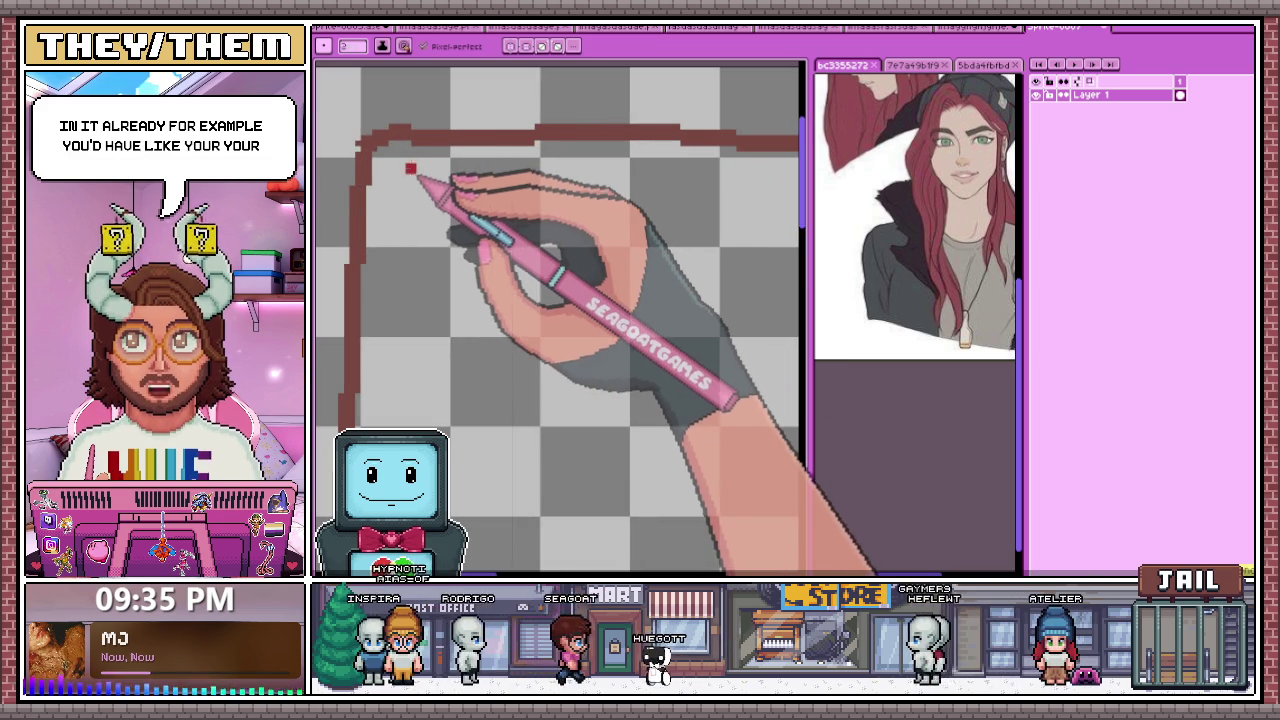
pyautogui.press('-')
pyautogui.press('-')
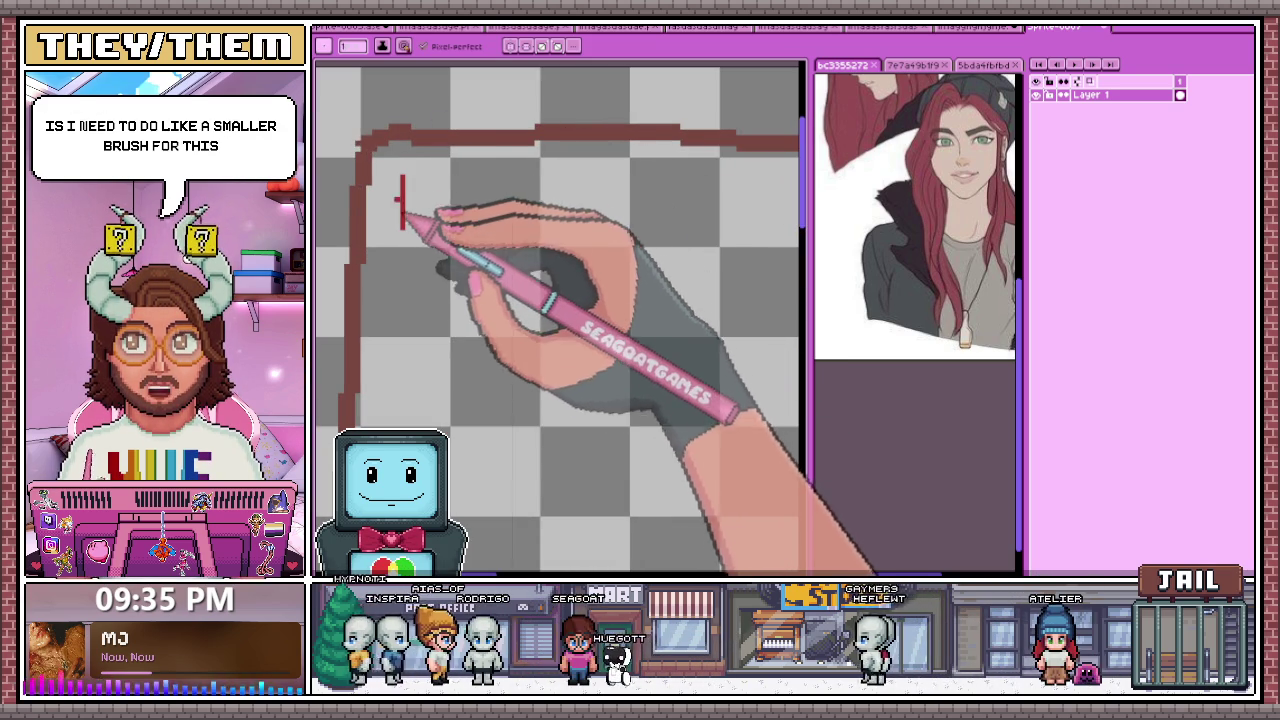
pyautogui.moveTo(392, 172)
pyautogui.mouseDown()
pyautogui.moveTo(440, 174)
pyautogui.moveTo(530, 305)
pyautogui.moveTo(548, 210)
pyautogui.moveTo(595, 222)
pyautogui.moveTo(549, 271)
pyautogui.moveTo(572, 236)
pyautogui.mouseUp()
# Step: Zoom in and out around the red slot outlines inside the ship outline
pyautogui.scroll(-1, 560, 220)
pyautogui.scroll(-2, 560, 210)
pyautogui.scroll(1, 560, 210)
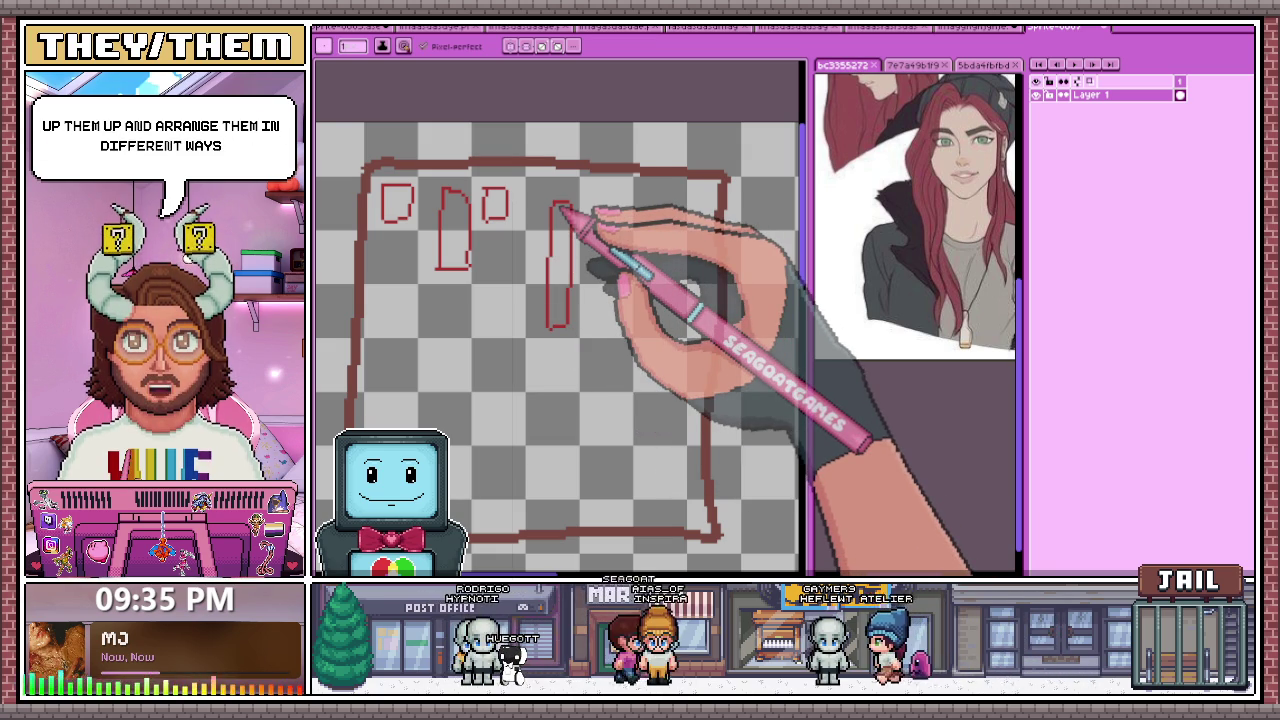
pyautogui.scroll(-1, 537, 114)
pyautogui.scroll(1, 466, 143)
pyautogui.scroll(1, 481, 139)
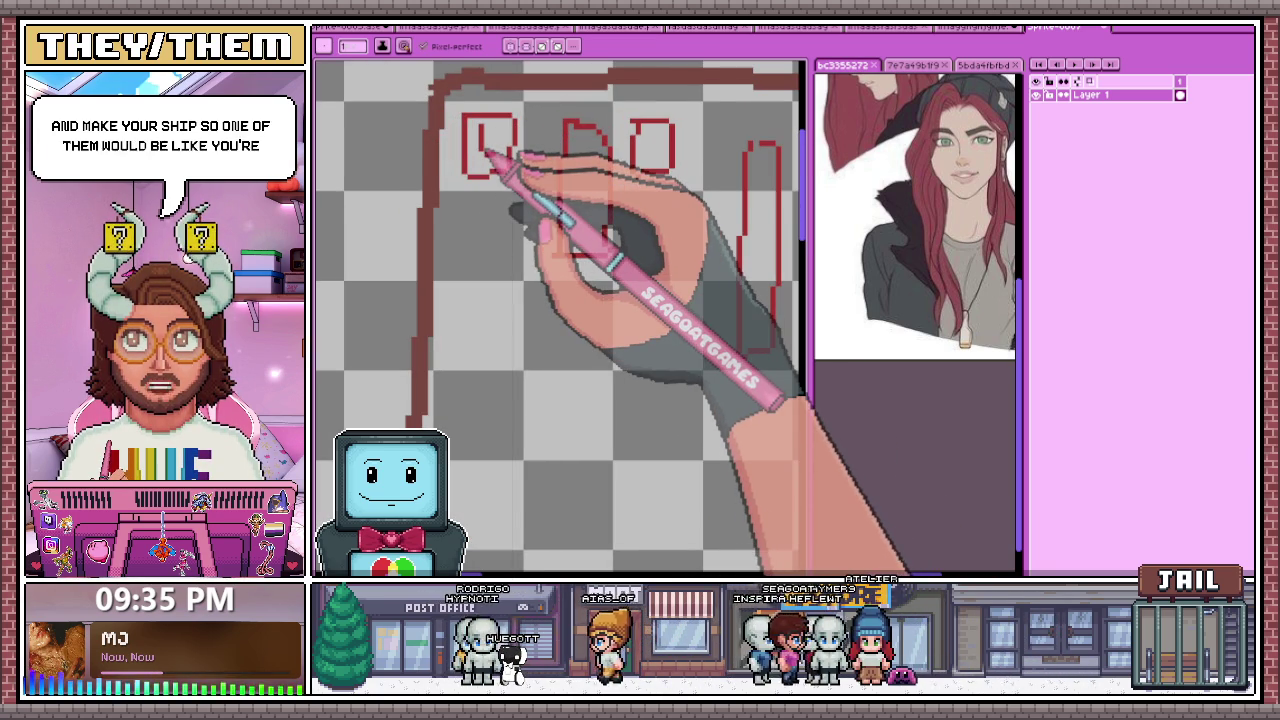
pyautogui.scroll(1, 500, 140)
pyautogui.scroll(1, 470, 155)
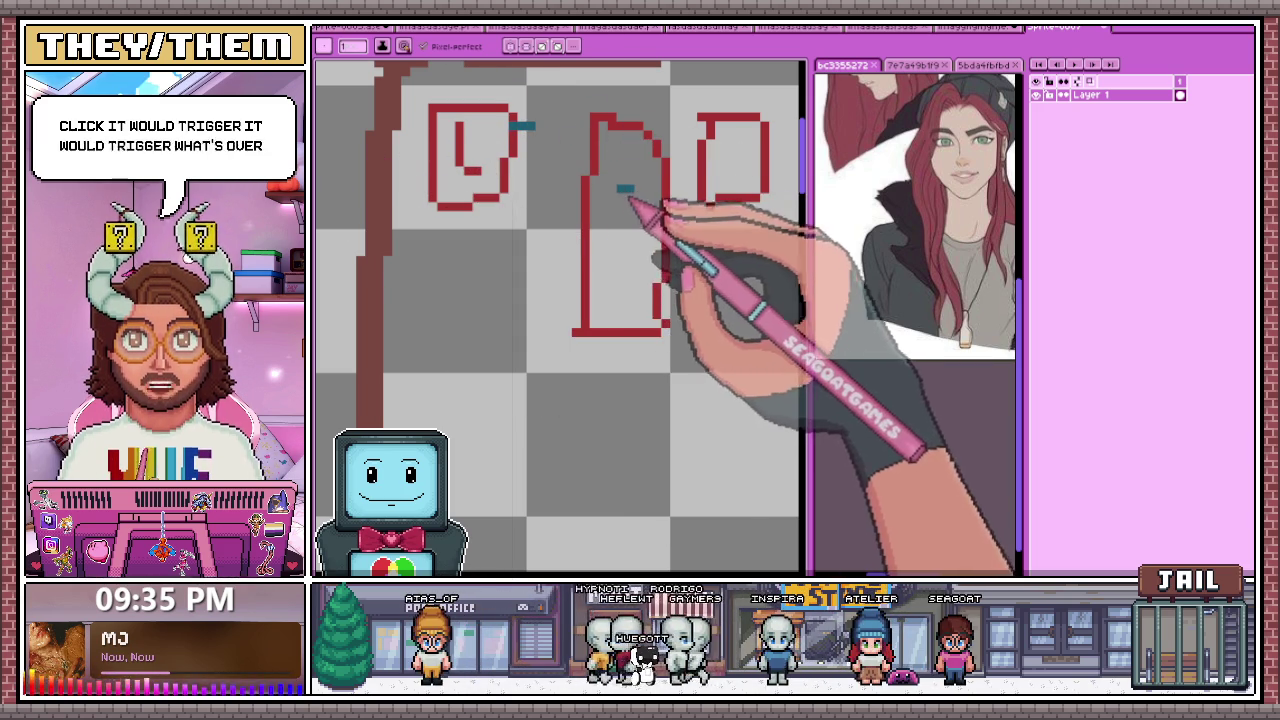
# Step: Draw teal link marks between the first slots, beside the L slot and inside the right slot
pyautogui.moveTo(631, 200); pyautogui.dragTo(622, 247)
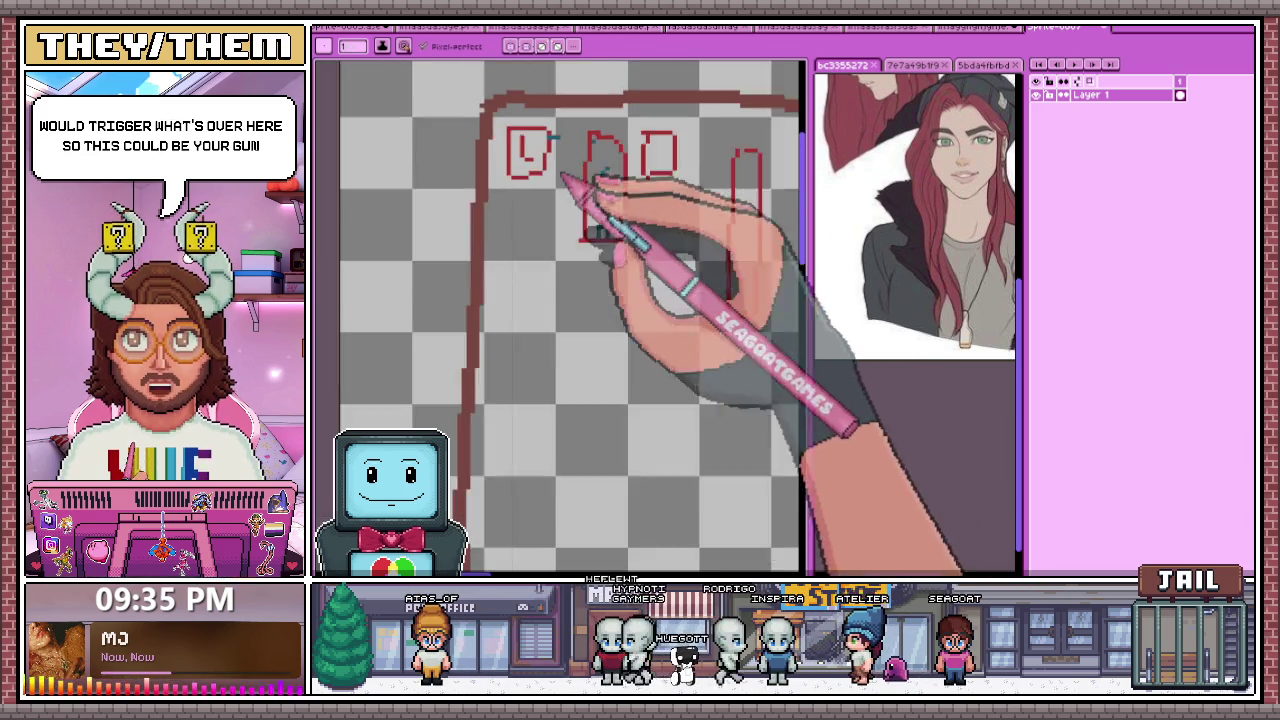
pyautogui.scroll(2, 563, 237)
pyautogui.click(459, 184)
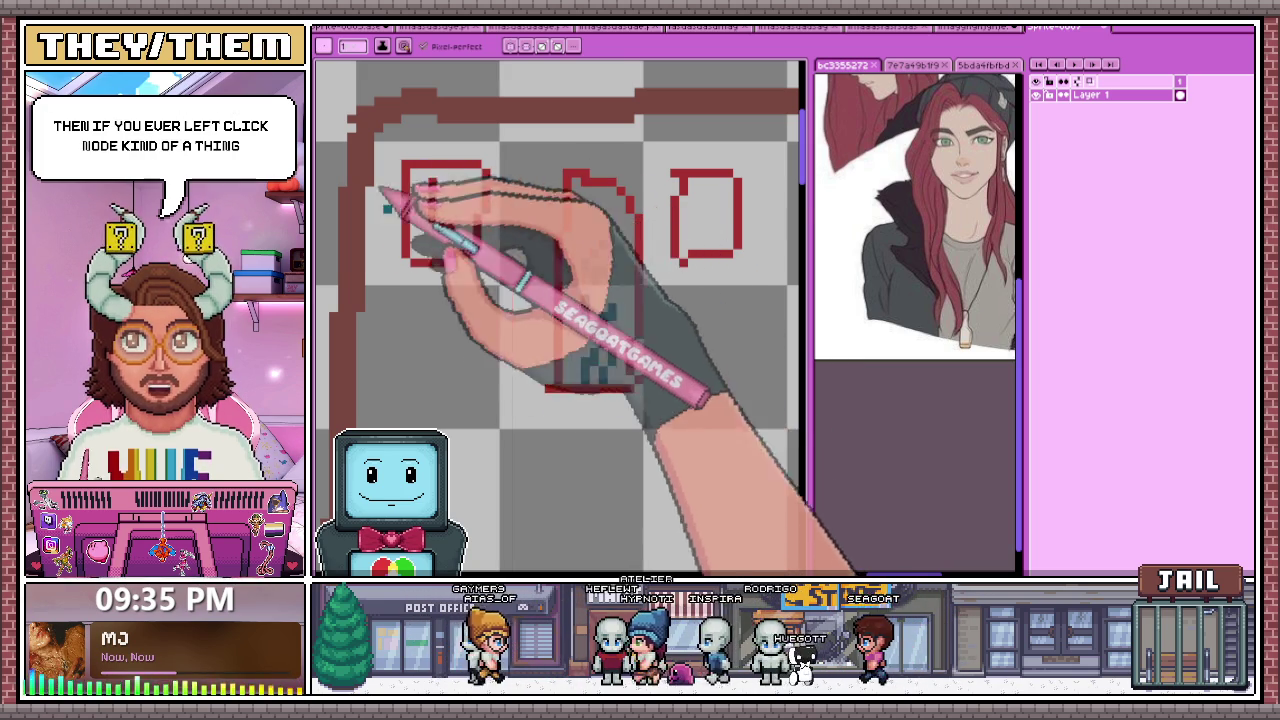
pyautogui.scroll(-1, 470, 190)
pyautogui.scroll(1, 487, 182)
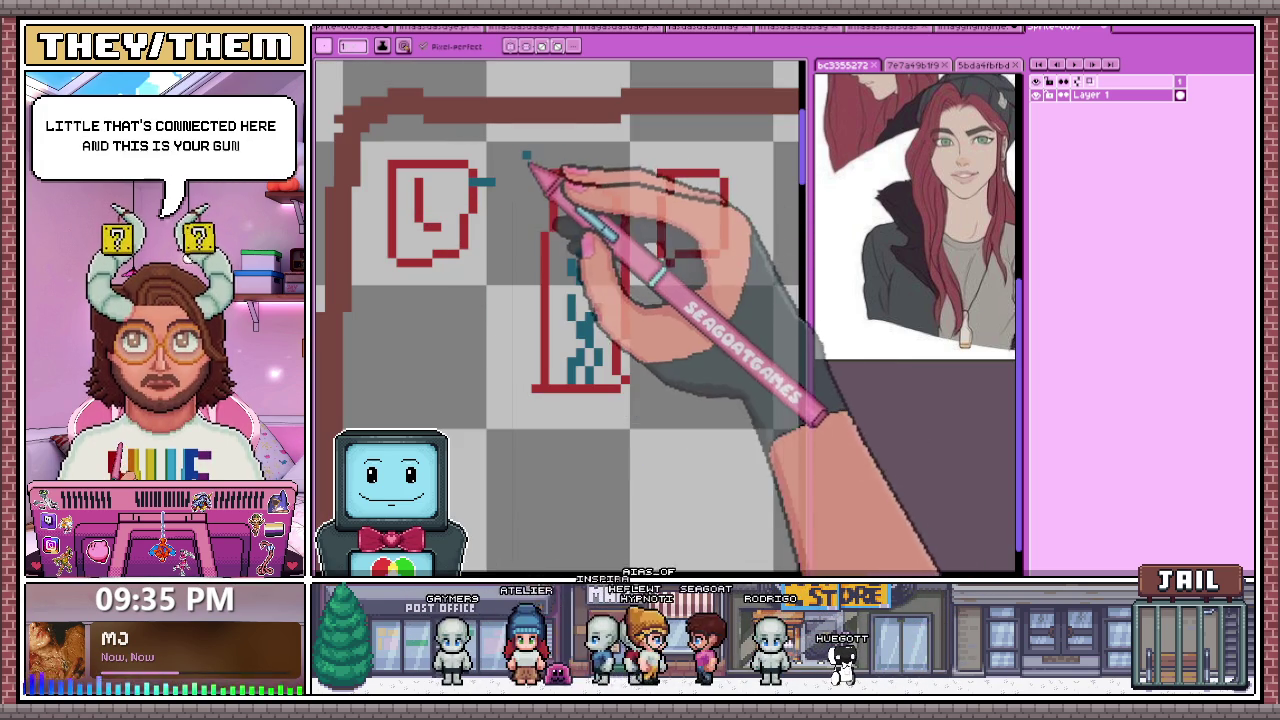
pyautogui.scroll(-1, 504, 122)
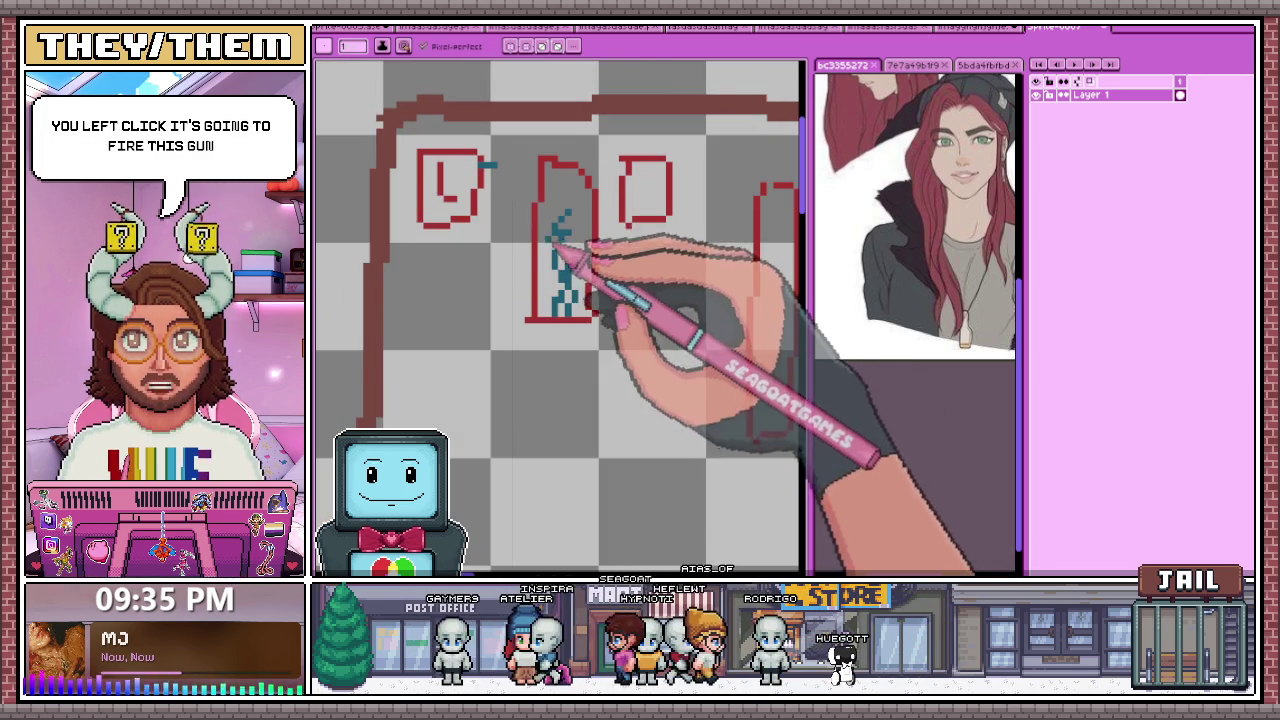
pyautogui.scroll(1, 514, 257)
pyautogui.moveTo(530, 200); pyautogui.dragTo(543, 180)
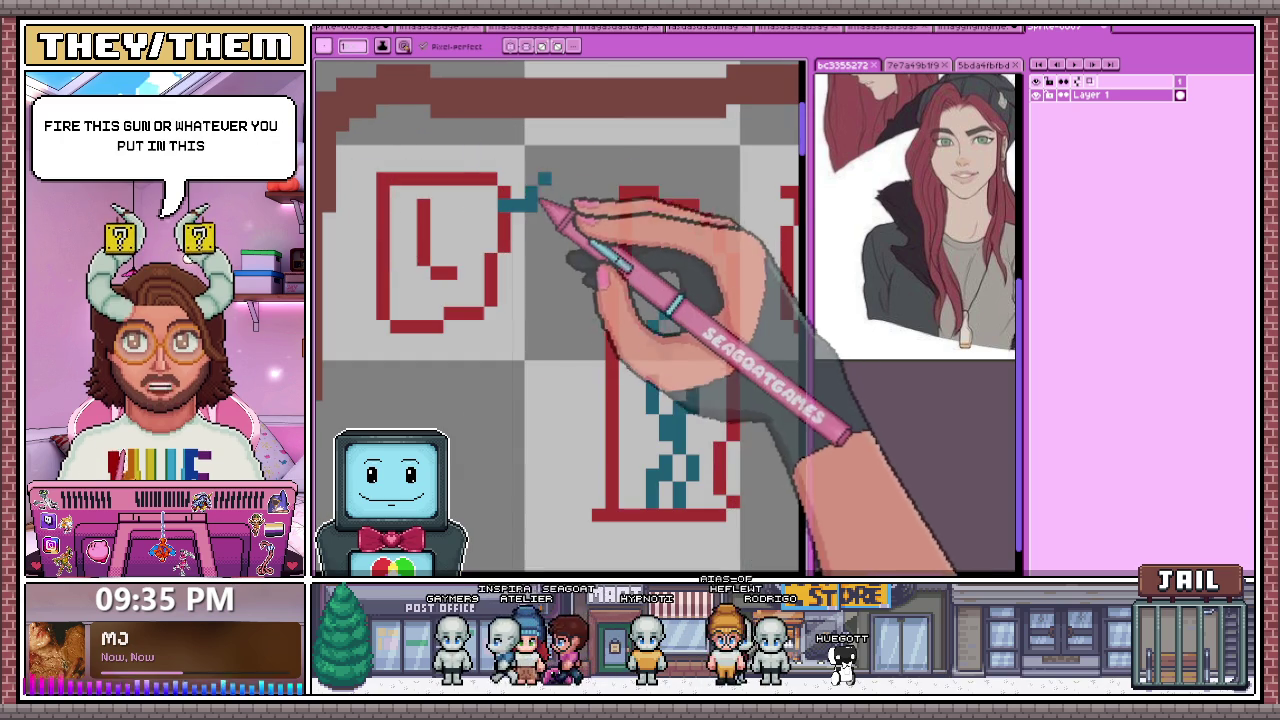
pyautogui.scroll(-1, 555, 240)
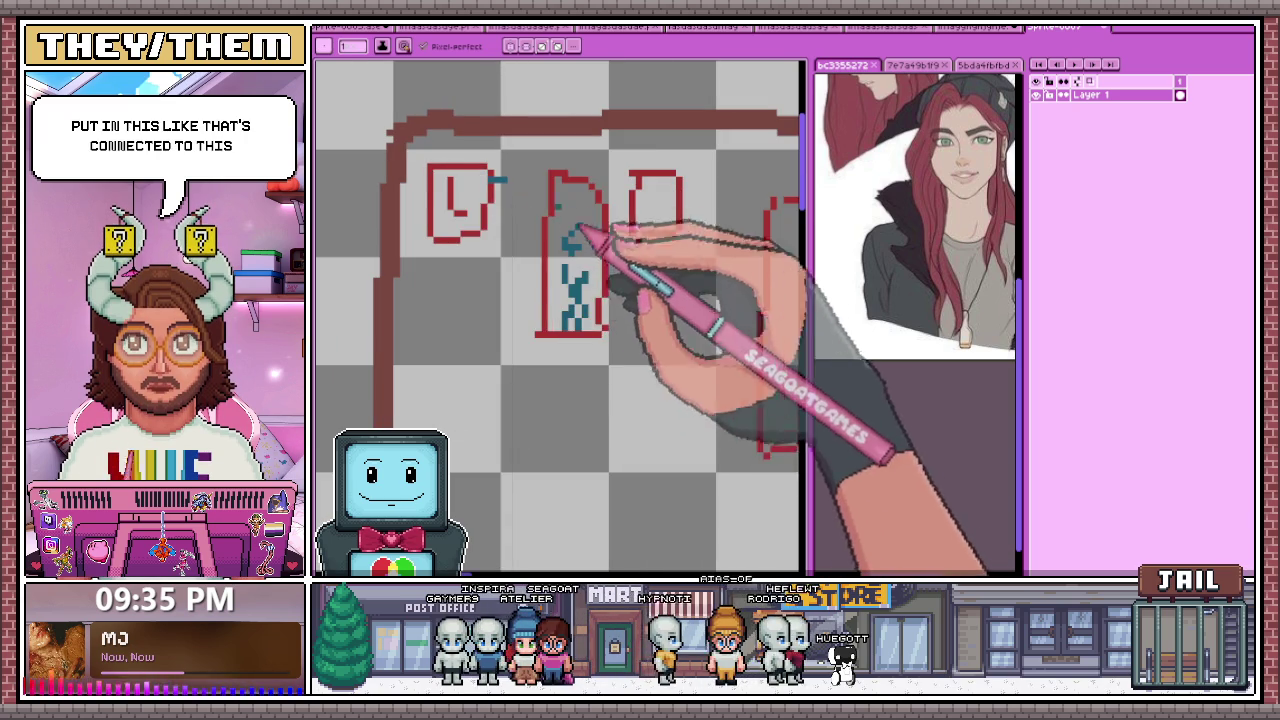
pyautogui.scroll(1, 648, 235)
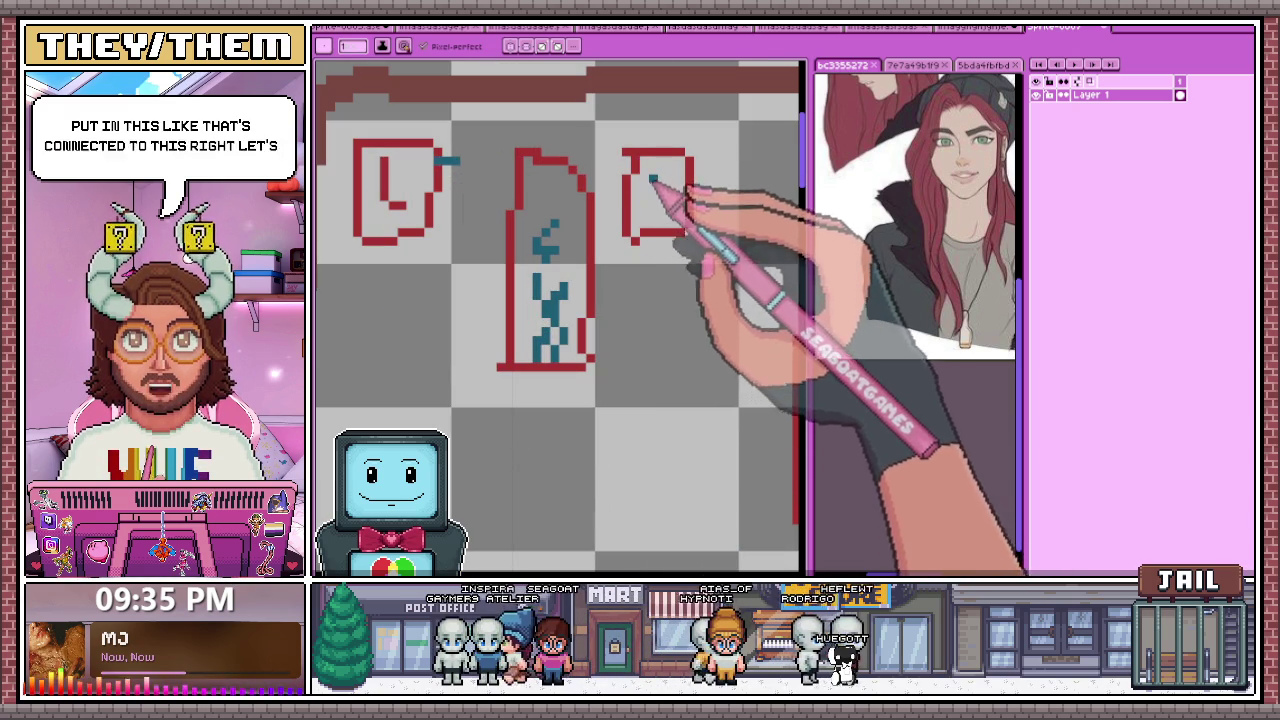
pyautogui.moveTo(653, 179); pyautogui.dragTo(648, 212)
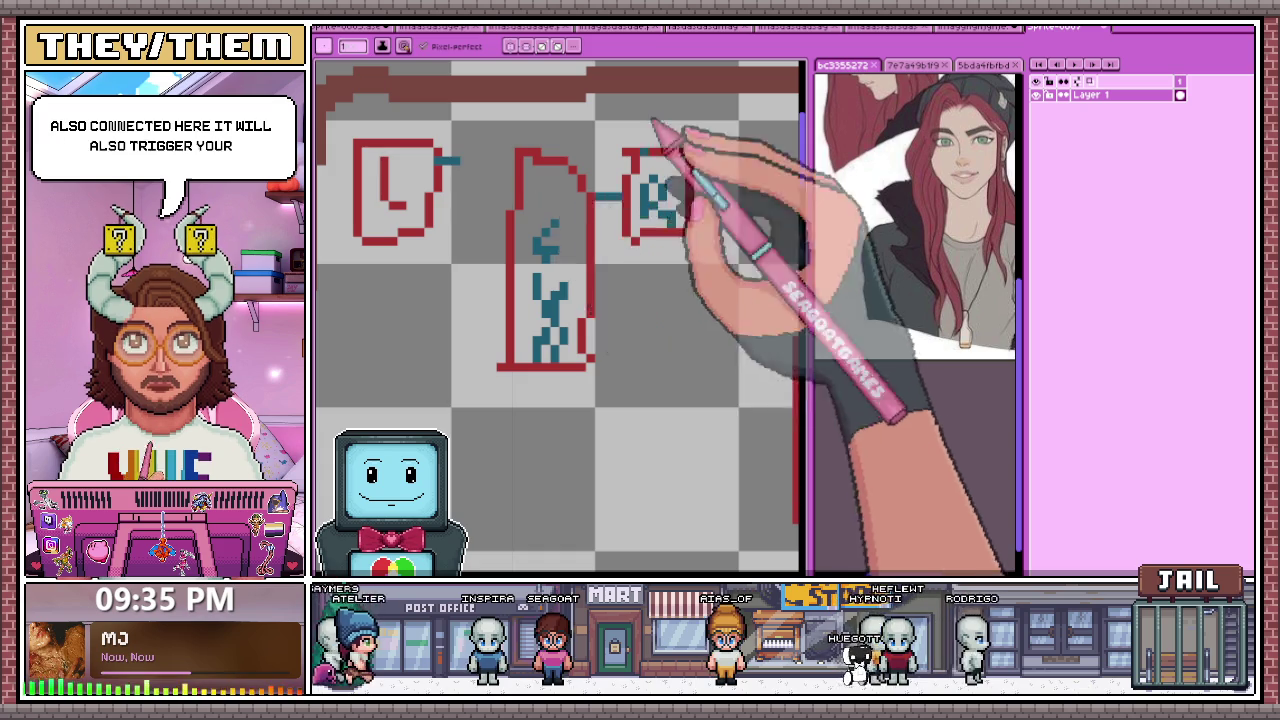
# Step: Draw a tall teal slot outline beside the tall red slot
pyautogui.scroll(-3, 600, 180)
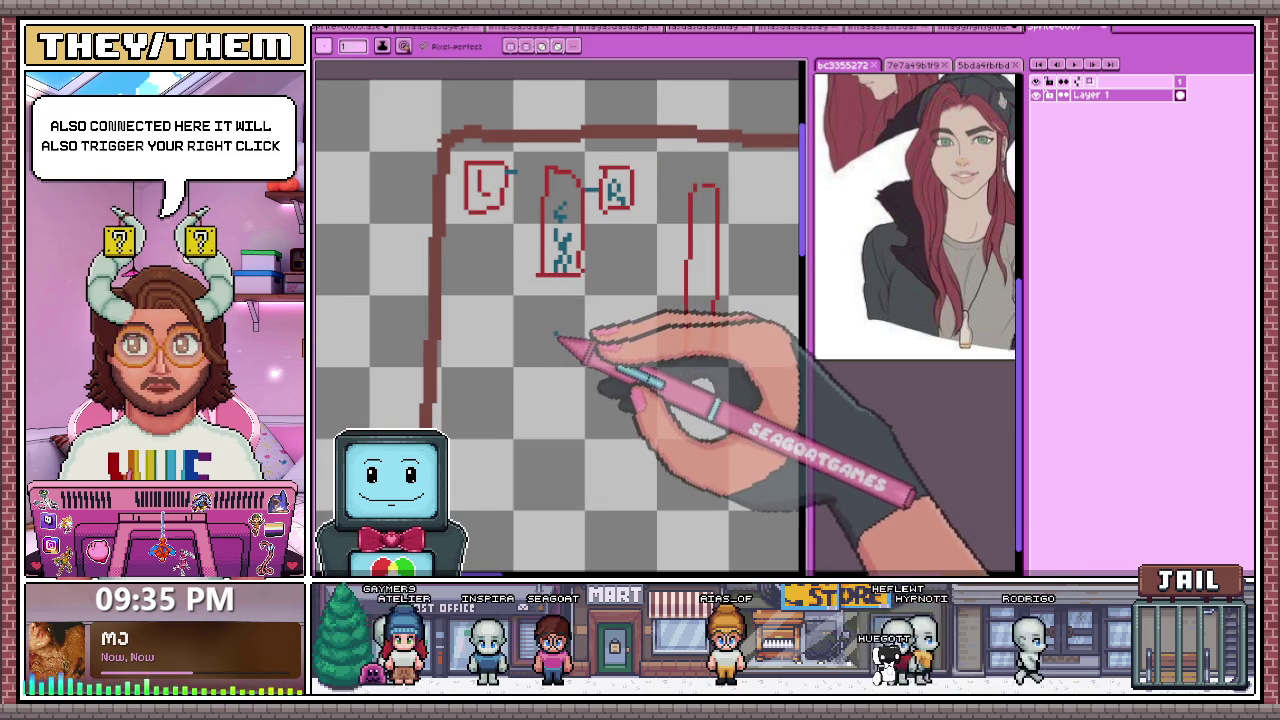
pyautogui.scroll(-1, 600, 230)
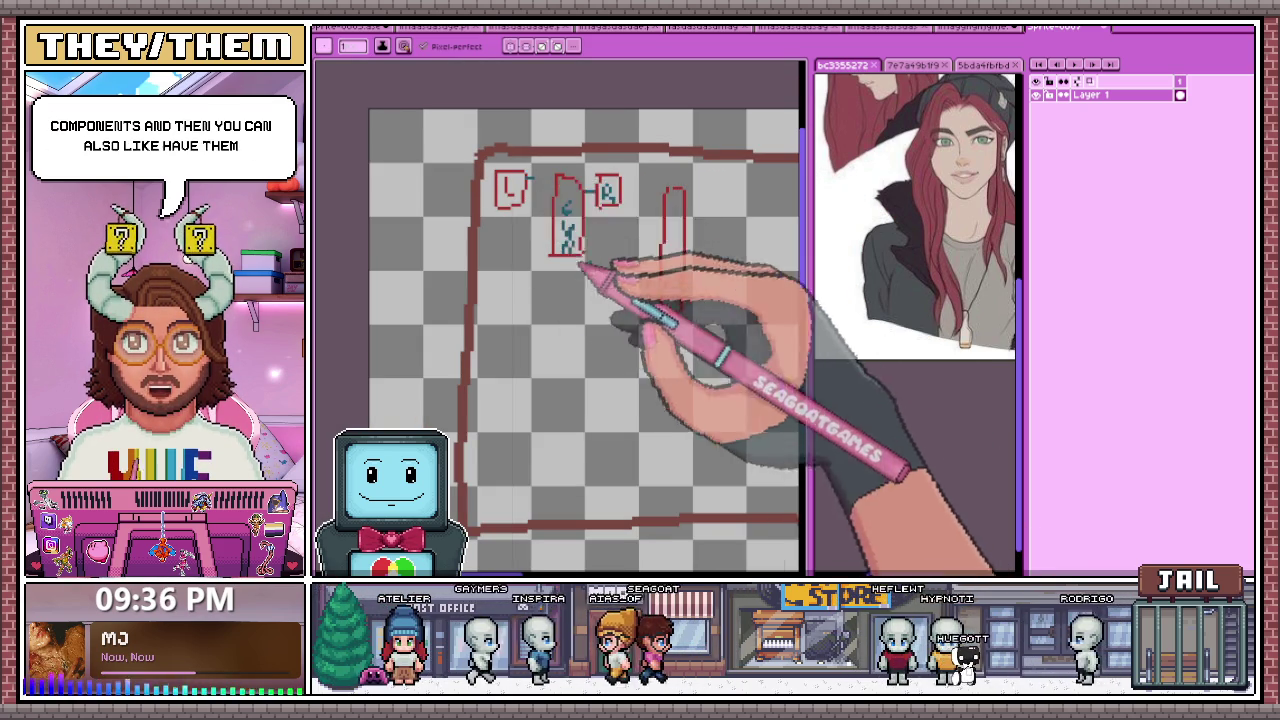
pyautogui.scroll(-2, 737, 294)
pyautogui.scroll(2, 571, 277)
pyautogui.scroll(1, 785, 240)
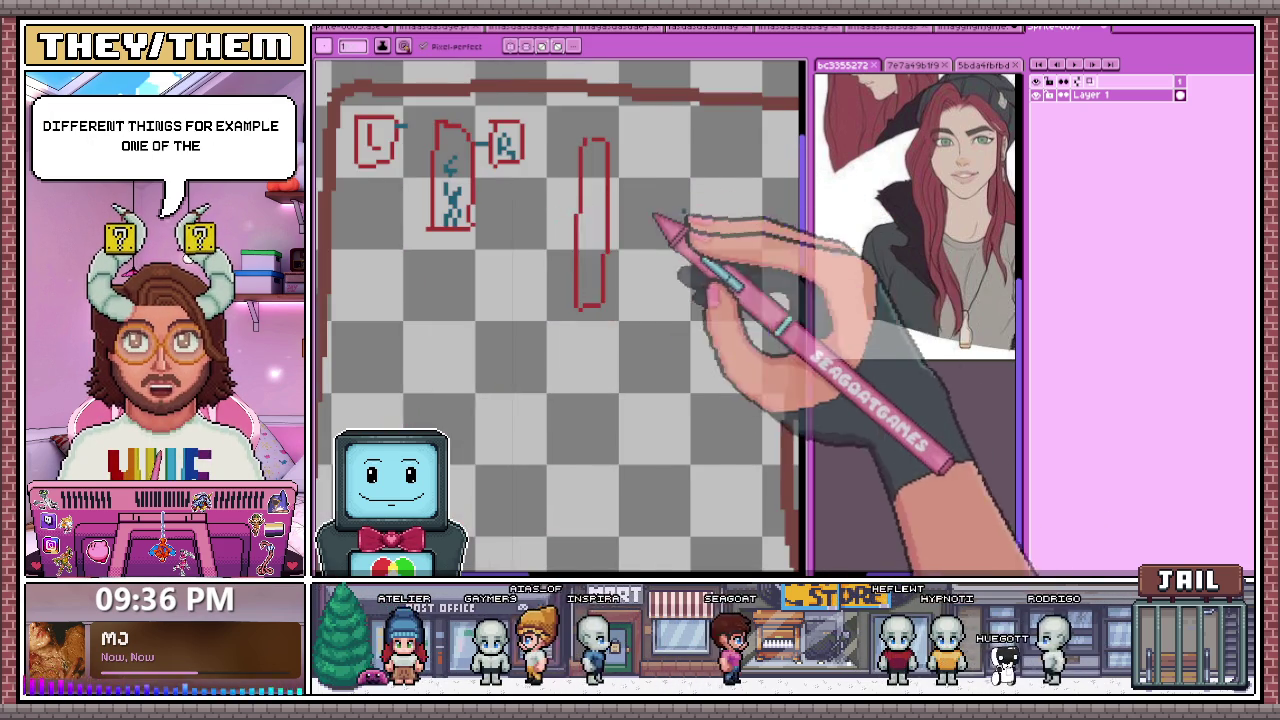
pyautogui.scroll(-1, 634, 223)
pyautogui.scroll(2, 737, 234)
pyautogui.moveTo(610, 152); pyautogui.dragTo(599, 285)
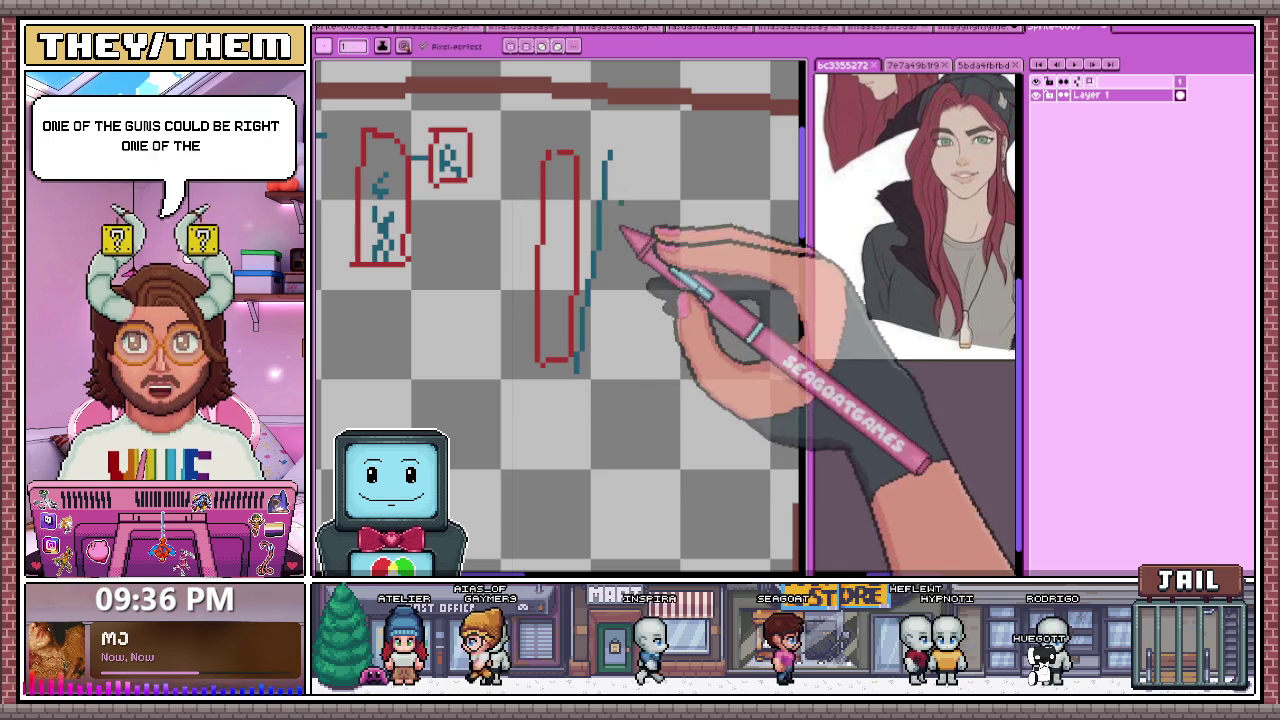
pyautogui.moveTo(608, 150); pyautogui.dragTo(598, 278)
pyautogui.moveTo(610, 152); pyautogui.dragTo(598, 355)
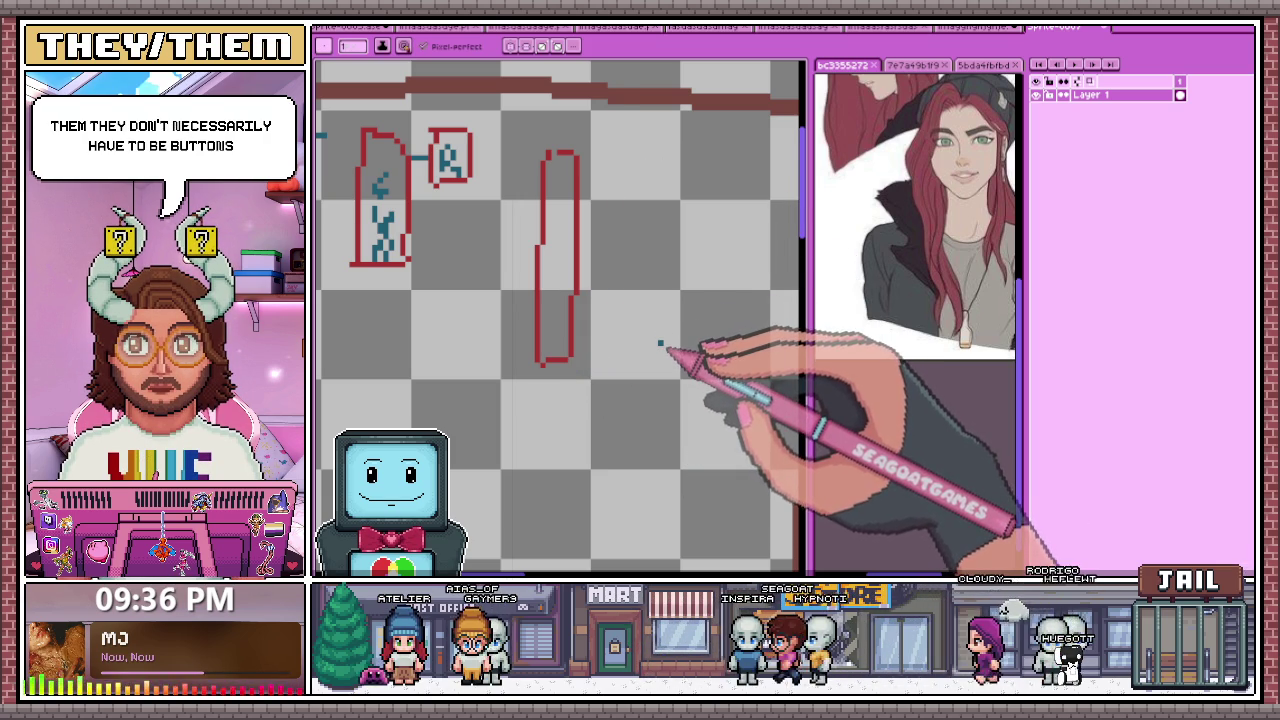
pyautogui.scroll(1, 606, 143)
pyautogui.moveTo(606, 143)
pyautogui.mouseDown()
pyautogui.moveTo(597, 497)
pyautogui.moveTo(608, 155)
pyautogui.mouseUp()
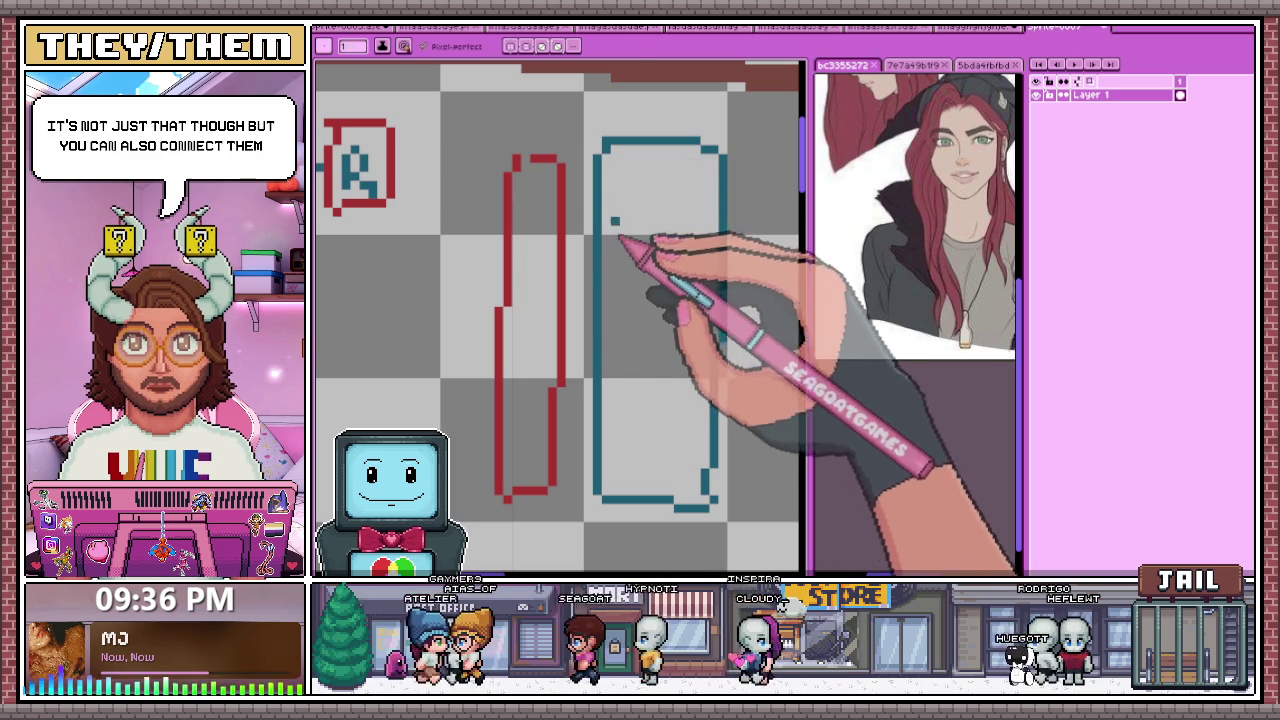
# Step: Erase the tall red slot, then return to drawing pixels
pyautogui.press('b')
pyautogui.moveTo(543, 365)
pyautogui.mouseDown()
pyautogui.moveTo(517, 248)
pyautogui.moveTo(543, 170)
pyautogui.moveTo(500, 320)
pyautogui.moveTo(555, 280)
pyautogui.moveTo(526, 159)
pyautogui.mouseUp()
pyautogui.moveTo(505, 210); pyautogui.dragTo(561, 333)
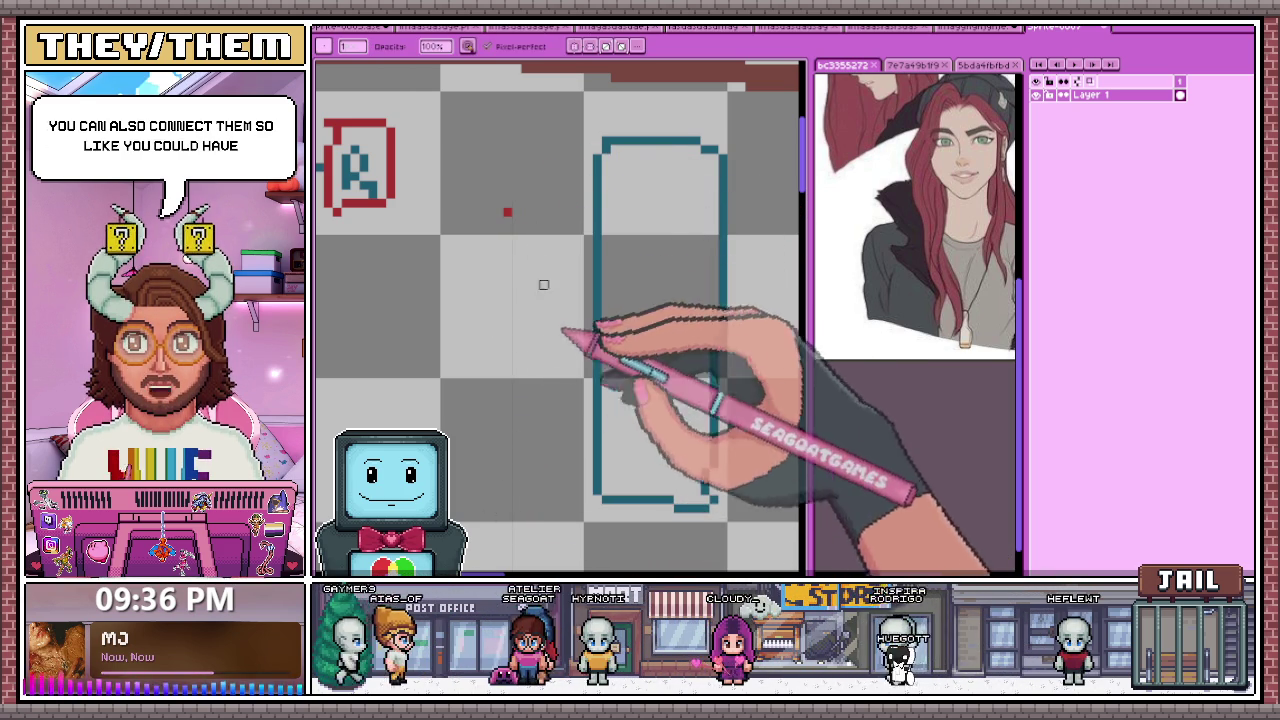
pyautogui.press('b')
# Step: Draw a small teal box with a dot and write 5% inside the tall teal slot
pyautogui.moveTo(478, 128)
pyautogui.mouseDown()
pyautogui.moveTo(572, 210)
pyautogui.moveTo(580, 112)
pyautogui.moveTo(516, 150)
pyautogui.mouseUp()
pyautogui.click(517, 150)
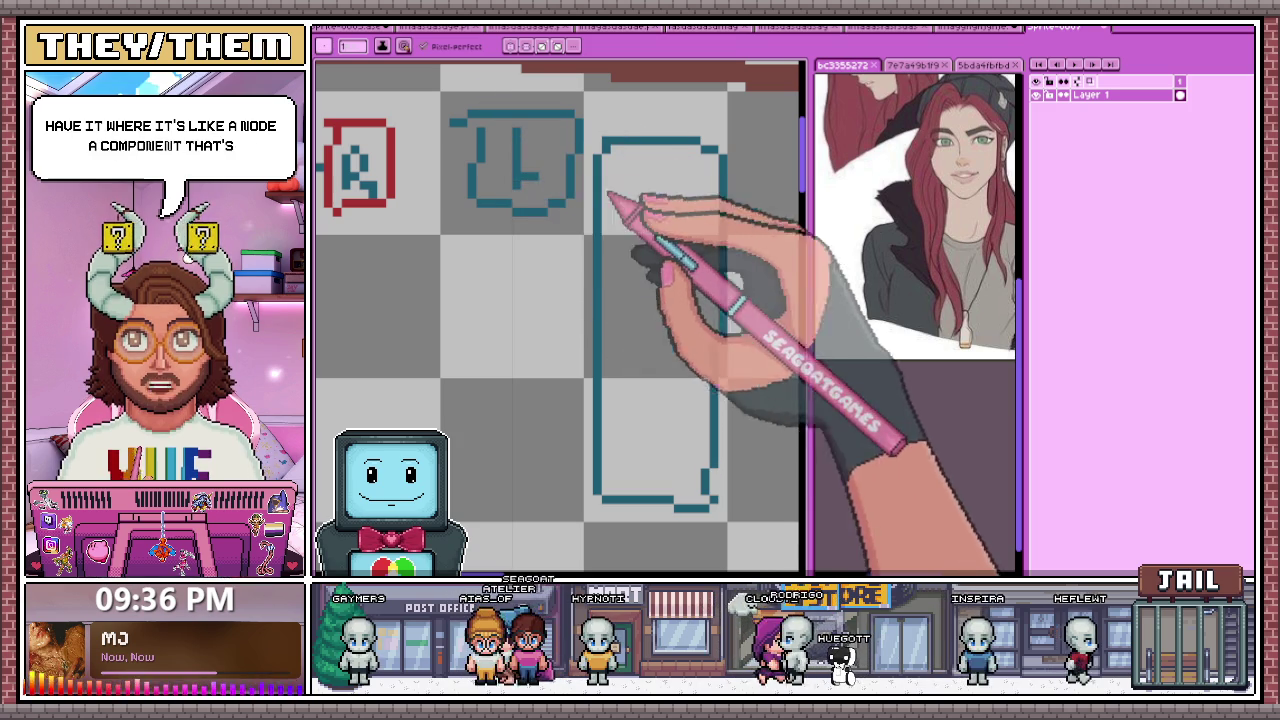
pyautogui.moveTo(612, 180); pyautogui.dragTo(657, 214)
pyautogui.scroll(-2, 686, 294)
pyautogui.scroll(1, 600, 195)
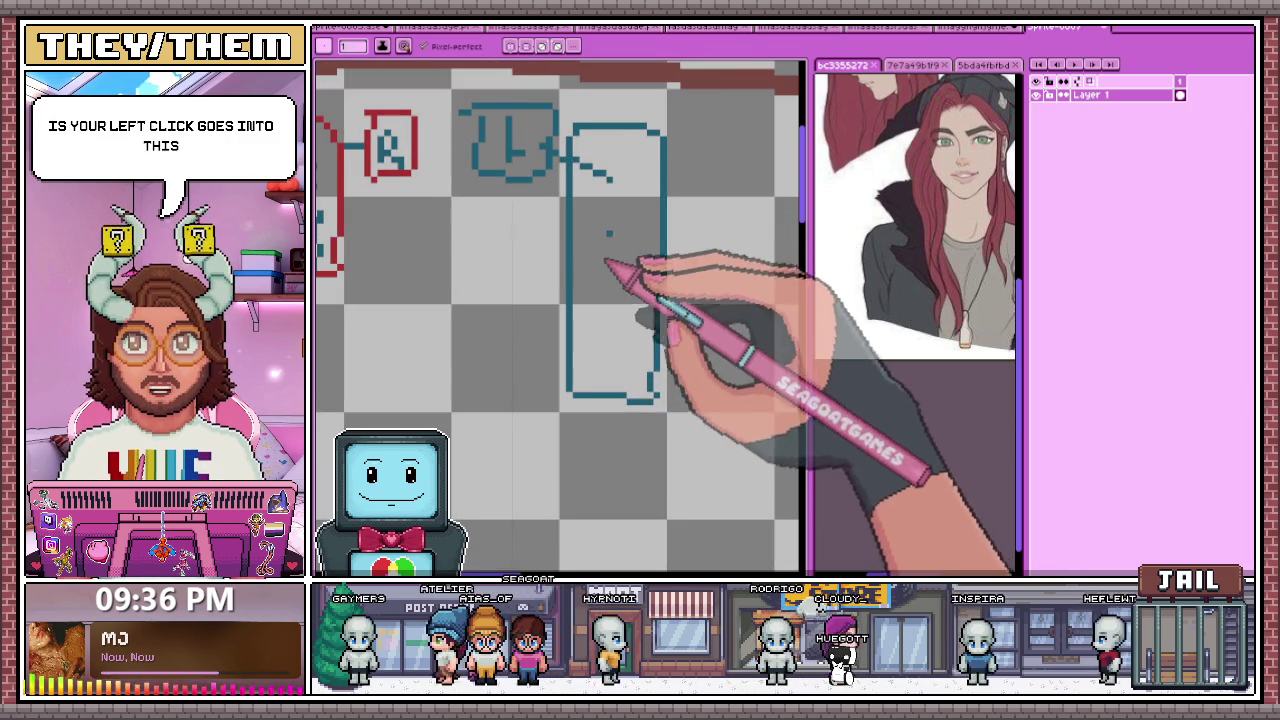
pyautogui.scroll(1, 606, 263)
pyautogui.scroll(-1, 600, 240)
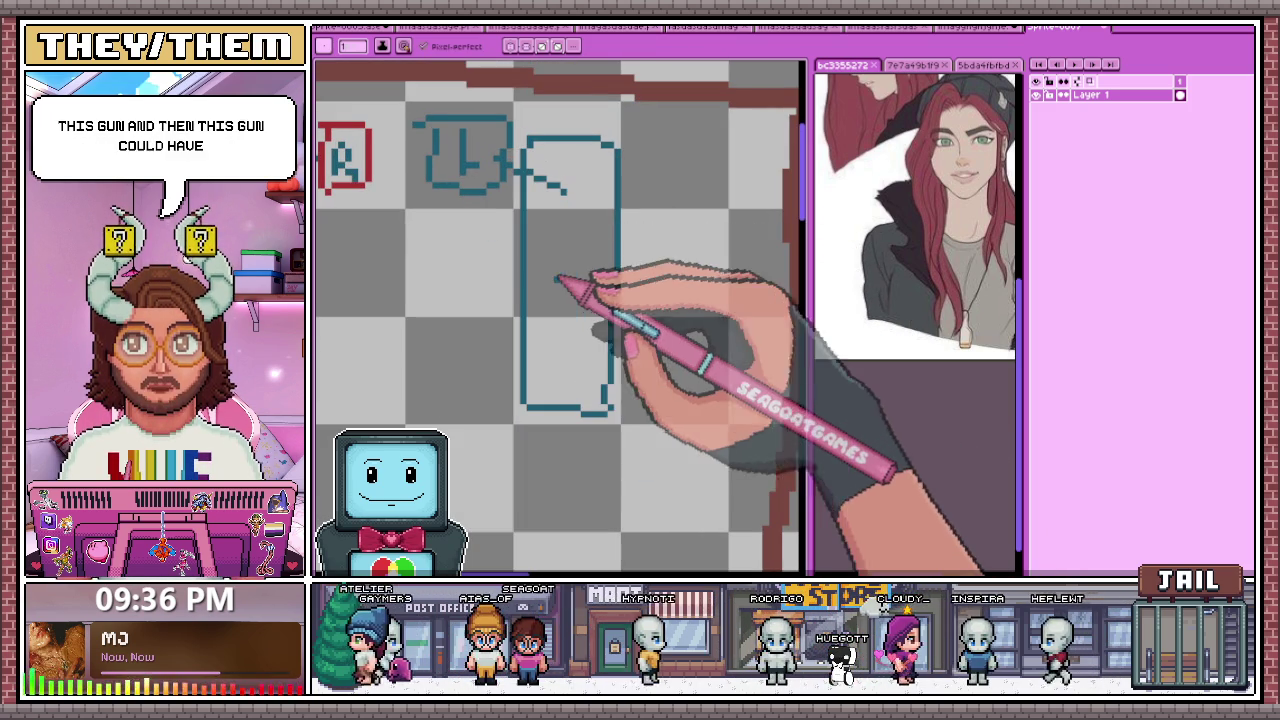
pyautogui.scroll(1, 568, 295)
pyautogui.scroll(-1, 598, 258)
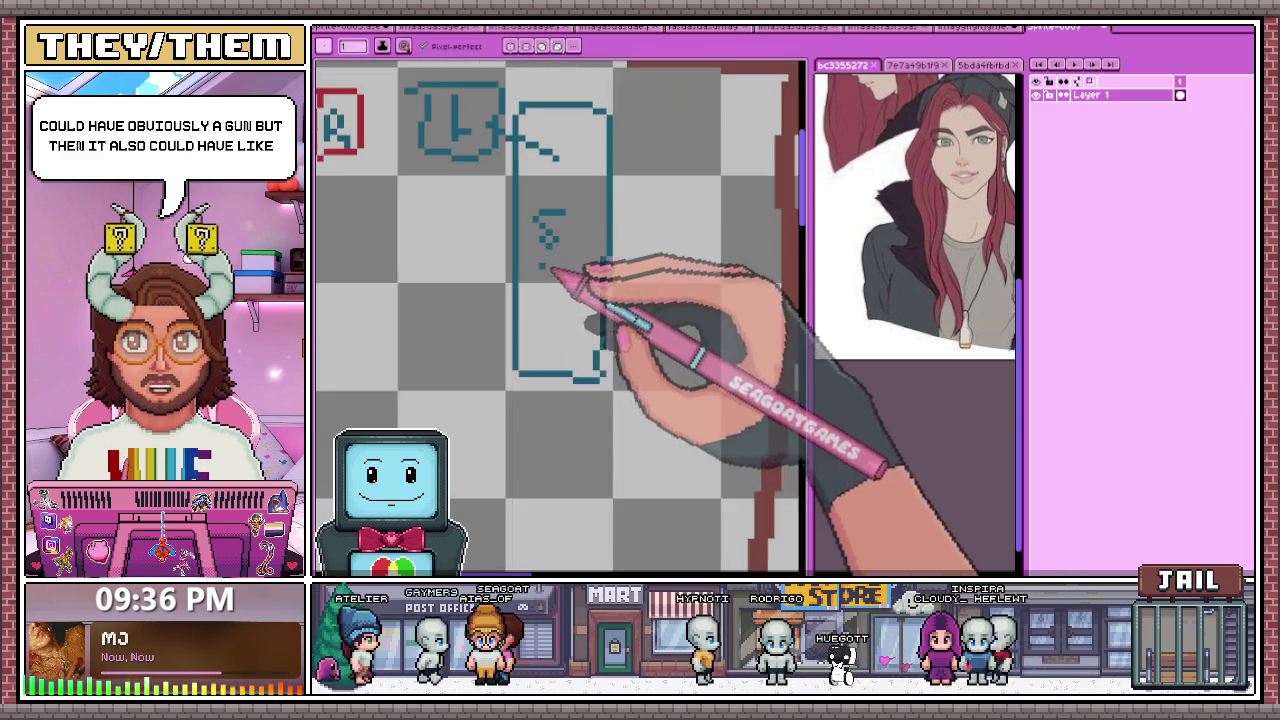
pyautogui.scroll(1, 563, 285)
pyautogui.moveTo(566, 264); pyautogui.dragTo(562, 310)
# Step: Add a small teal box linked to the tall slot and outline a larger teal box below
pyautogui.scroll(-1, 598, 262)
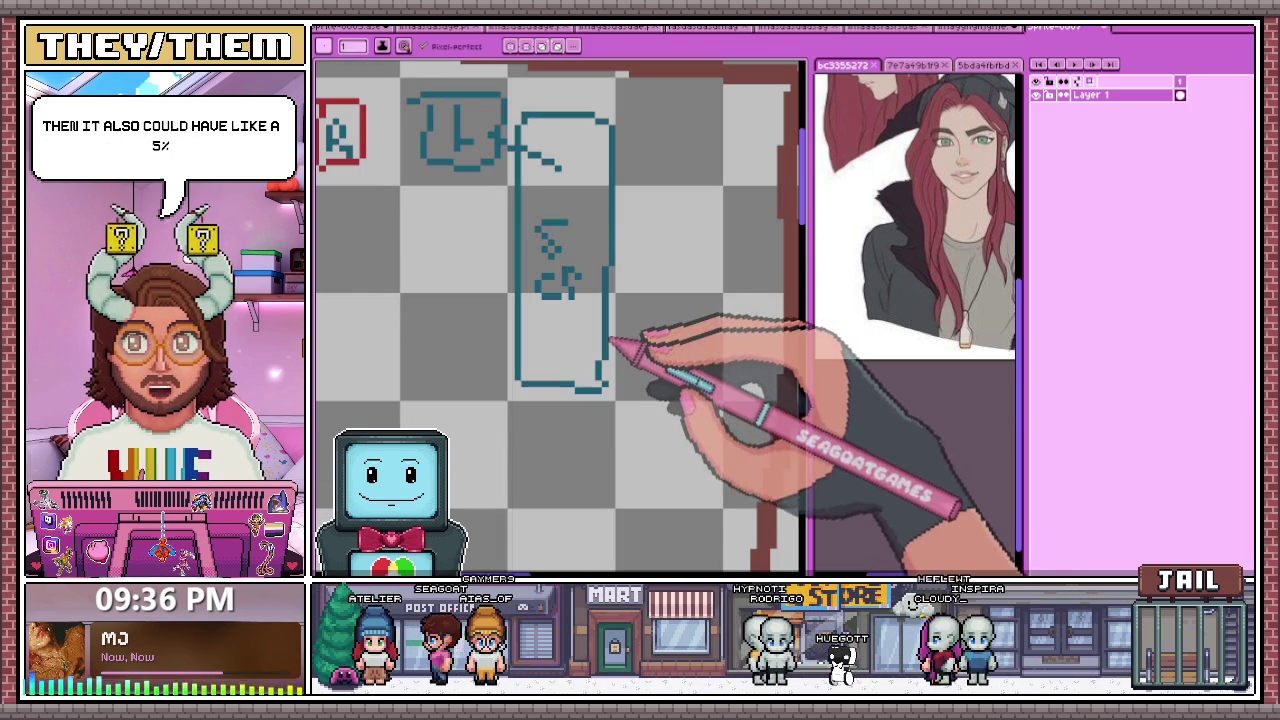
pyautogui.moveTo(612, 340); pyautogui.dragTo(594, 325)
pyautogui.moveTo(614, 378); pyautogui.dragTo(665, 298)
pyautogui.scroll(-1, 585, 200)
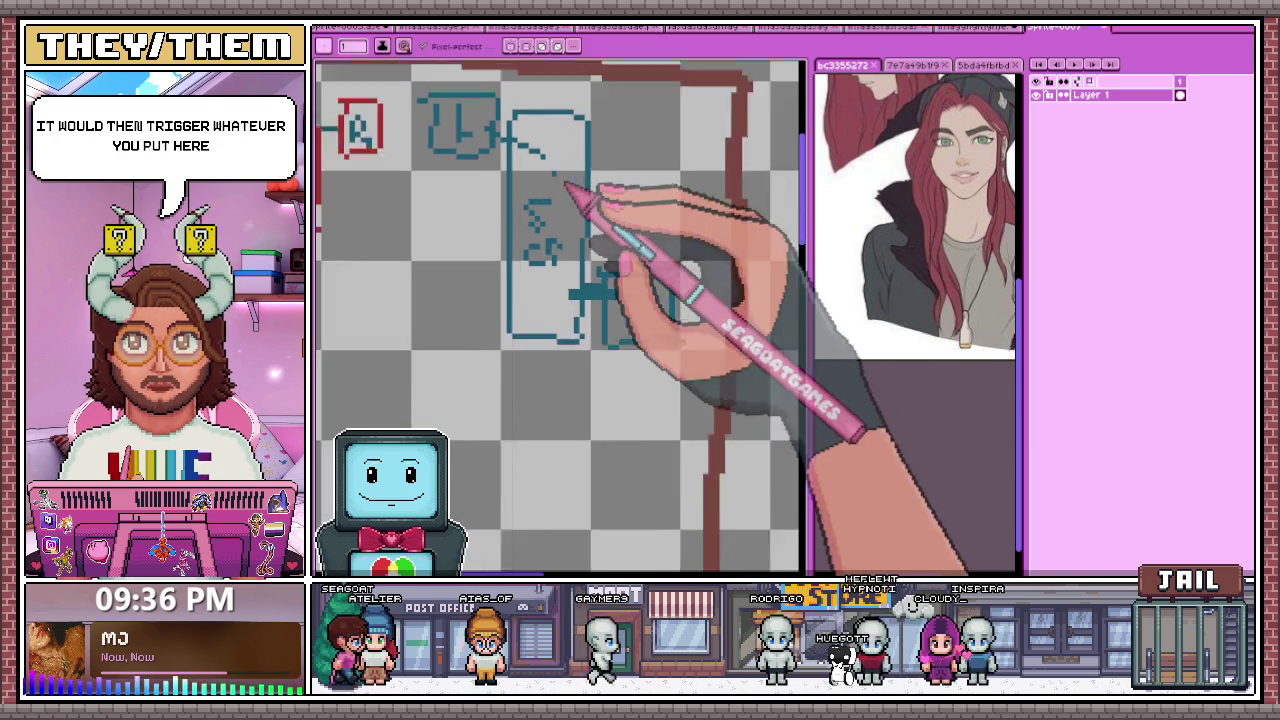
pyautogui.moveTo(555, 232); pyautogui.dragTo(542, 210)
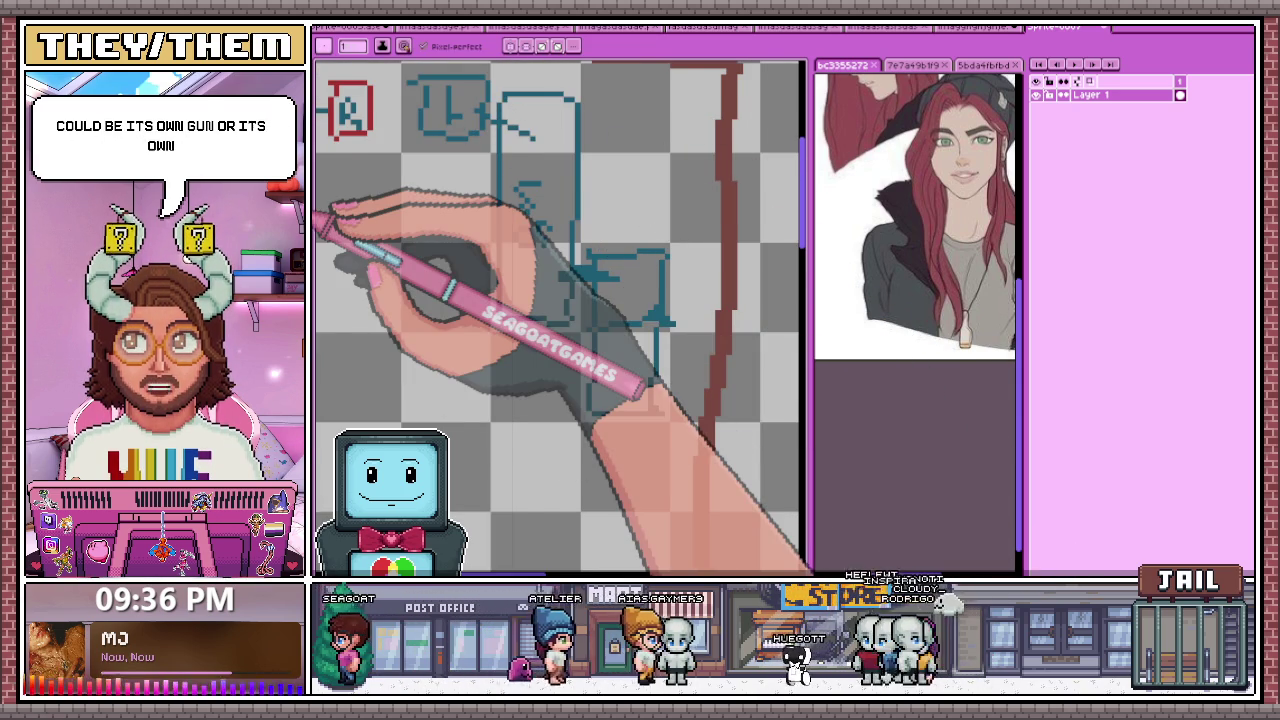
pyautogui.scroll(-1, 595, 205)
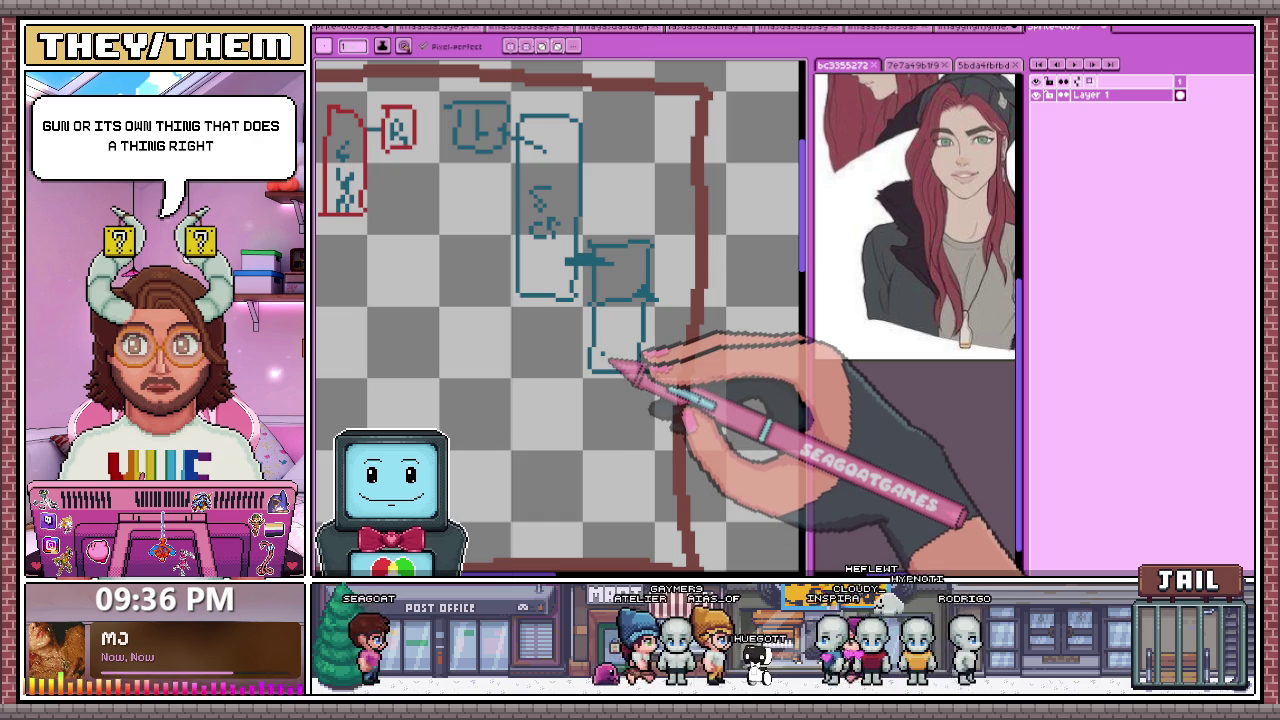
pyautogui.scroll(-1, 568, 214)
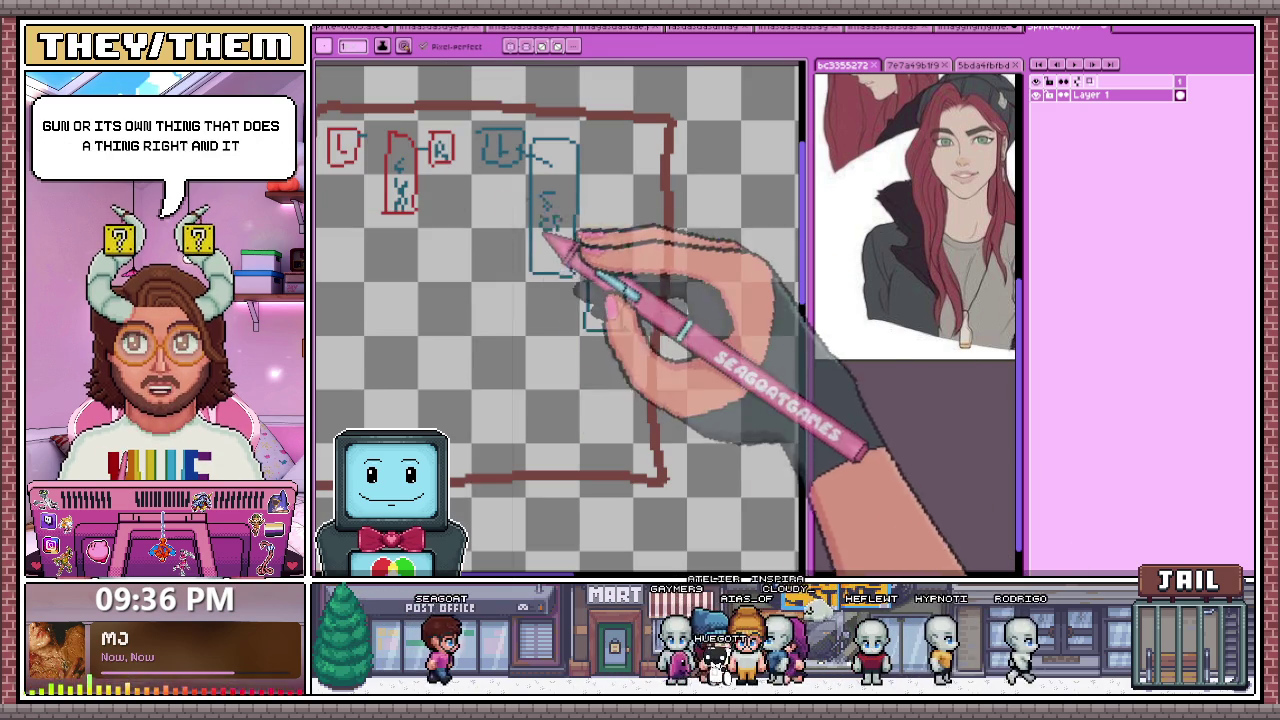
pyautogui.scroll(2, 465, 272)
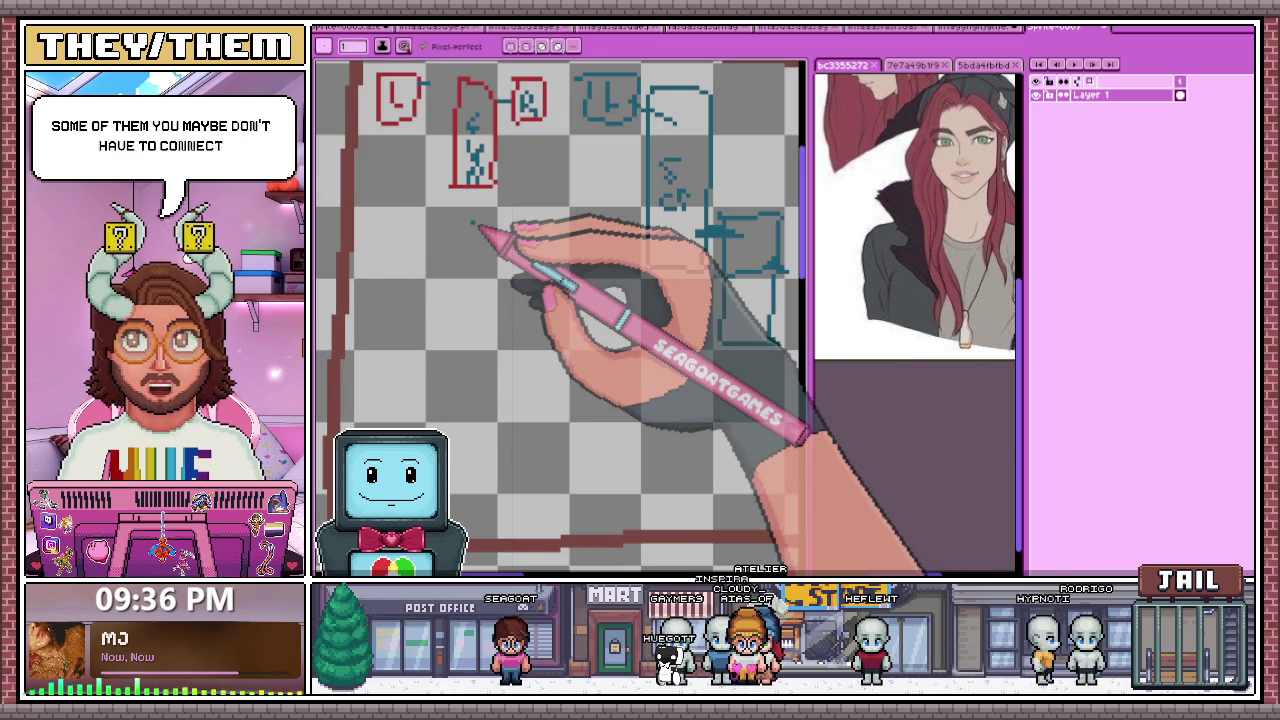
pyautogui.scroll(-2, 478, 228)
pyautogui.scroll(2, 500, 251)
pyautogui.moveTo(390, 243); pyautogui.dragTo(386, 420)
pyautogui.moveTo(452, 461)
pyautogui.mouseDown()
pyautogui.moveTo(617, 461)
pyautogui.moveTo(615, 252)
pyautogui.moveTo(405, 243)
pyautogui.mouseUp()
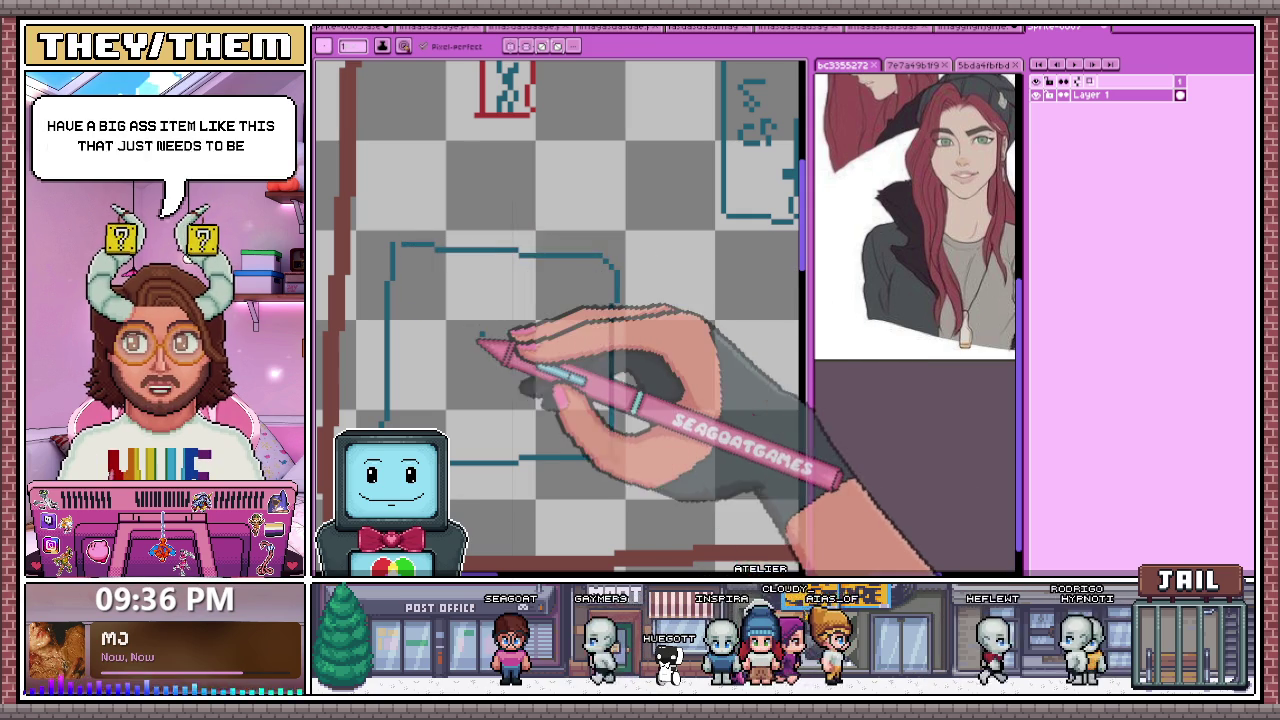
pyautogui.scroll(-1, 396, 352)
pyautogui.scroll(1, 396, 352)
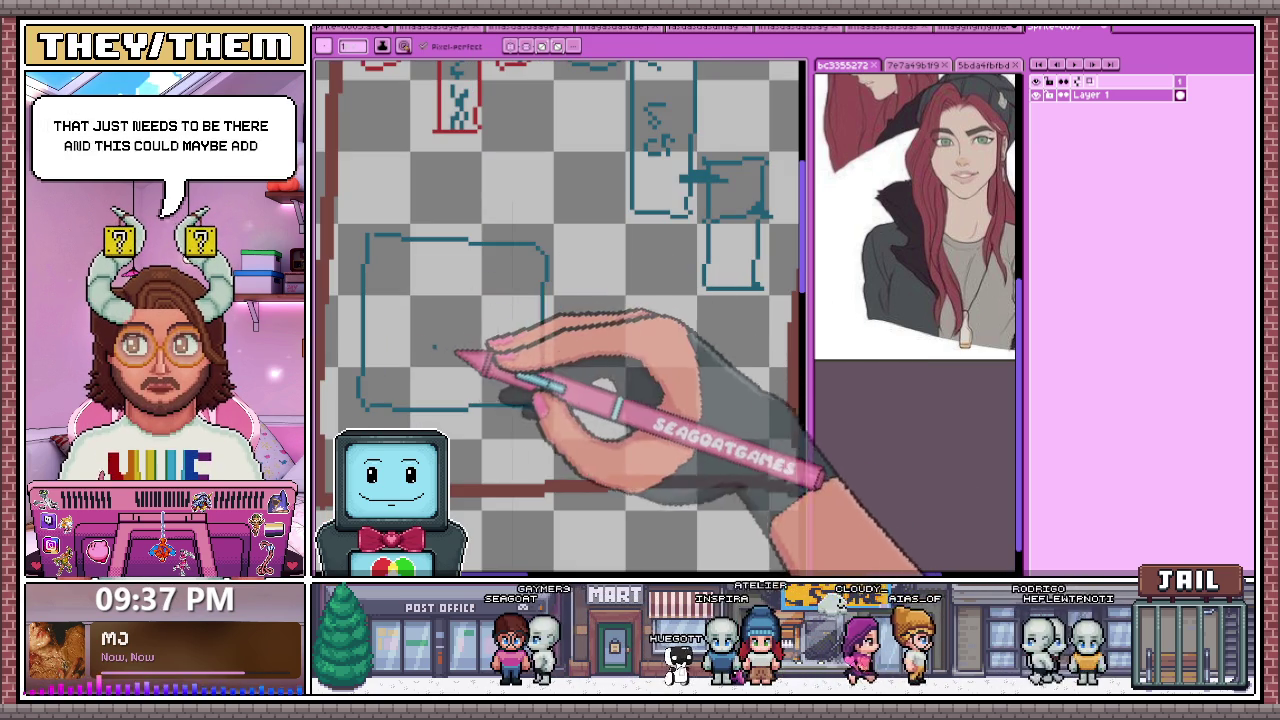
pyautogui.moveTo(397, 346)
pyautogui.mouseDown()
pyautogui.moveTo(414, 292)
pyautogui.moveTo(431, 345)
pyautogui.moveTo(450, 310)
pyautogui.mouseUp()
pyautogui.moveTo(476, 292)
pyautogui.mouseDown()
pyautogui.moveTo(479, 342)
pyautogui.moveTo(500, 292)
pyautogui.mouseUp()
pyautogui.moveTo(479, 316); pyautogui.dragTo(496, 316)
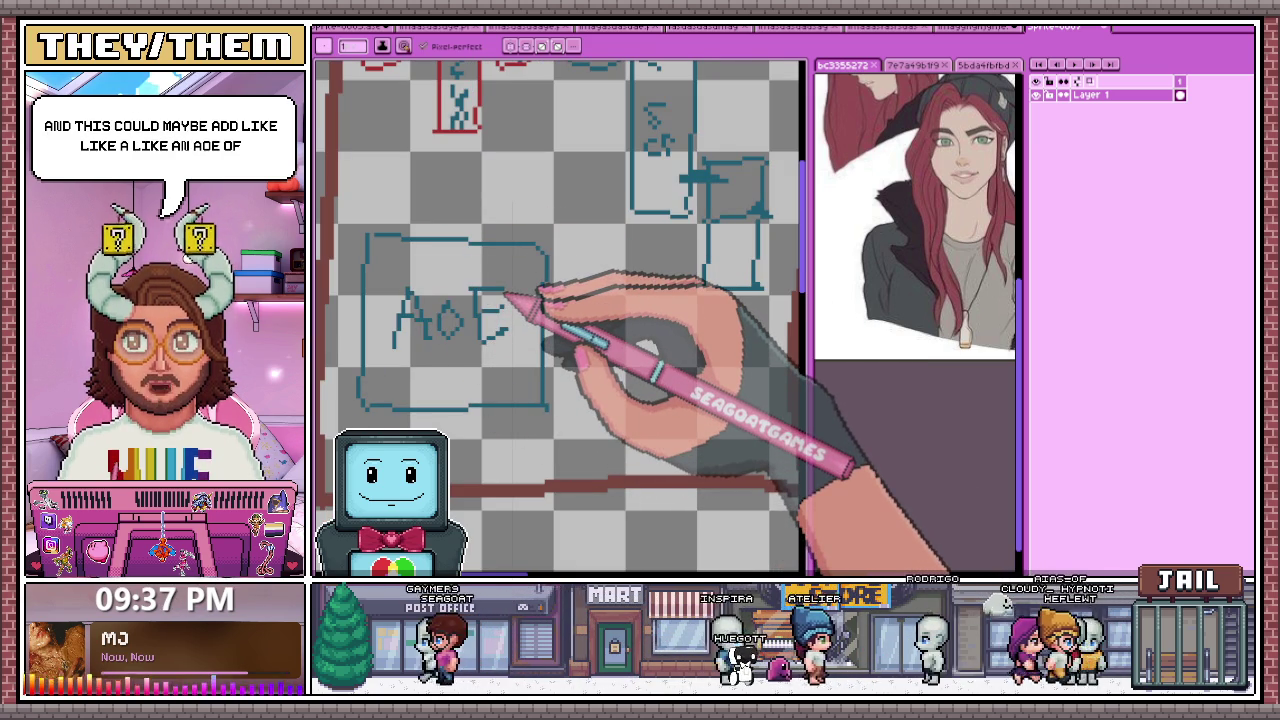
pyautogui.scroll(-1, 486, 330)
pyautogui.scroll(1, 486, 330)
pyautogui.moveTo(514, 278)
pyautogui.mouseDown()
pyautogui.moveTo(605, 365)
pyautogui.moveTo(595, 275)
pyautogui.mouseUp()
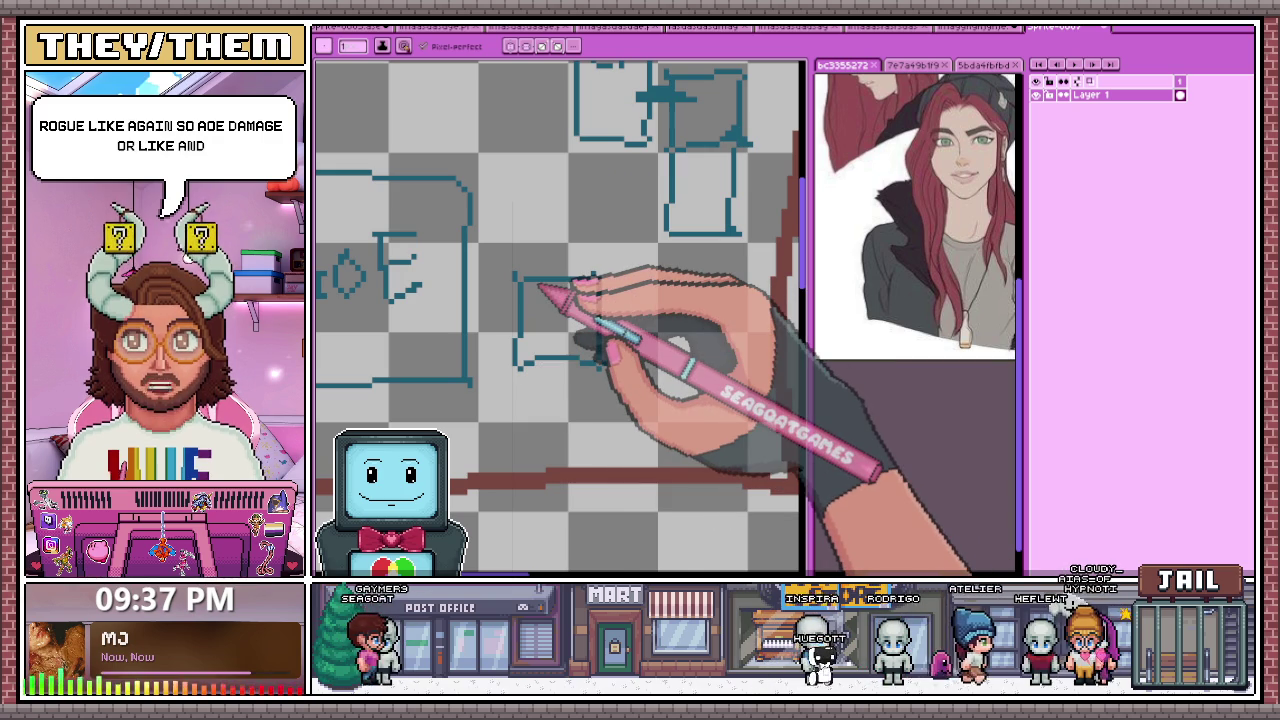
pyautogui.scroll(3, 520, 250)
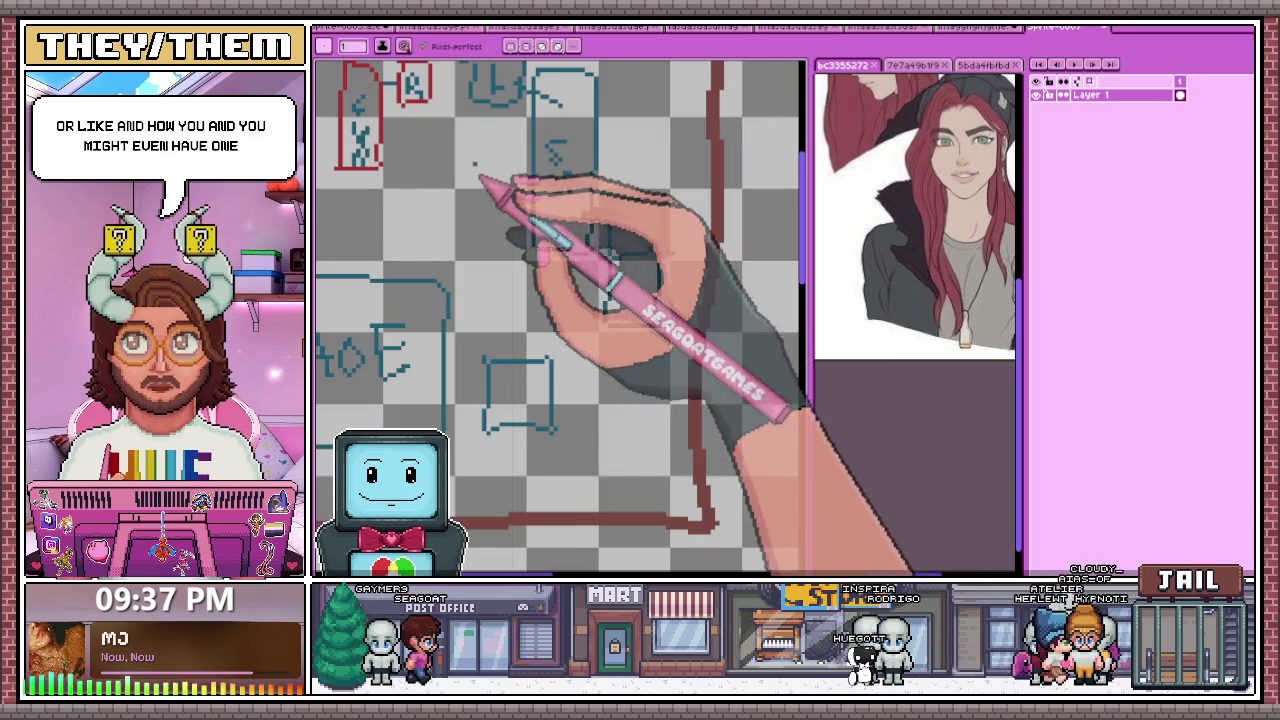
pyautogui.scroll(2, 490, 200)
pyautogui.scroll(2, 486, 160)
pyautogui.moveTo(470, 188)
pyautogui.mouseDown()
pyautogui.moveTo(412, 188)
pyautogui.moveTo(500, 130)
pyautogui.moveTo(508, 234)
pyautogui.mouseUp()
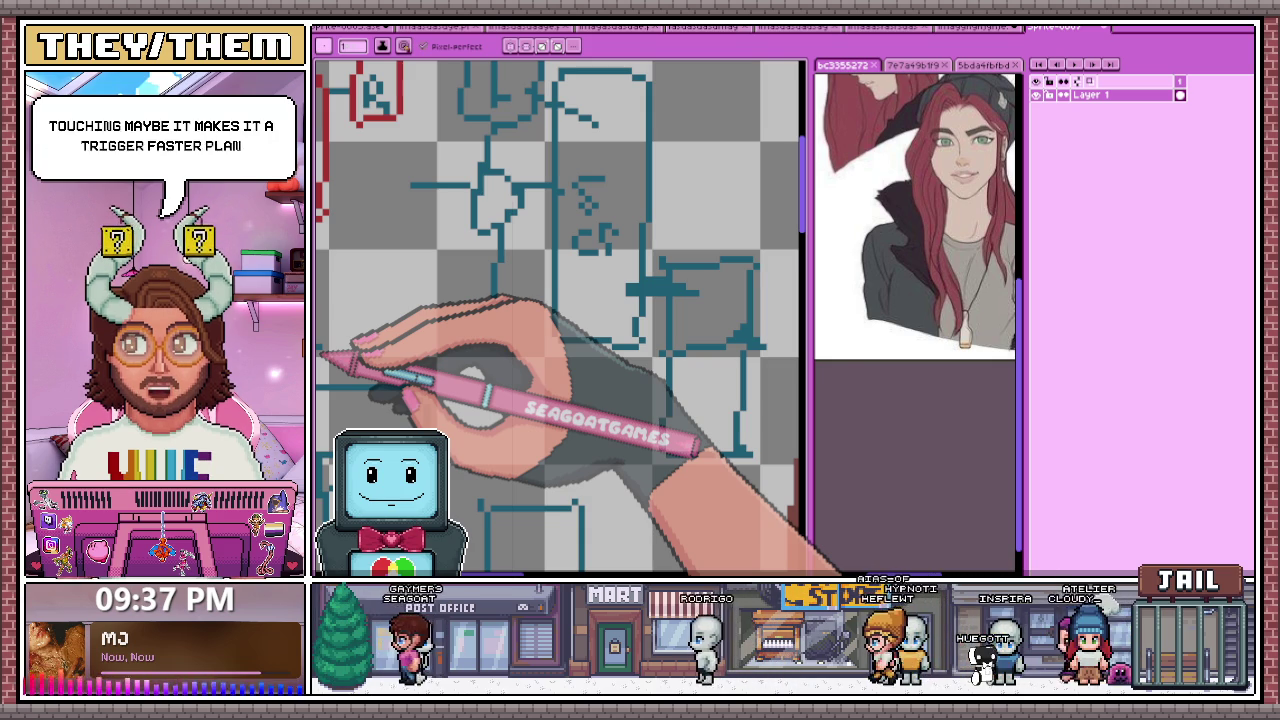
pyautogui.scroll(-1, 480, 225)
pyautogui.scroll(2, 515, 222)
pyautogui.scroll(-2, 515, 222)
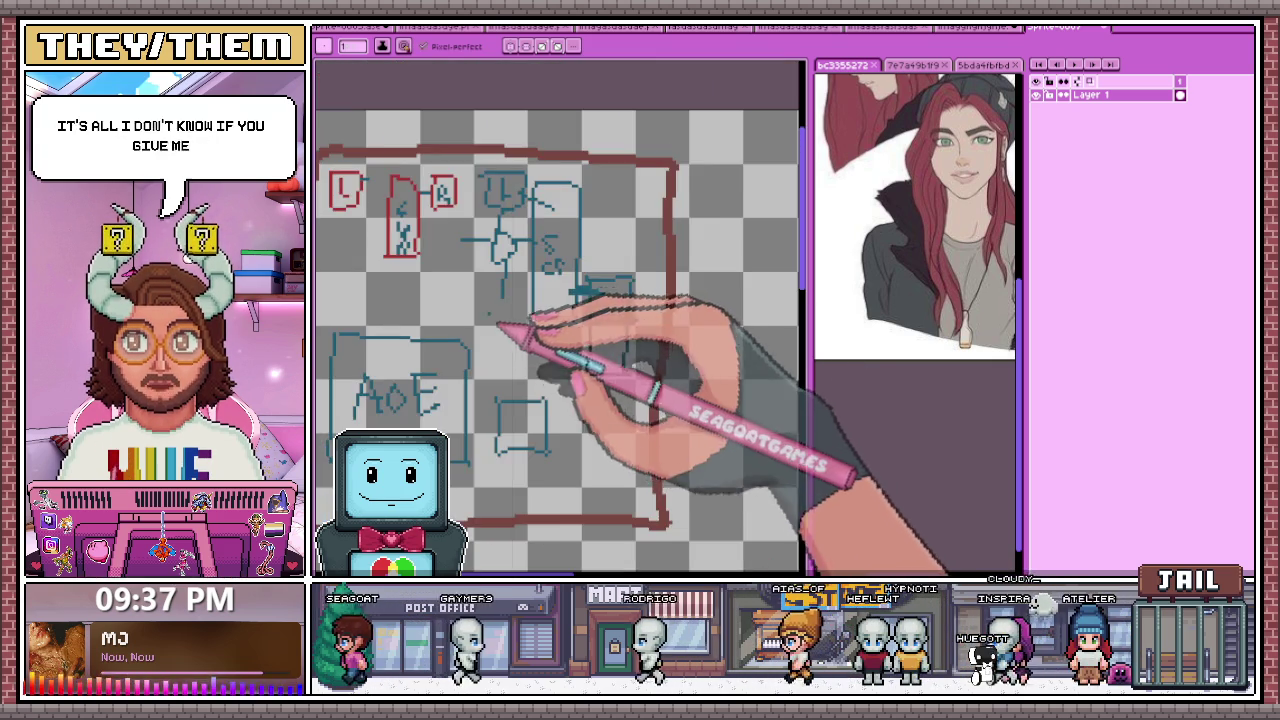
pyautogui.scroll(-1, 508, 323)
pyautogui.scroll(1, 614, 223)
pyautogui.scroll(-1, 592, 305)
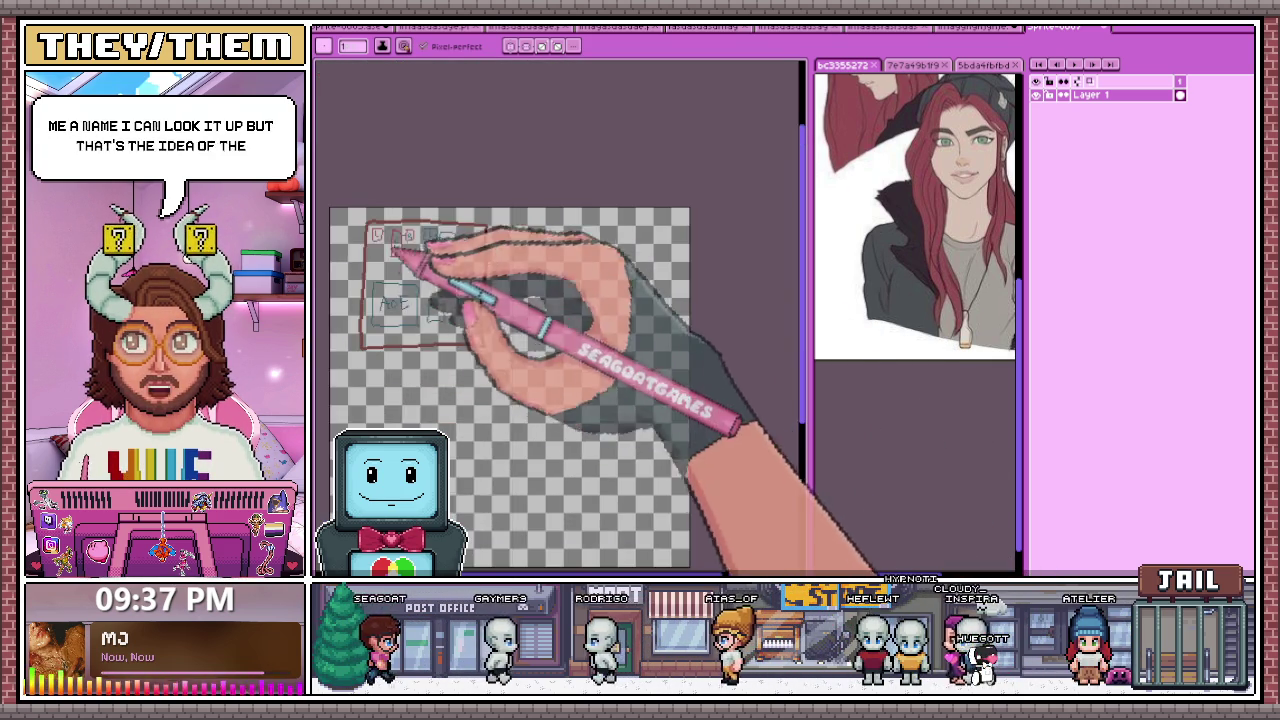
pyautogui.scroll(1, 443, 194)
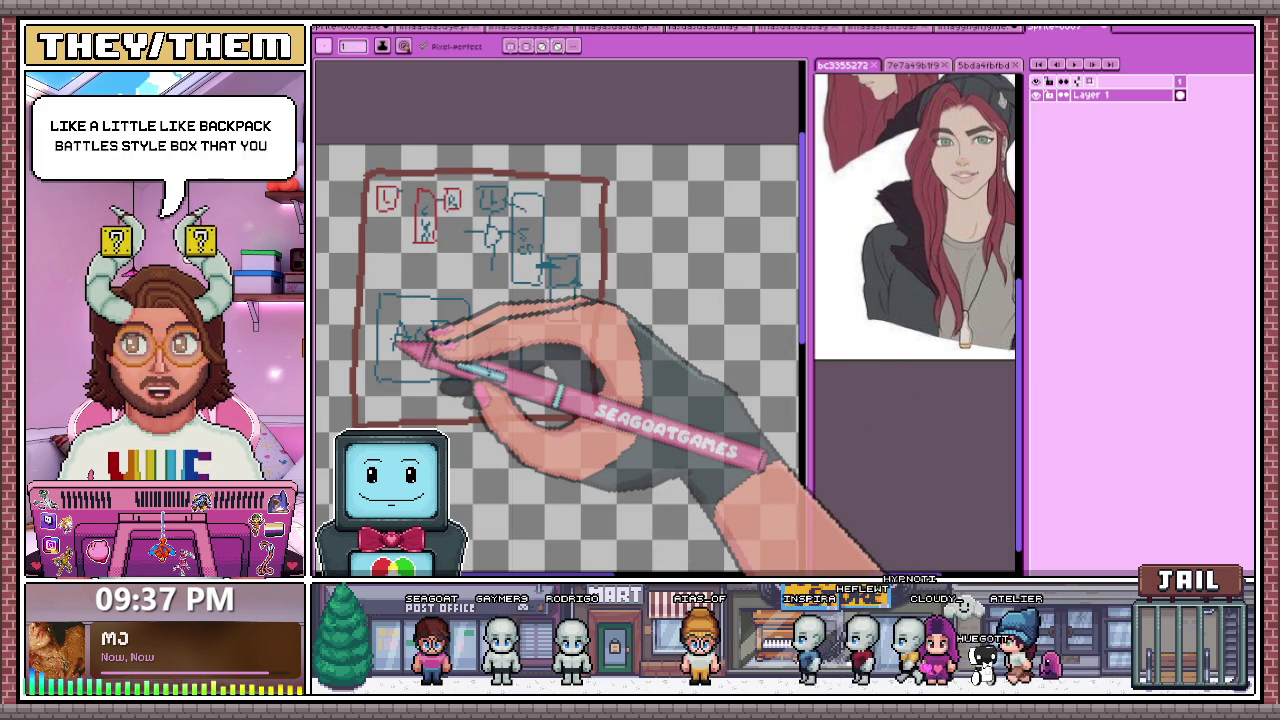
pyautogui.scroll(1, 386, 243)
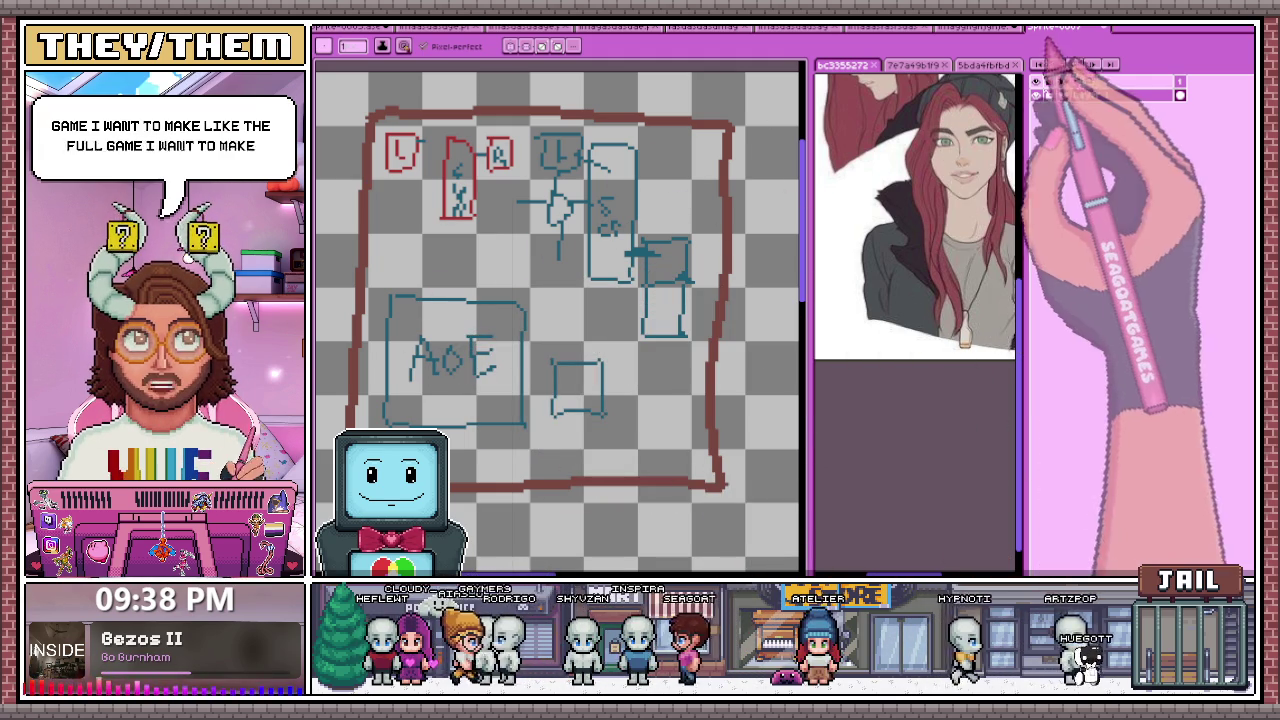
pyautogui.click(1095, 28)
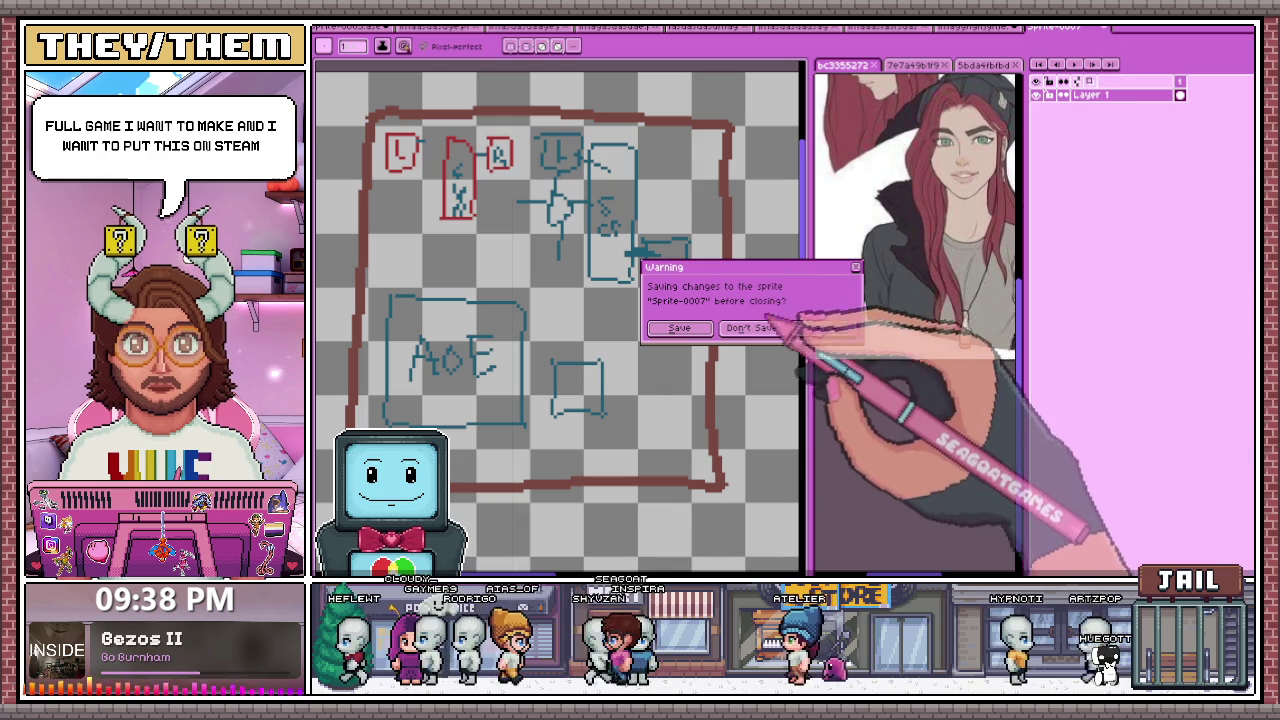
# Step: Cancel closing the ship sketch and flip through the open sprites to the blonde character
pyautogui.click(822, 328)
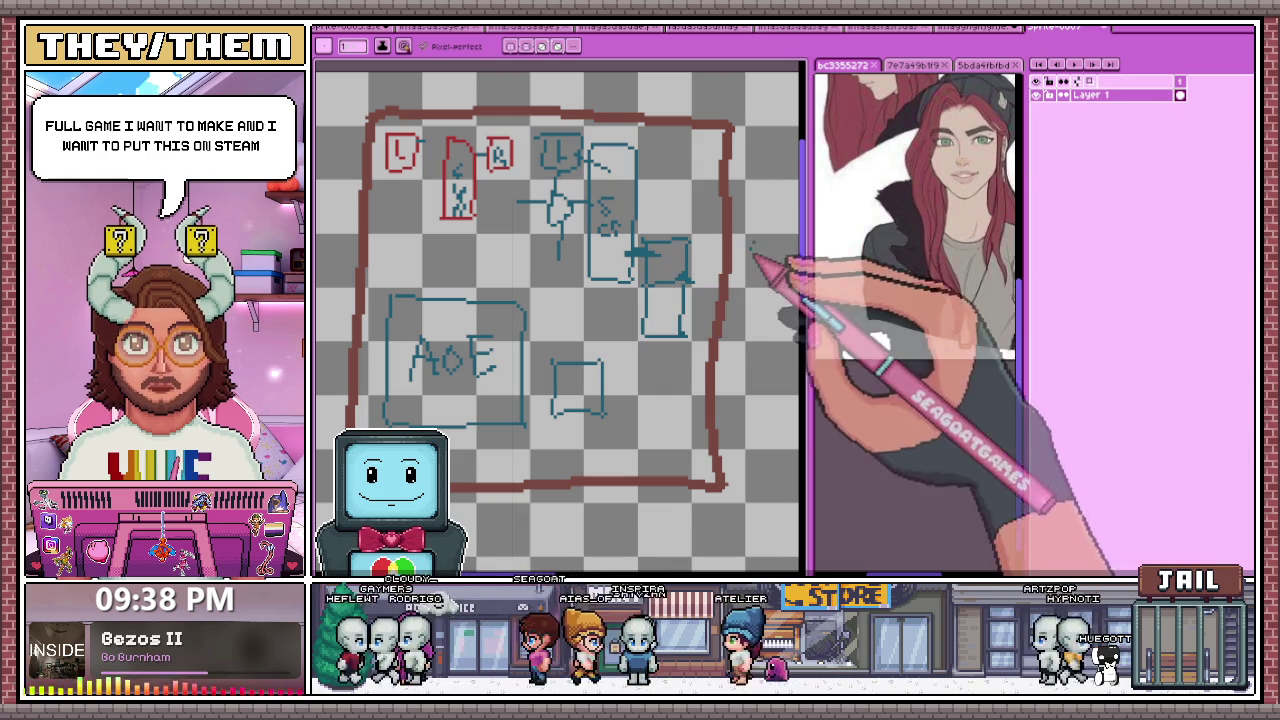
pyautogui.click(1098, 27)
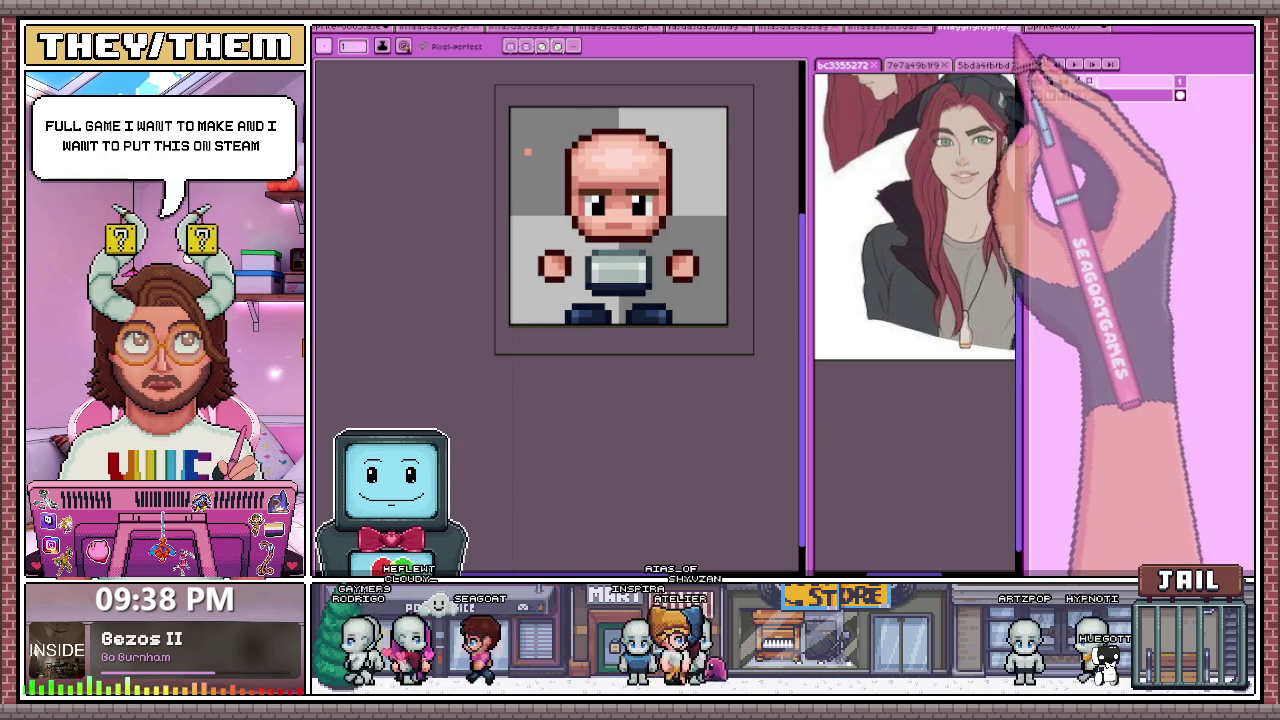
pyautogui.click(1098, 27)
pyautogui.click(750, 329)
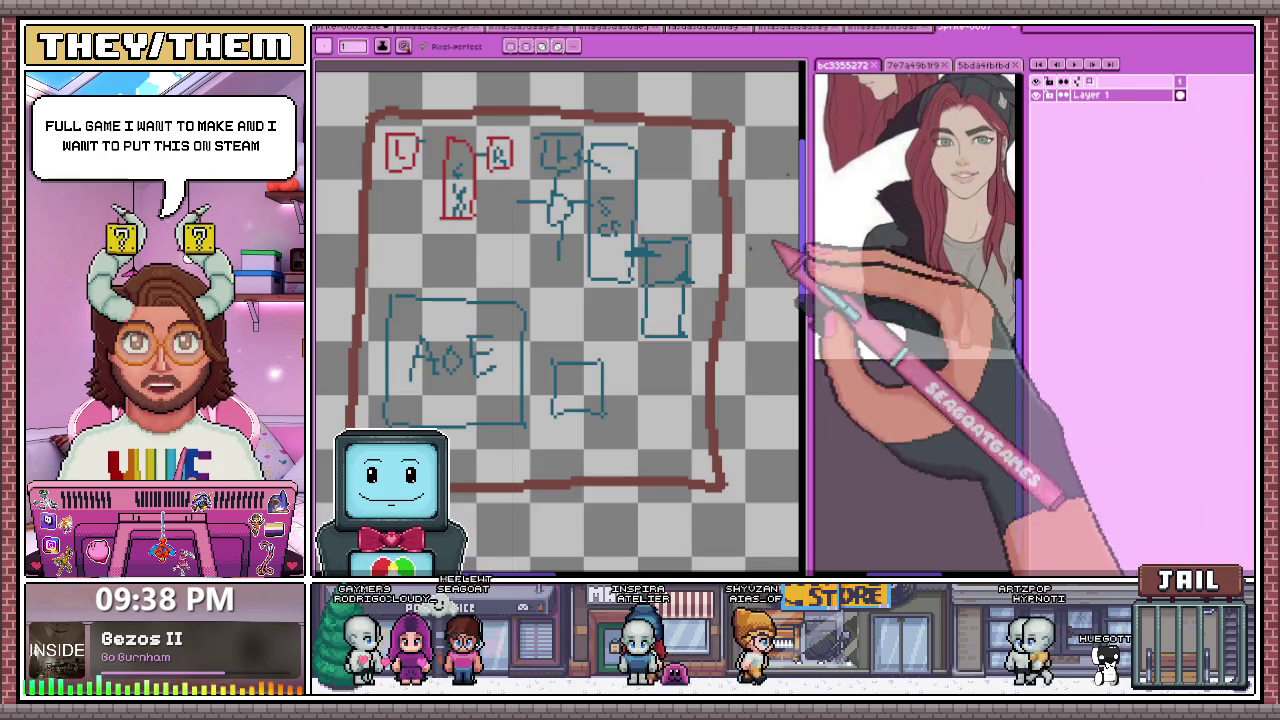
pyautogui.click(885, 27)
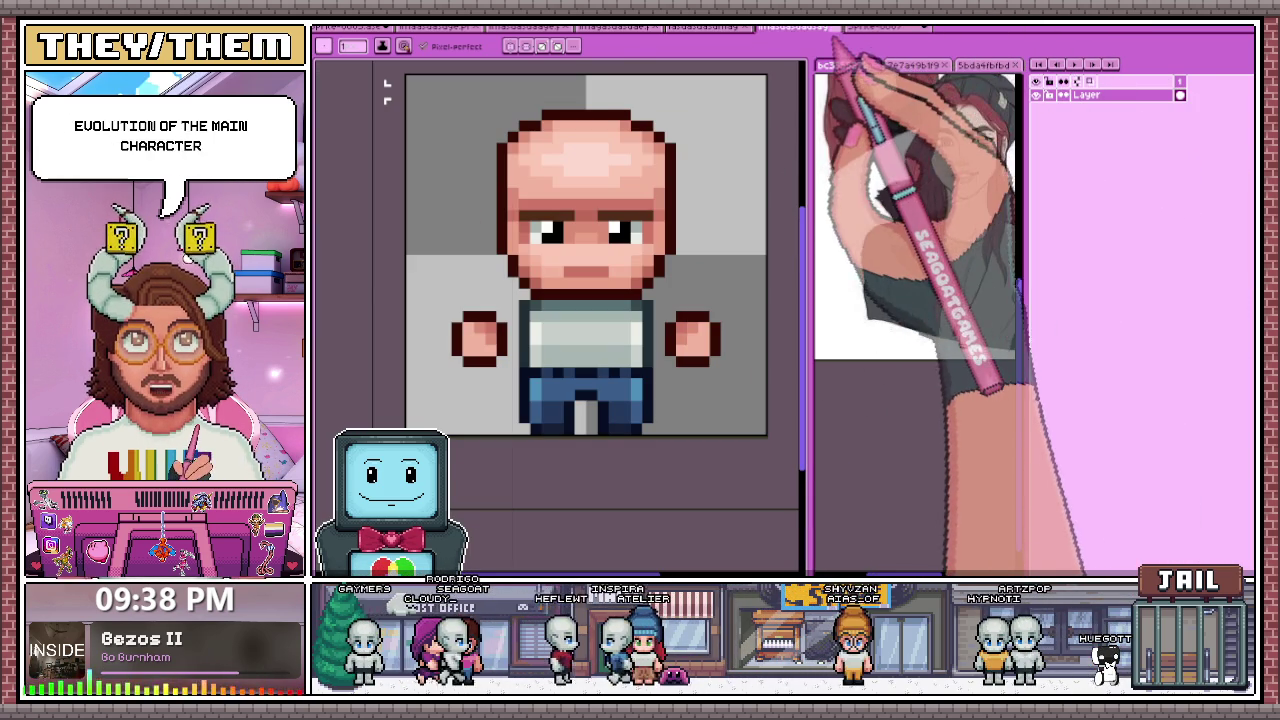
pyautogui.click(837, 27)
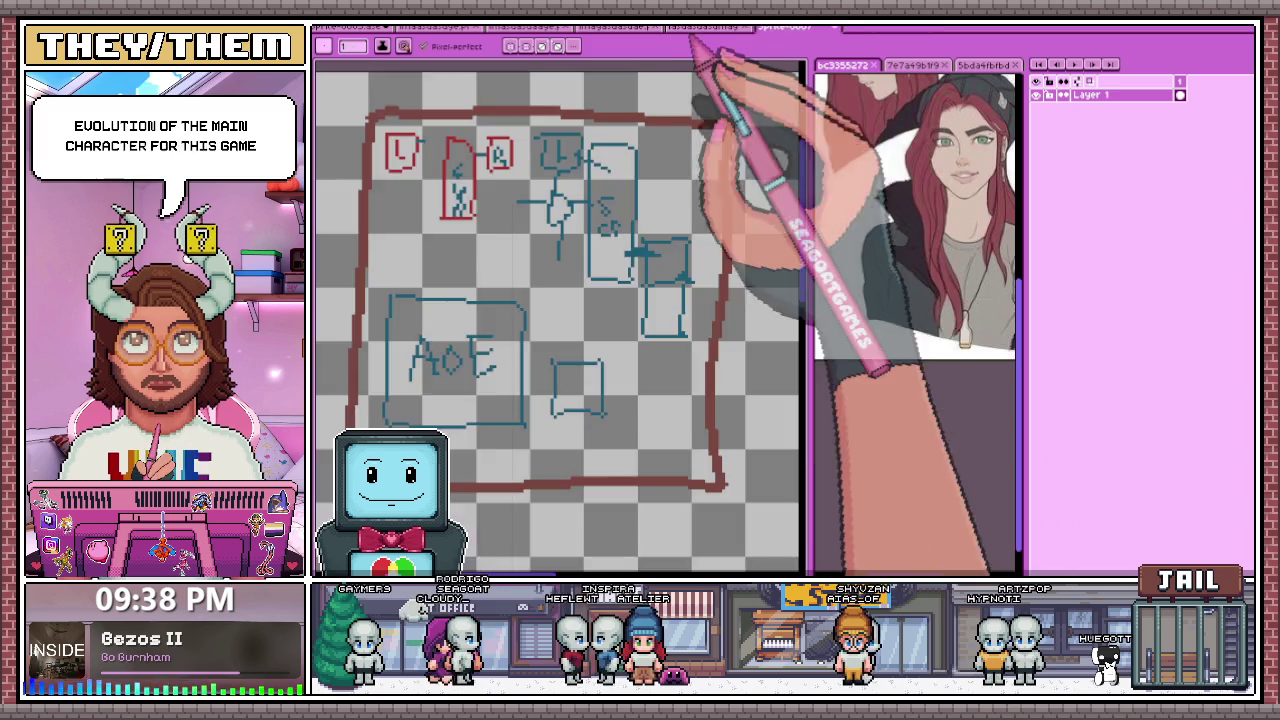
pyautogui.click(700, 27)
pyautogui.click(625, 27)
pyautogui.click(690, 27)
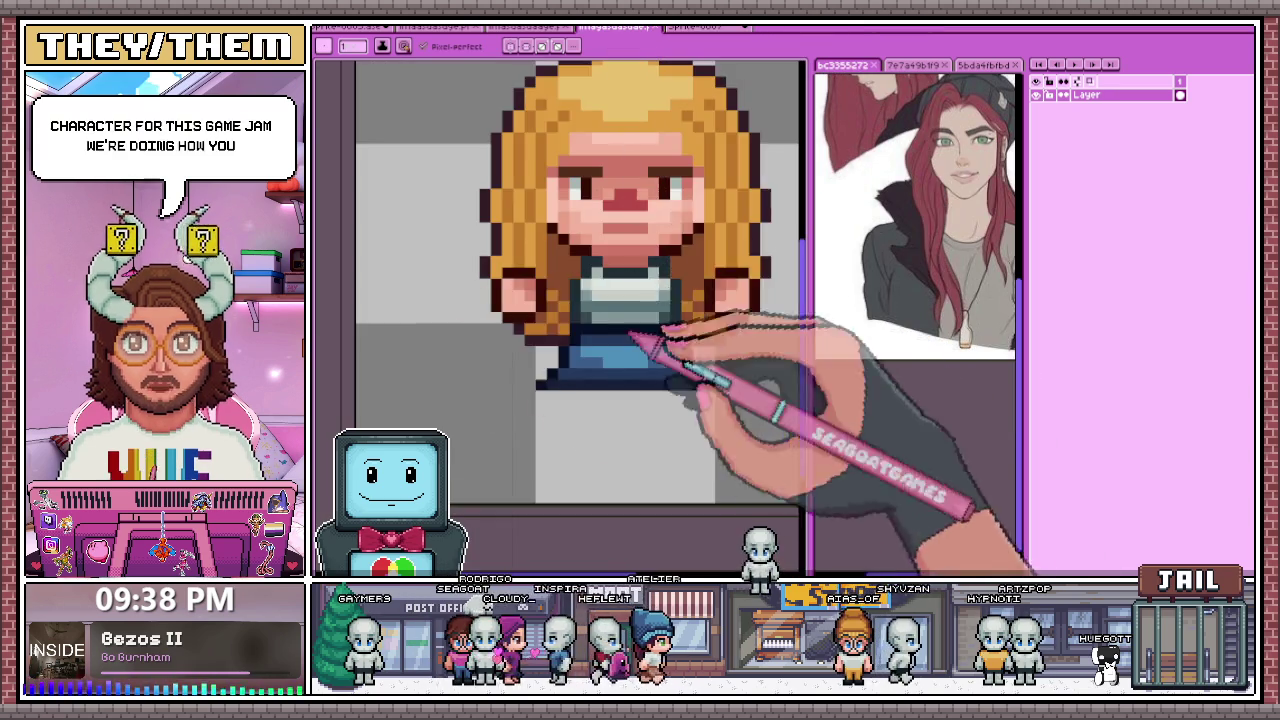
# Step: Close the blonde sprite and another, end on the red-haired sprite, then switch to the browser
pyautogui.scroll(-4, 560, 320)
pyautogui.scroll(1, 540, 320)
pyautogui.scroll(1, 540, 320)
pyautogui.scroll(1, 540, 320)
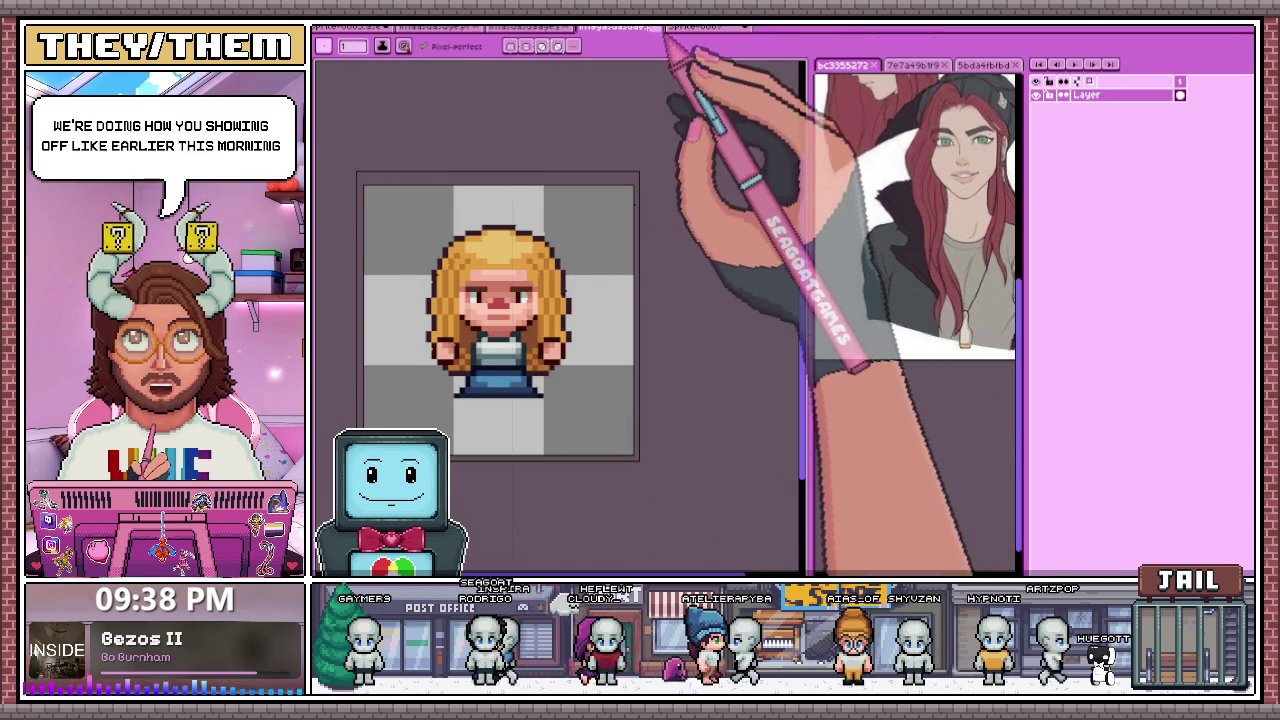
pyautogui.click(648, 27)
pyautogui.click(528, 27)
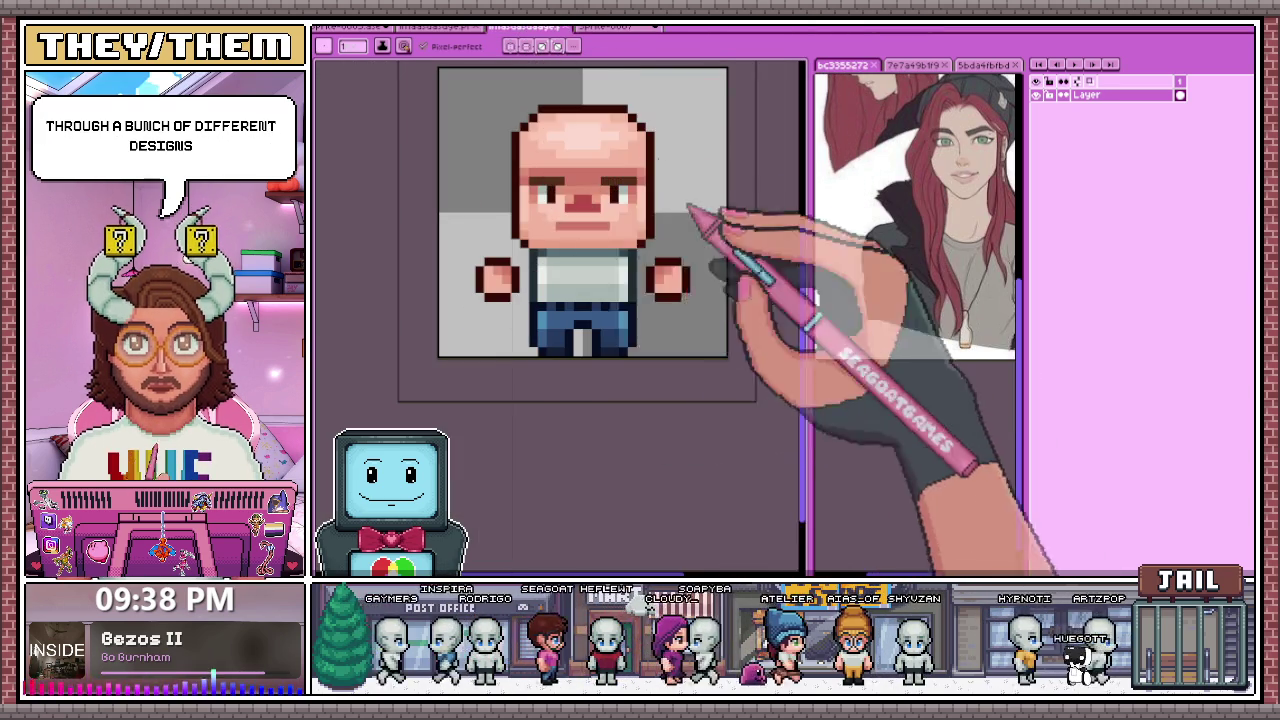
pyautogui.click(565, 27)
pyautogui.click(457, 27)
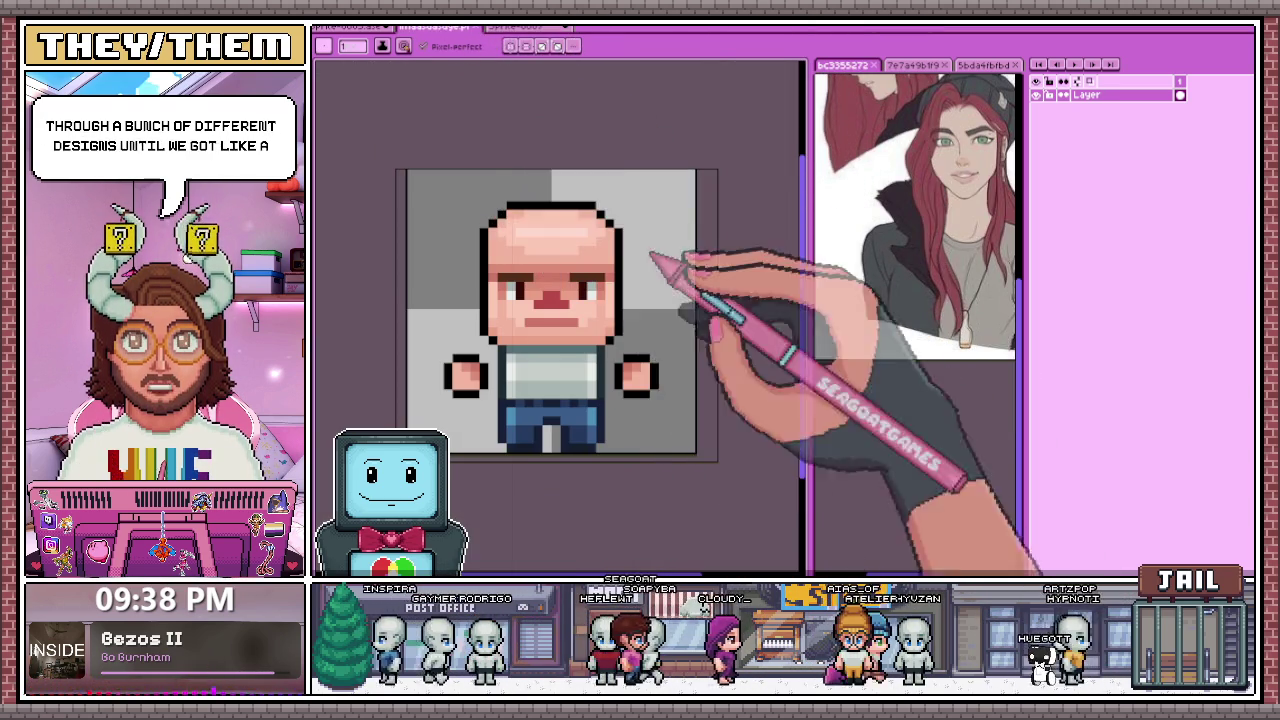
pyautogui.click(486, 28)
pyautogui.click(376, 28)
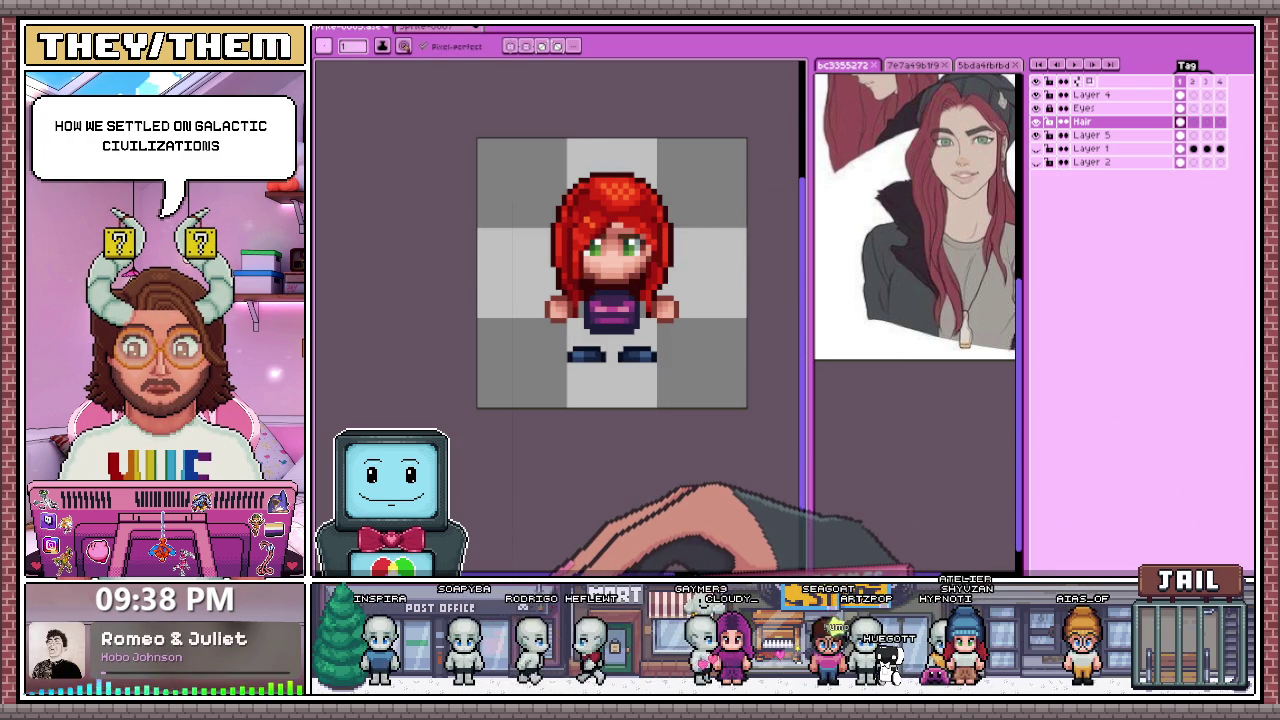
pyautogui.hotkey('alt', 'Tab')
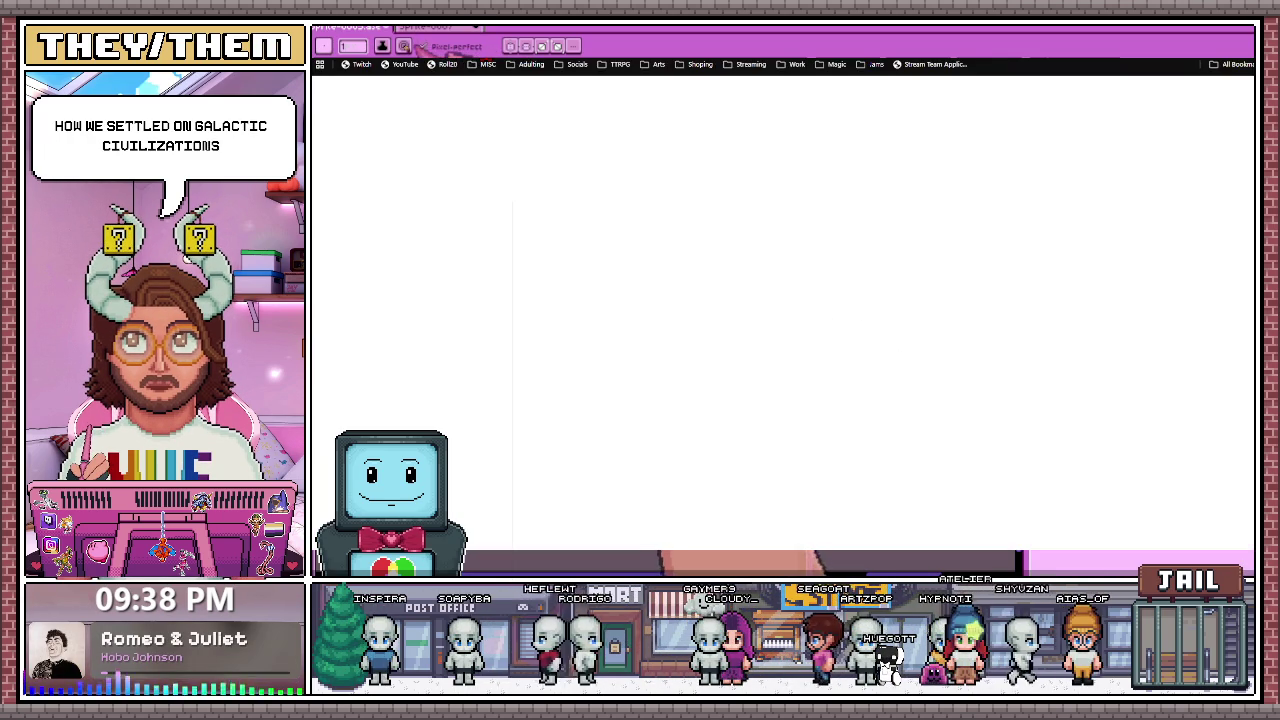
# Step: Search Google for 'galactic civilizations' and show the image results
pyautogui.write('galactic civilizations')
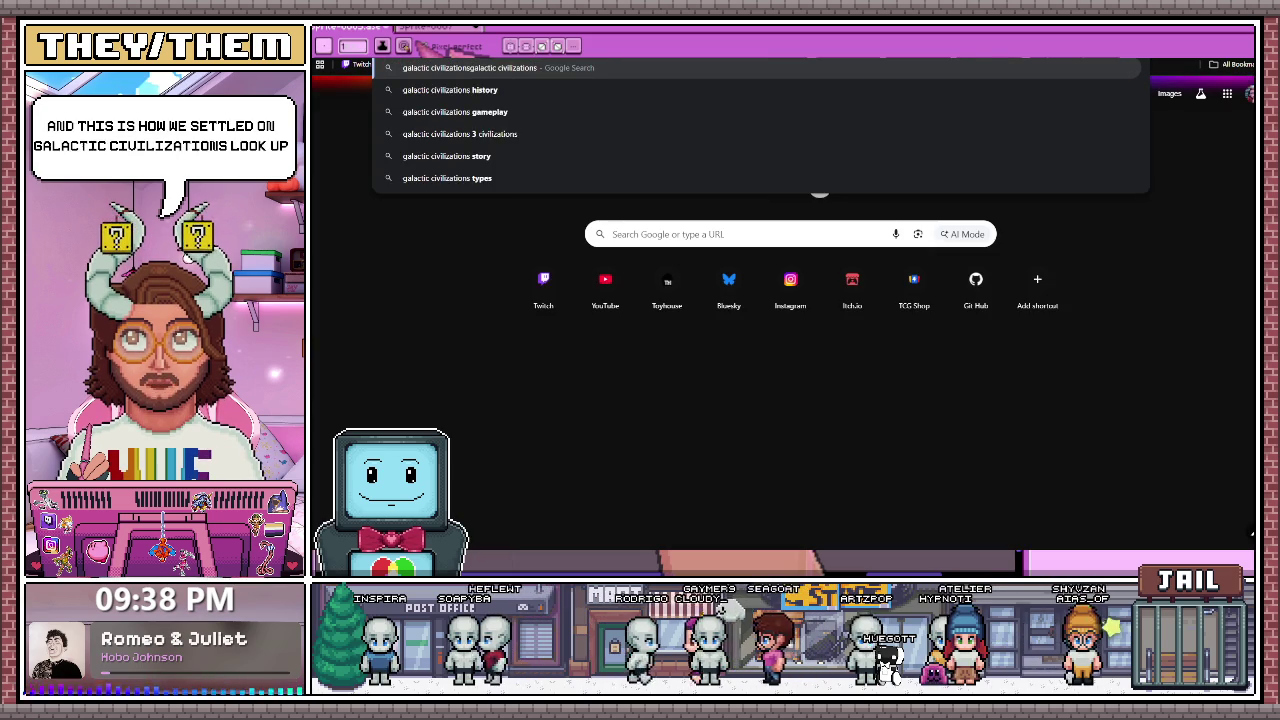
pyautogui.press('Return')
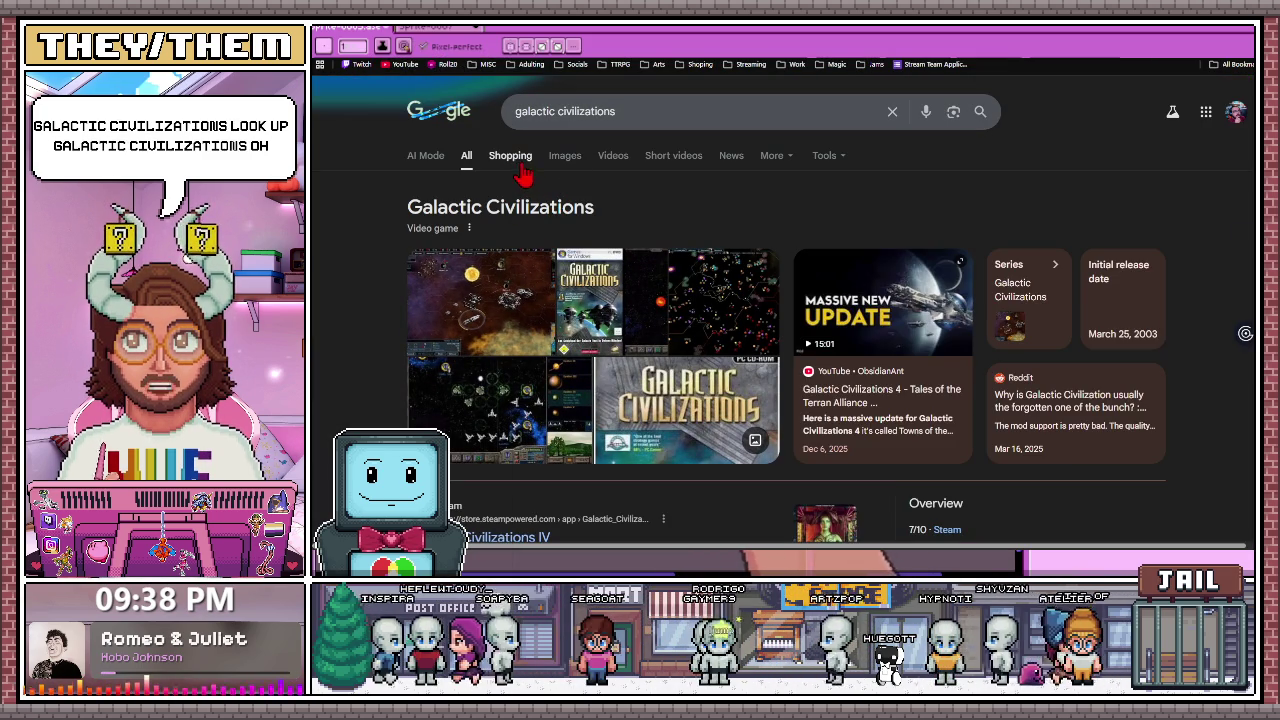
pyautogui.click(566, 160)
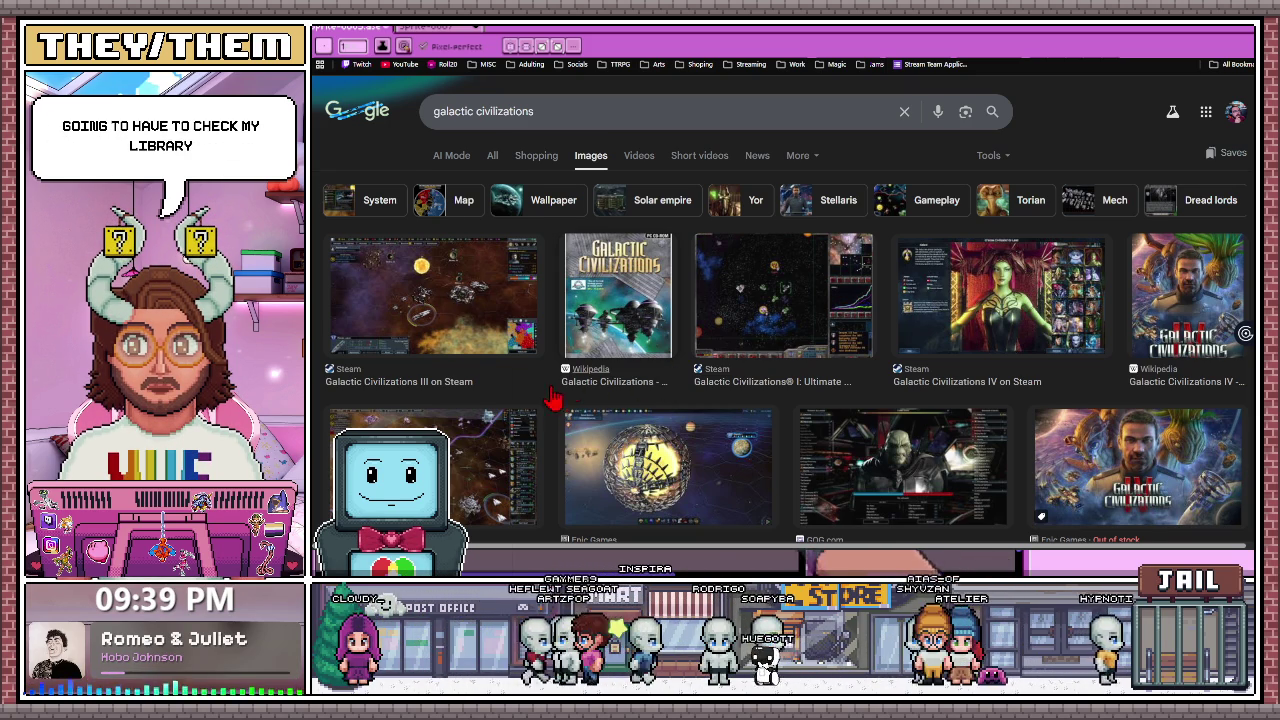
# Step: Browse the image results and open the Galactic Civilizations Wikipedia article
pyautogui.scroll(-1, 555, 400)
pyautogui.scroll(-2, 592, 402)
pyautogui.scroll(-3, 592, 400)
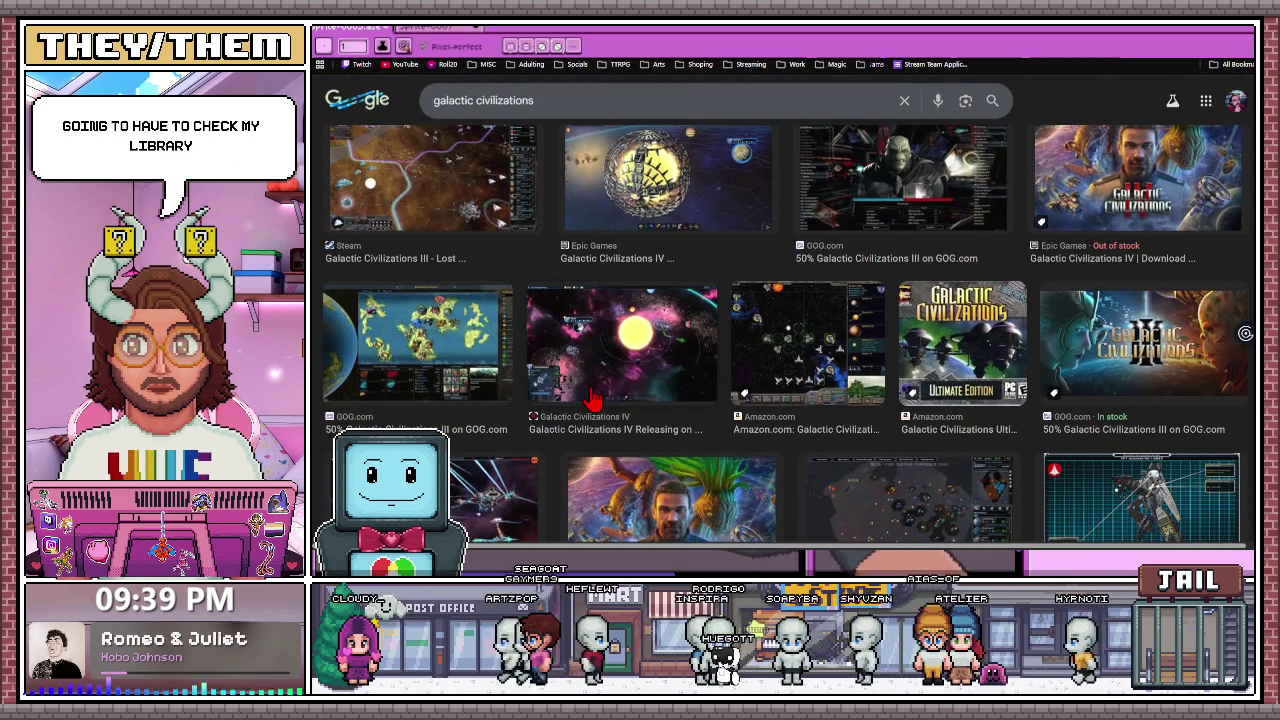
pyautogui.scroll(-5, 592, 400)
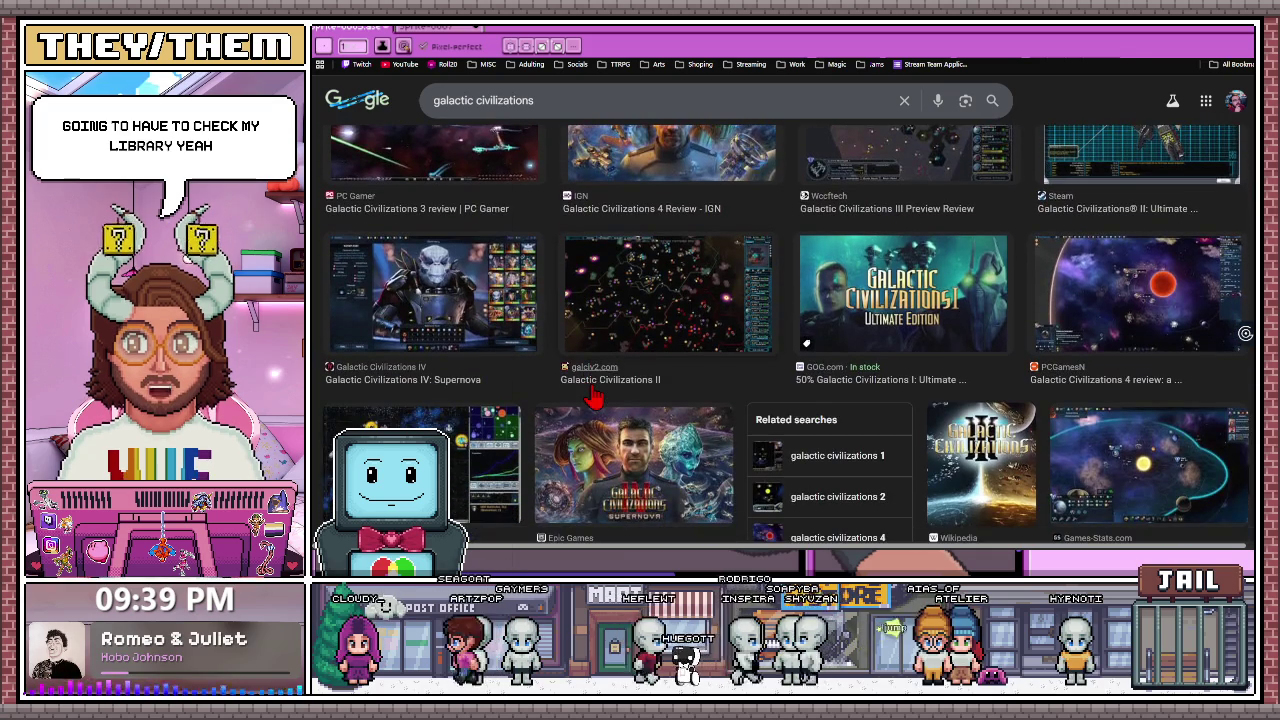
pyautogui.scroll(-1, 595, 397)
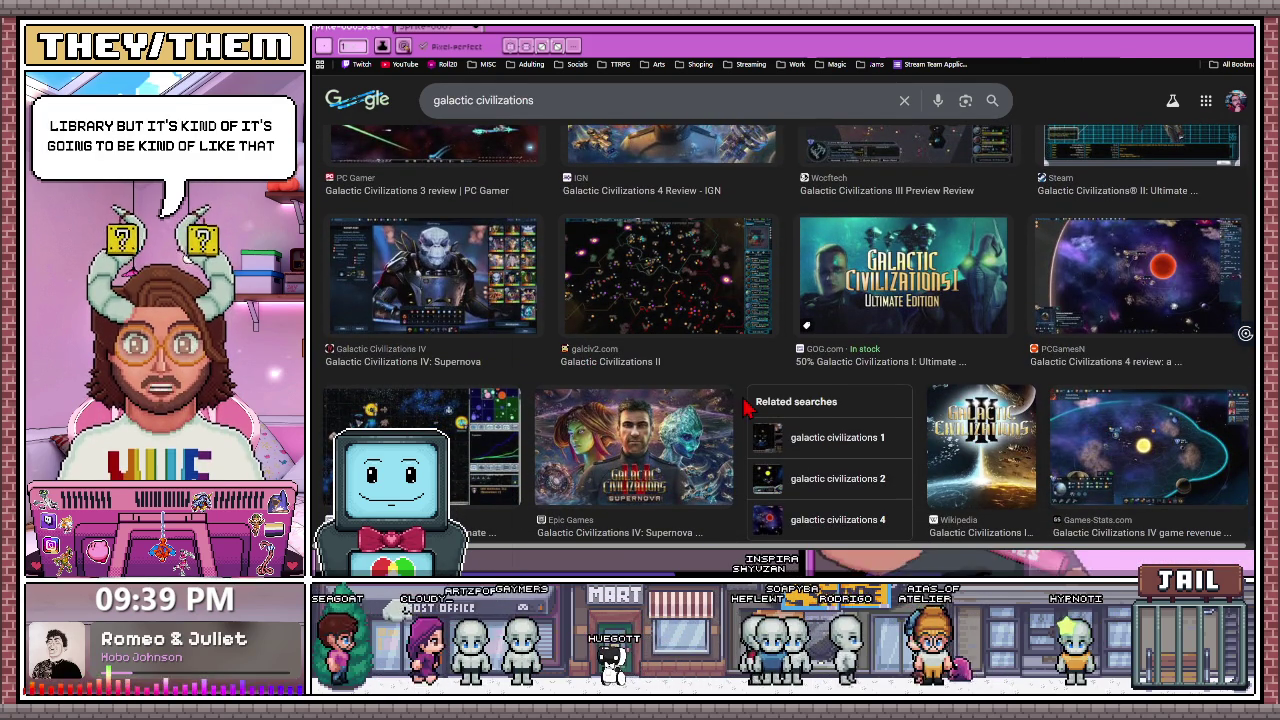
pyautogui.scroll(-2, 583, 385)
pyautogui.scroll(-2, 585, 382)
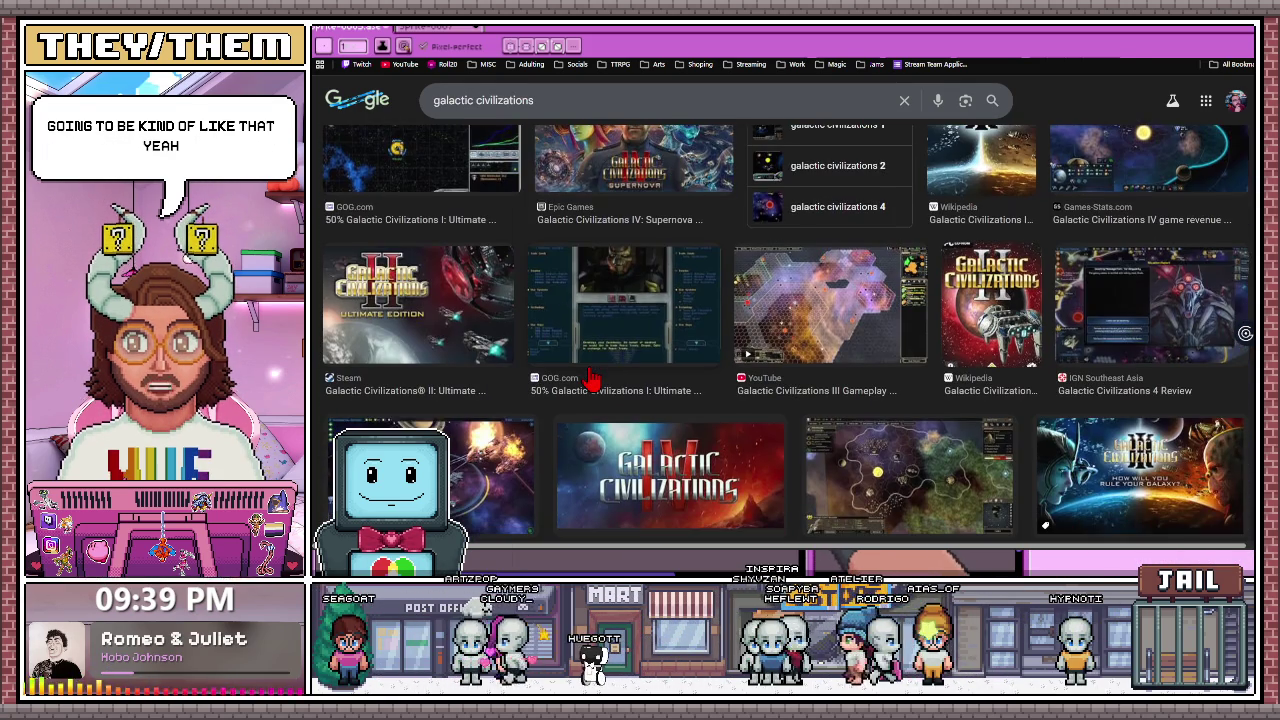
pyautogui.scroll(-3, 588, 380)
pyautogui.scroll(-3, 585, 380)
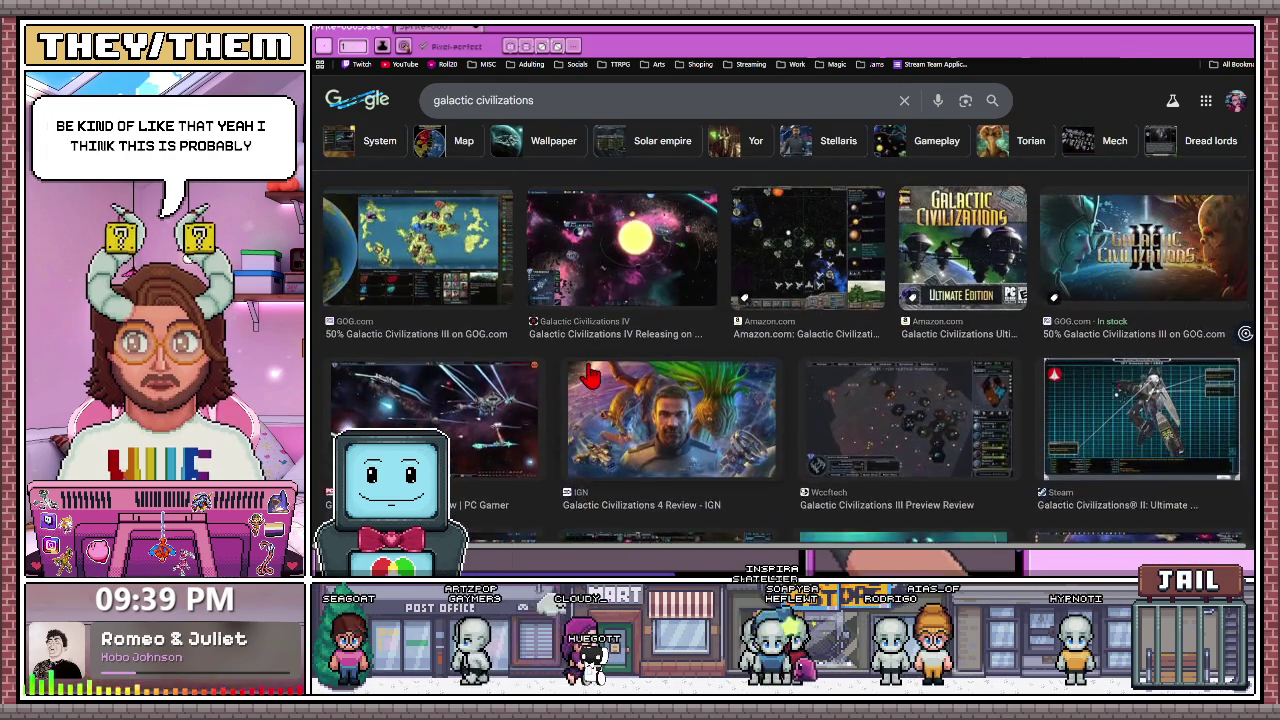
pyautogui.scroll(-3, 582, 381)
pyautogui.scroll(-3, 578, 381)
pyautogui.scroll(2, 578, 381)
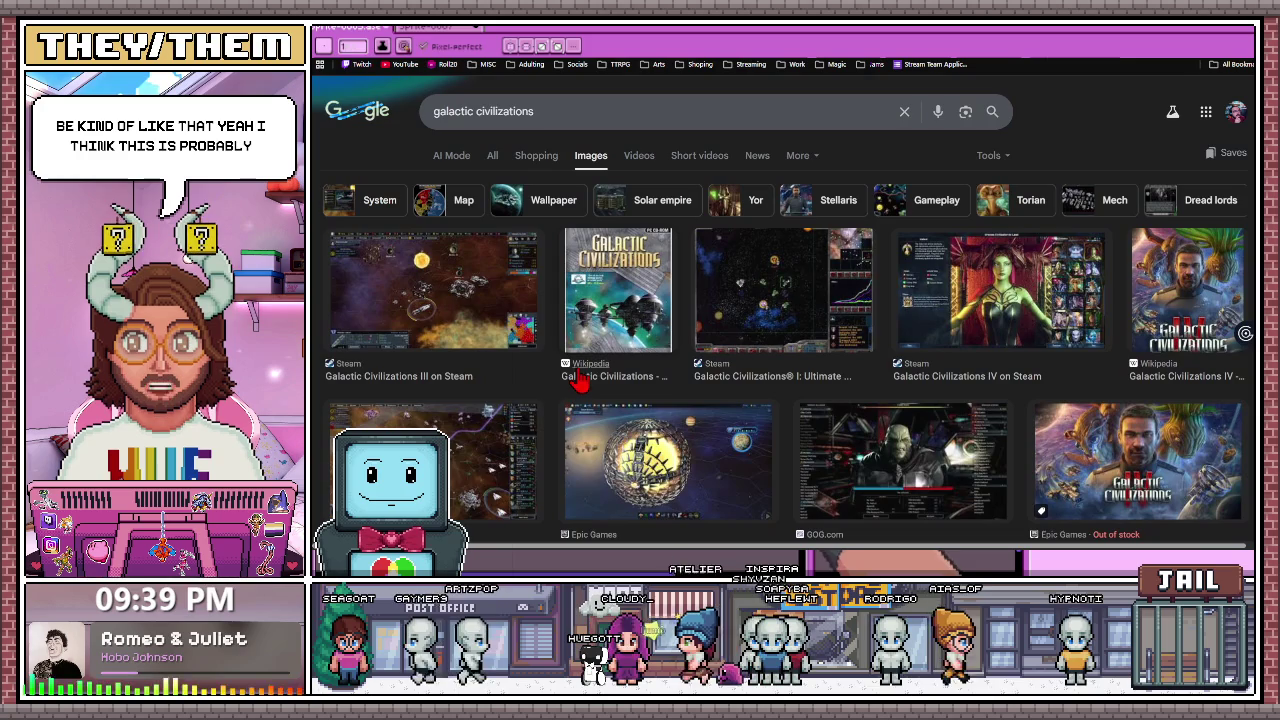
pyautogui.click(583, 369)
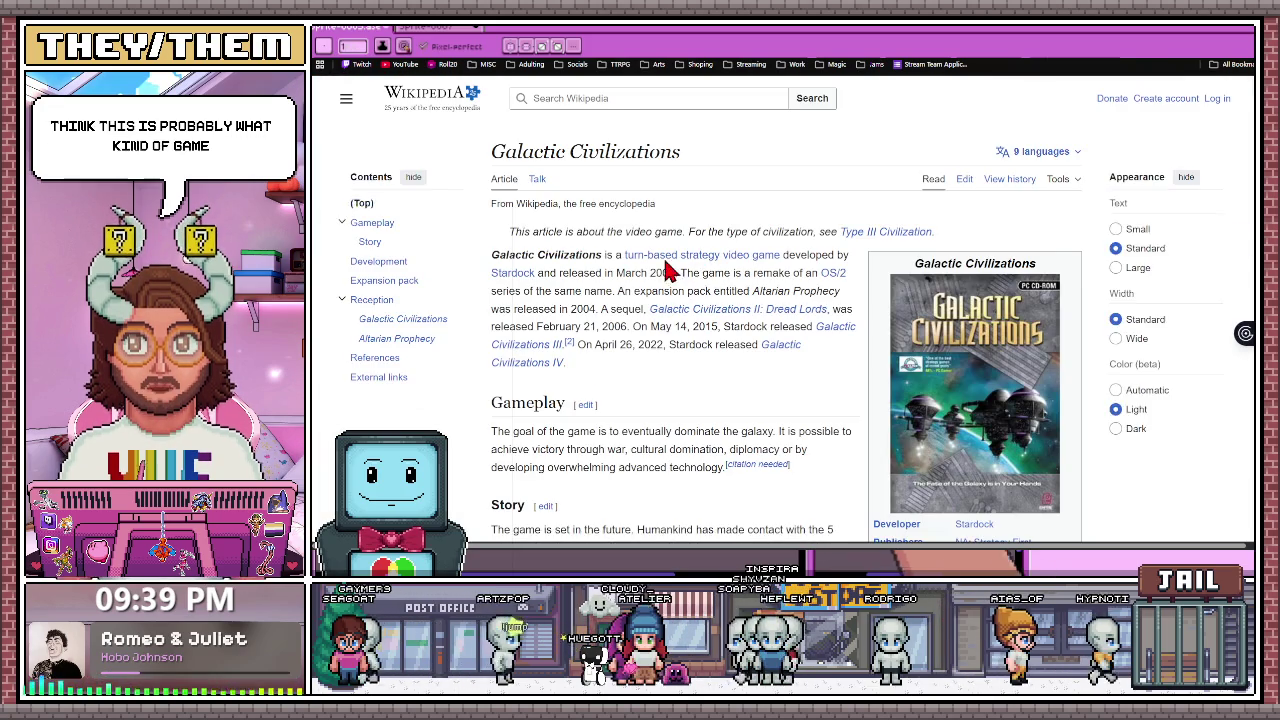
pyautogui.scroll(-1, 638, 358)
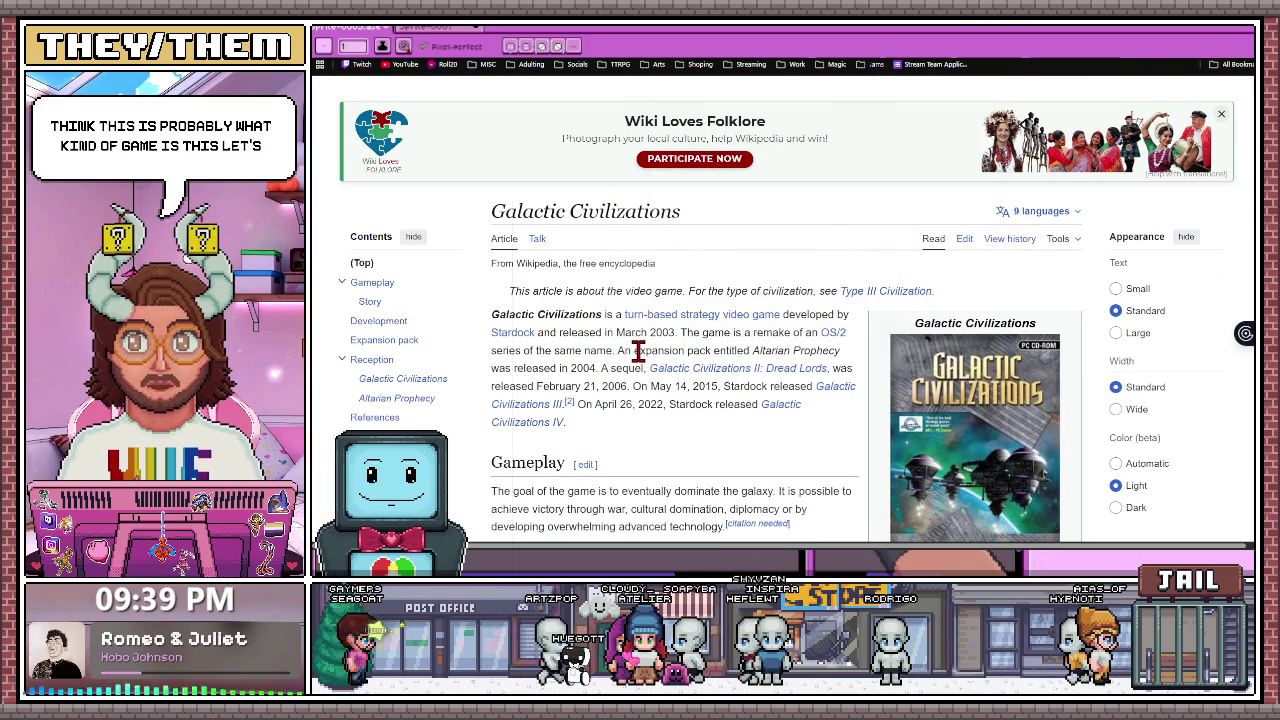
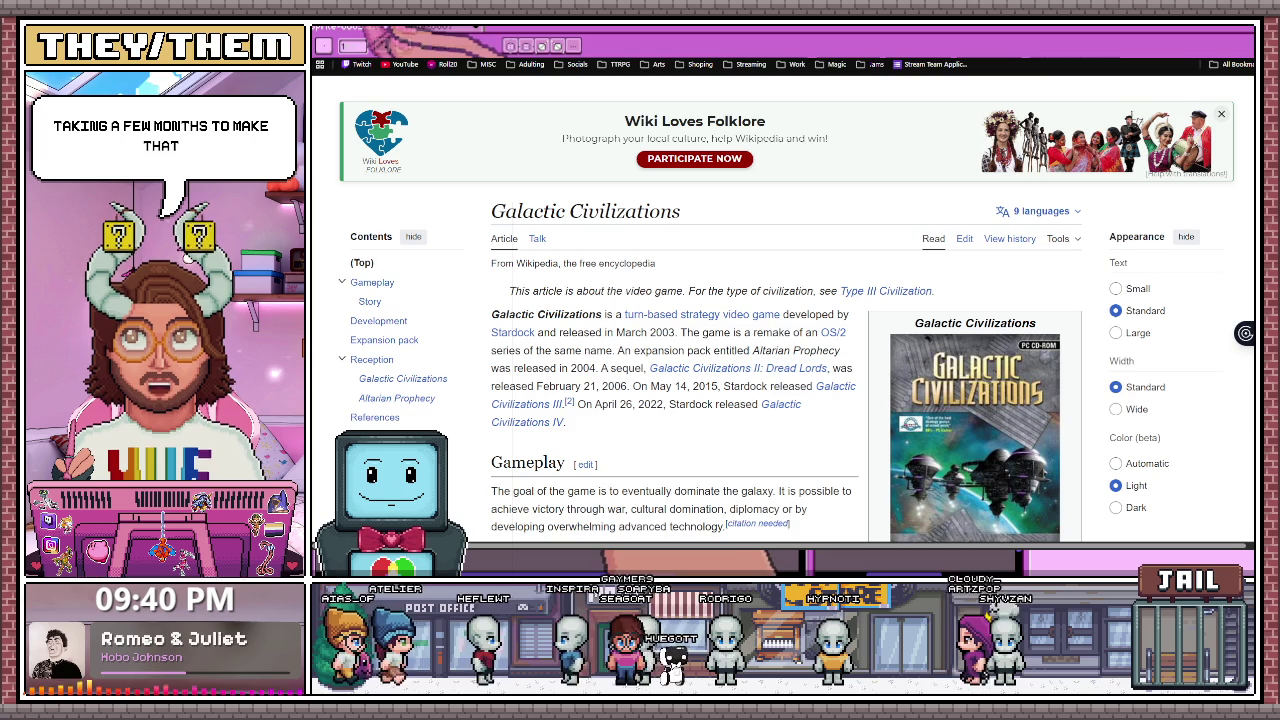
# Step: Switch from the Wikipedia browser window back to Aseprite
pyautogui.hotkey('alt', 'Tab')
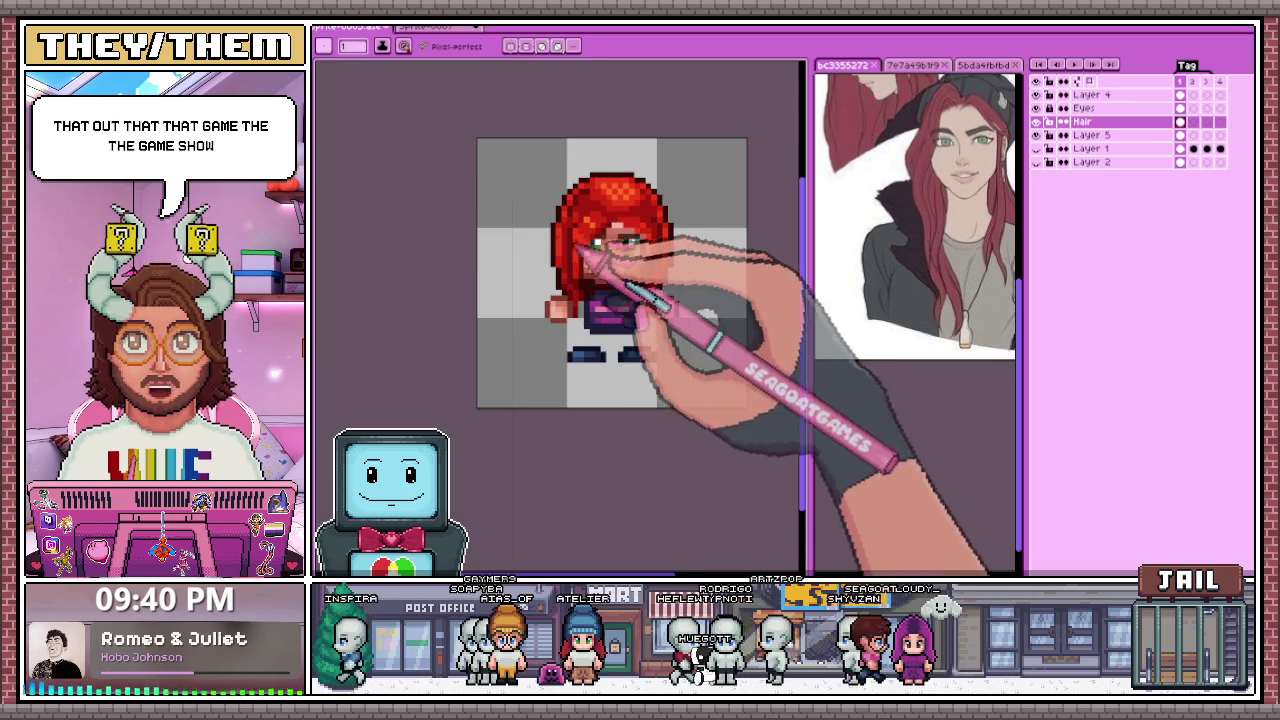
# Step: Add an orange highlight pixel near the top of the girl's hair
pyautogui.scroll(3, 585, 210)
pyautogui.scroll(-3, 587, 161)
pyautogui.scroll(1, 571, 251)
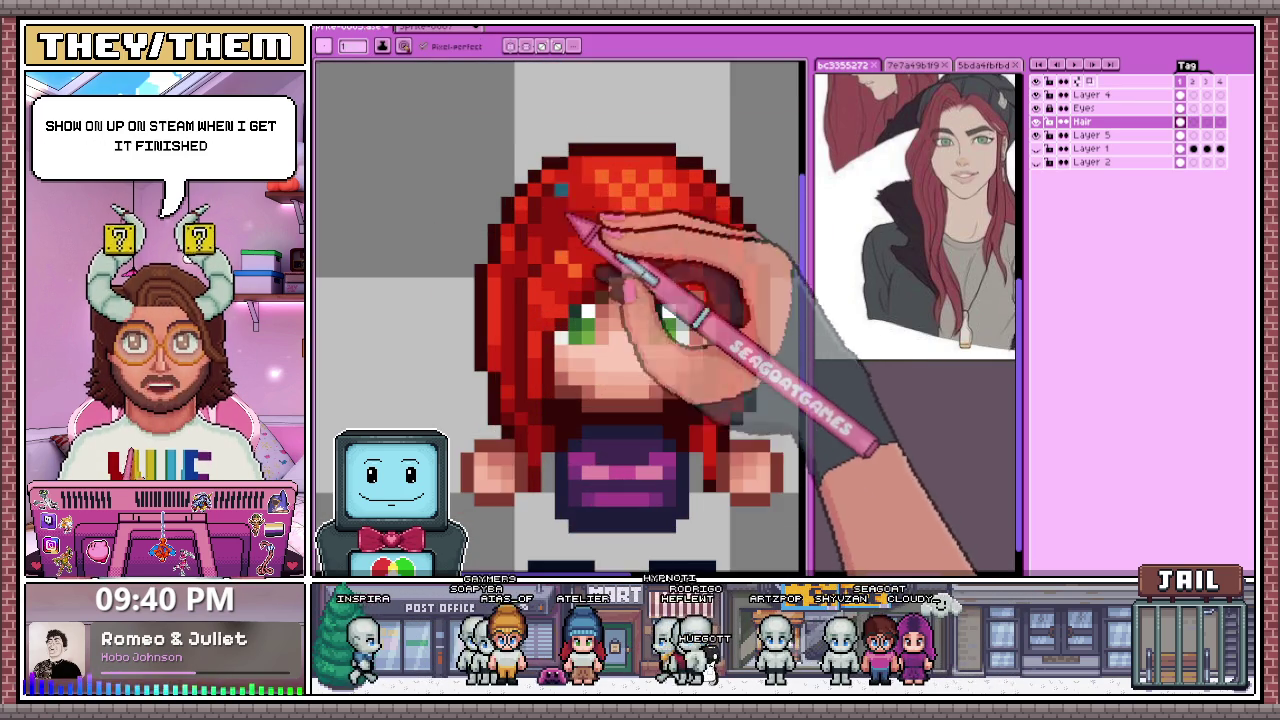
pyautogui.scroll(2, 574, 214)
pyautogui.scroll(-3, 537, 266)
pyautogui.scroll(-1, 586, 271)
pyautogui.scroll(3, 566, 286)
pyautogui.scroll(1, 567, 204)
pyautogui.click(545, 190)
# Step: Select Layer 4, the body layer, in the Layers panel
pyautogui.scroll(-3, 555, 236)
pyautogui.scroll(-1, 634, 309)
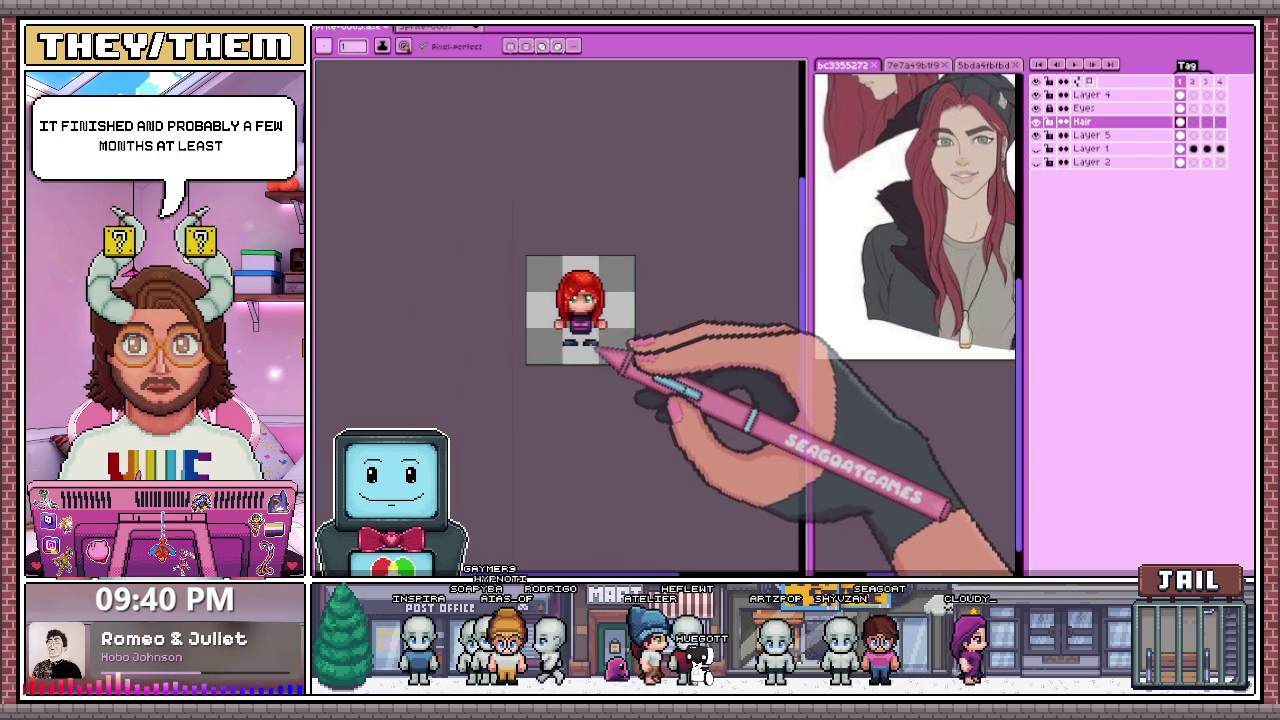
pyautogui.scroll(2, 595, 368)
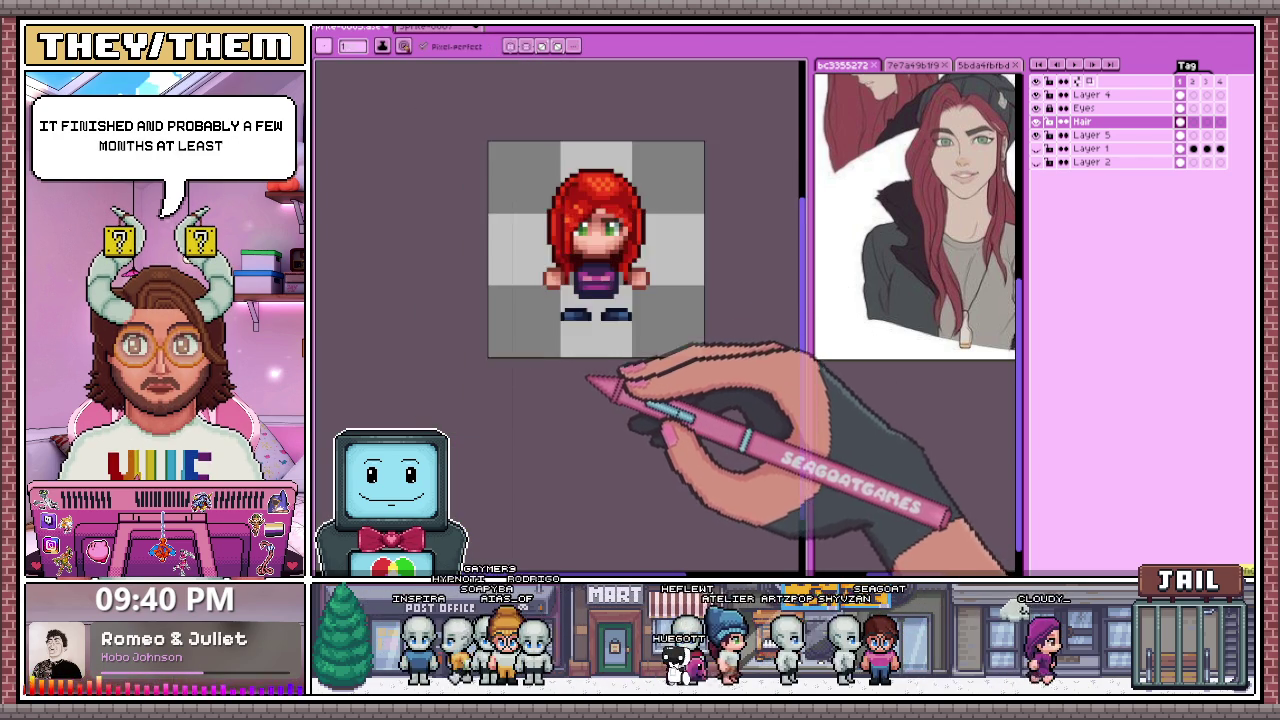
pyautogui.scroll(1, 610, 340)
pyautogui.scroll(1, 570, 280)
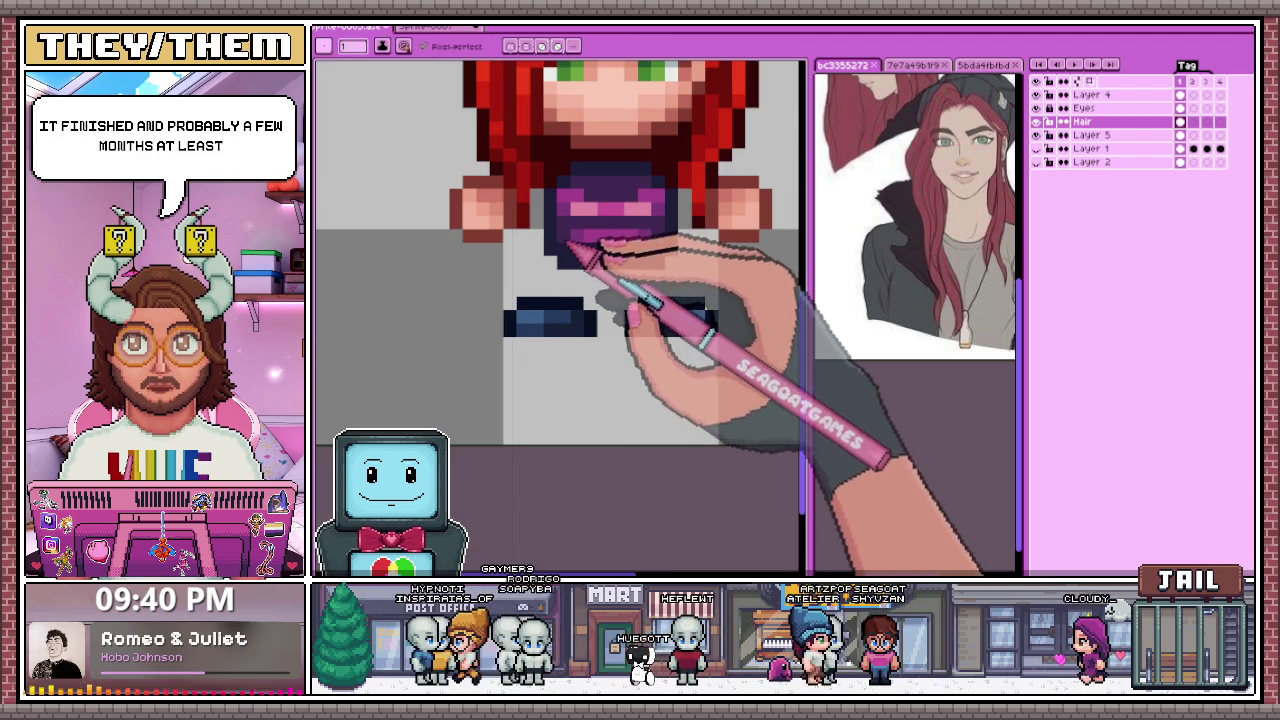
pyautogui.scroll(-2, 560, 255)
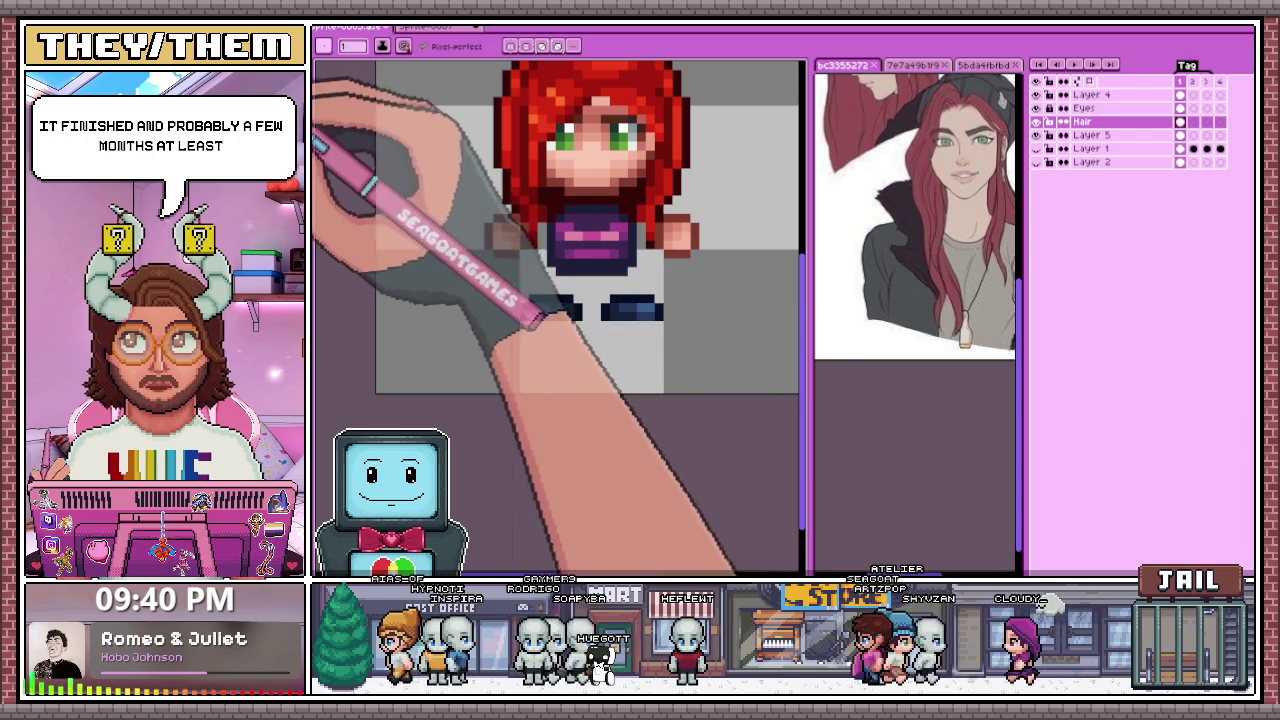
pyautogui.scroll(1, 560, 265)
pyautogui.scroll(1, 560, 265)
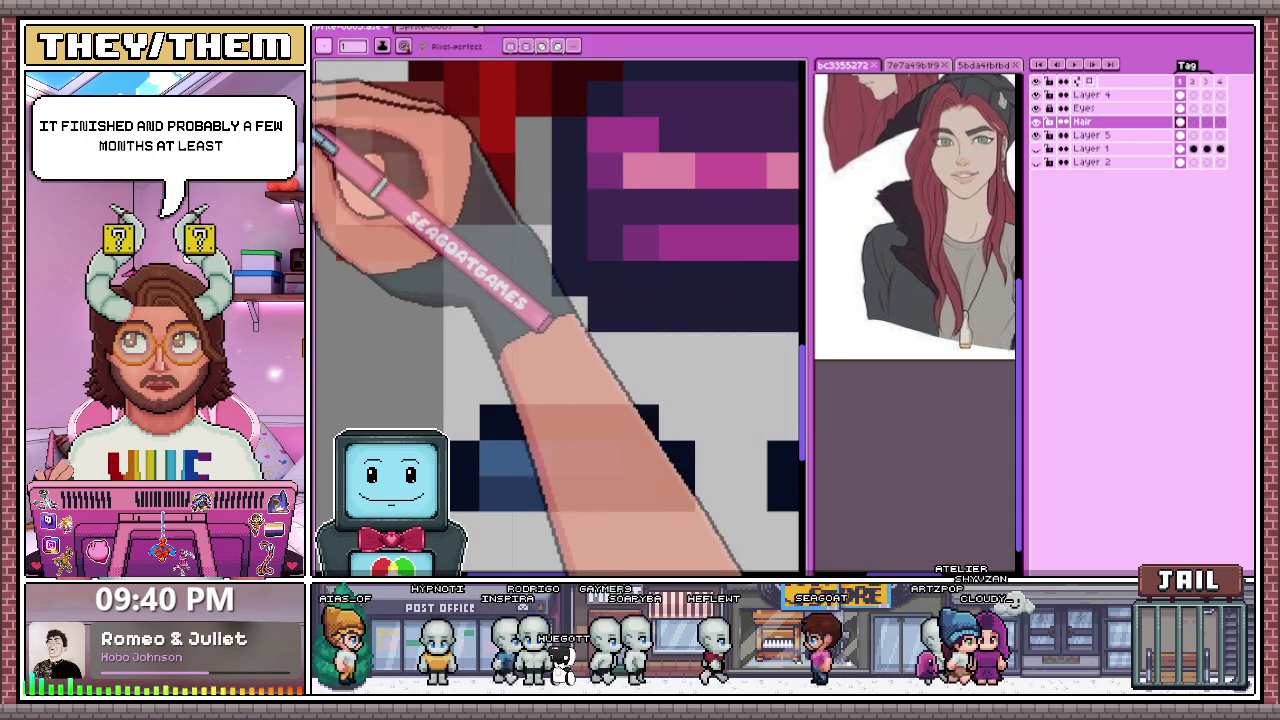
pyautogui.scroll(-1, 614, 286)
pyautogui.click(1090, 94)
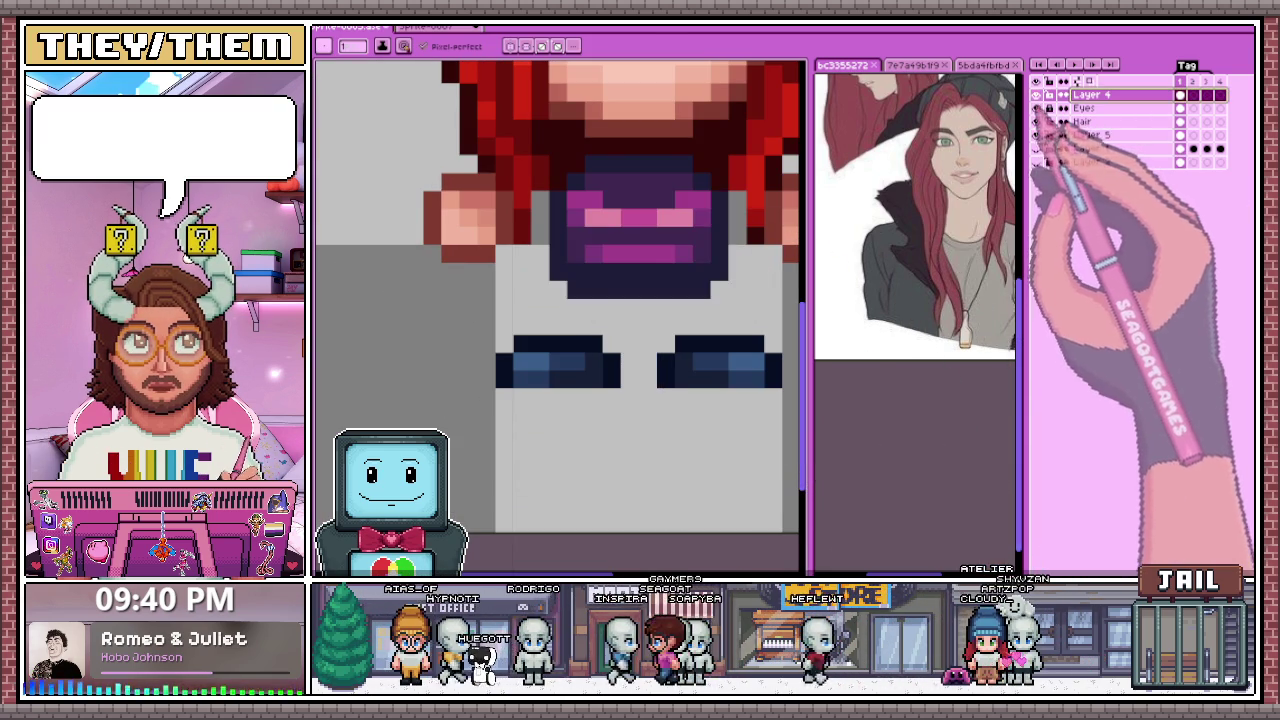
# Step: Erase pixels to split the dark shape below the shirt in two
pyautogui.scroll(1, 610, 248)
pyautogui.scroll(-1, 543, 292)
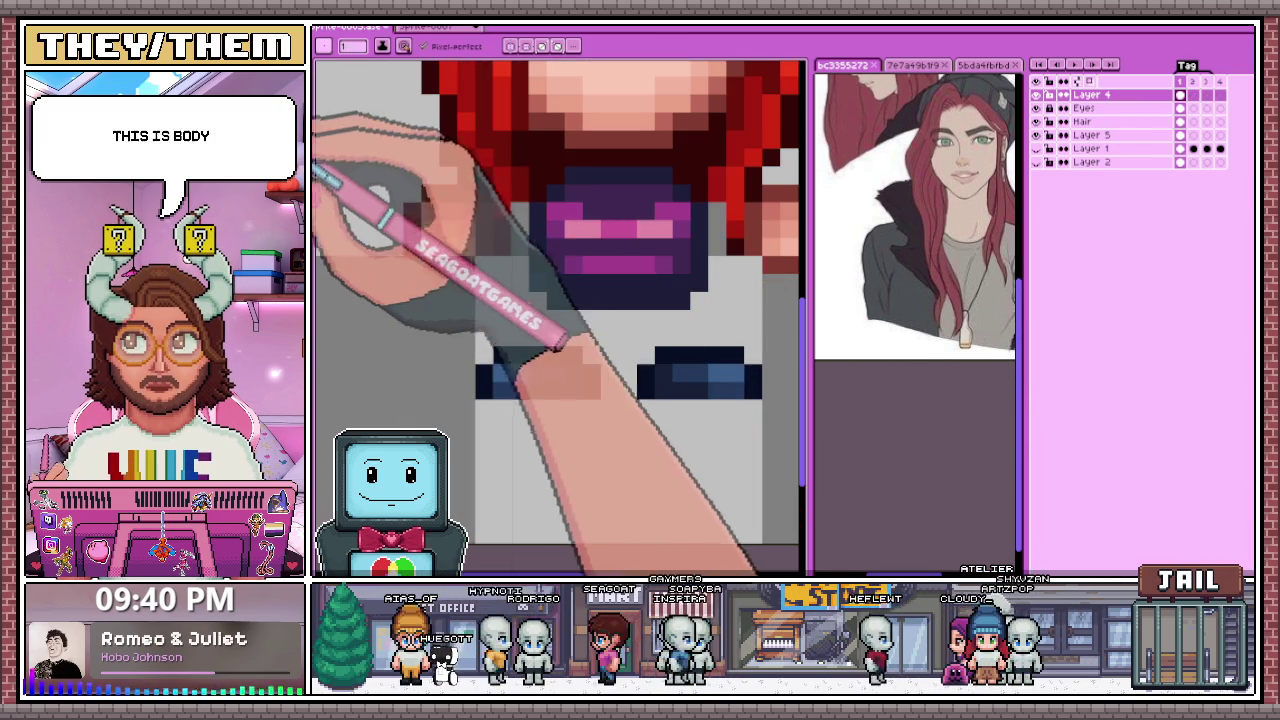
pyautogui.scroll(1, 550, 282)
pyautogui.scroll(-1, 560, 290)
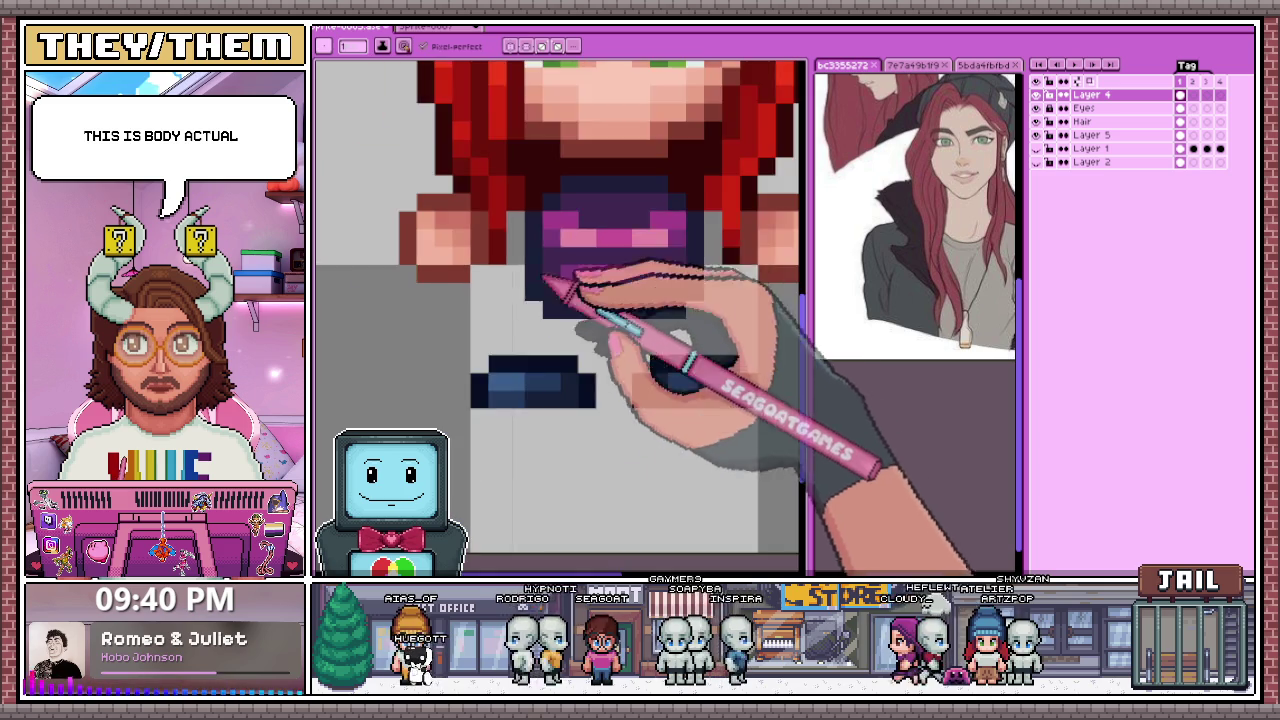
pyautogui.scroll(1, 565, 320)
pyautogui.scroll(-2, 690, 335)
pyautogui.scroll(2, 676, 330)
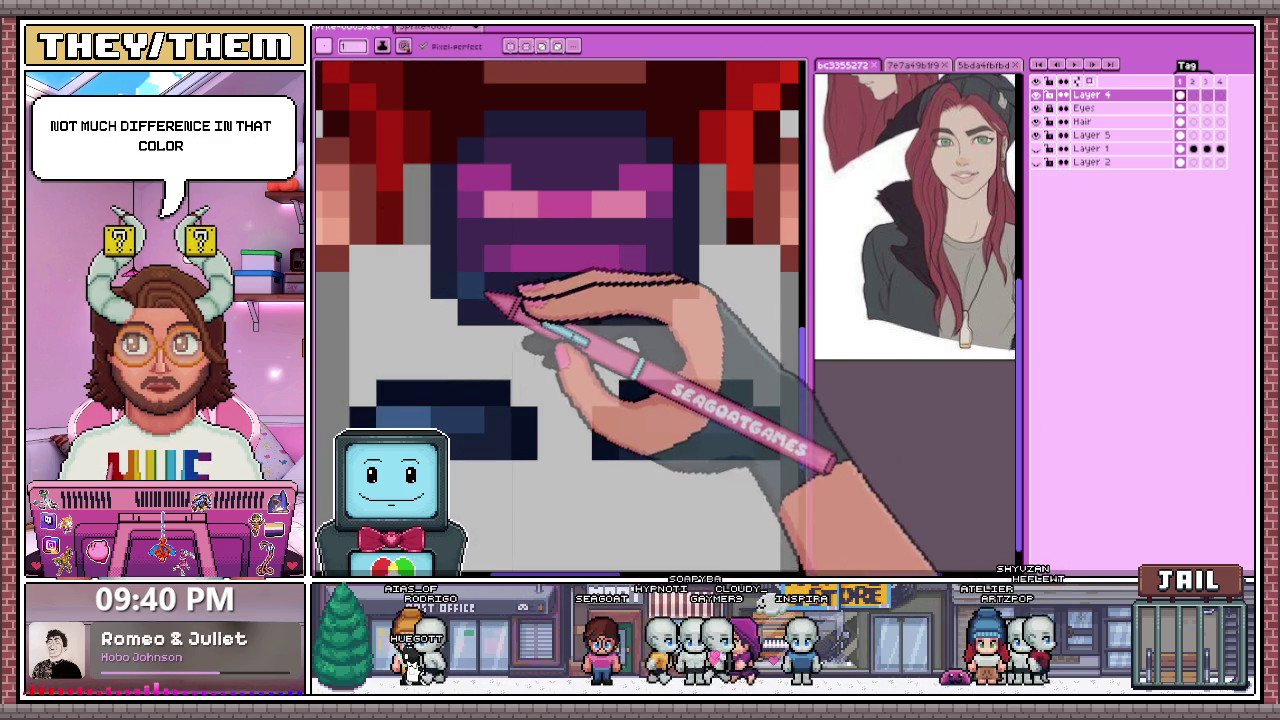
pyautogui.moveTo(550, 395); pyautogui.dragTo(575, 440)
# Step: Draw a dark-blue row along the bottom of the shirt
pyautogui.scroll(-2, 657, 295)
pyautogui.scroll(-1, 643, 337)
pyautogui.scroll(1, 634, 363)
pyautogui.scroll(2, 643, 349)
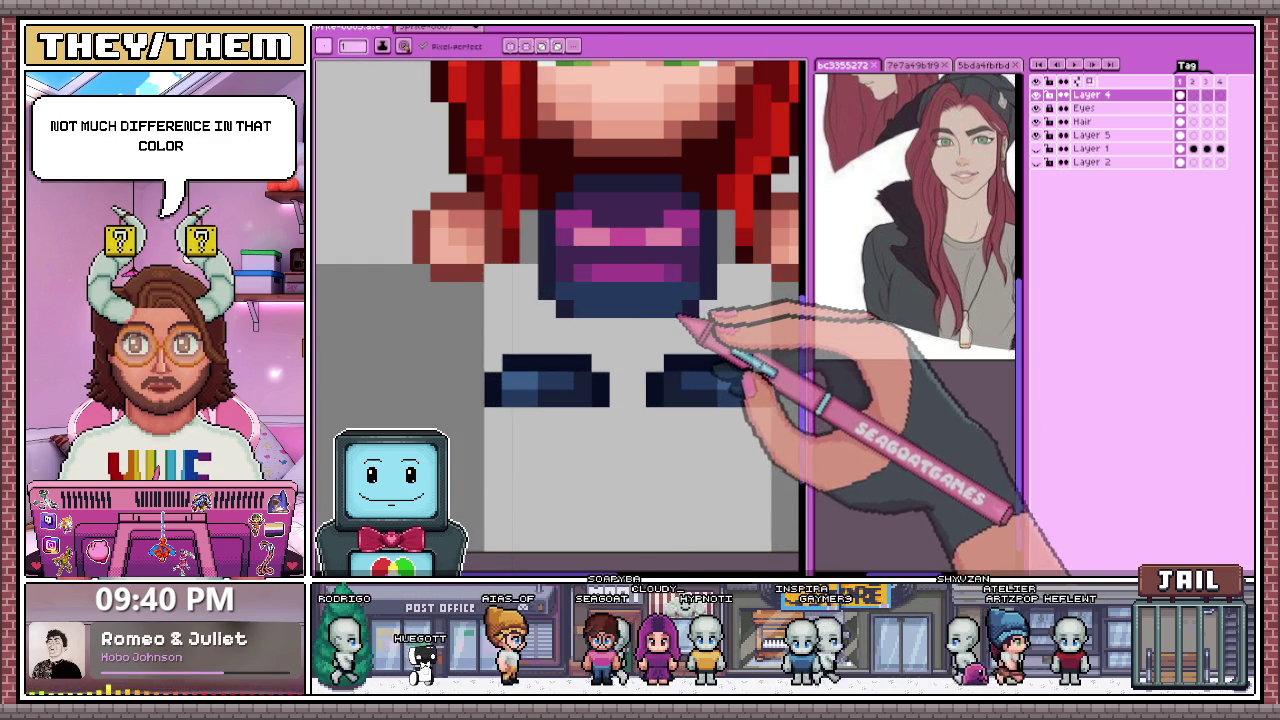
pyautogui.moveTo(578, 325); pyautogui.dragTo(640, 325)
# Step: Switch from Aseprite to the web browser window
pyautogui.scroll(-1, 645, 327)
pyautogui.scroll(-1, 680, 334)
pyautogui.scroll(-1, 663, 354)
pyautogui.scroll(2, 658, 384)
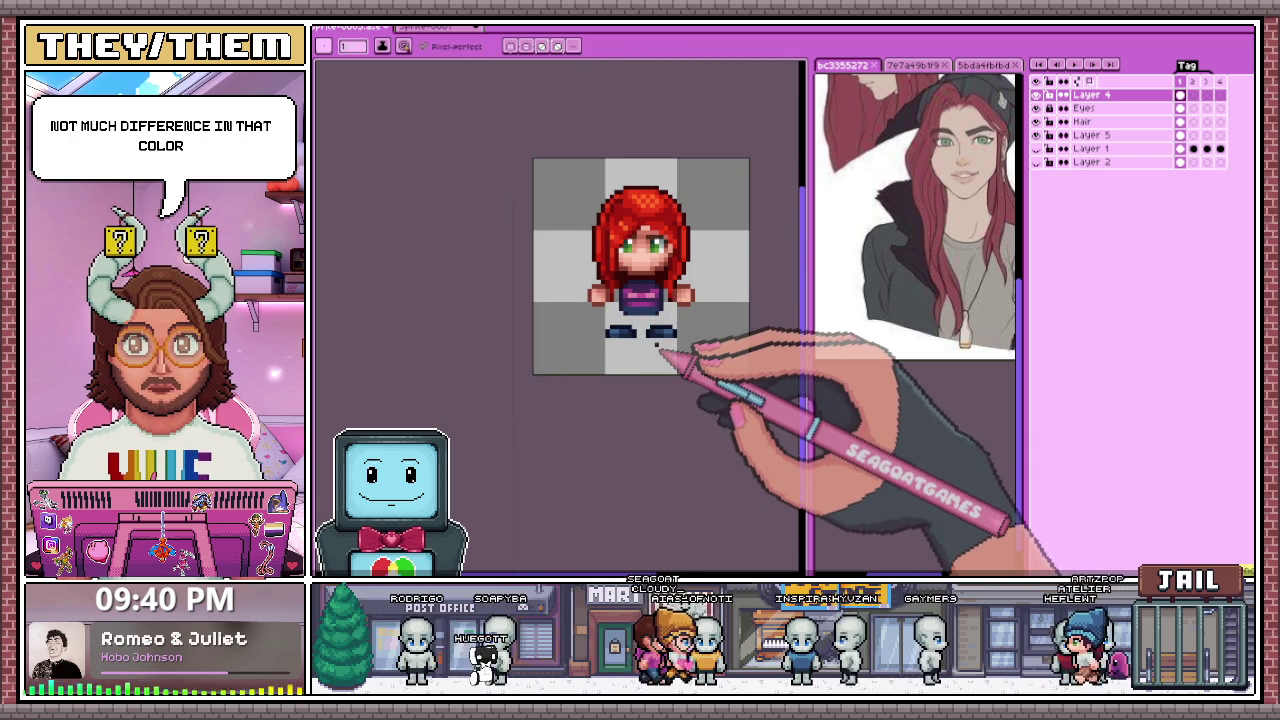
pyautogui.scroll(-1, 658, 352)
pyautogui.scroll(-2, 652, 365)
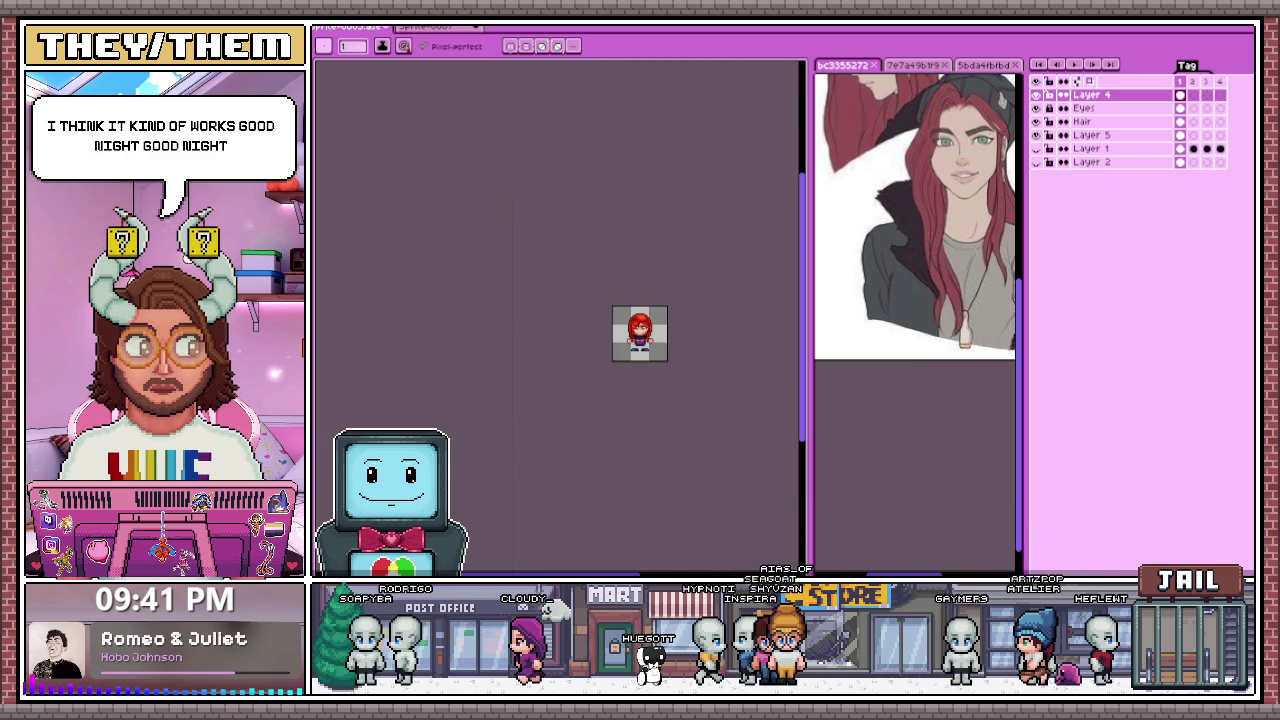
pyautogui.hotkey('alt', 'Tab')
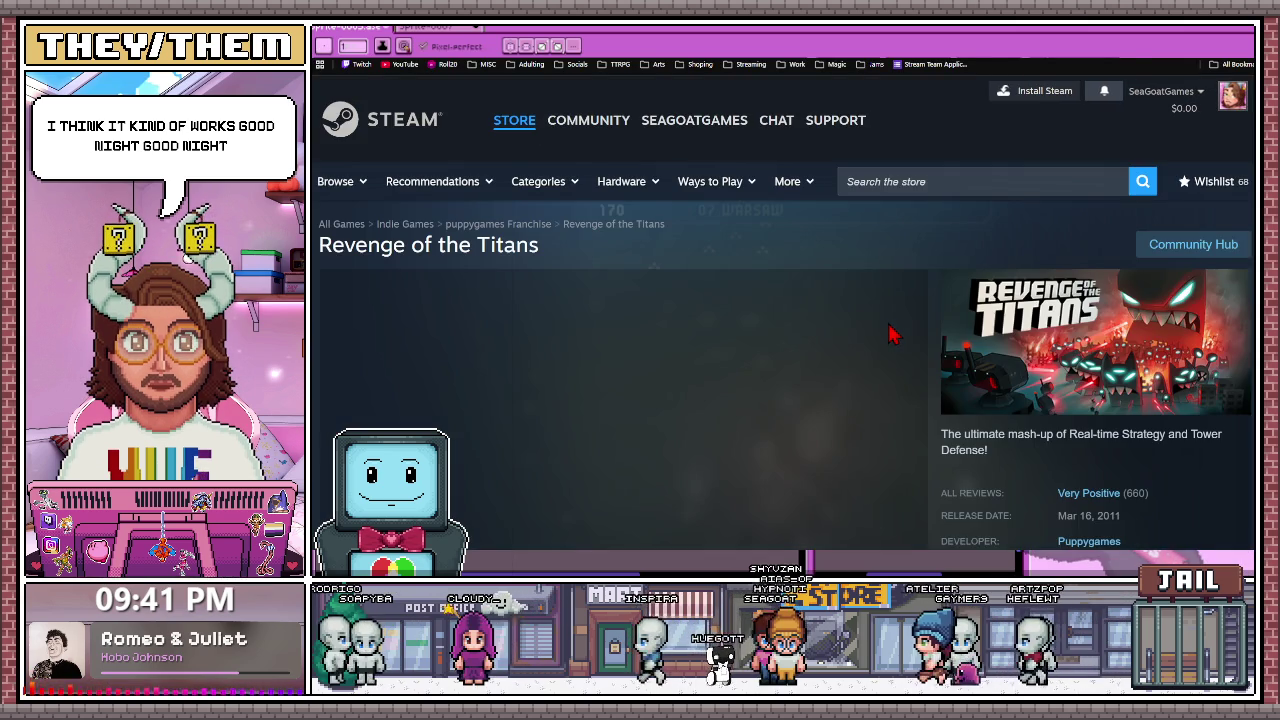
# Step: Browse the second, third, fourth and sixth Revenge of the Titans screenshots
pyautogui.scroll(-2, 820, 388)
pyautogui.scroll(-1, 820, 388)
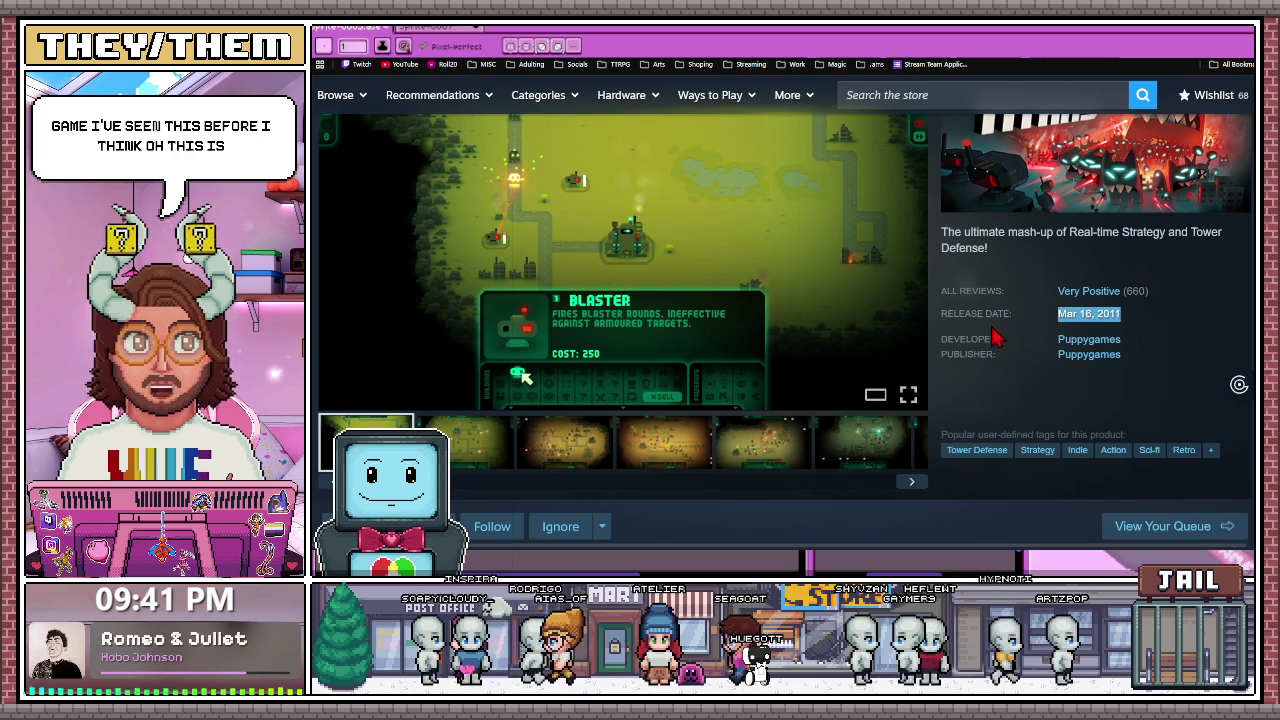
pyautogui.click(491, 462)
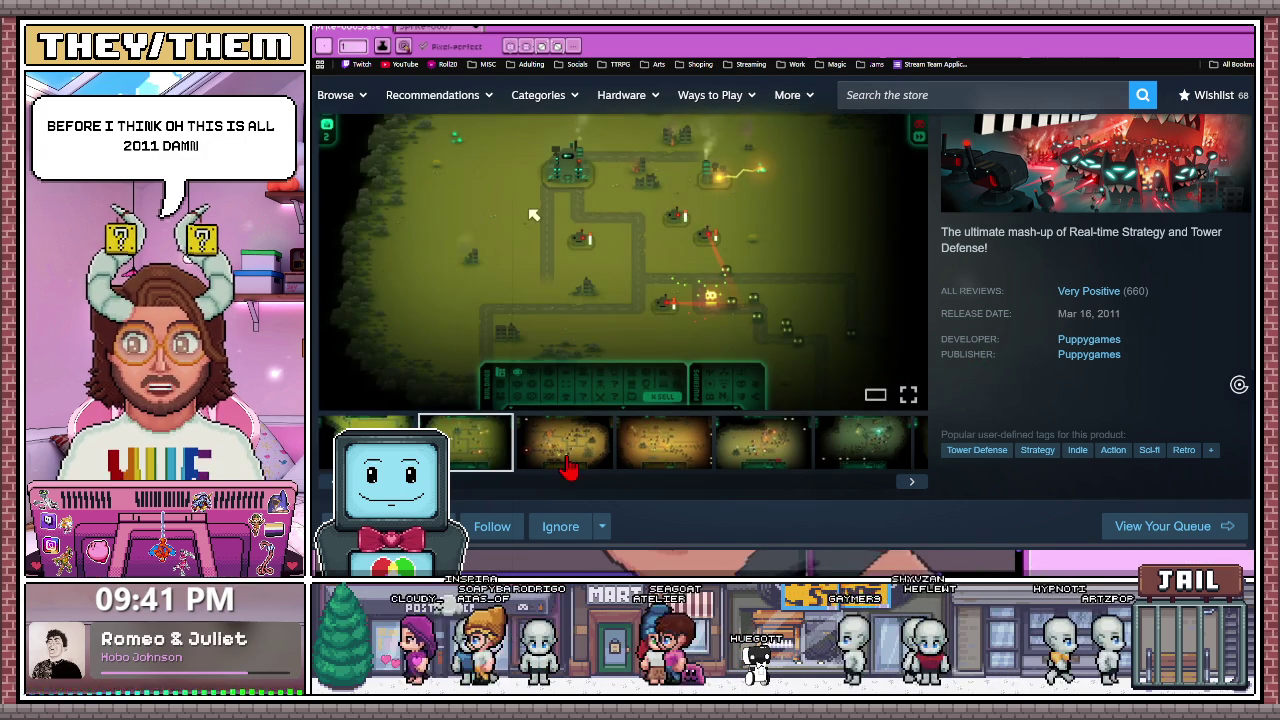
pyautogui.click(590, 466)
pyautogui.click(648, 460)
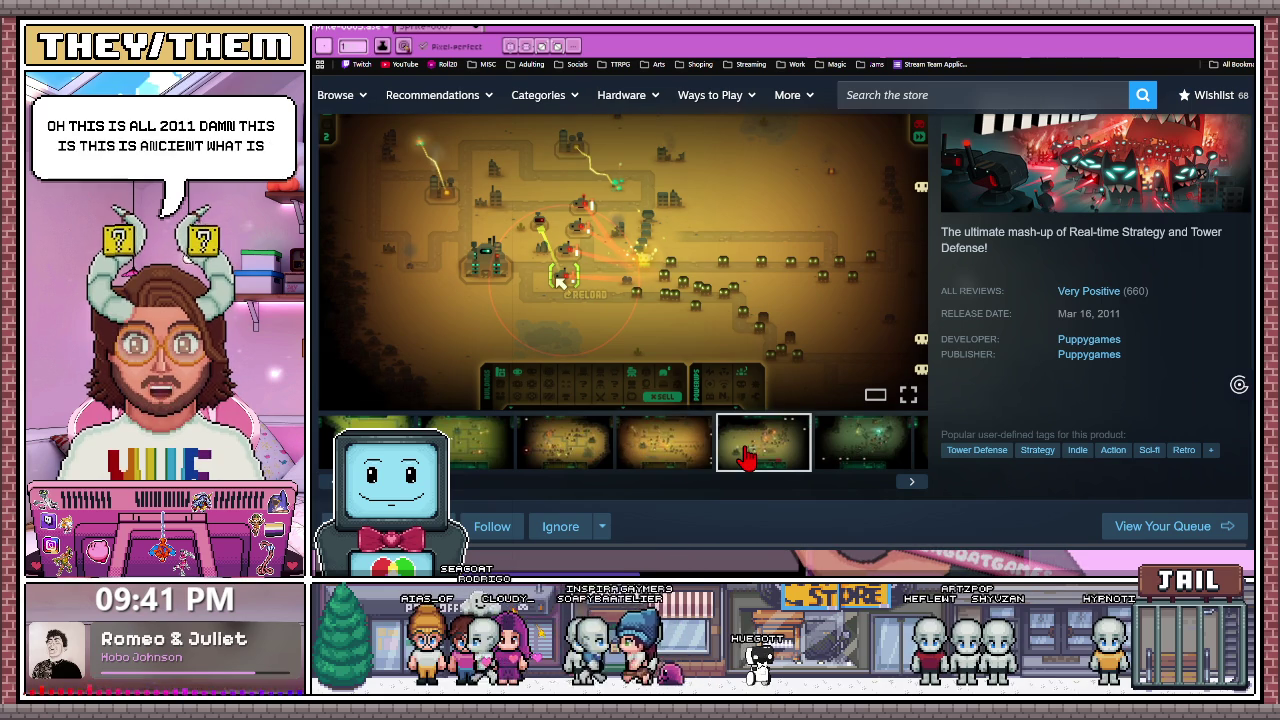
pyautogui.click(837, 459)
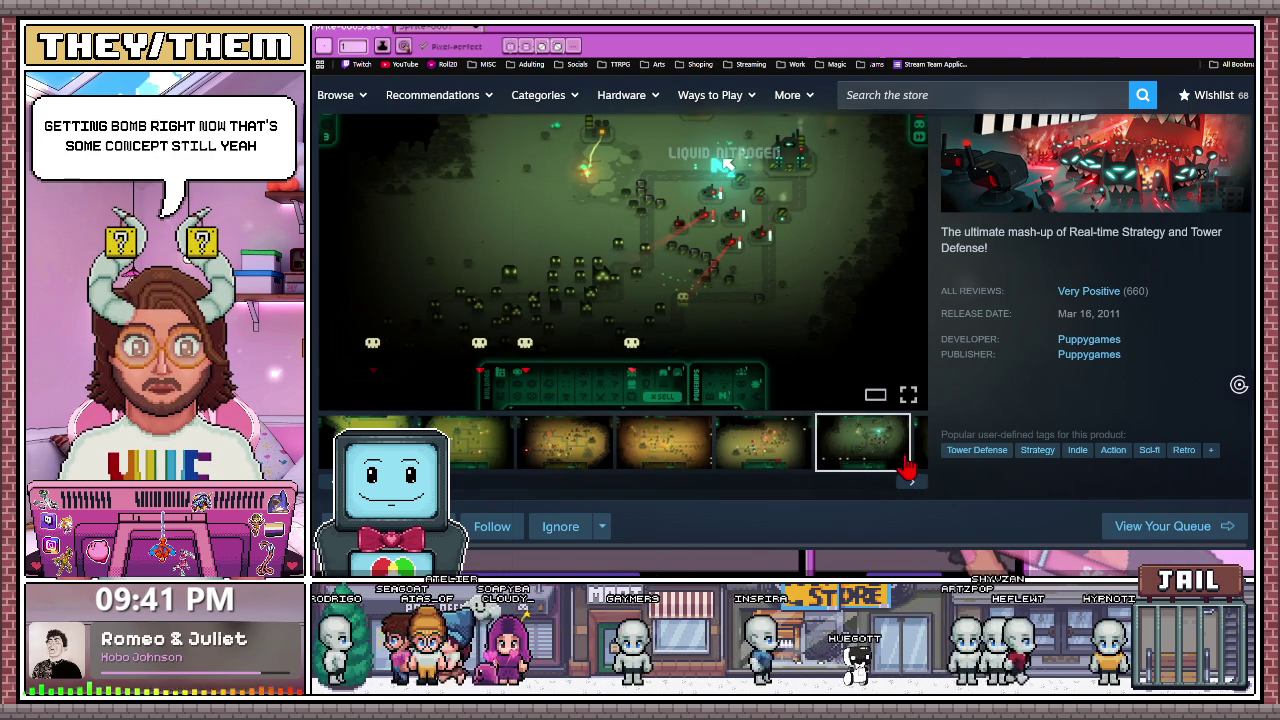
# Step: View the BLASTER tutorial, Occulus Triplodocus and battle scene screenshots
pyautogui.click(563, 455)
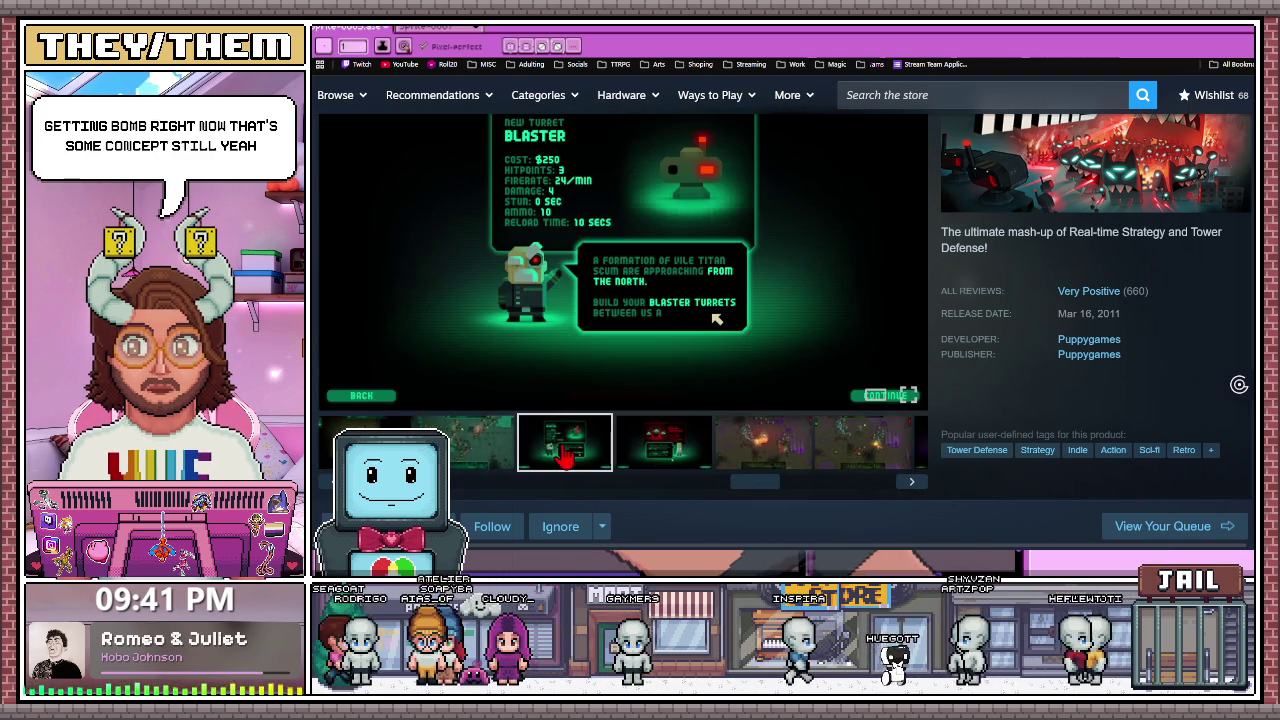
pyautogui.click(638, 452)
pyautogui.click(563, 445)
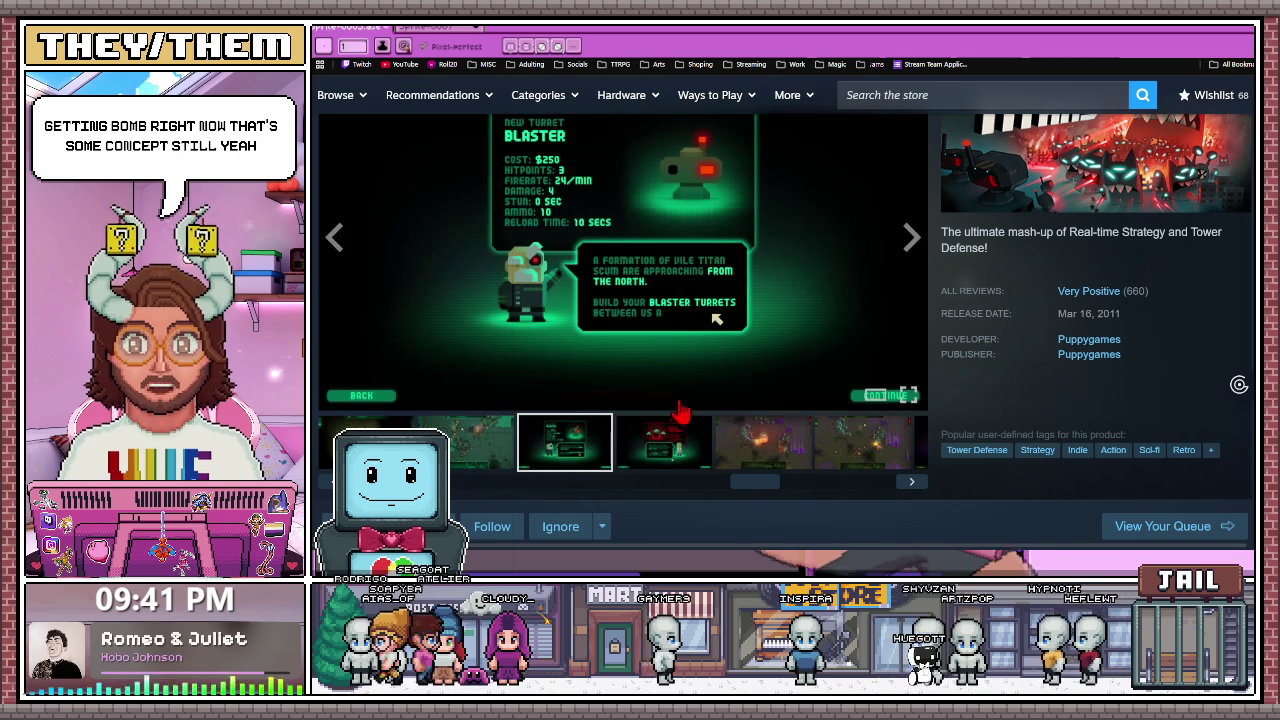
pyautogui.click(676, 428)
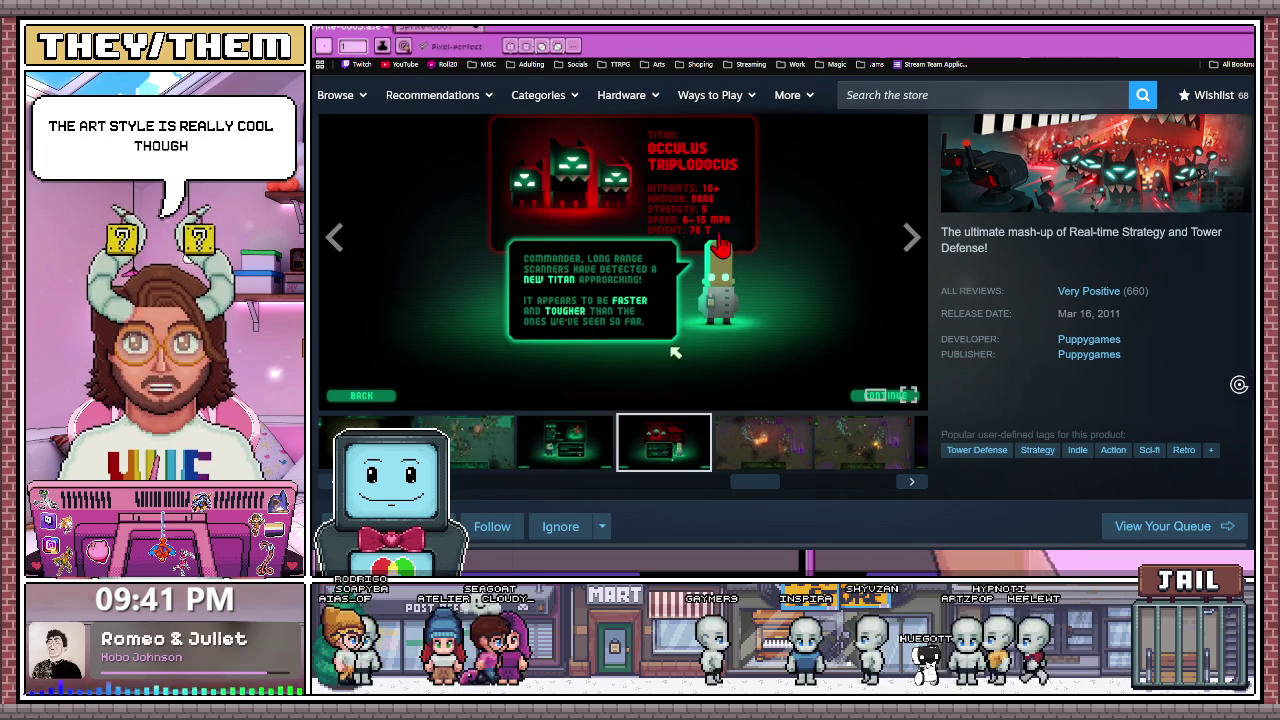
pyautogui.click(750, 460)
# Step: View the fifth and dialog screenshots, then play the trailer at the page top
pyautogui.scroll(1, 762, 350)
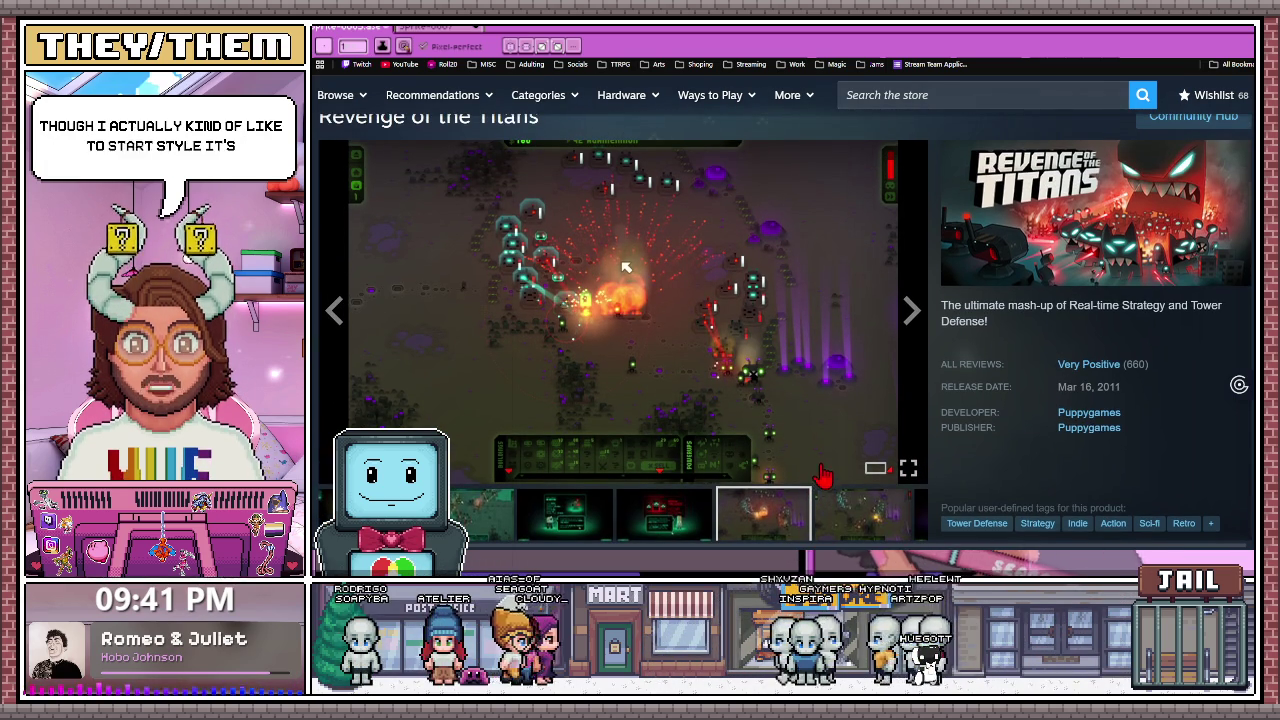
pyautogui.click(895, 535)
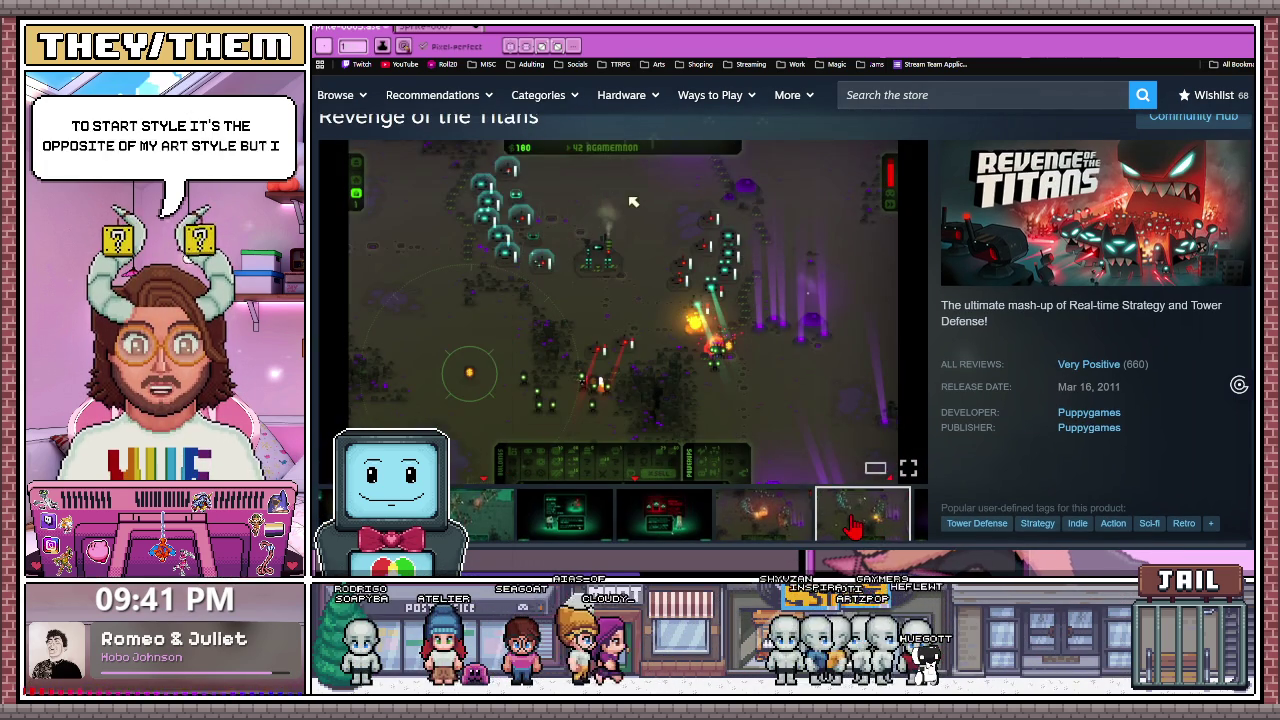
pyautogui.scroll(-2, 905, 470)
pyautogui.click(910, 425)
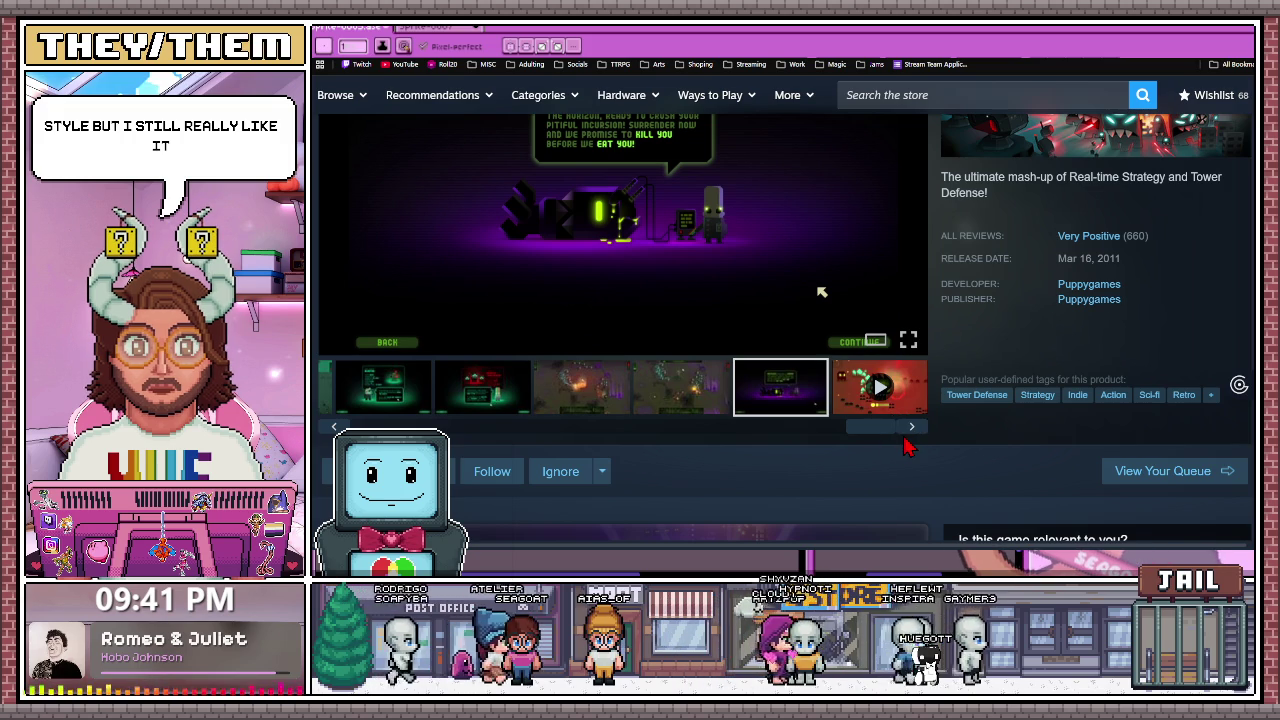
pyautogui.click(908, 438)
pyautogui.scroll(-5, 745, 477)
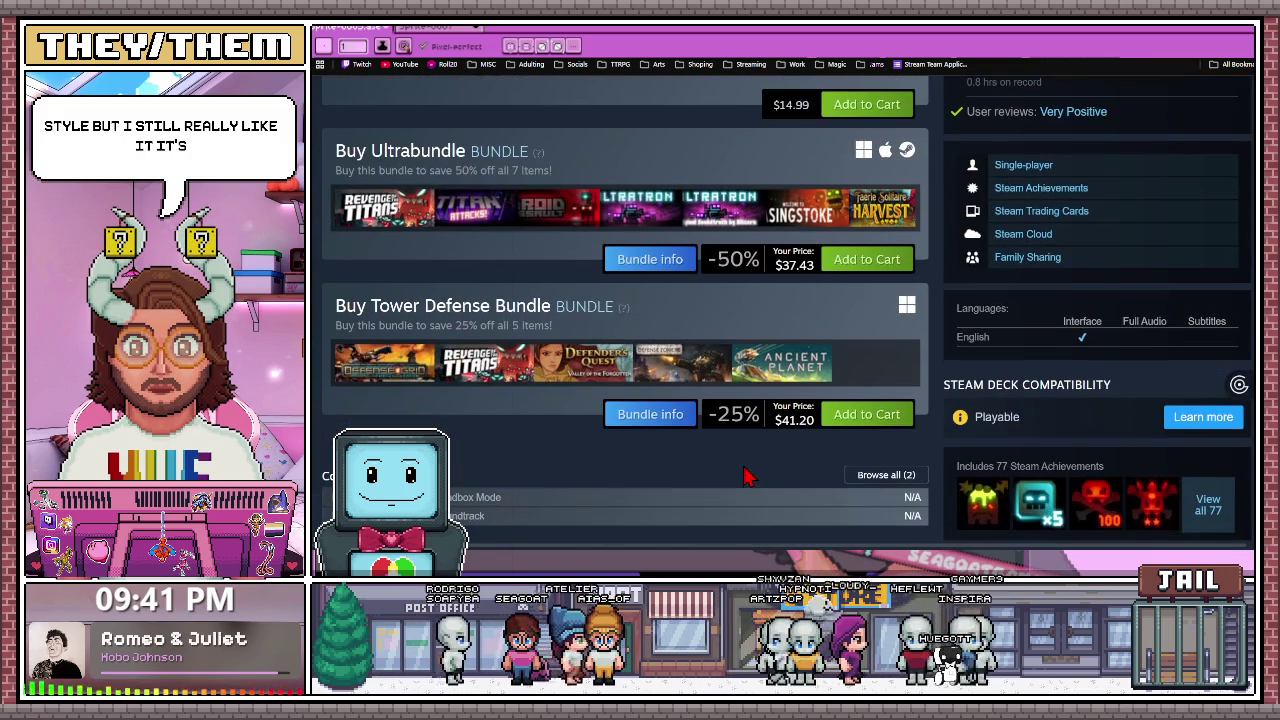
pyautogui.scroll(1, 747, 480)
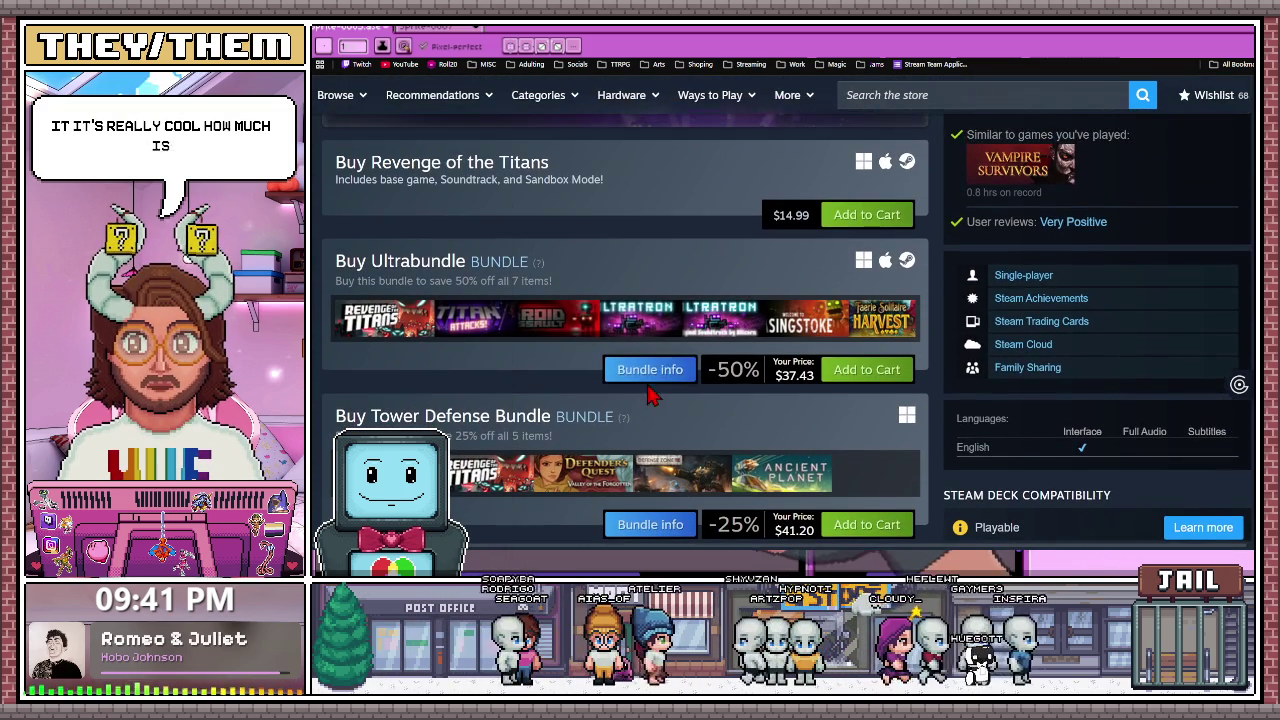
pyautogui.scroll(10, 610, 440)
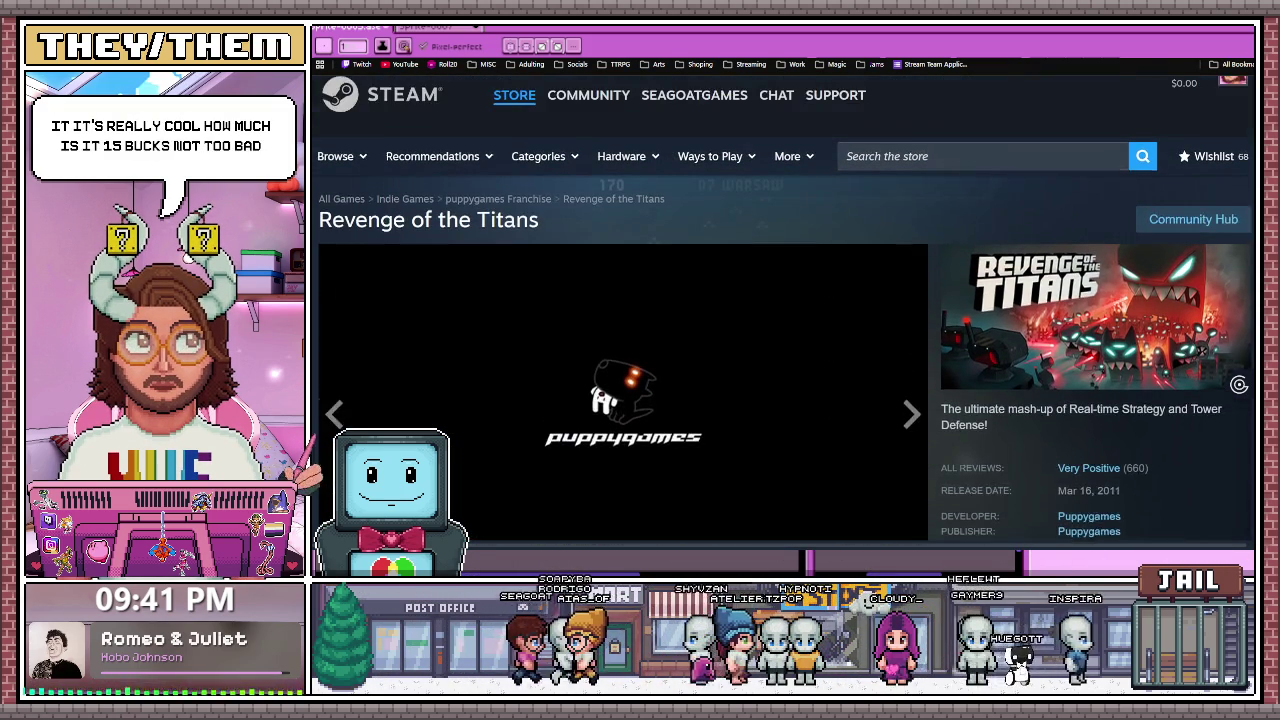
# Step: Return to Aseprite and zoom in on the sprite's shoes
pyautogui.hotkey('alt', 'Tab')
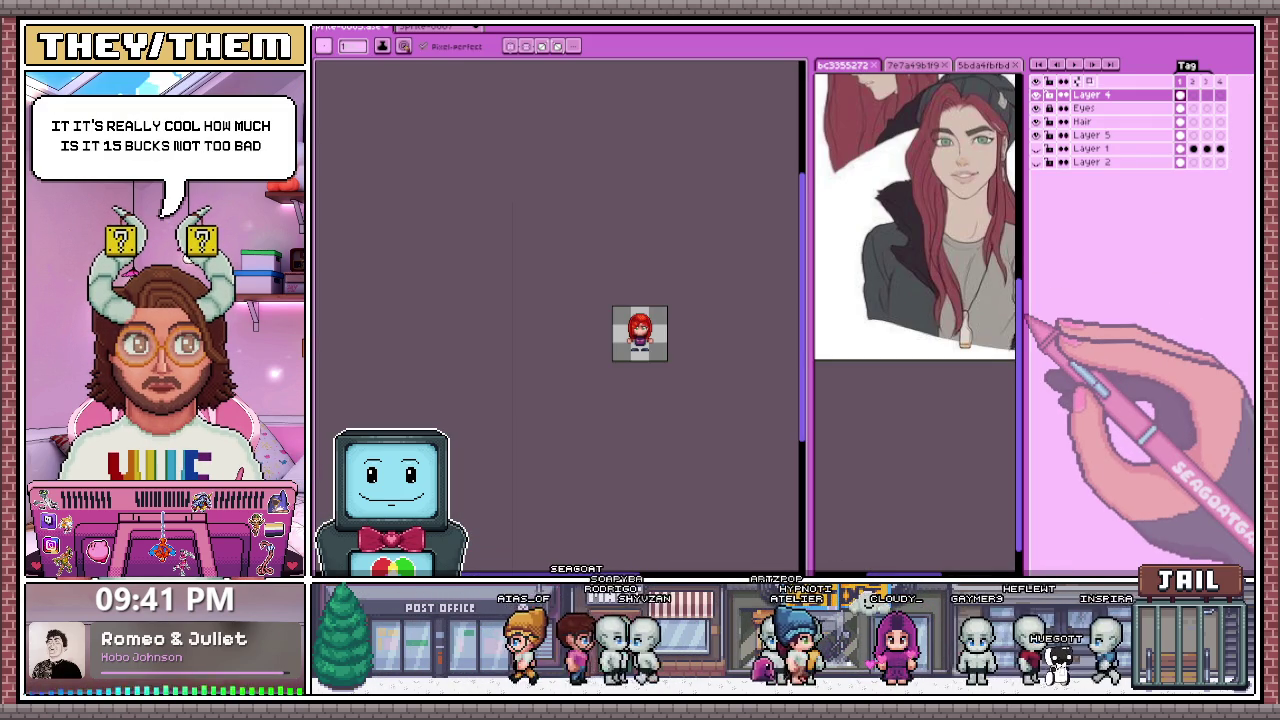
pyautogui.scroll(4, 650, 365)
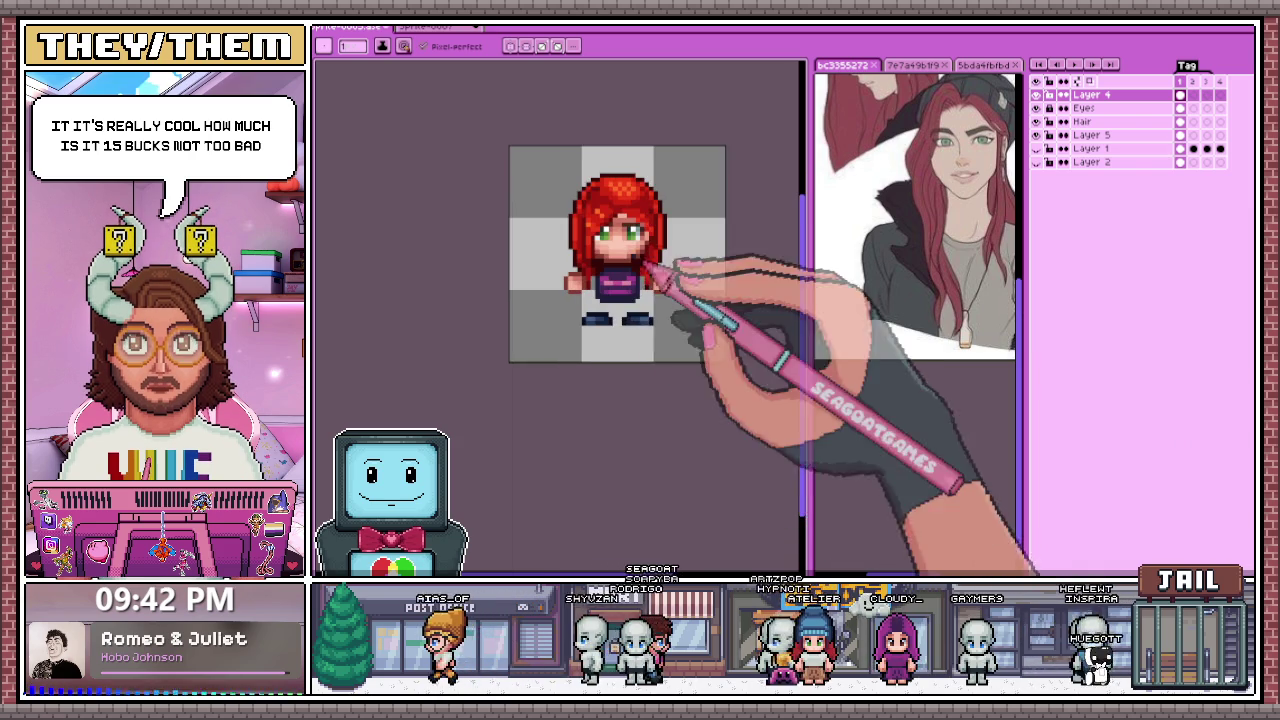
pyautogui.scroll(1, 605, 345)
pyautogui.scroll(2, 612, 320)
pyautogui.scroll(1, 620, 292)
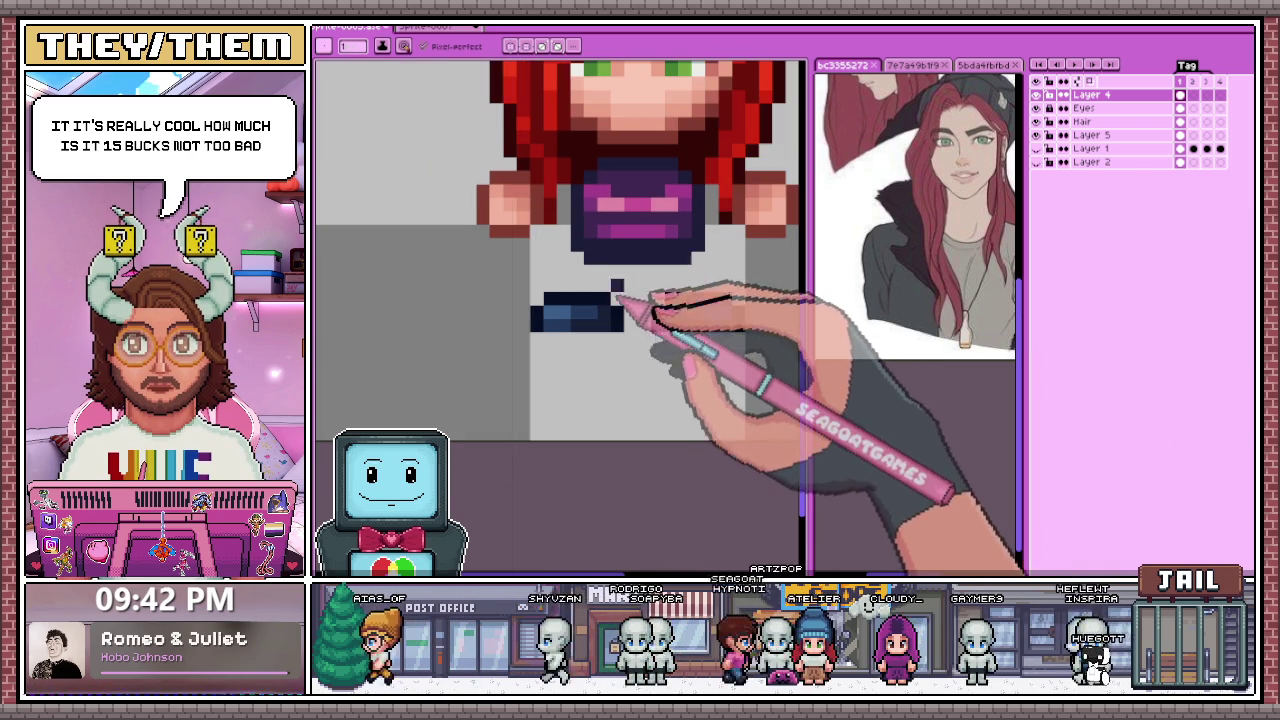
pyautogui.scroll(2, 590, 285)
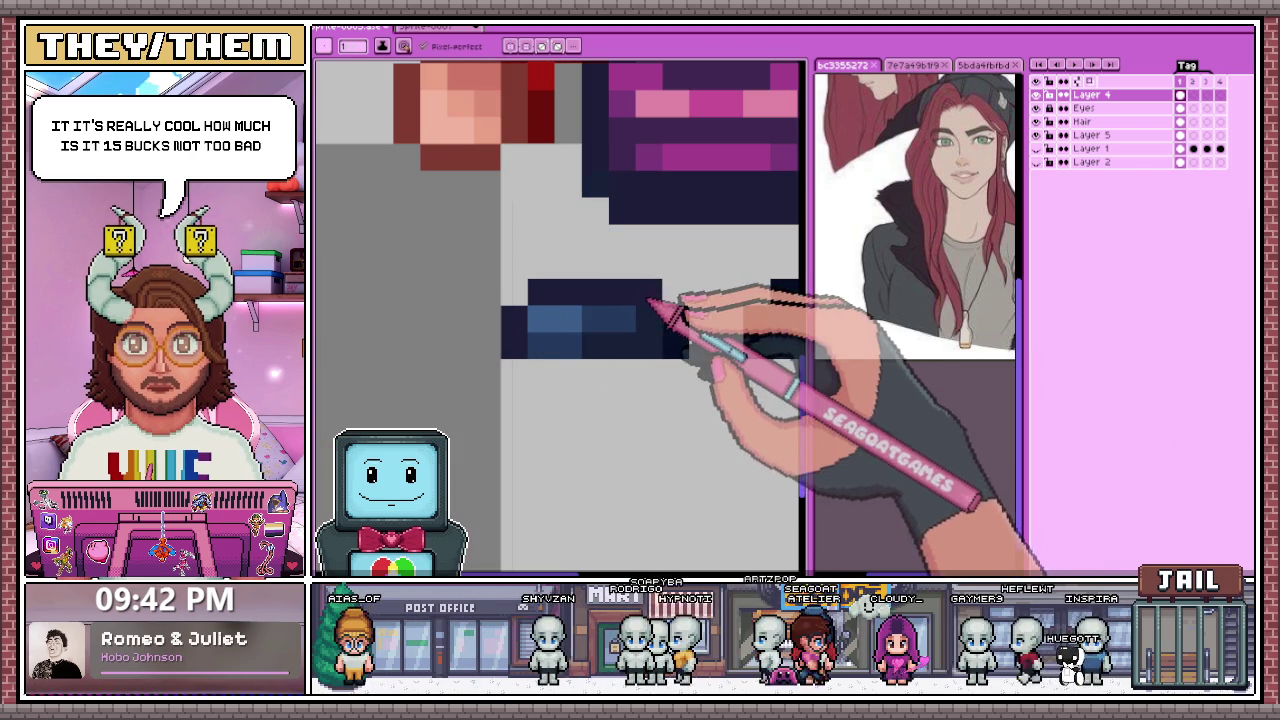
pyautogui.scroll(-5, 690, 360)
pyautogui.scroll(2, 720, 362)
pyautogui.scroll(-2, 710, 365)
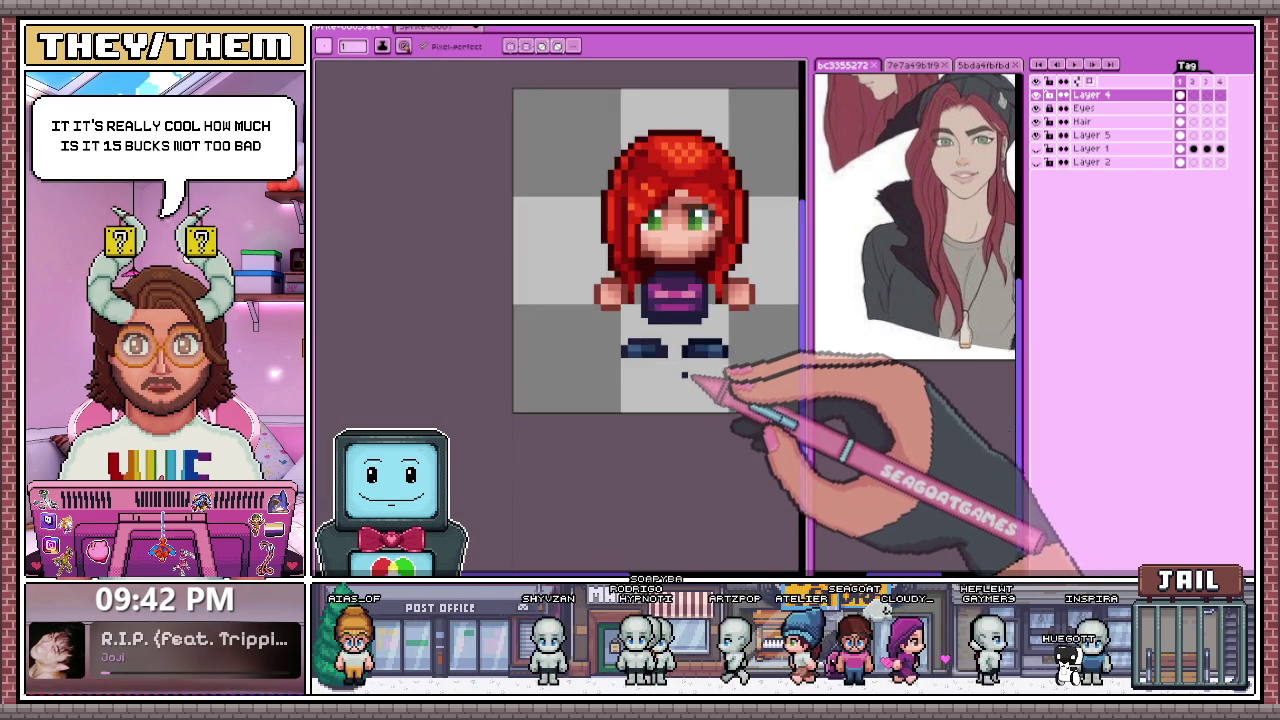
pyautogui.scroll(-2, 684, 374)
pyautogui.scroll(1, 683, 378)
pyautogui.scroll(3, 690, 360)
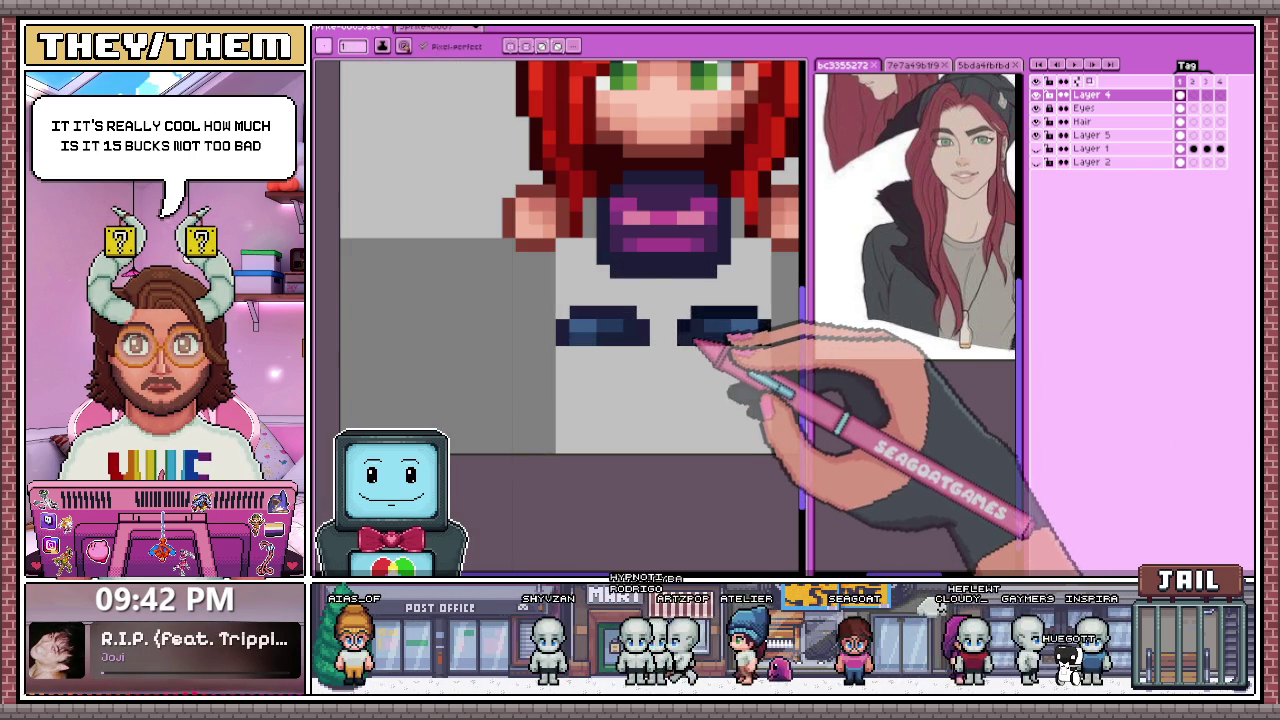
pyautogui.scroll(-3, 700, 318)
pyautogui.scroll(3, 728, 343)
pyautogui.scroll(-3, 706, 337)
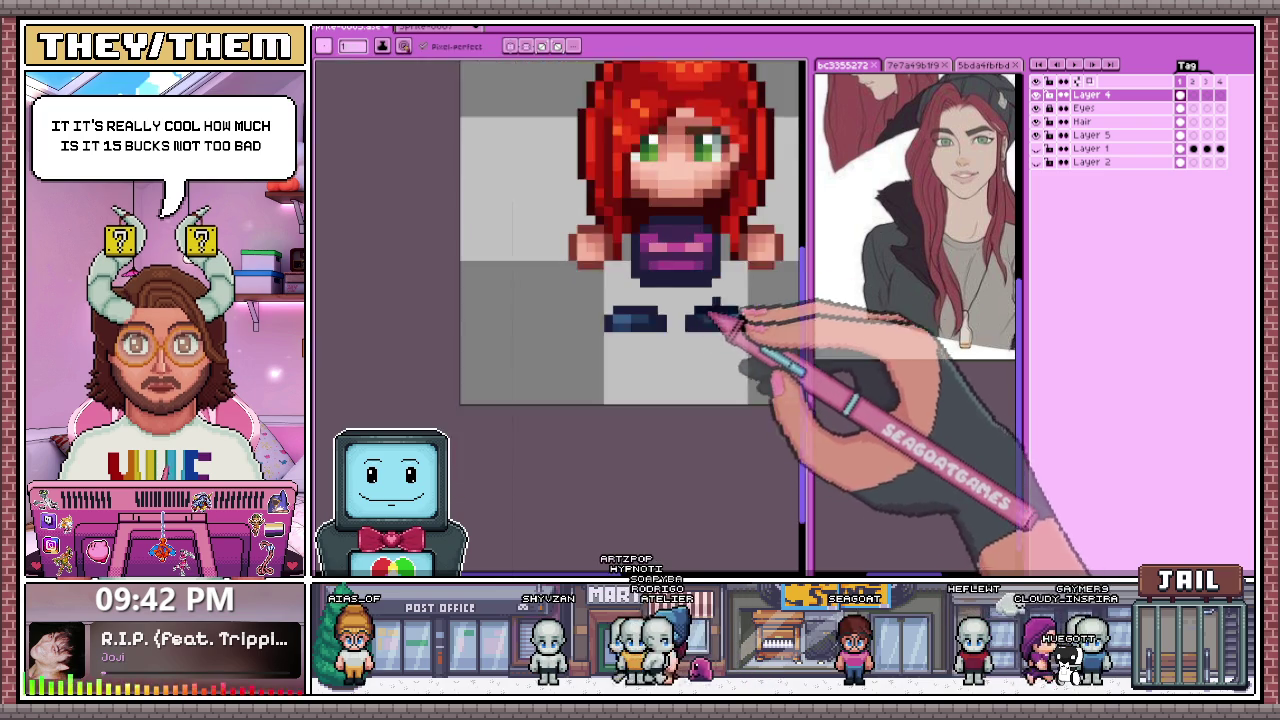
pyautogui.scroll(3, 723, 334)
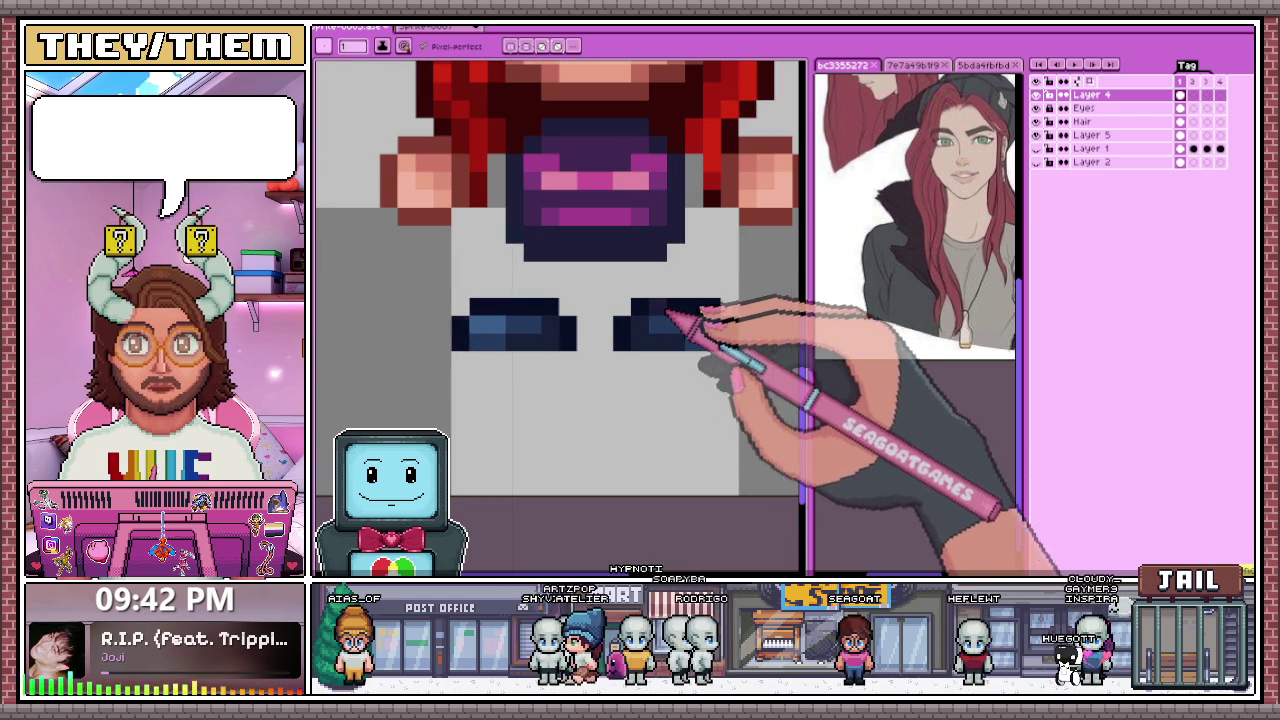
pyautogui.scroll(-2, 524, 376)
pyautogui.scroll(-2, 525, 375)
pyautogui.scroll(3, 553, 325)
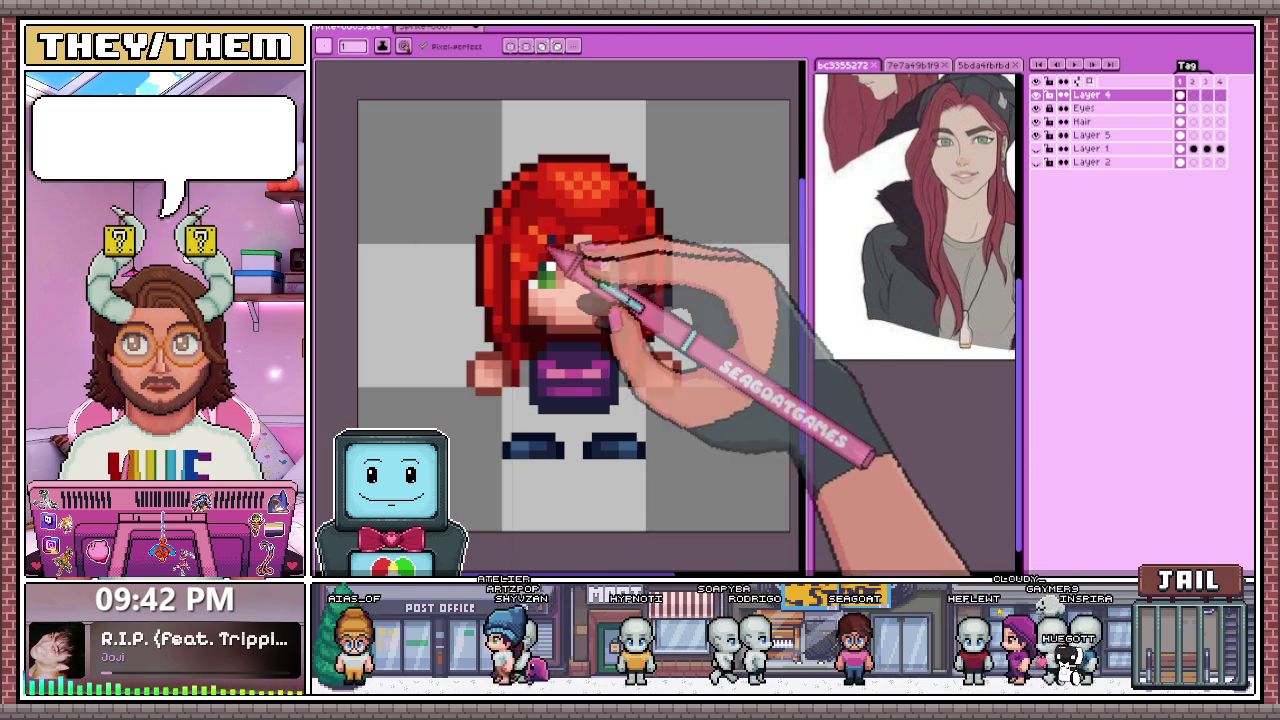
pyautogui.scroll(3, 560, 320)
pyautogui.scroll(-4, 560, 320)
# Step: With the Pencil, paint the right shoe's top row dark red
pyautogui.press('b')
pyautogui.scroll(2, 570, 272)
pyautogui.scroll(1, 566, 449)
pyautogui.scroll(-3, 509, 457)
pyautogui.scroll(2, 606, 440)
pyautogui.scroll(-1, 603, 424)
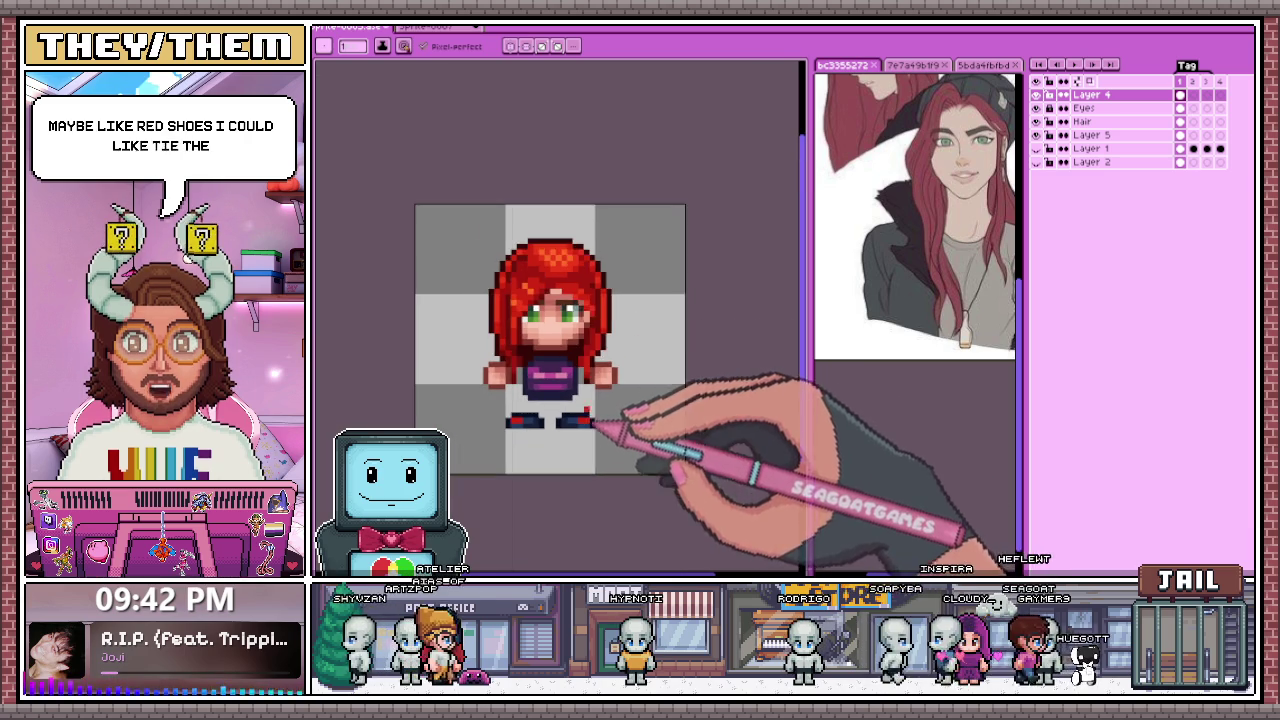
pyautogui.scroll(-1, 597, 380)
pyautogui.scroll(1, 570, 310)
pyautogui.scroll(-1, 545, 310)
pyautogui.scroll(3, 549, 337)
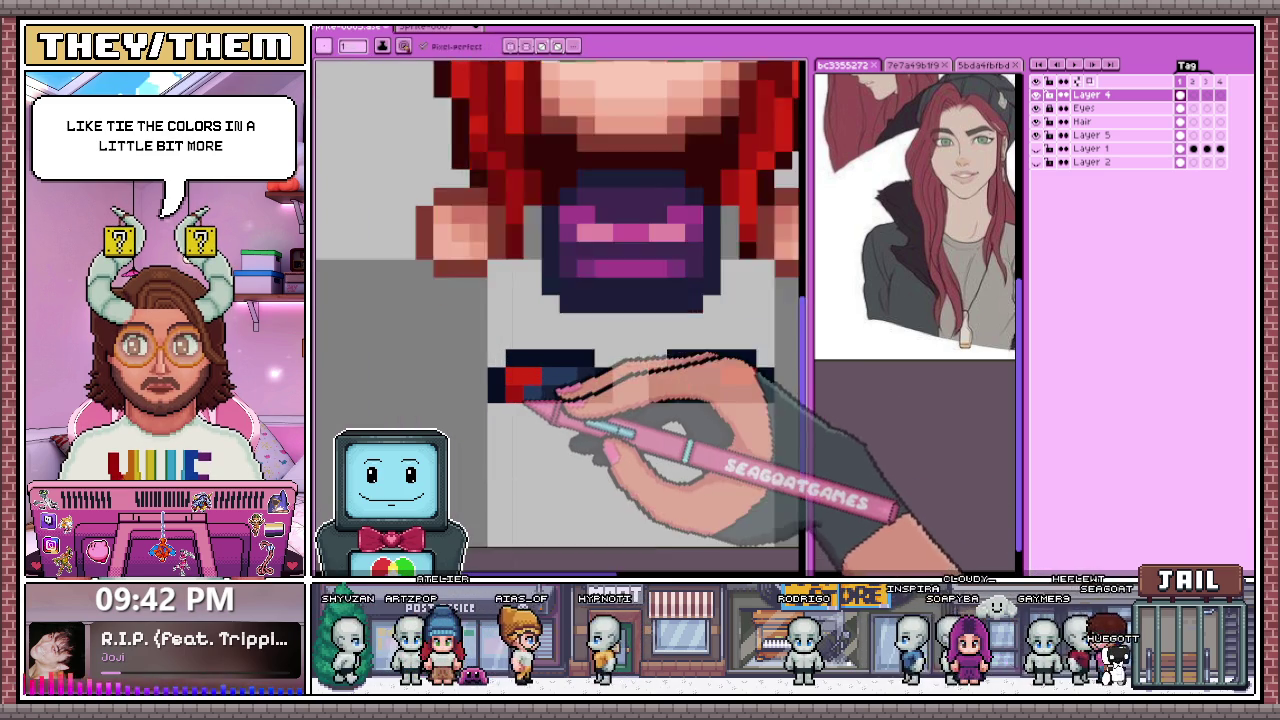
pyautogui.scroll(1, 571, 386)
pyautogui.scroll(-2, 700, 286)
pyautogui.scroll(1, 687, 357)
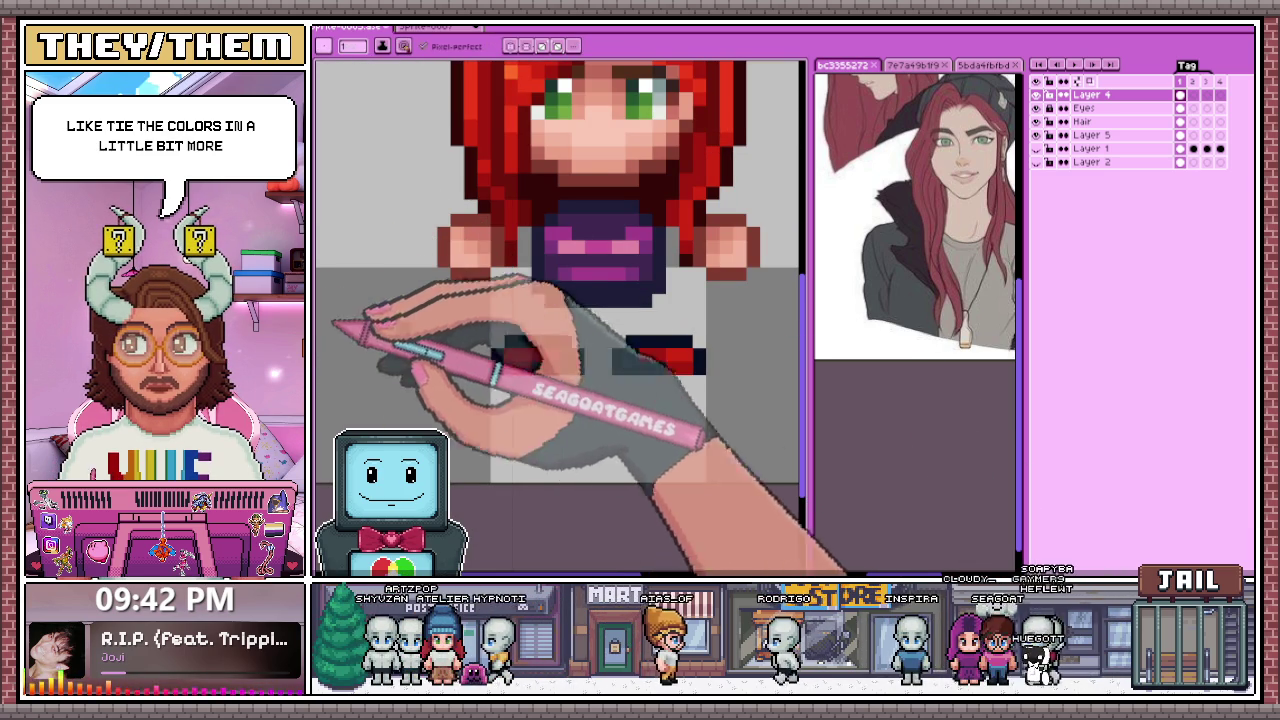
pyautogui.scroll(1, 330, 350)
pyautogui.scroll(1, 560, 378)
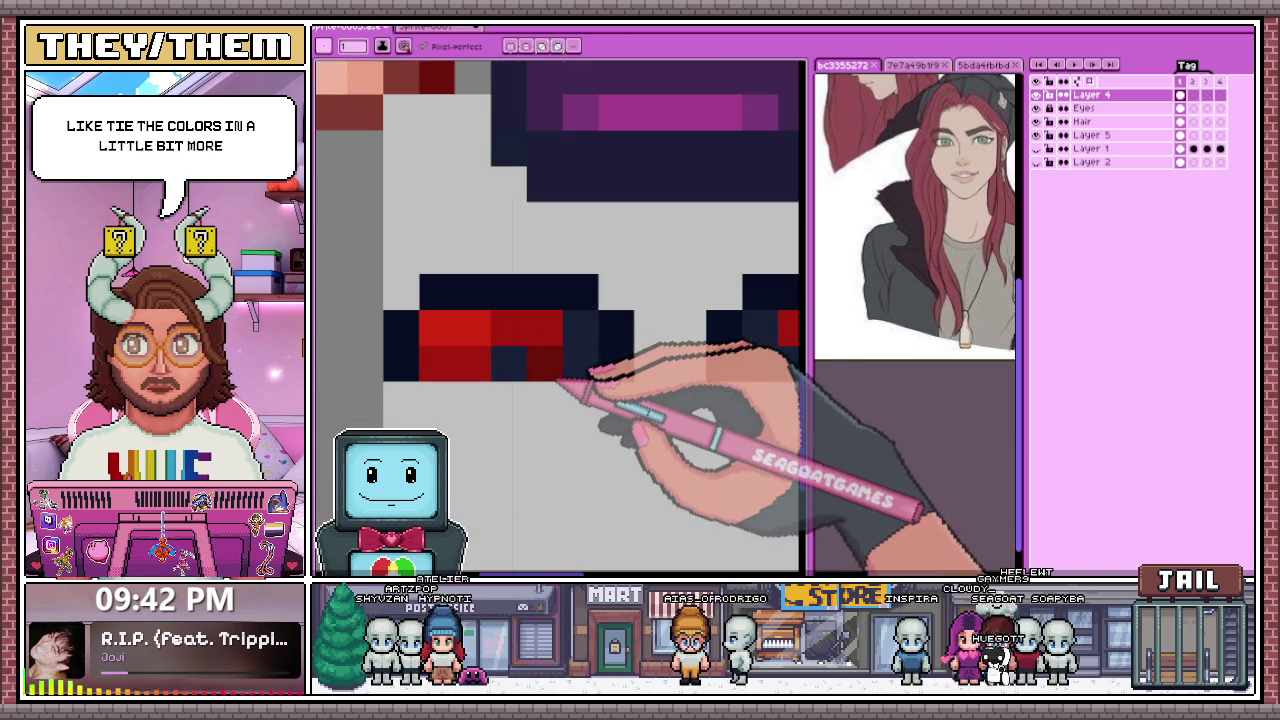
pyautogui.scroll(-2, 597, 343)
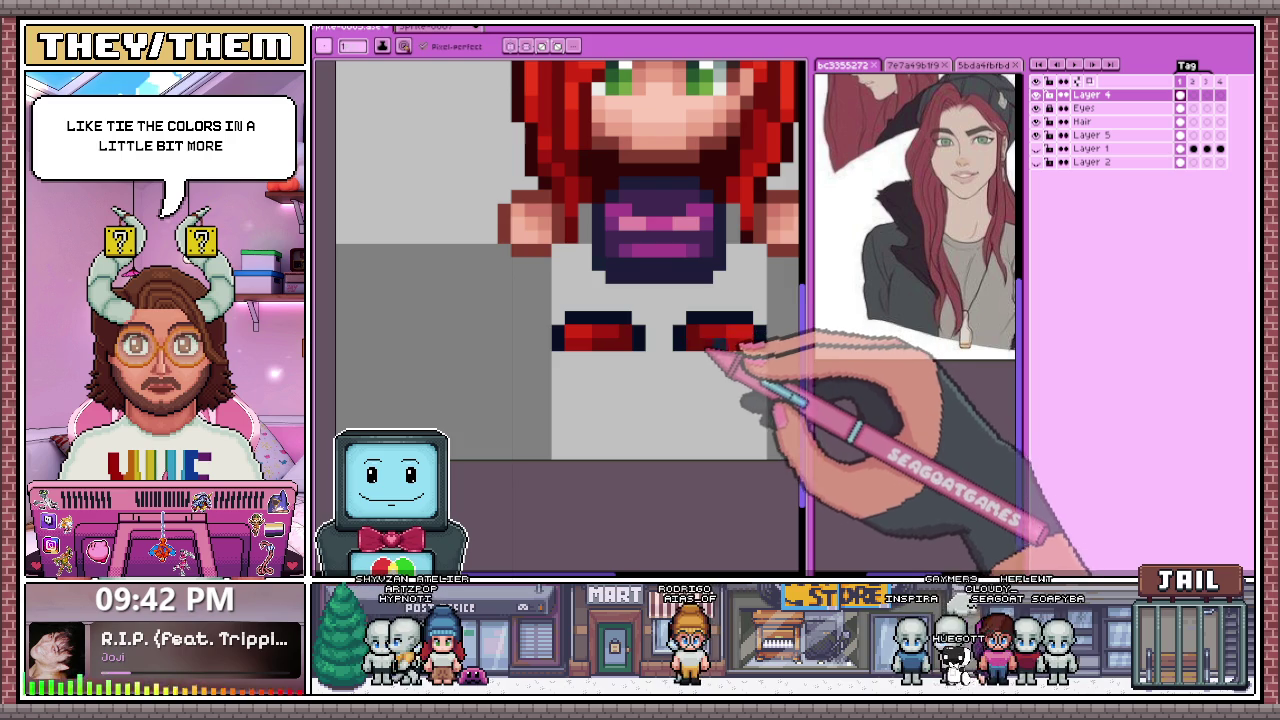
pyautogui.scroll(-2, 709, 352)
pyautogui.scroll(2, 649, 352)
pyautogui.scroll(1, 655, 348)
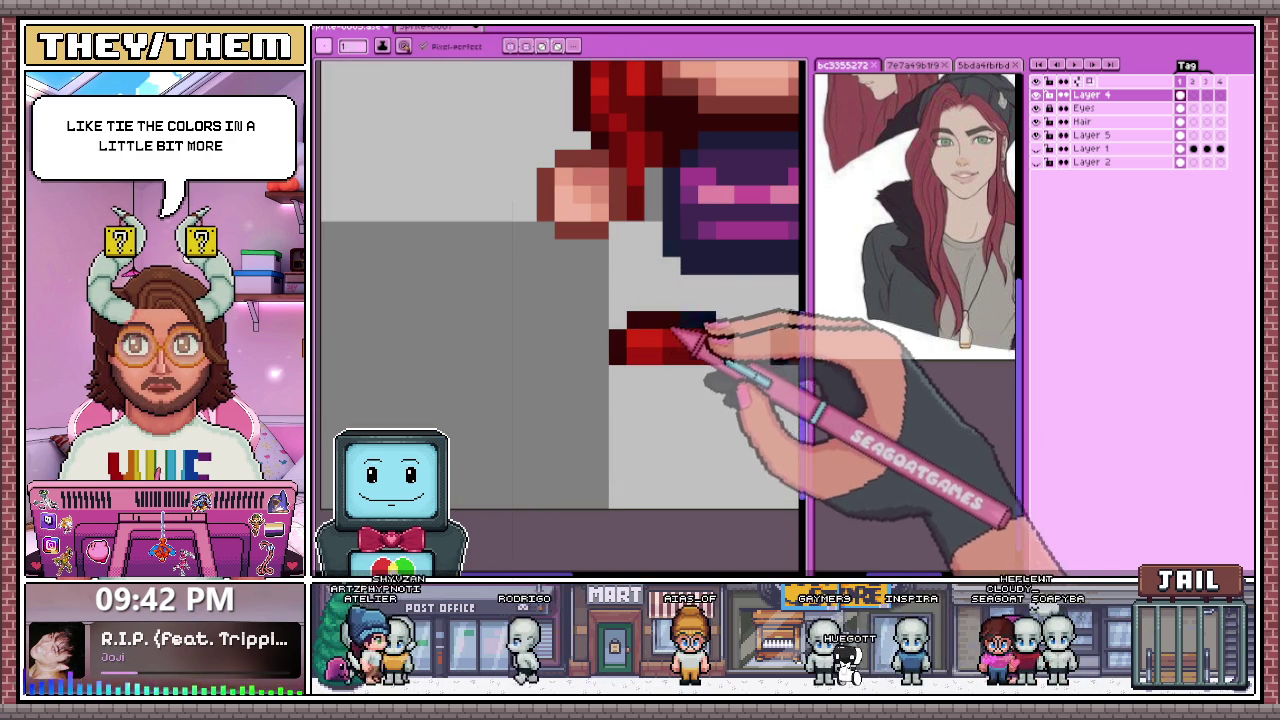
pyautogui.scroll(-2, 728, 336)
pyautogui.scroll(-1, 714, 360)
pyautogui.scroll(3, 700, 350)
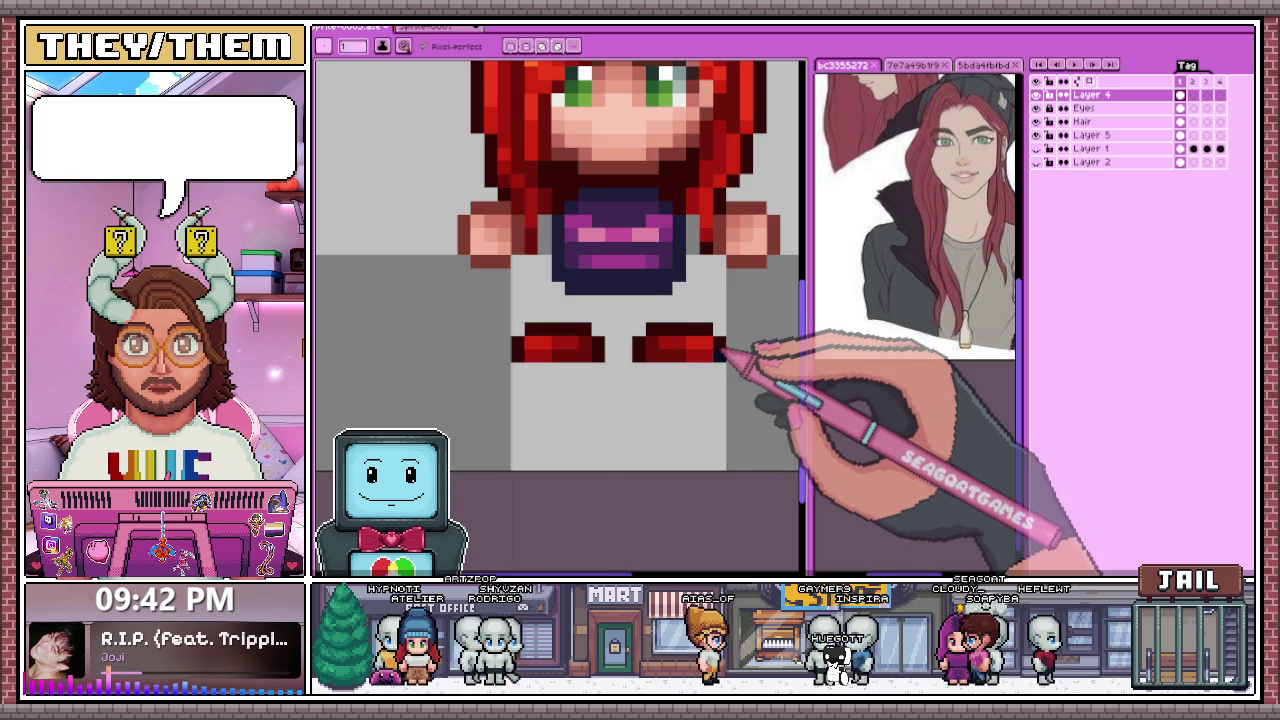
pyautogui.scroll(-4, 715, 345)
pyautogui.scroll(-2, 700, 340)
pyautogui.scroll(1, 697, 388)
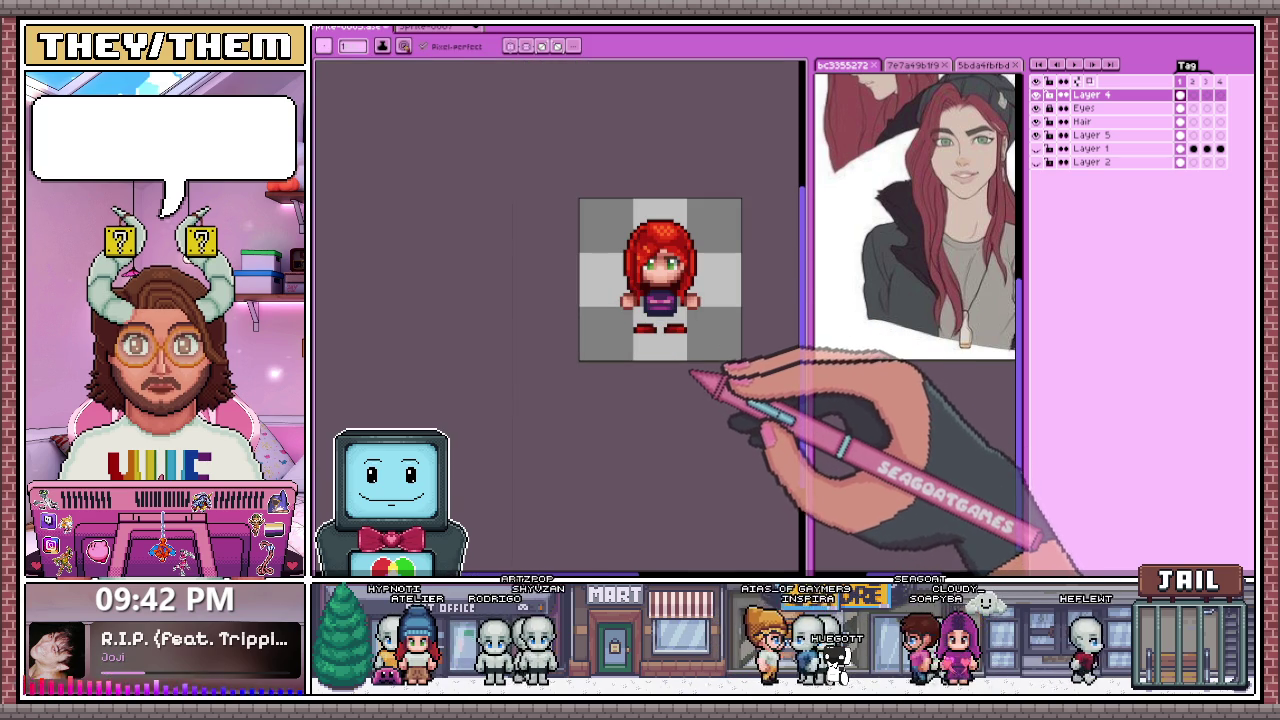
pyautogui.scroll(2, 682, 354)
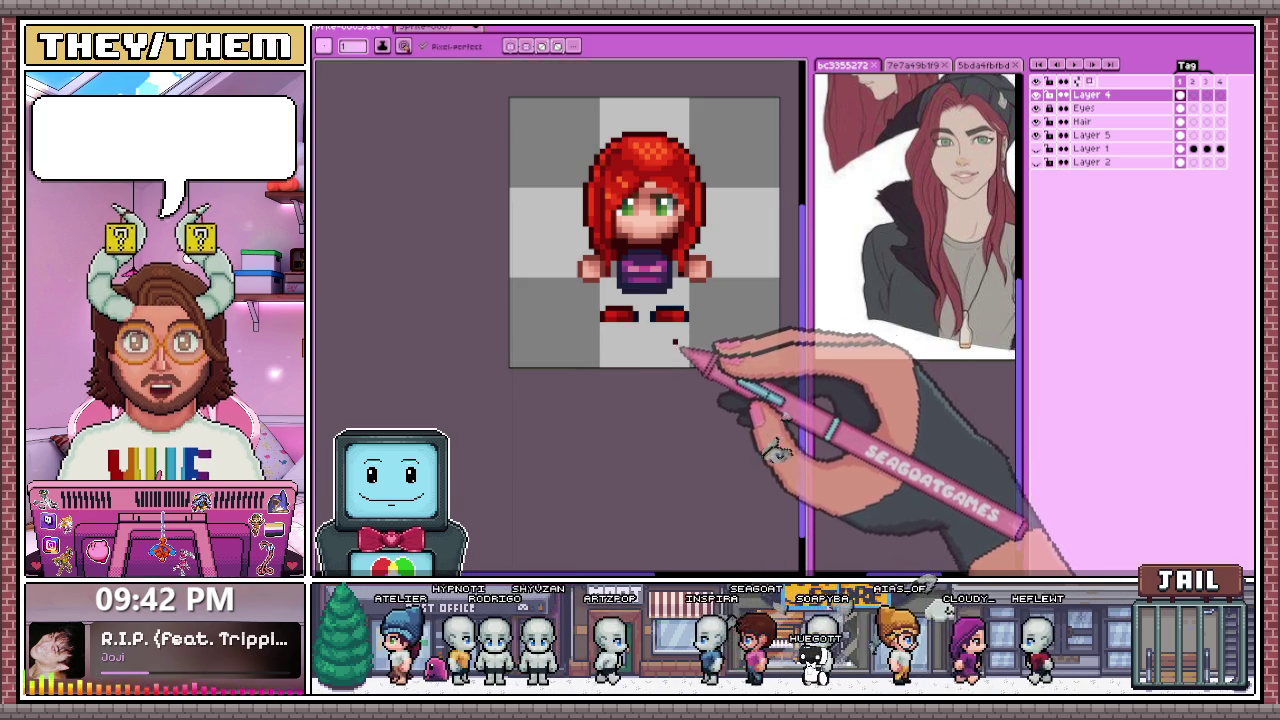
pyautogui.scroll(4, 660, 330)
pyautogui.scroll(1, 600, 328)
pyautogui.scroll(-3, 622, 256)
pyautogui.scroll(2, 626, 318)
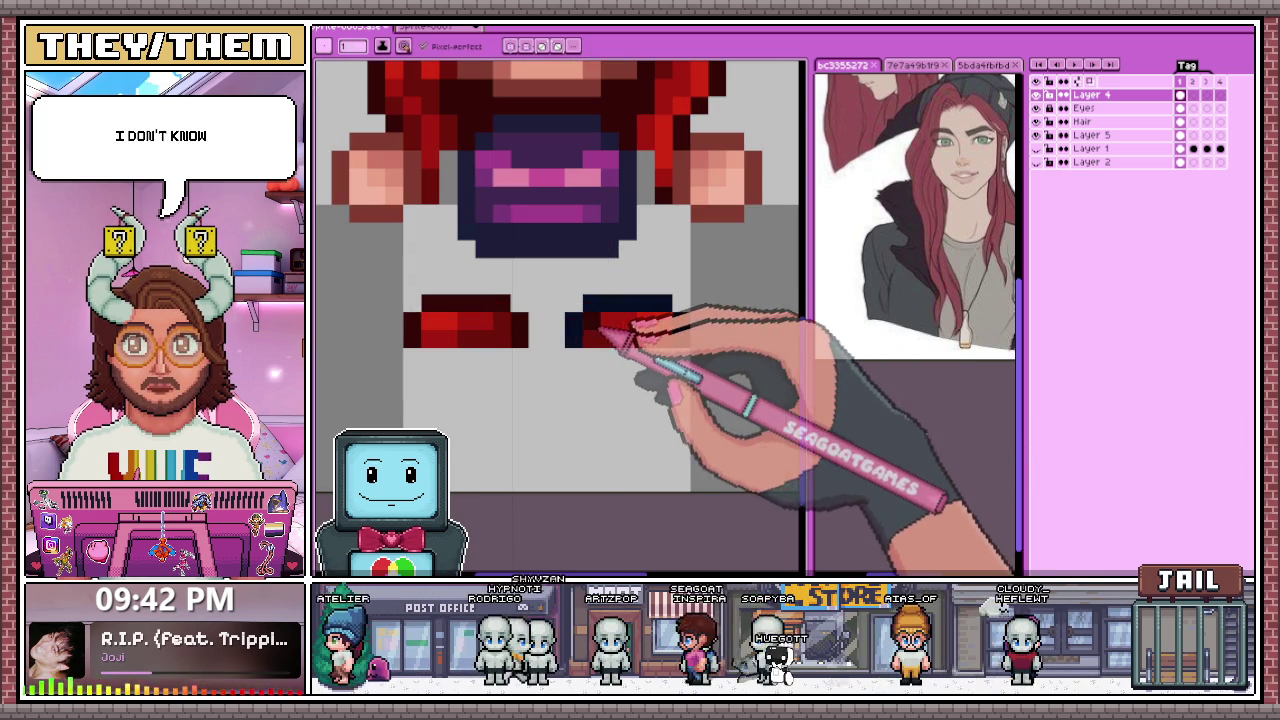
pyautogui.moveTo(588, 330); pyautogui.dragTo(669, 307)
# Step: Select the sprite's feet with a rectangular marquee
pyautogui.scroll(-3, 692, 332)
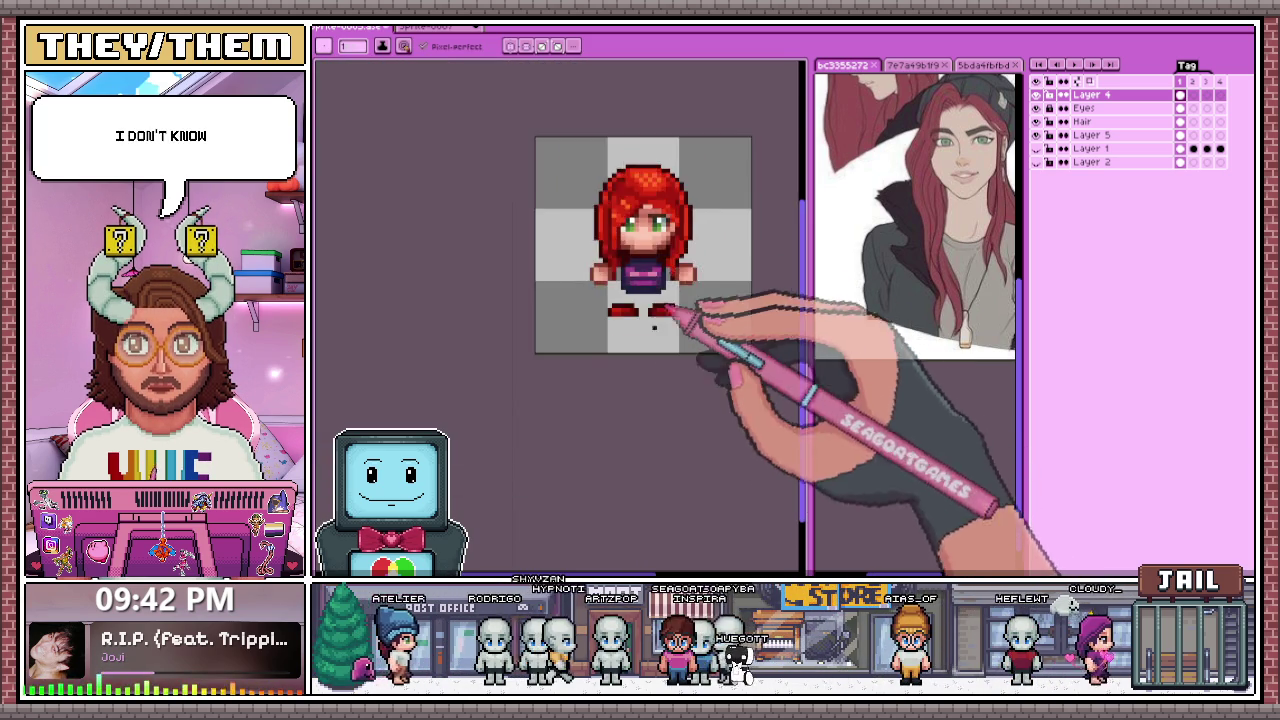
pyautogui.scroll(-2, 700, 360)
pyautogui.scroll(2, 658, 340)
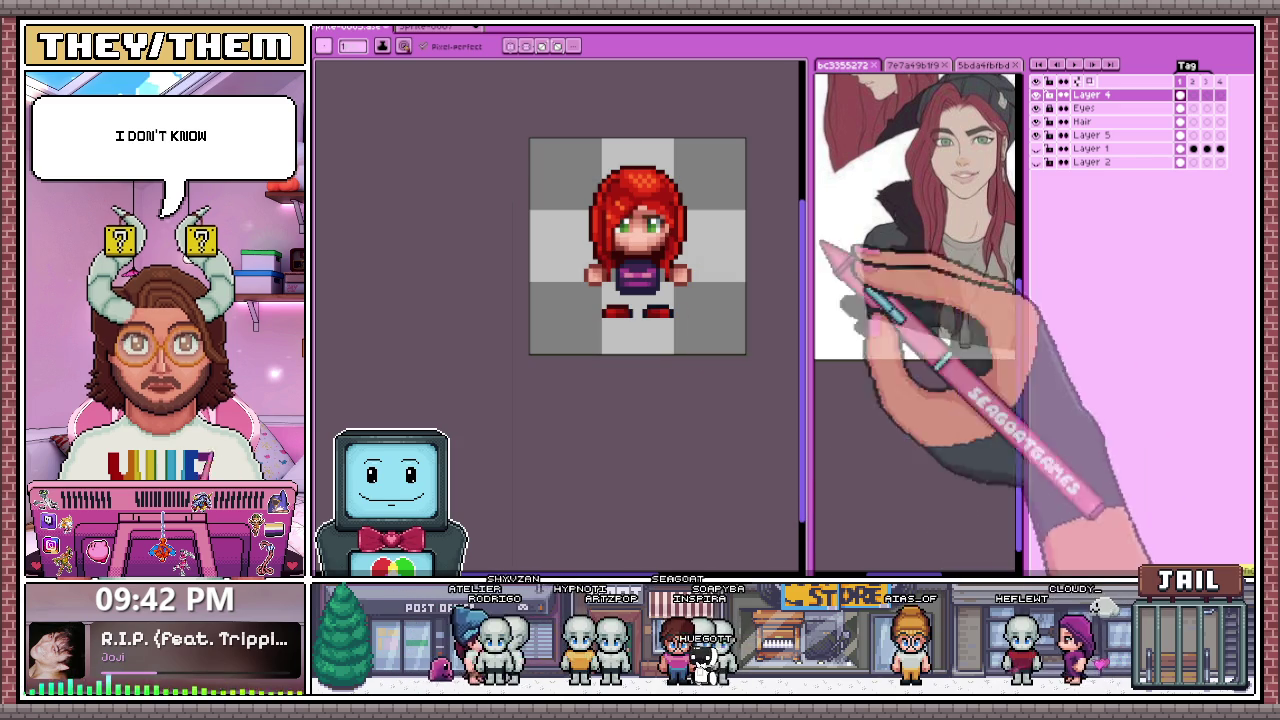
pyautogui.press('m')
pyautogui.scroll(1, 690, 325)
pyautogui.moveTo(598, 299); pyautogui.dragTo(731, 341)
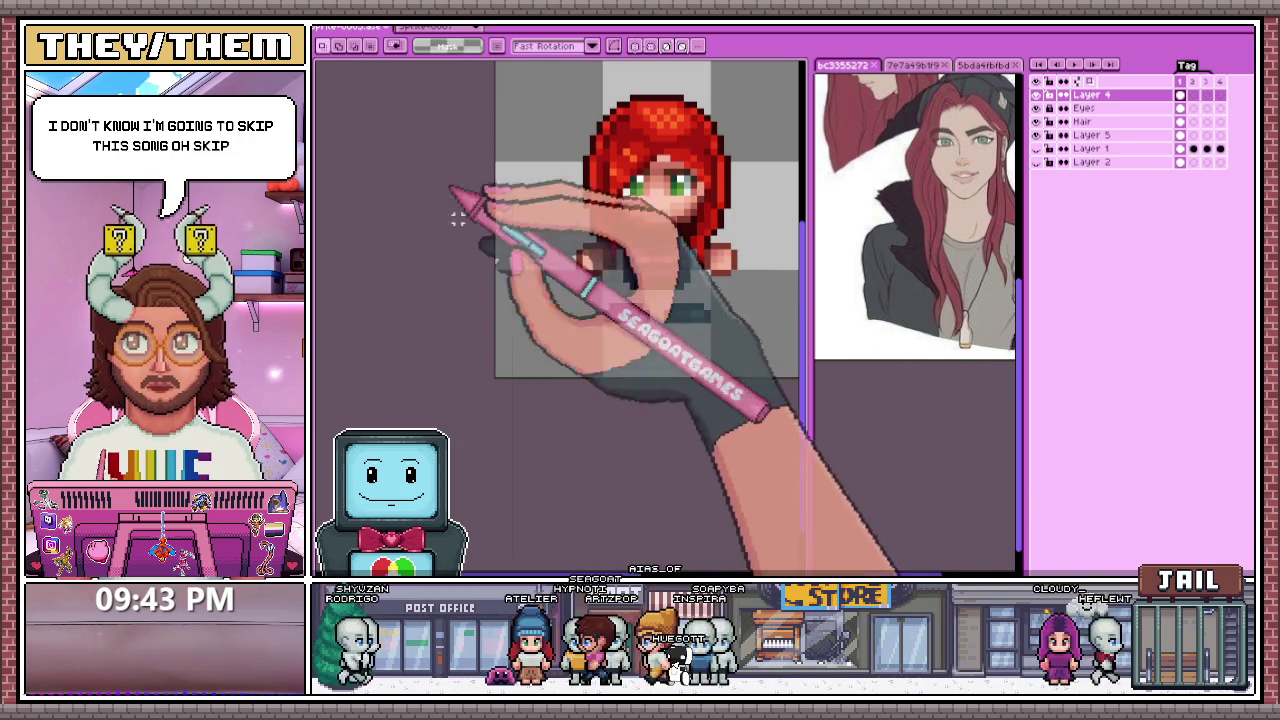
# Step: Shift the selected feet to the left
pyautogui.moveTo(698, 290); pyautogui.dragTo(634, 288)
pyautogui.scroll(2, 660, 320)
pyautogui.scroll(-1, 634, 320)
pyautogui.scroll(-2, 600, 360)
pyautogui.scroll(1, 618, 300)
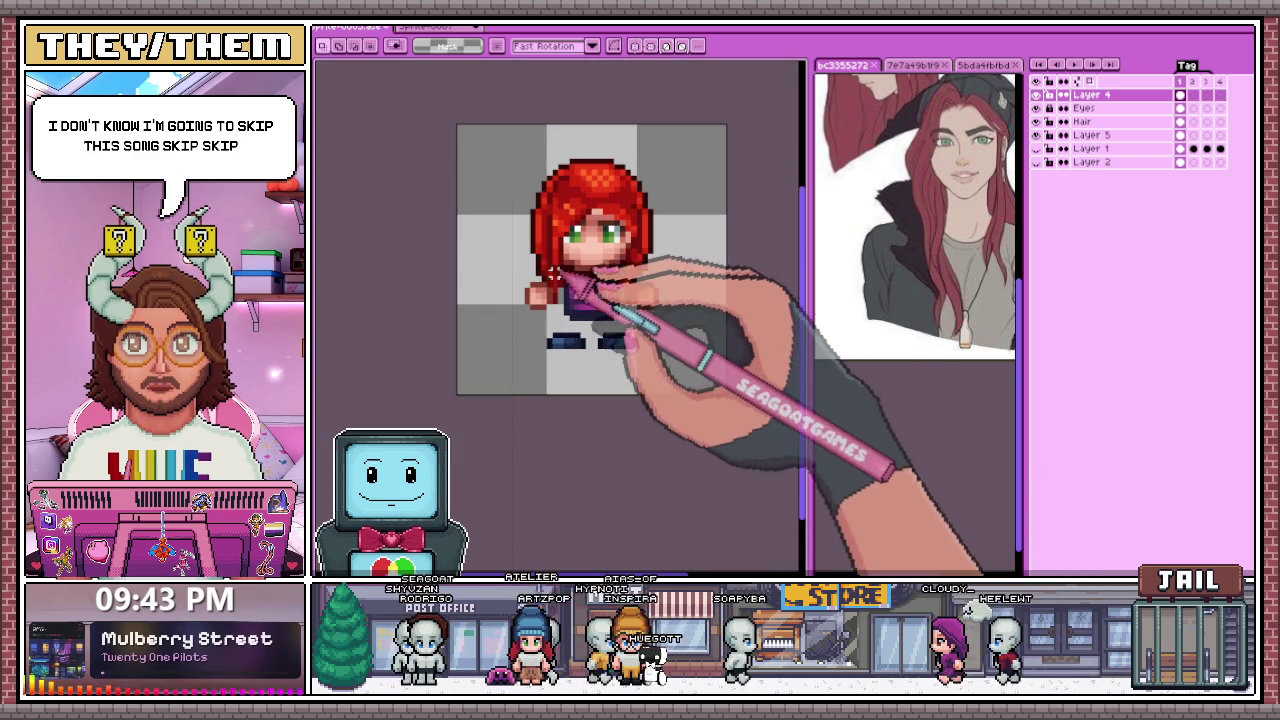
pyautogui.scroll(2, 640, 245)
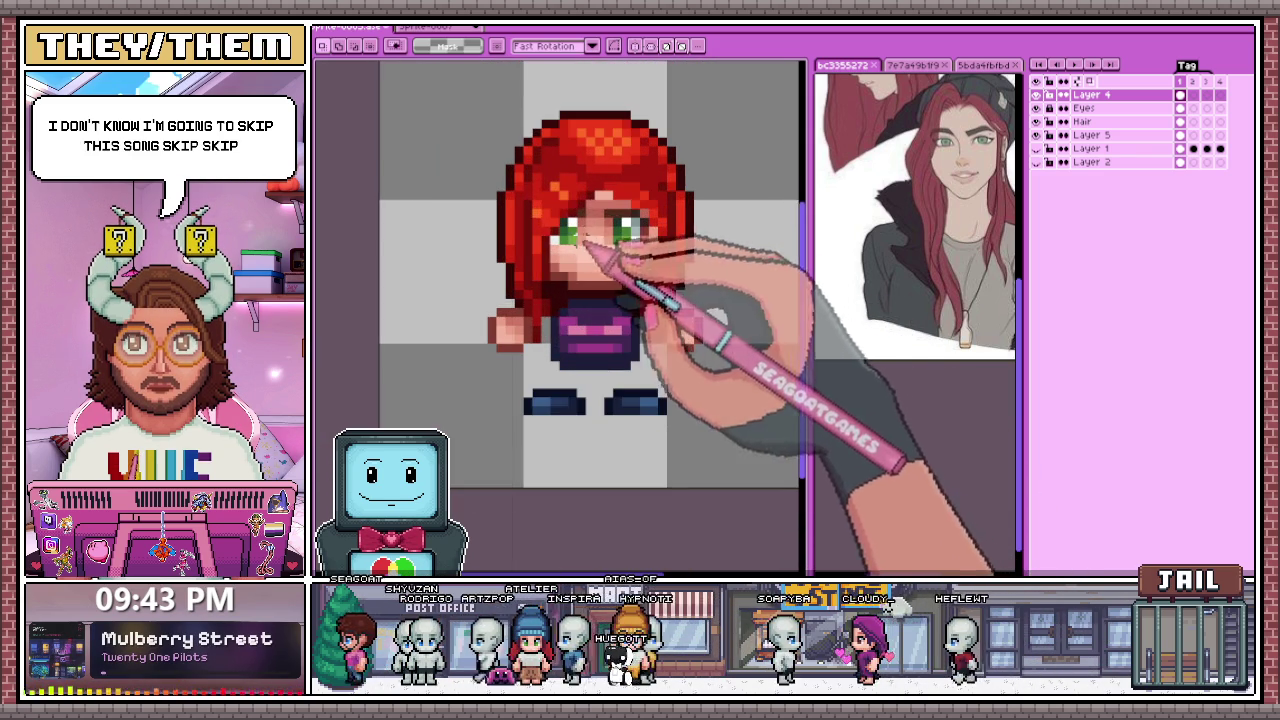
# Step: On Layer 5, move the selected hair and face area left and down, then commit
pyautogui.click(1080, 134)
pyautogui.moveTo(512, 172); pyautogui.dragTo(697, 266)
pyautogui.press('Left')
pyautogui.press('Left')
pyautogui.press('Down')
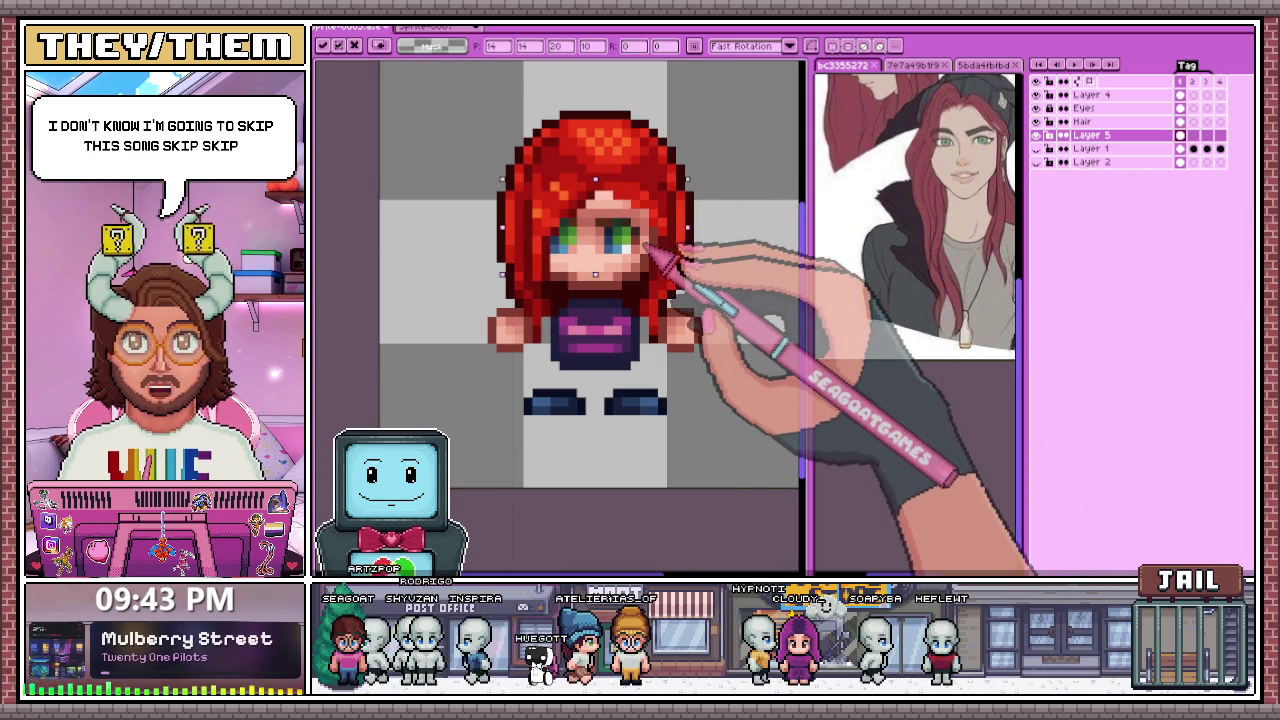
pyautogui.scroll(-2, 672, 258)
pyautogui.scroll(-1, 694, 271)
pyautogui.press('Return')
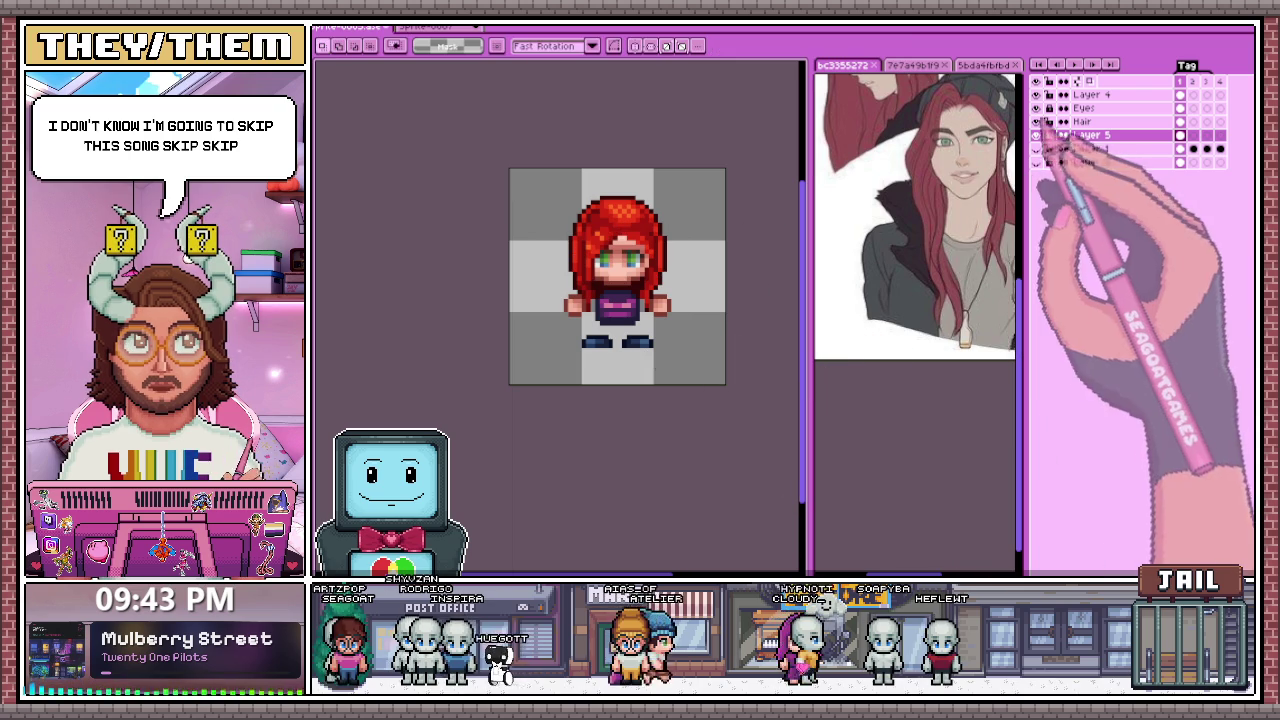
# Step: Toggle Layer 1's visibility off and on to check the body underneath
pyautogui.click(1036, 148)
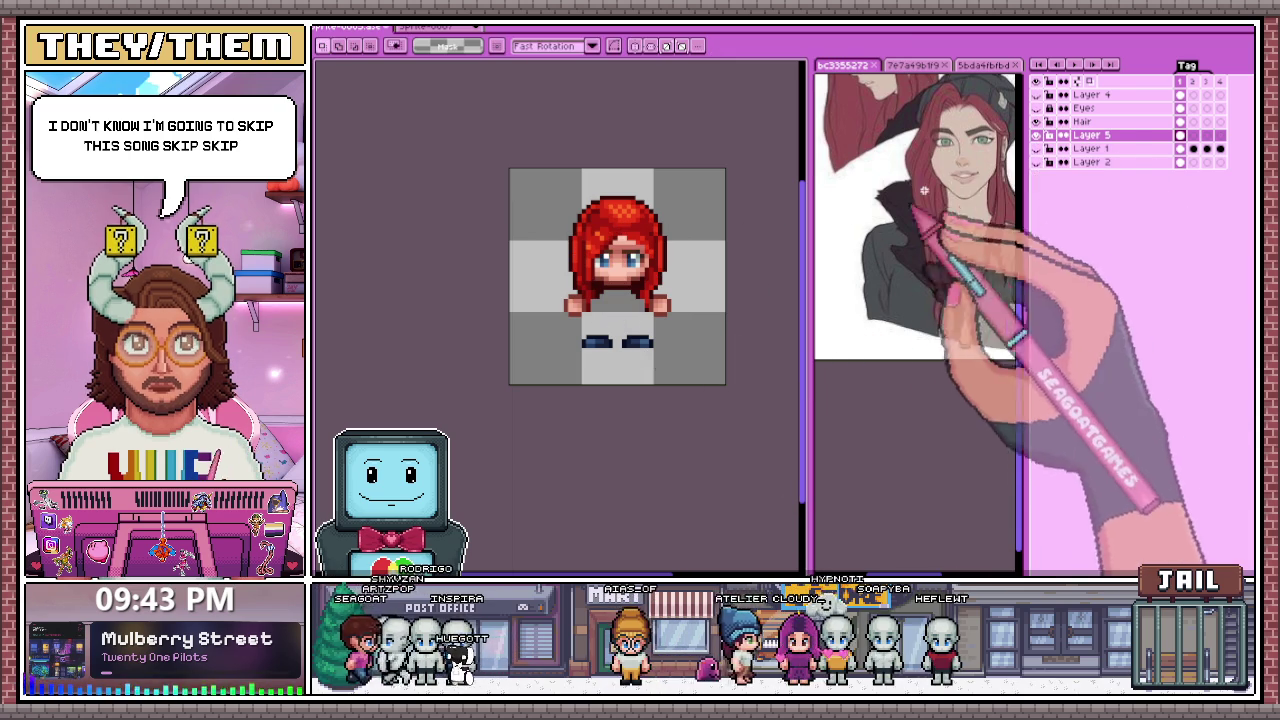
pyautogui.click(1036, 148)
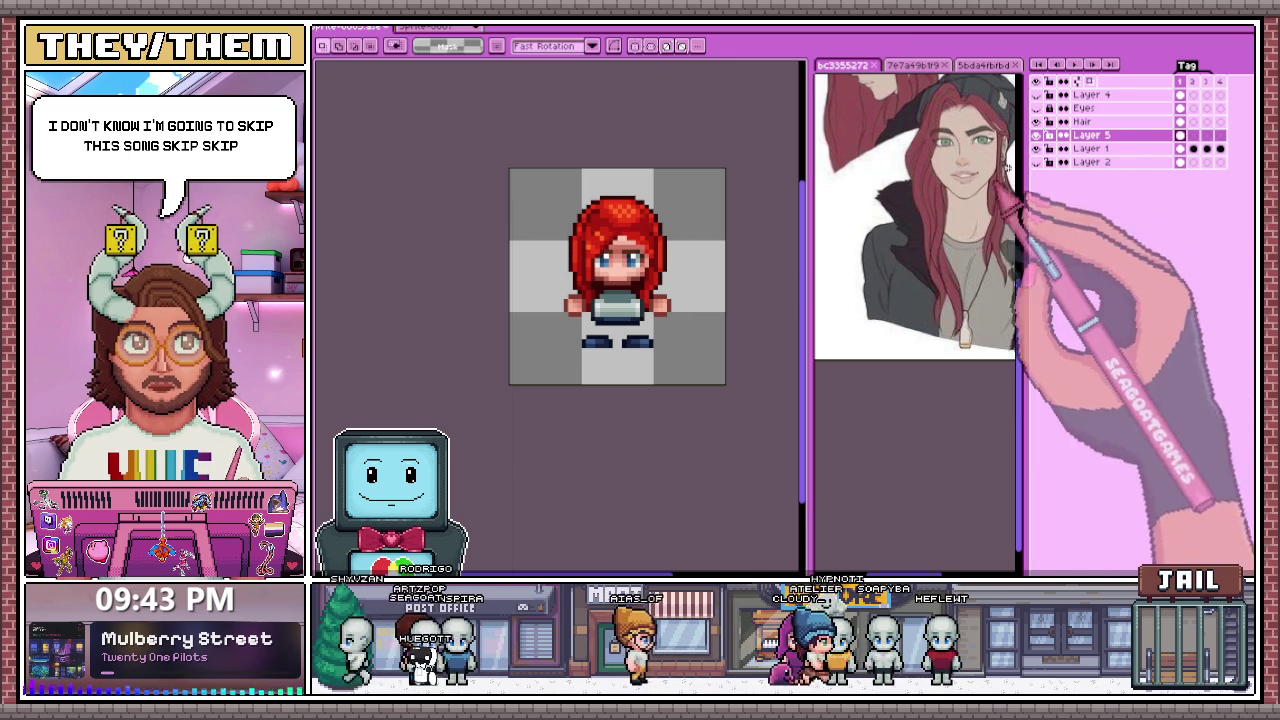
pyautogui.click(1036, 148)
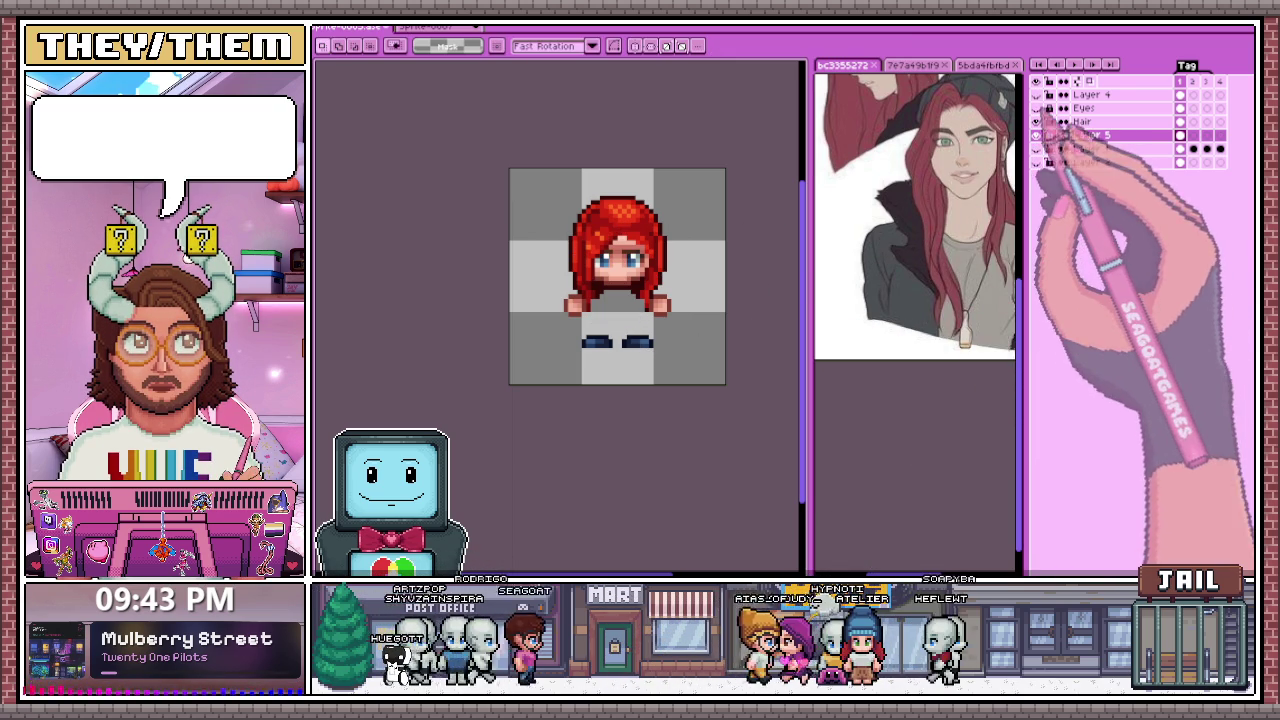
pyautogui.scroll(-4, 646, 366)
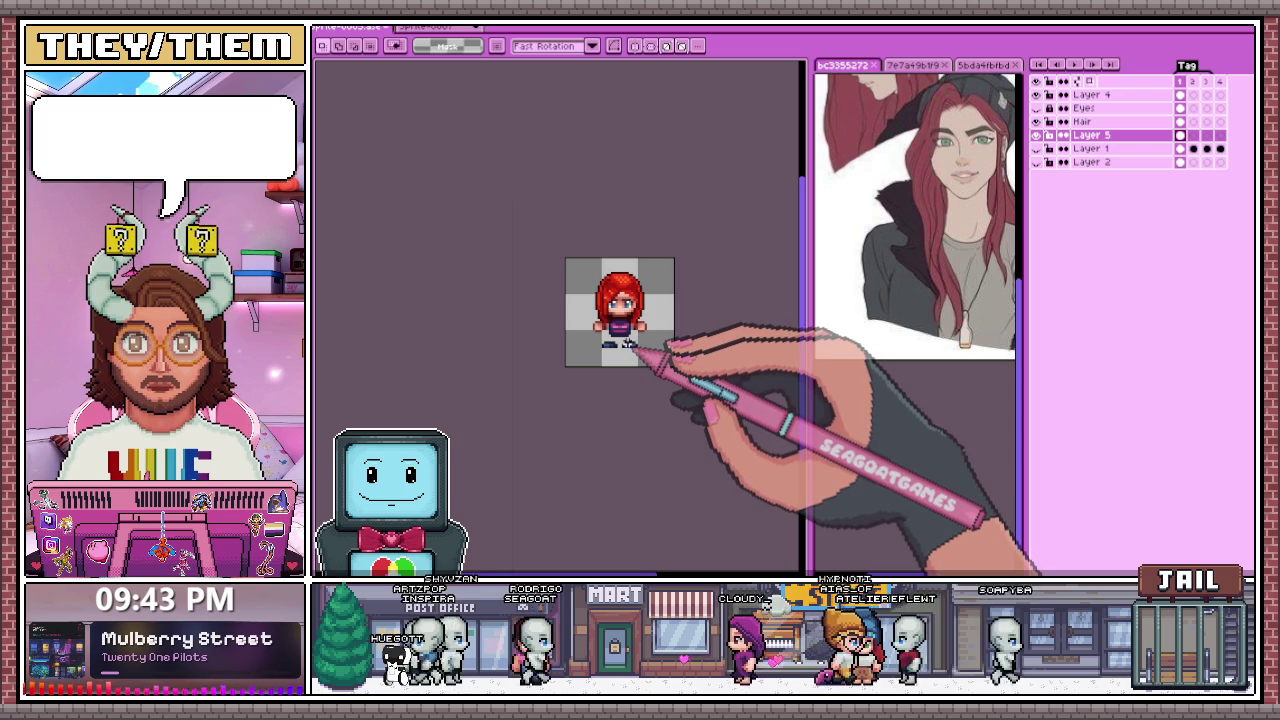
pyautogui.scroll(-3, 640, 352)
pyautogui.scroll(5, 640, 345)
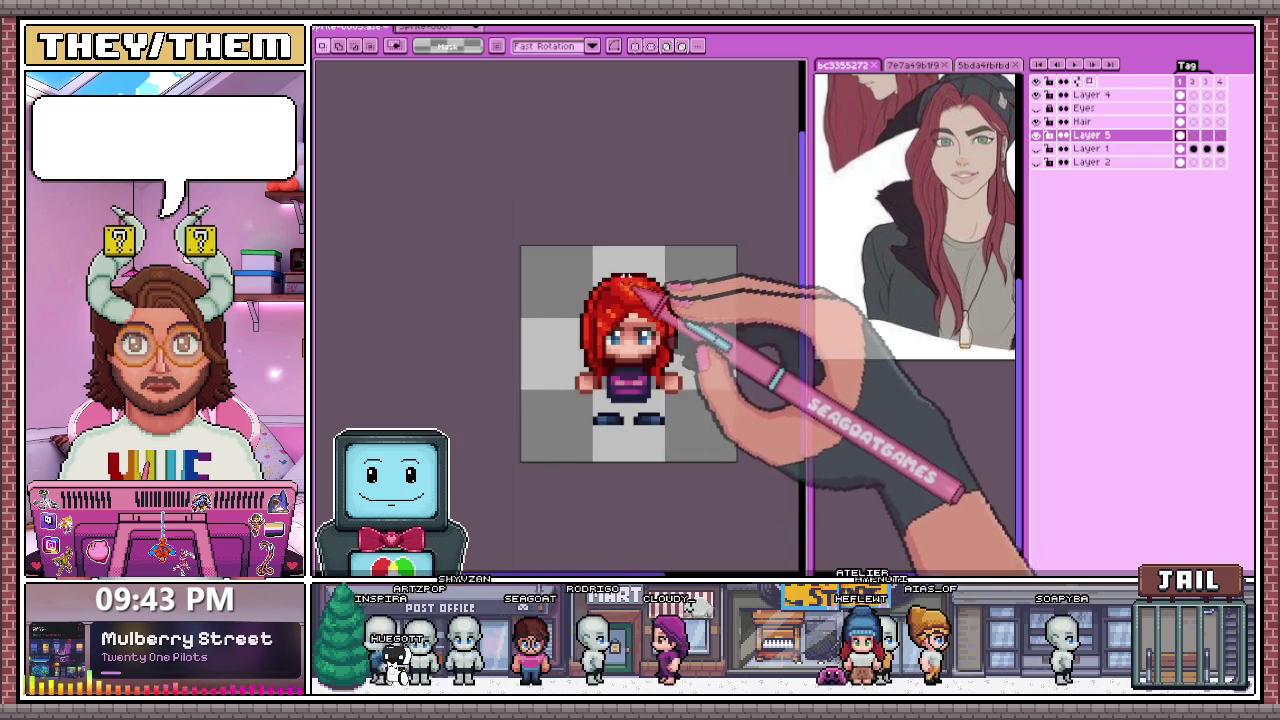
pyautogui.scroll(1, 650, 400)
pyautogui.scroll(1, 649, 417)
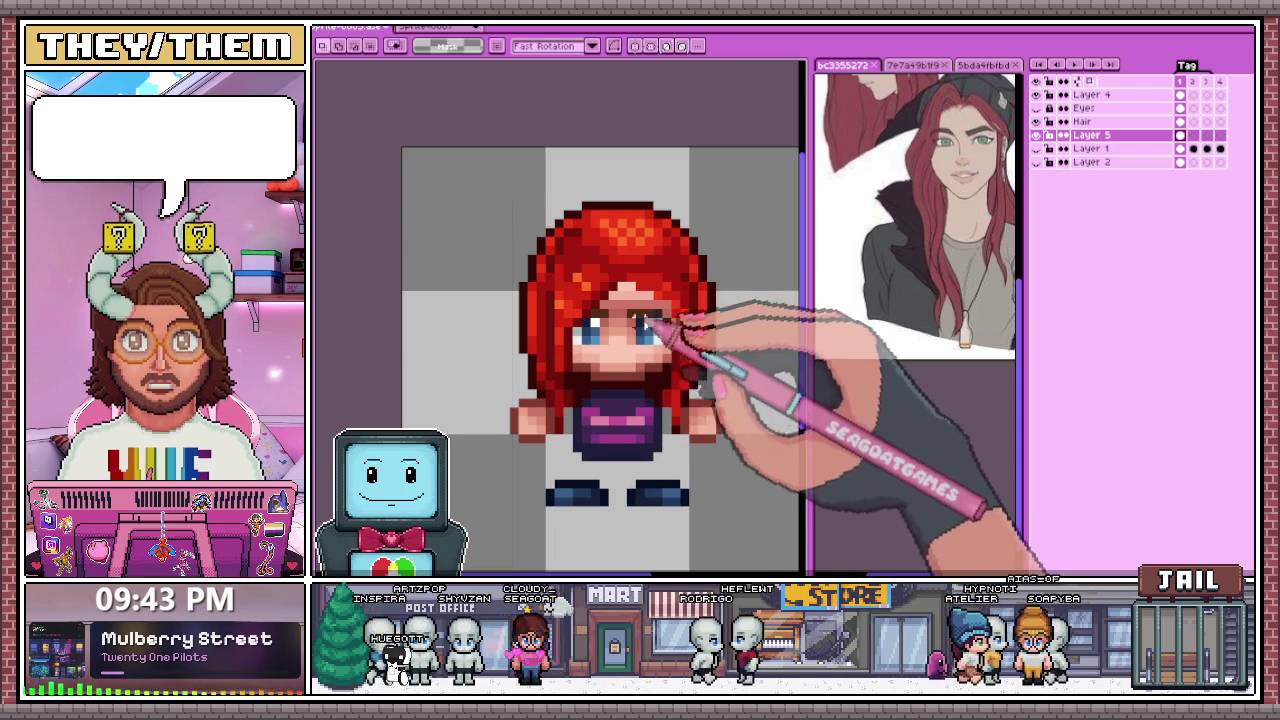
pyautogui.scroll(-1, 641, 260)
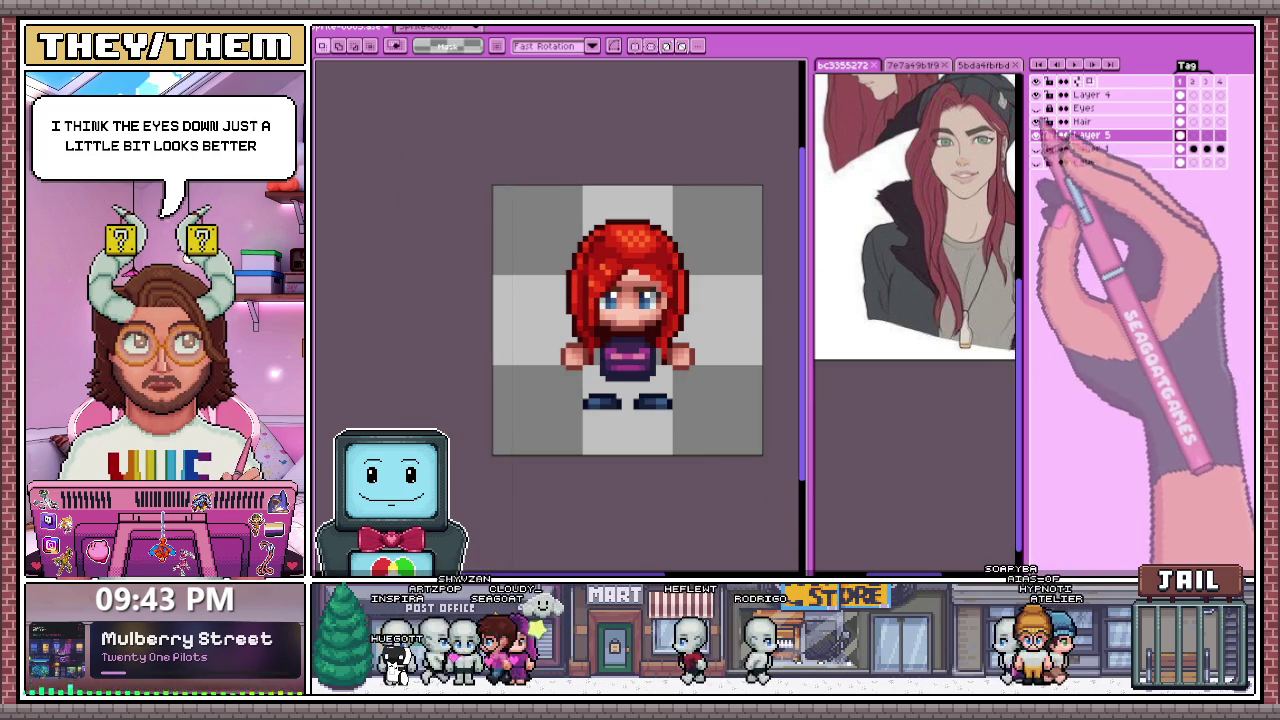
# Step: With the Hair layer hidden, select the top of the head and move it lower
pyautogui.click(1036, 121)
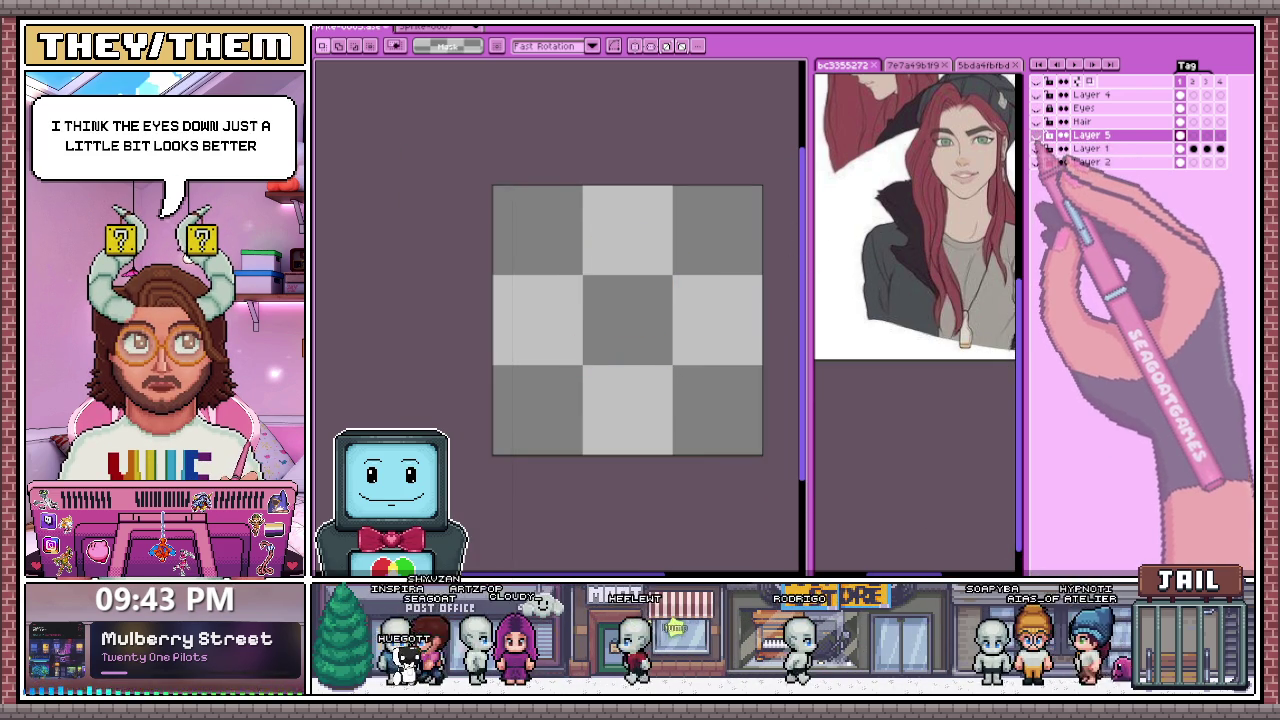
pyautogui.scroll(5, 614, 286)
pyautogui.scroll(-3, 565, 270)
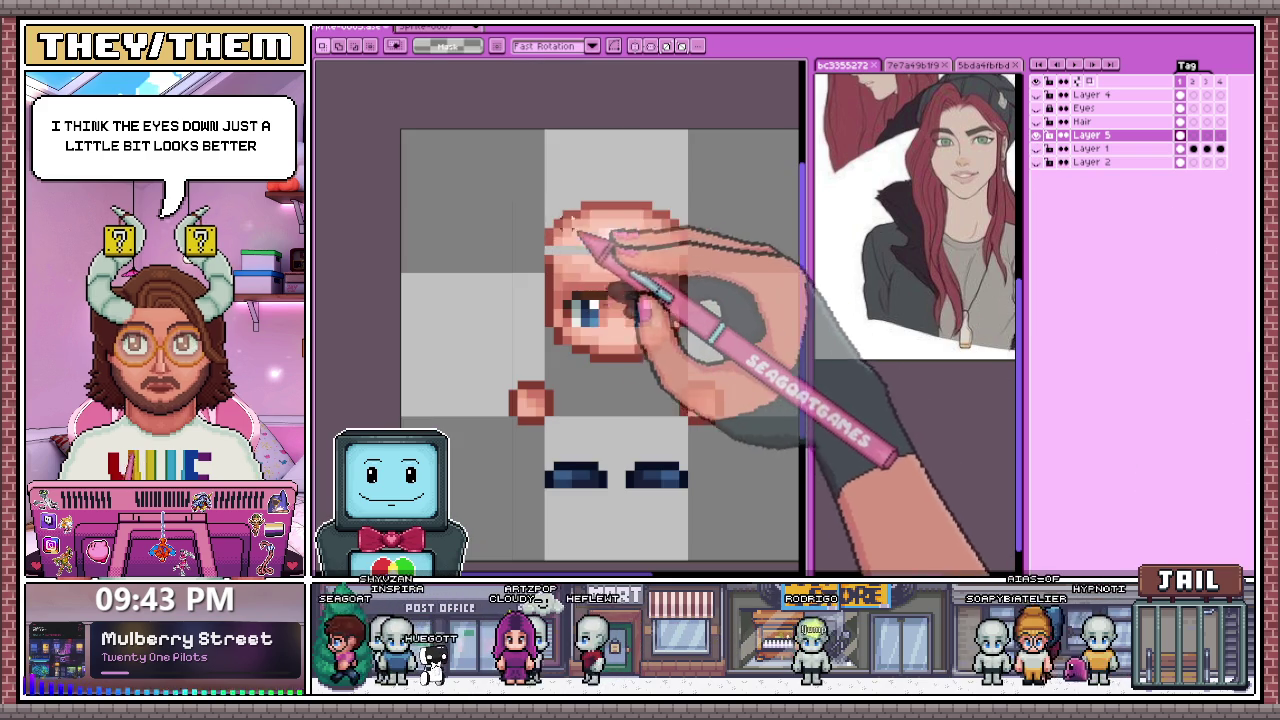
pyautogui.moveTo(533, 198); pyautogui.dragTo(700, 248)
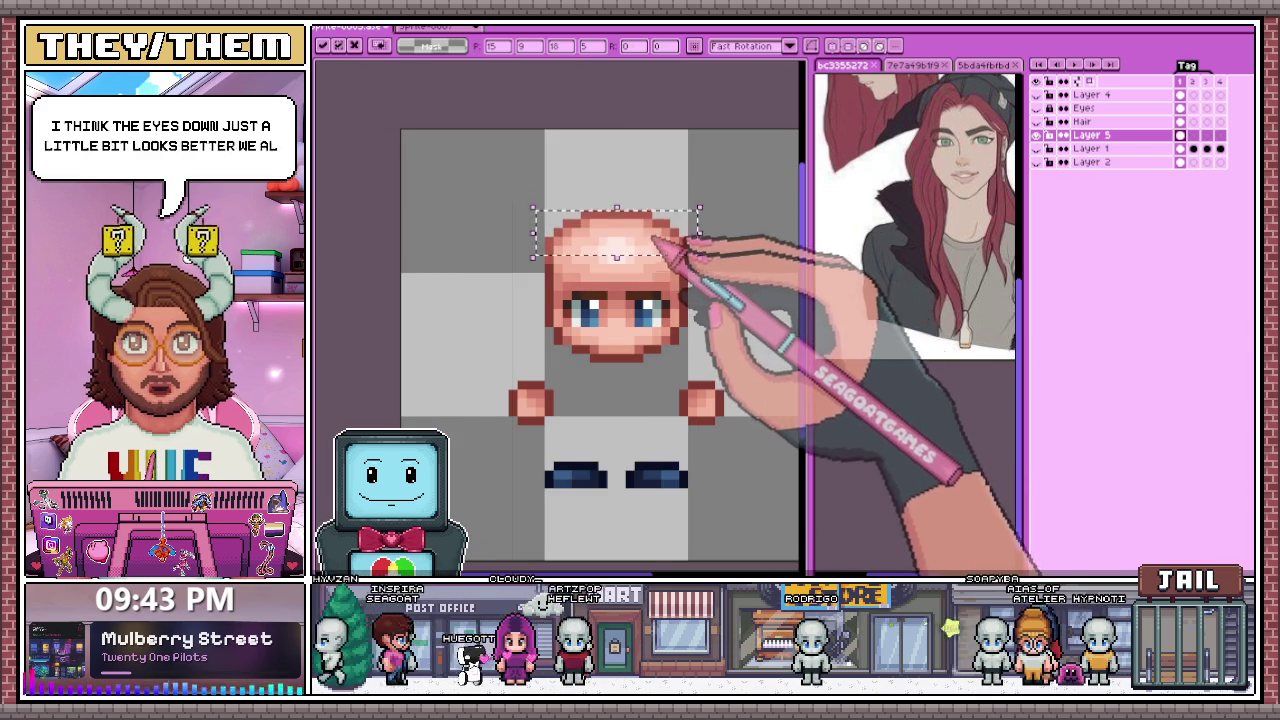
pyautogui.scroll(-2, 640, 300)
pyautogui.hotkey('ctrl', 'd')
# Step: Turn the hair, eyes and lower layers back on
pyautogui.click(1036, 135)
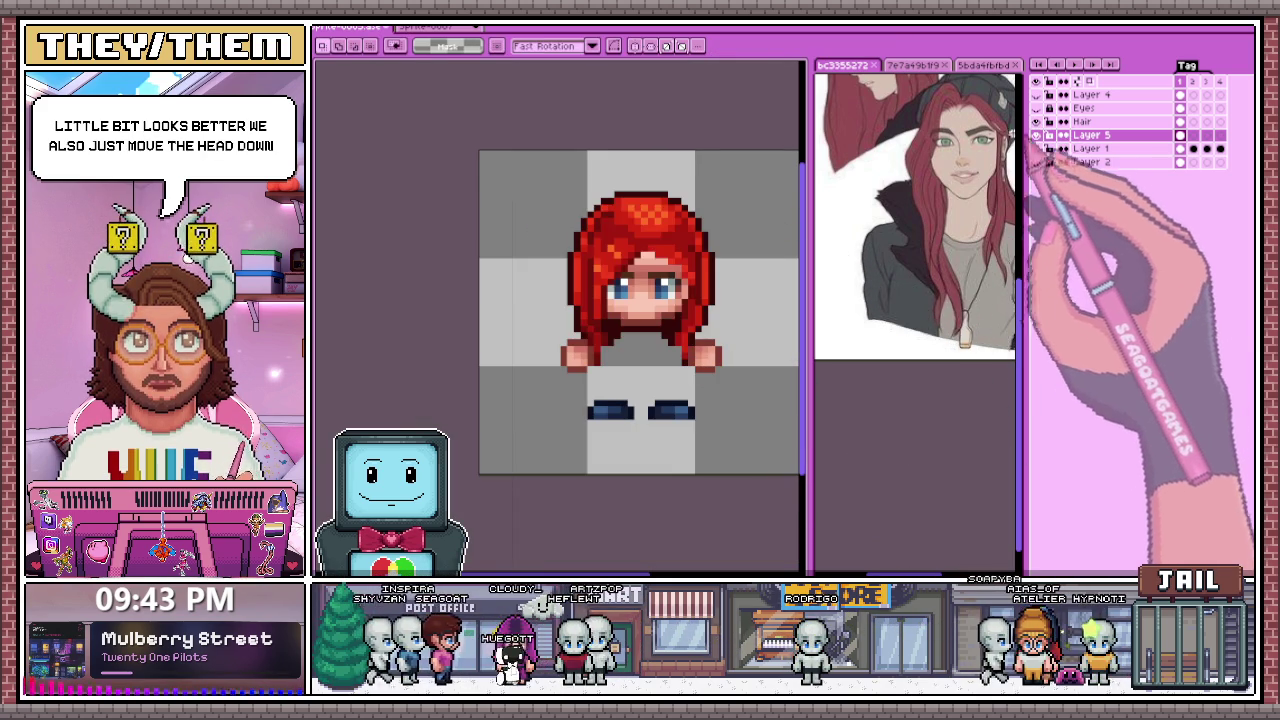
pyautogui.scroll(-3, 629, 343)
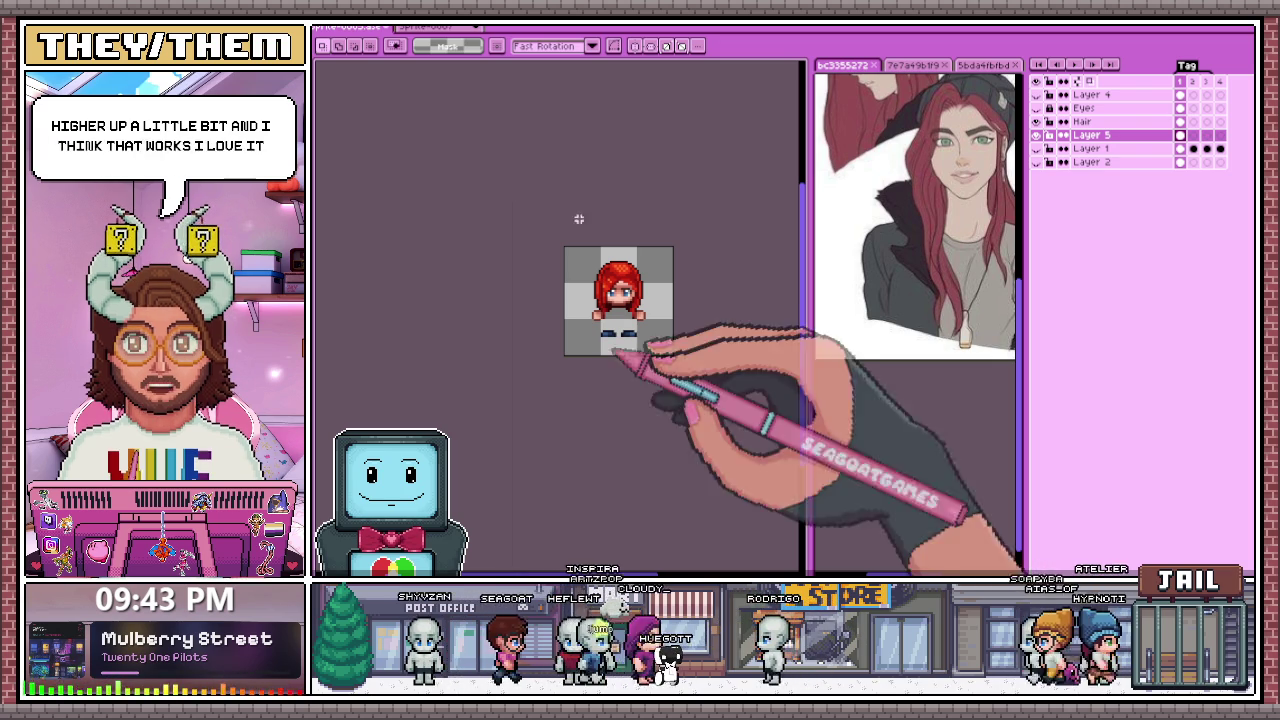
pyautogui.scroll(1, 640, 340)
pyautogui.moveTo(1036, 108); pyautogui.dragTo(1036, 161)
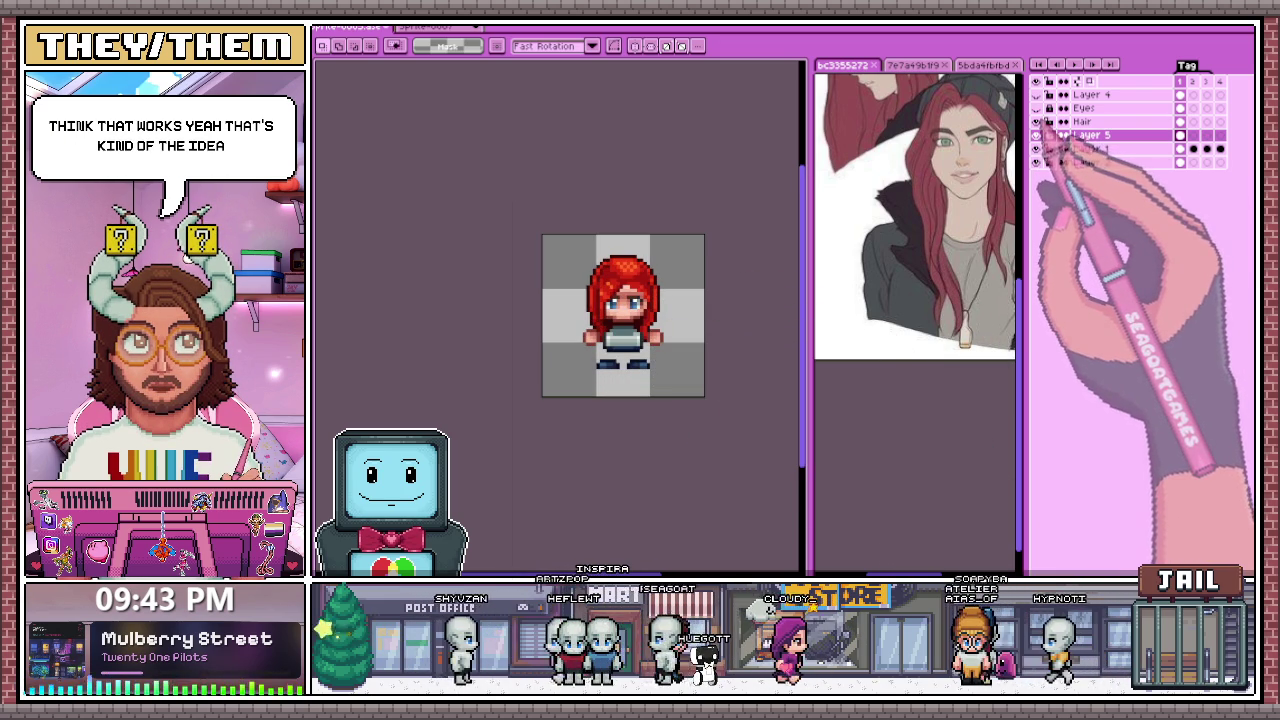
# Step: Select the sprite area on the Eyes layer and apply a transform to the eyes
pyautogui.click(1083, 108)
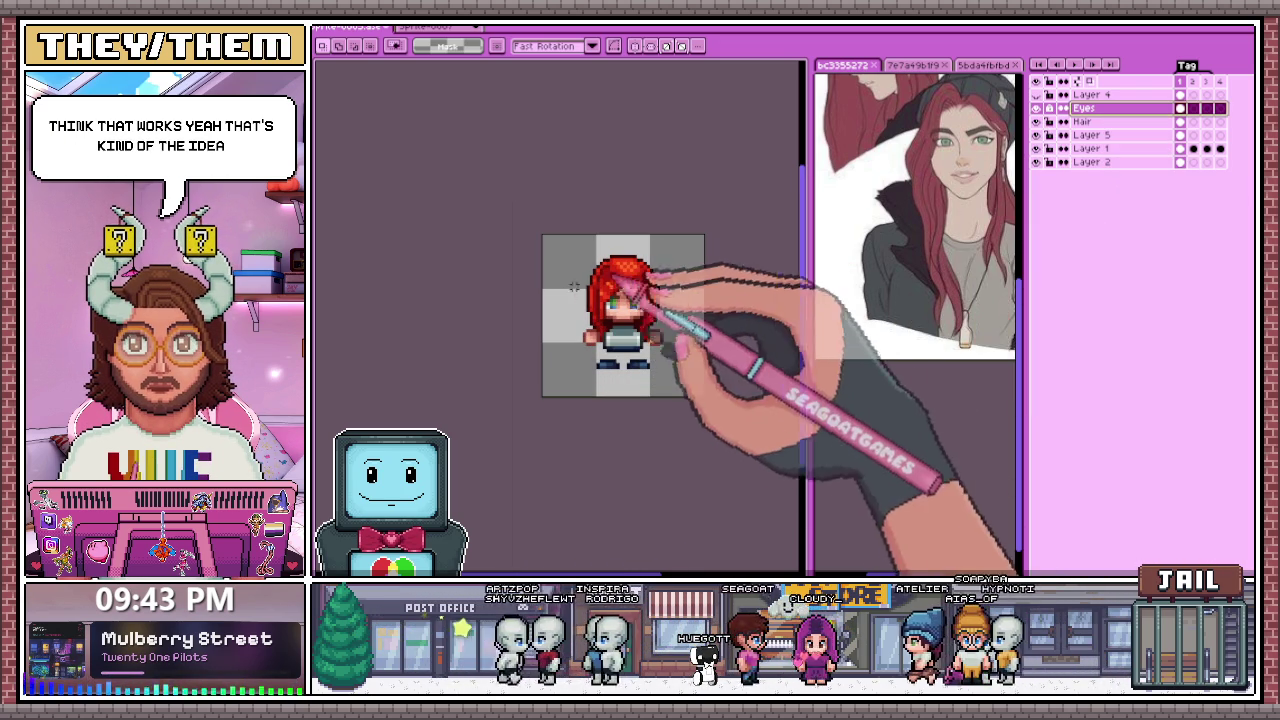
pyautogui.scroll(1, 690, 330)
pyautogui.moveTo(466, 171); pyautogui.dragTo(718, 413)
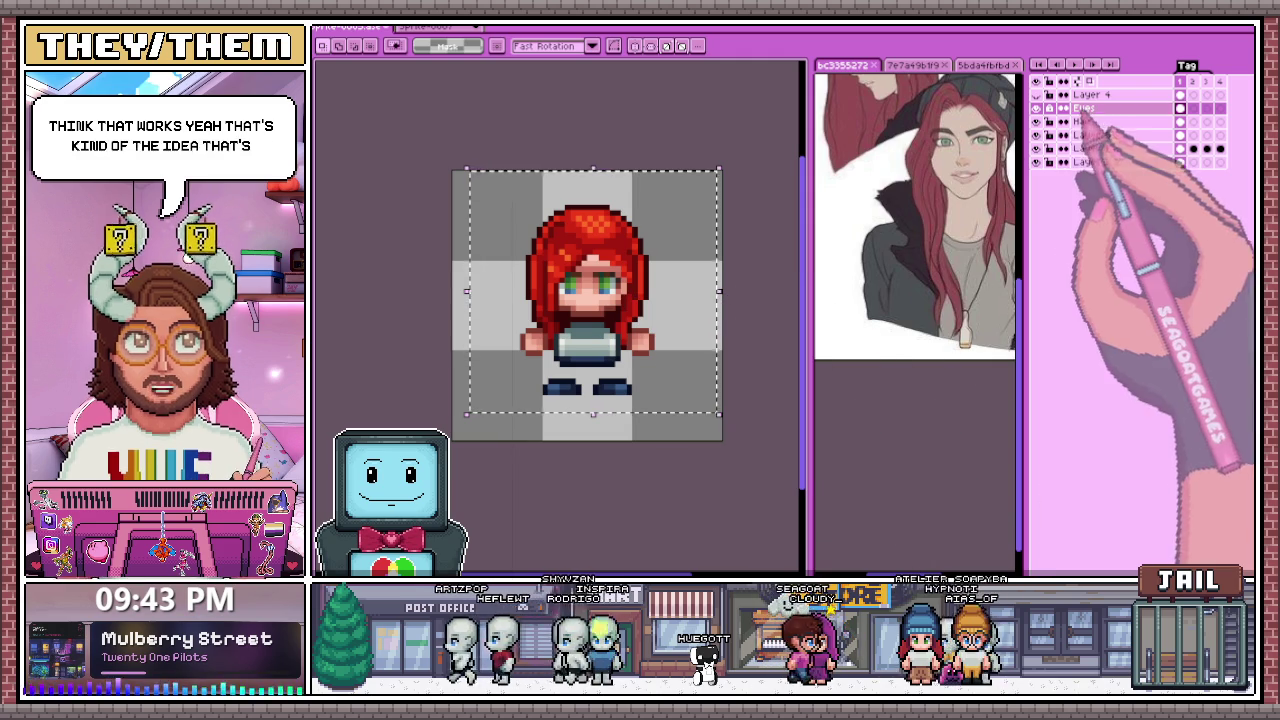
pyautogui.click(615, 320)
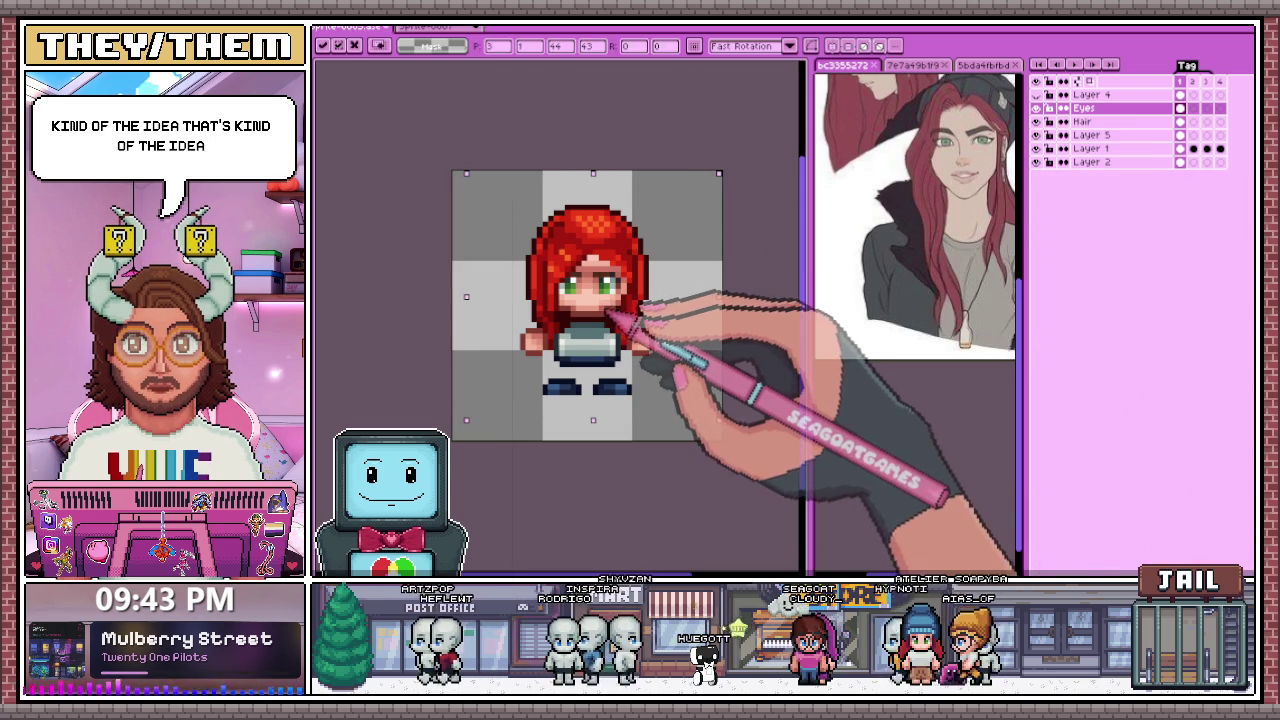
pyautogui.press('Return')
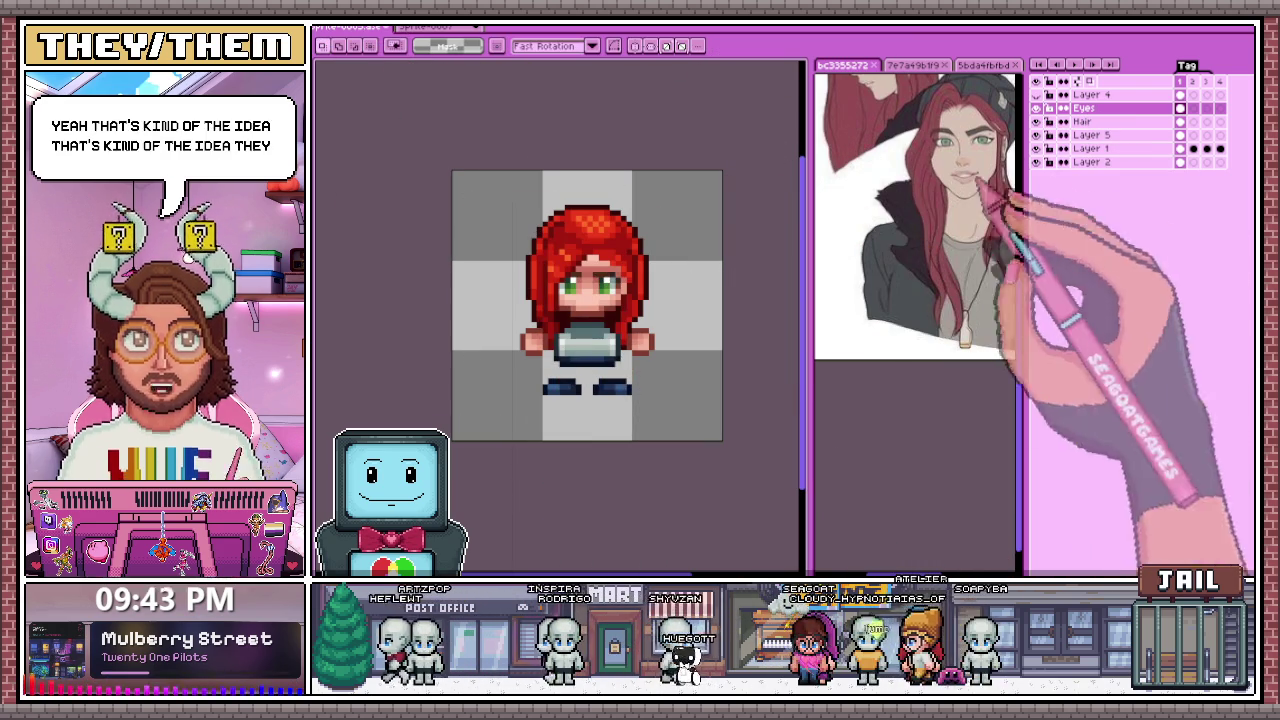
# Step: Hide Layer 1's grey torso and legs and show Layer 2's purple shirt
pyautogui.click(1036, 148)
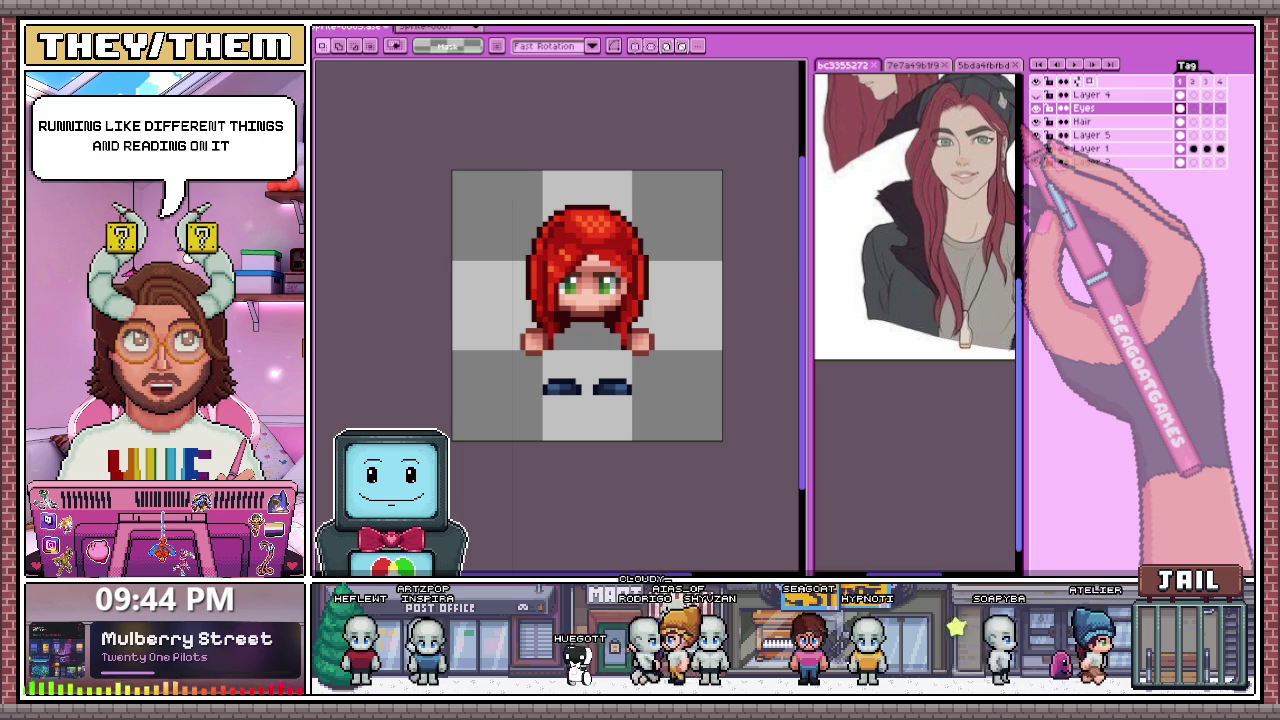
pyautogui.click(1036, 134)
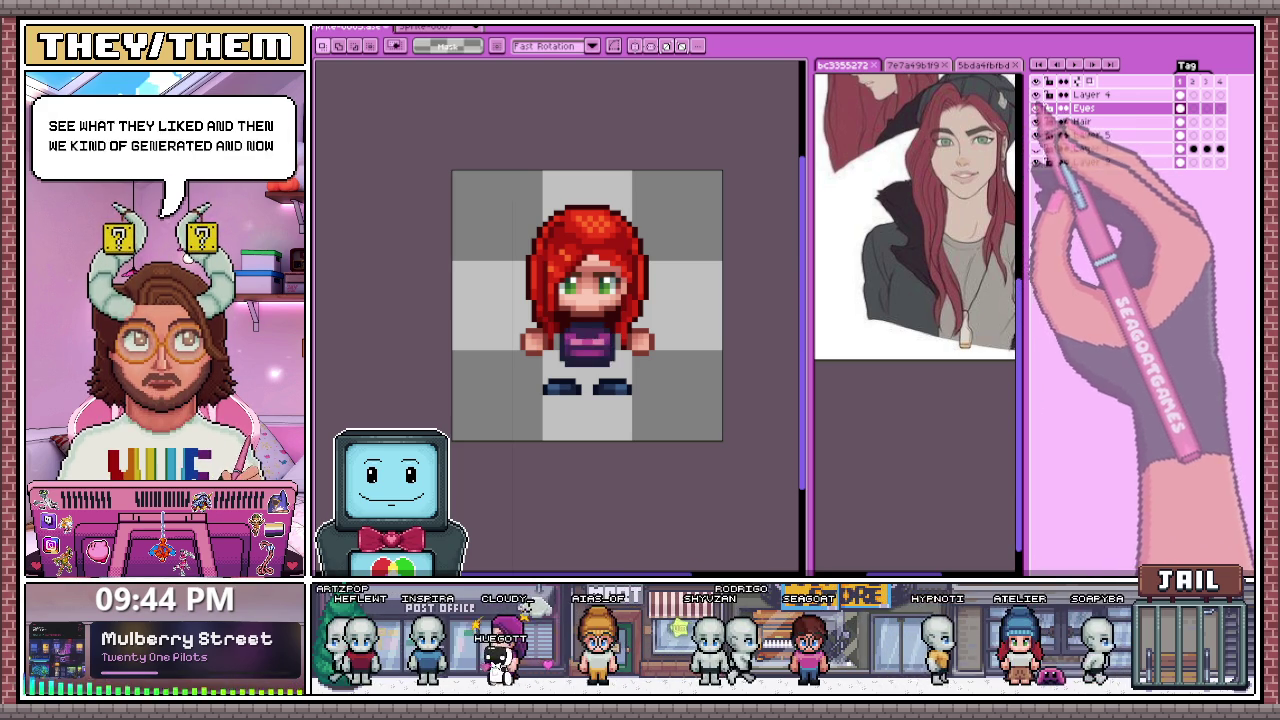
pyautogui.scroll(-1, 617, 386)
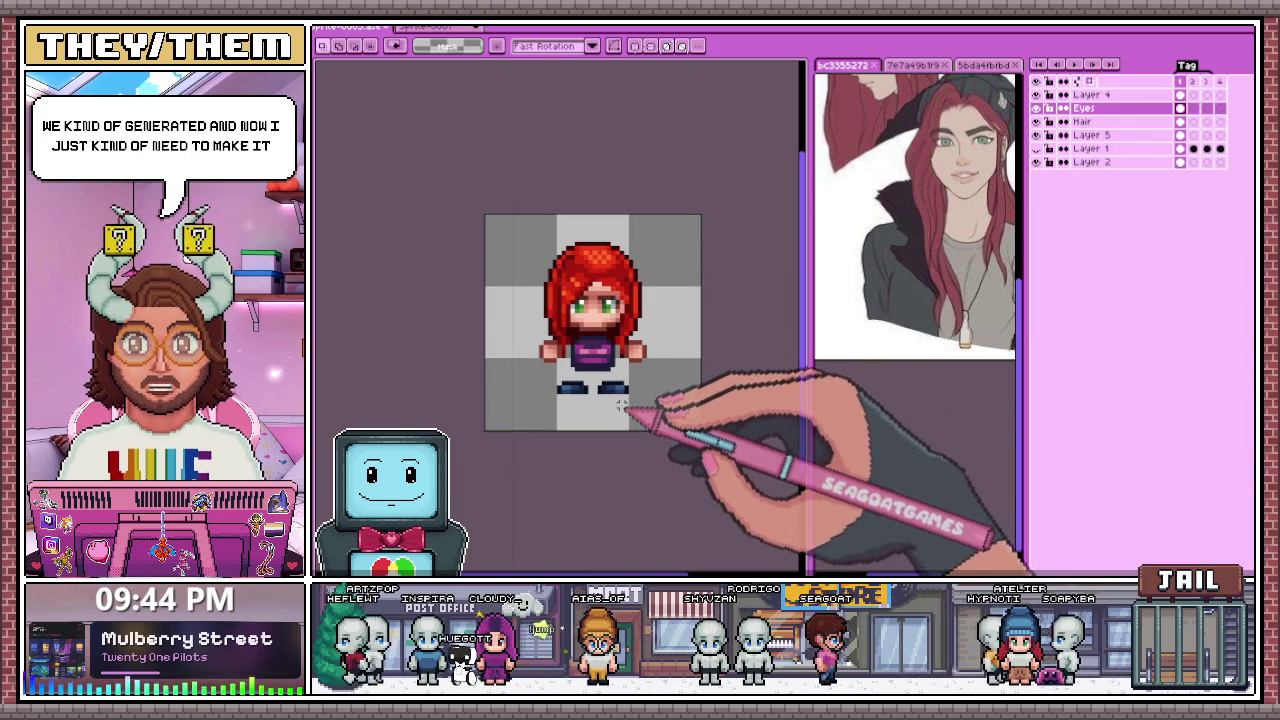
pyautogui.scroll(2, 652, 370)
pyautogui.scroll(2, 652, 370)
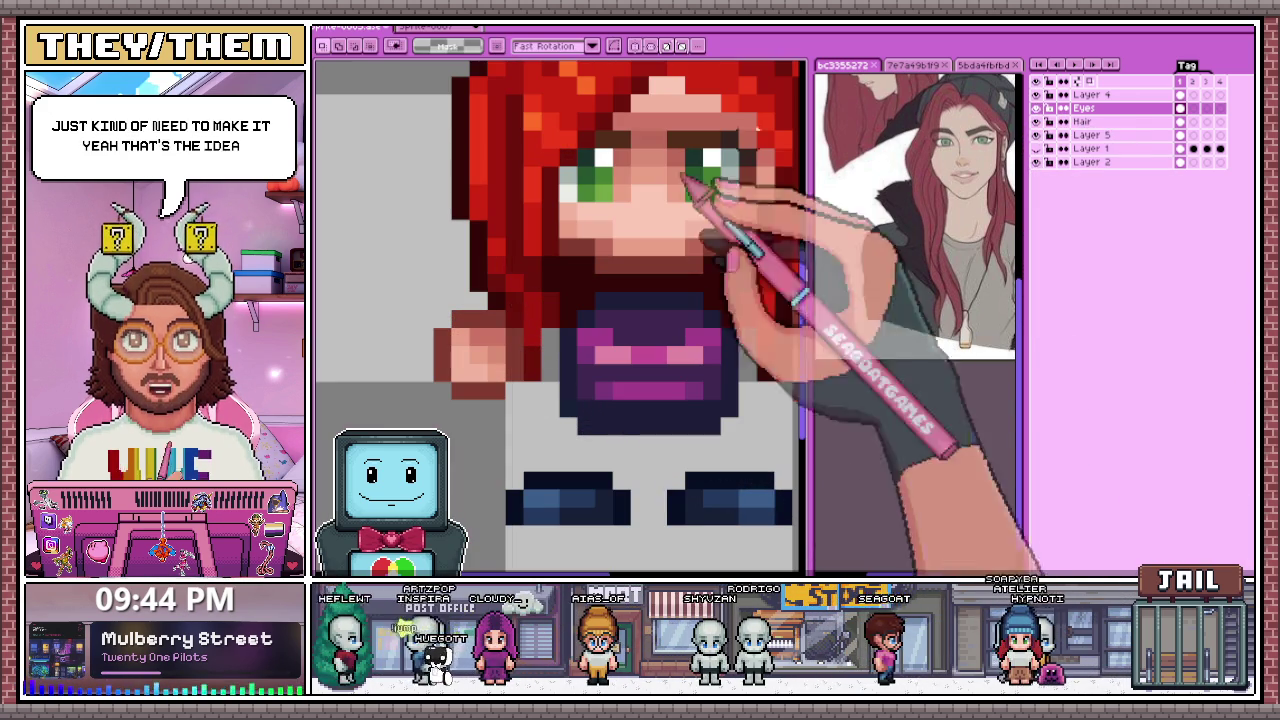
pyautogui.click(1082, 121)
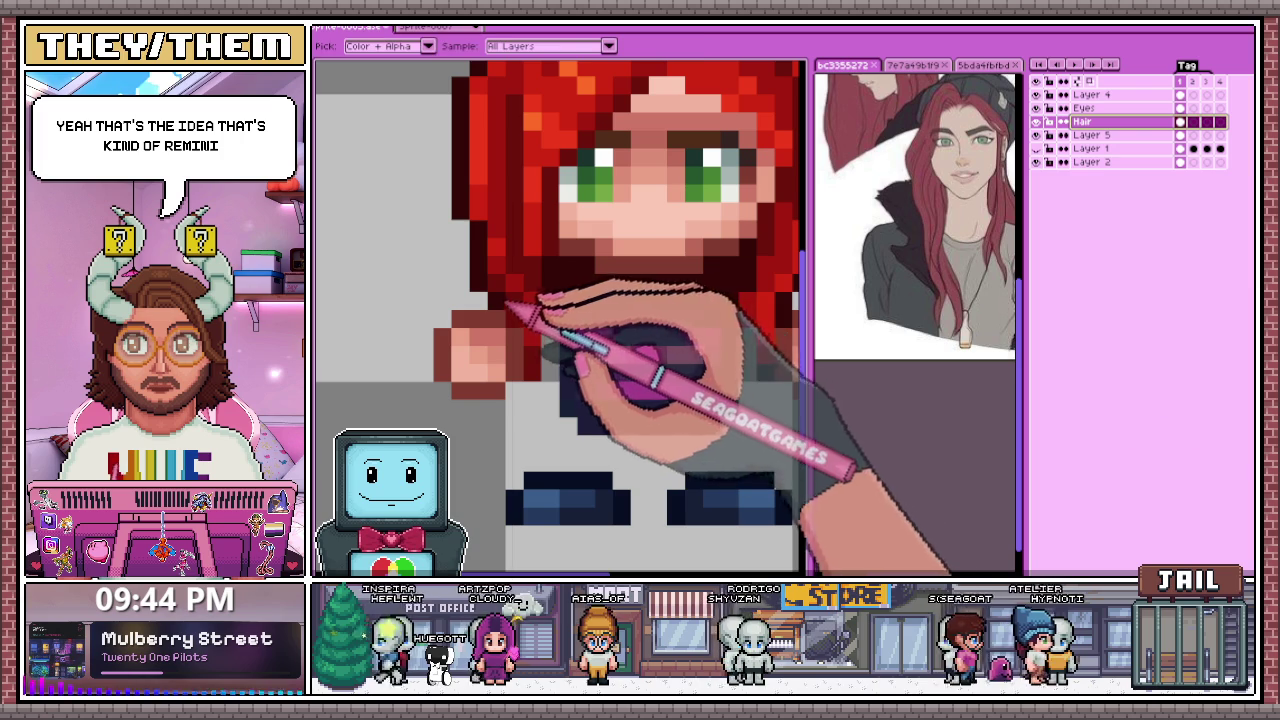
# Step: Try placing dark red pixels with the Pencil, undoing both stray pixels
pyautogui.press('b')
pyautogui.scroll(1, 560, 330)
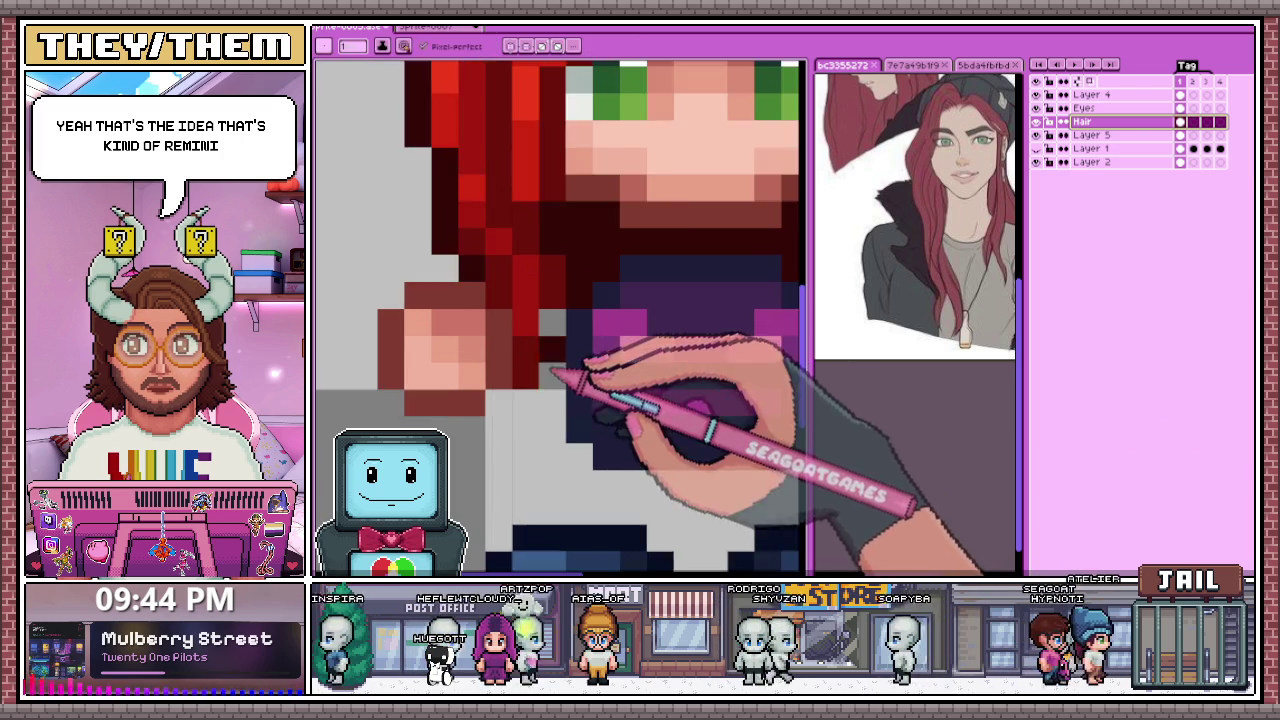
pyautogui.scroll(-2, 640, 280)
pyautogui.scroll(1, 560, 290)
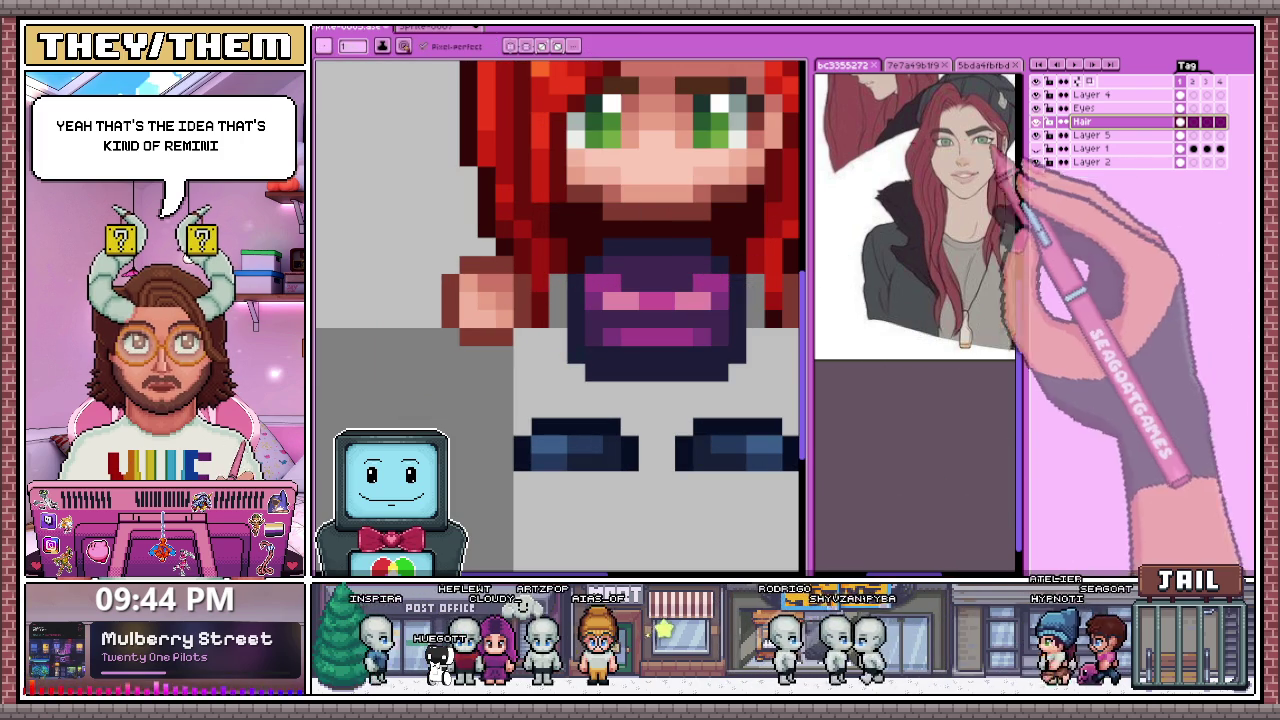
pyautogui.press('Right')
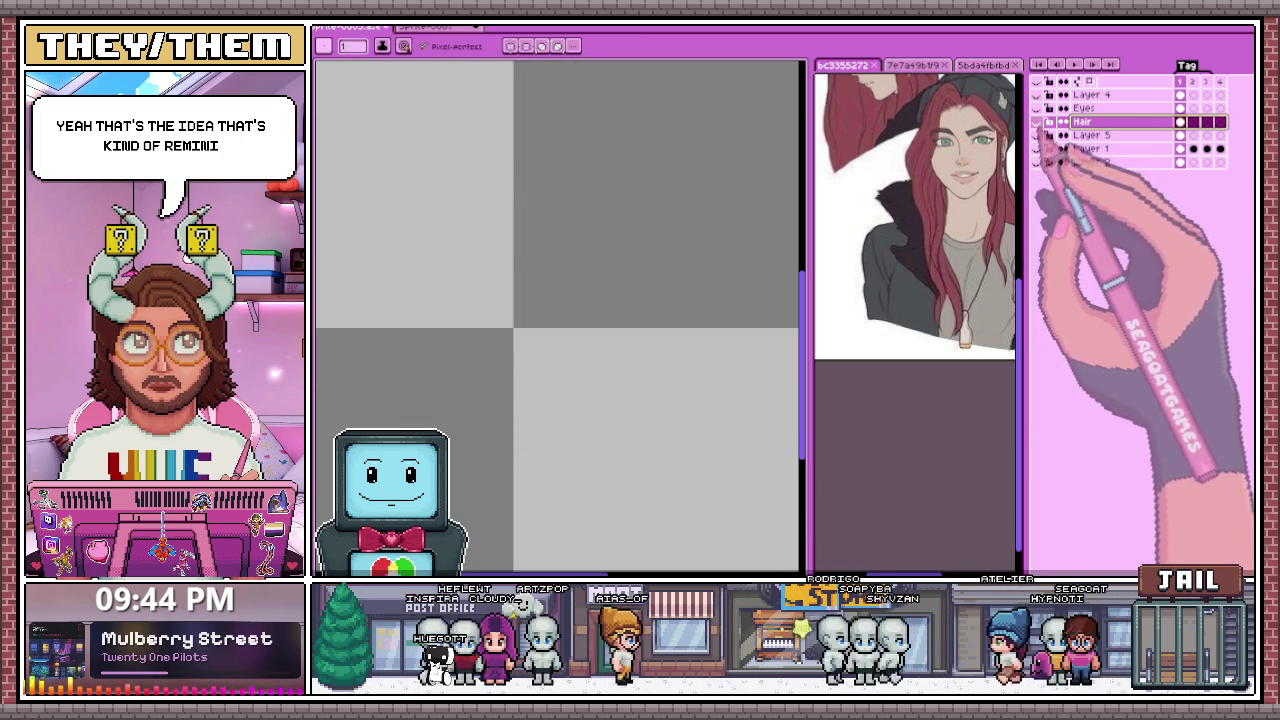
pyautogui.press('Right')
pyautogui.click(665, 265)
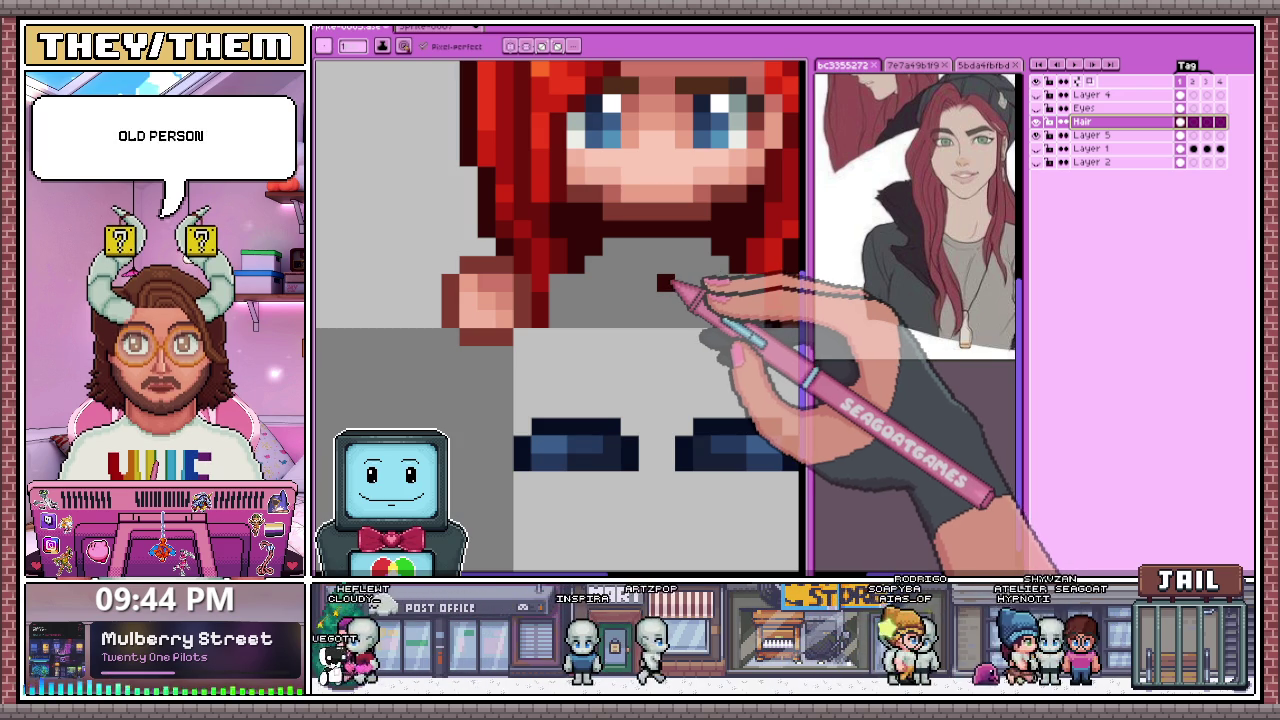
pyautogui.hotkey('ctrl', 'z')
pyautogui.click(629, 283)
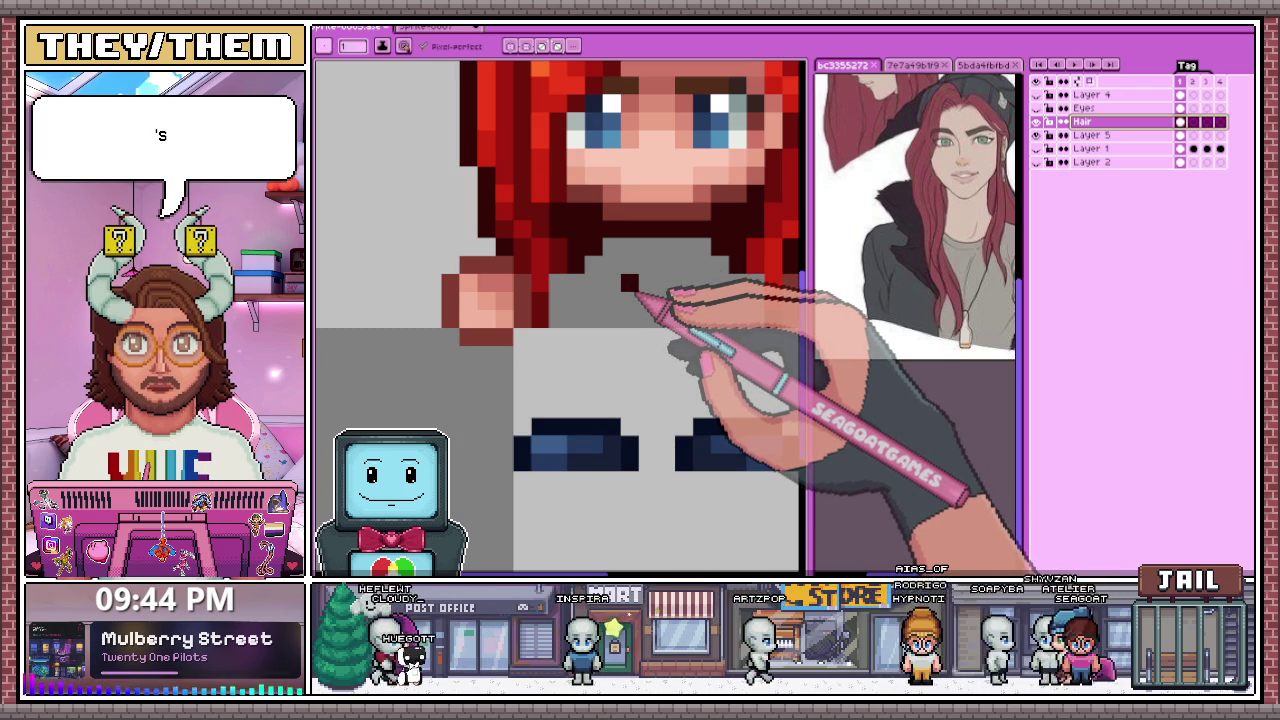
pyautogui.hotkey('ctrl', 'z')
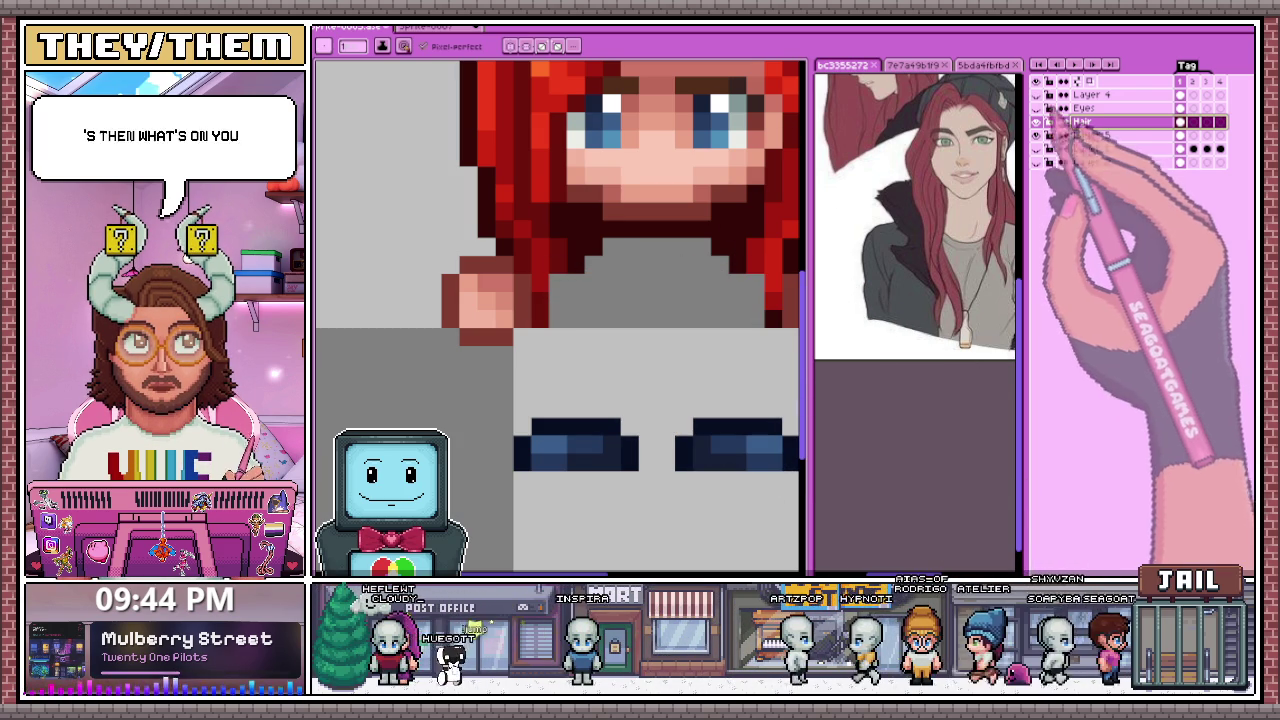
# Step: Show only the Hair layer and zoom in to inspect the hair
pyautogui.keyDown('alt'); pyautogui.click(1037, 121); pyautogui.keyUp('alt')
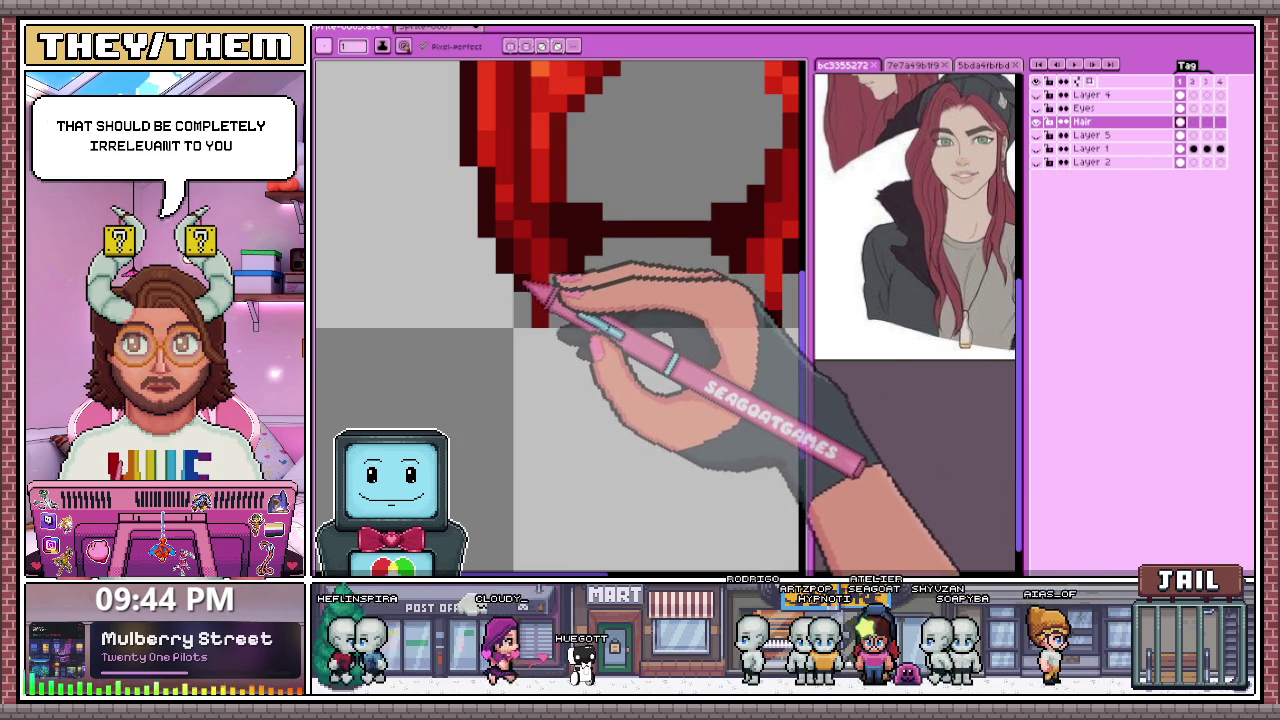
pyautogui.scroll(-2, 709, 286)
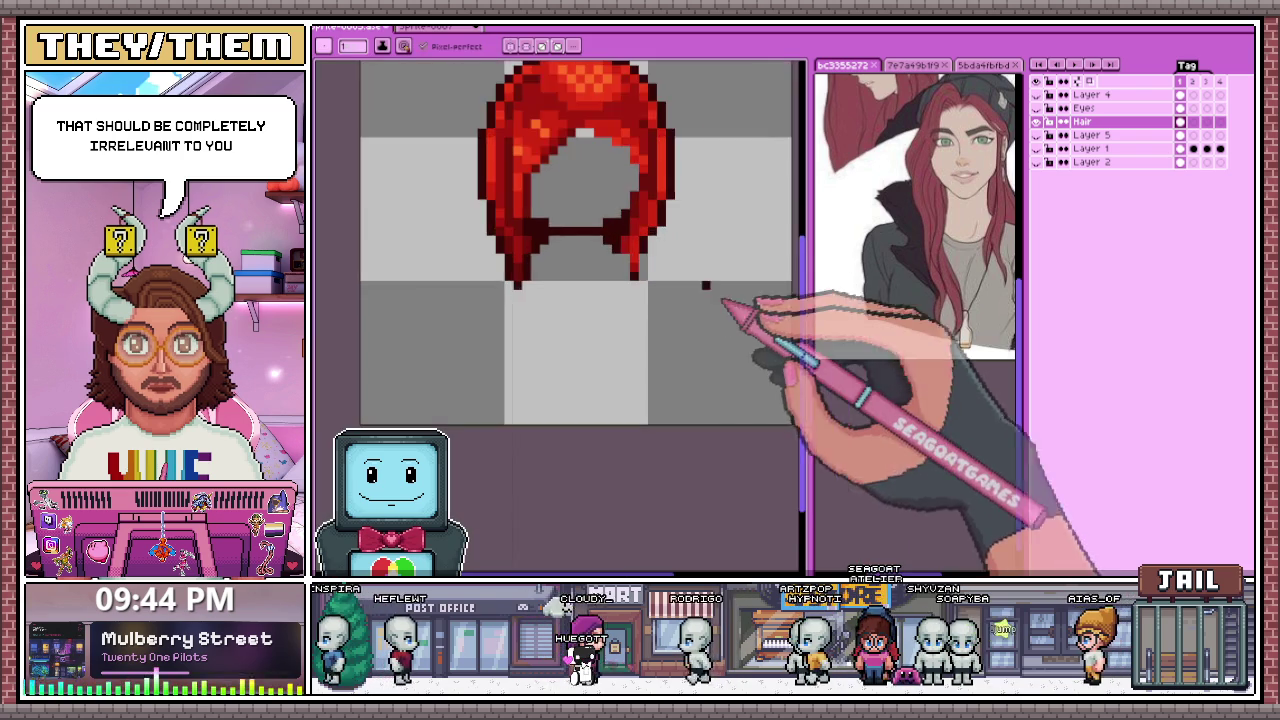
pyautogui.scroll(2, 643, 286)
pyautogui.scroll(1, 620, 300)
pyautogui.scroll(-3, 670, 300)
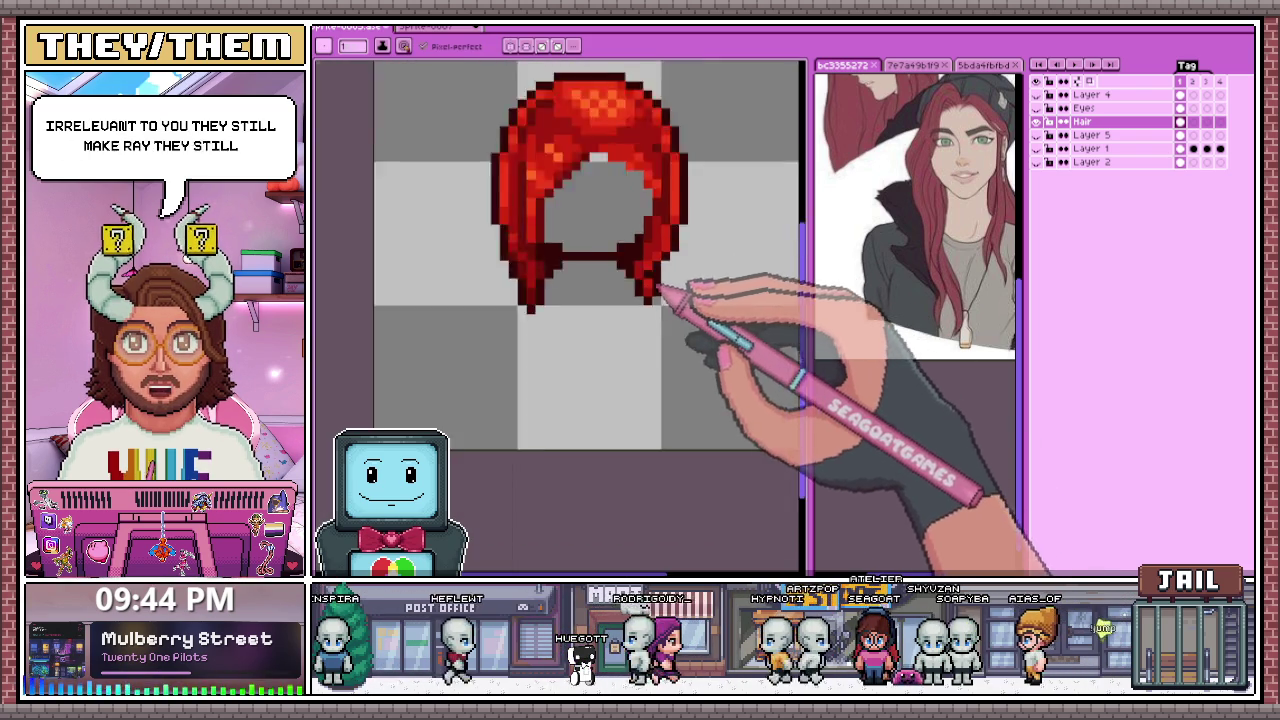
pyautogui.scroll(-1, 655, 286)
pyautogui.scroll(2, 640, 270)
pyautogui.scroll(1, 600, 260)
pyautogui.scroll(1, 575, 300)
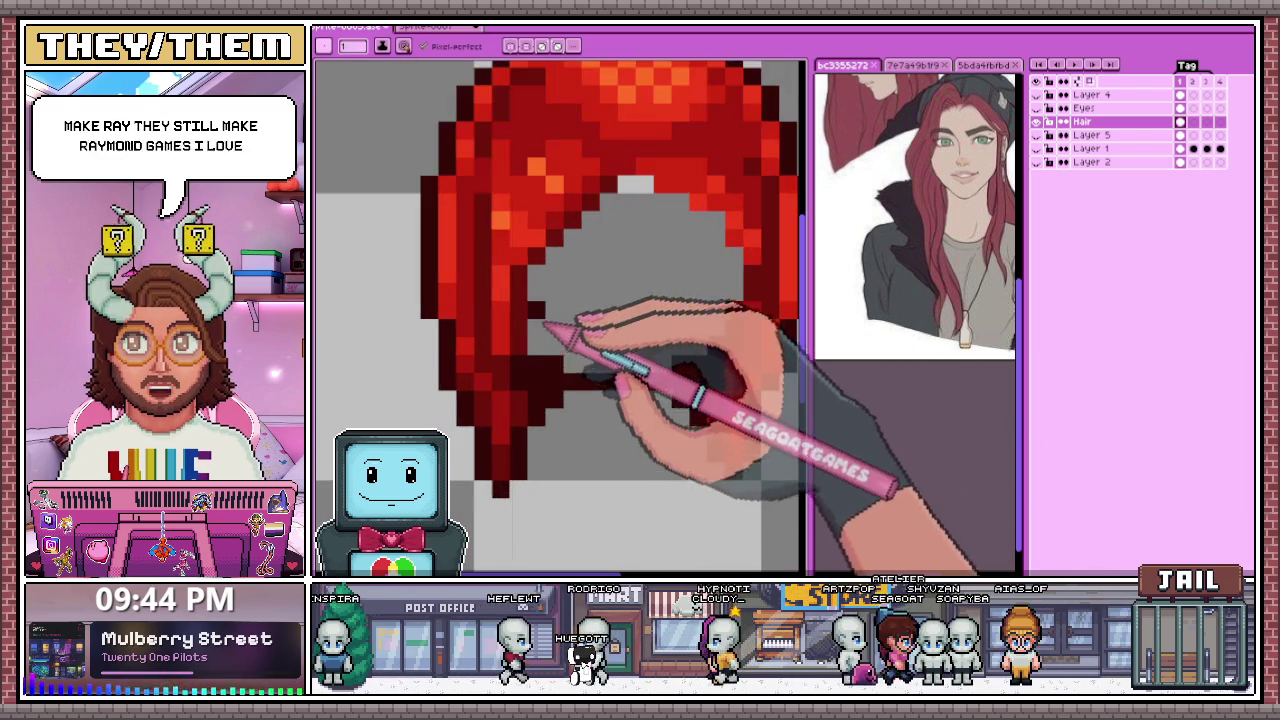
pyautogui.scroll(-3, 590, 420)
pyautogui.scroll(-1, 605, 380)
pyautogui.scroll(2, 600, 388)
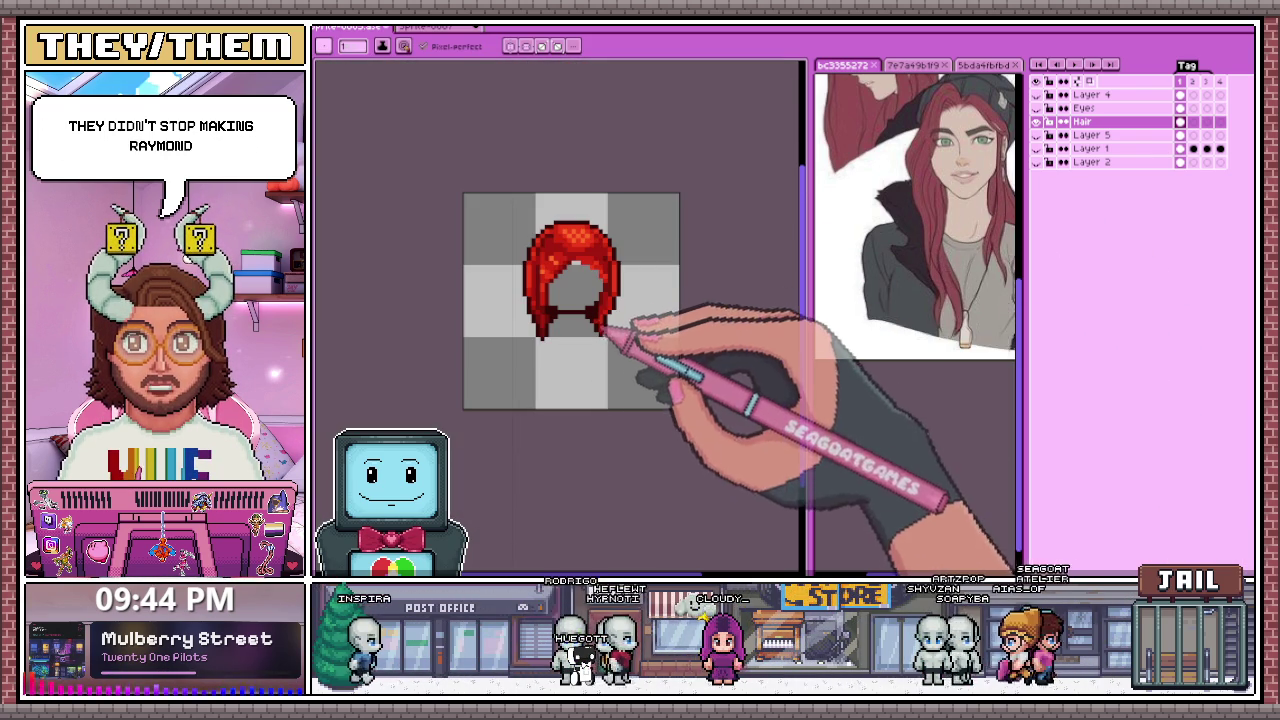
pyautogui.scroll(2, 572, 290)
pyautogui.scroll(2, 560, 300)
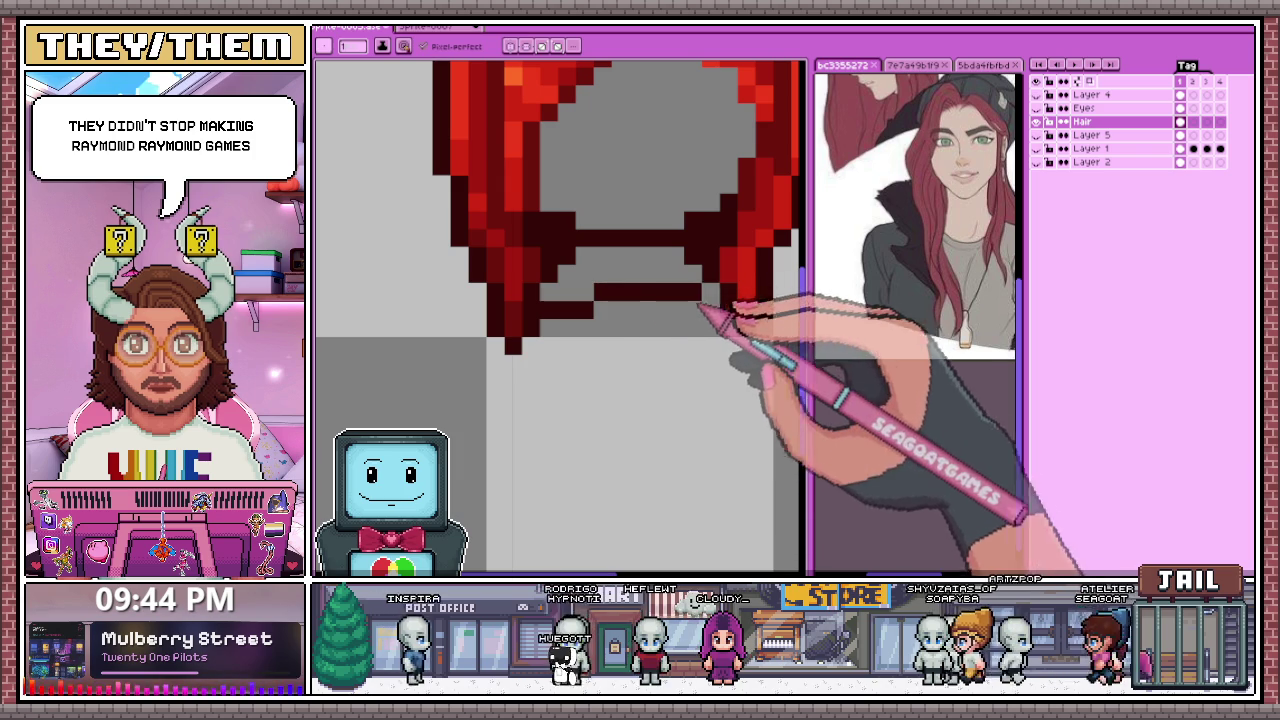
# Step: Draw a dark red line along the hair's lower edge
pyautogui.moveTo(760, 284); pyautogui.dragTo(565, 292)
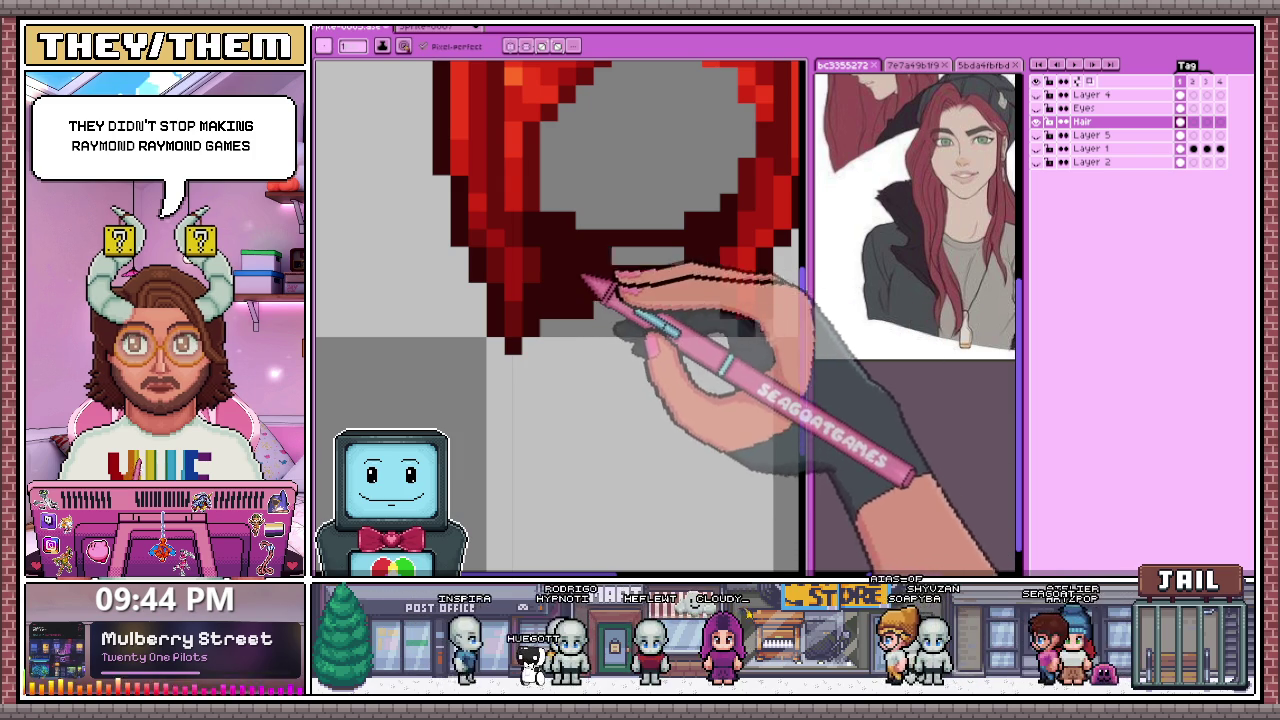
pyautogui.scroll(-3, 680, 310)
pyautogui.scroll(-3, 645, 343)
pyautogui.scroll(1, 645, 343)
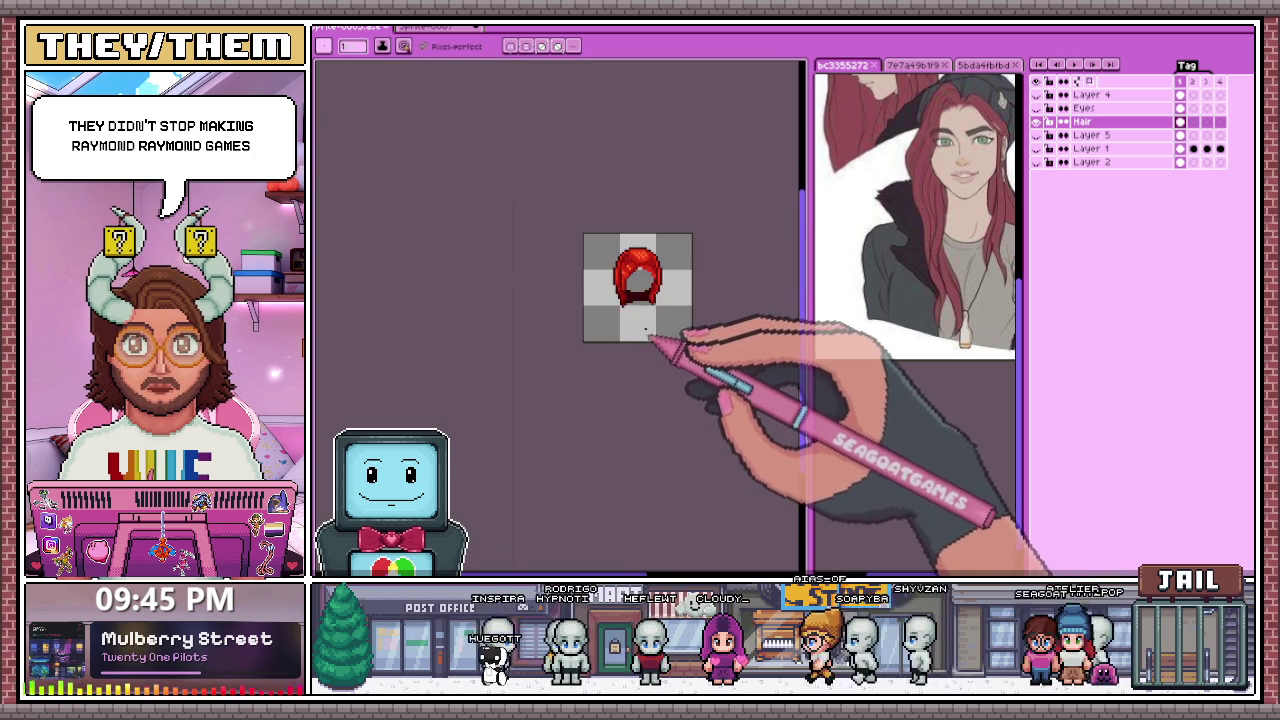
pyautogui.scroll(3, 655, 337)
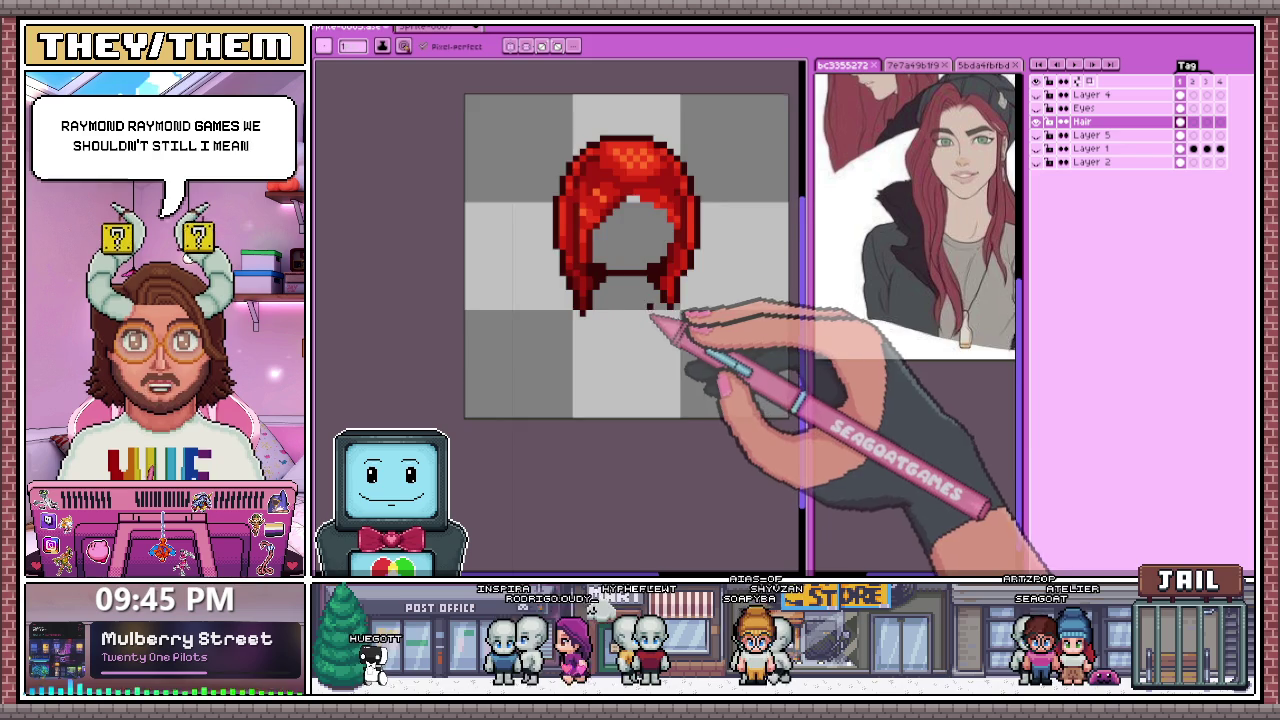
pyautogui.scroll(-2, 648, 318)
# Step: Make the eyes, body and shirt layers visible again under the hair
pyautogui.click(1037, 107)
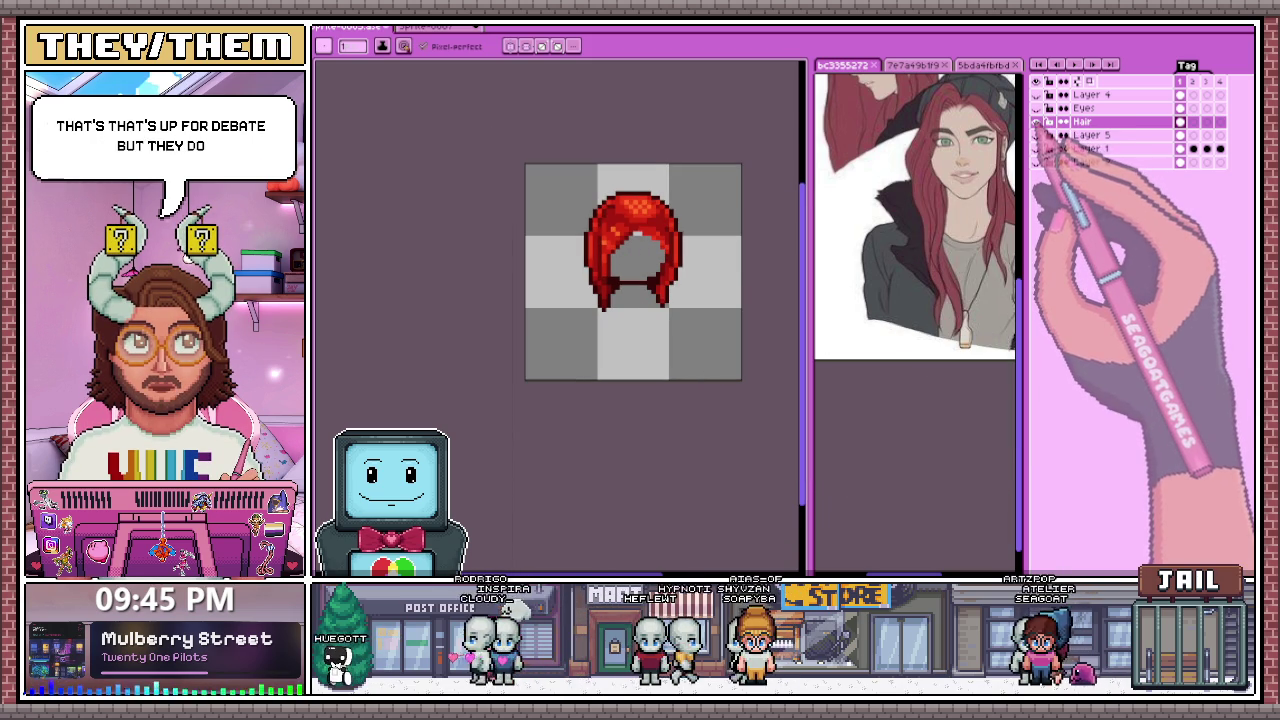
pyautogui.click(1037, 162)
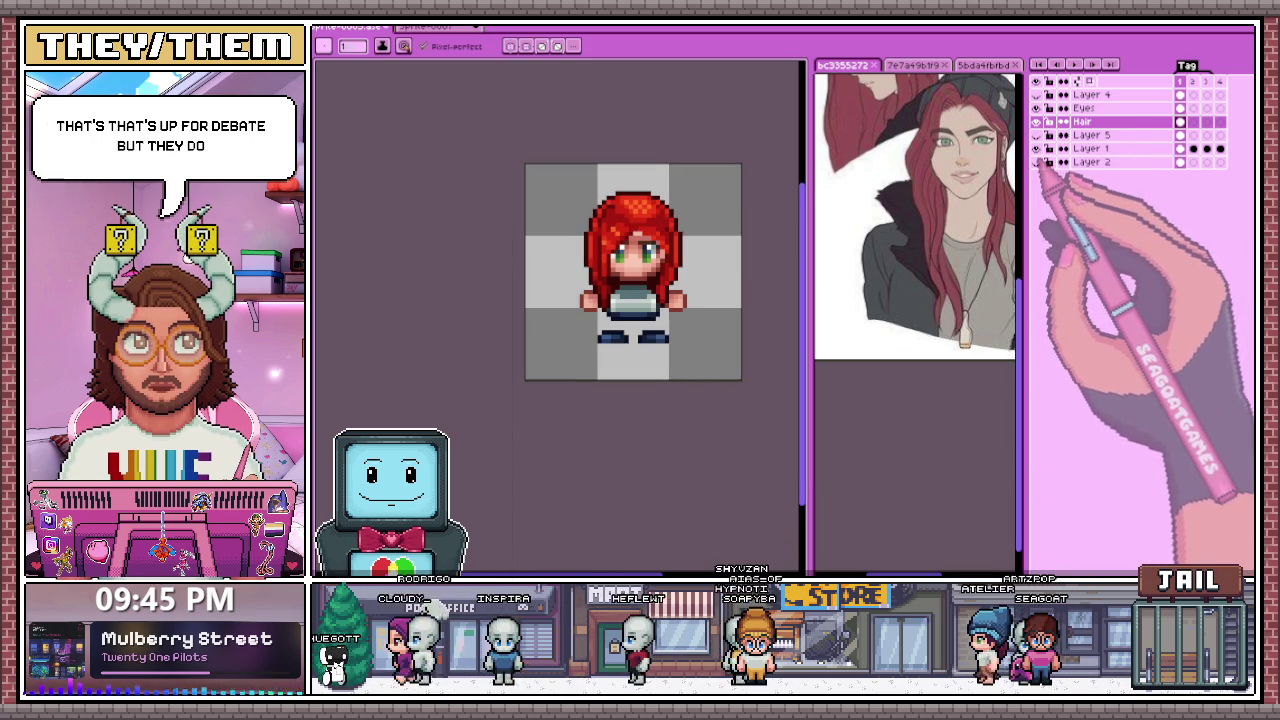
pyautogui.click(1037, 162)
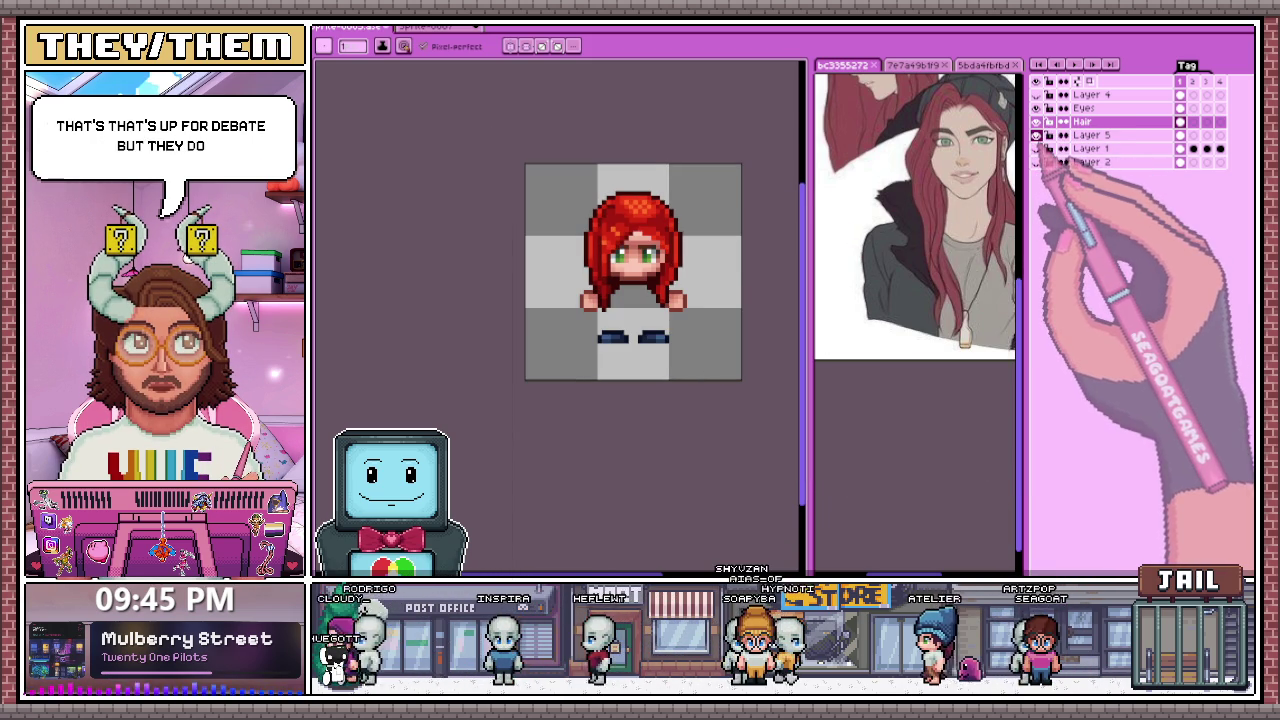
pyautogui.click(1037, 148)
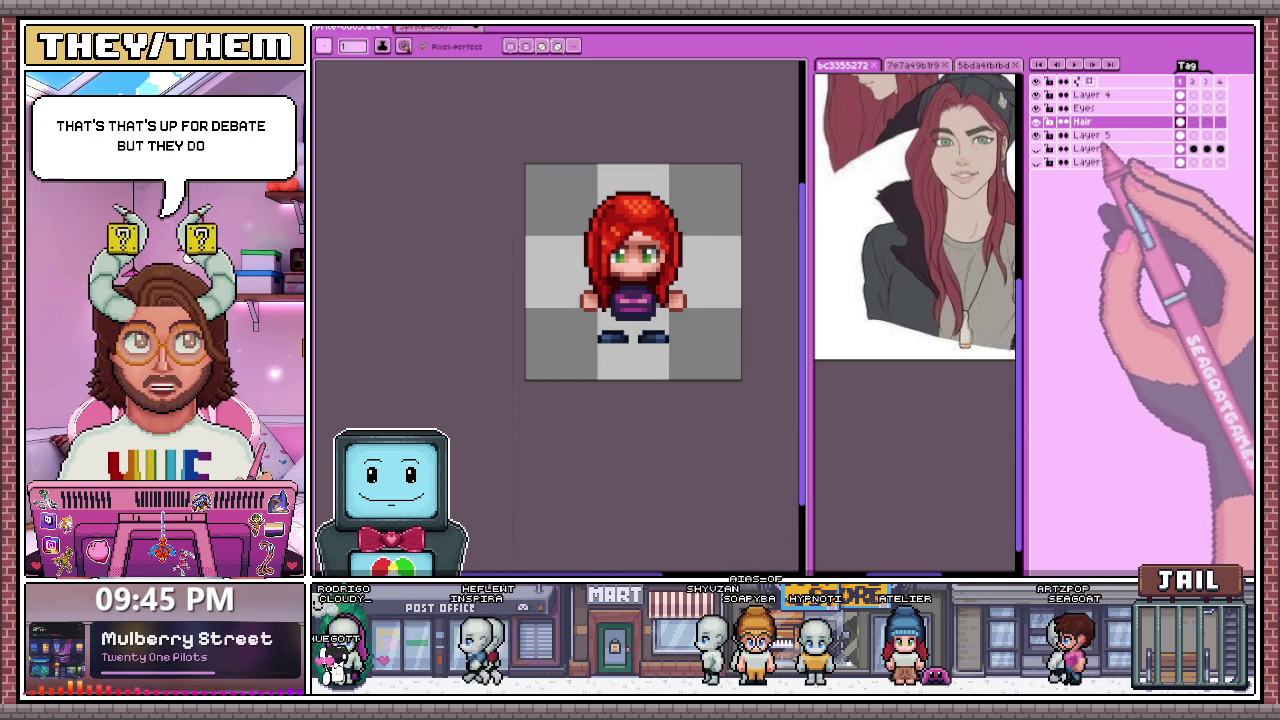
# Step: On Layer 5, select both hands and the feet and cut them to a new layer
pyautogui.click(1075, 135)
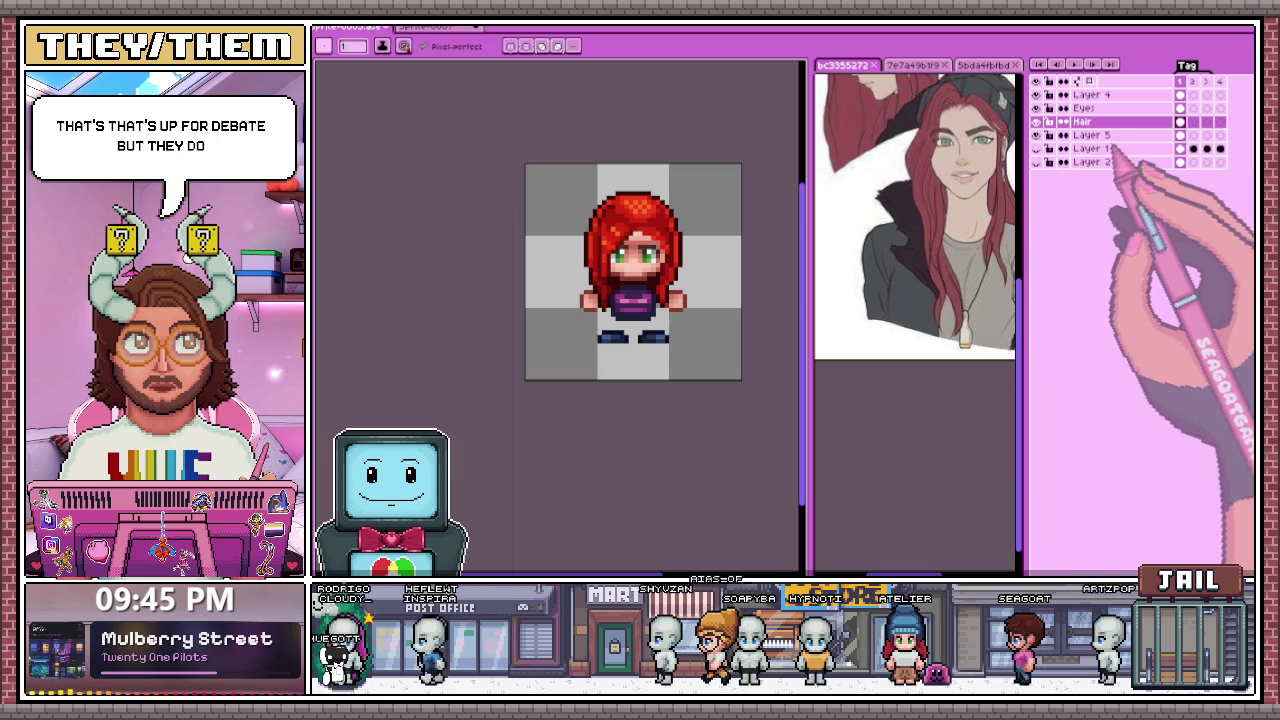
pyautogui.scroll(1, 600, 305)
pyautogui.scroll(1, 600, 305)
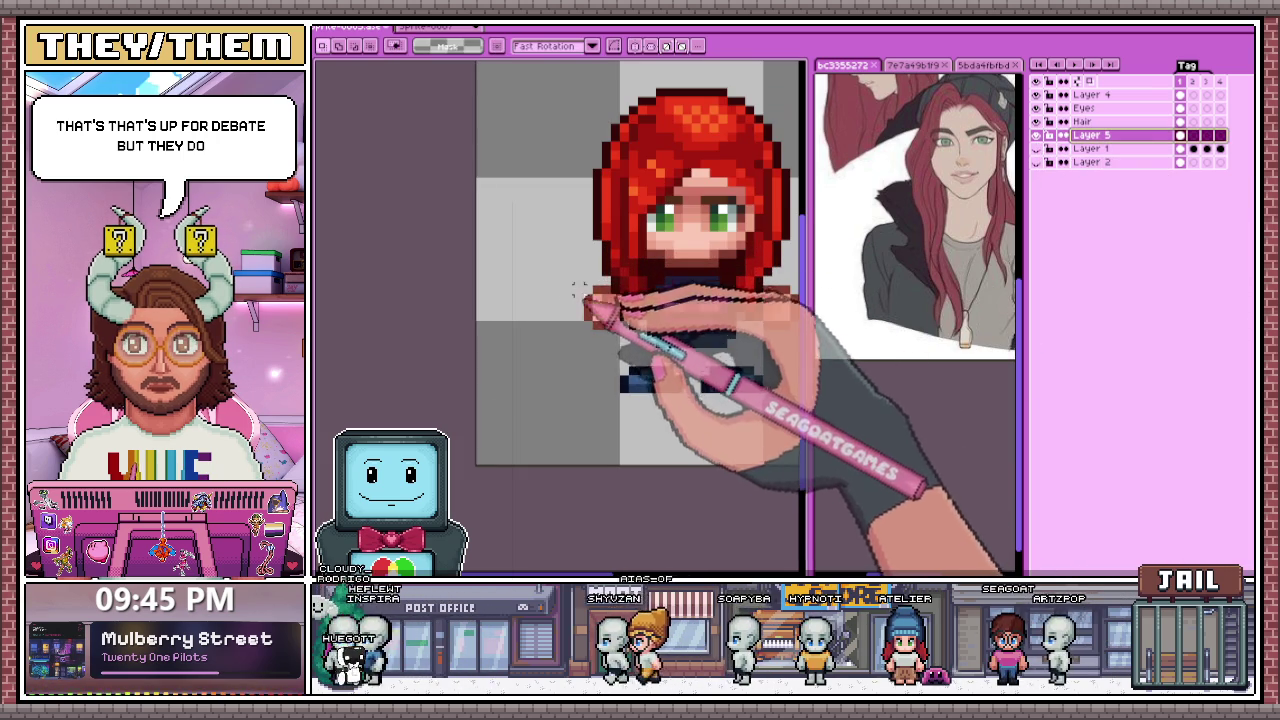
pyautogui.scroll(1, 600, 305)
pyautogui.scroll(-2, 630, 345)
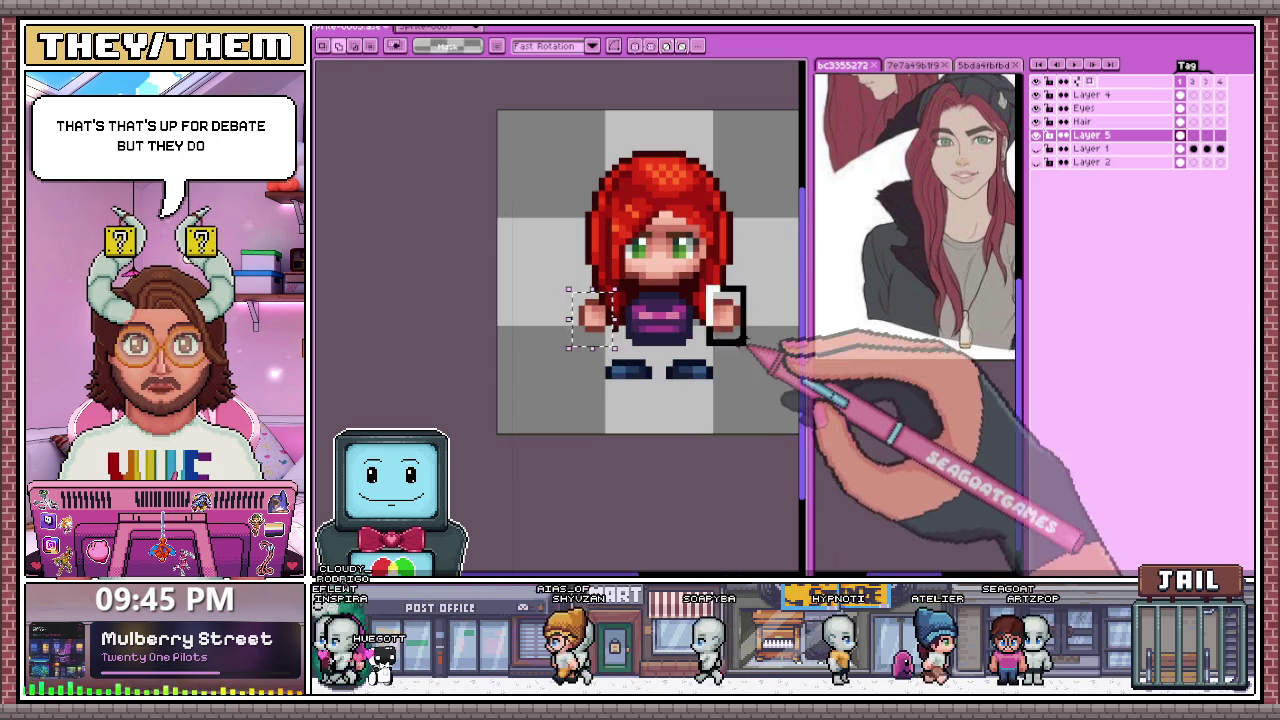
pyautogui.hotkey('ctrl', 'd')
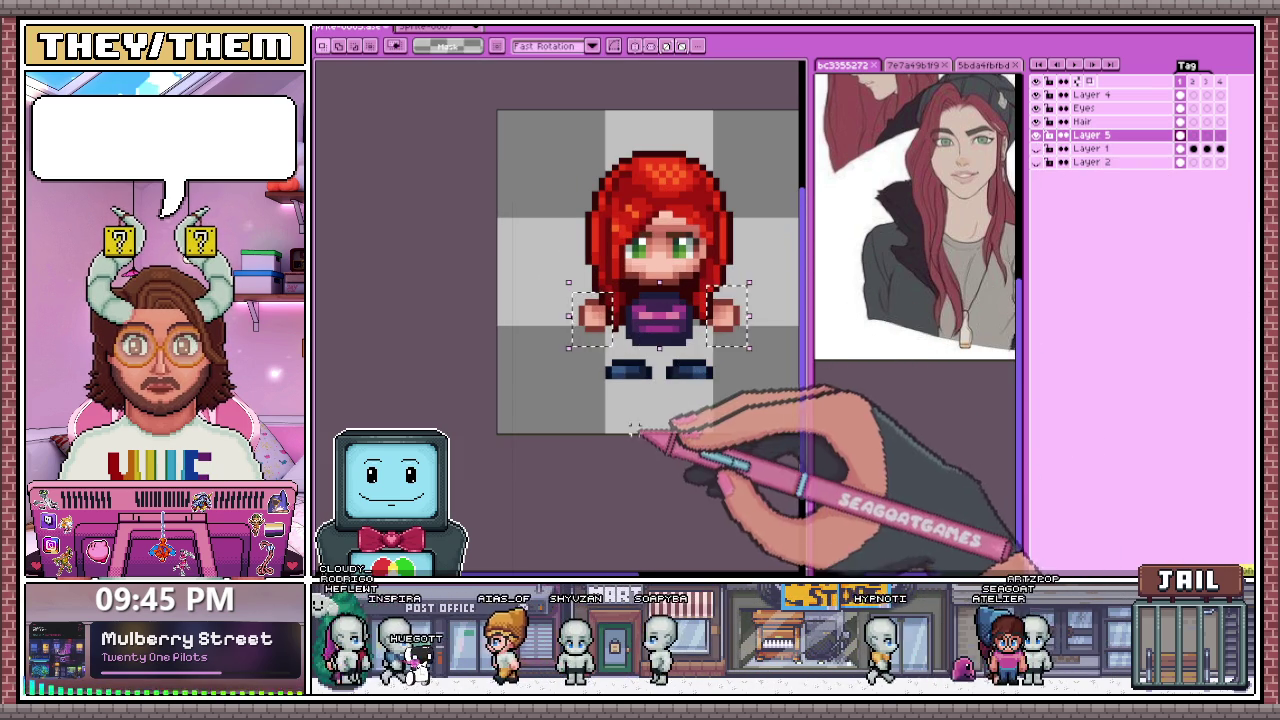
pyautogui.moveTo(568, 283); pyautogui.dragTo(607, 348)
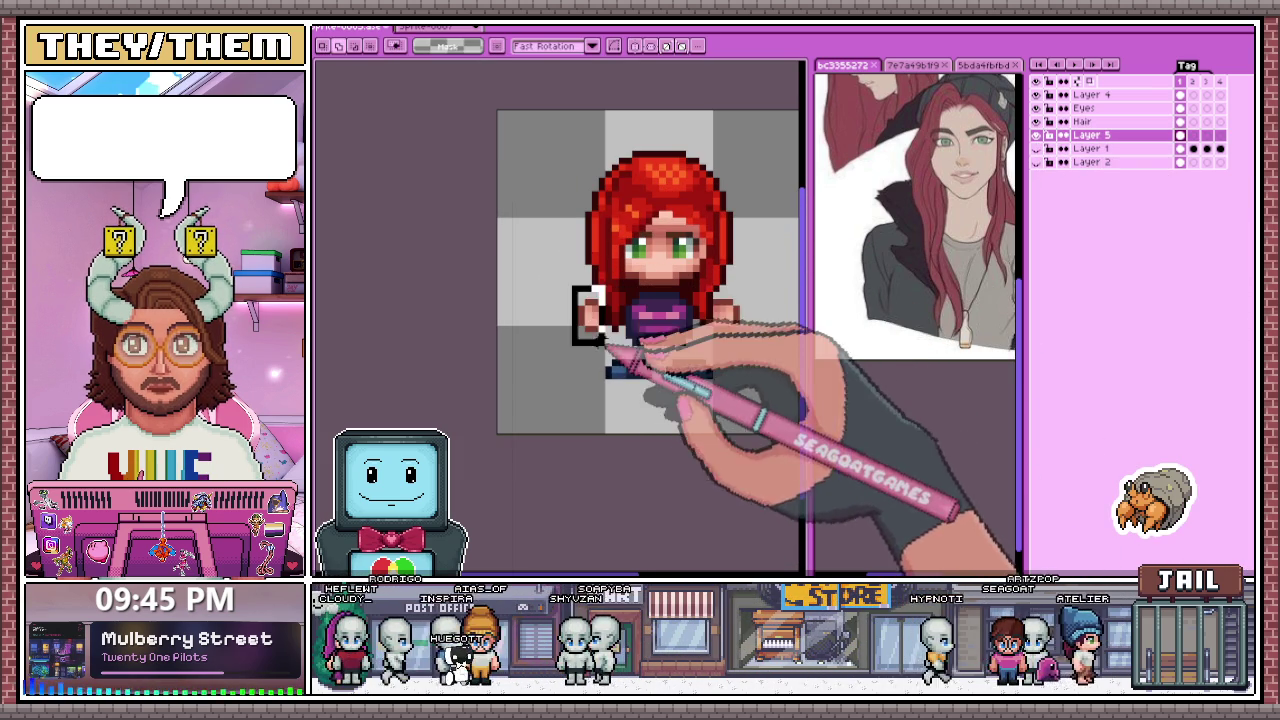
pyautogui.moveTo(706, 284); pyautogui.dragTo(756, 348)
pyautogui.moveTo(588, 357); pyautogui.dragTo(734, 412)
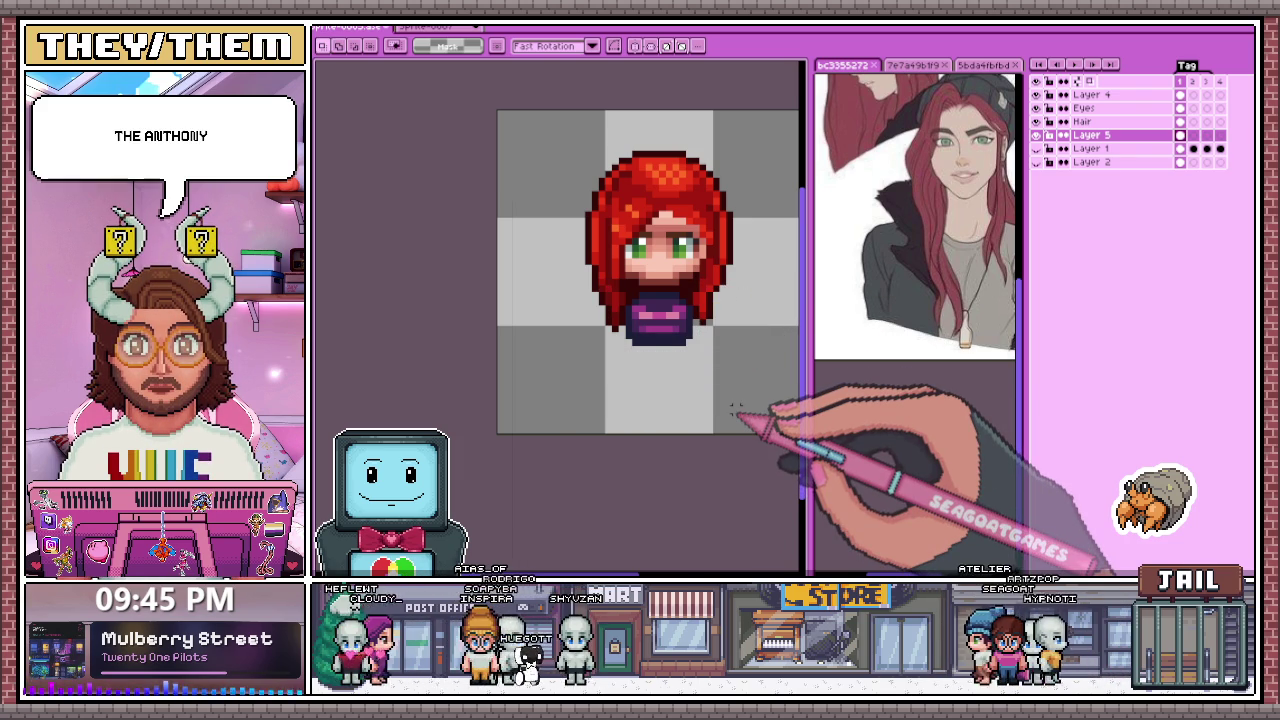
pyautogui.hotkey('shift', 'n')
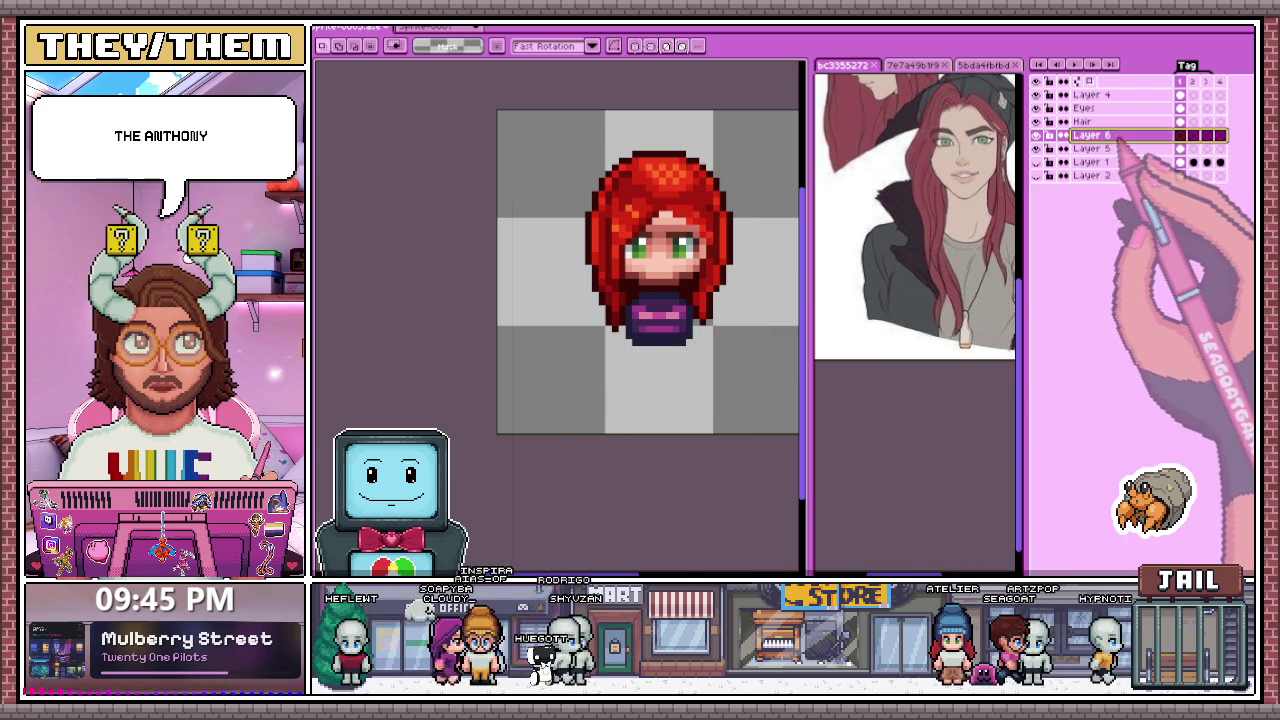
# Step: Move Layer 6 to the top of the stack, above the Hair layer
pyautogui.moveTo(1090, 134); pyautogui.dragTo(1090, 92)
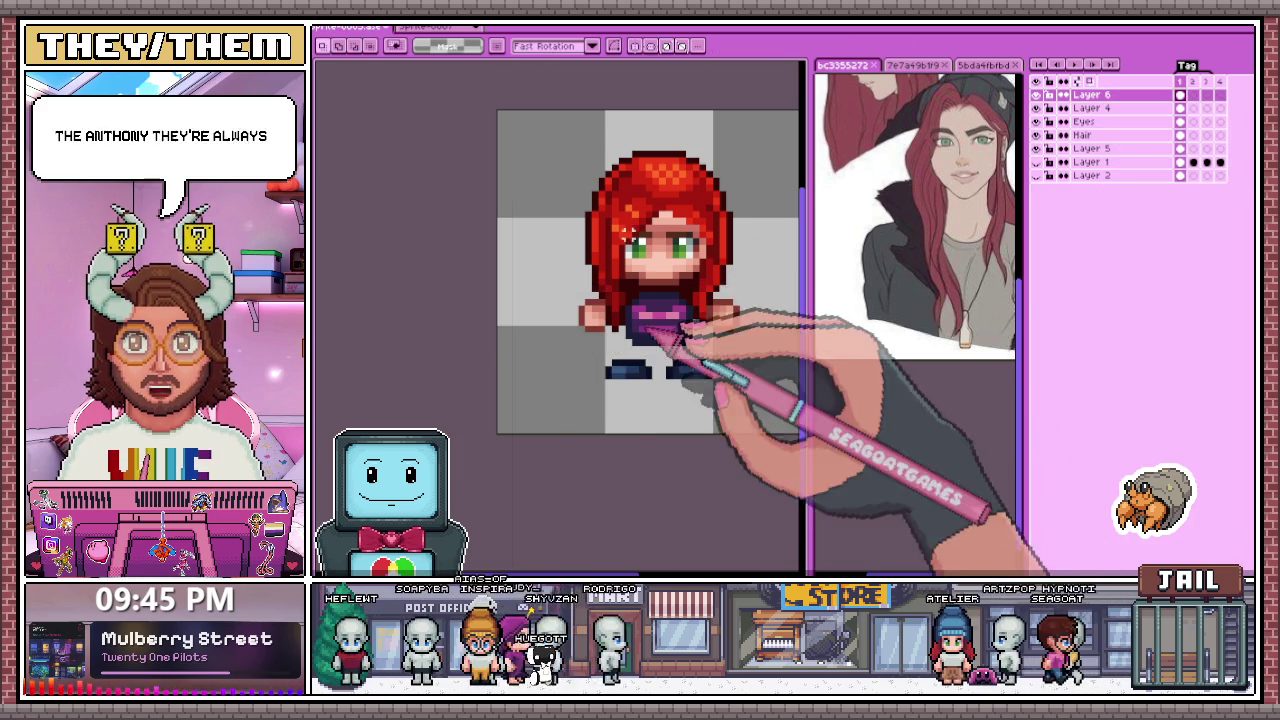
pyautogui.scroll(-2, 645, 365)
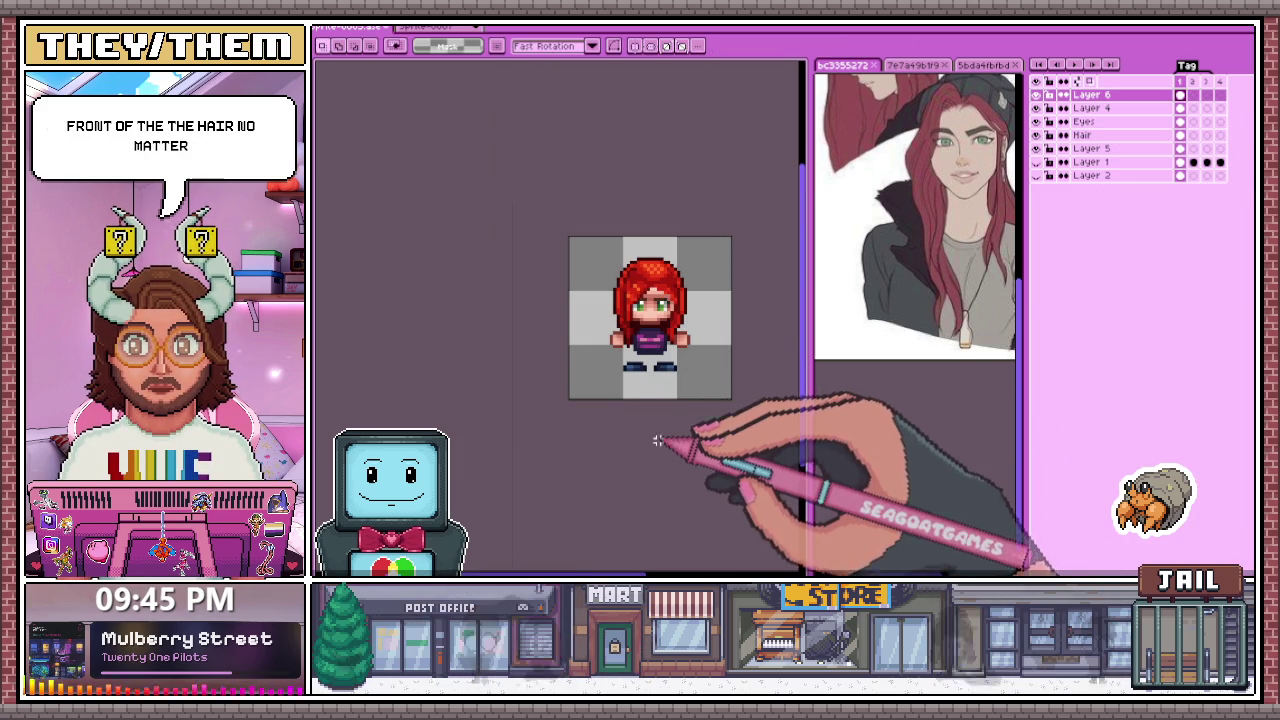
pyautogui.scroll(-3, 657, 440)
pyautogui.scroll(3, 660, 415)
pyautogui.scroll(2, 660, 415)
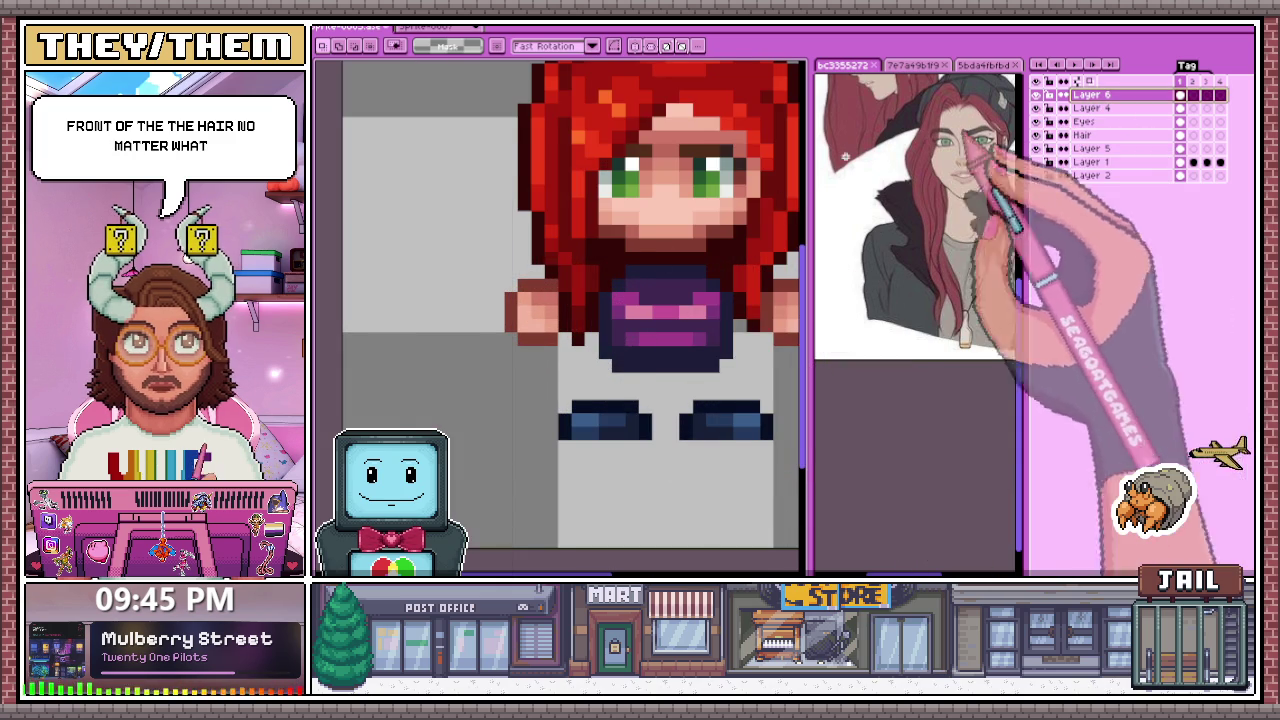
pyautogui.scroll(-2, 766, 290)
pyautogui.scroll(-2, 634, 366)
pyautogui.scroll(-1, 612, 352)
pyautogui.scroll(2, 622, 380)
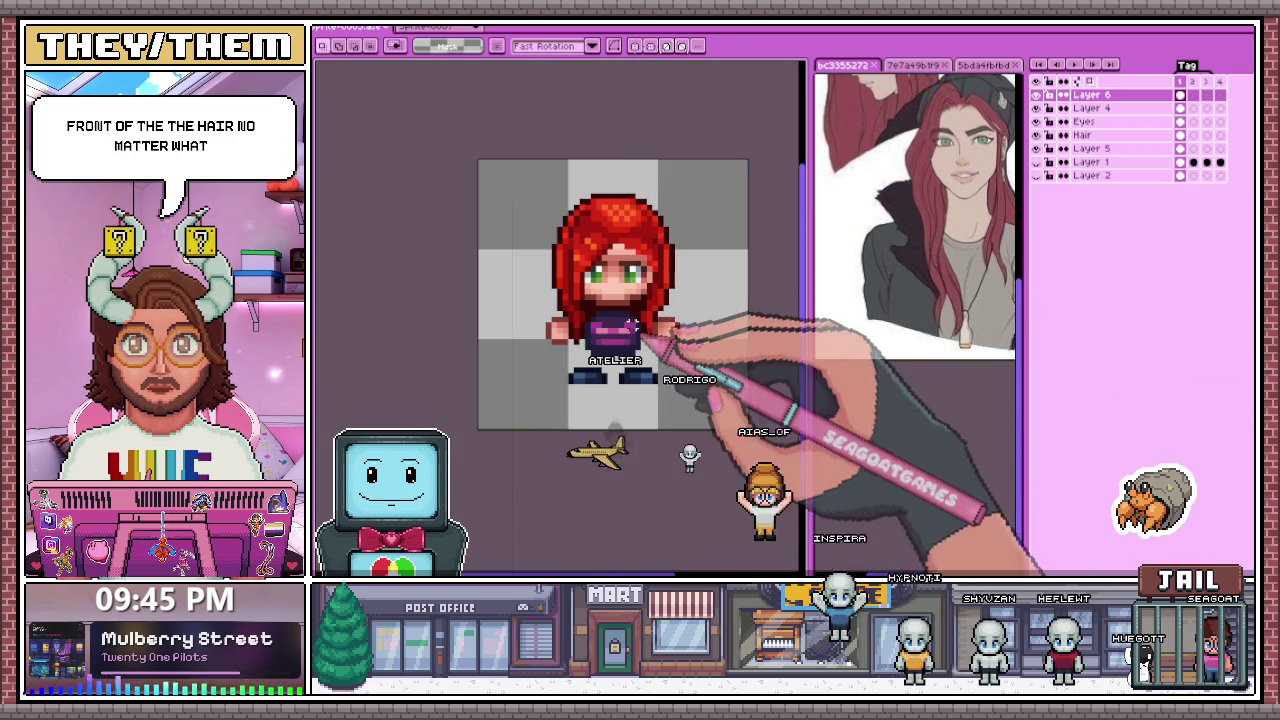
# Step: Check the hands and shoes over the hair and save the sprite file
pyautogui.scroll(1, 595, 387)
pyautogui.scroll(-2, 587, 293)
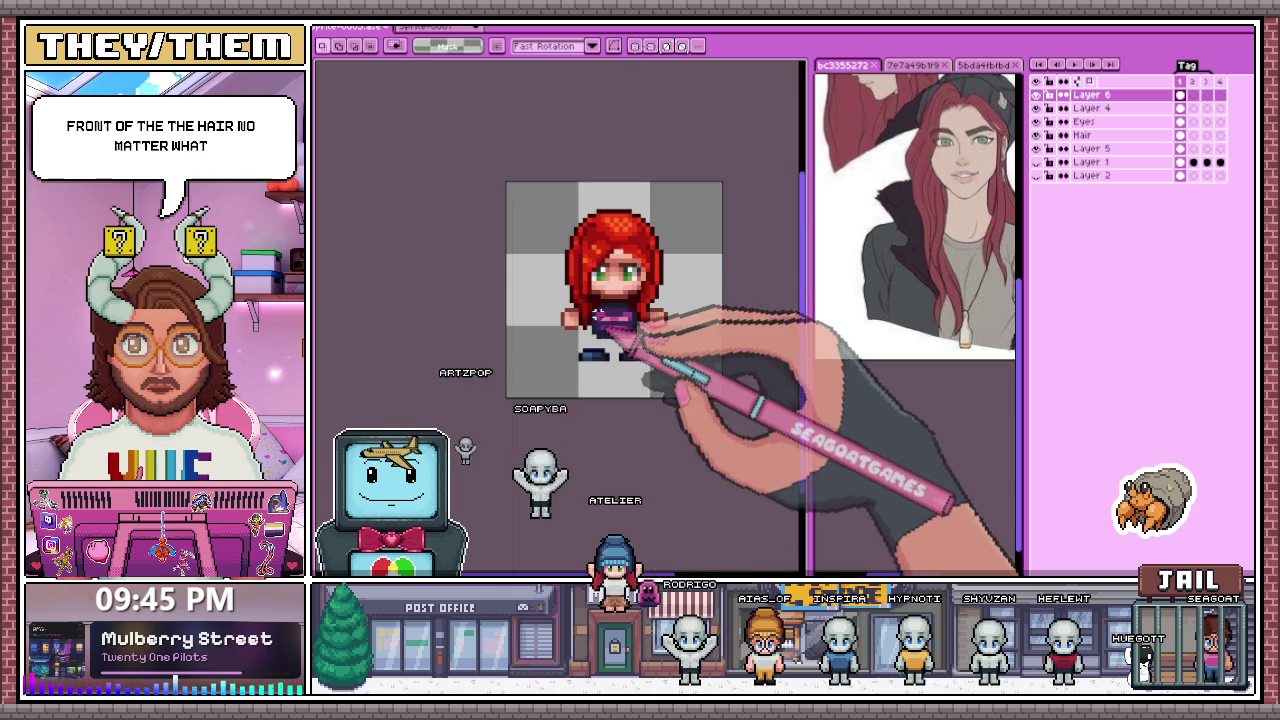
pyautogui.scroll(1, 590, 330)
pyautogui.scroll(1, 589, 365)
pyautogui.scroll(1, 588, 365)
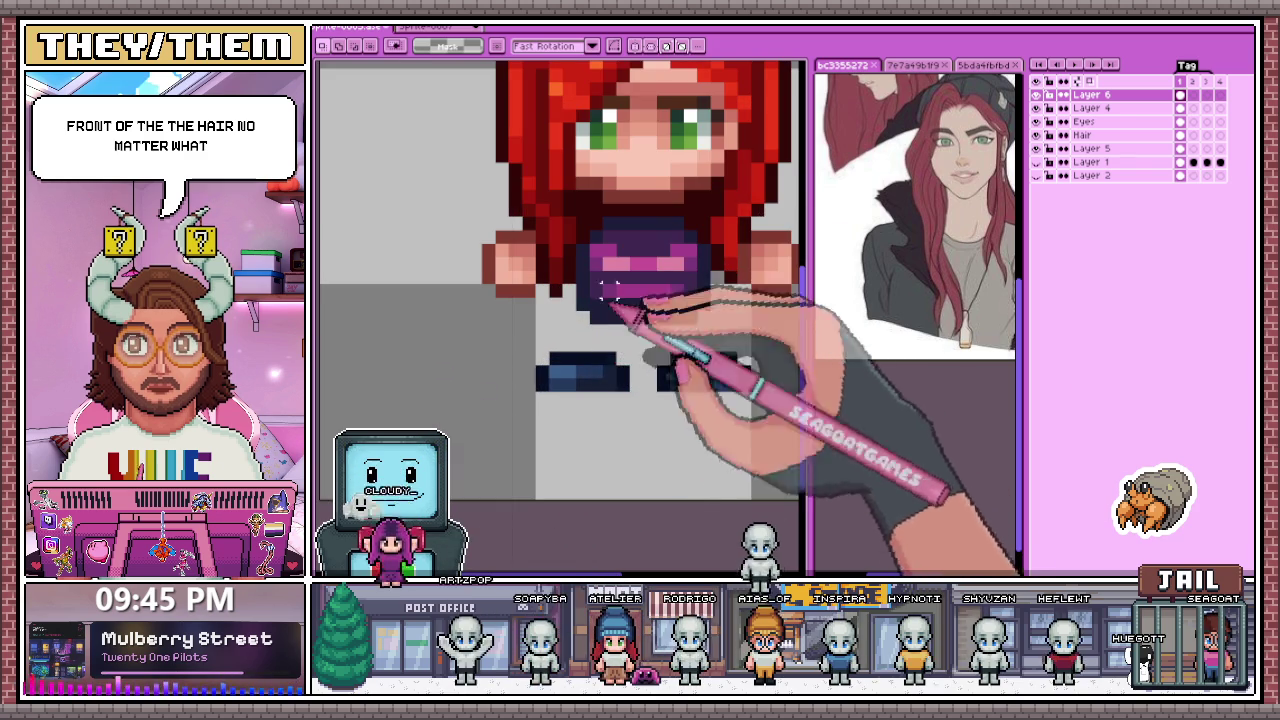
pyautogui.scroll(-1, 598, 330)
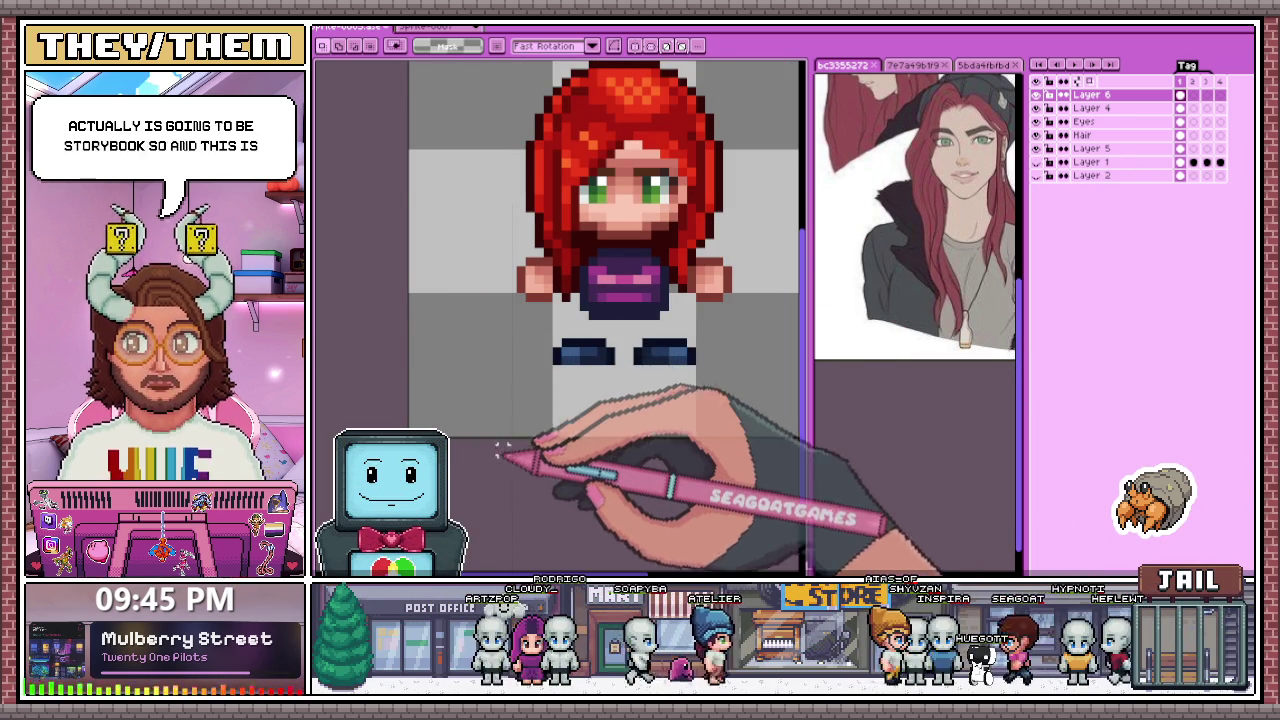
pyautogui.hotkey('ctrl', 's')
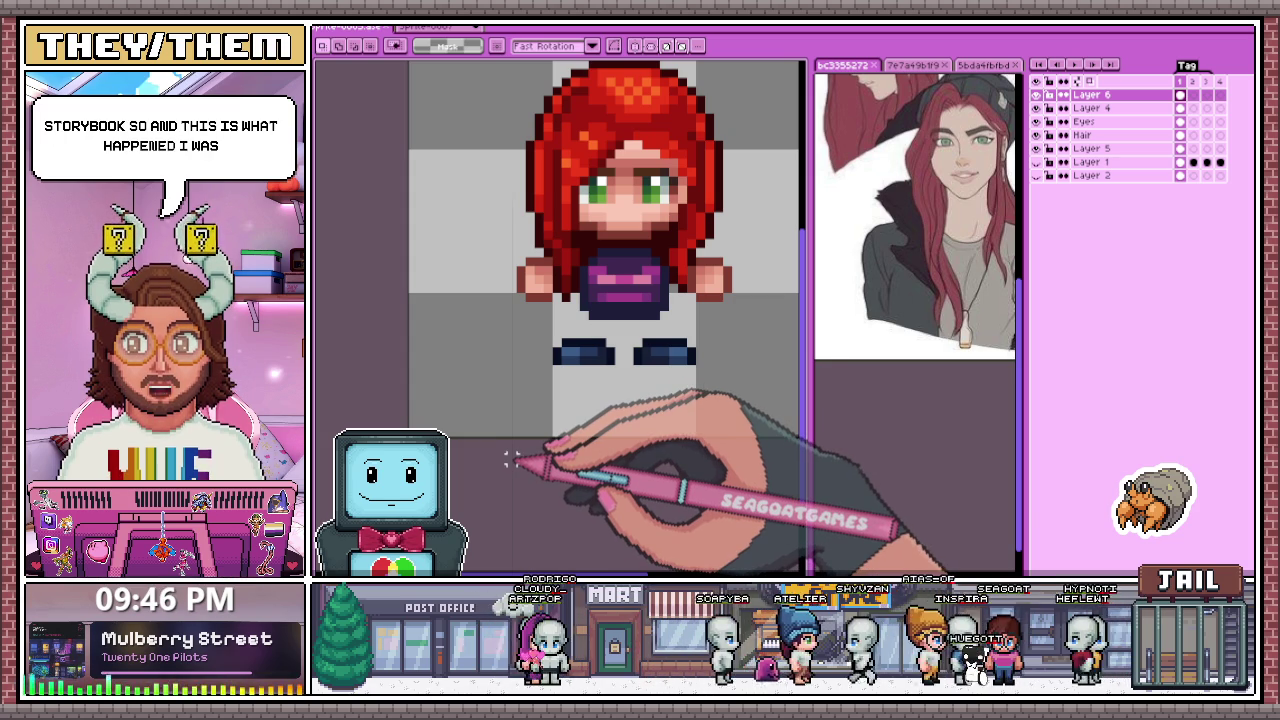
pyautogui.scroll(-1, 680, 277)
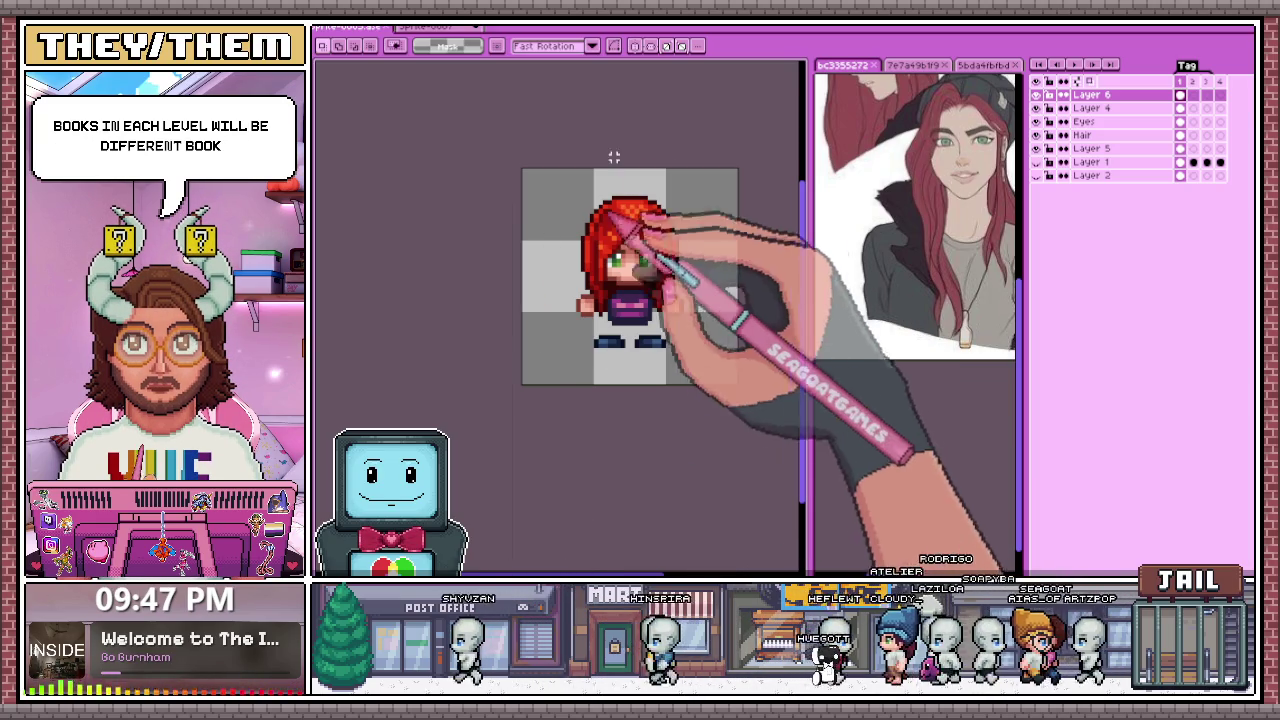
# Step: Sample the shirt's magenta and paint it onto the shoes, then sample the waist purple
pyautogui.scroll(1, 630, 336)
pyautogui.scroll(-2, 633, 341)
pyautogui.scroll(-2, 640, 352)
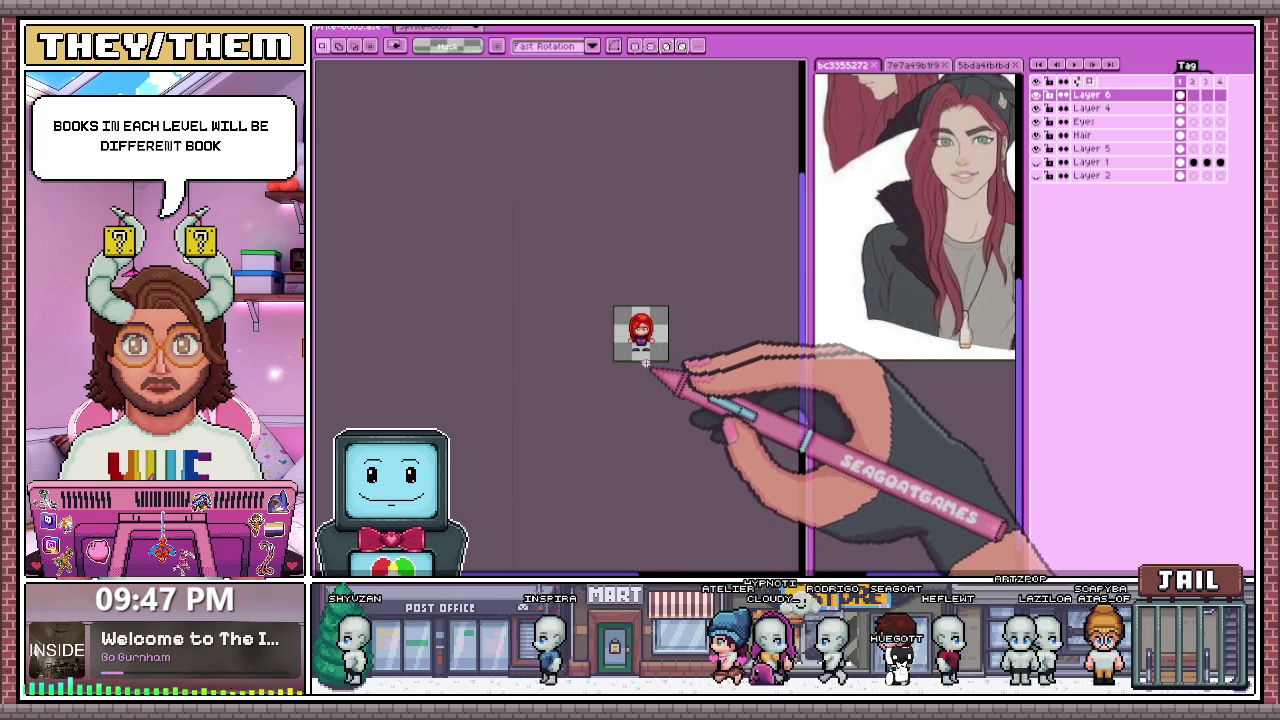
pyautogui.scroll(3, 648, 360)
pyautogui.scroll(1, 650, 355)
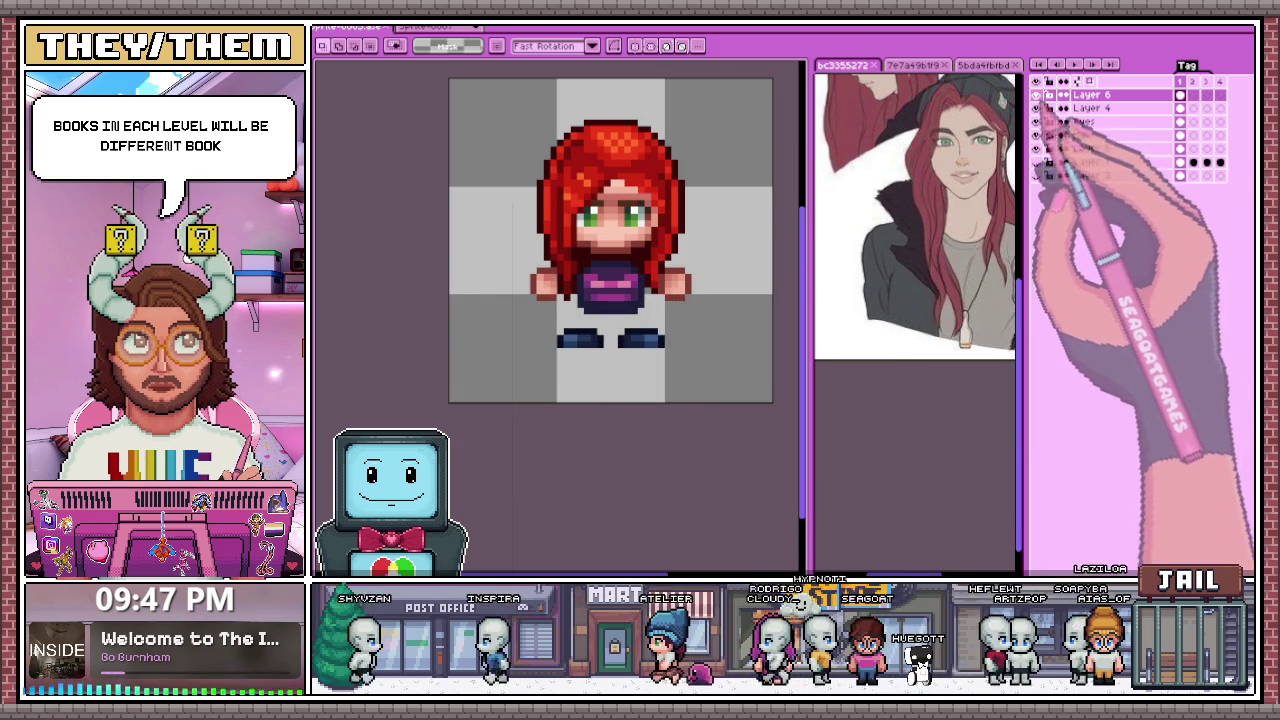
pyautogui.scroll(2, 643, 363)
pyautogui.press('alt')
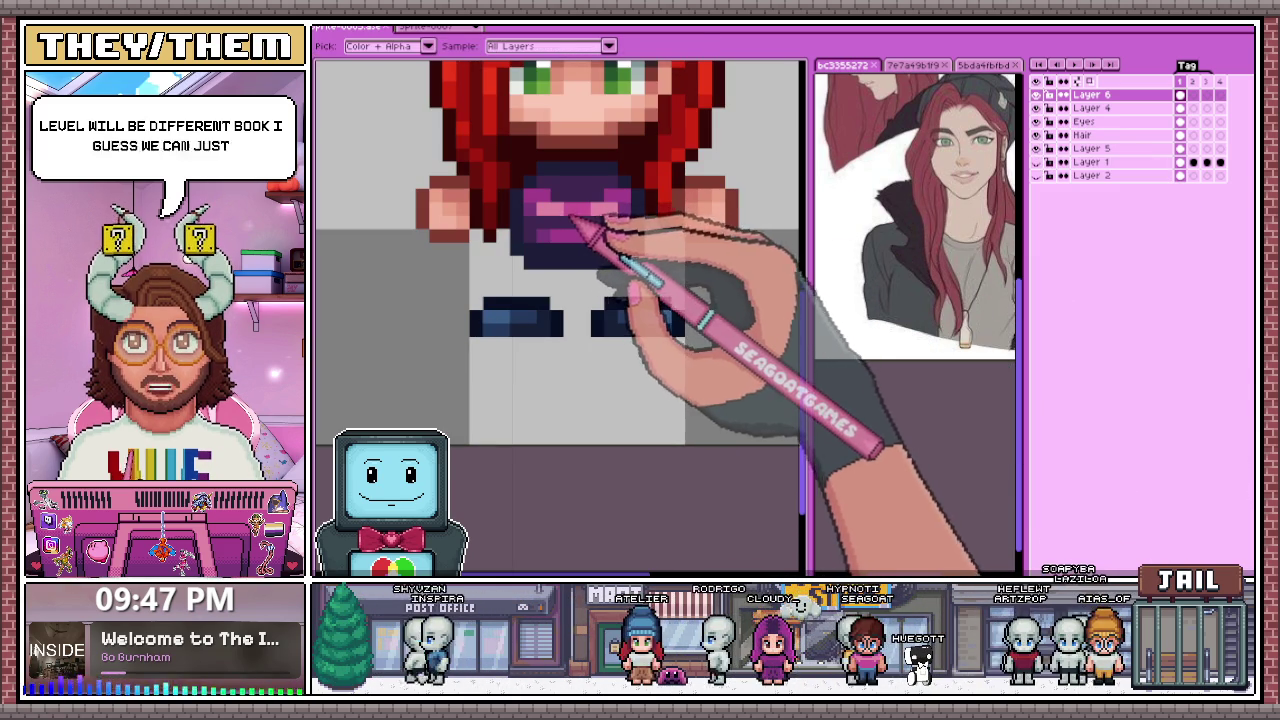
pyautogui.keyDown('alt'); pyautogui.click(583, 222); pyautogui.keyUp('alt')
pyautogui.scroll(1, 528, 286)
pyautogui.click(500, 318)
pyautogui.click(665, 318)
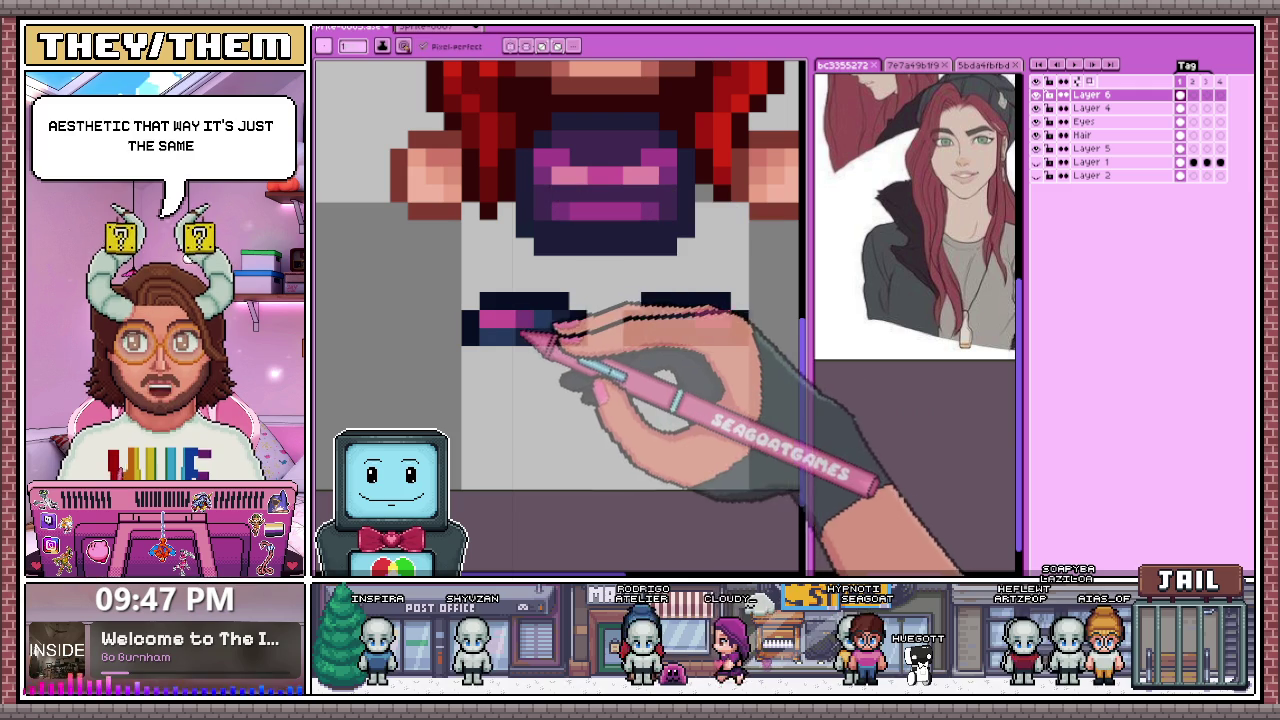
pyautogui.press('alt')
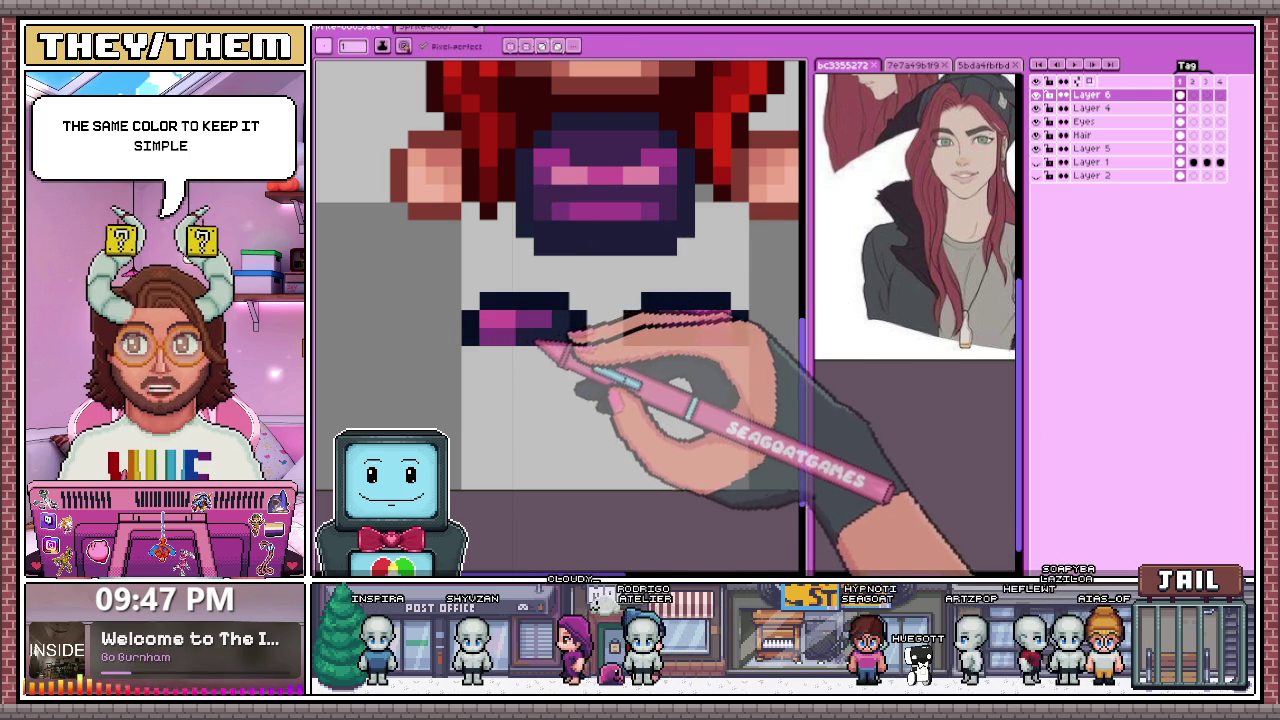
# Step: Zoom in and out to inspect the recoloured sprite
pyautogui.scroll(2, 585, 258)
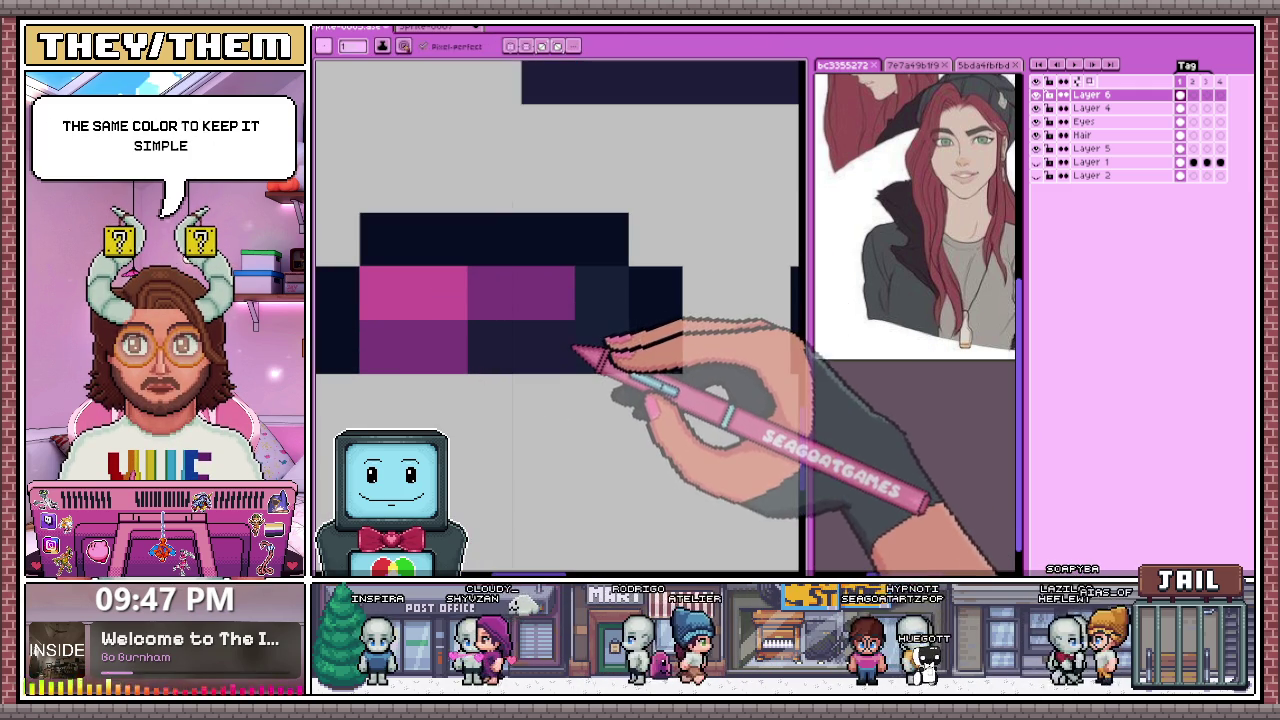
pyautogui.scroll(-3, 618, 300)
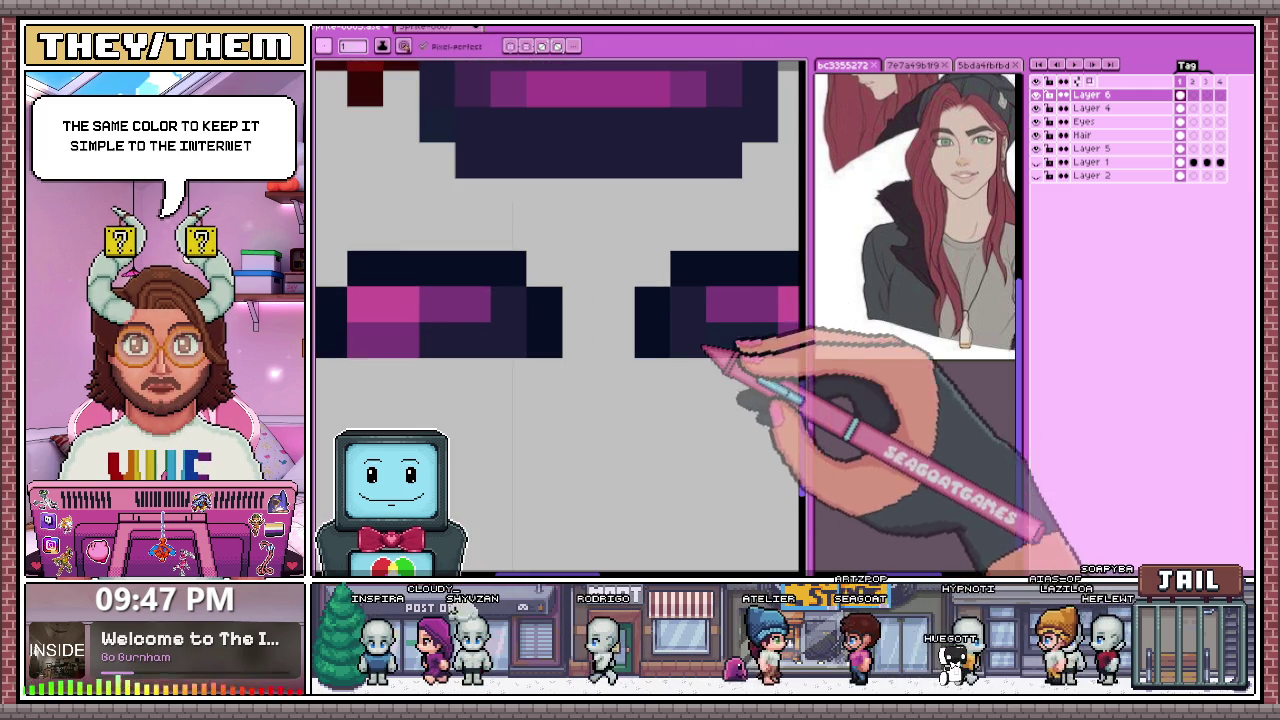
pyautogui.scroll(-5, 614, 286)
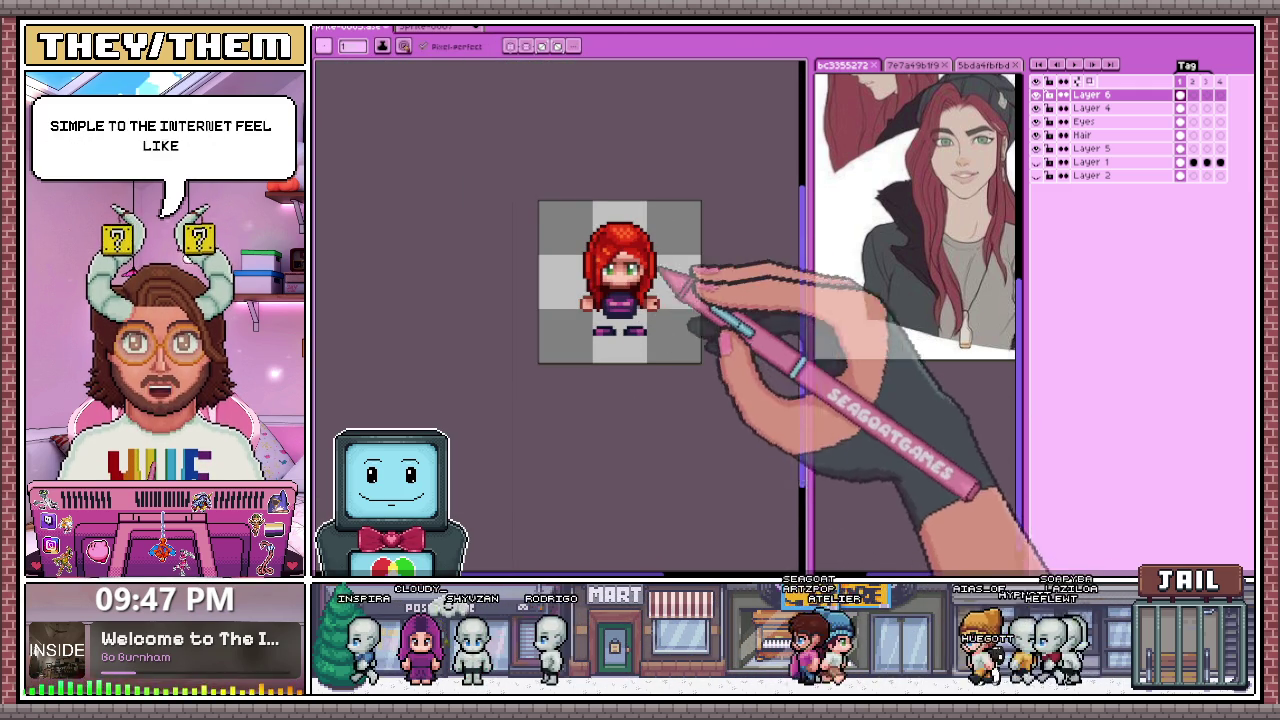
pyautogui.scroll(1, 643, 370)
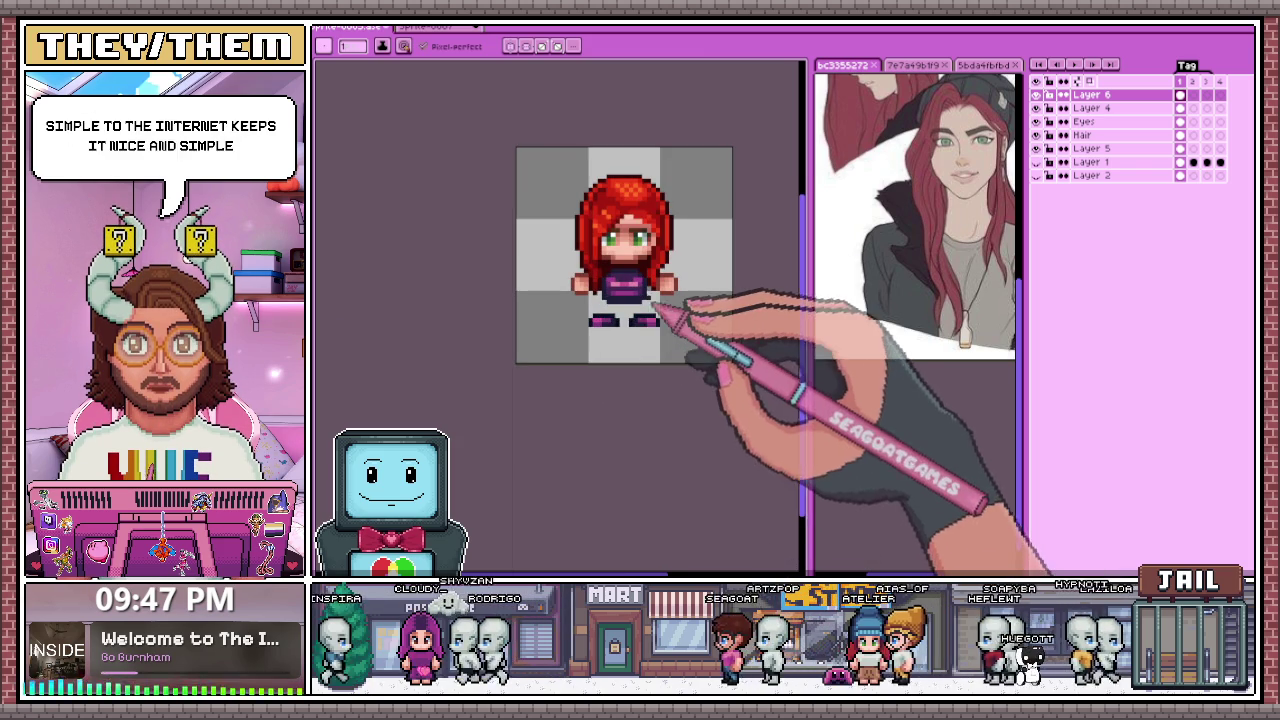
pyautogui.scroll(-1, 650, 325)
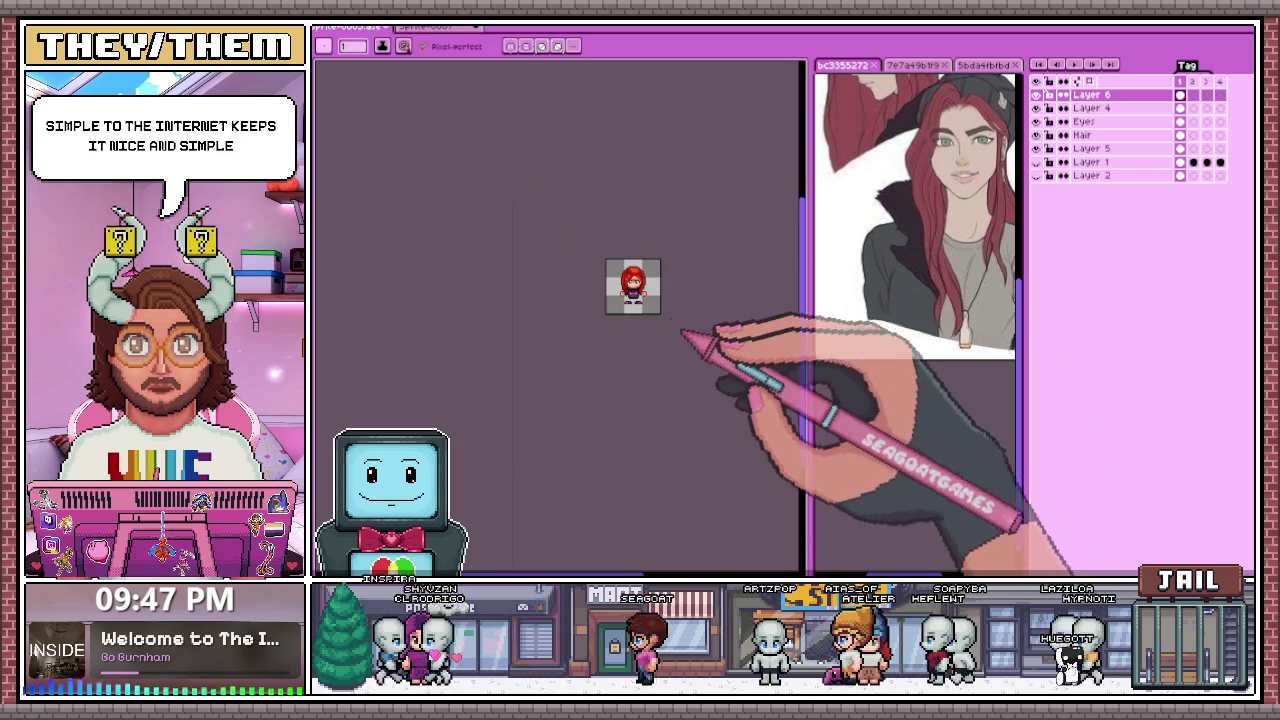
pyautogui.scroll(2, 650, 320)
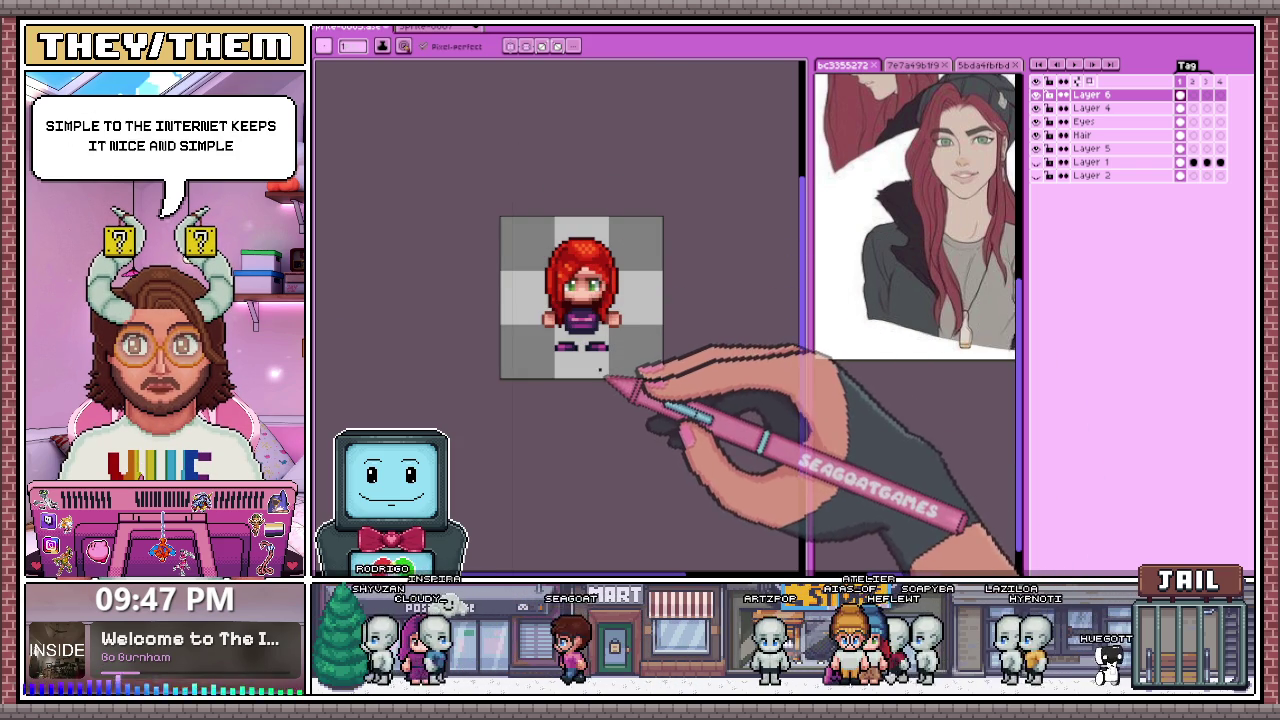
pyautogui.scroll(1, 595, 345)
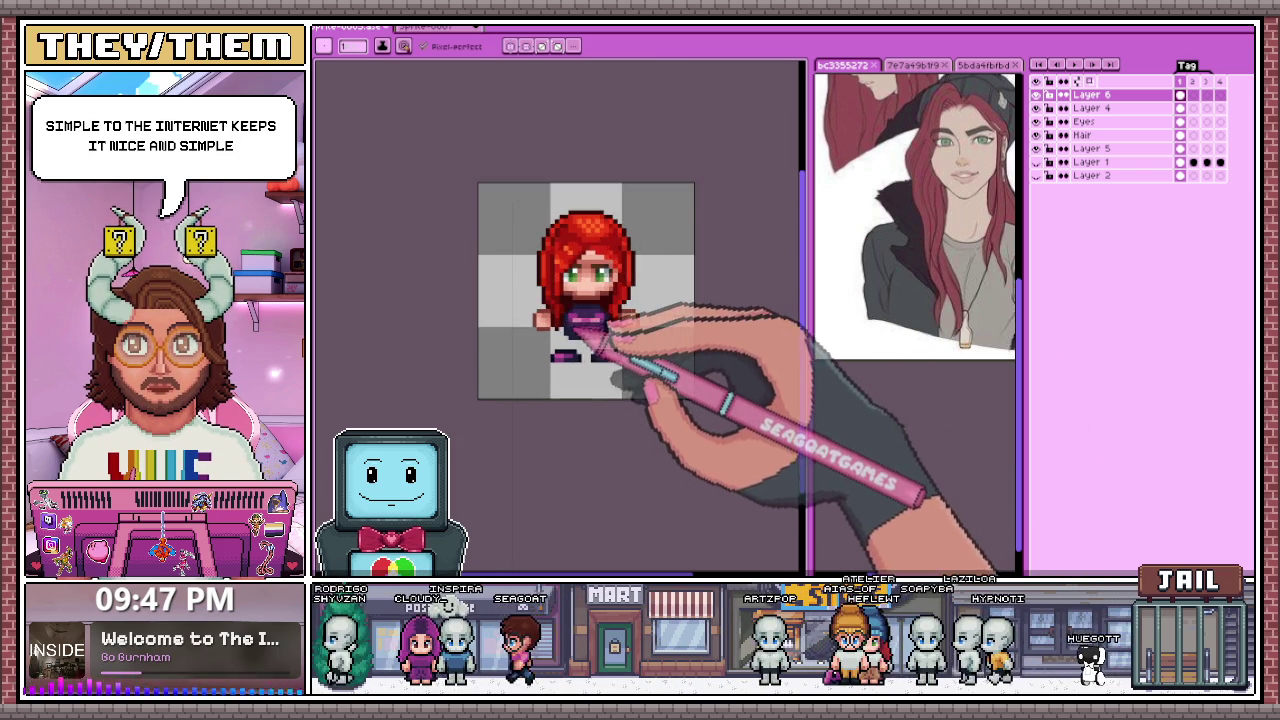
pyautogui.scroll(-2, 588, 380)
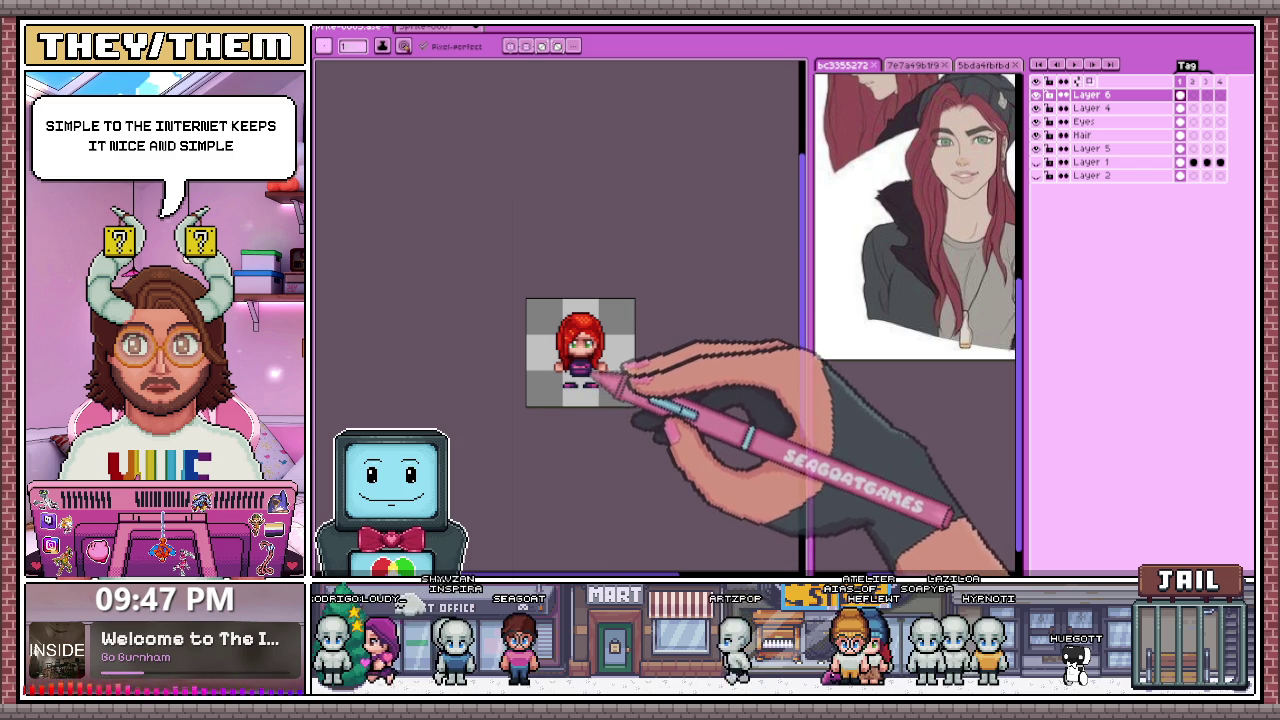
pyautogui.scroll(4, 622, 372)
pyautogui.scroll(3, 605, 368)
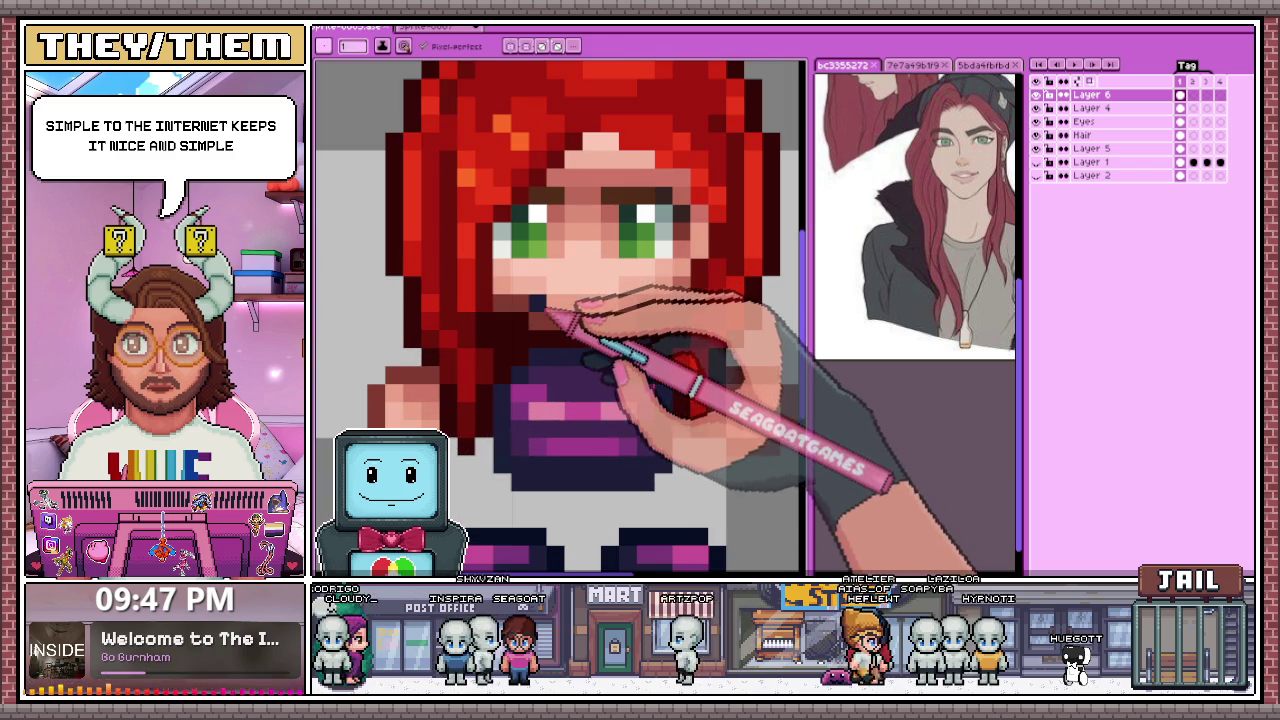
# Step: Switch from the Eyedropper back to the Pencil tool and re-zoom the canvas
pyautogui.press('b')
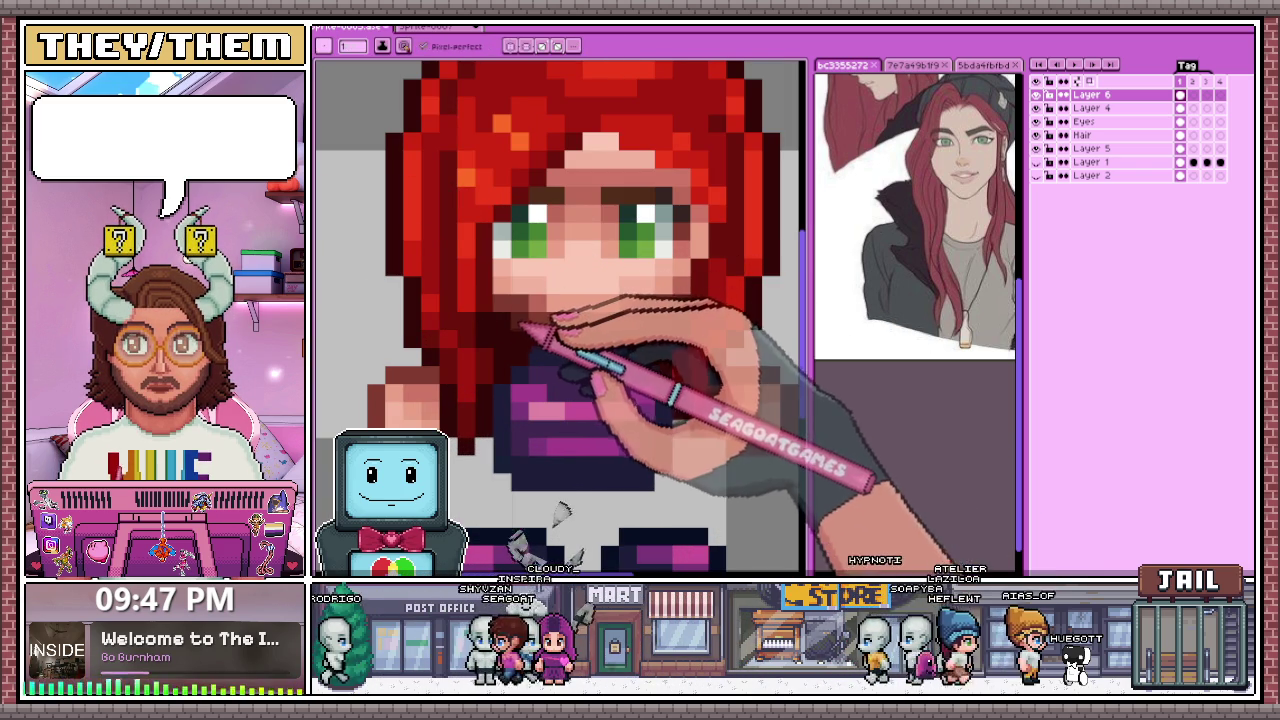
pyautogui.scroll(-3, 540, 312)
pyautogui.scroll(-3, 540, 320)
pyautogui.scroll(-3, 590, 370)
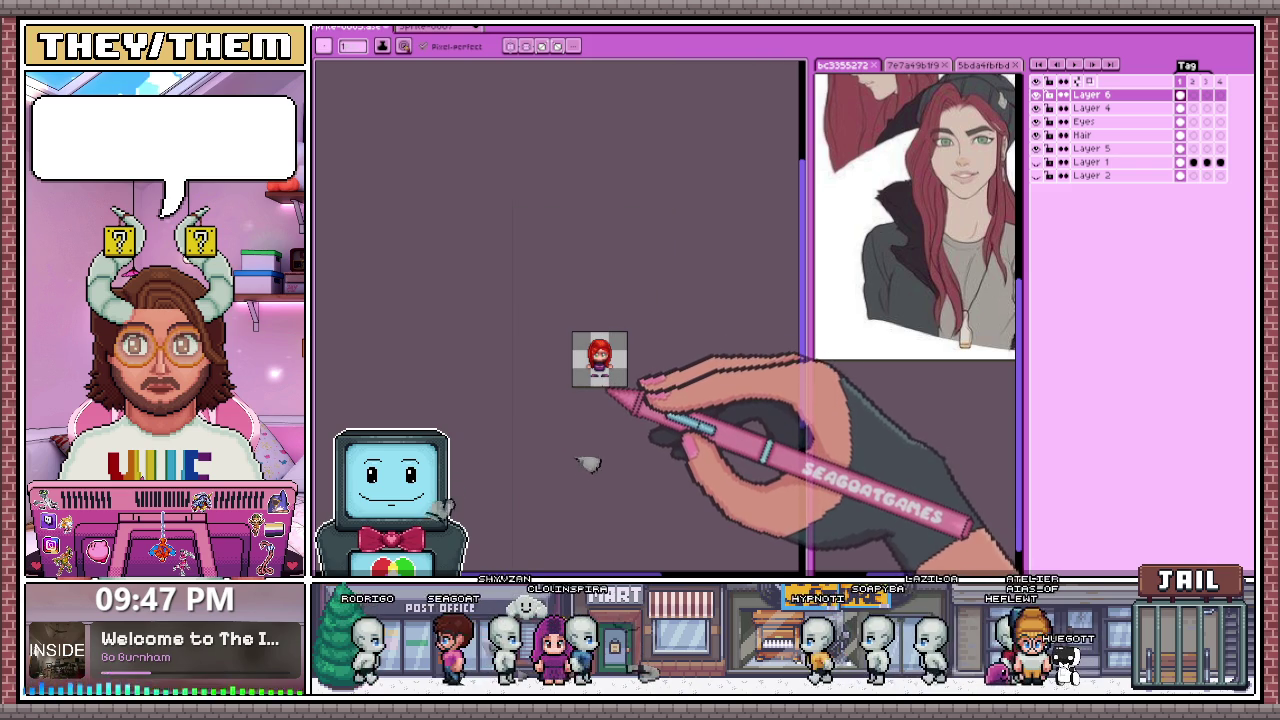
pyautogui.scroll(1, 627, 350)
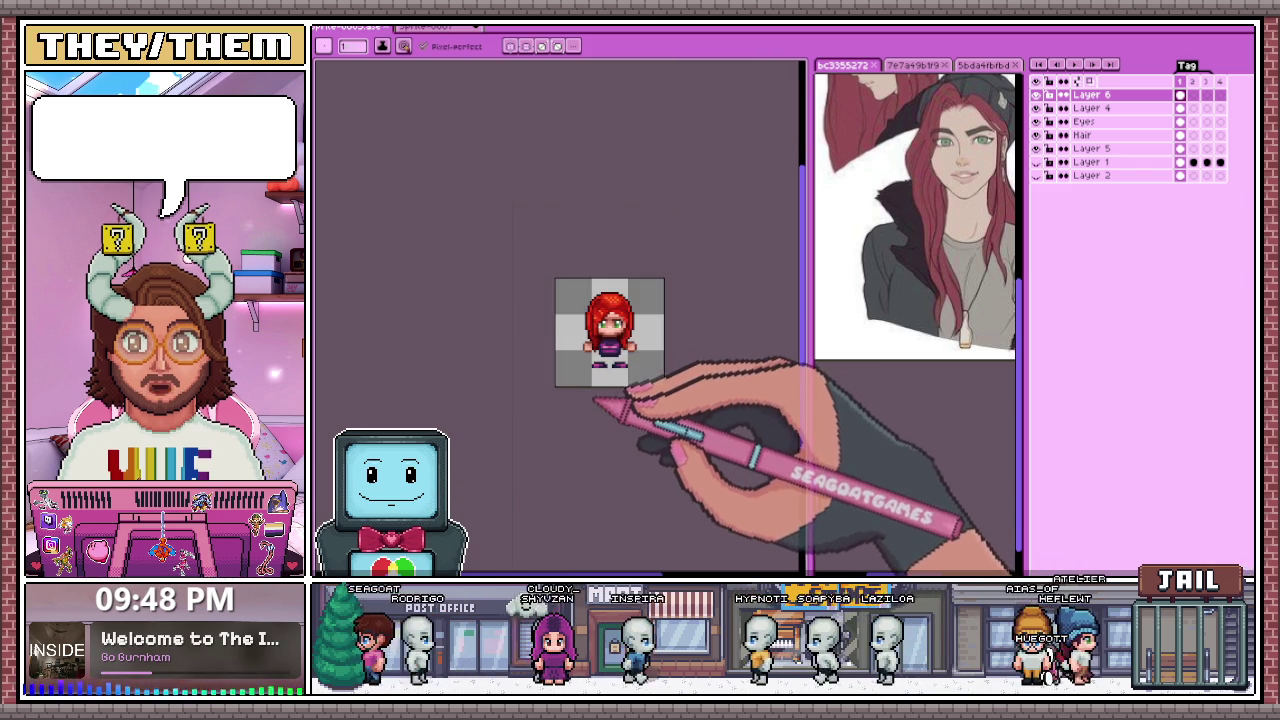
pyautogui.scroll(2, 634, 349)
pyautogui.scroll(2, 680, 314)
pyautogui.scroll(2, 644, 270)
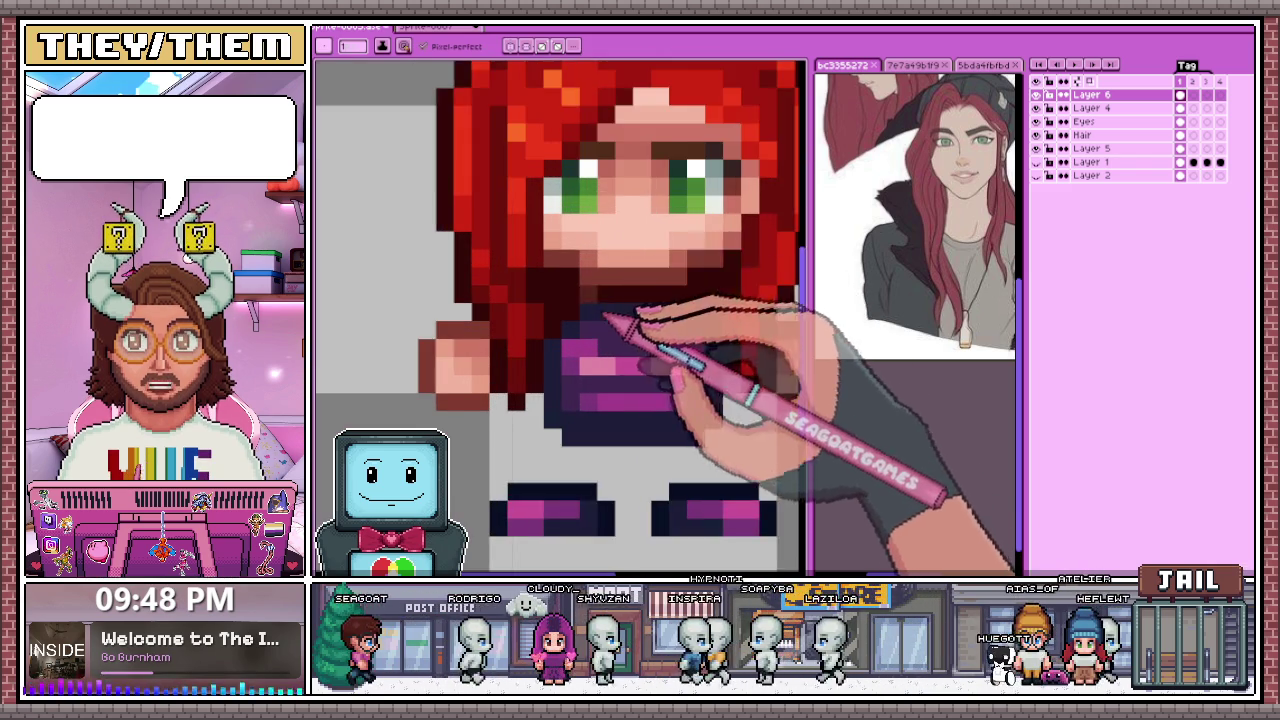
pyautogui.scroll(-2, 671, 271)
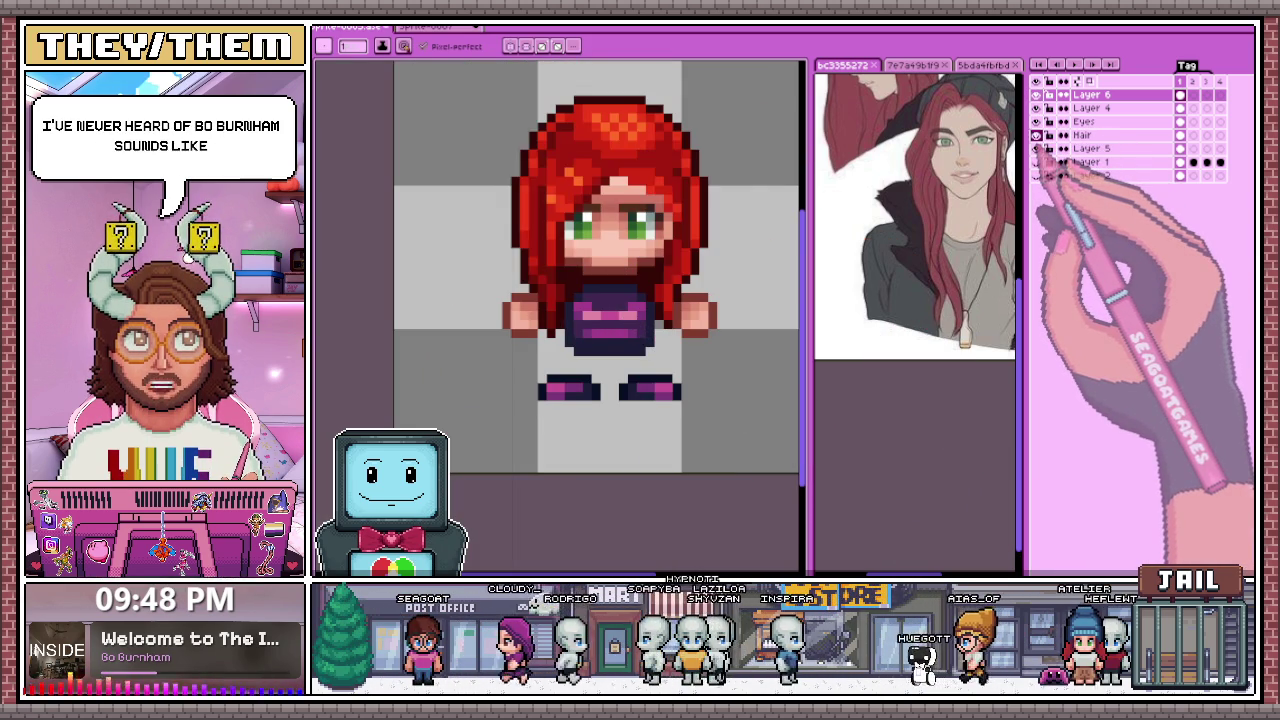
pyautogui.click(1036, 134)
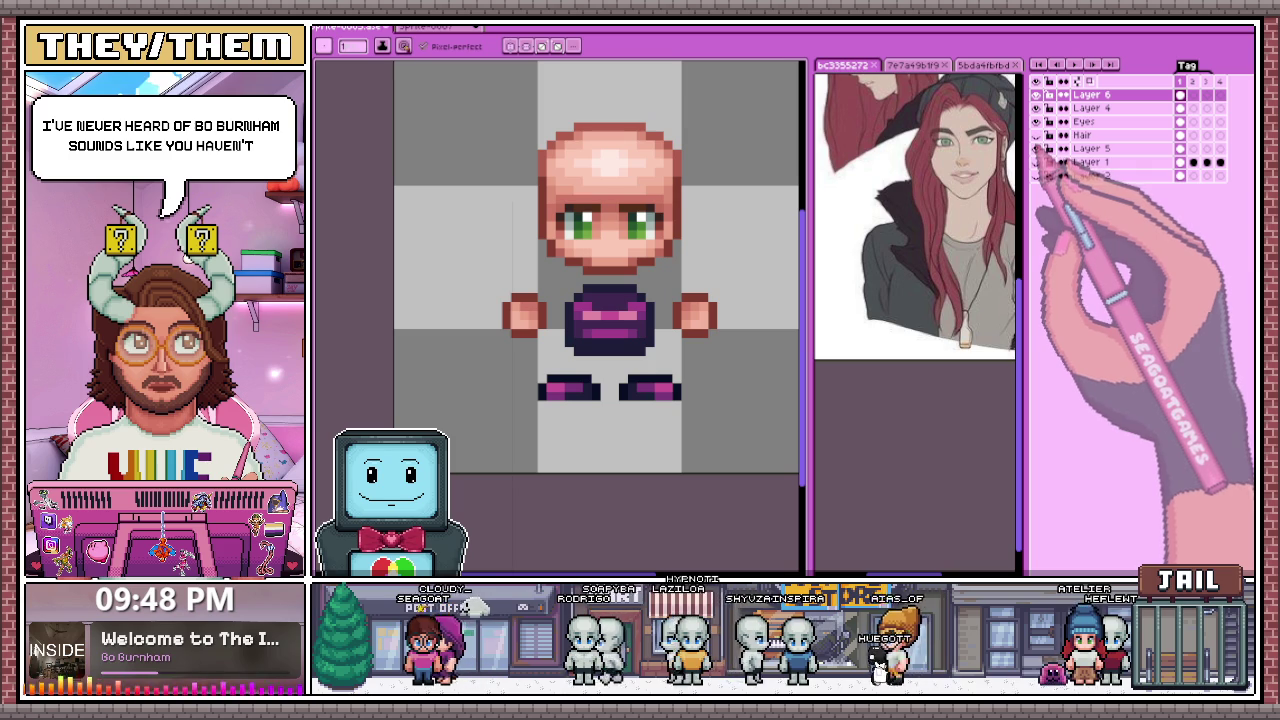
pyautogui.click(1036, 161)
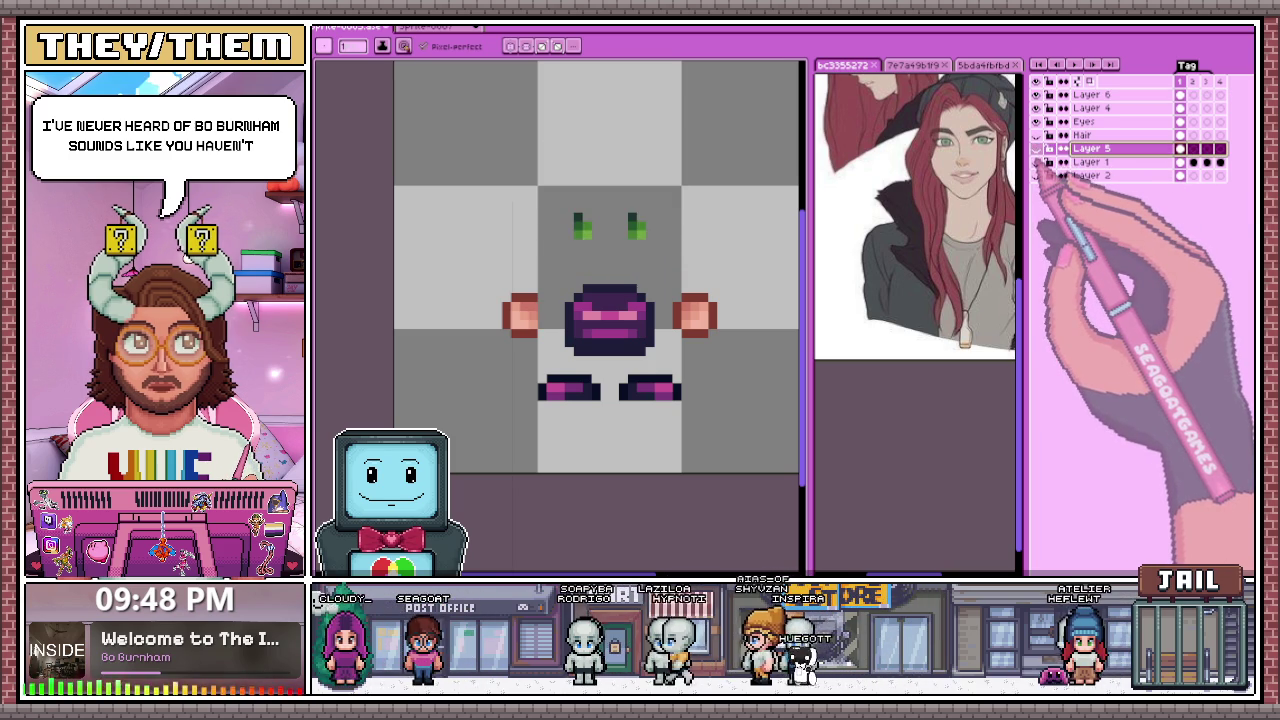
pyautogui.click(1036, 134)
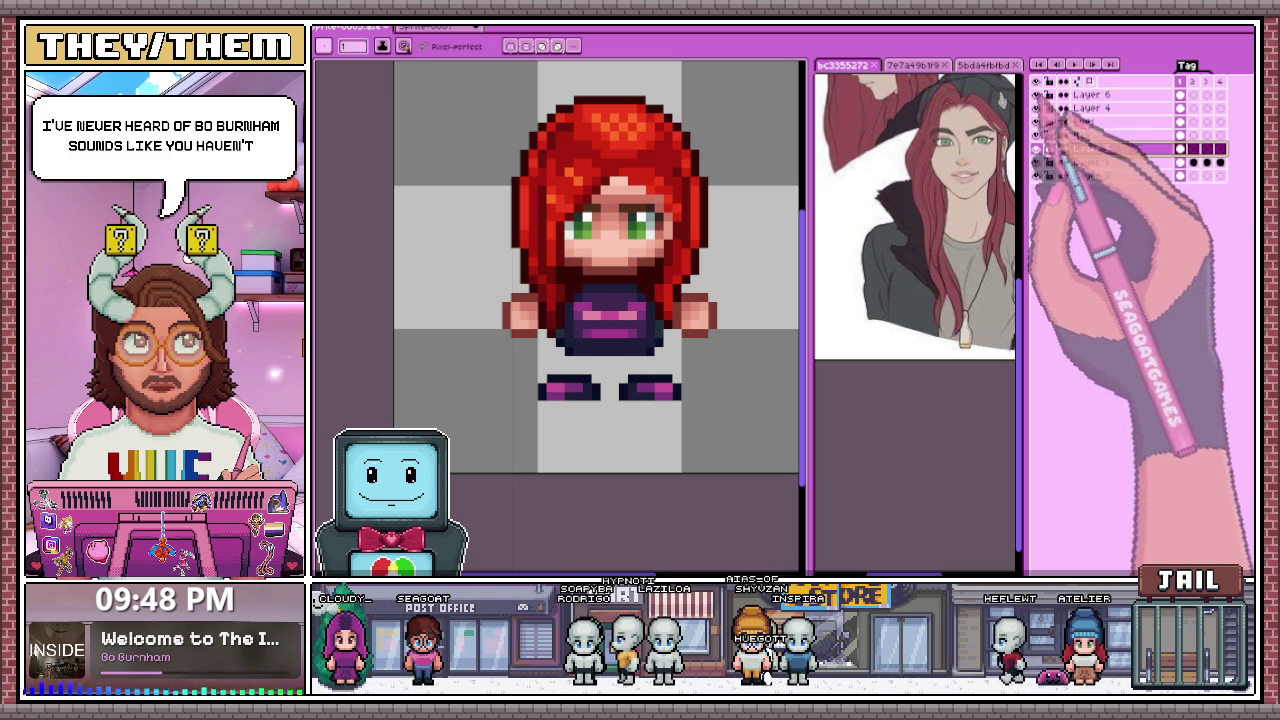
pyautogui.click(1036, 134)
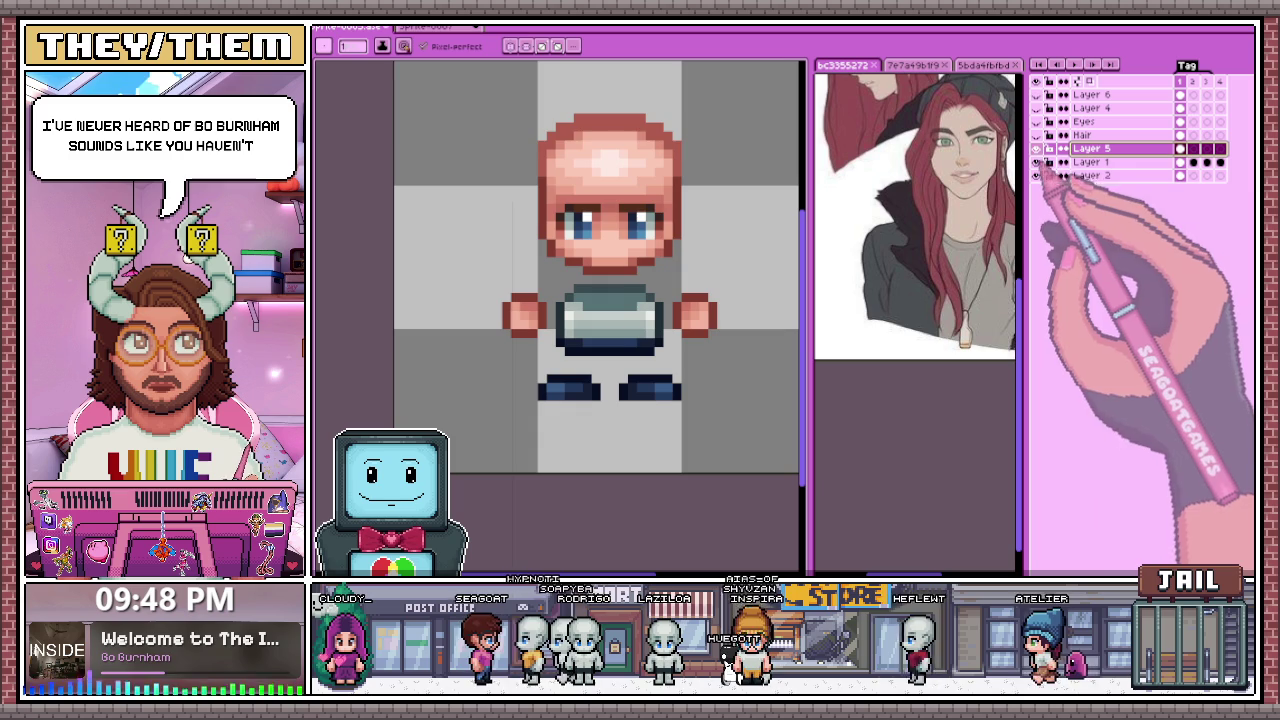
pyautogui.click(1036, 175)
pyautogui.click(1036, 161)
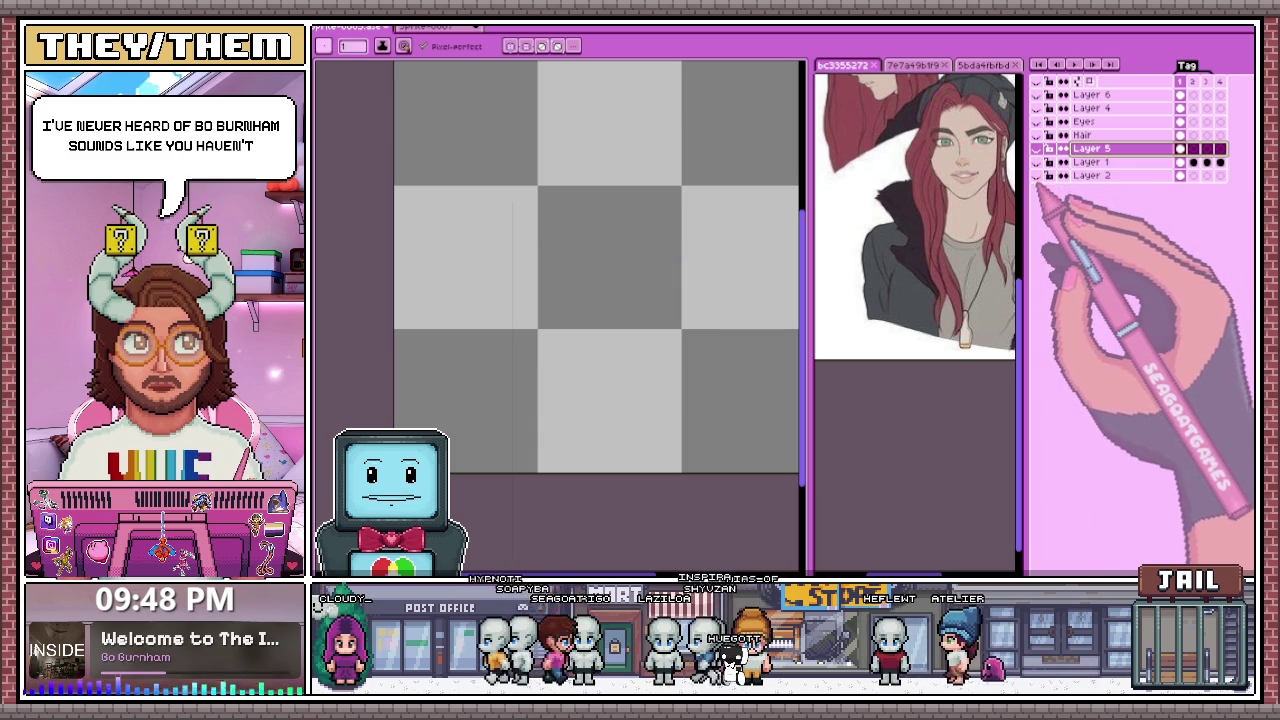
pyautogui.click(1036, 148)
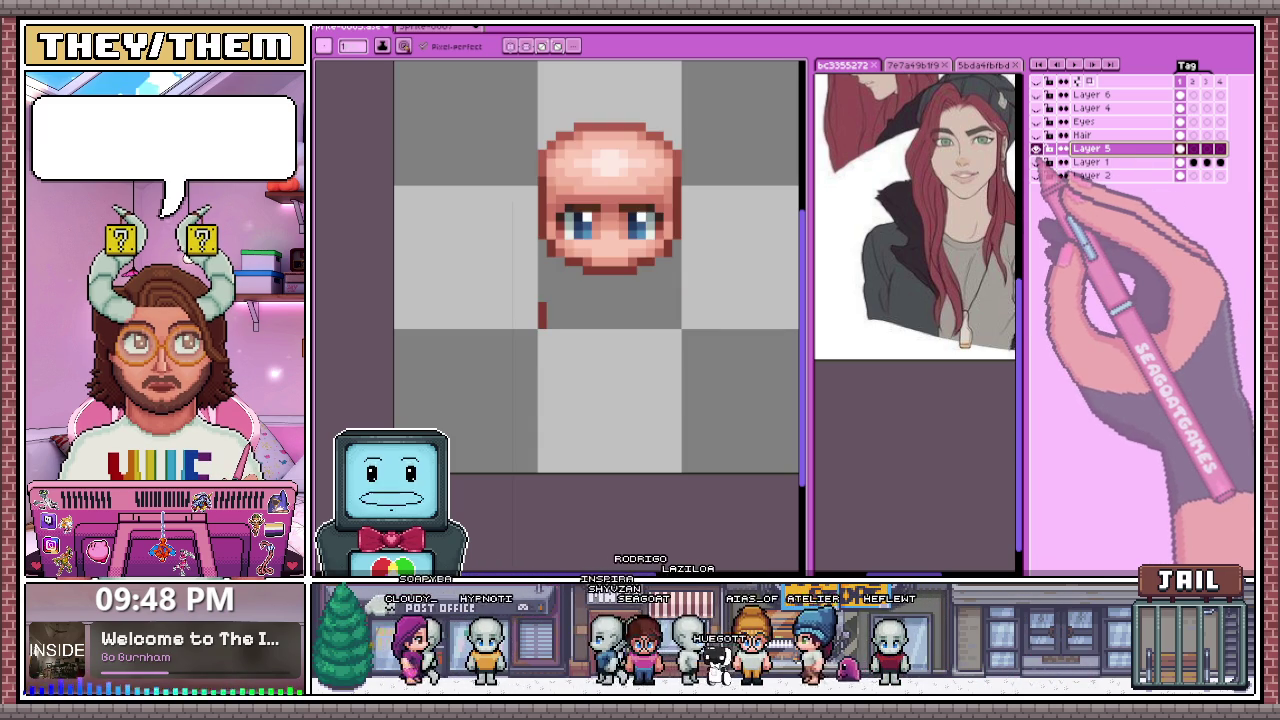
pyautogui.click(1036, 148)
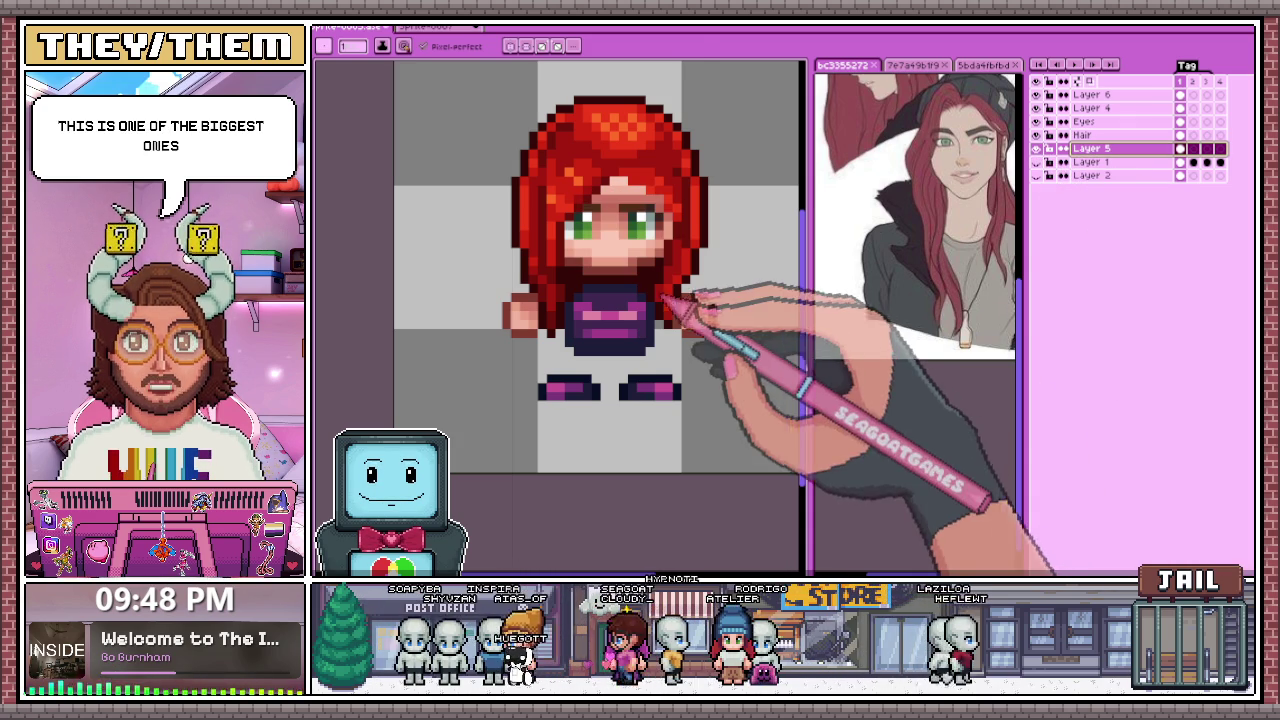
# Step: Cut the character's head into a new Layer 7 and drop the selection
pyautogui.press('m')
pyautogui.moveTo(436, 86); pyautogui.dragTo(756, 296)
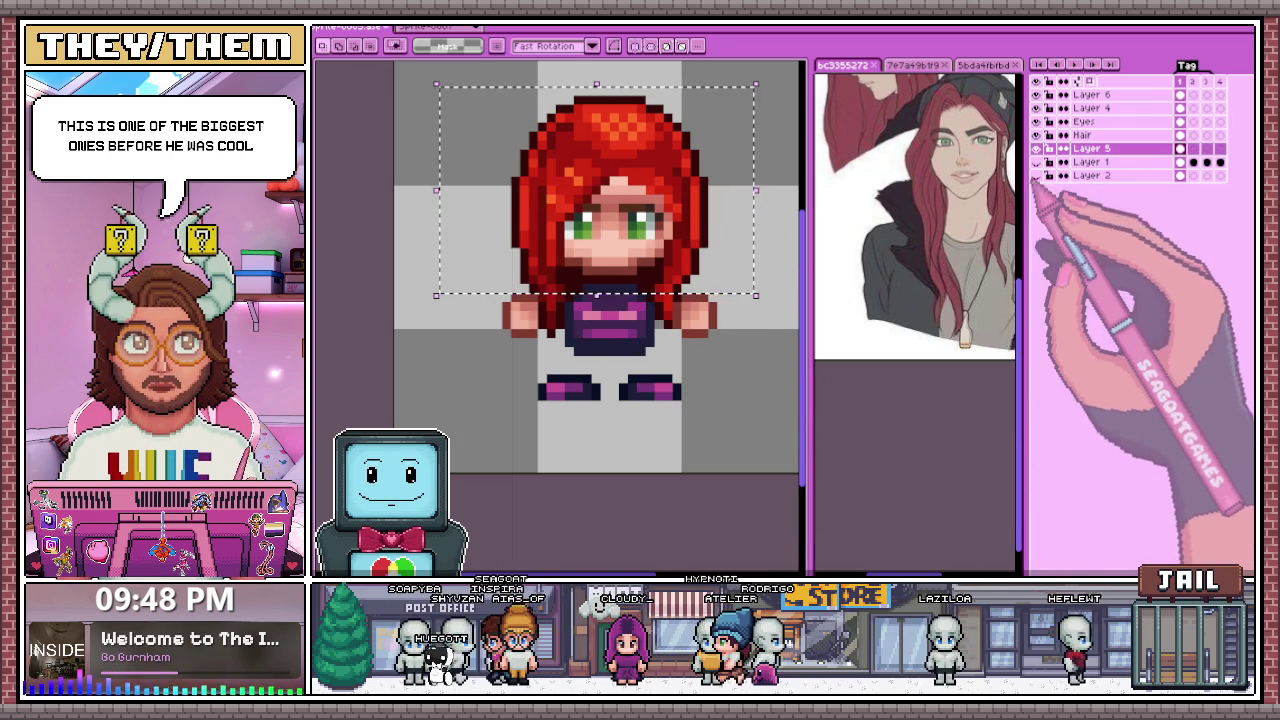
pyautogui.hotkey('ctrl', 'shift', 'j')
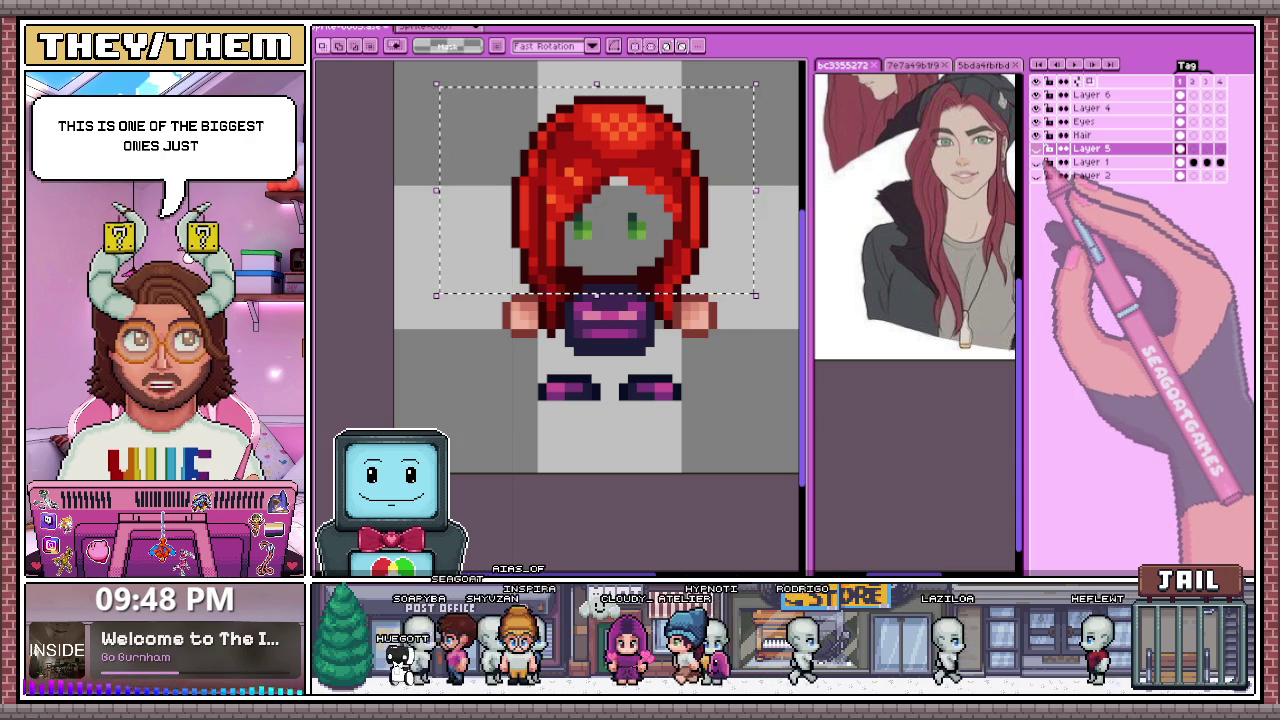
pyautogui.hotkey('ctrl', 'd')
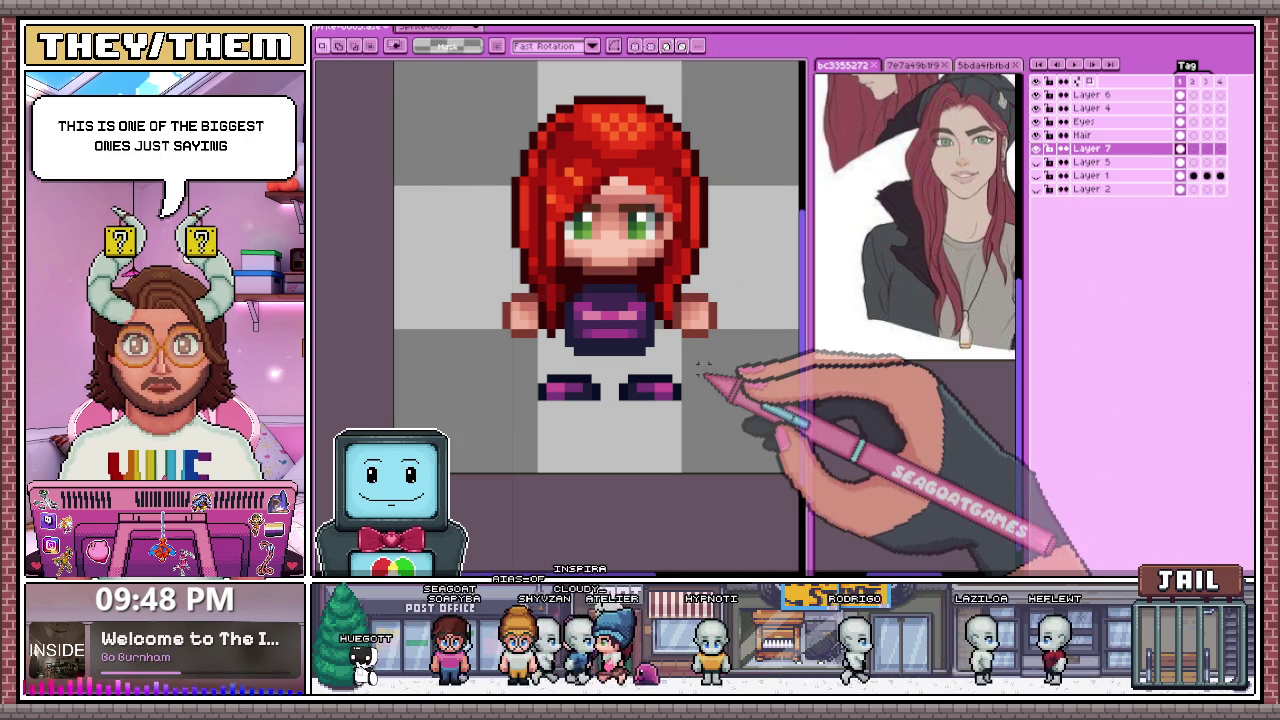
# Step: Hide the other layers so only the Layer 7 head is visible
pyautogui.click(1036, 134)
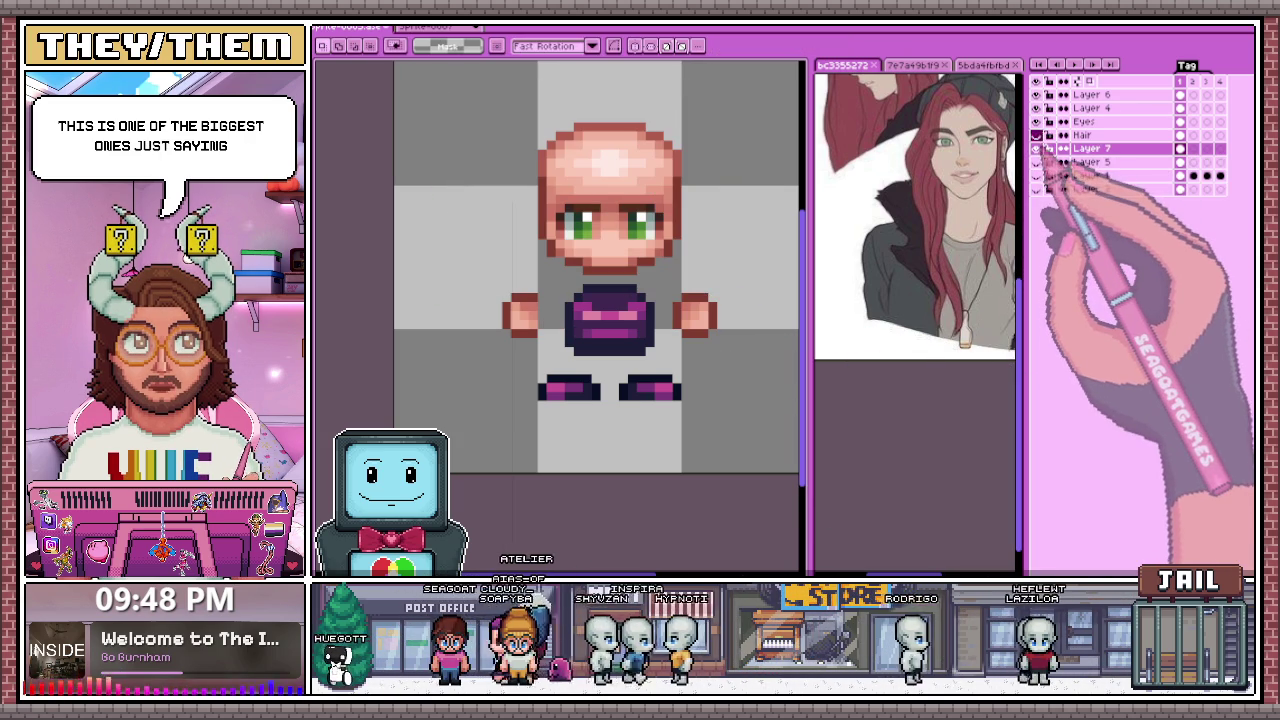
pyautogui.click(1036, 108)
pyautogui.keyDown('alt'); pyautogui.click(1036, 148); pyautogui.keyUp('alt')
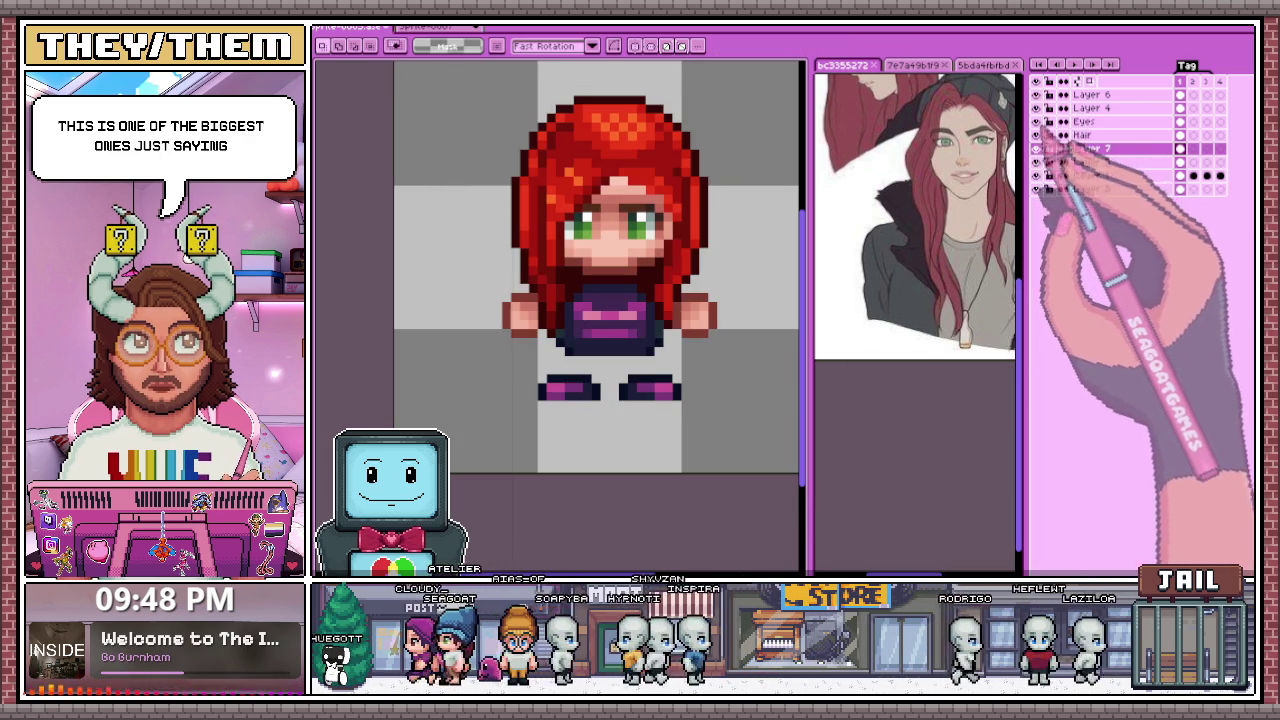
pyautogui.click(1036, 80)
pyautogui.click(1036, 148)
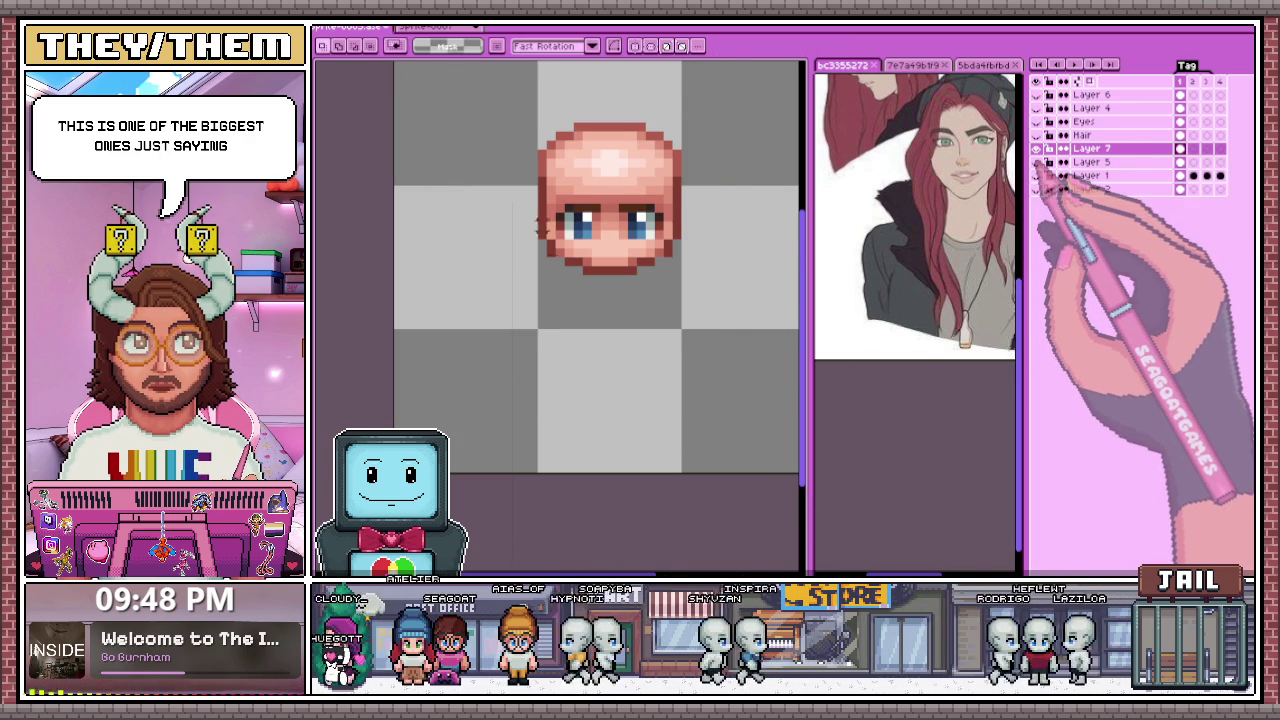
pyautogui.scroll(3, 571, 243)
pyautogui.scroll(-3, 600, 251)
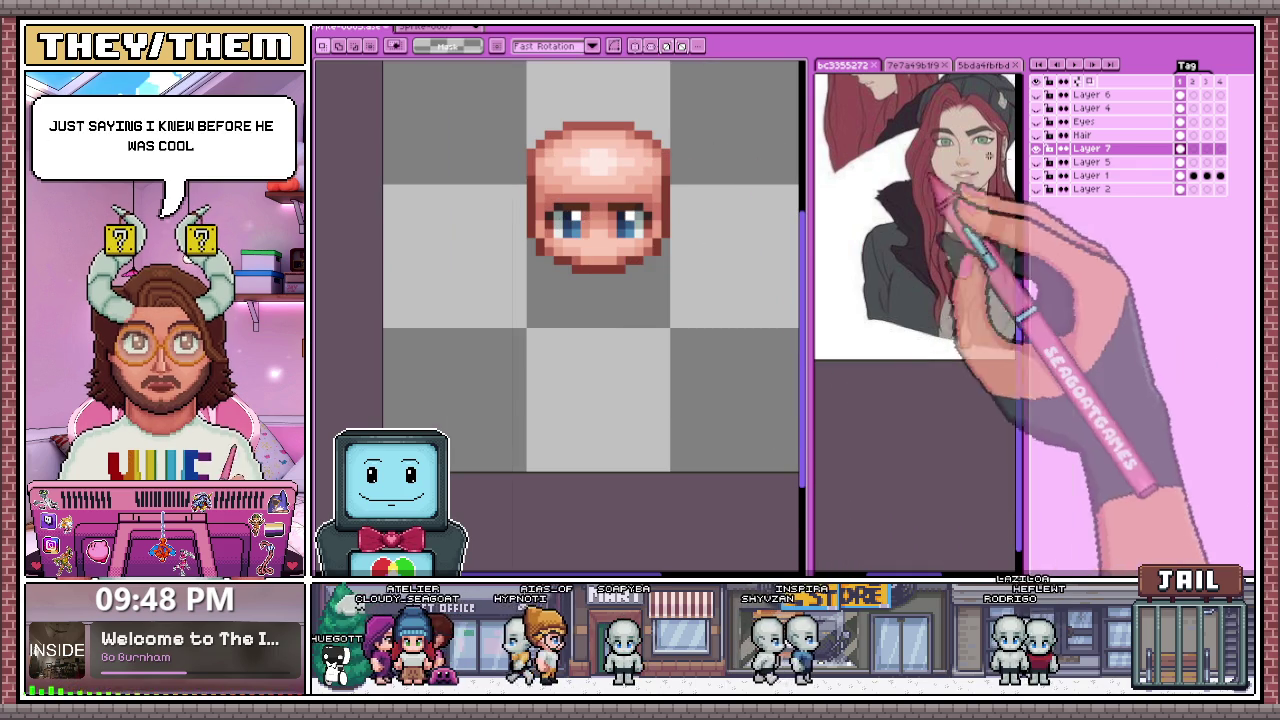
pyautogui.scroll(1, 510, 263)
# Step: Draw a jaw and chin line below the face with the pencil
pyautogui.press('b')
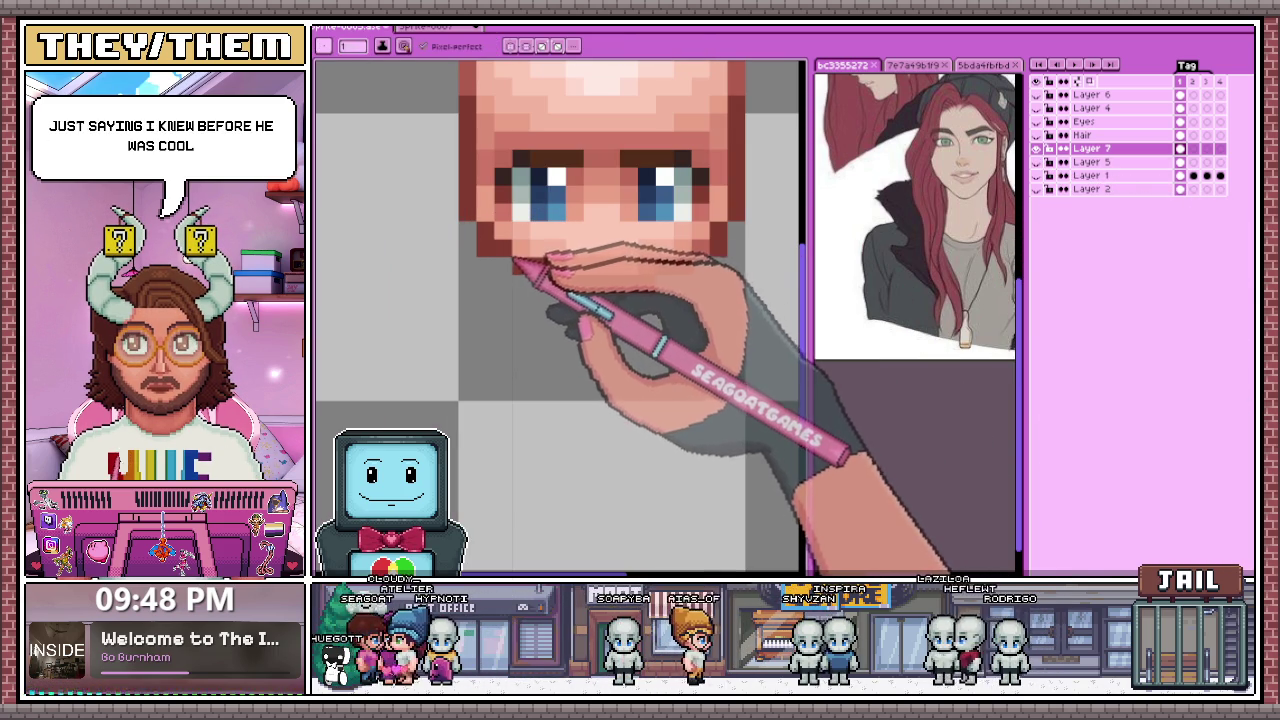
pyautogui.moveTo(515, 262); pyautogui.dragTo(715, 255)
pyautogui.press('b')
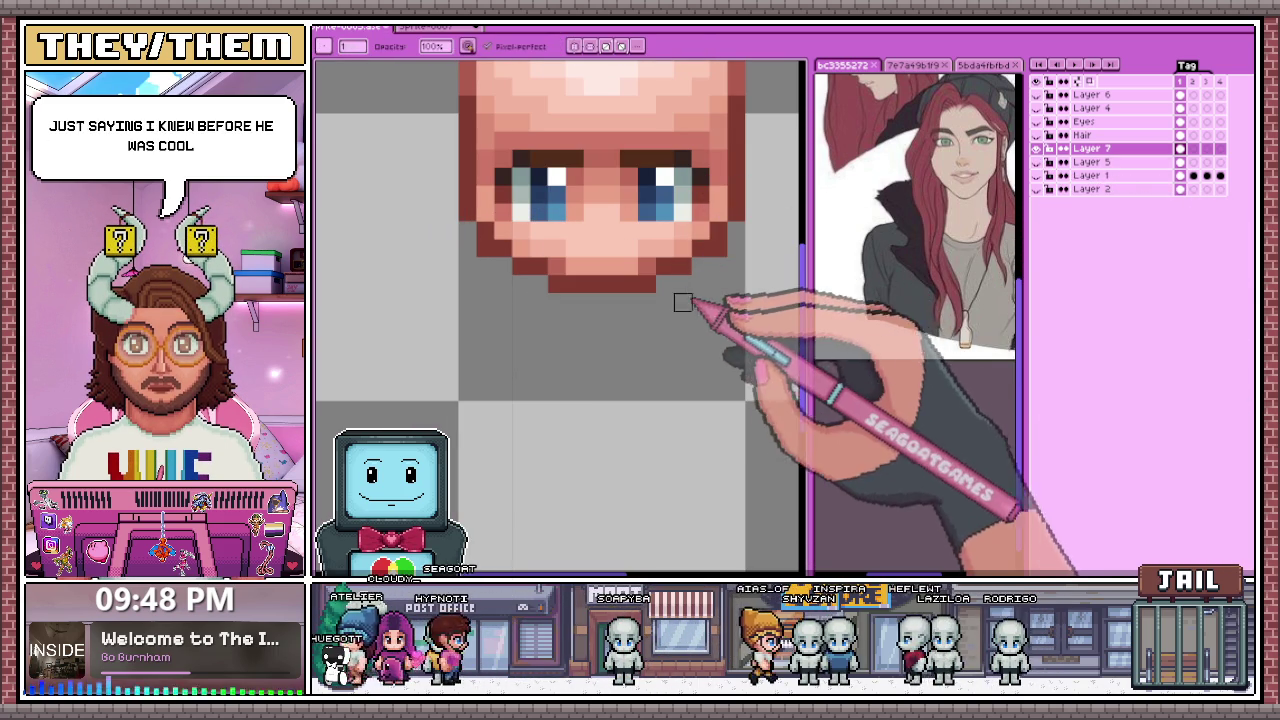
pyautogui.scroll(-3, 718, 265)
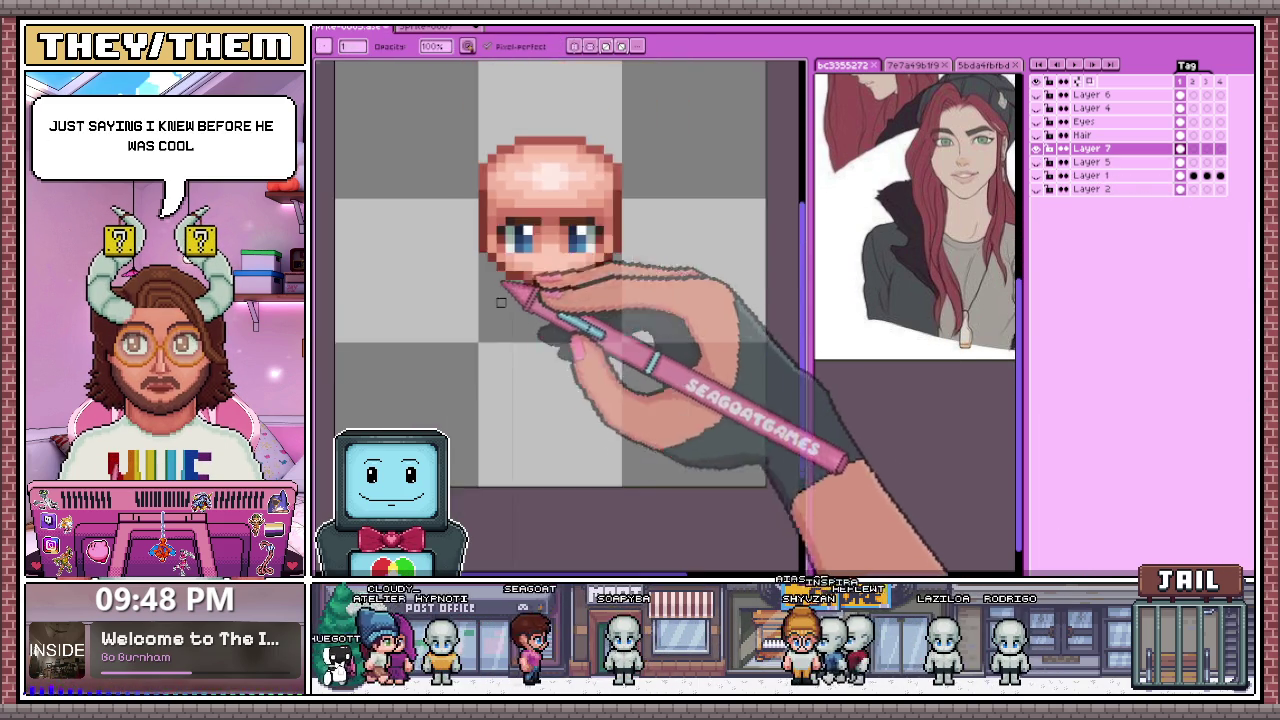
pyautogui.scroll(-2, 500, 271)
pyautogui.scroll(1, 605, 325)
pyautogui.scroll(1, 600, 328)
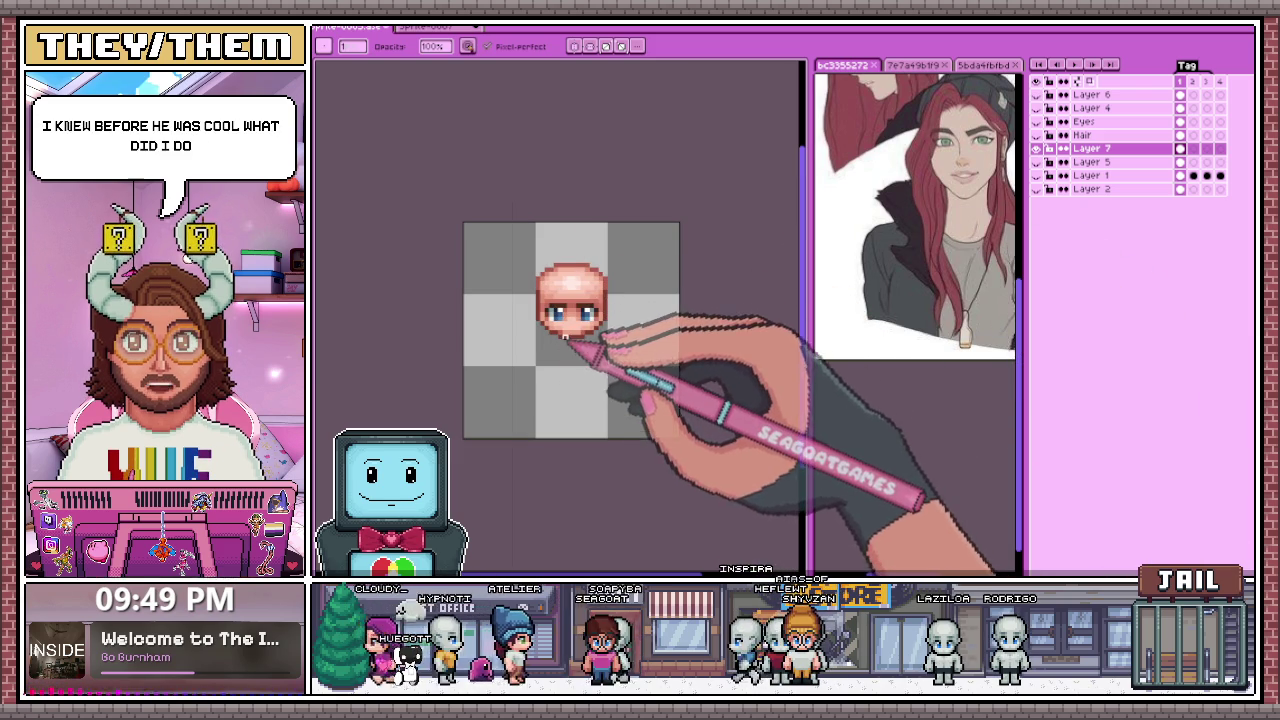
pyautogui.press('e')
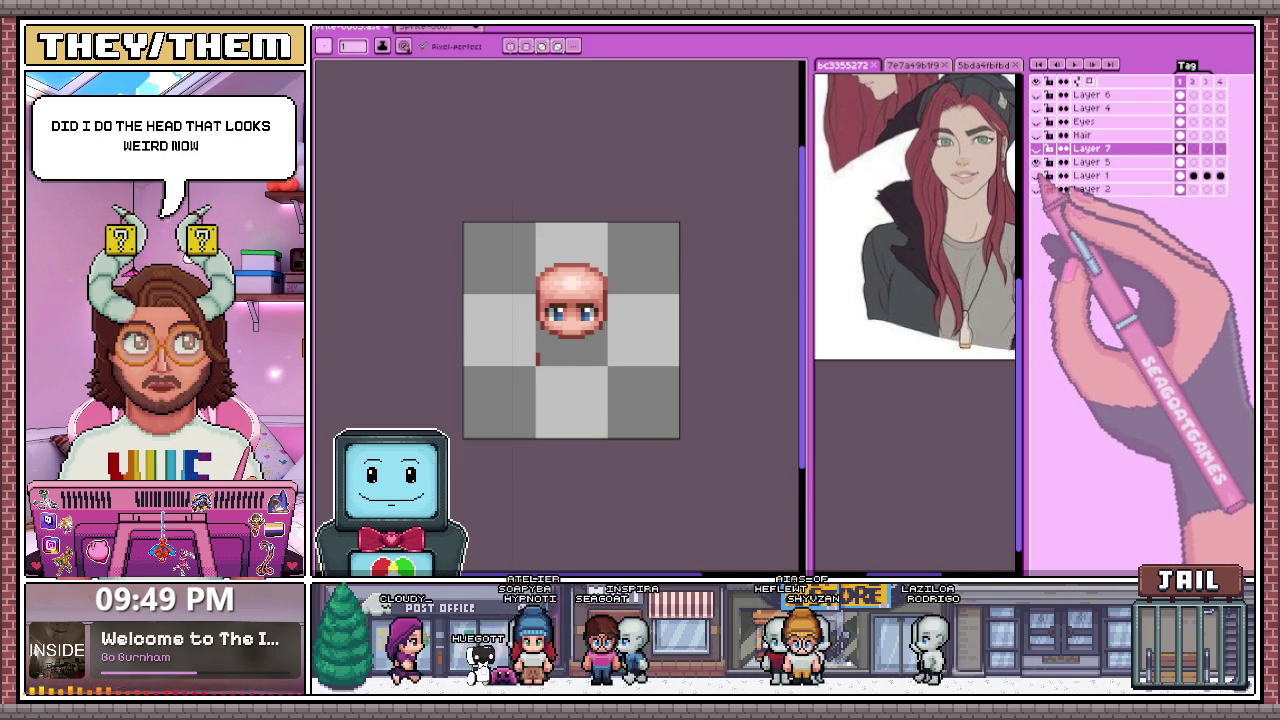
# Step: Show Layer 1's body, select it, and copy, clear and re-paste the head area there
pyautogui.click(1037, 175)
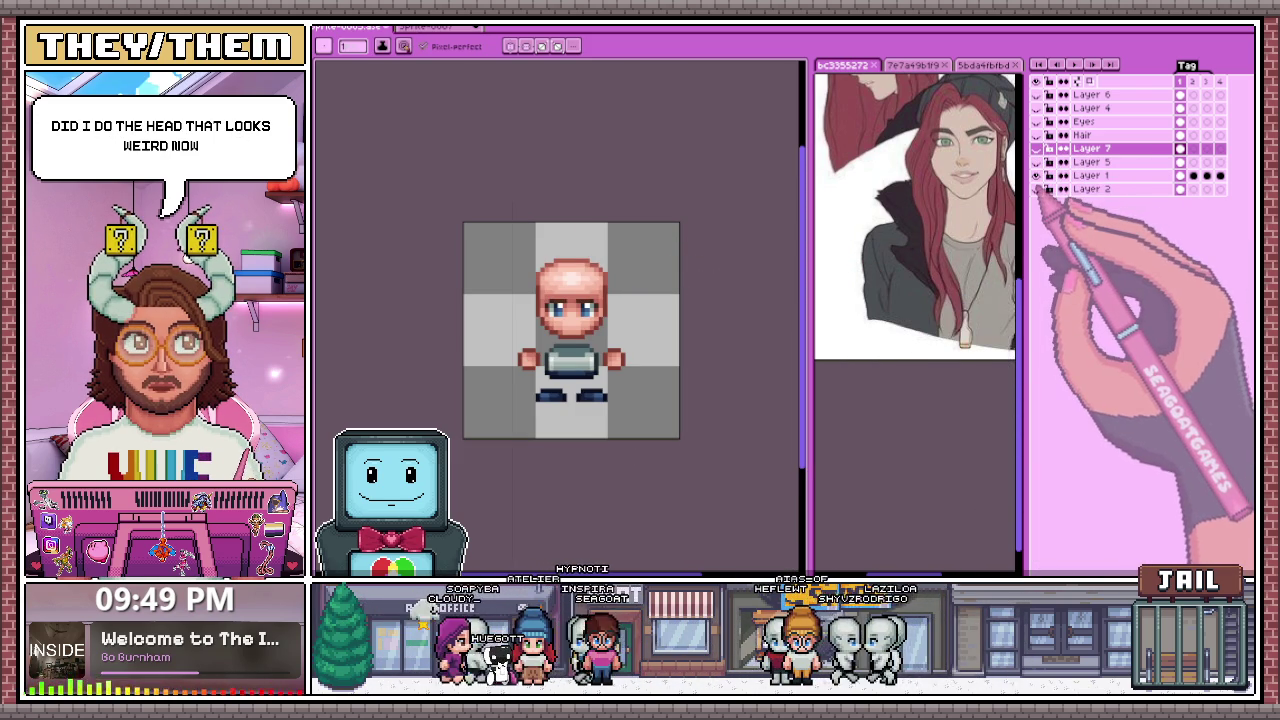
pyautogui.click(1092, 175)
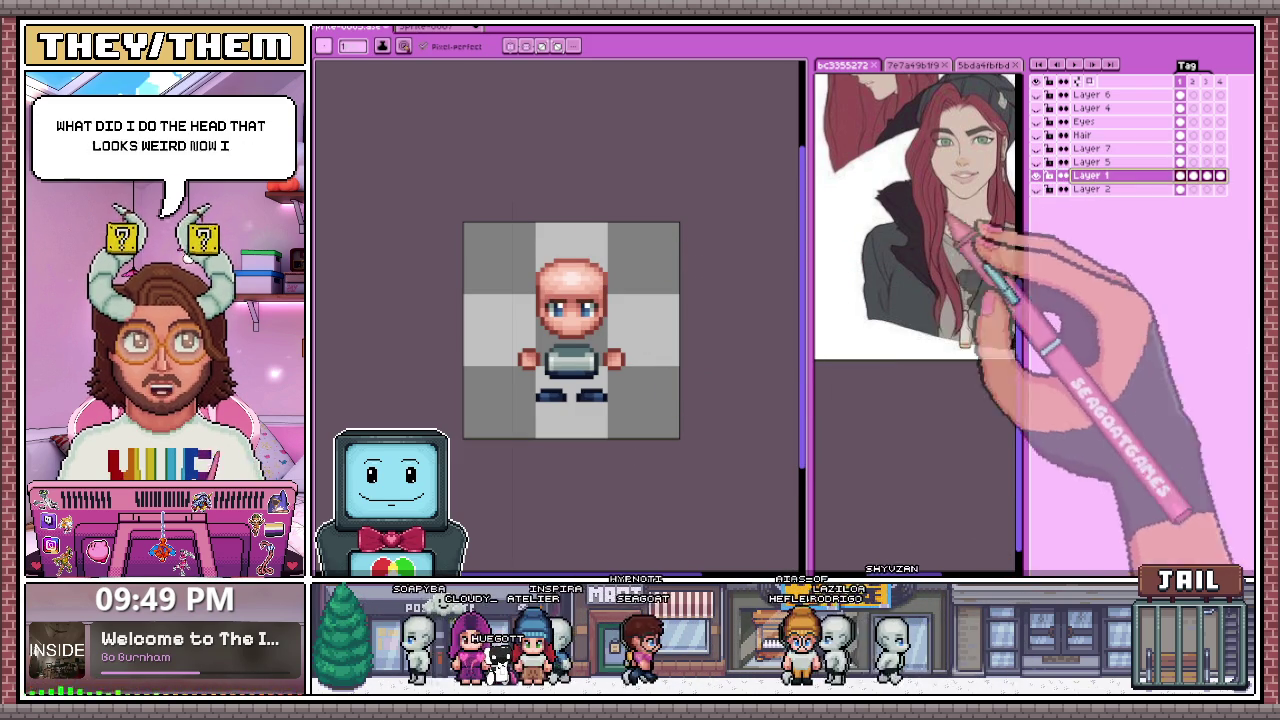
pyautogui.press('m')
pyautogui.moveTo(501, 229); pyautogui.dragTo(614, 342)
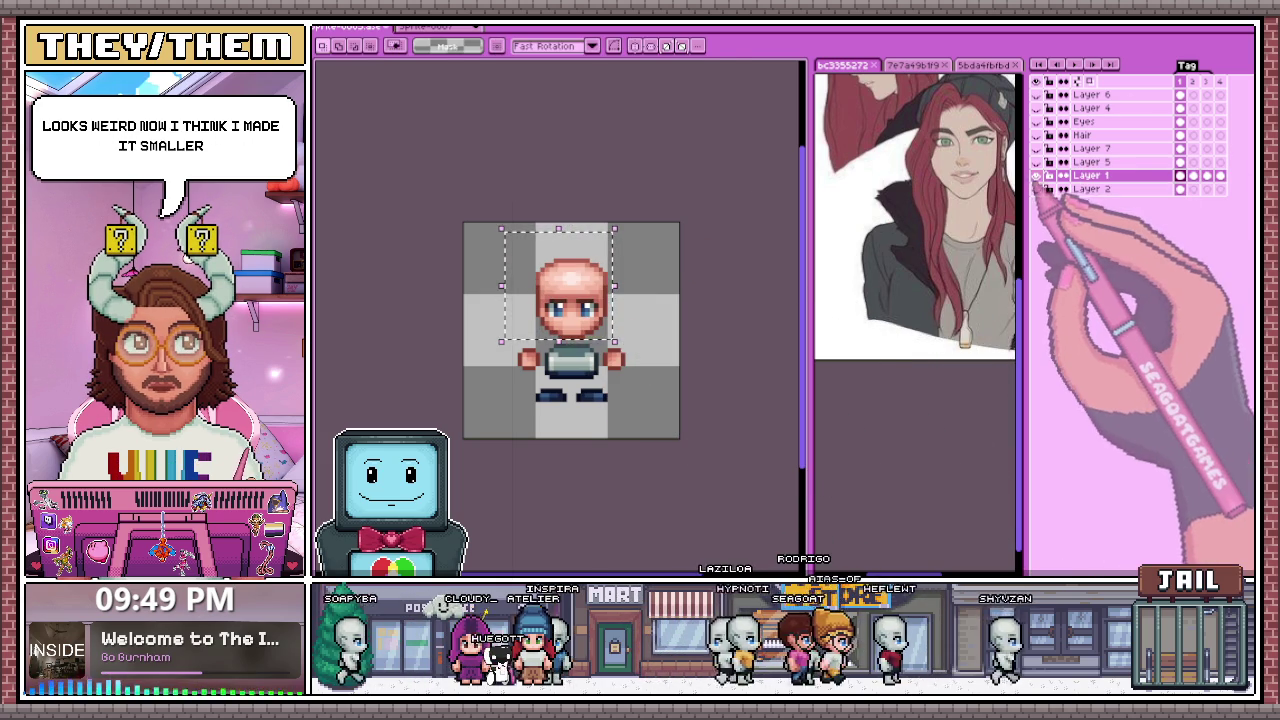
pyautogui.hotkey('ctrl', 'c')
pyautogui.hotkey('ctrl', 'a')
pyautogui.press('Delete')
pyautogui.hotkey('ctrl', 'v')
pyautogui.moveTo(483, 221)
pyautogui.mouseDown()
pyautogui.moveTo(531, 320)
pyautogui.moveTo(641, 438)
pyautogui.mouseUp()
# Step: Inspect Layer 5's properties, then undo the accidental name change
pyautogui.doubleClick(1092, 161)
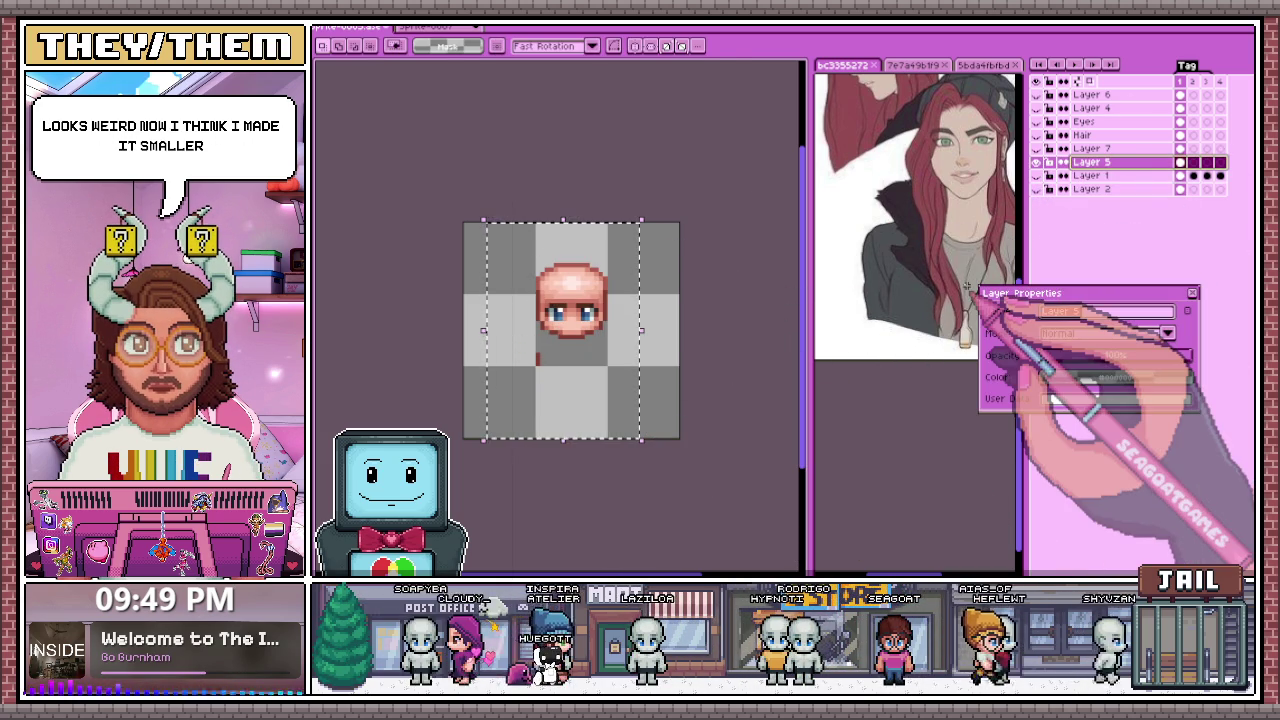
pyautogui.press('BackSpace')
pyautogui.press('Return')
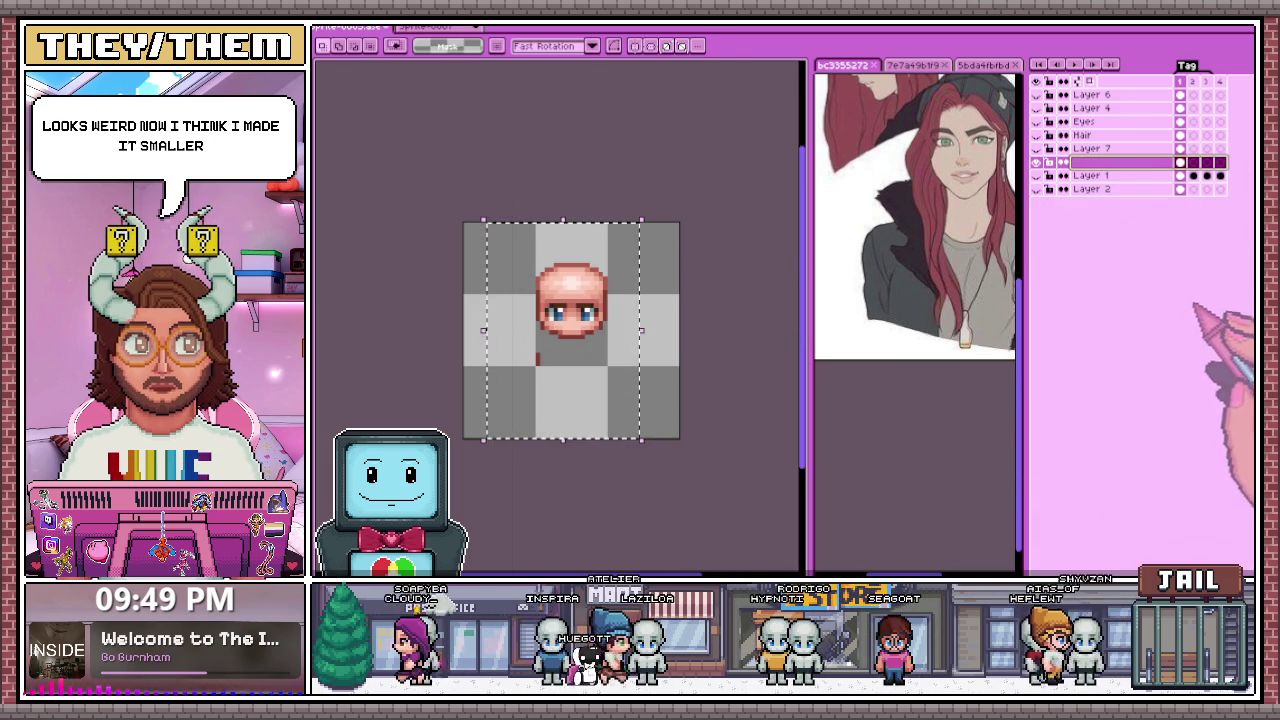
pyautogui.hotkey('ctrl', 'z')
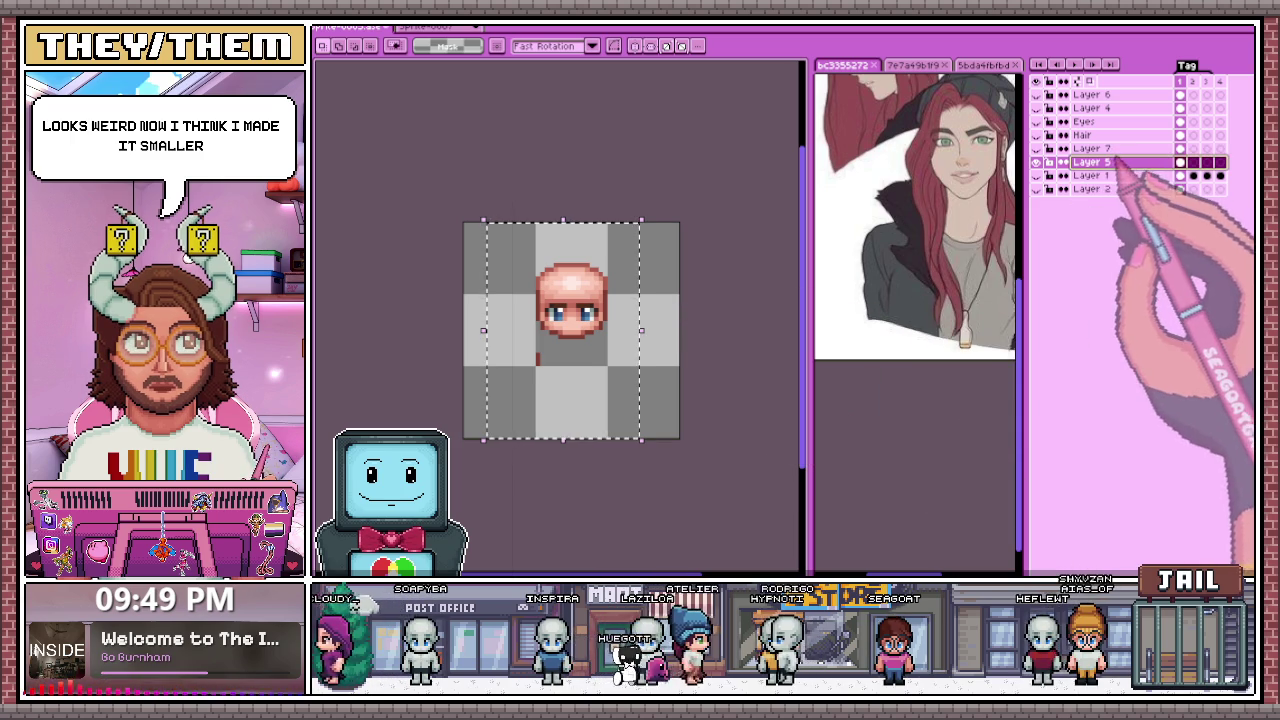
# Step: Clear the selection on Layer 7 and make the hair and body layers visible again
pyautogui.click(1075, 162)
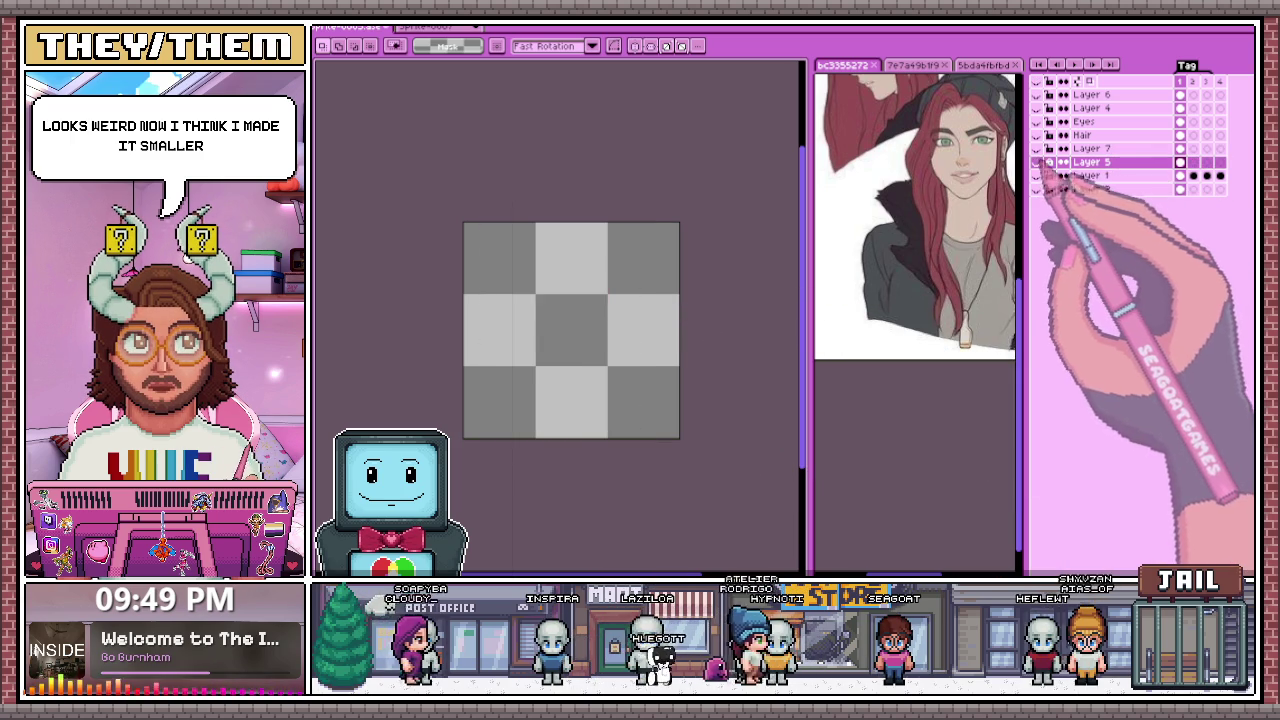
pyautogui.click(1090, 148)
pyautogui.hotkey('ctrl', 'a')
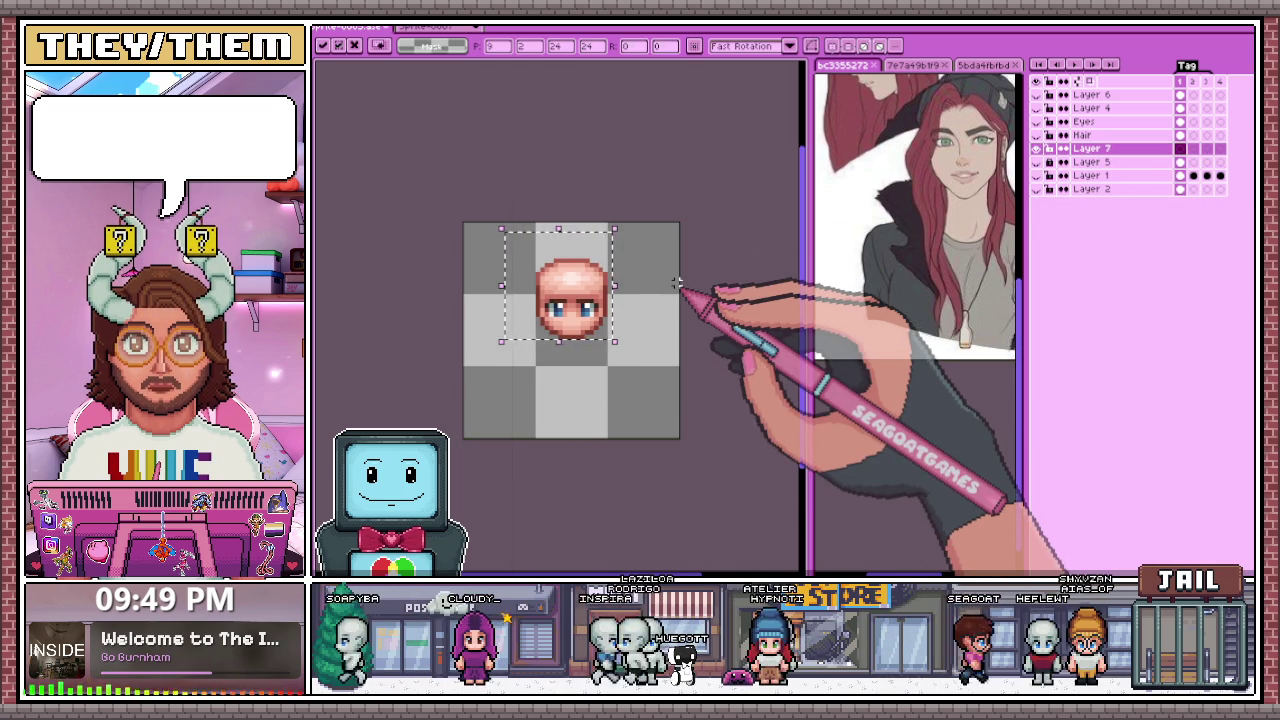
pyautogui.hotkey('ctrl', 'd')
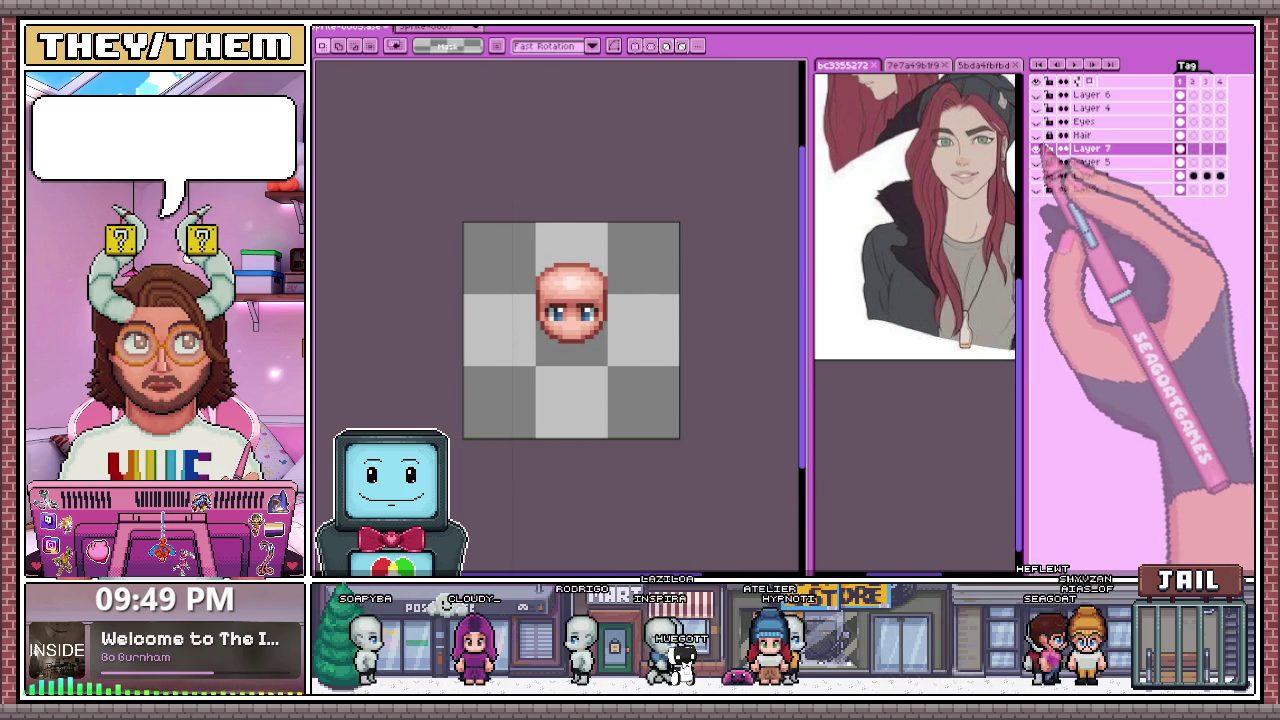
pyautogui.click(1036, 134)
pyautogui.click(1036, 175)
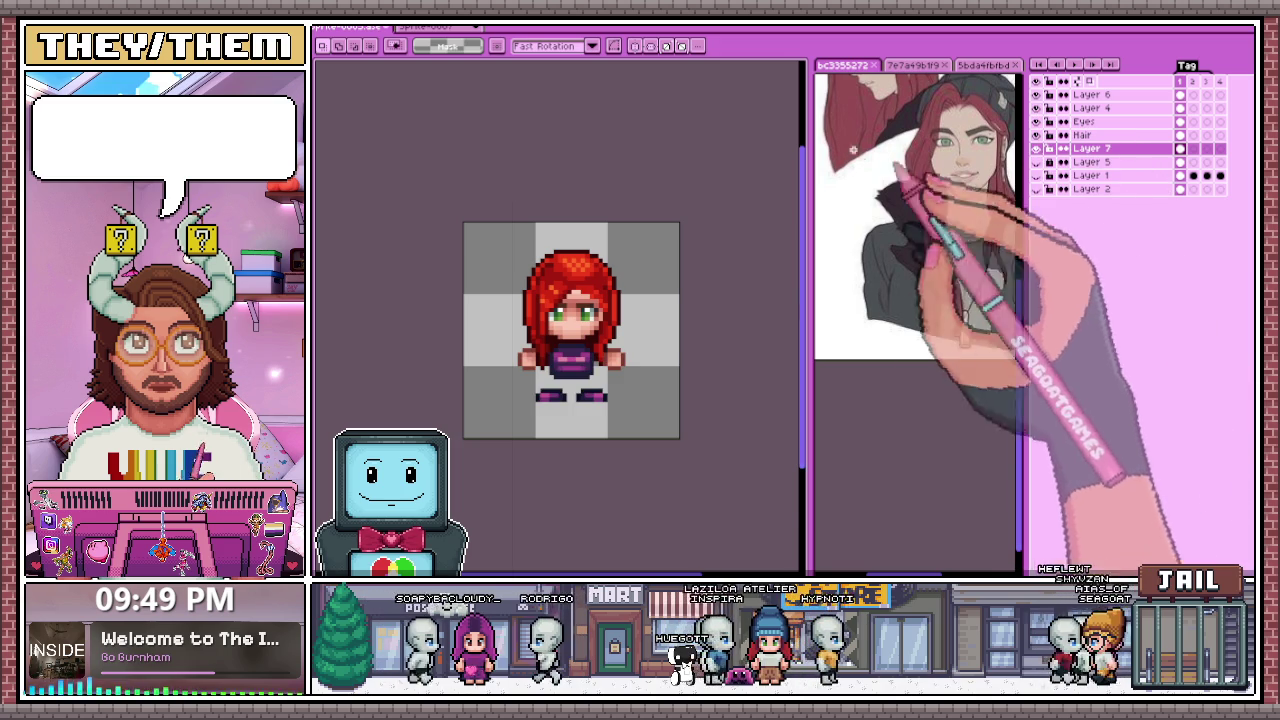
# Step: Select the Eyes through Layer 7 rows and merge them into one Flattened layer
pyautogui.scroll(-1, 608, 306)
pyautogui.scroll(-2, 628, 340)
pyautogui.scroll(1, 625, 338)
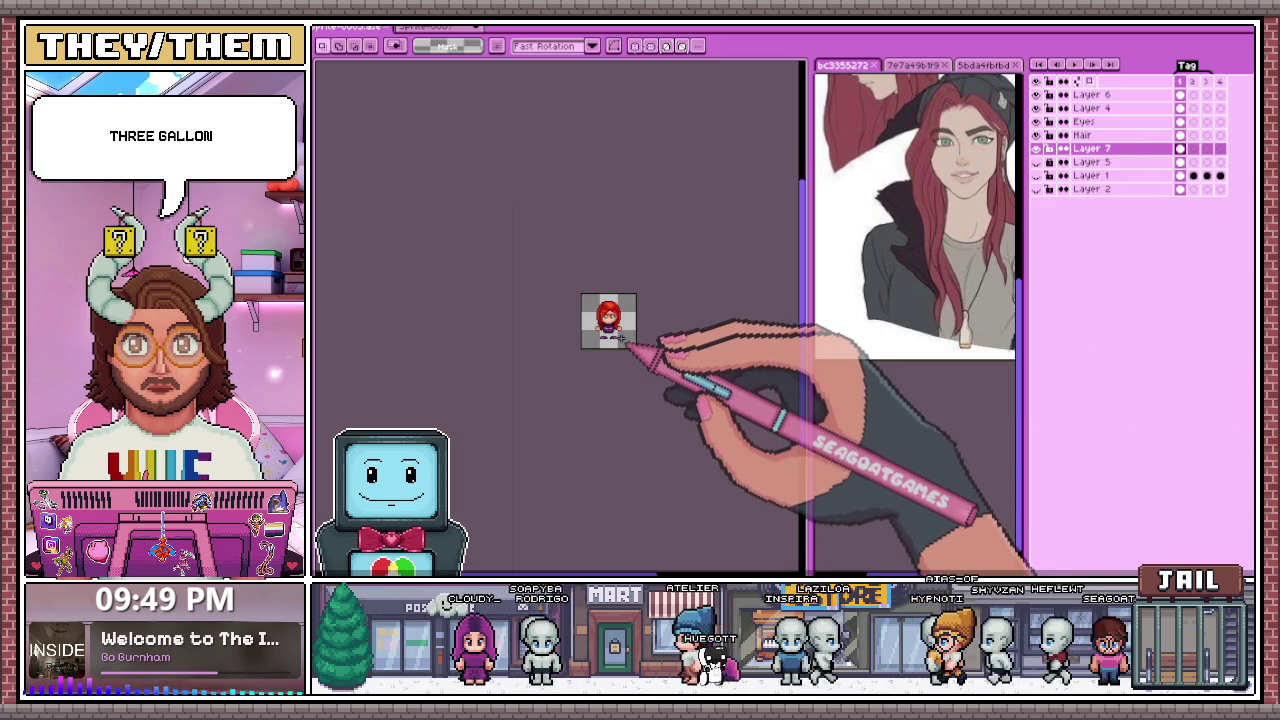
pyautogui.scroll(2, 624, 343)
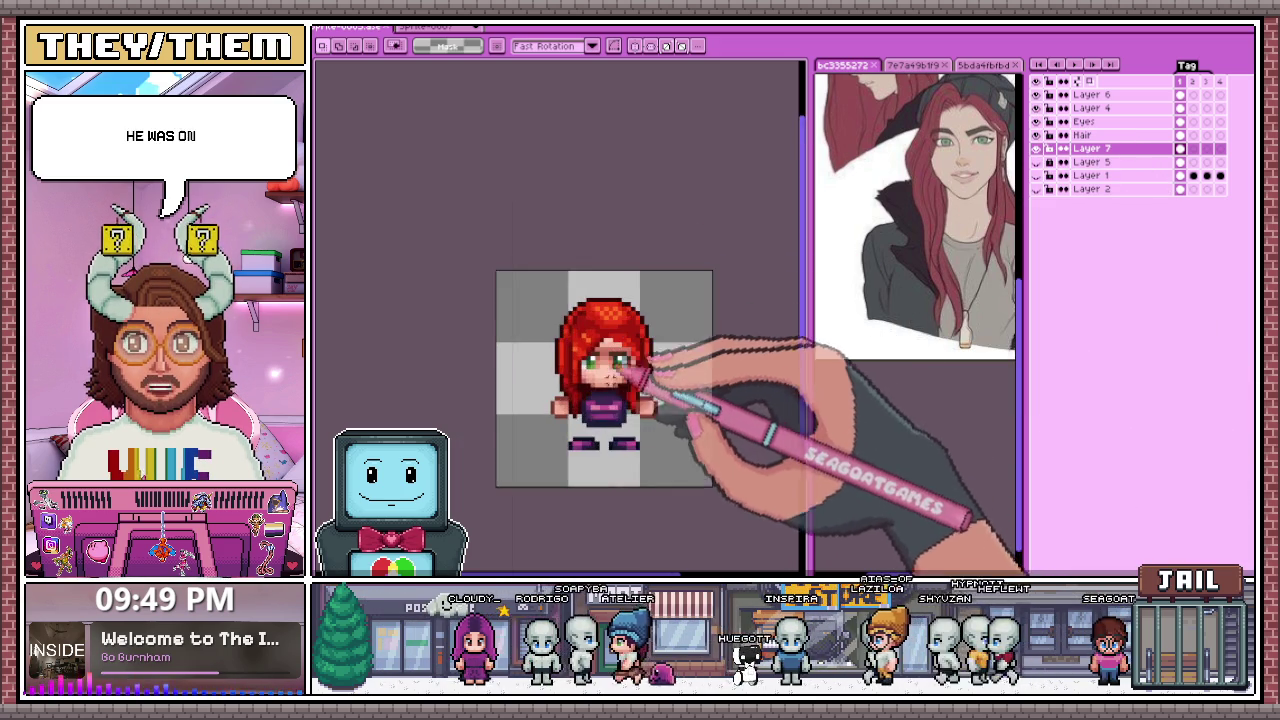
pyautogui.scroll(1, 620, 395)
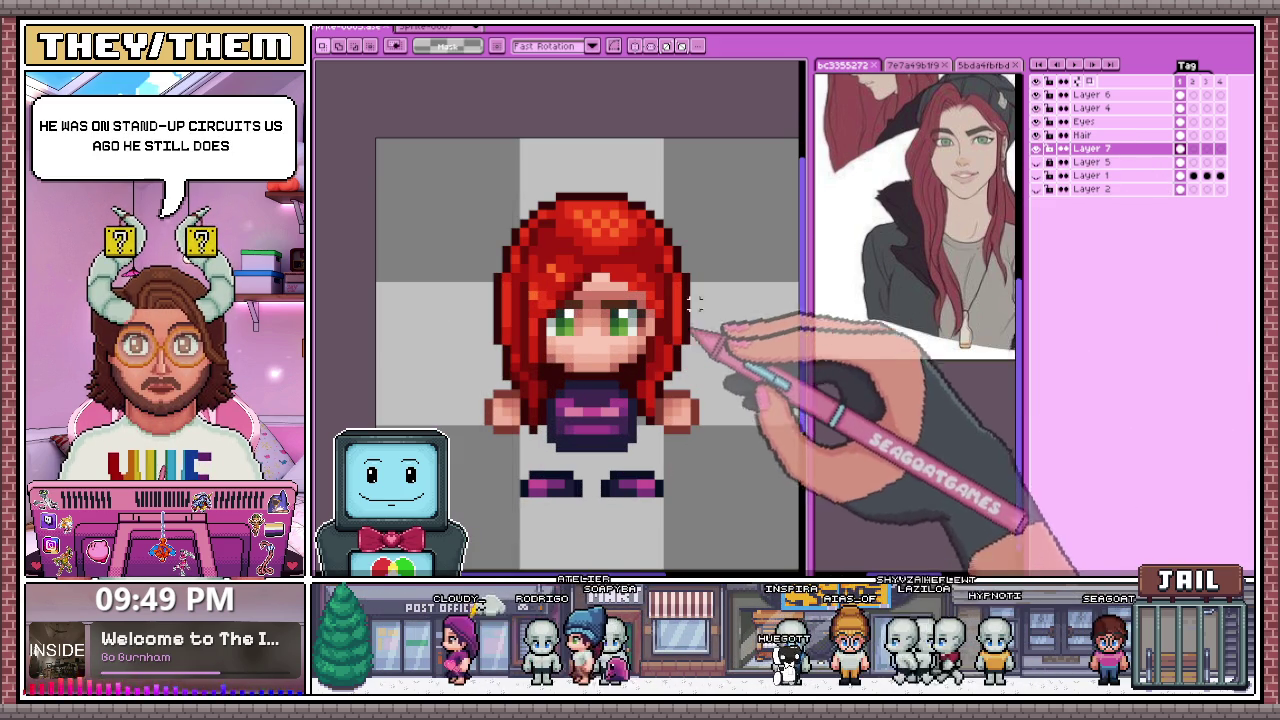
pyautogui.moveTo(1088, 121); pyautogui.dragTo(1106, 148)
pyautogui.rightClick(1103, 142)
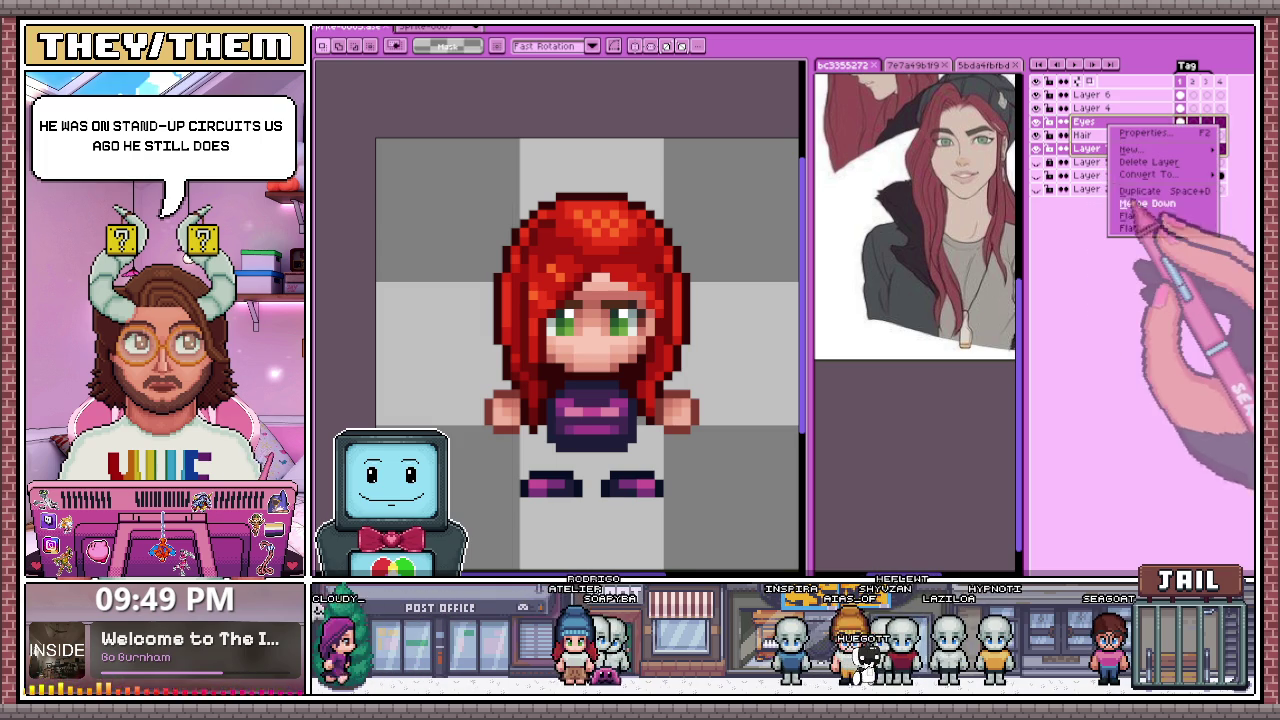
pyautogui.click(1148, 228)
# Step: Hide one of the lower layers and make Hair the active layer
pyautogui.click(1036, 175)
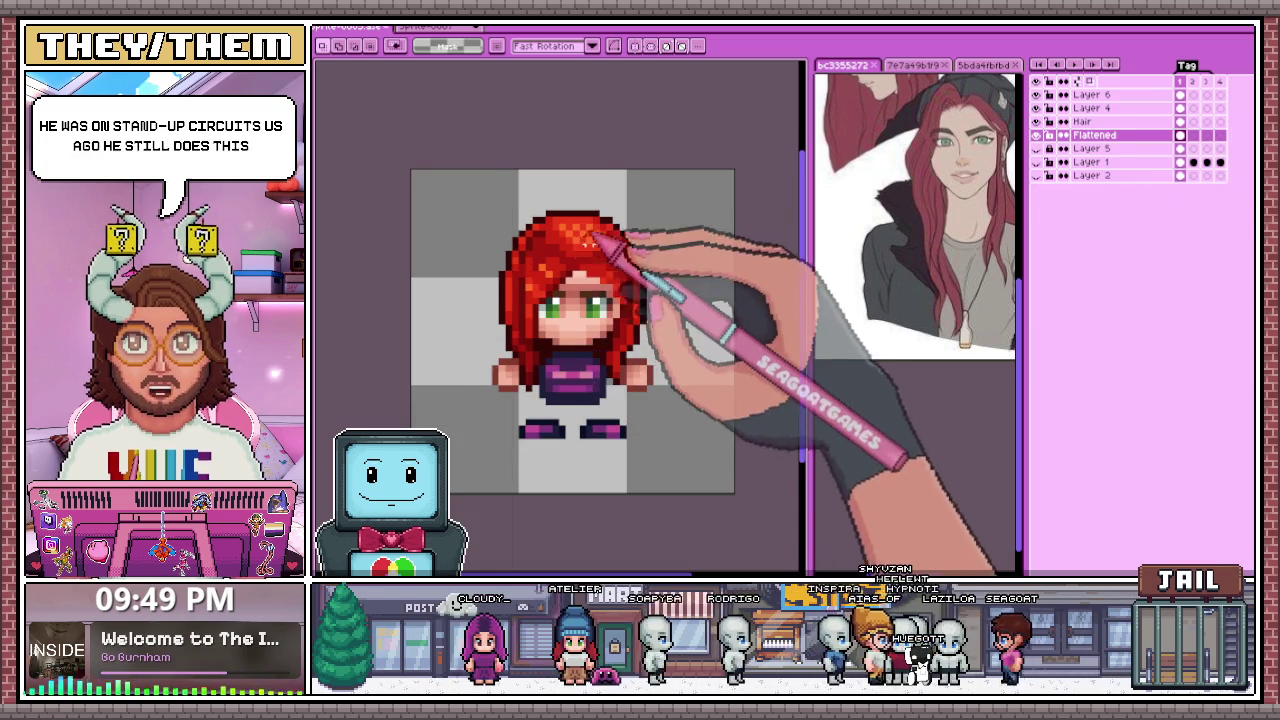
pyautogui.scroll(1, 586, 290)
pyautogui.scroll(-1, 586, 290)
pyautogui.click(1082, 121)
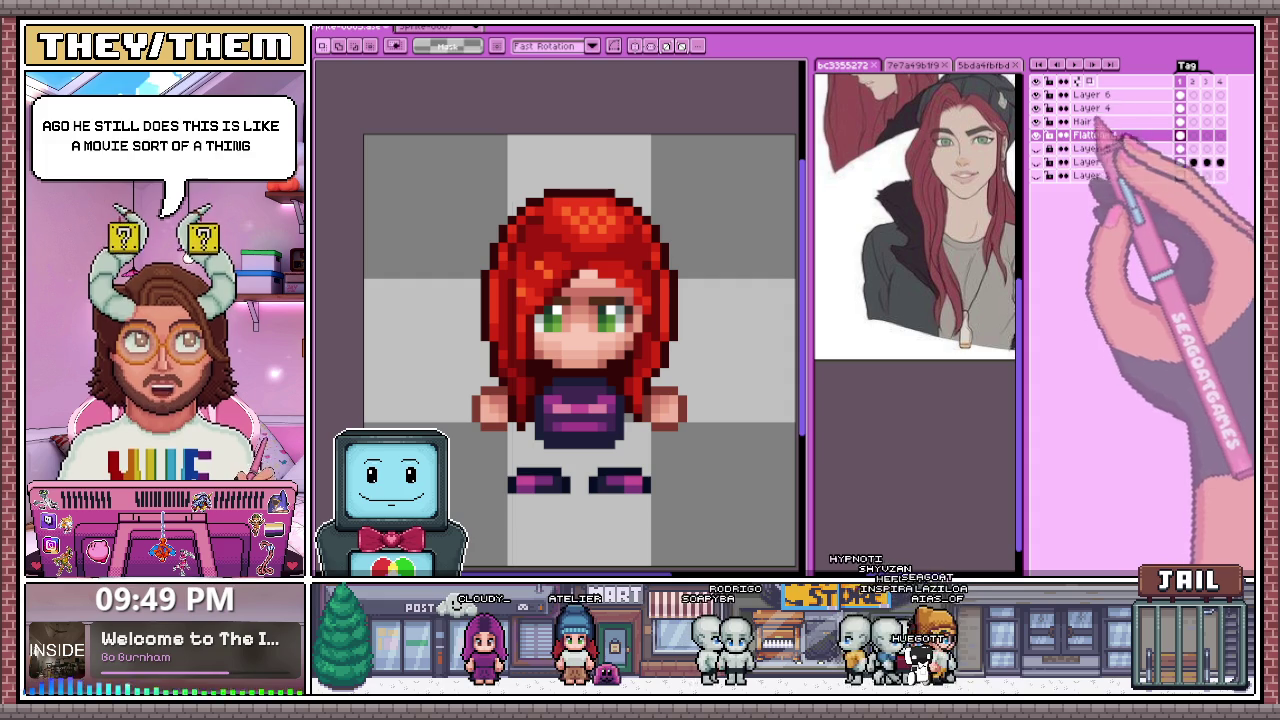
pyautogui.scroll(2, 718, 302)
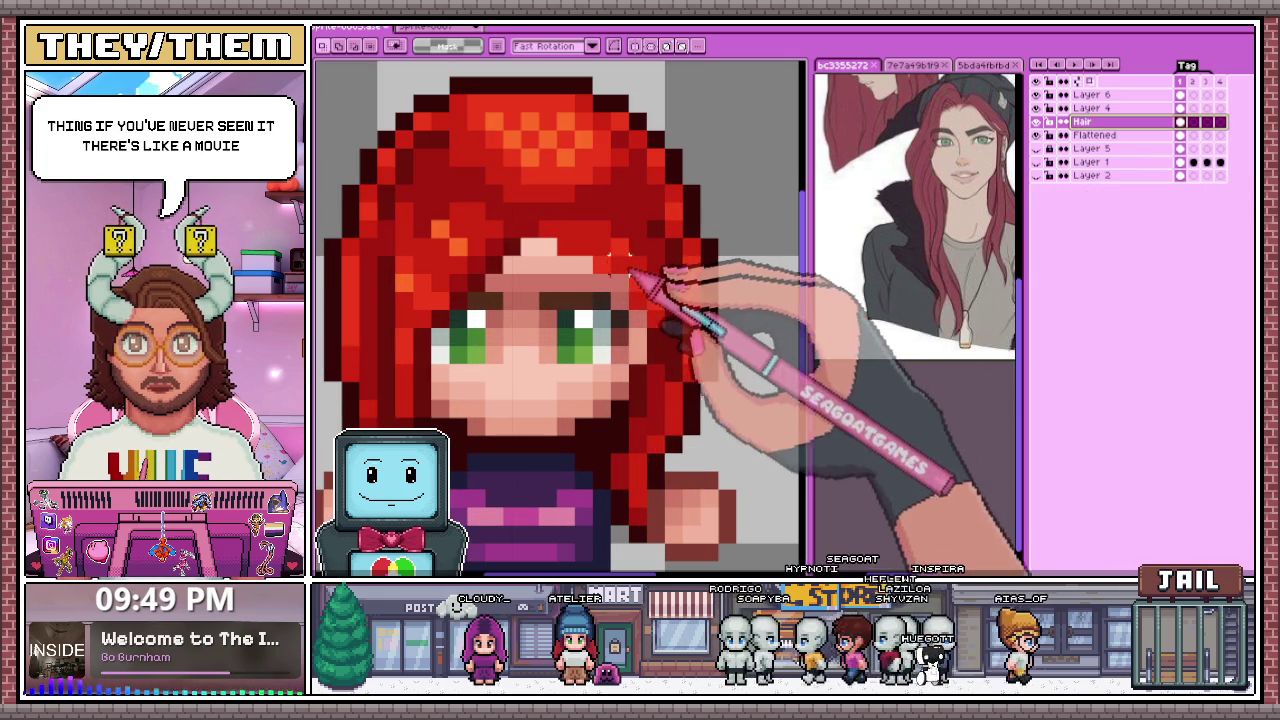
pyautogui.press('b')
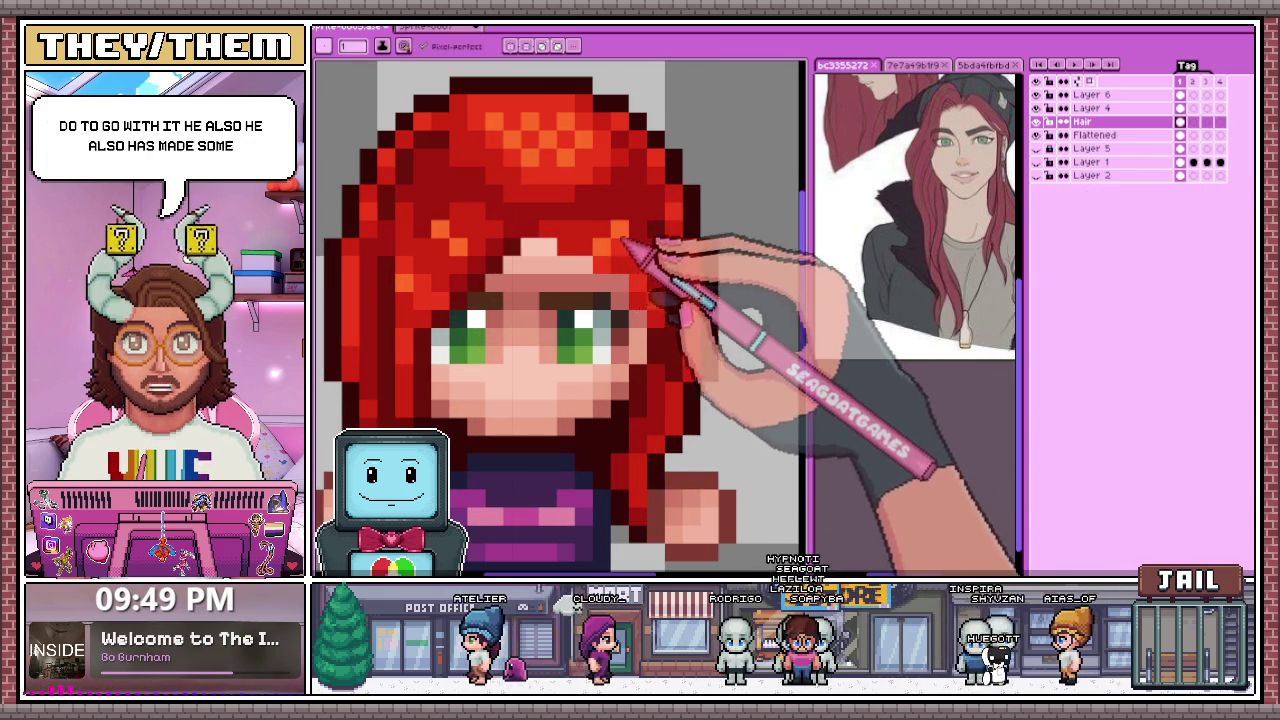
pyautogui.scroll(-3, 622, 244)
pyautogui.scroll(-2, 700, 270)
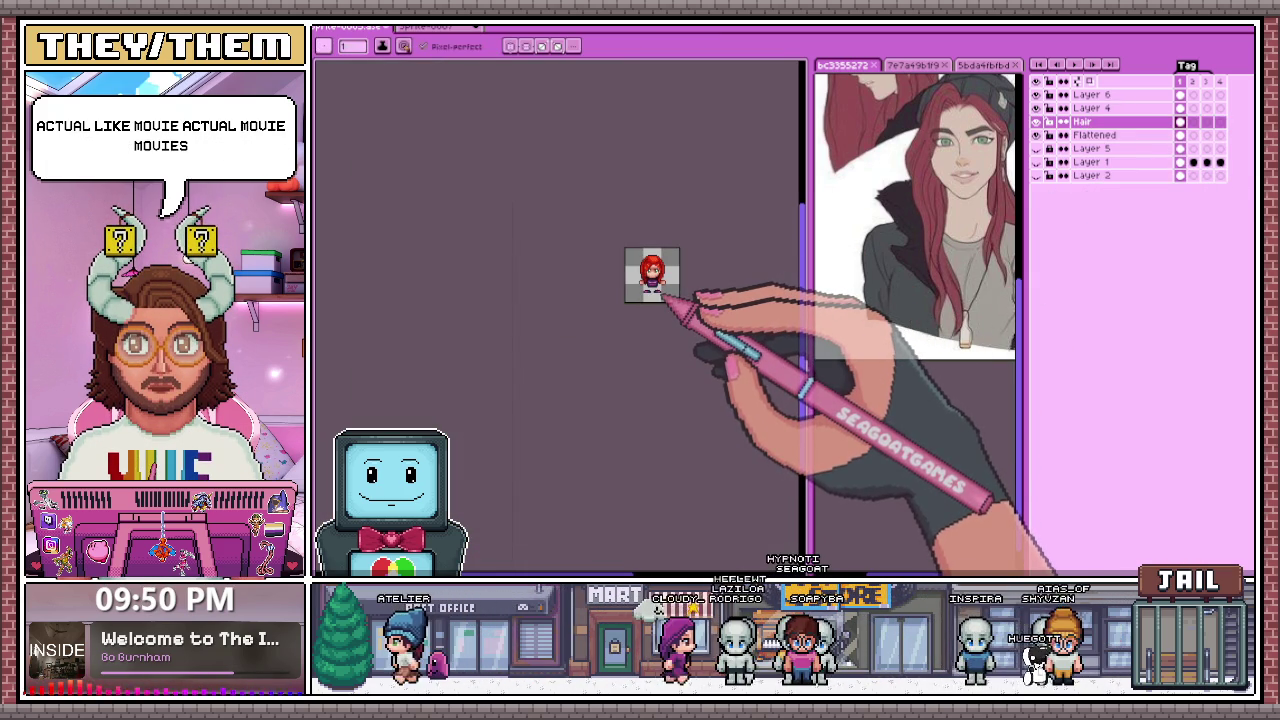
pyautogui.scroll(2, 674, 324)
pyautogui.scroll(1, 706, 284)
pyautogui.scroll(3, 700, 271)
pyautogui.scroll(-3, 685, 262)
pyautogui.scroll(-2, 676, 330)
pyautogui.scroll(3, 678, 333)
pyautogui.scroll(1, 663, 229)
pyautogui.scroll(-2, 651, 109)
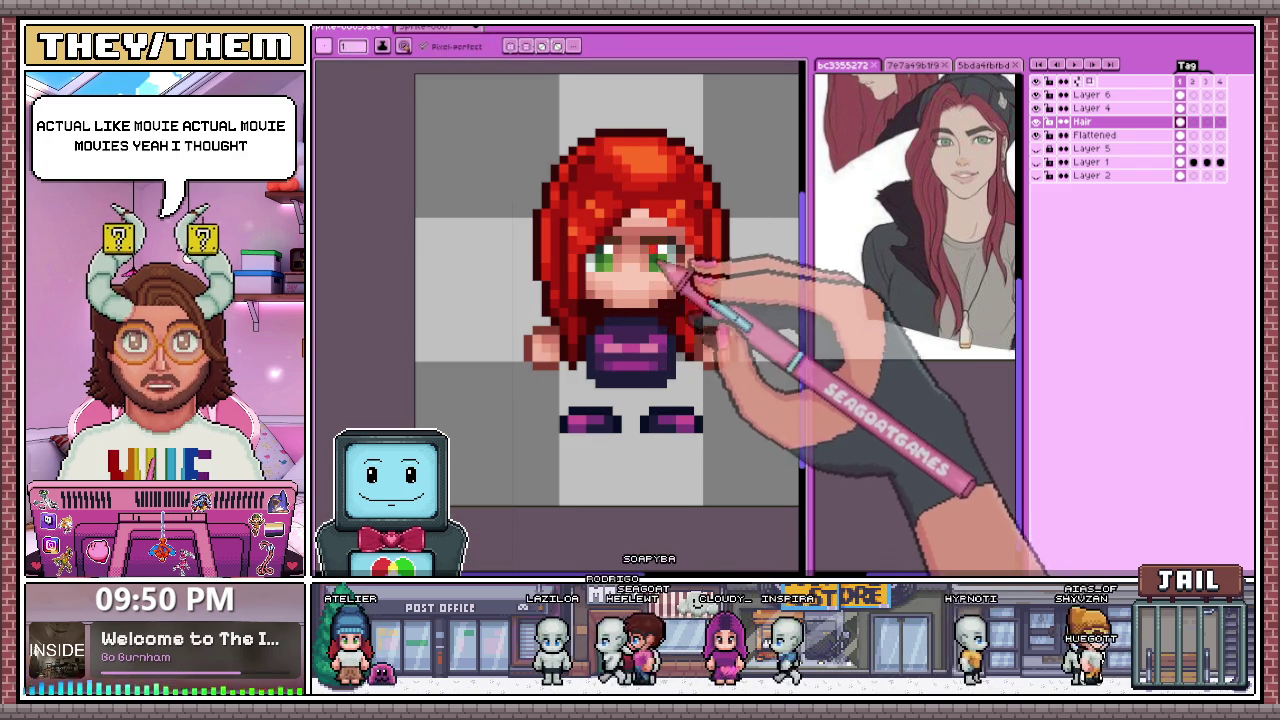
pyautogui.scroll(2, 672, 278)
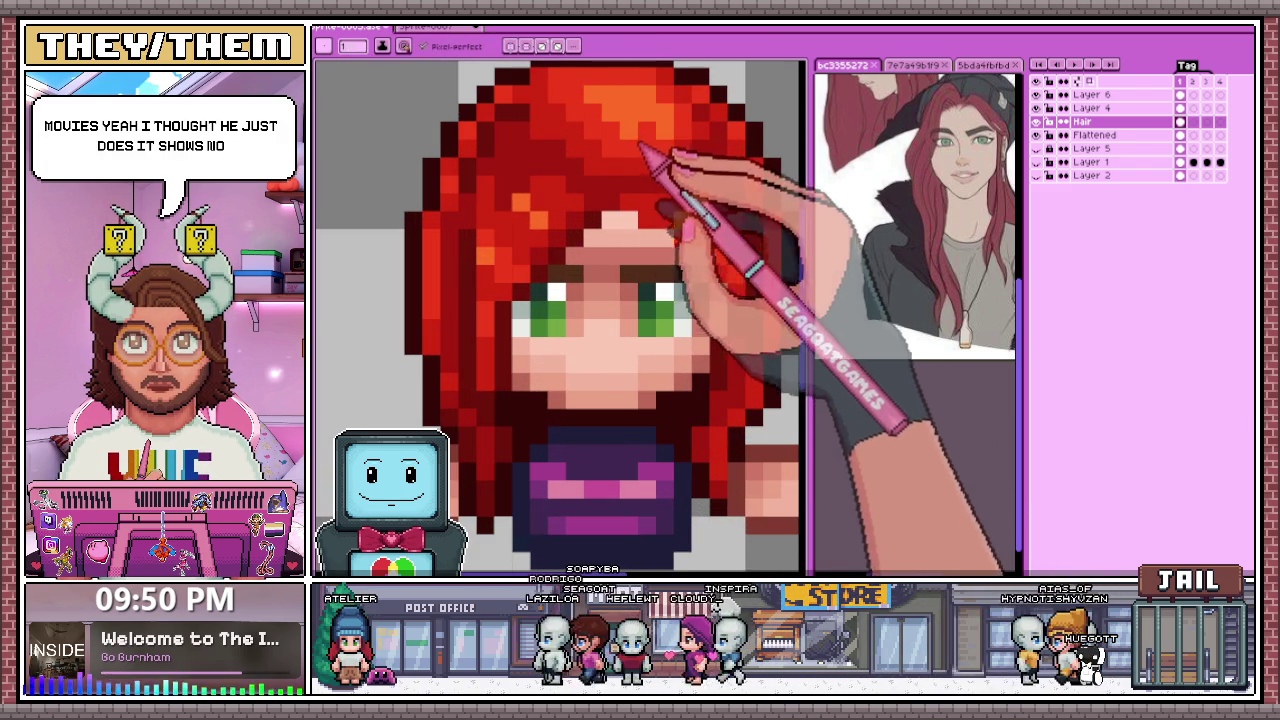
pyautogui.scroll(-2, 670, 135)
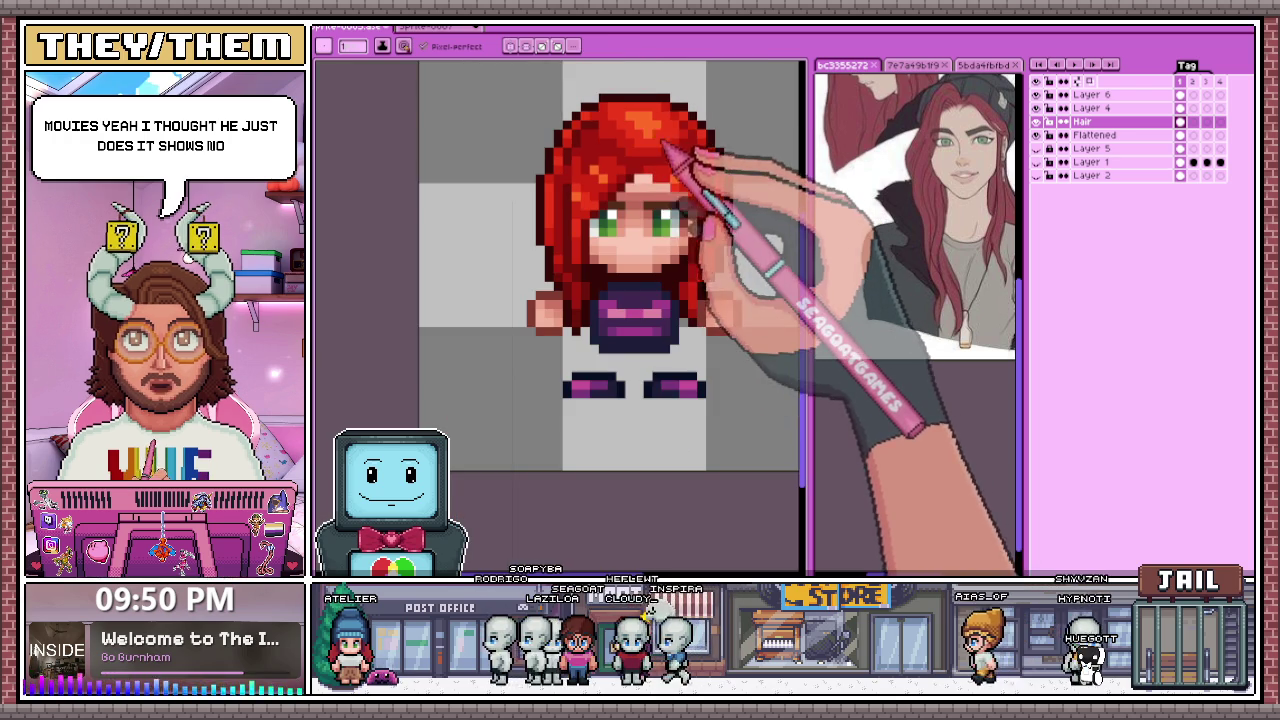
pyautogui.scroll(-2, 670, 200)
pyautogui.scroll(-2, 643, 297)
pyautogui.scroll(1, 620, 290)
pyautogui.scroll(2, 600, 270)
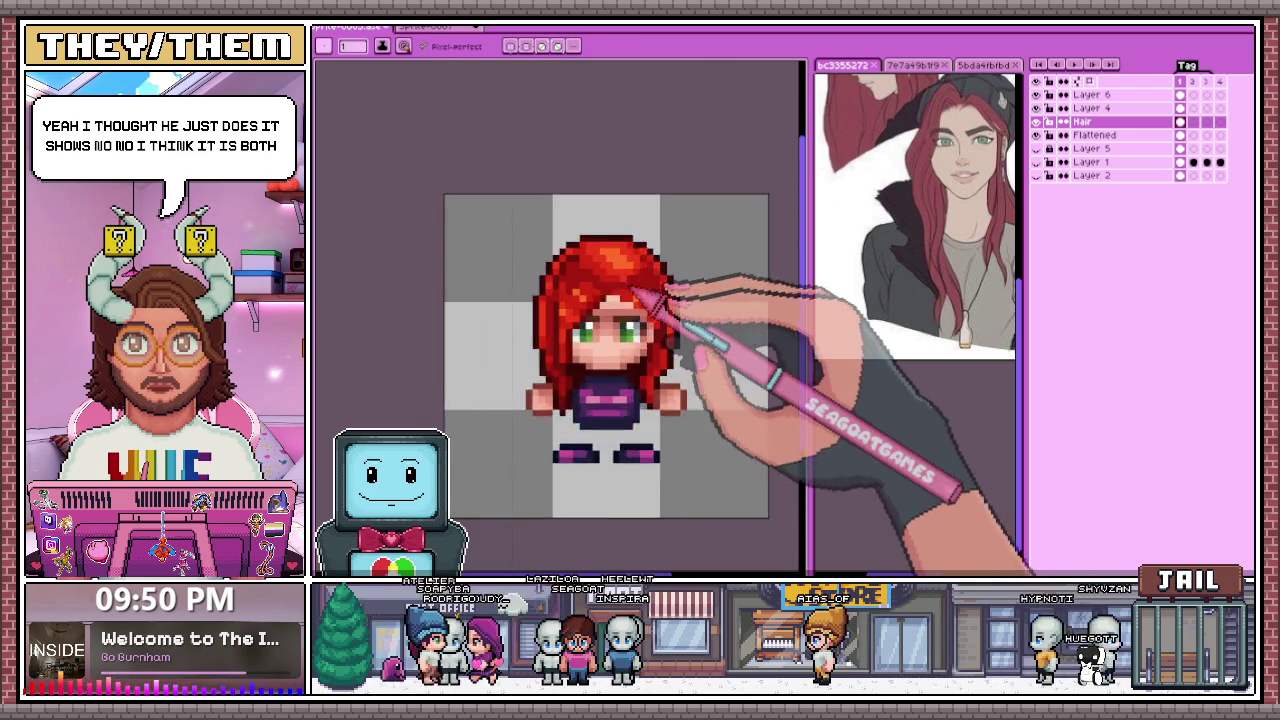
pyautogui.scroll(1, 645, 285)
pyautogui.scroll(1, 655, 294)
pyautogui.scroll(-2, 640, 260)
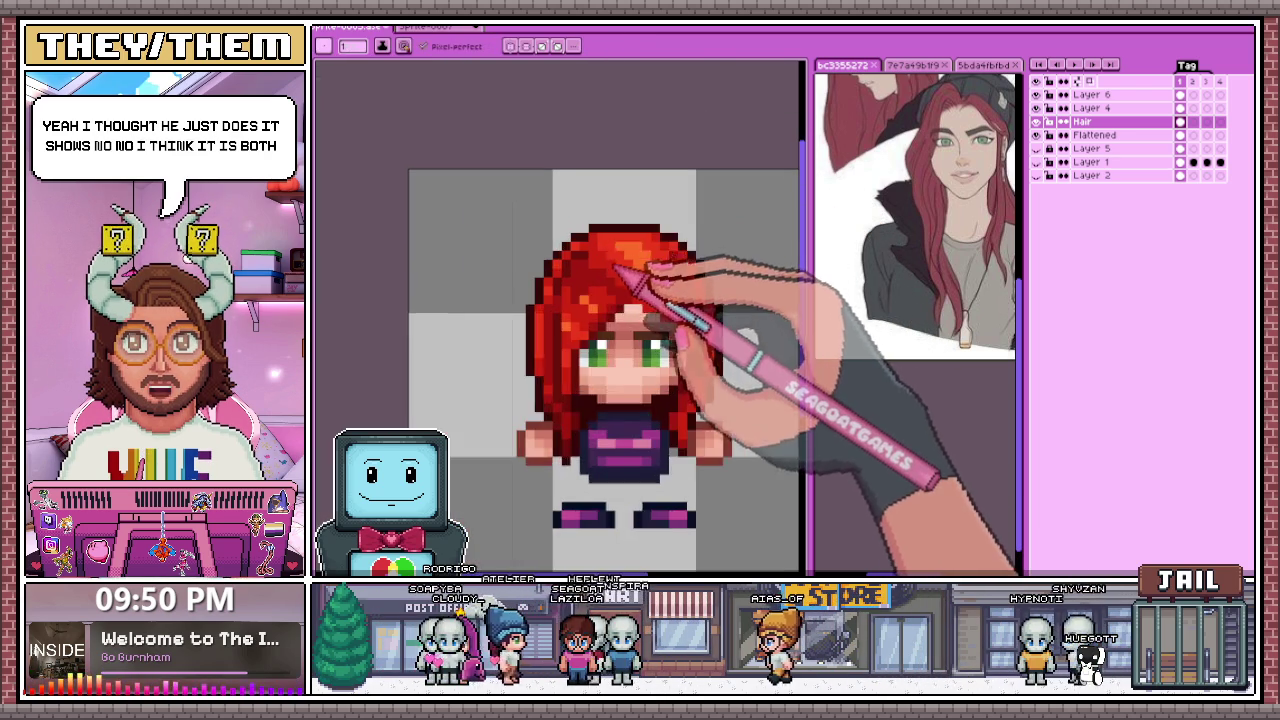
pyautogui.scroll(2, 615, 280)
pyautogui.scroll(-1, 616, 306)
pyautogui.press('i')
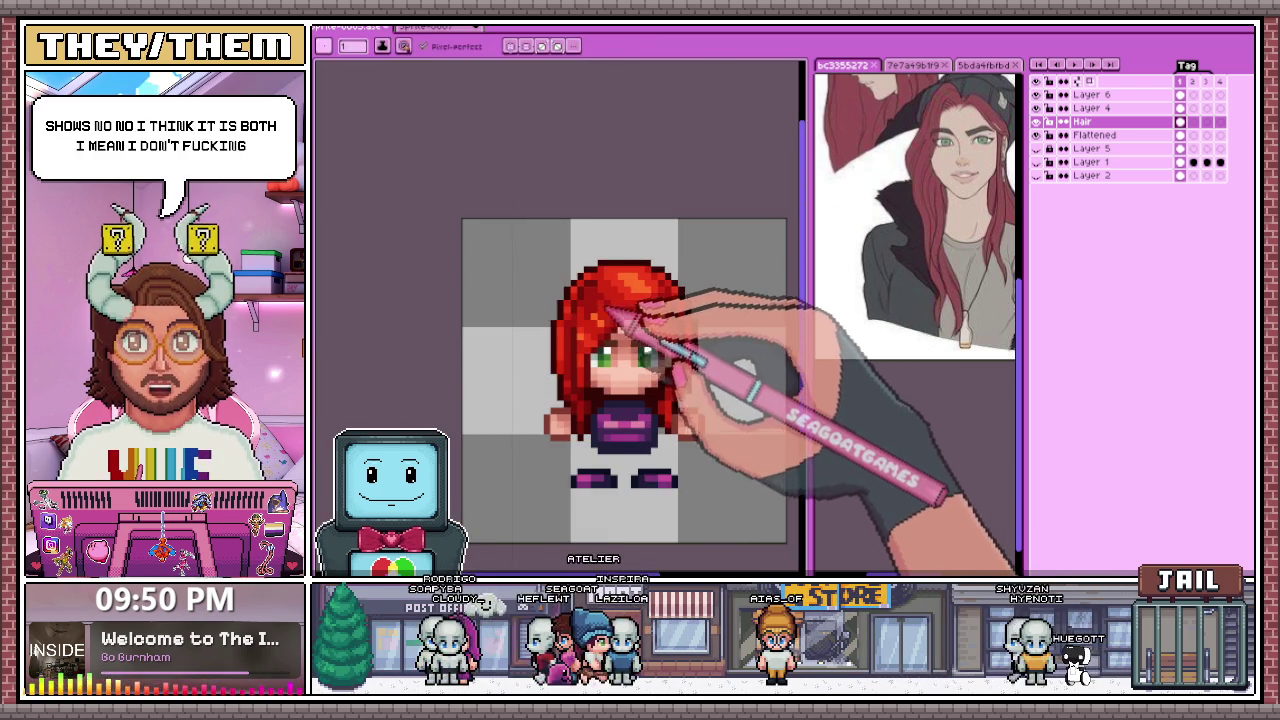
pyautogui.scroll(1, 600, 302)
pyautogui.scroll(-1, 640, 340)
pyautogui.scroll(-1, 650, 360)
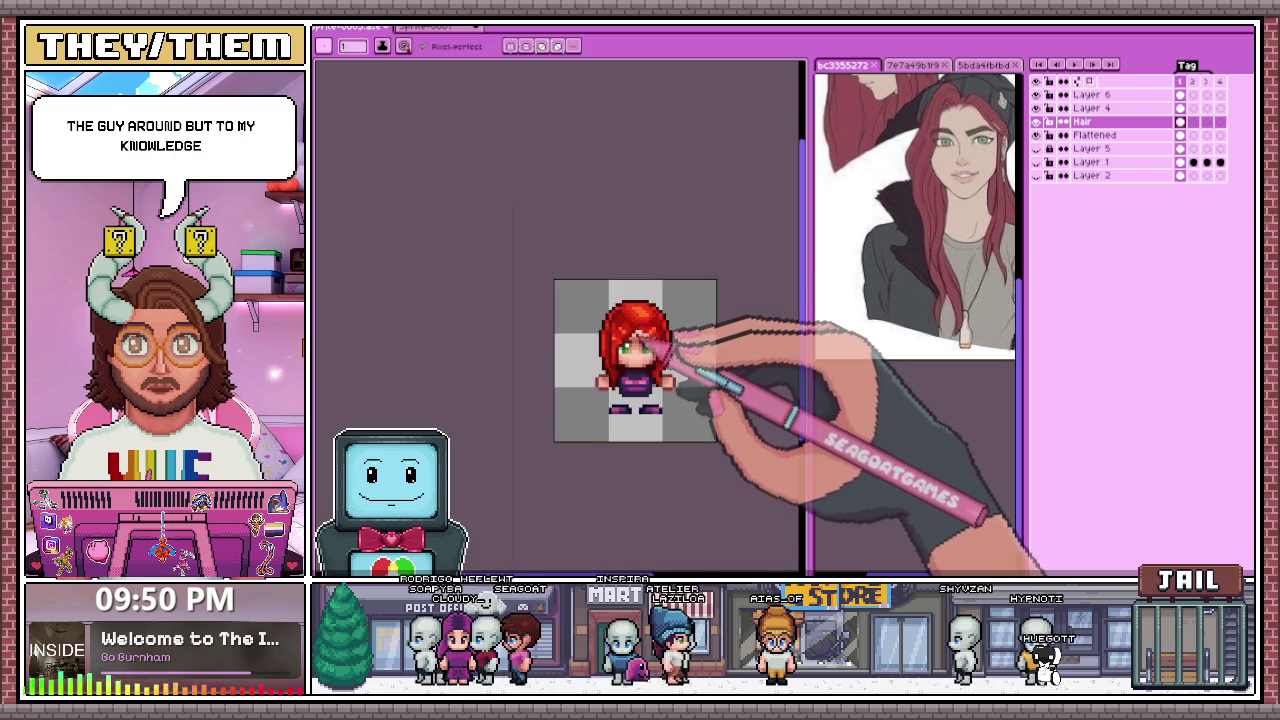
pyautogui.scroll(1, 660, 357)
pyautogui.scroll(1, 646, 272)
pyautogui.scroll(2, 656, 282)
pyautogui.press('i')
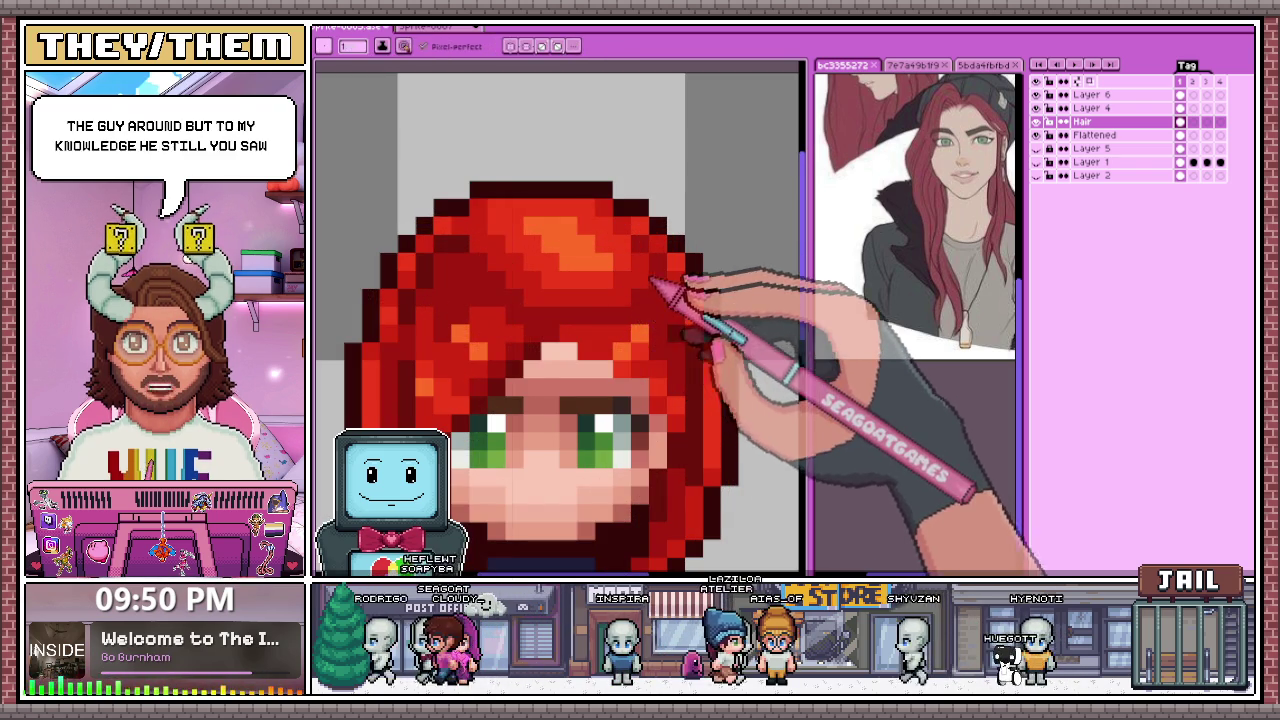
pyautogui.scroll(-2, 686, 290)
pyautogui.scroll(-1, 690, 285)
pyautogui.scroll(-1, 645, 232)
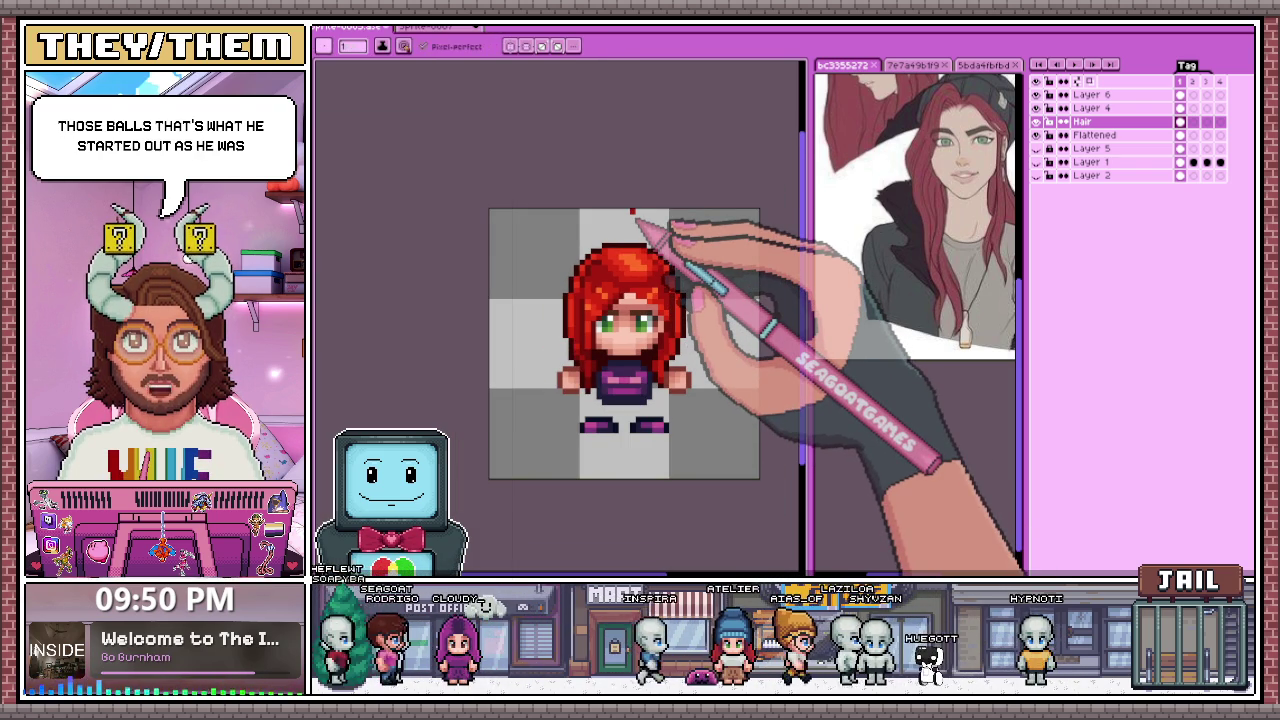
pyautogui.scroll(1, 640, 225)
pyautogui.scroll(3, 640, 285)
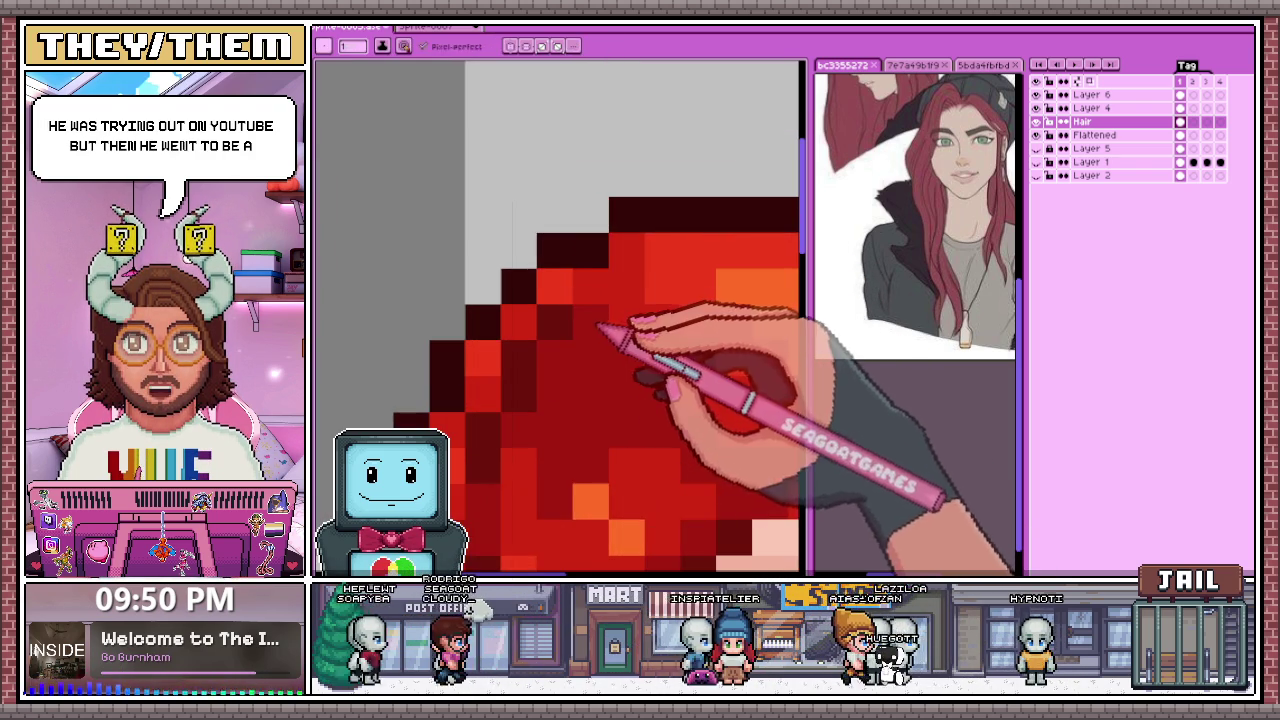
pyautogui.scroll(-2, 615, 310)
pyautogui.scroll(-1, 630, 295)
pyautogui.scroll(-1, 650, 300)
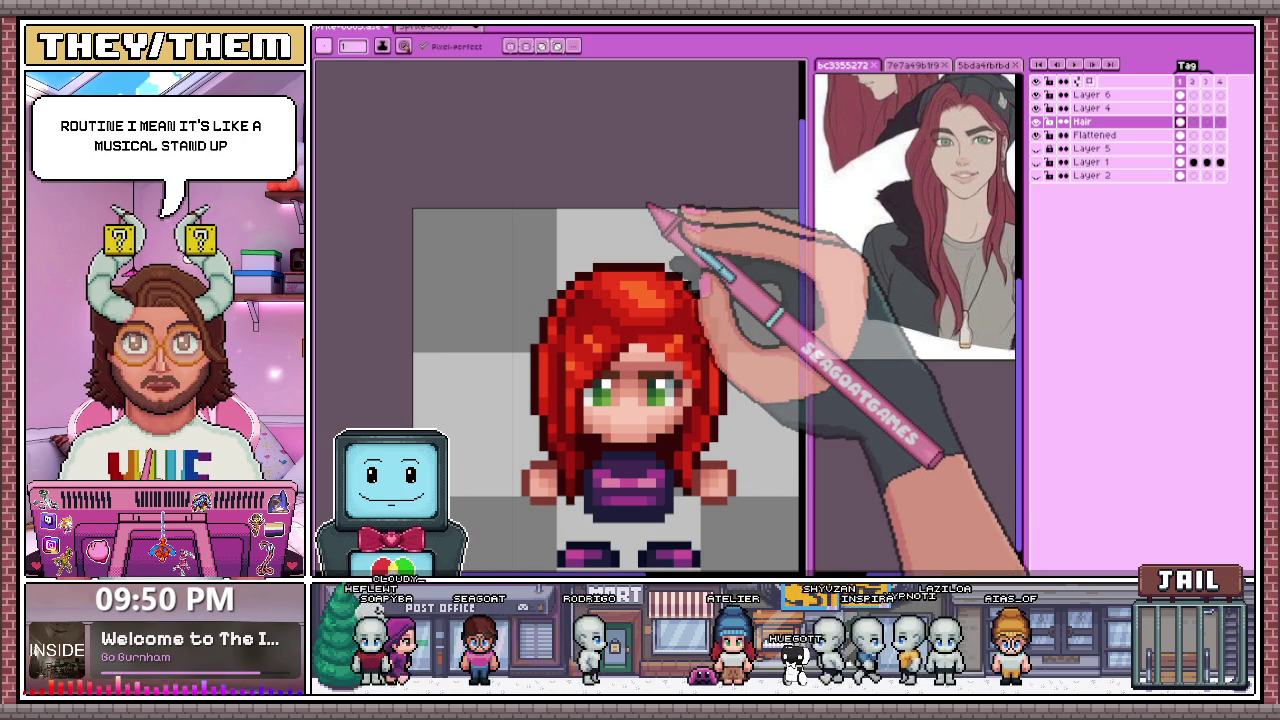
pyautogui.scroll(1, 610, 340)
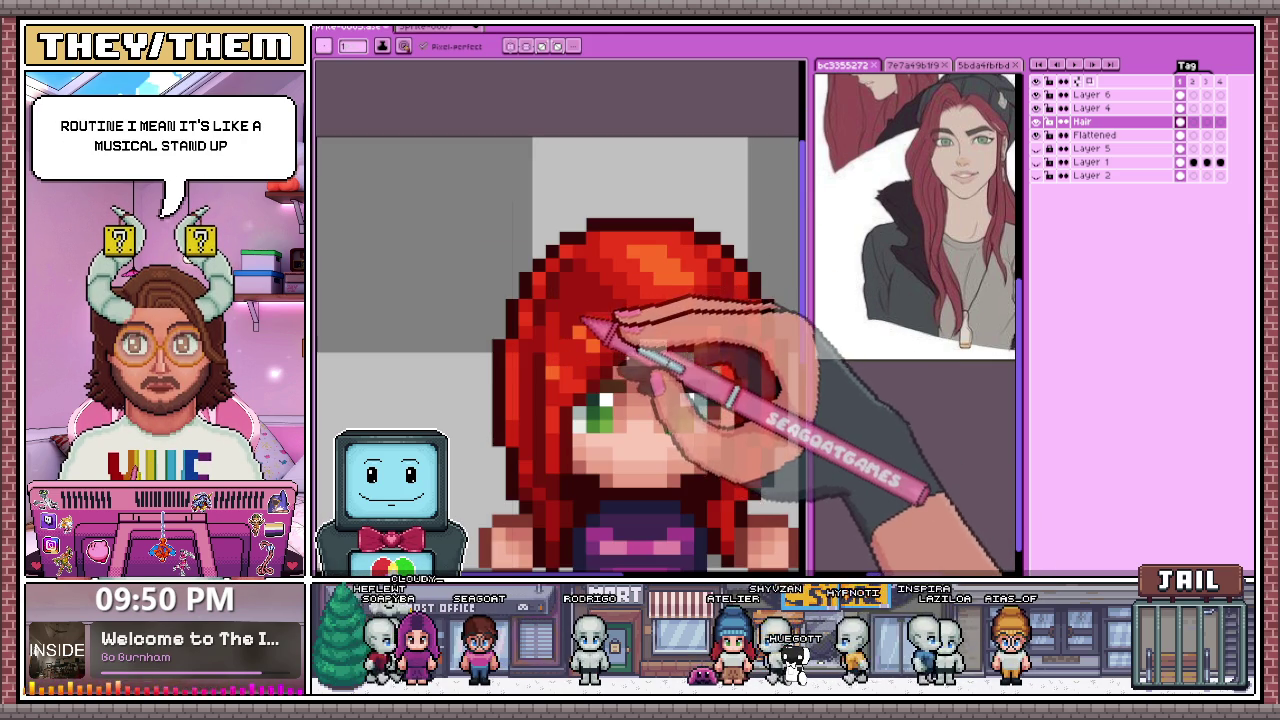
pyautogui.scroll(2, 585, 320)
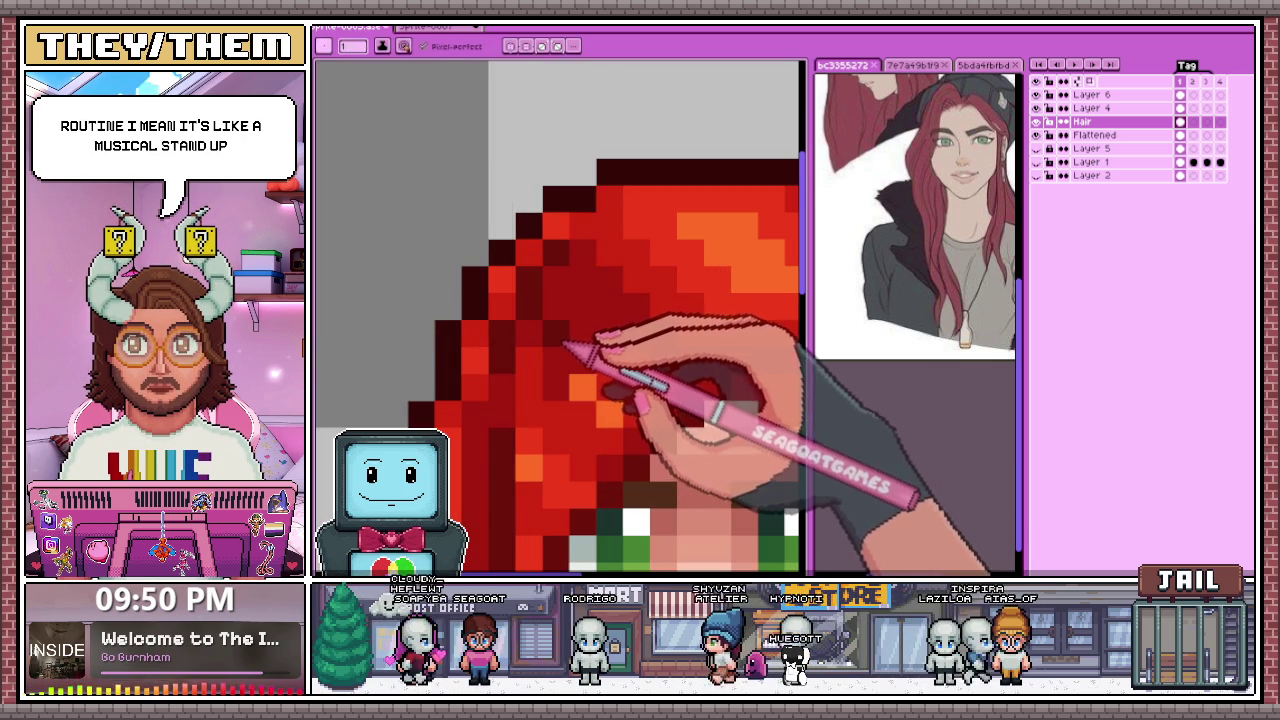
pyautogui.scroll(-5, 620, 262)
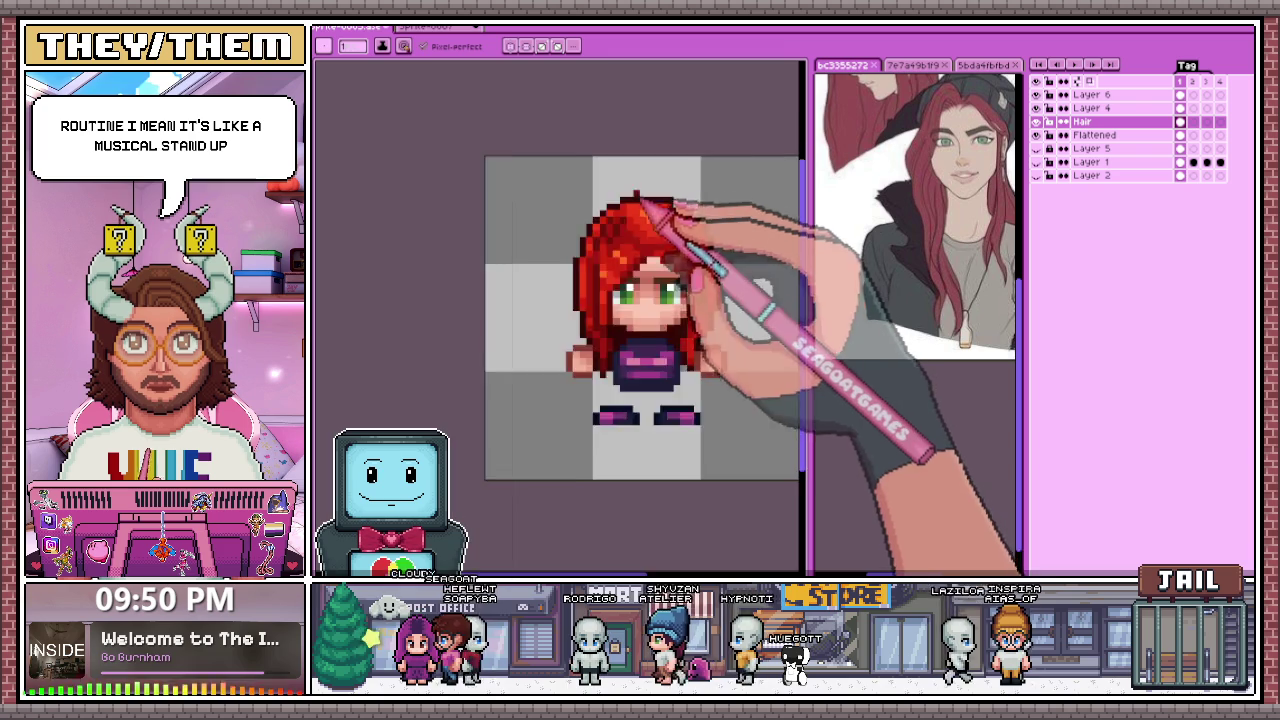
pyautogui.scroll(-3, 640, 290)
pyautogui.scroll(-2, 662, 313)
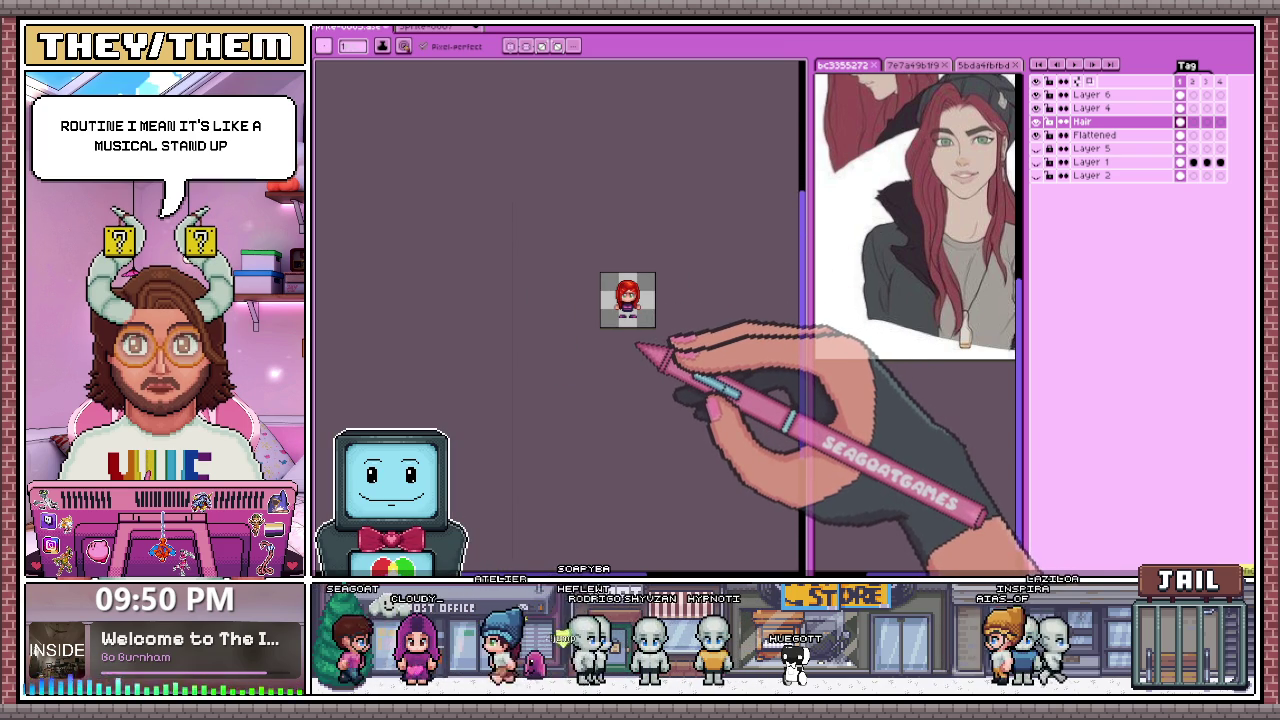
pyautogui.scroll(2, 636, 346)
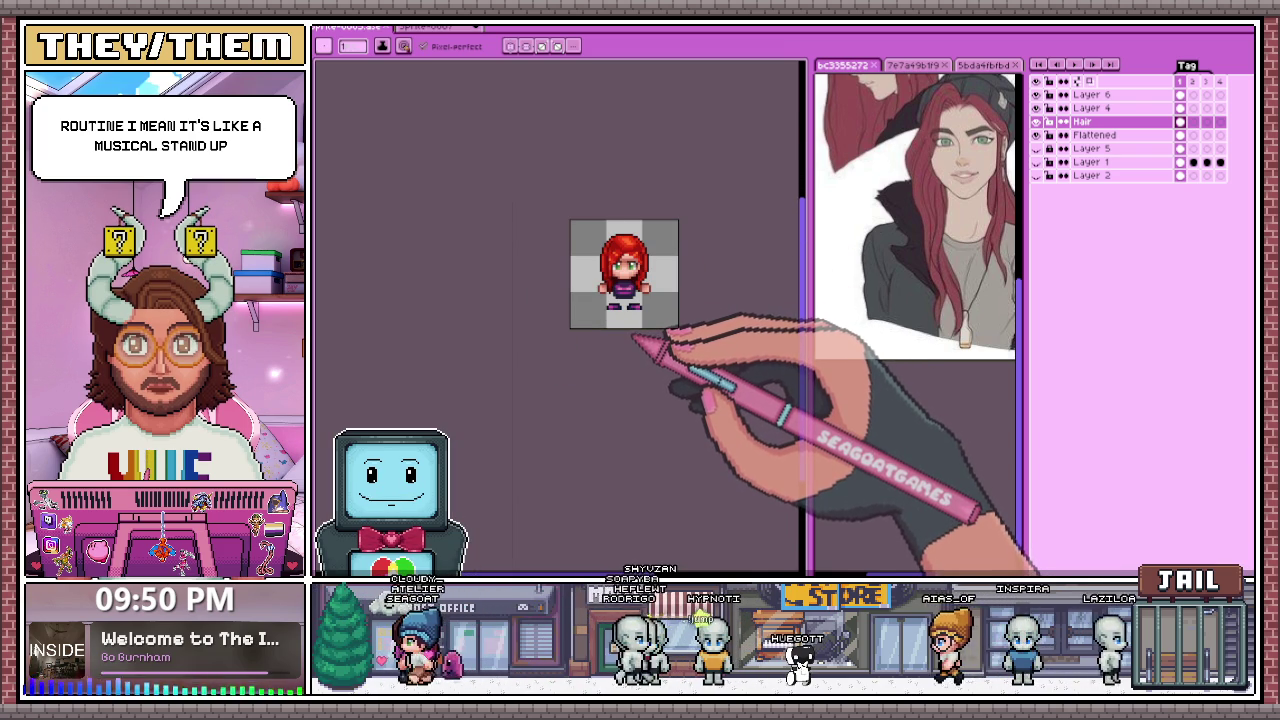
pyautogui.scroll(3, 630, 290)
pyautogui.scroll(2, 680, 262)
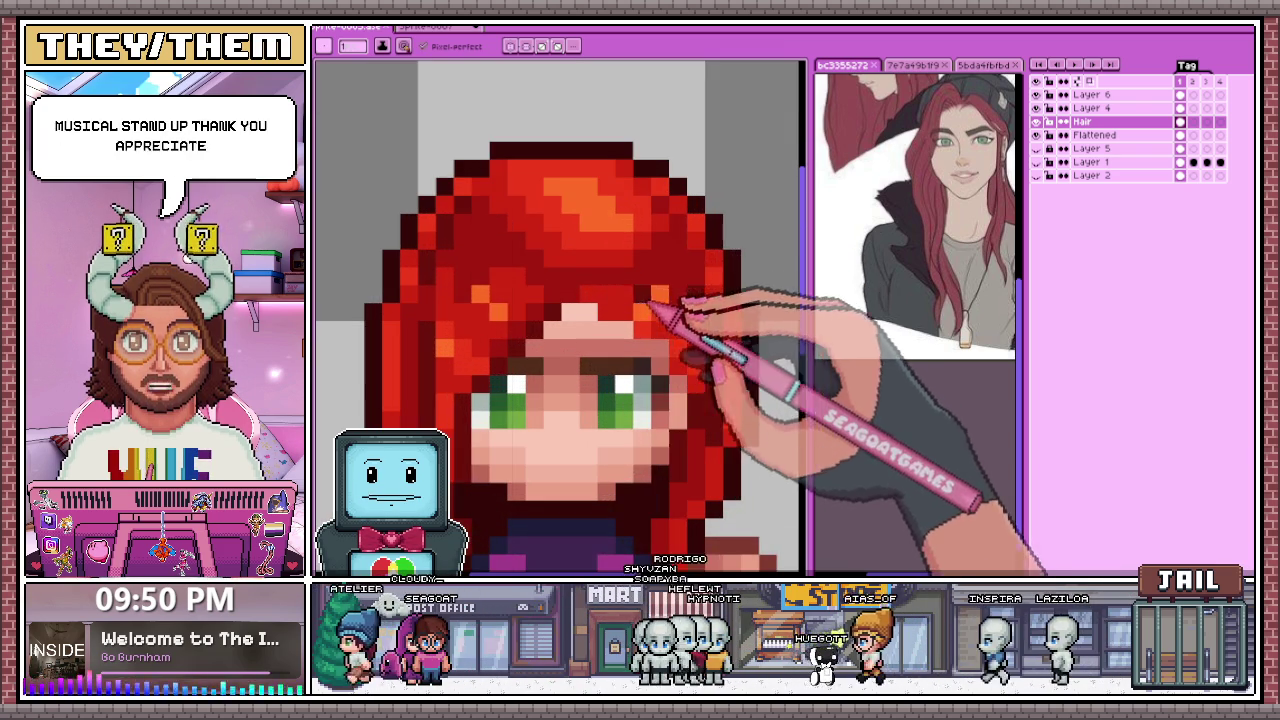
pyautogui.scroll(-2, 720, 220)
pyautogui.scroll(-3, 620, 305)
pyautogui.scroll(-2, 623, 330)
pyautogui.scroll(3, 623, 330)
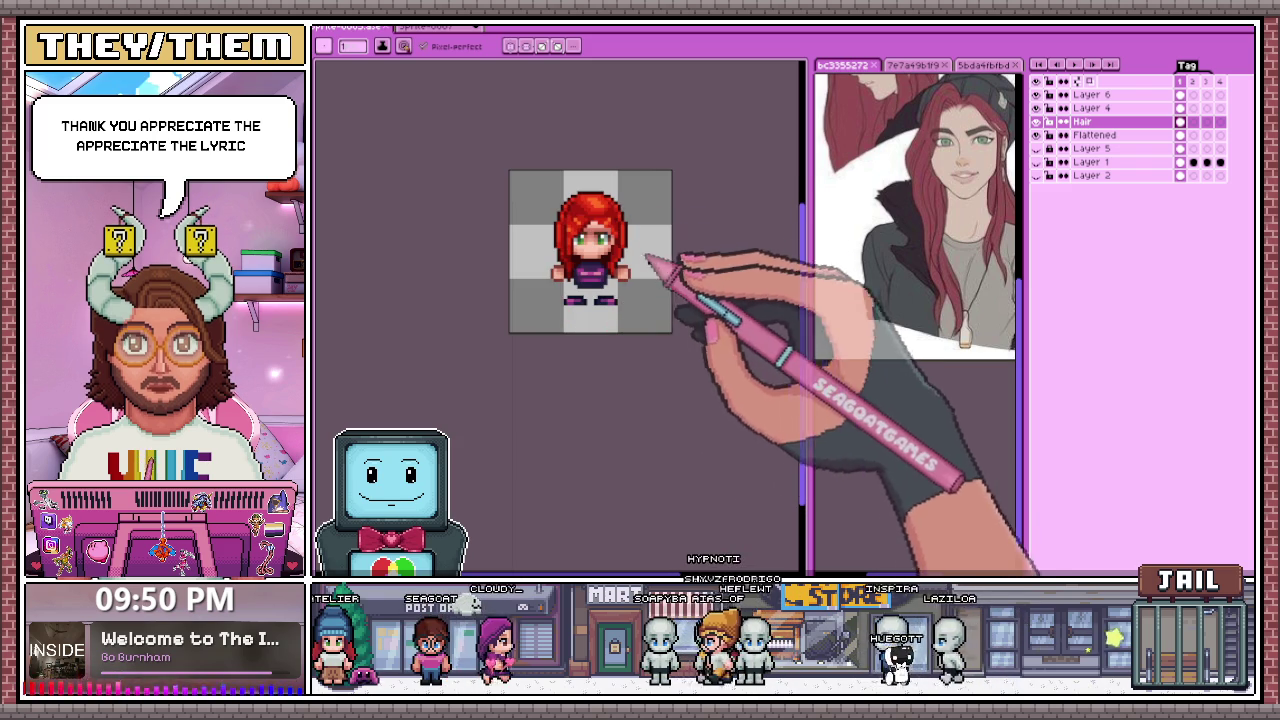
pyautogui.scroll(1, 600, 300)
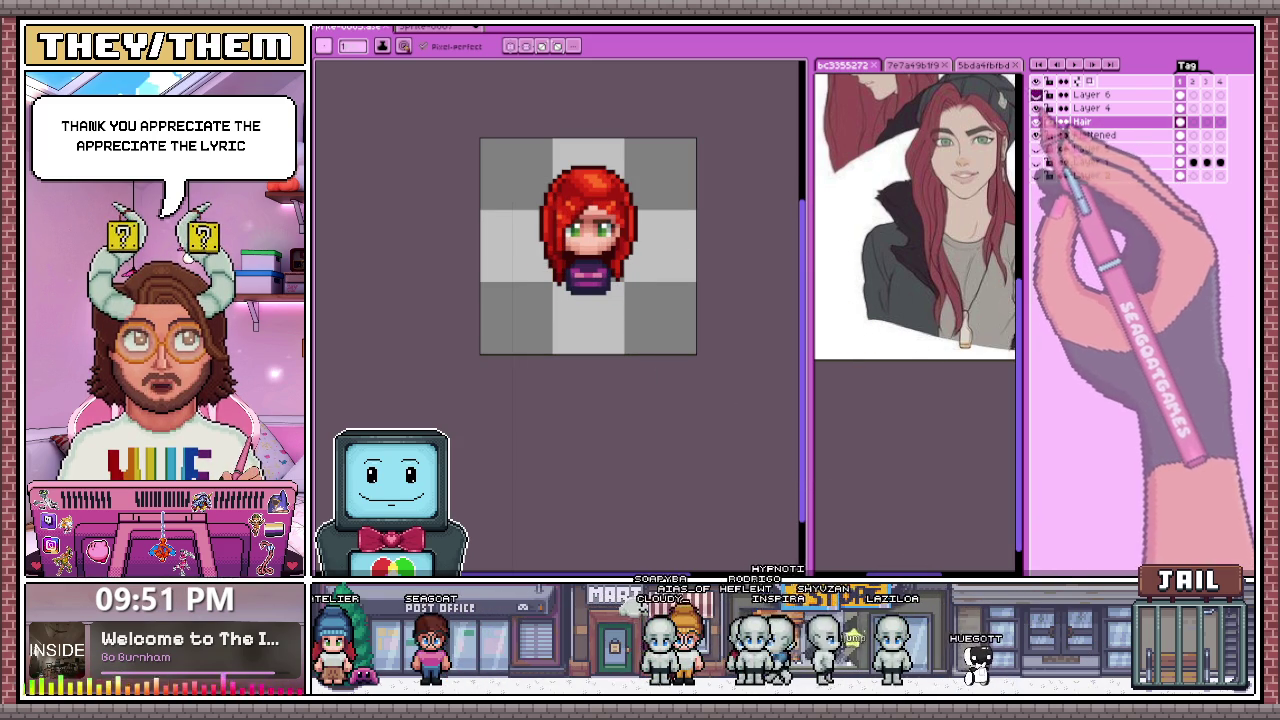
# Step: Hide the arms-and-legs layer and duplicate Layer 4 into Layer 4 Copy
pyautogui.click(1048, 145)
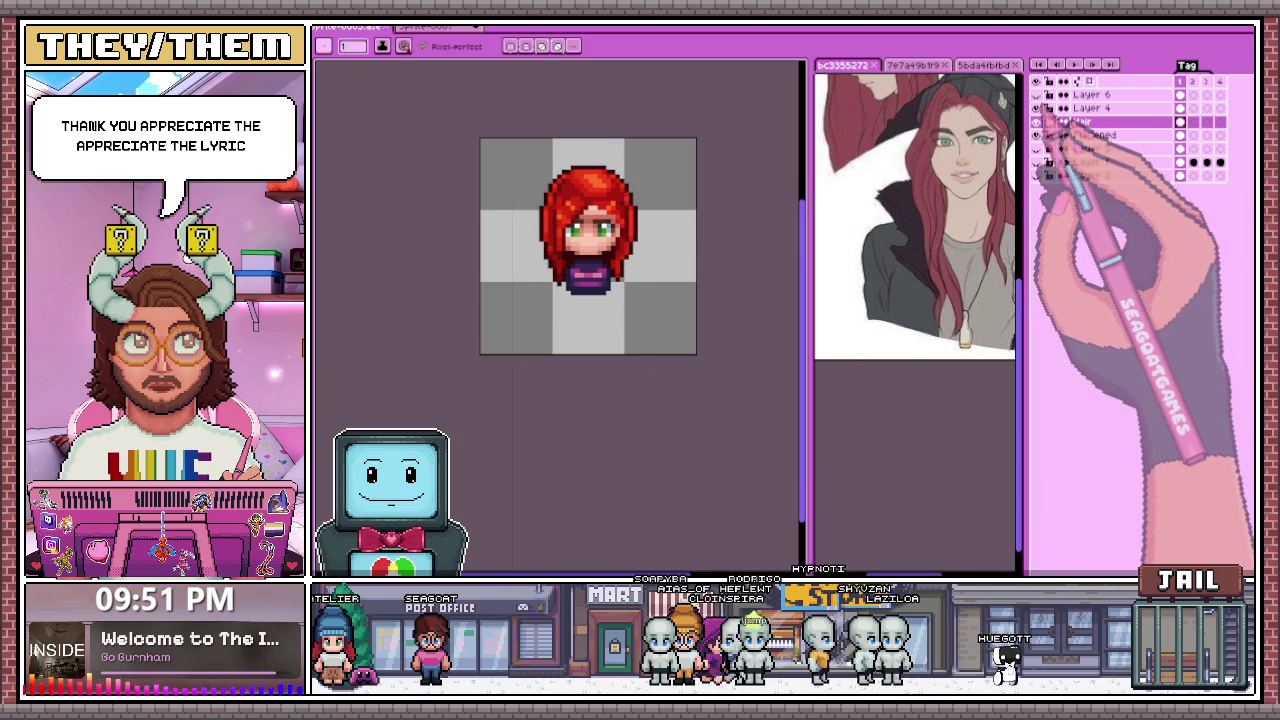
pyautogui.click(1046, 148)
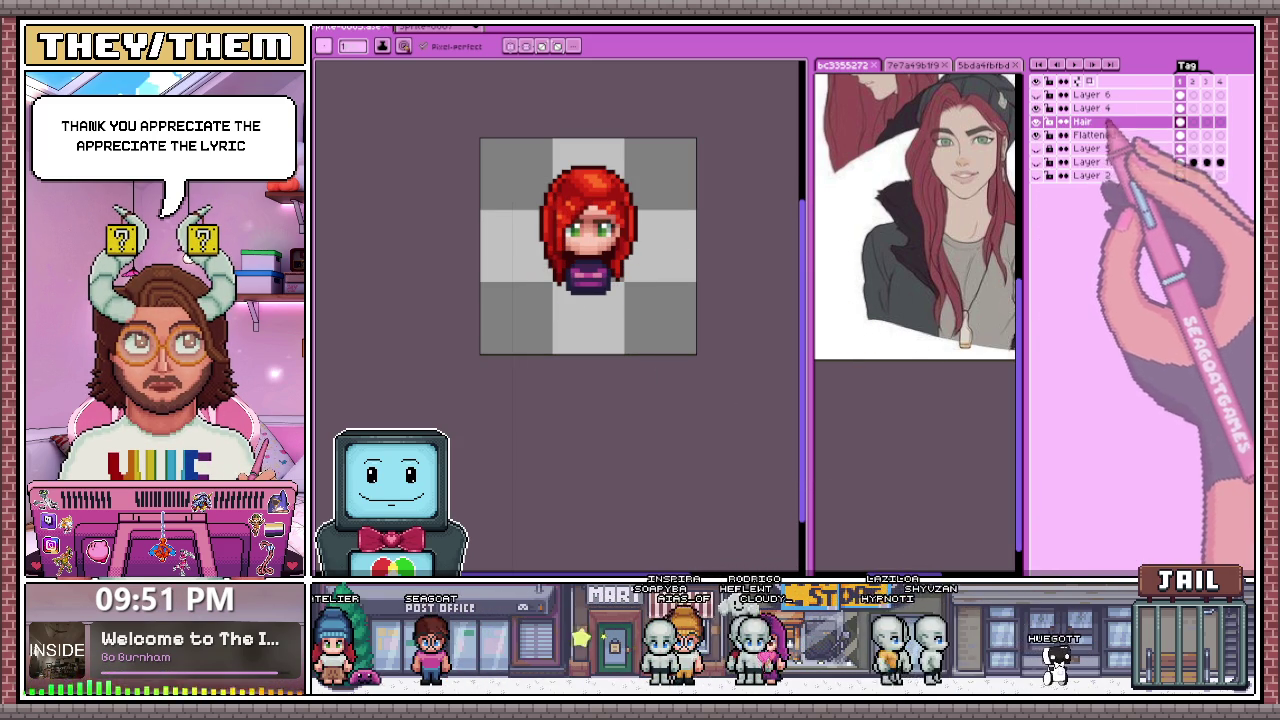
pyautogui.rightClick(1095, 108)
pyautogui.click(1135, 190)
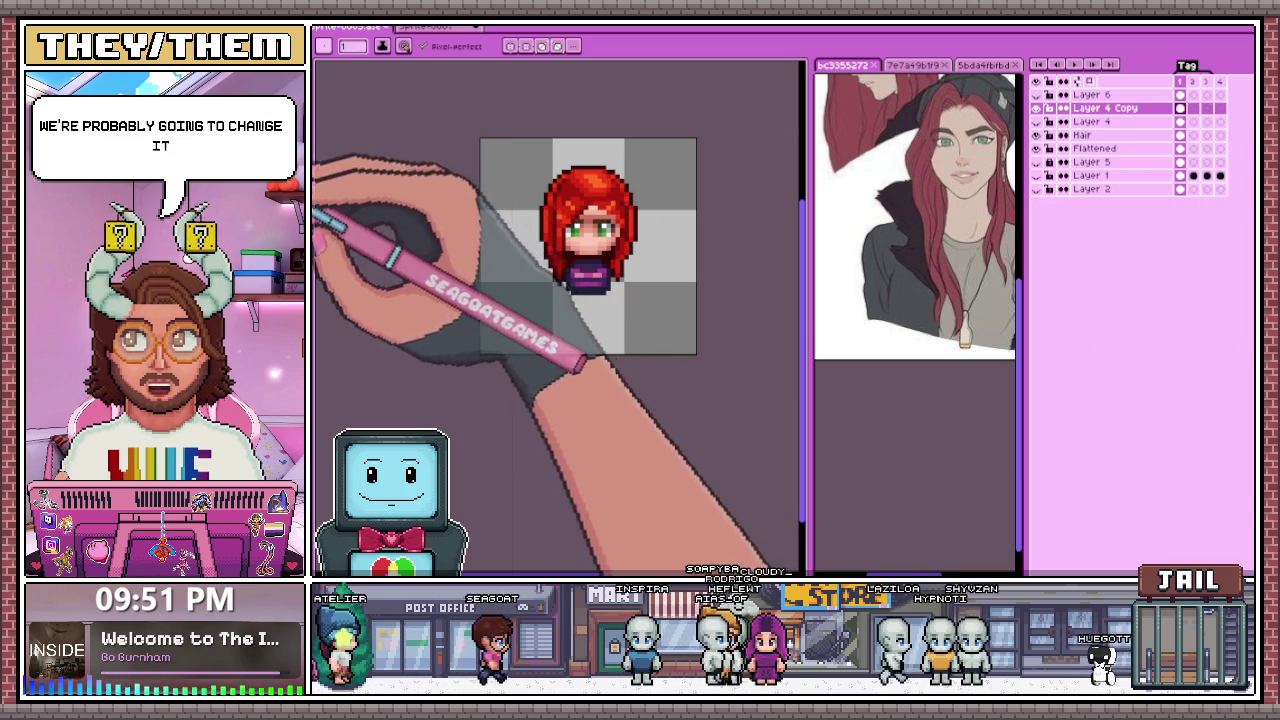
# Step: Paint white and light-grey stripes and pixels across the shirt
pyautogui.scroll(2, 603, 298)
pyautogui.scroll(2, 613, 298)
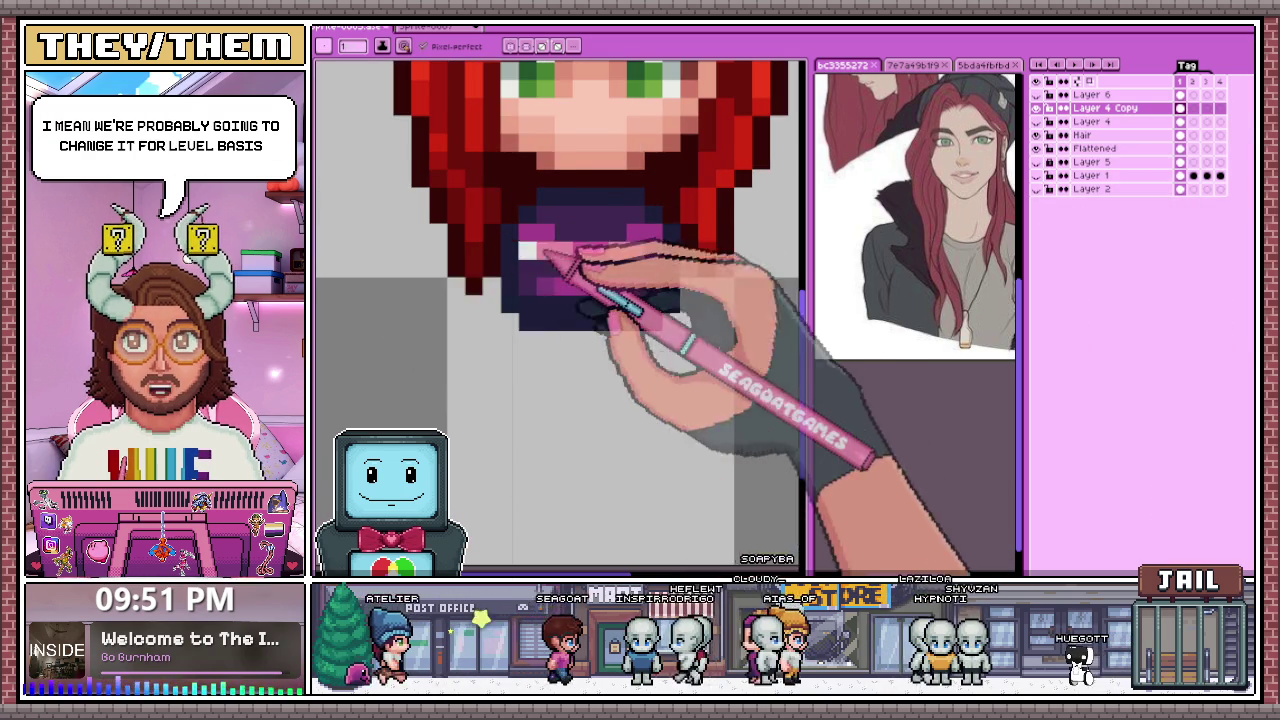
pyautogui.scroll(2, 560, 262)
pyautogui.click(670, 254)
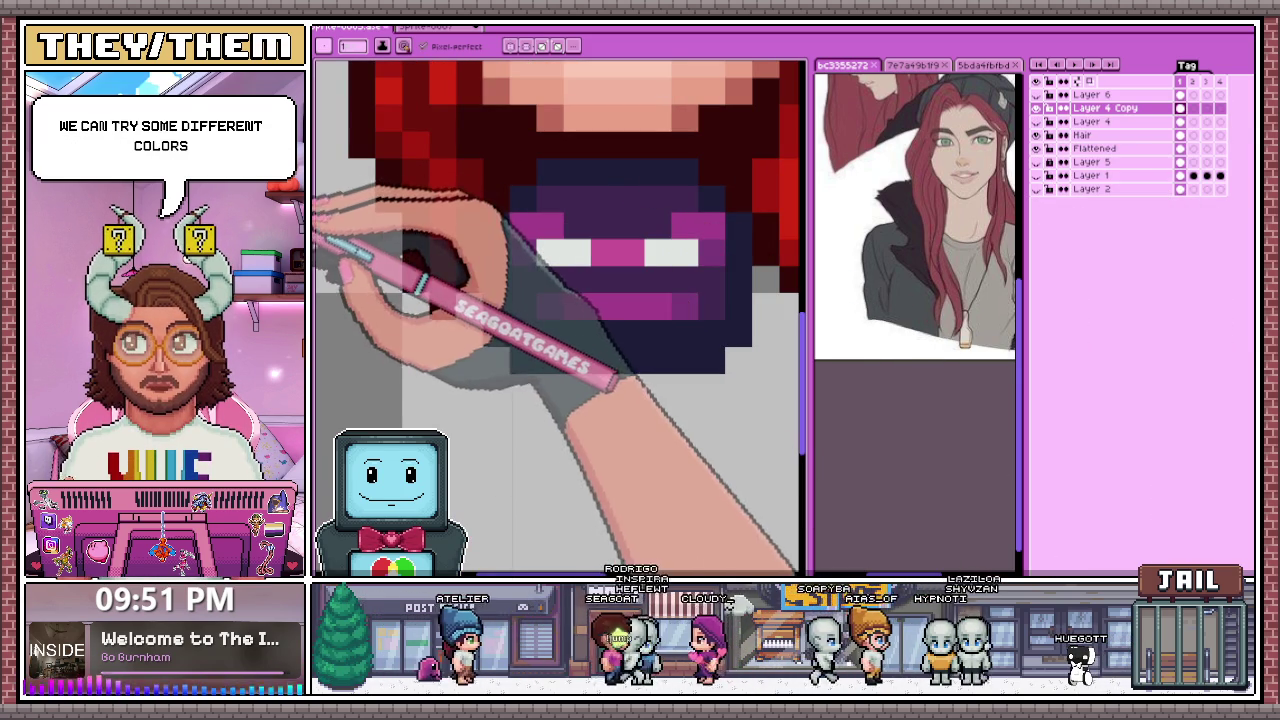
pyautogui.click(563, 250)
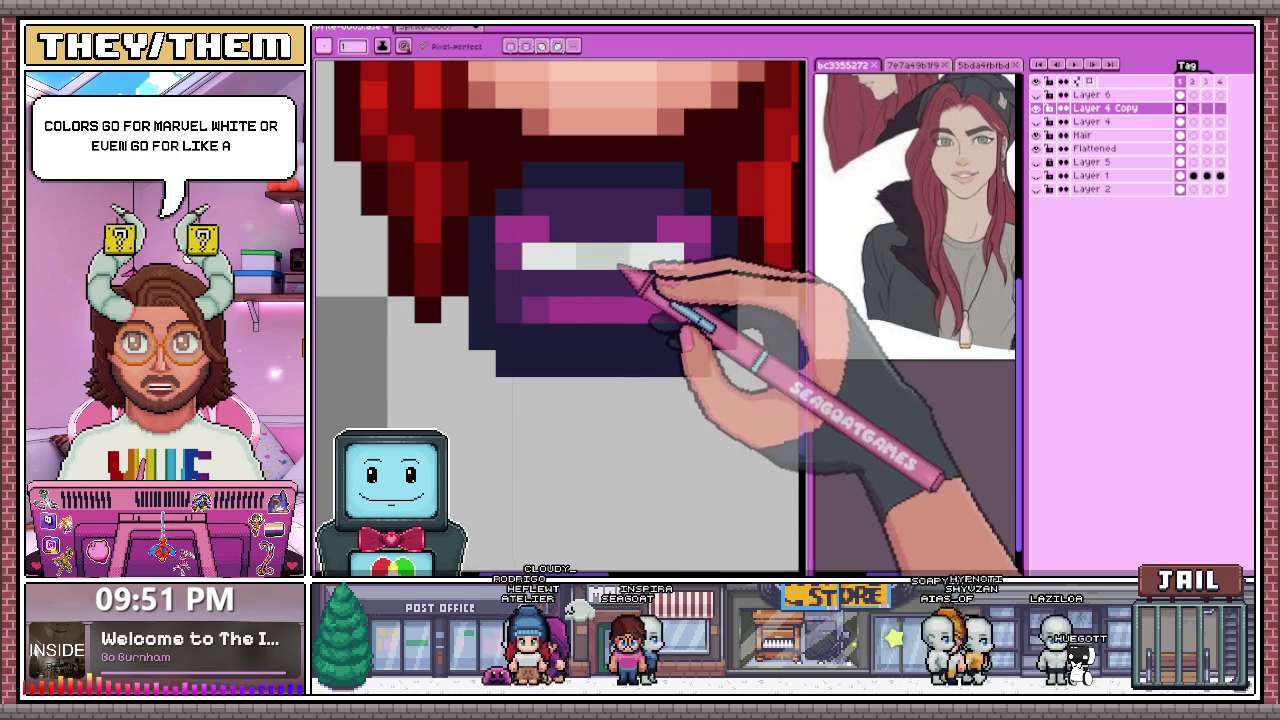
pyautogui.click(535, 230)
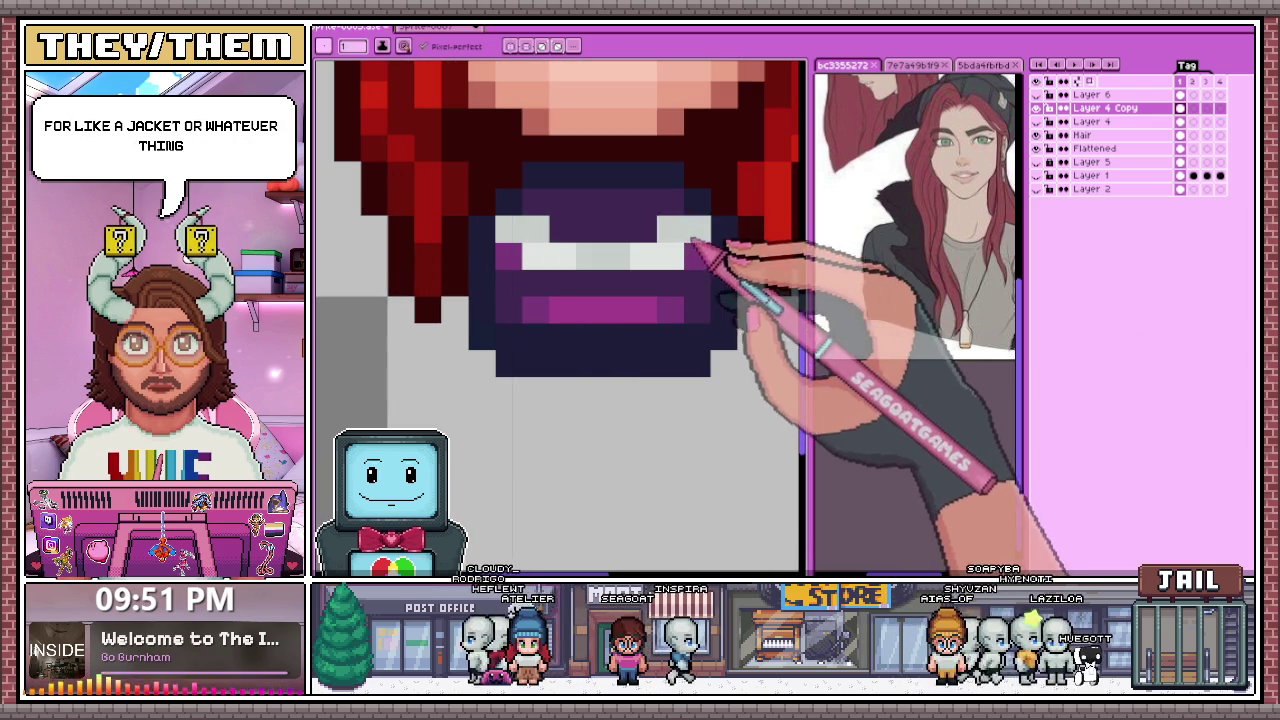
pyautogui.click(455, 203)
pyautogui.click(494, 260)
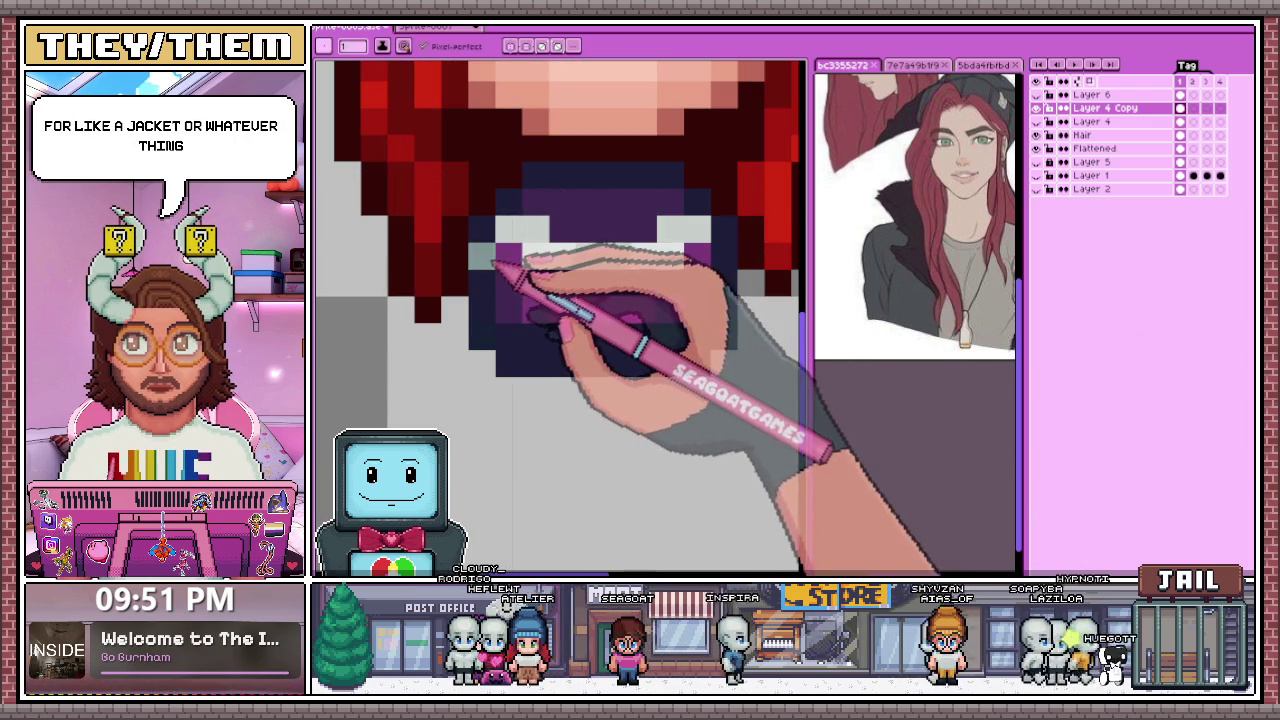
pyautogui.moveTo(525, 262); pyautogui.dragTo(695, 262)
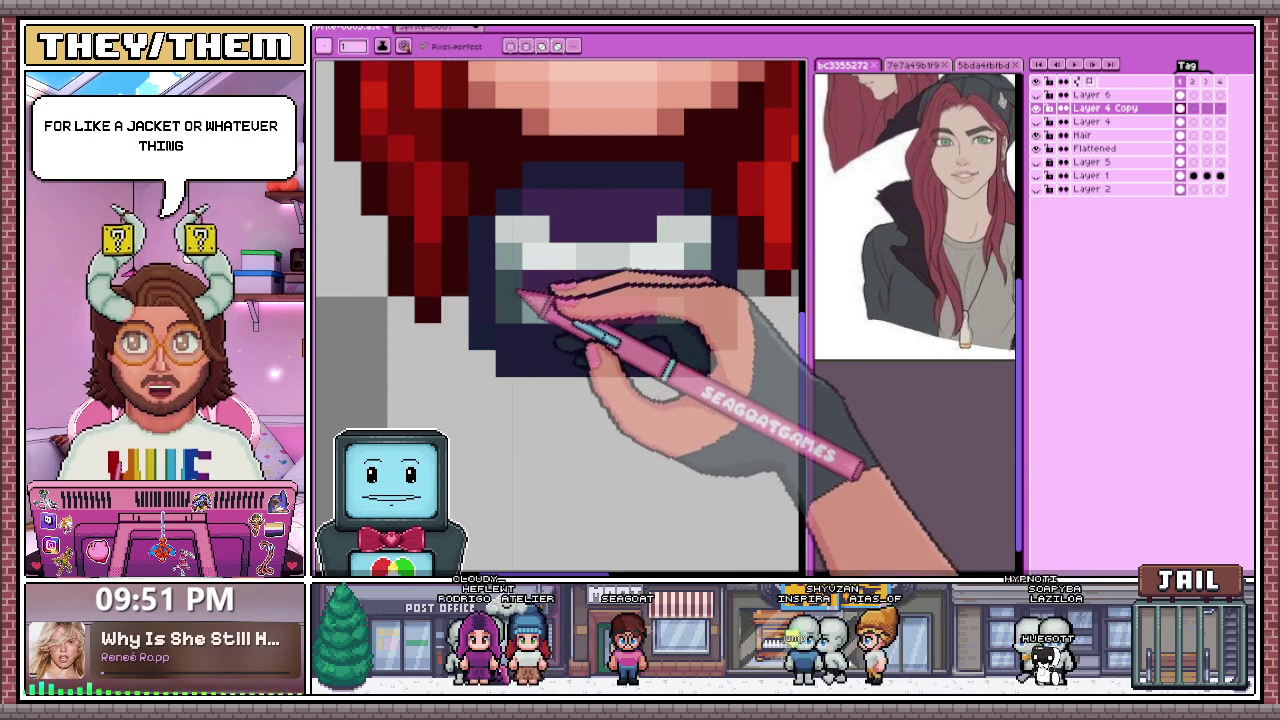
pyautogui.moveTo(548, 308); pyautogui.dragTo(640, 308)
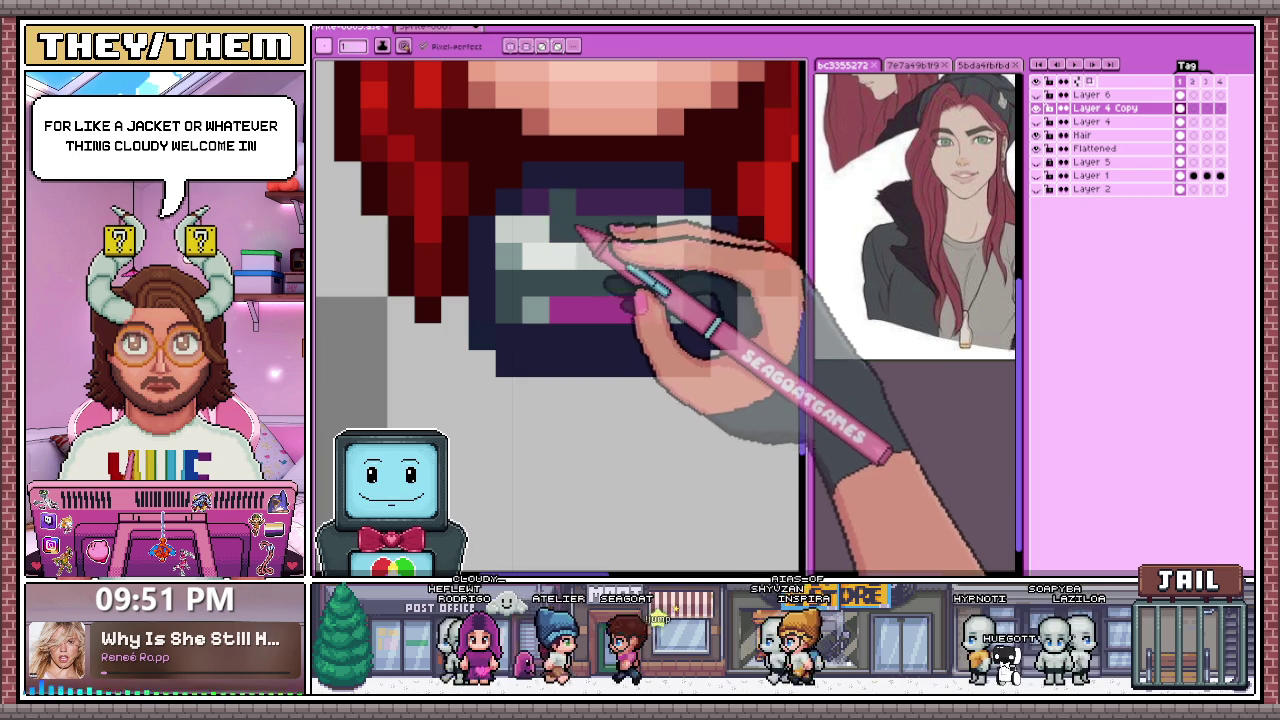
pyautogui.moveTo(575, 235)
pyautogui.mouseDown()
pyautogui.moveTo(550, 270)
pyautogui.moveTo(575, 318)
pyautogui.mouseUp()
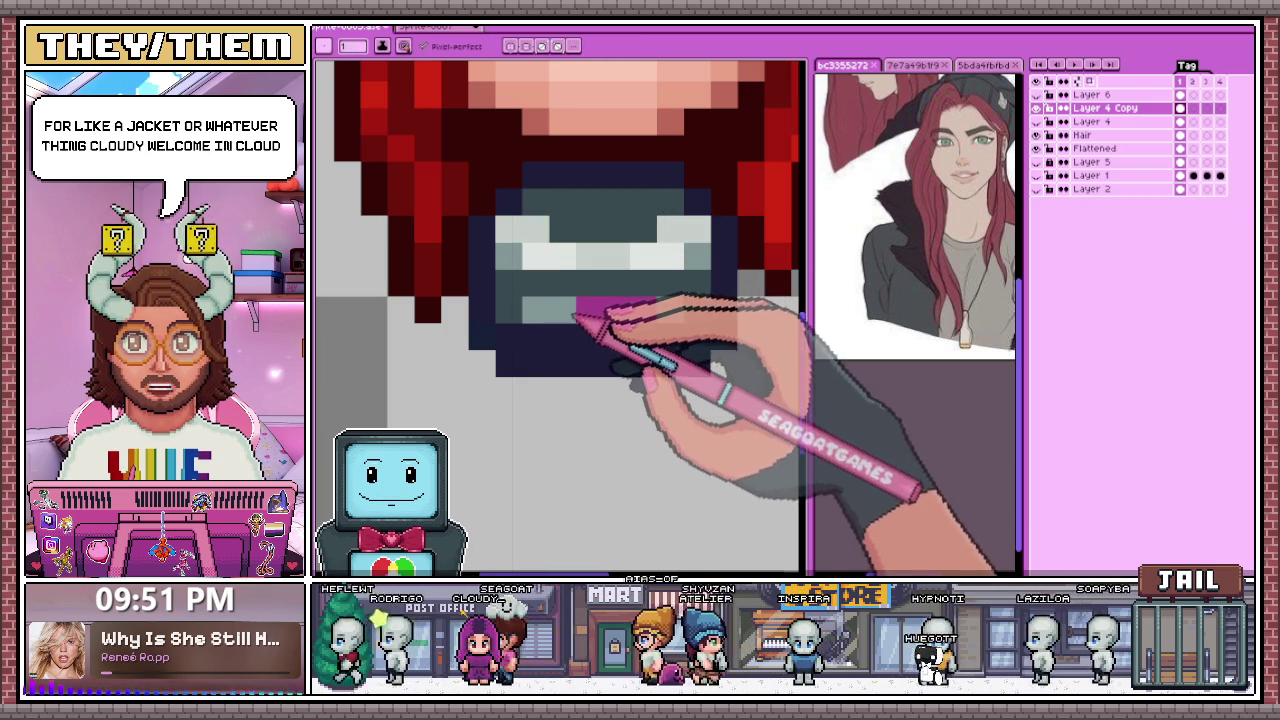
# Step: Sample the shirt's teal-grey colour and extend that row across the shirt
pyautogui.press('i')
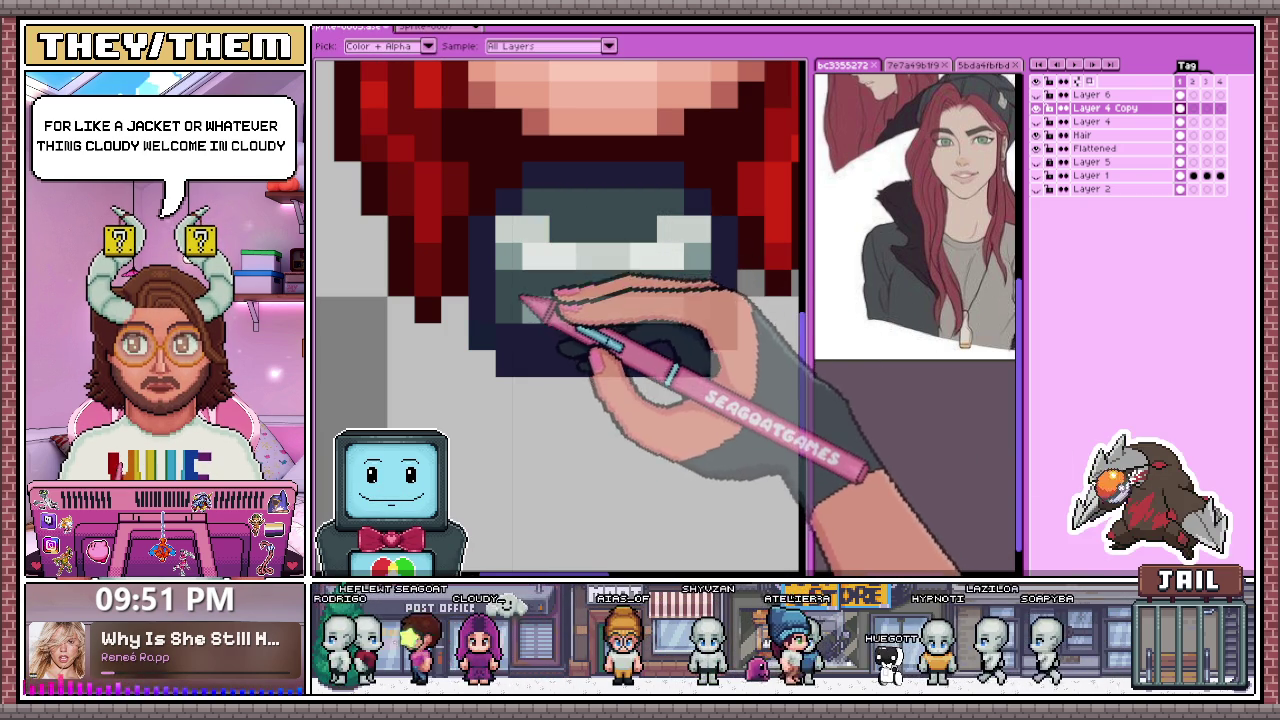
pyautogui.click(525, 305)
pyautogui.press('b')
pyautogui.moveTo(525, 305); pyautogui.dragTo(620, 315)
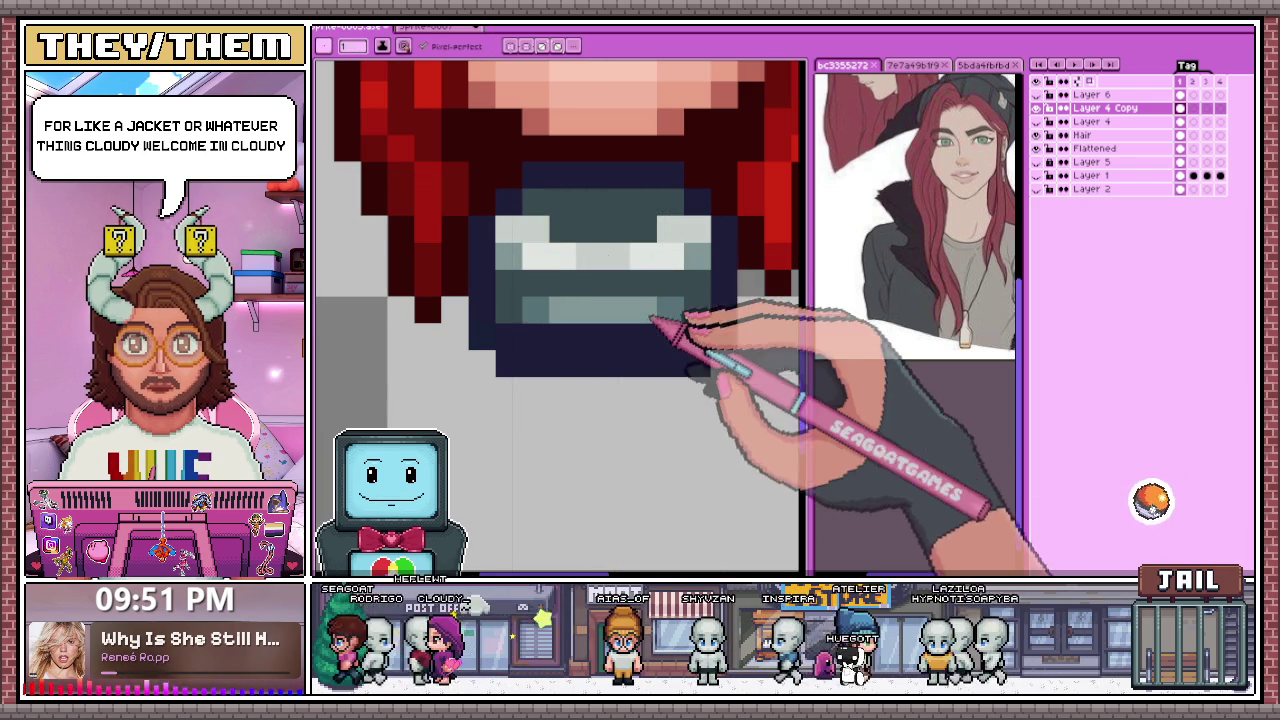
pyautogui.scroll(-2, 619, 320)
pyautogui.scroll(-2, 630, 328)
pyautogui.scroll(-2, 640, 333)
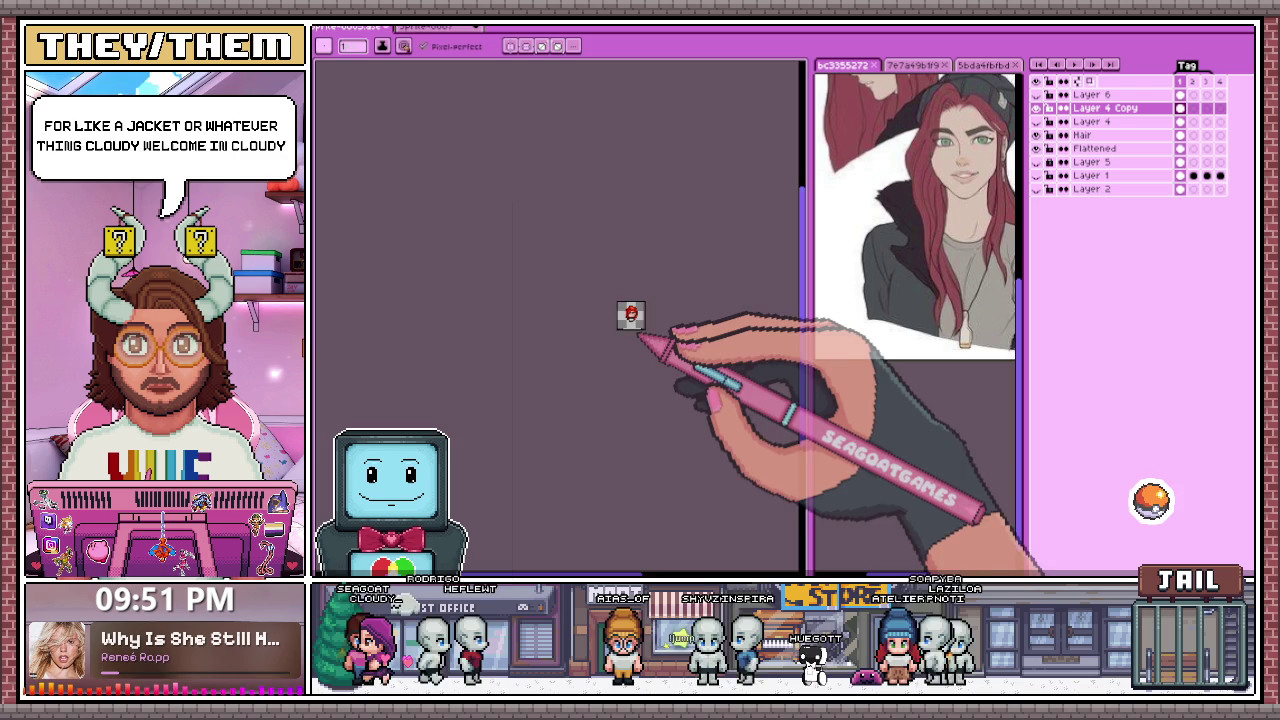
pyautogui.scroll(2, 645, 338)
pyautogui.scroll(2, 648, 343)
pyautogui.scroll(2, 630, 360)
pyautogui.scroll(1, 590, 300)
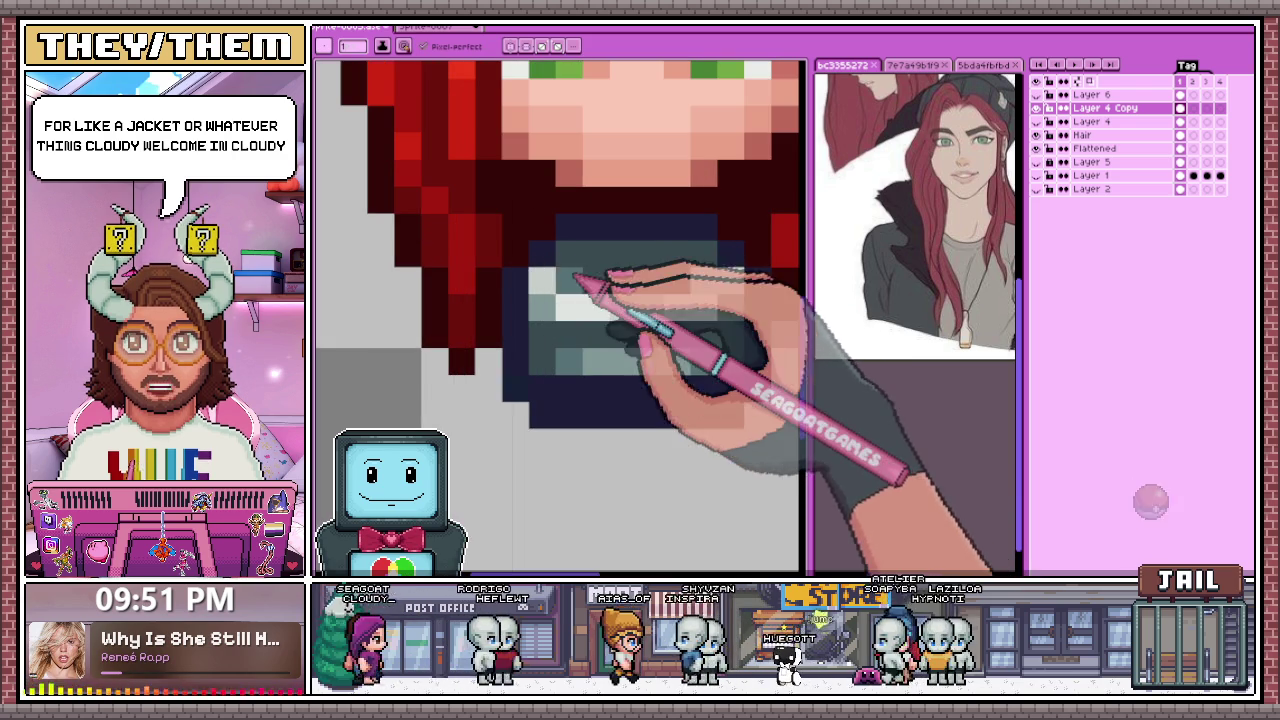
pyautogui.scroll(-3, 690, 255)
pyautogui.scroll(-2, 665, 280)
pyautogui.scroll(-1, 675, 350)
pyautogui.scroll(3, 665, 355)
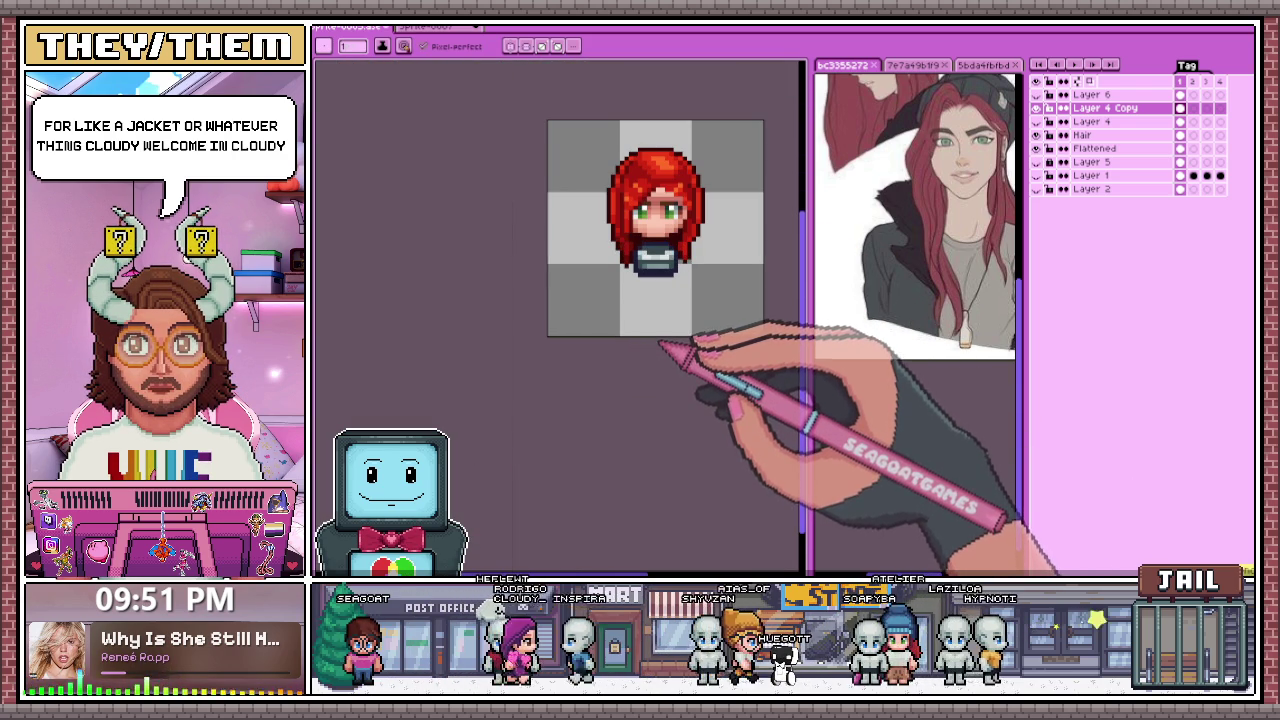
pyautogui.scroll(1, 680, 310)
pyautogui.scroll(2, 697, 270)
pyautogui.scroll(1, 692, 272)
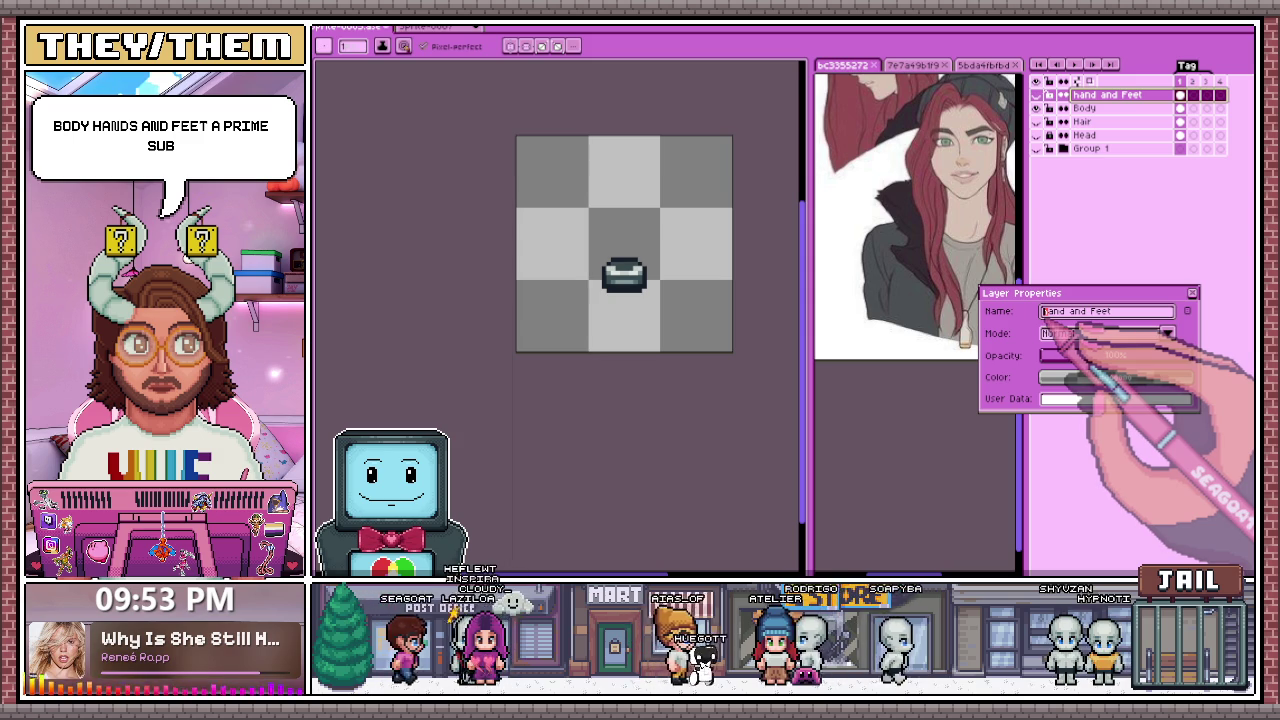
# Step: Rename the limbs layer to 'Hands and Feet'
pyautogui.press('BackSpace')
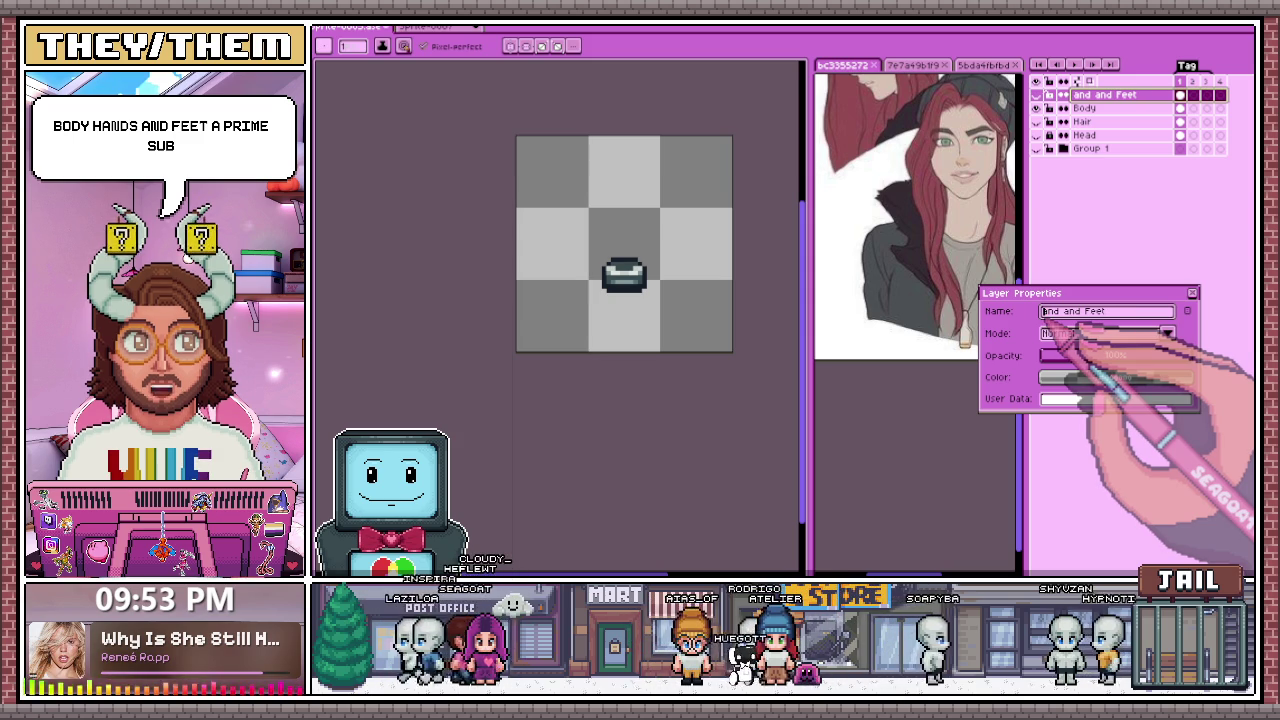
pyautogui.write('Han')
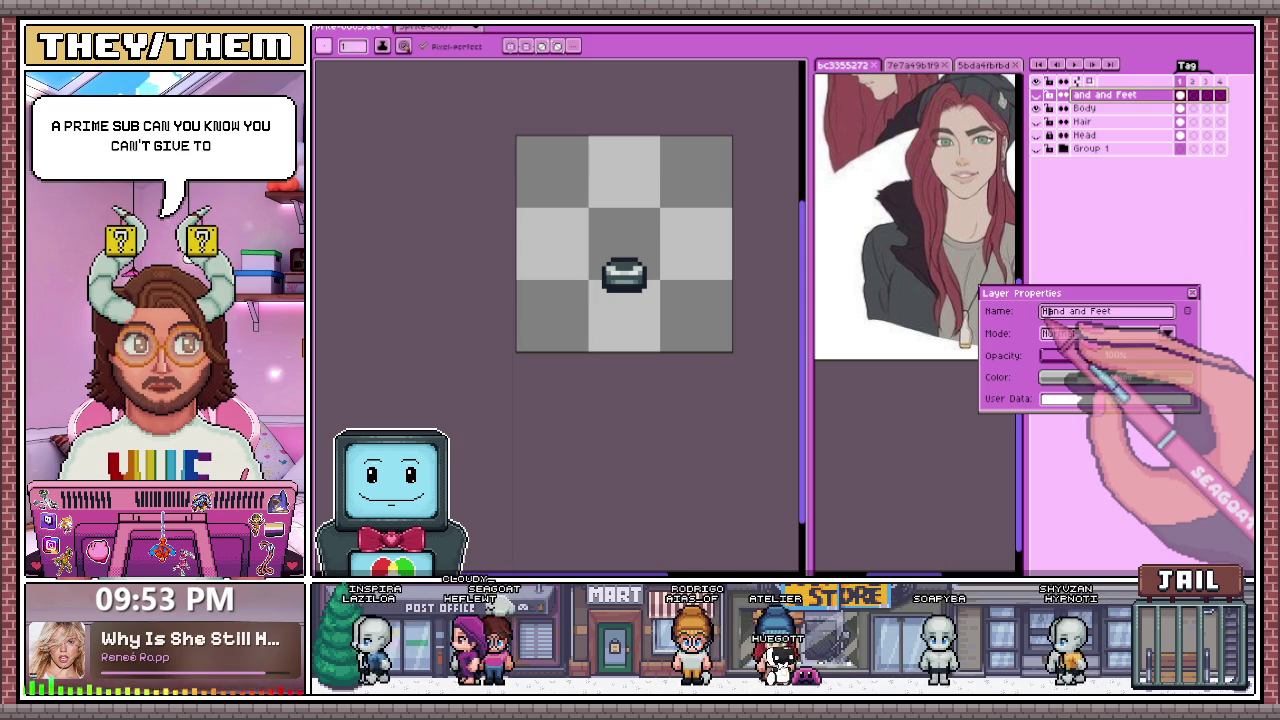
pyautogui.write('d')
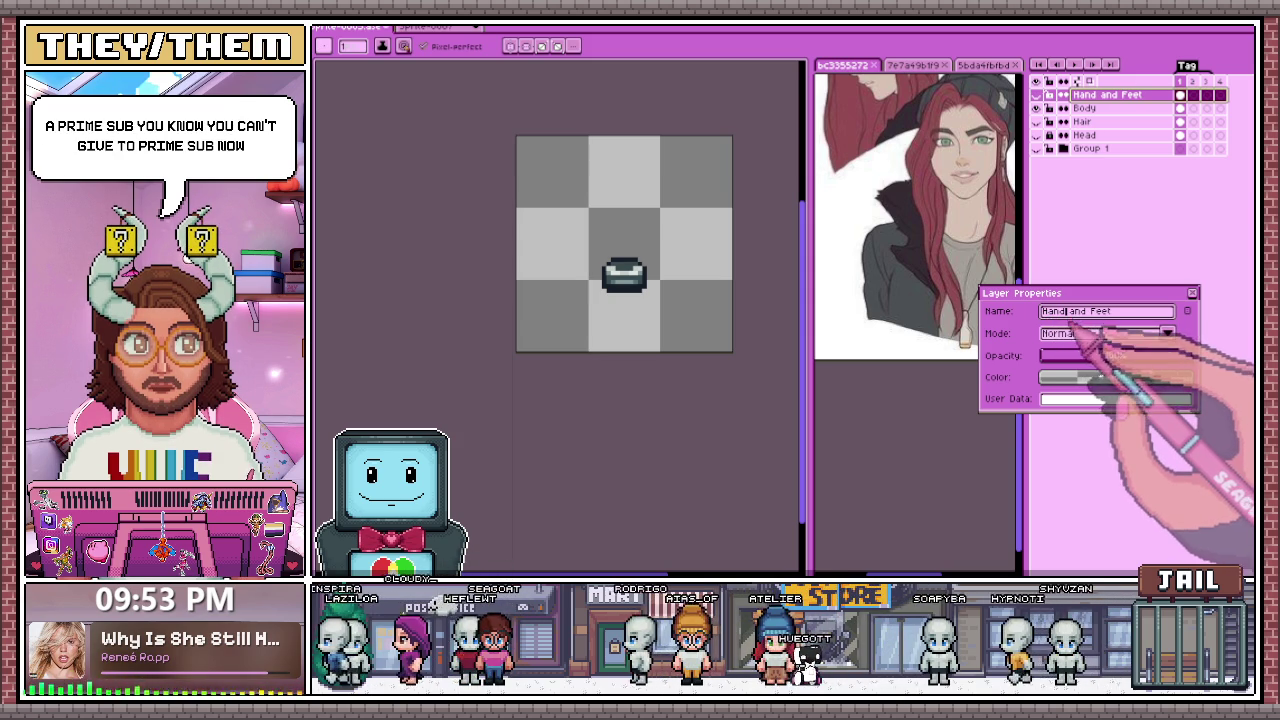
pyautogui.write('s')
pyautogui.press('Return')
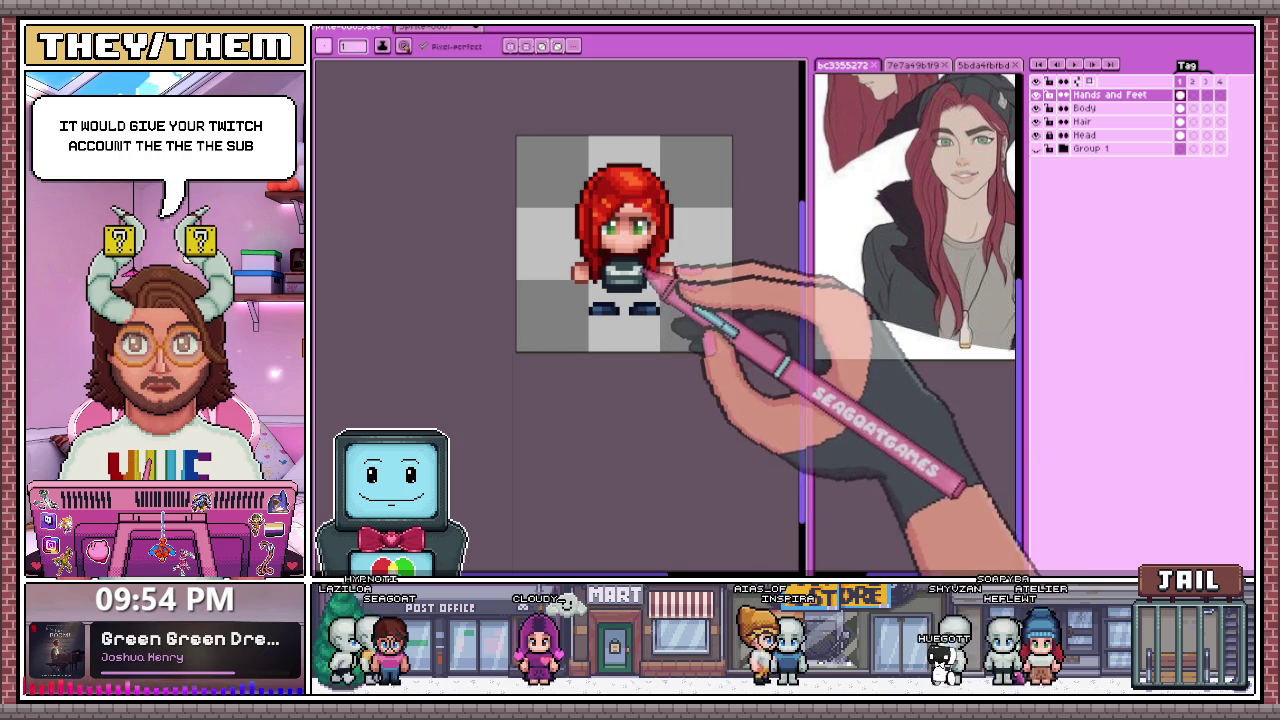
pyautogui.scroll(-1, 640, 330)
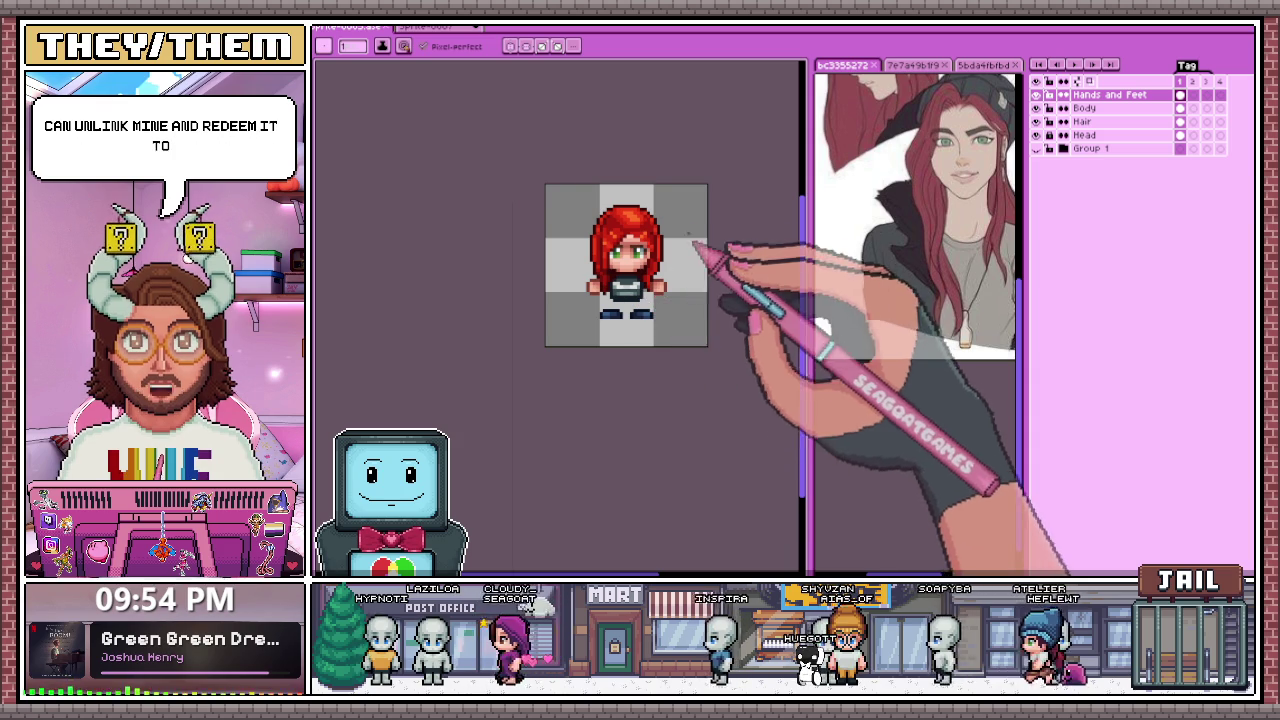
pyautogui.scroll(2, 686, 272)
pyautogui.scroll(1, 651, 261)
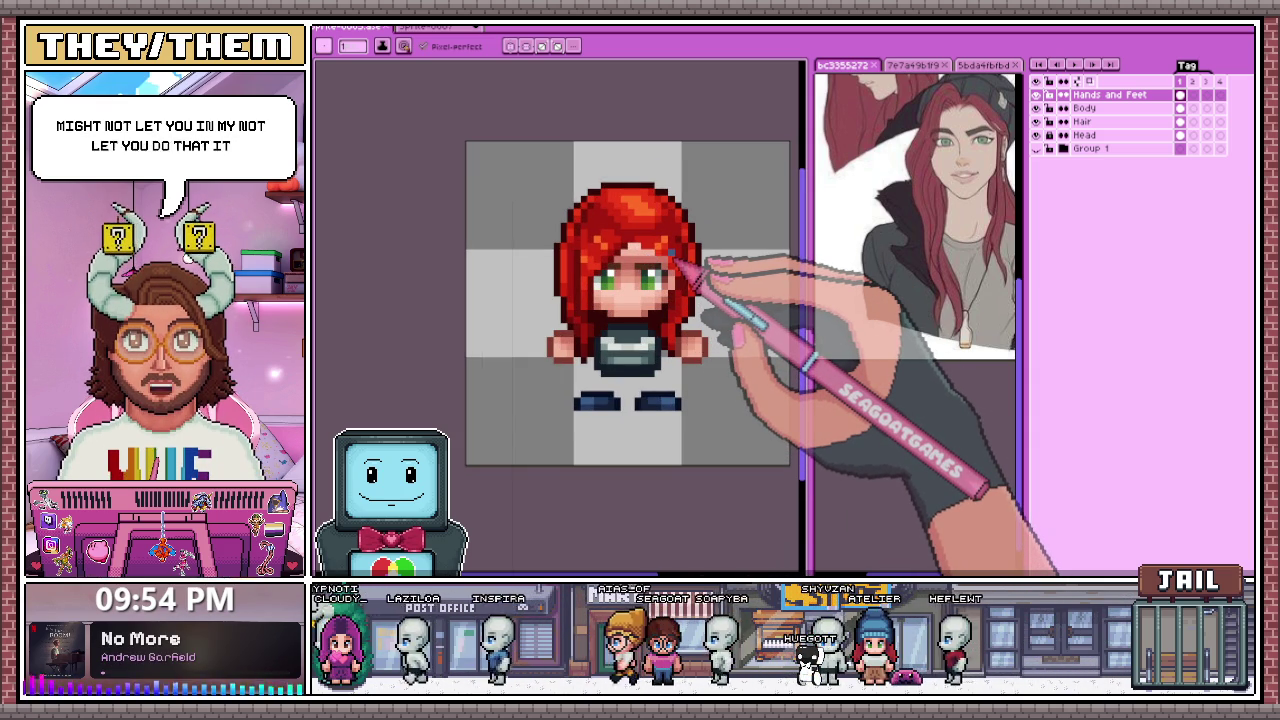
pyautogui.scroll(1, 625, 198)
pyautogui.scroll(1, 625, 198)
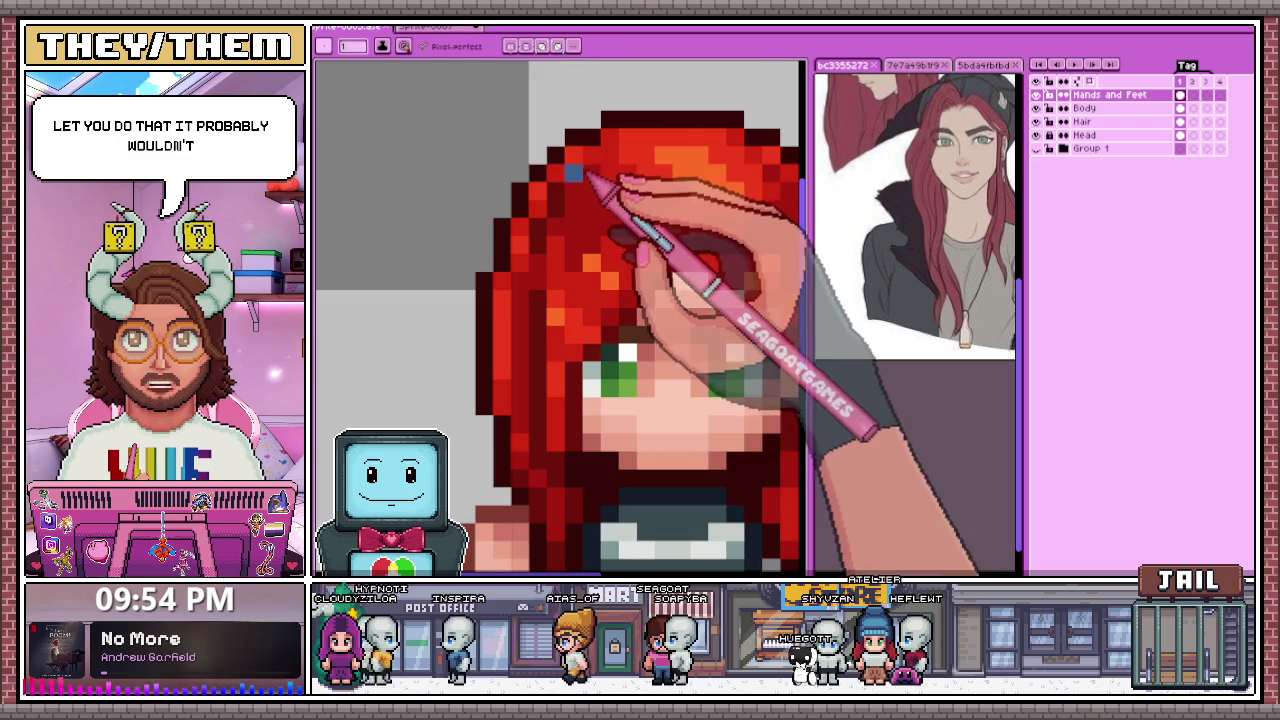
pyautogui.scroll(-2, 608, 183)
pyautogui.scroll(-3, 601, 257)
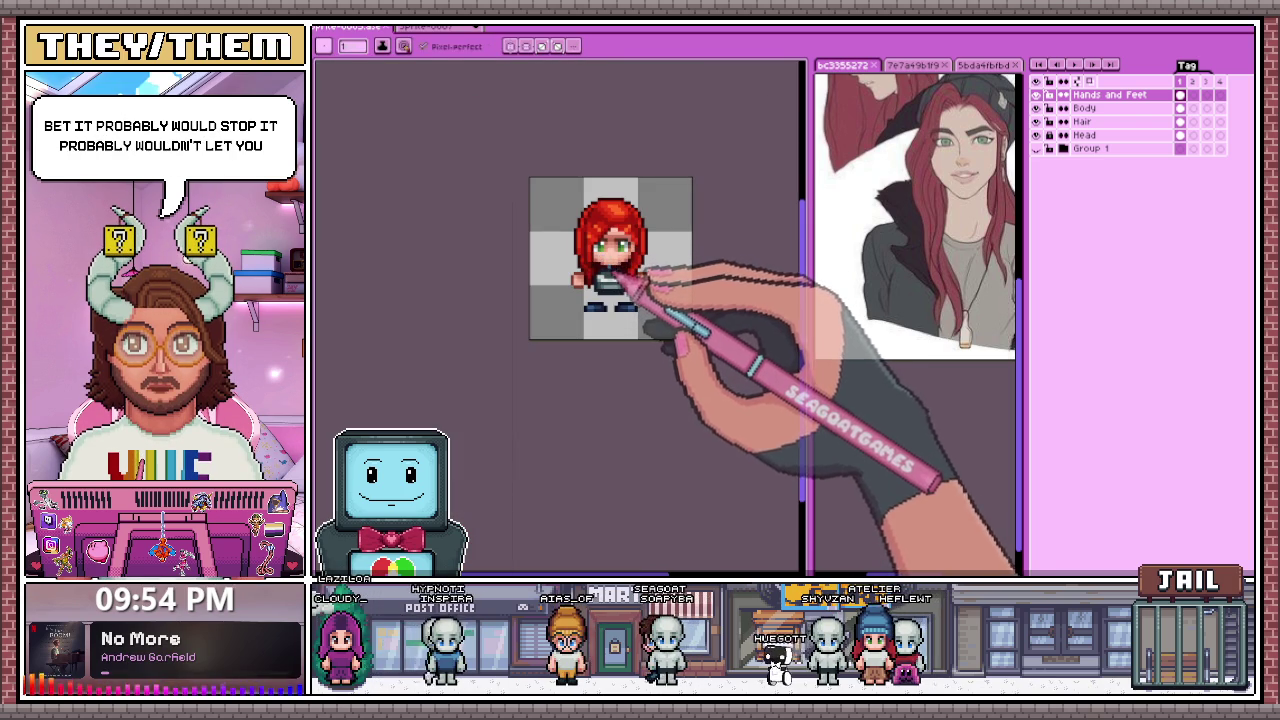
pyautogui.scroll(2, 630, 255)
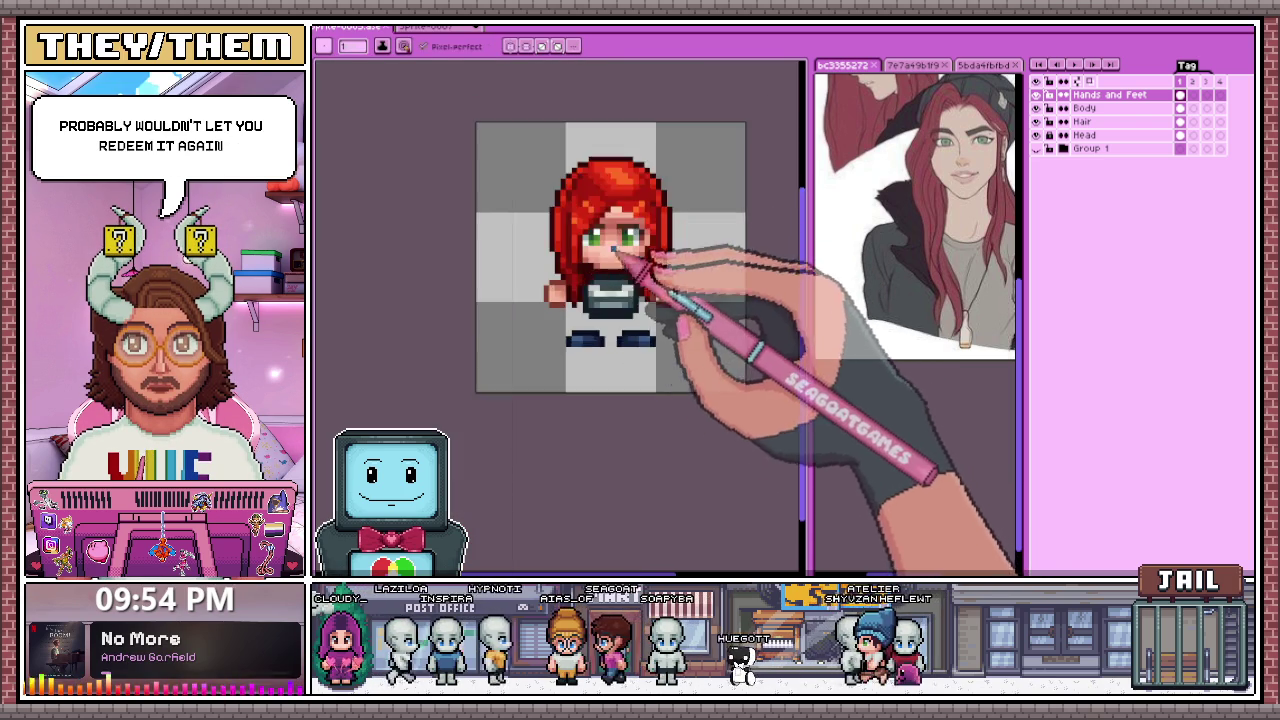
pyautogui.scroll(3, 605, 270)
pyautogui.scroll(-1, 590, 268)
pyautogui.scroll(2, 600, 275)
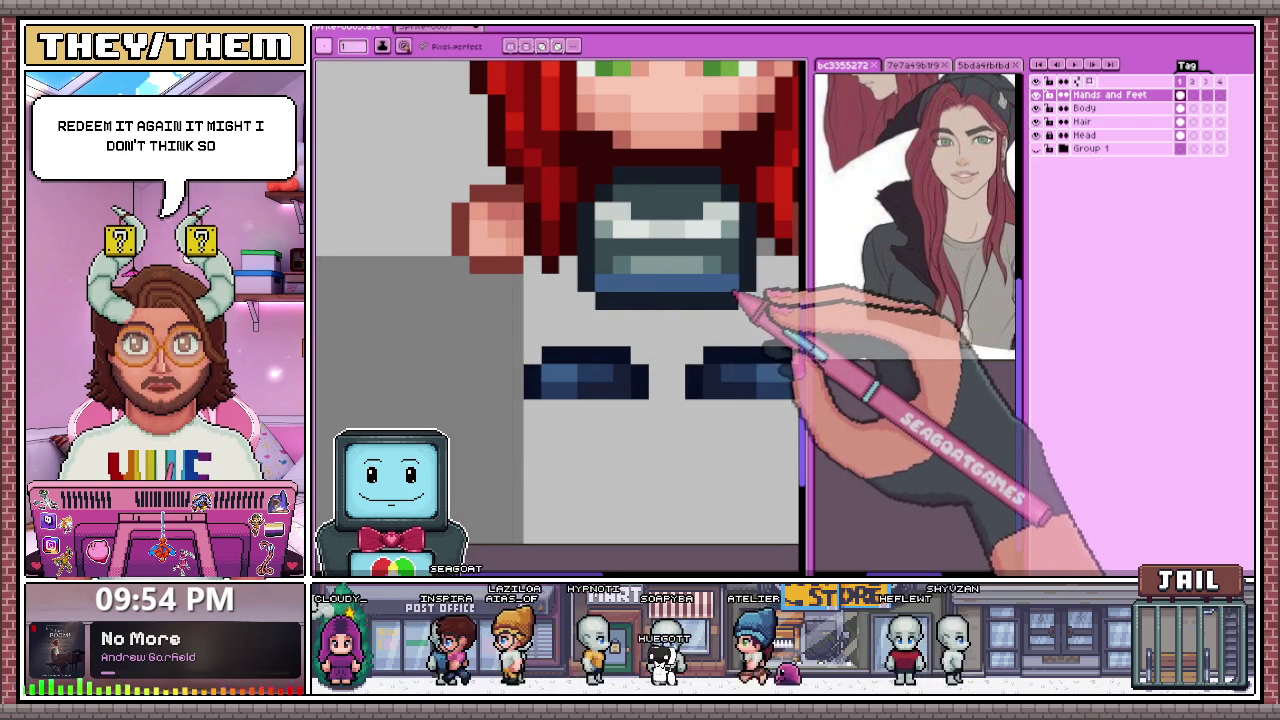
pyautogui.scroll(-3, 665, 292)
pyautogui.scroll(-1, 700, 286)
pyautogui.scroll(-1, 708, 294)
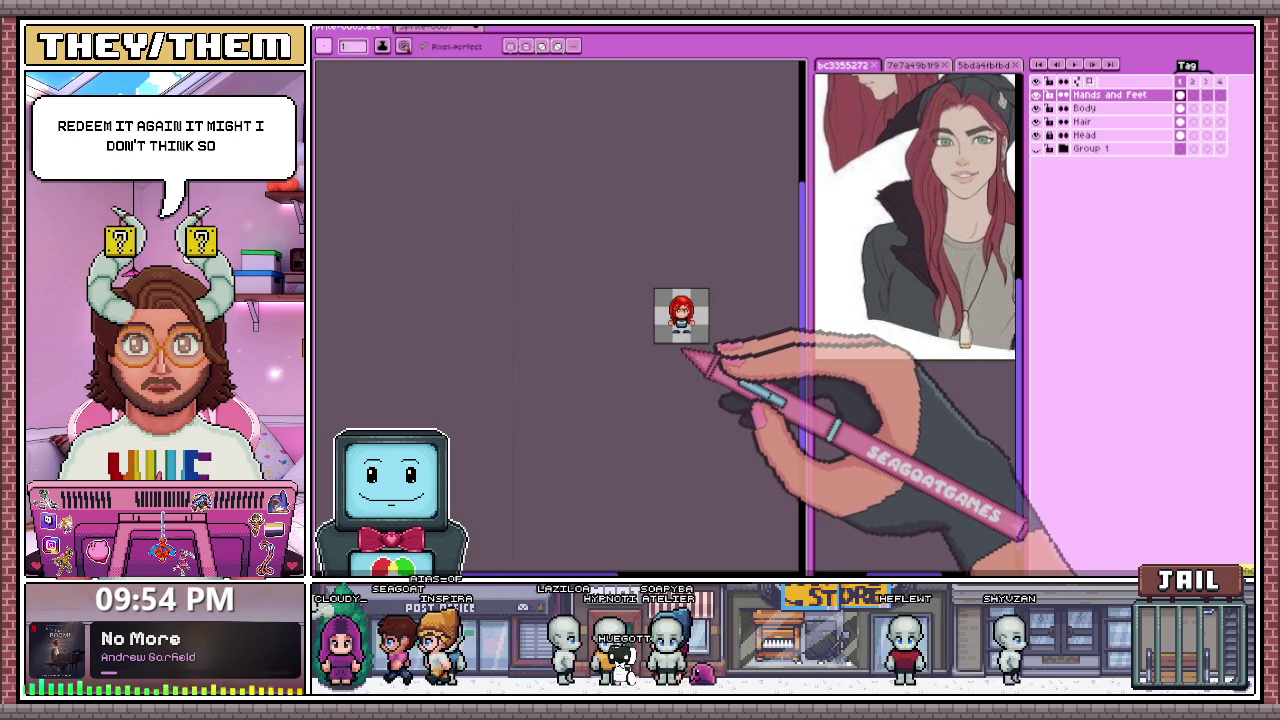
pyautogui.scroll(2, 705, 343)
pyautogui.scroll(1, 700, 345)
pyautogui.scroll(2, 665, 325)
pyautogui.scroll(-2, 645, 312)
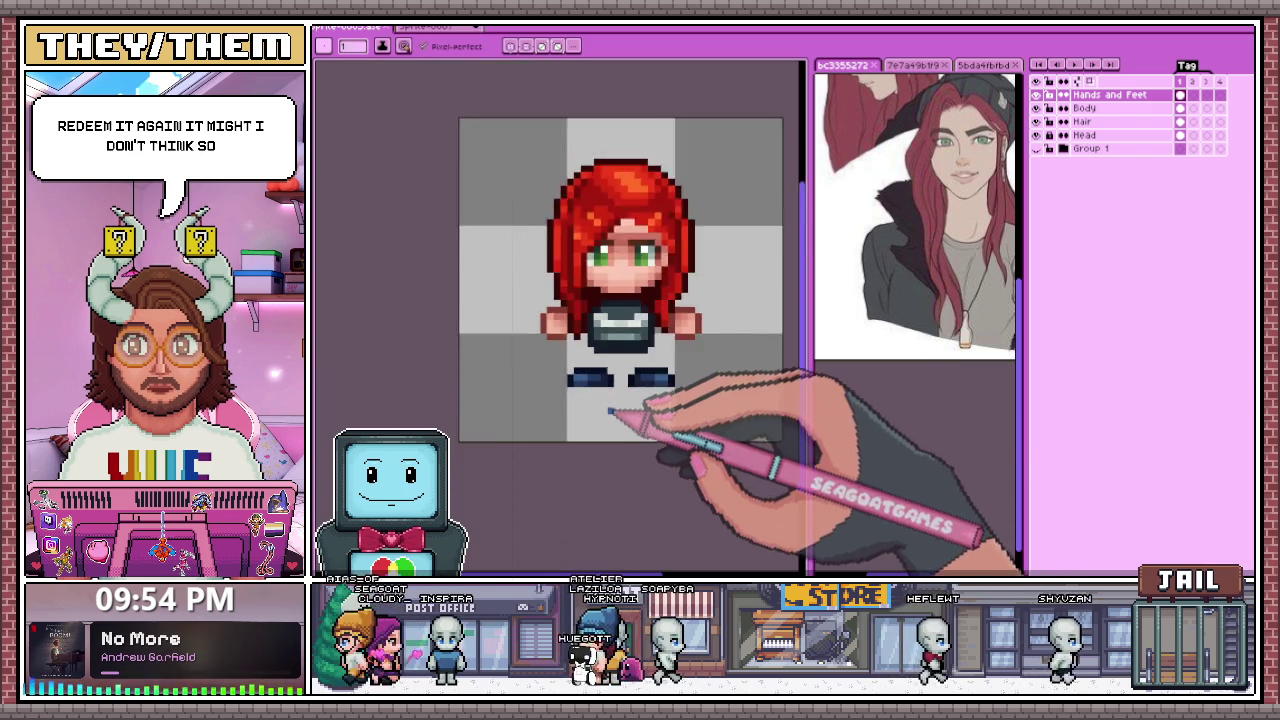
pyautogui.scroll(-1, 630, 410)
pyautogui.scroll(-2, 645, 385)
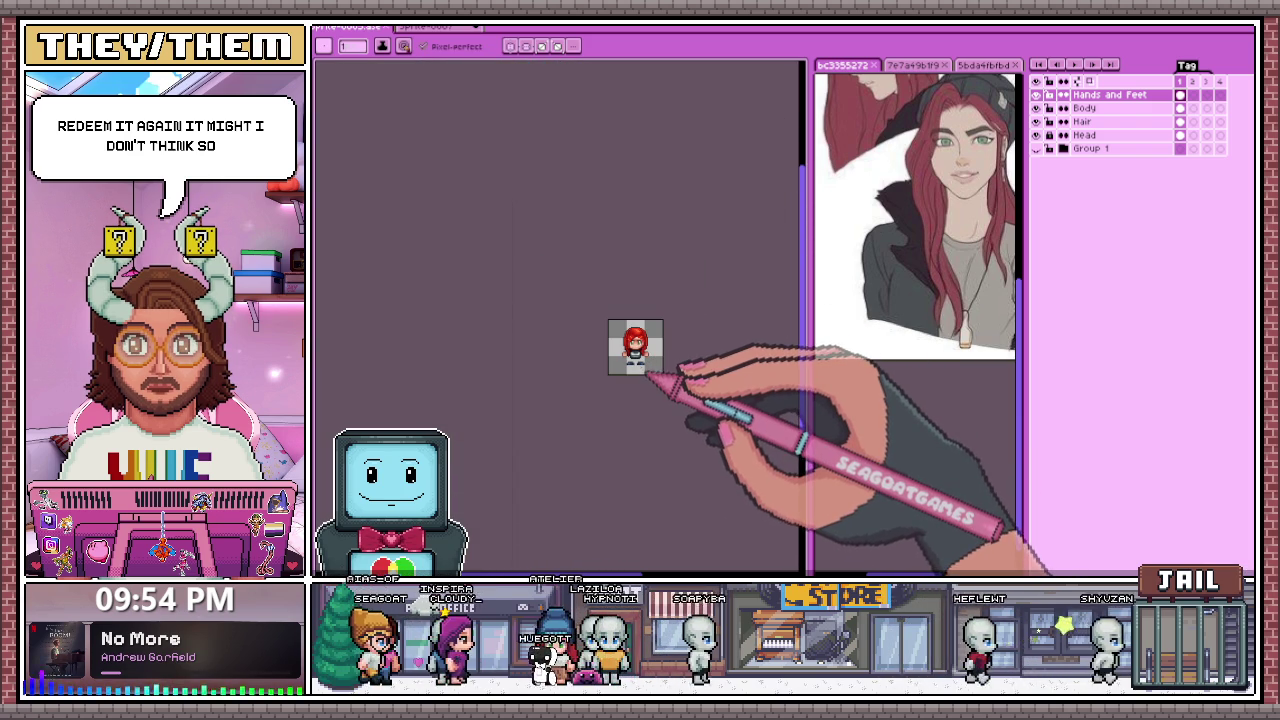
pyautogui.scroll(3, 648, 370)
pyautogui.scroll(2, 671, 363)
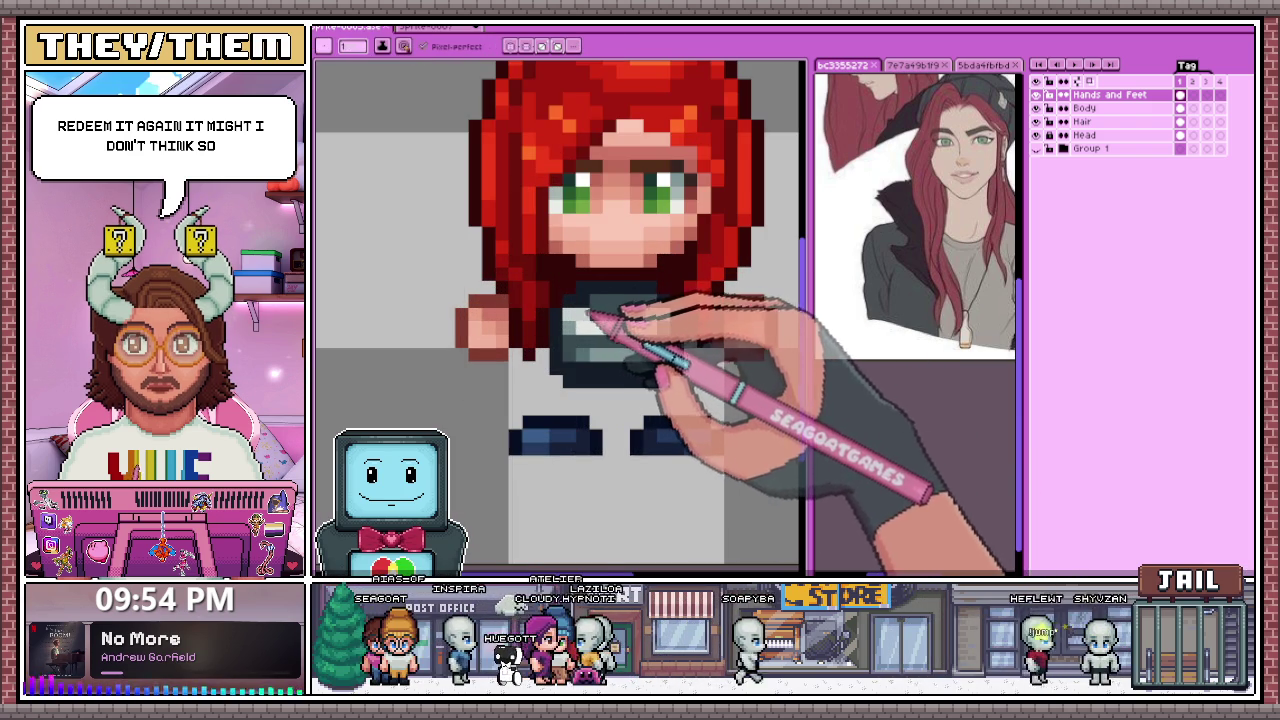
pyautogui.scroll(-2, 608, 322)
pyautogui.scroll(-2, 648, 330)
pyautogui.scroll(1, 634, 366)
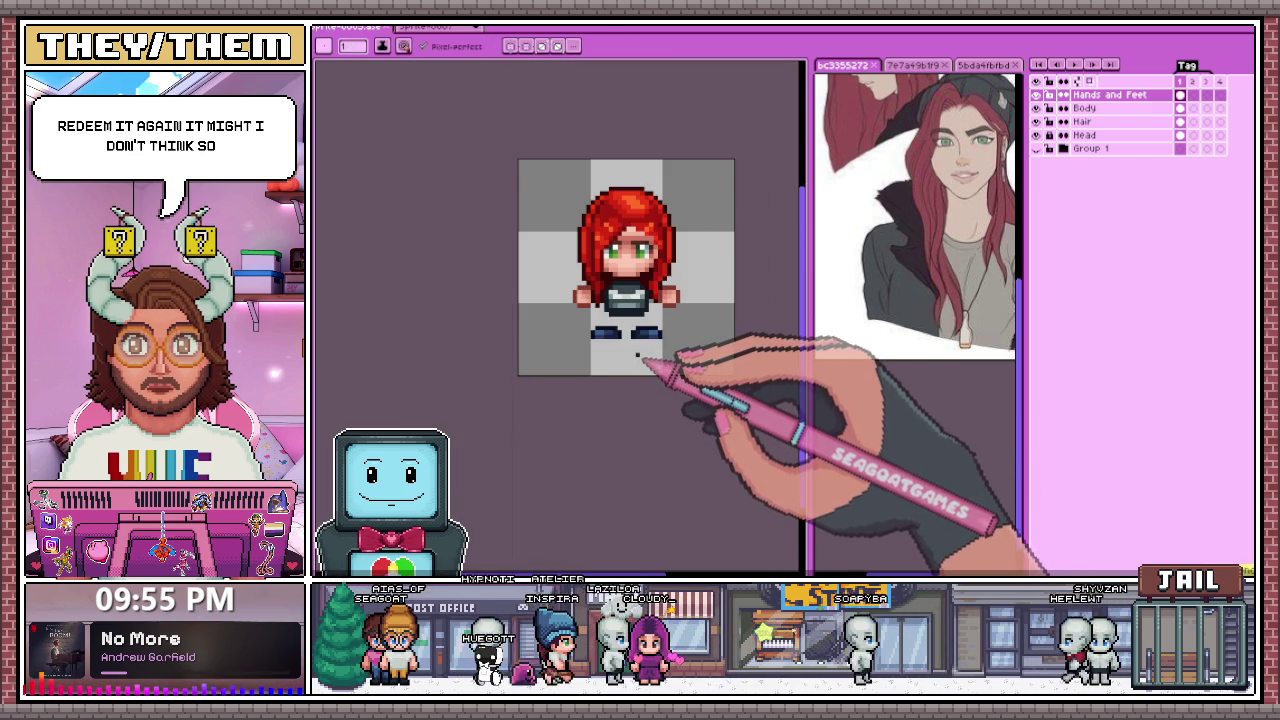
pyautogui.scroll(2, 660, 345)
pyautogui.scroll(2, 610, 290)
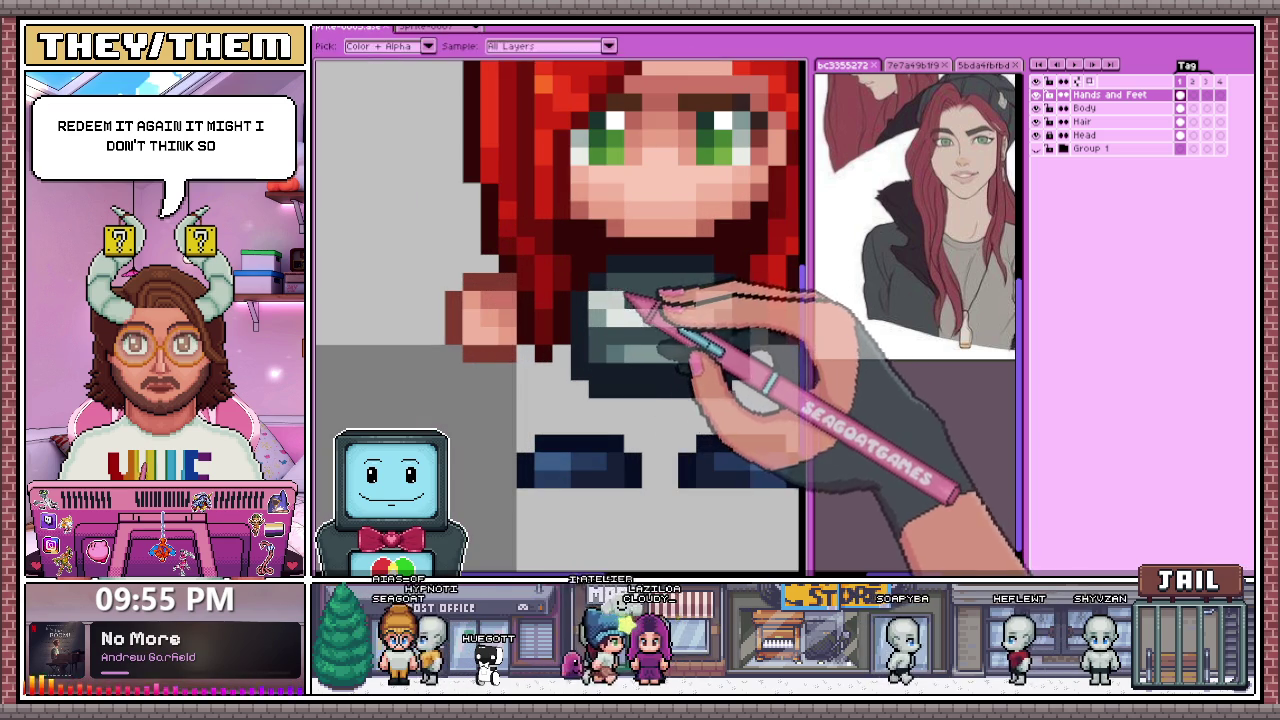
pyautogui.scroll(-2, 712, 282)
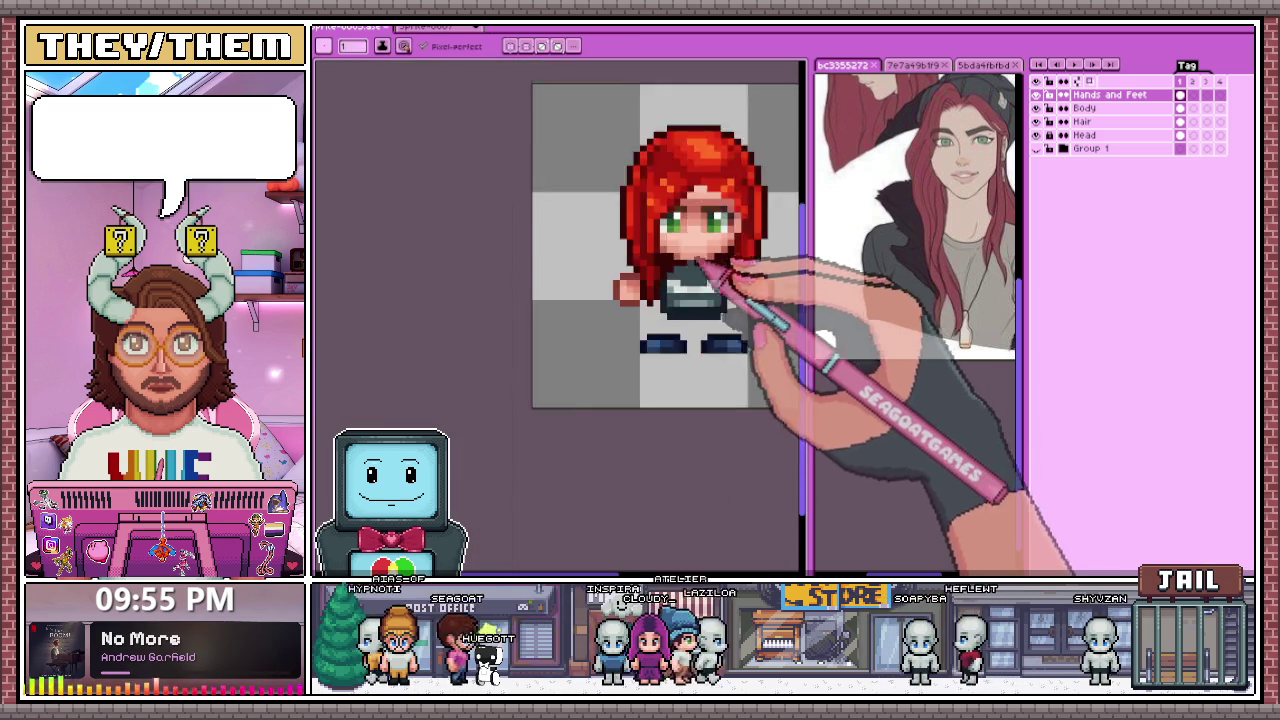
pyautogui.scroll(1, 705, 285)
pyautogui.scroll(-1, 700, 285)
pyautogui.scroll(-2, 690, 280)
pyautogui.scroll(-1, 690, 315)
pyautogui.scroll(1, 699, 275)
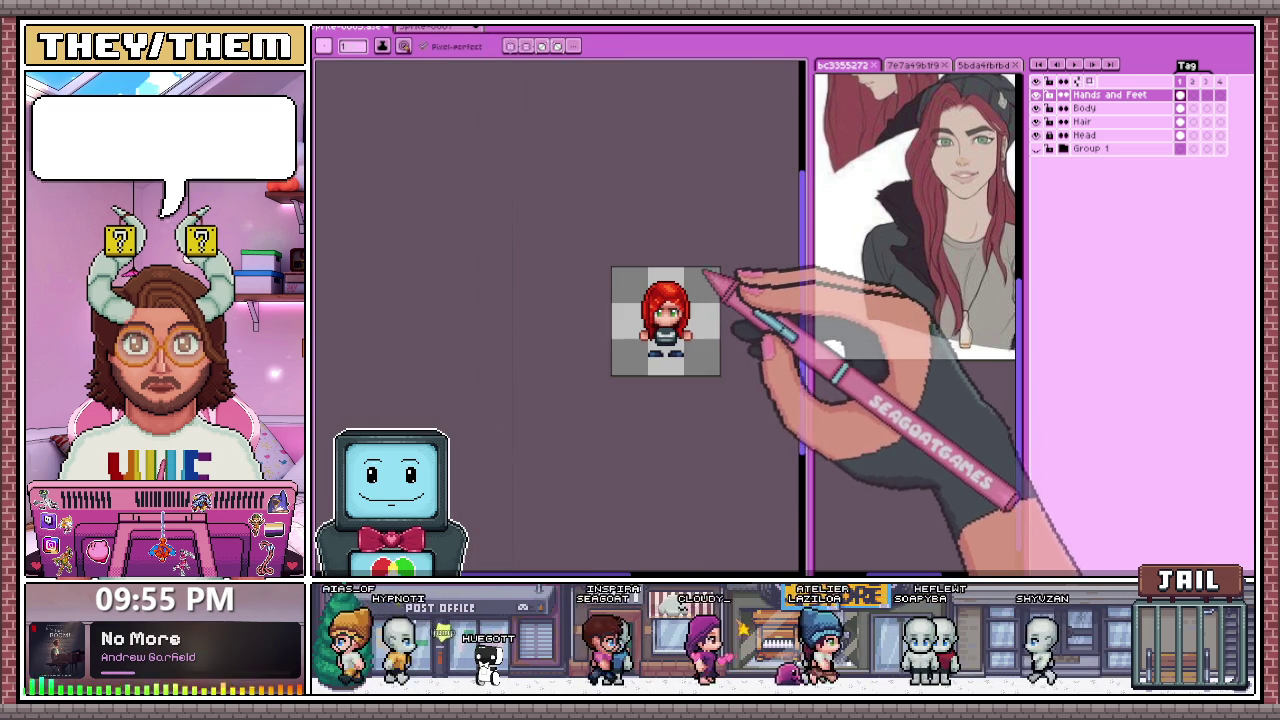
pyautogui.scroll(2, 685, 360)
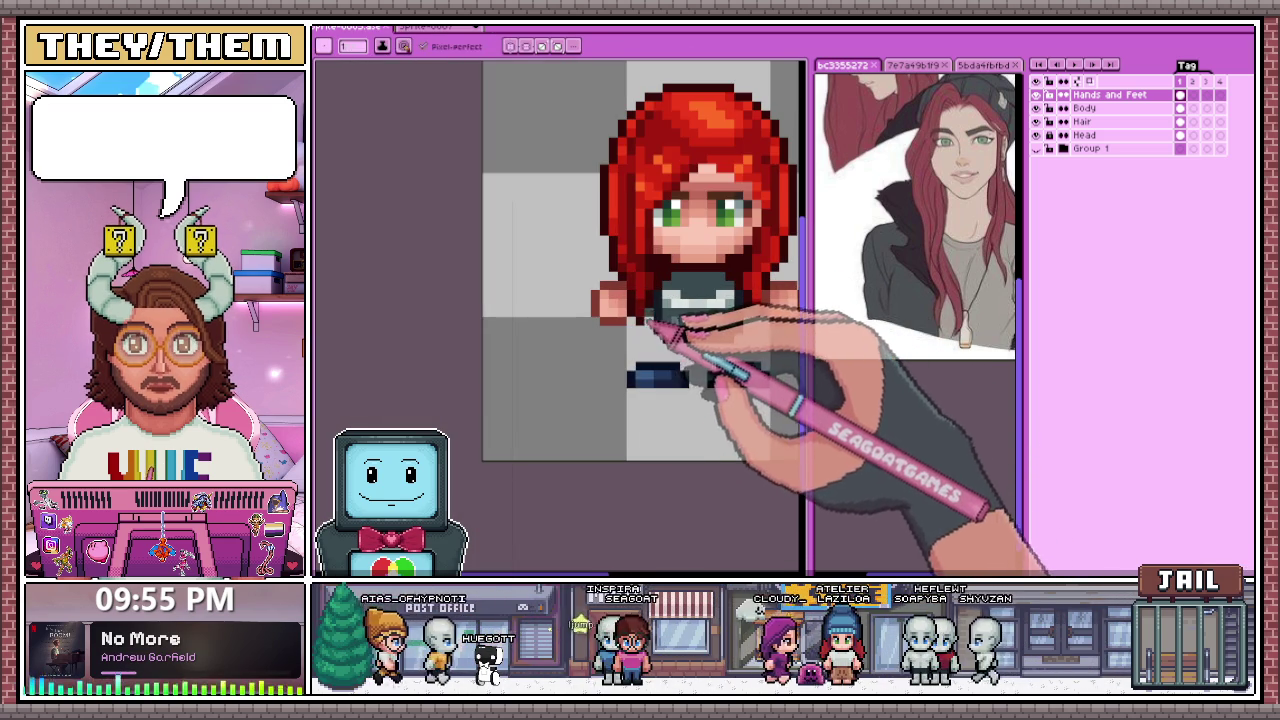
pyautogui.scroll(-1, 640, 290)
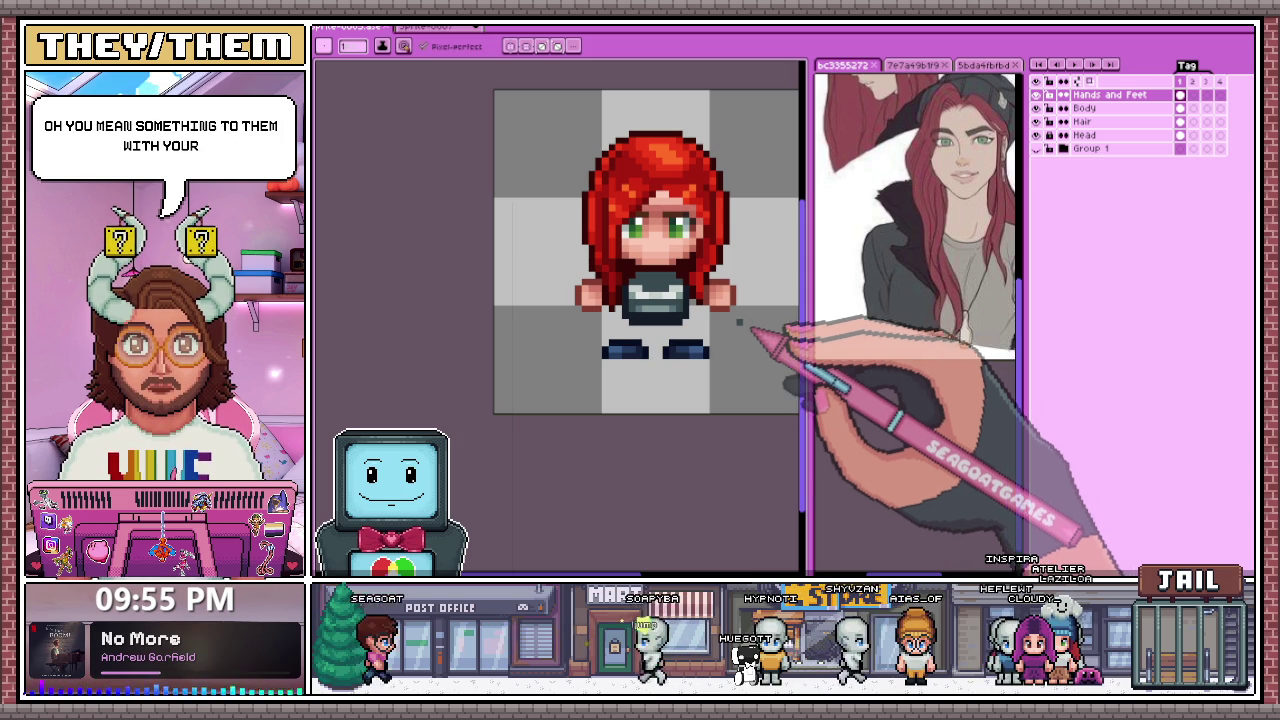
pyautogui.press('m')
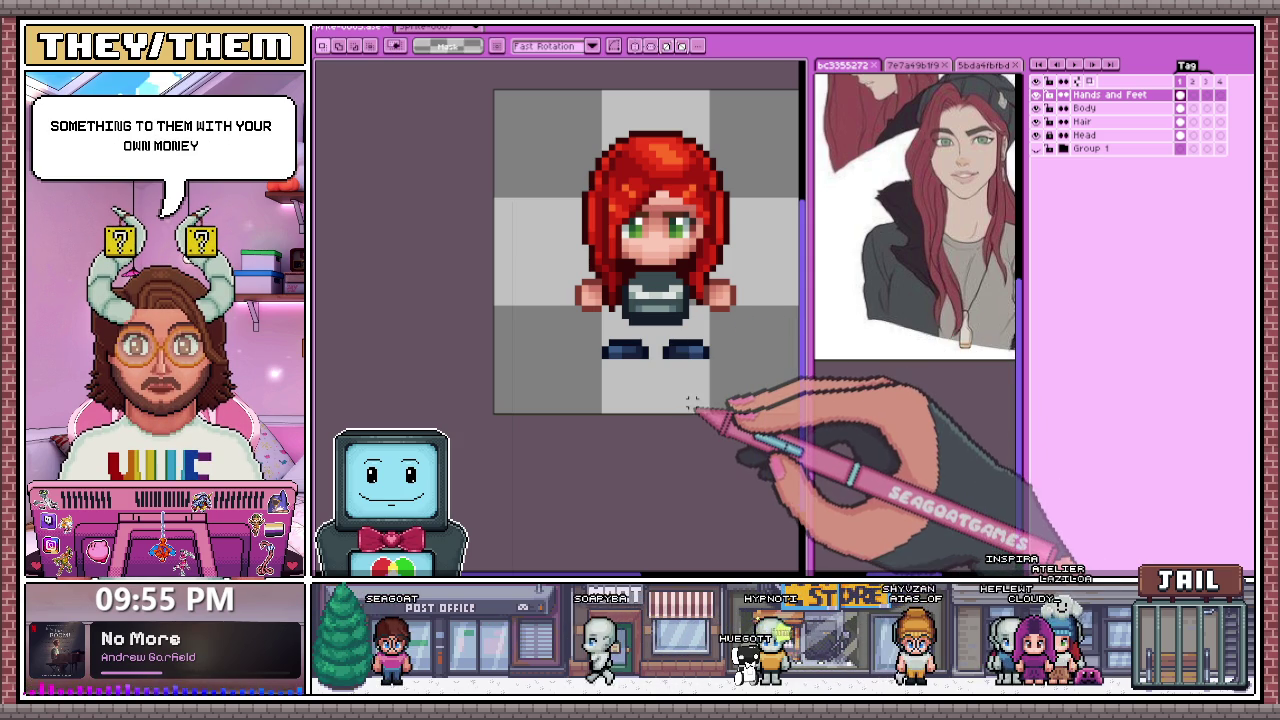
# Step: Copy the Head layer's head into frame 2
pyautogui.scroll(-1, 662, 315)
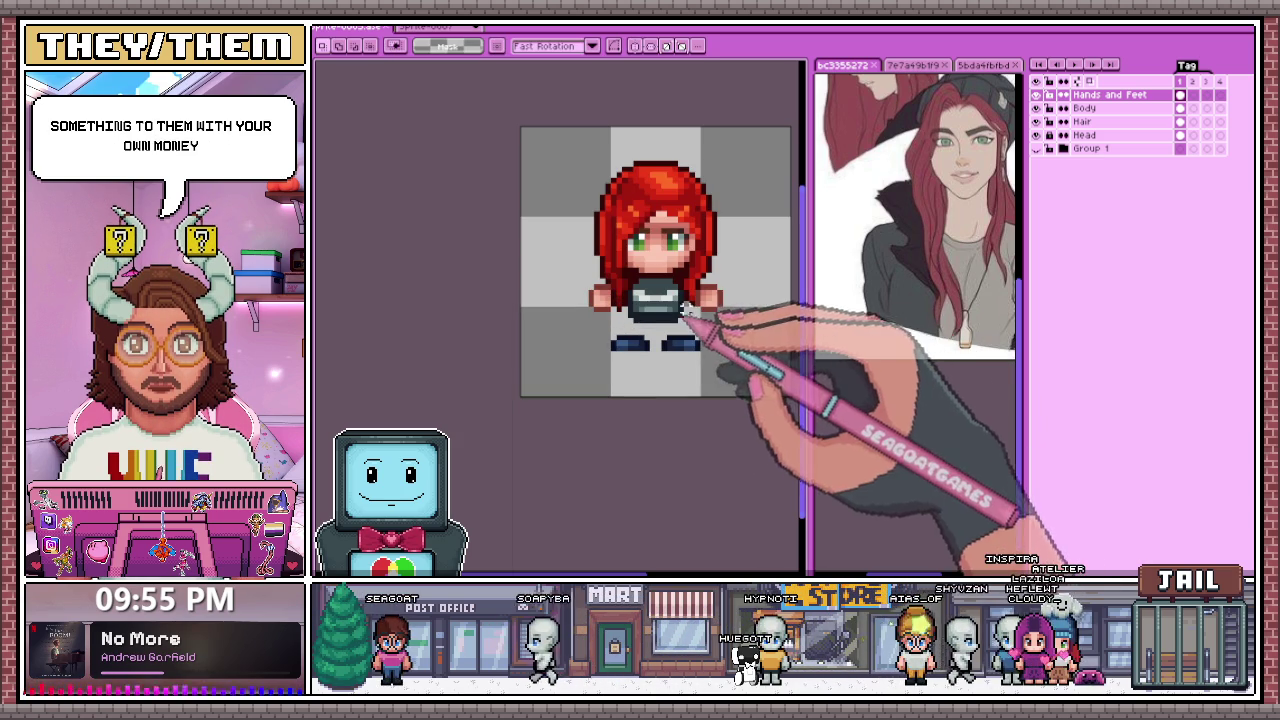
pyautogui.click(1180, 135)
pyautogui.hotkey('ctrl', 'a')
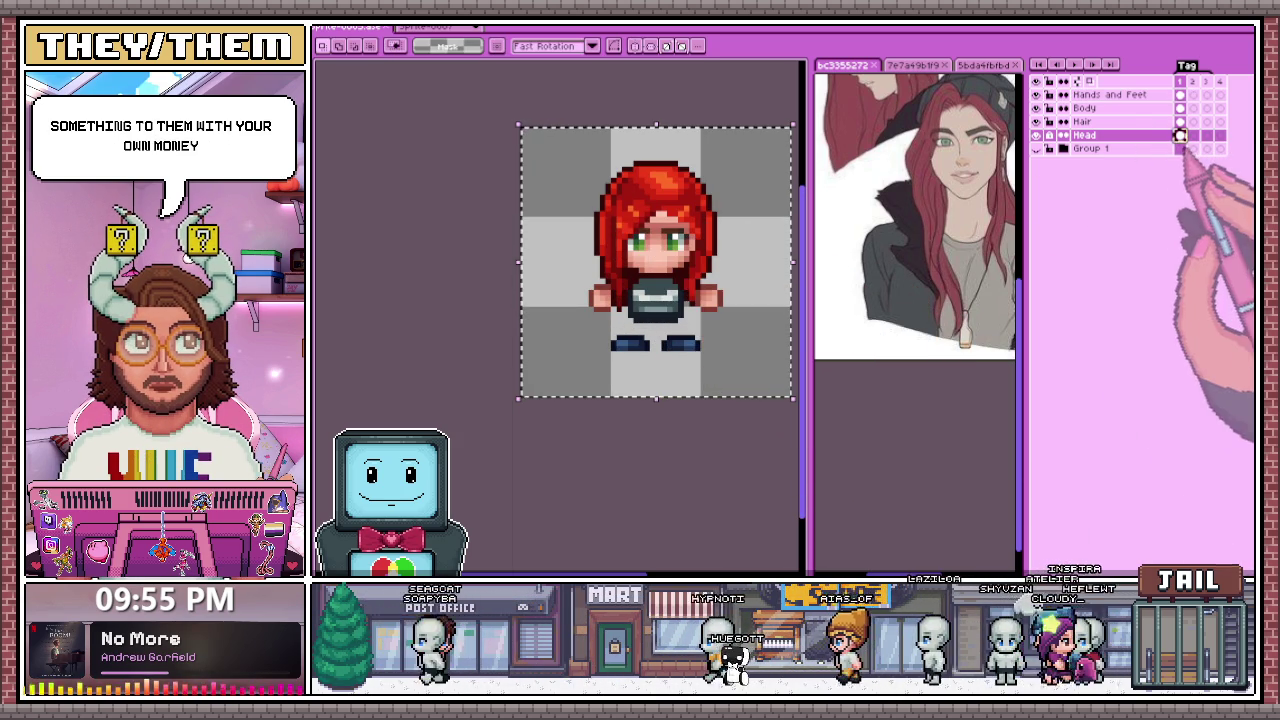
pyautogui.click(1193, 135)
pyautogui.hotkey('ctrl', 'v')
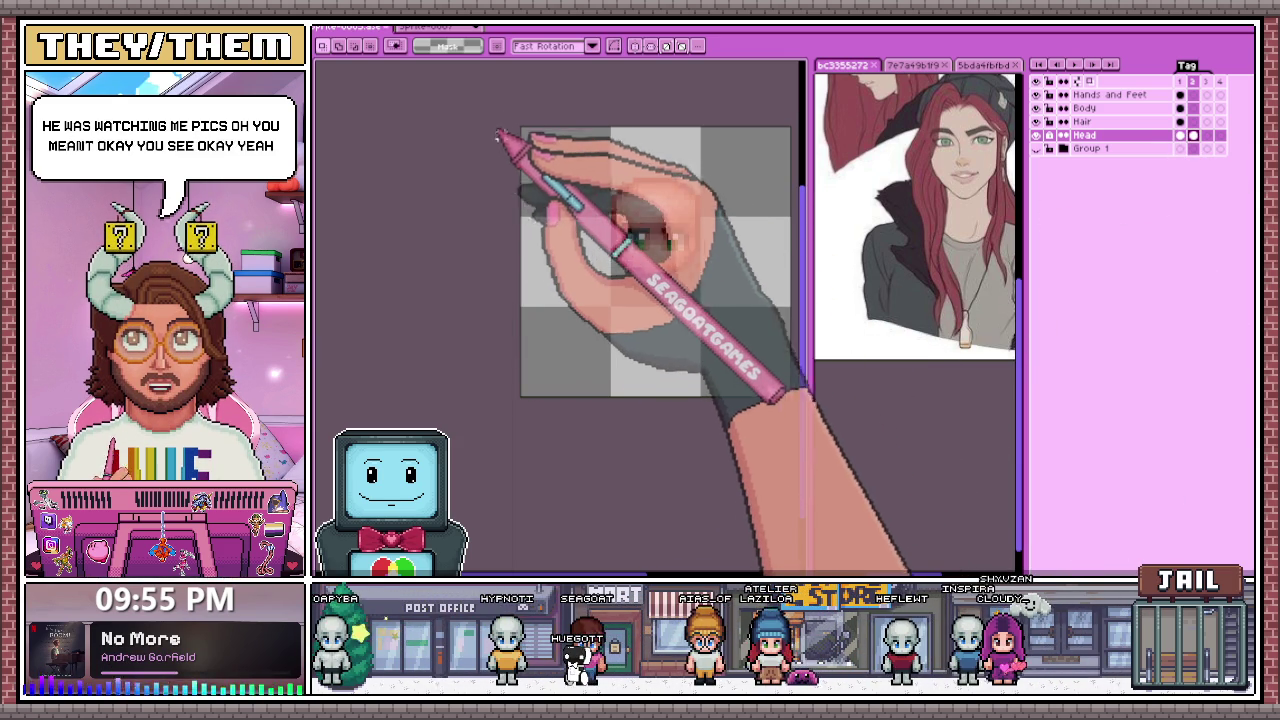
pyautogui.moveTo(507, 136); pyautogui.dragTo(810, 495)
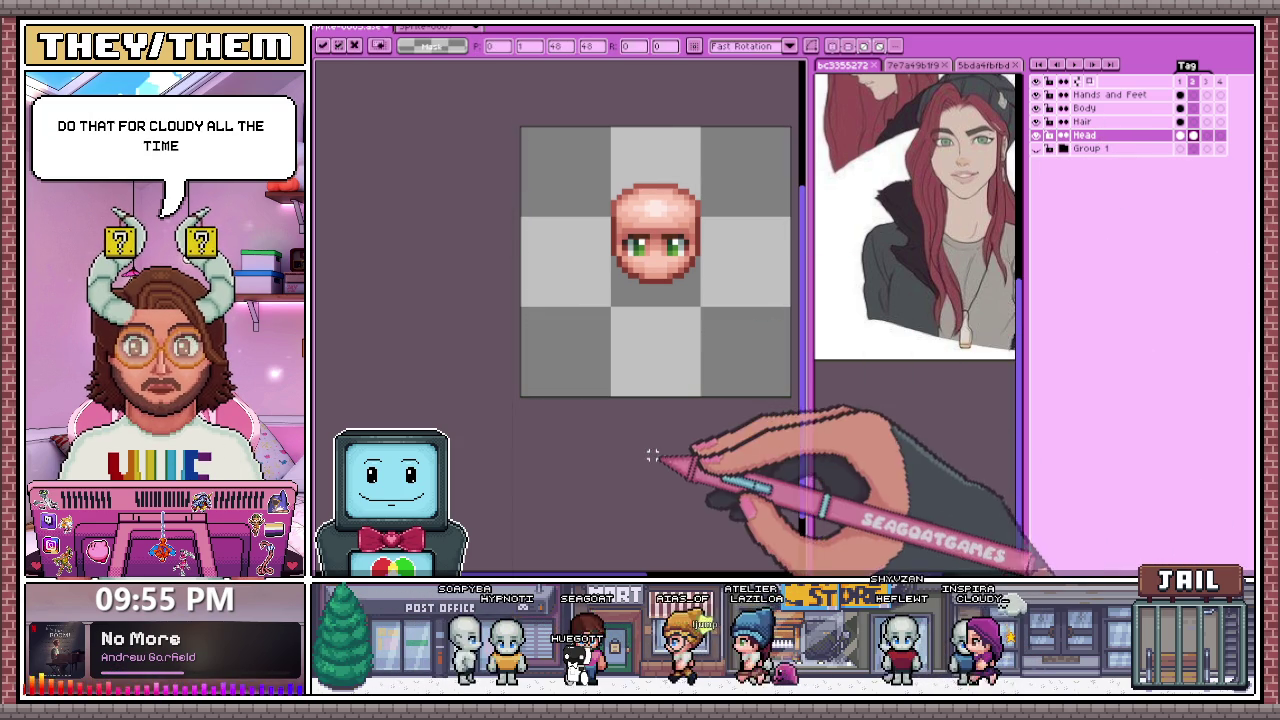
pyautogui.hotkey('ctrl', 'd')
# Step: Paste the head into frame 3 of the Head layer and clear the selection
pyautogui.scroll(-2, 575, 275)
pyautogui.scroll(2, 578, 280)
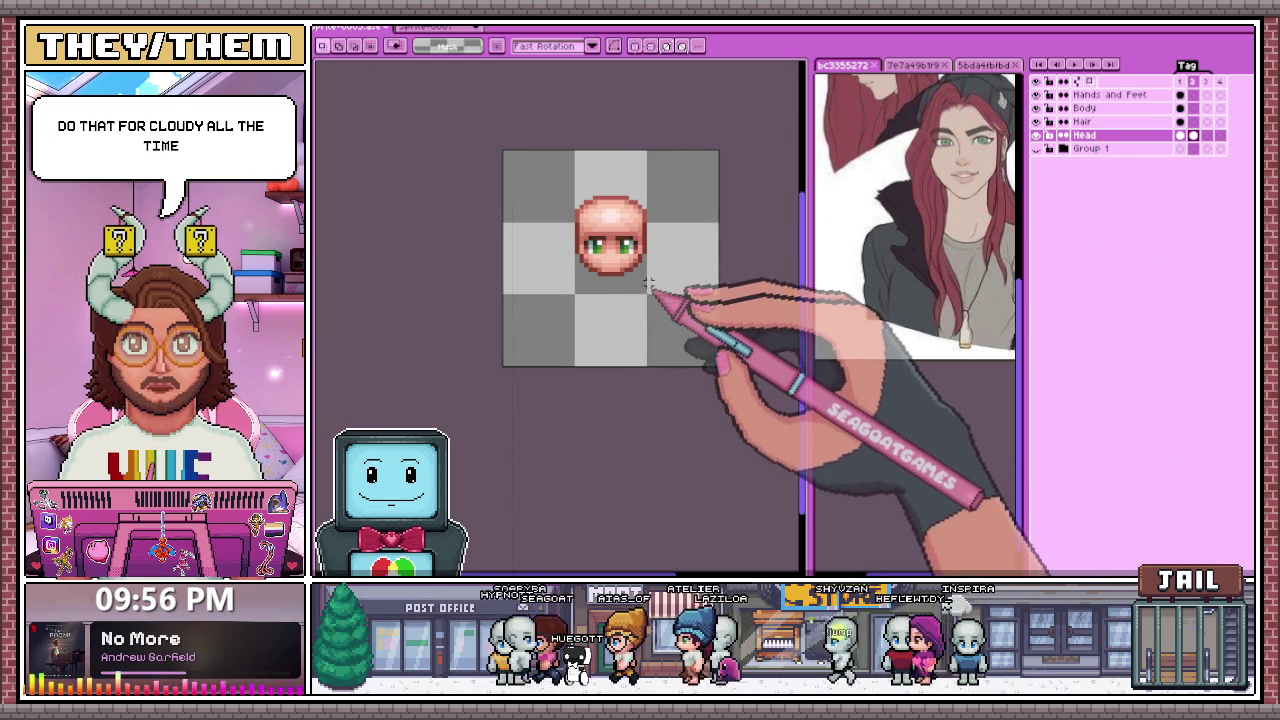
pyautogui.hotkey('ctrl', 'a')
pyautogui.click(1207, 135)
pyautogui.hotkey('ctrl', 'v')
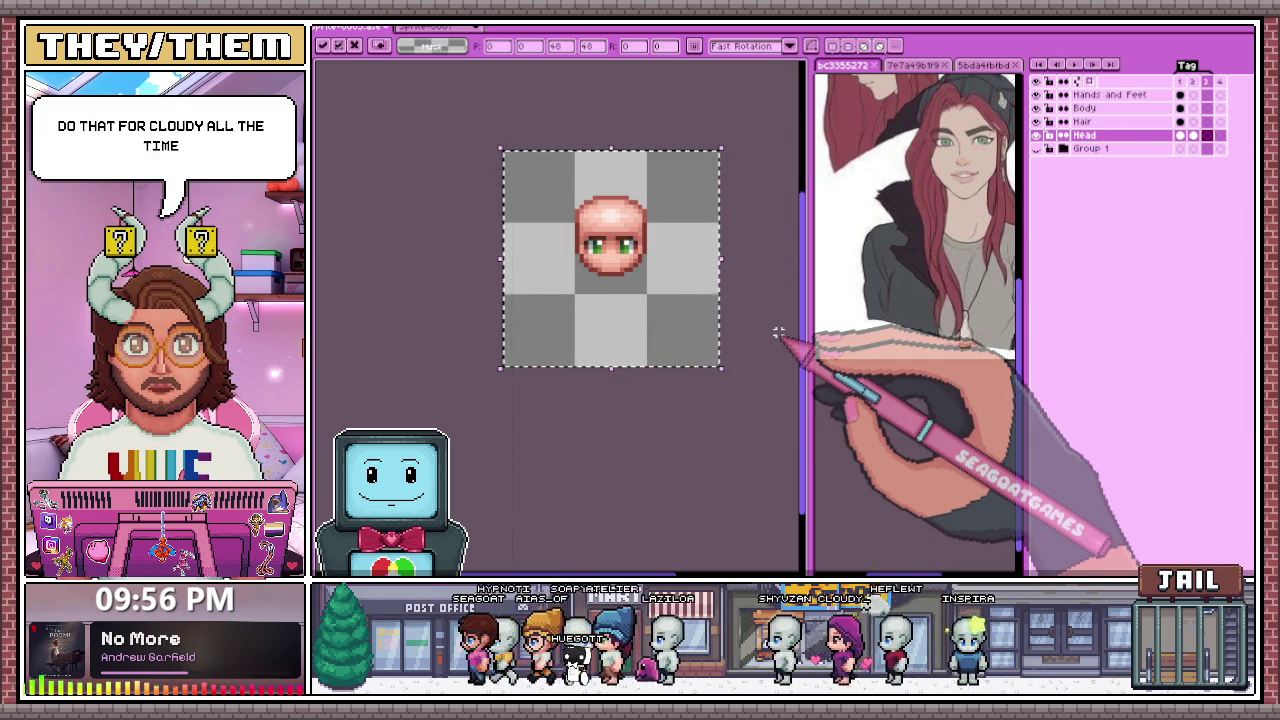
pyautogui.click(660, 394)
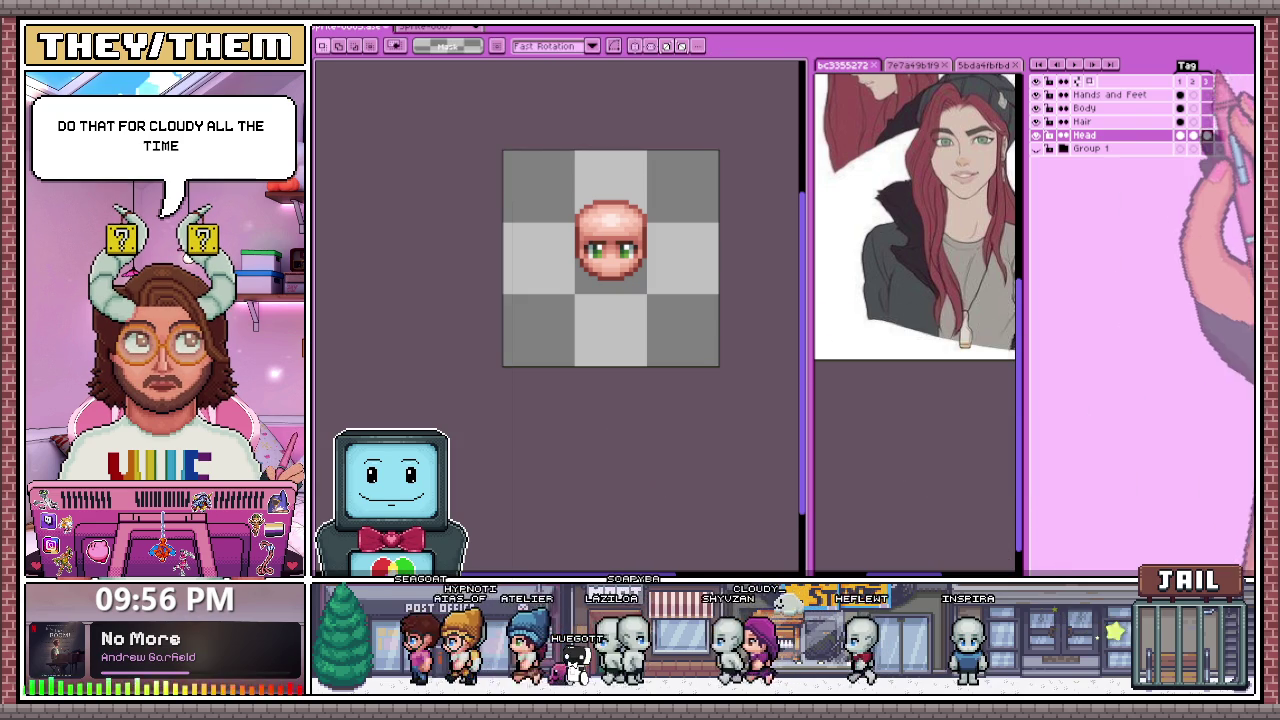
pyautogui.hotkey('ctrl', 'a')
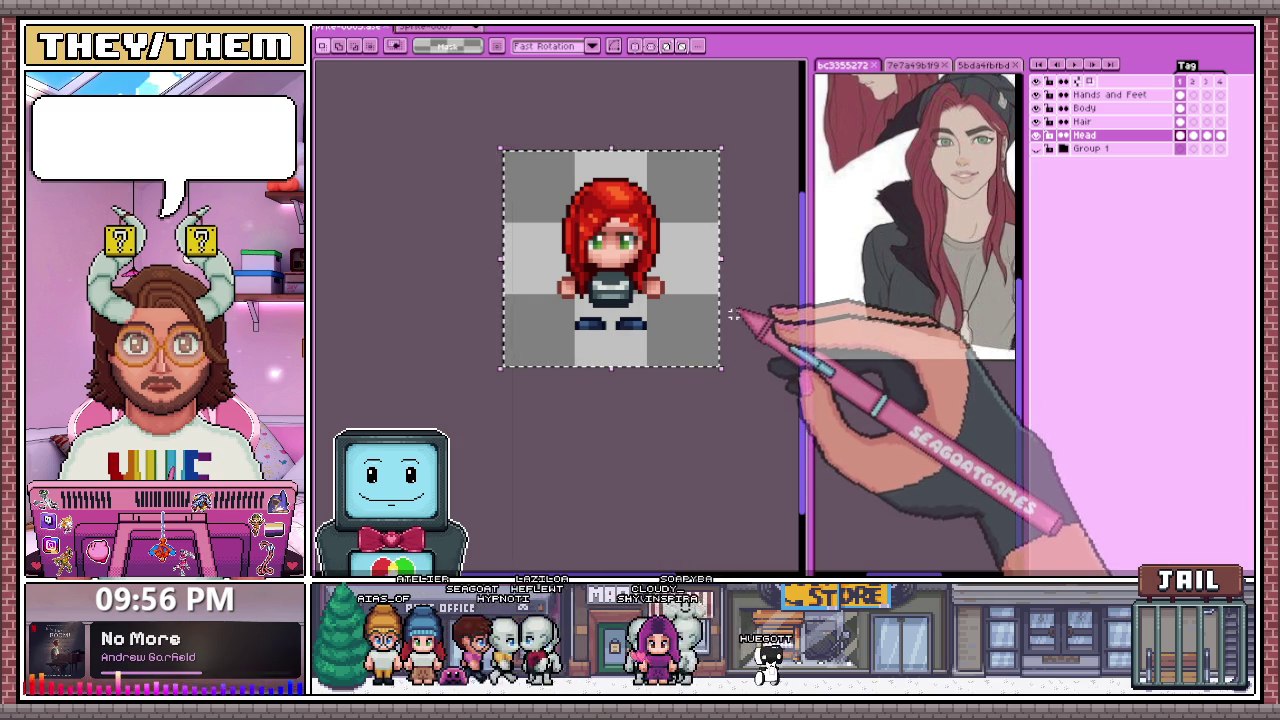
pyautogui.hotkey('ctrl', 'd')
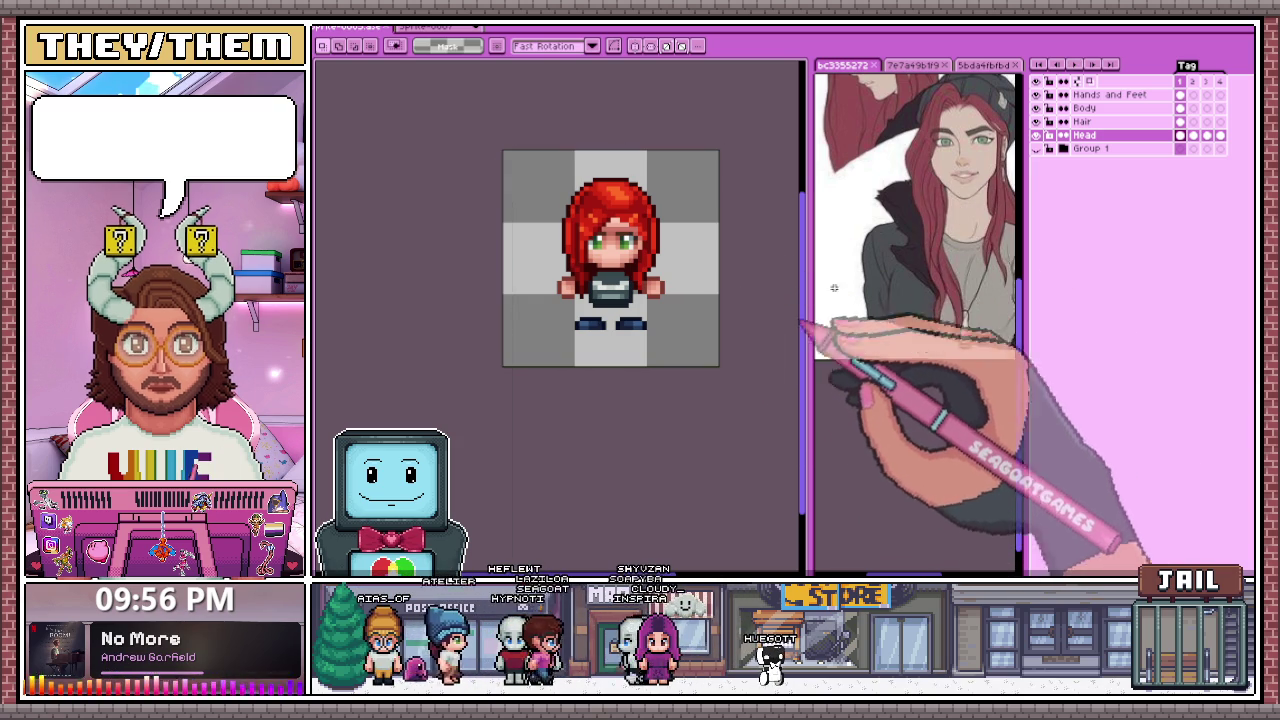
# Step: Paste the hair into frames 2 and 3 of the Hair layer
pyautogui.click(1083, 121)
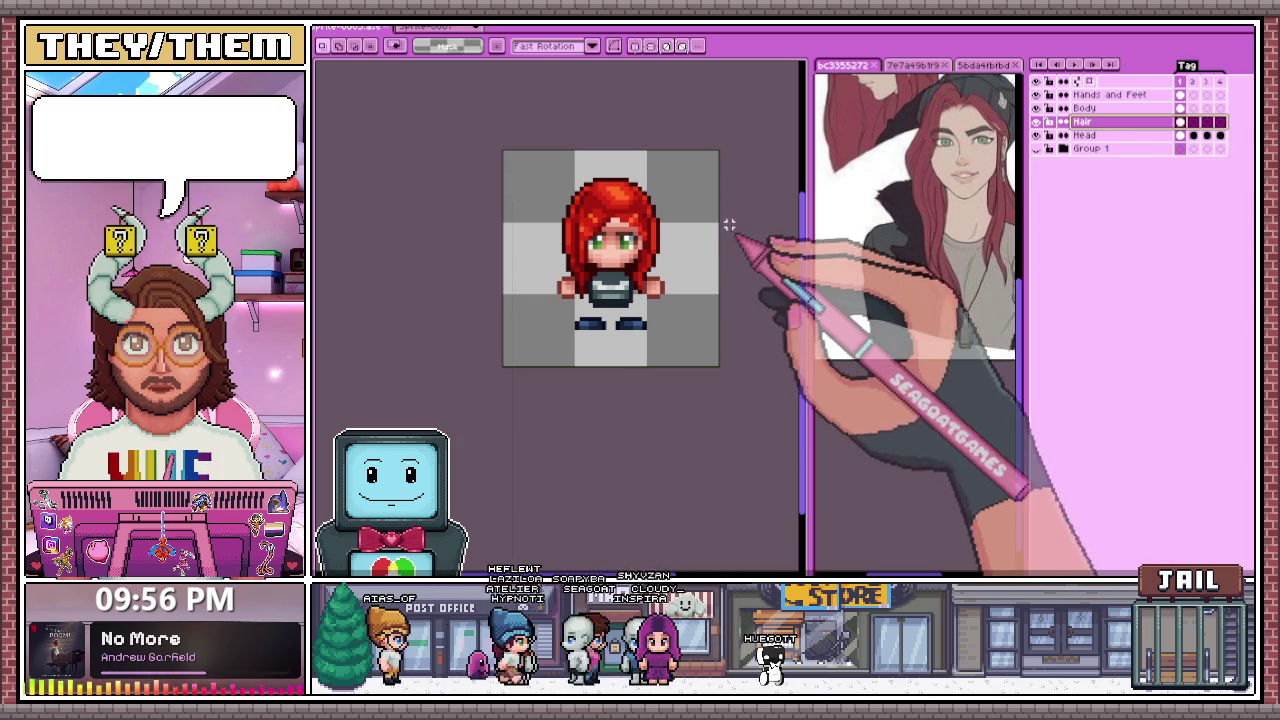
pyautogui.hotkey('ctrl', 'a')
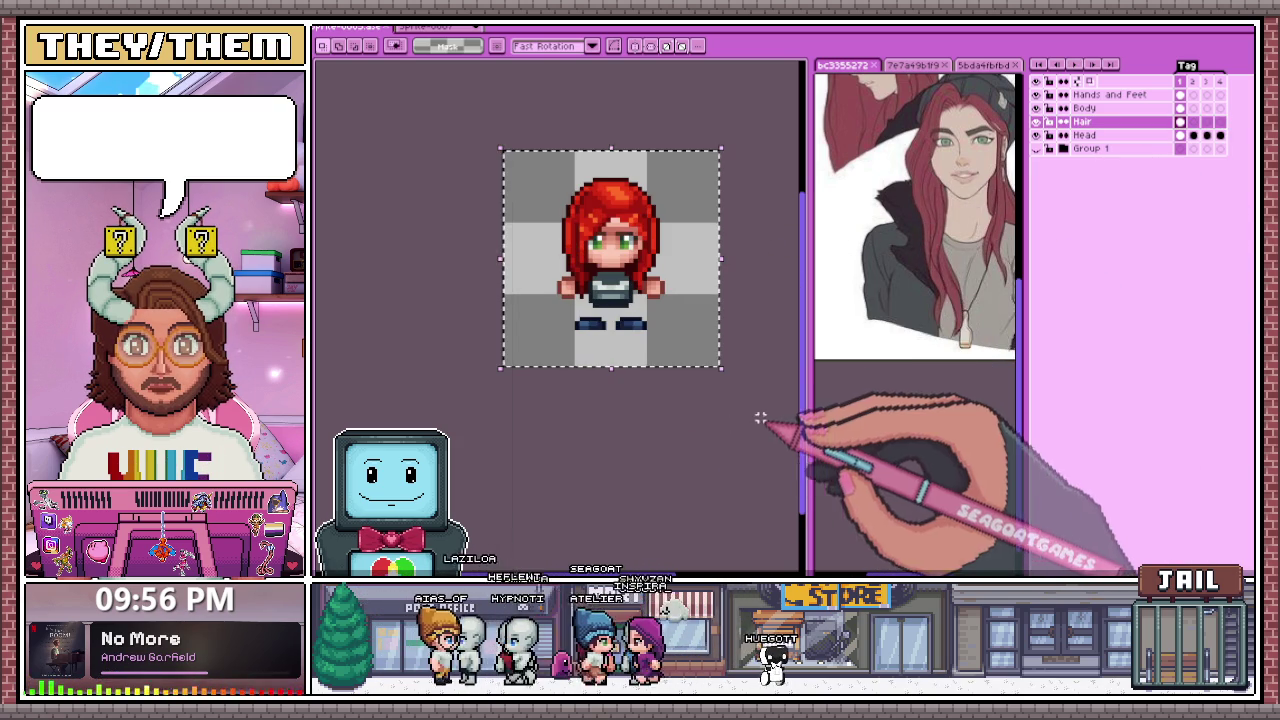
pyautogui.hotkey('ctrl', 'v')
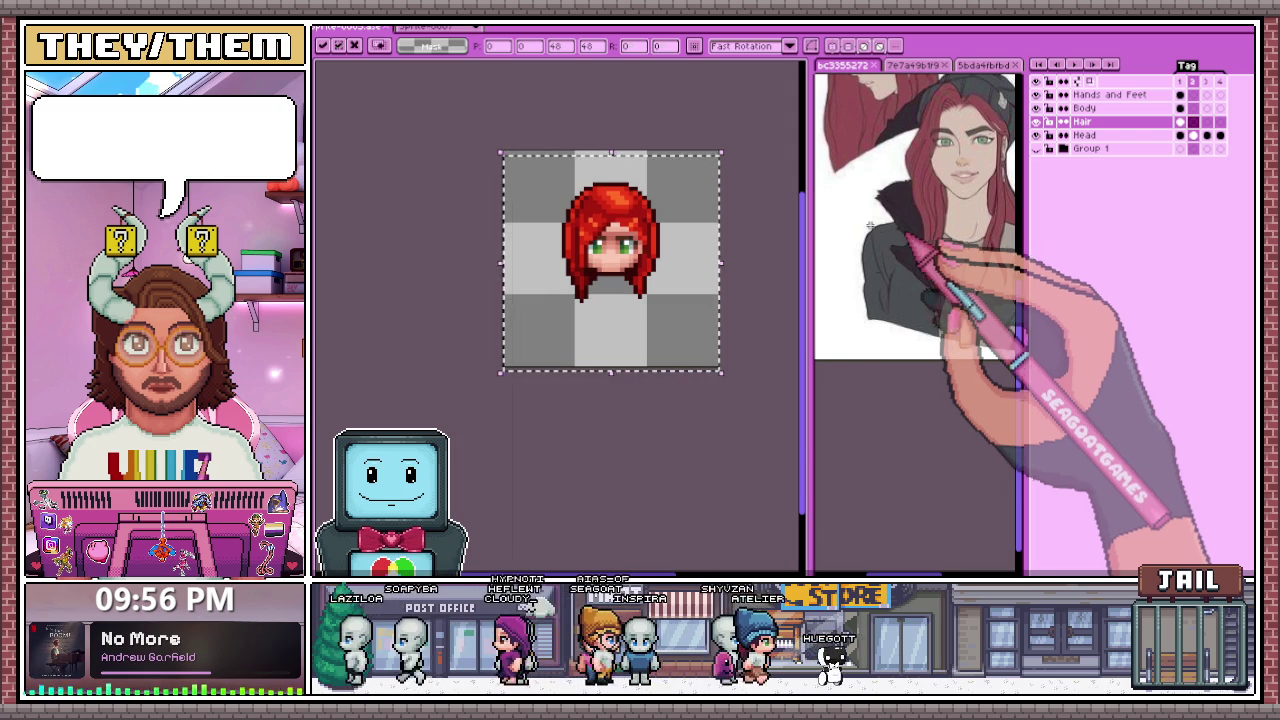
pyautogui.click(709, 394)
pyautogui.hotkey('ctrl', 'v')
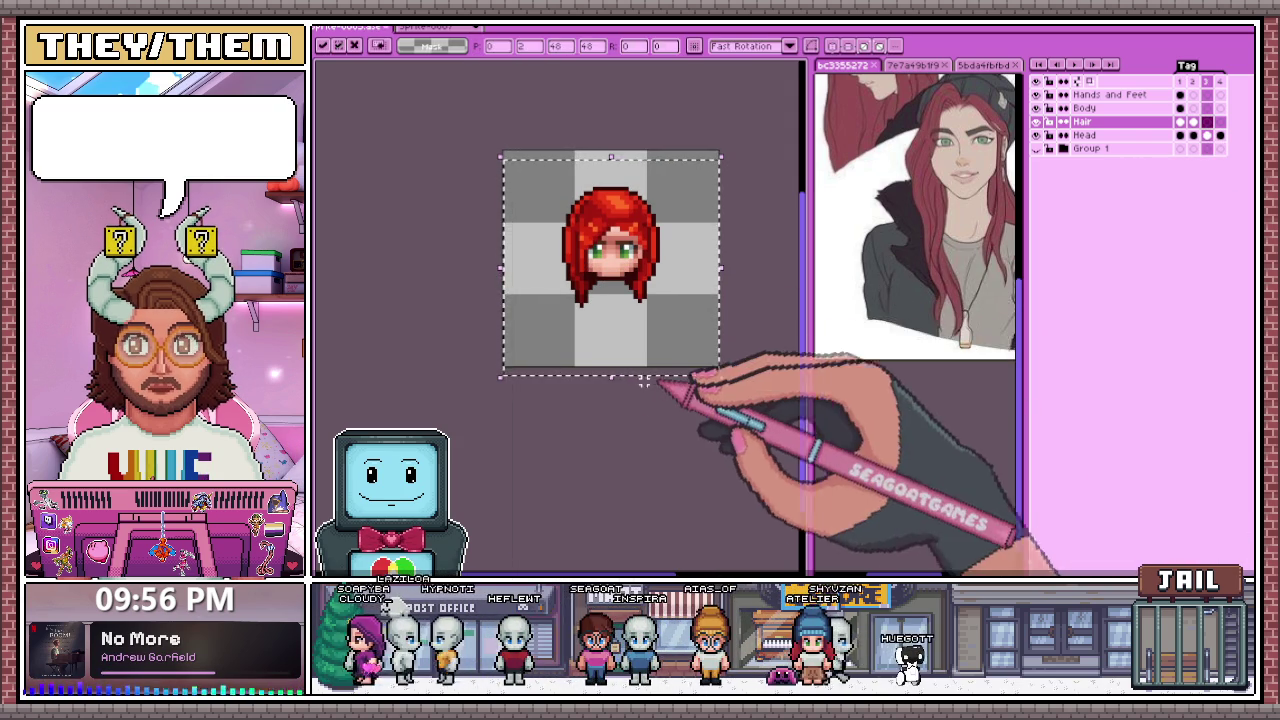
pyautogui.press('Return')
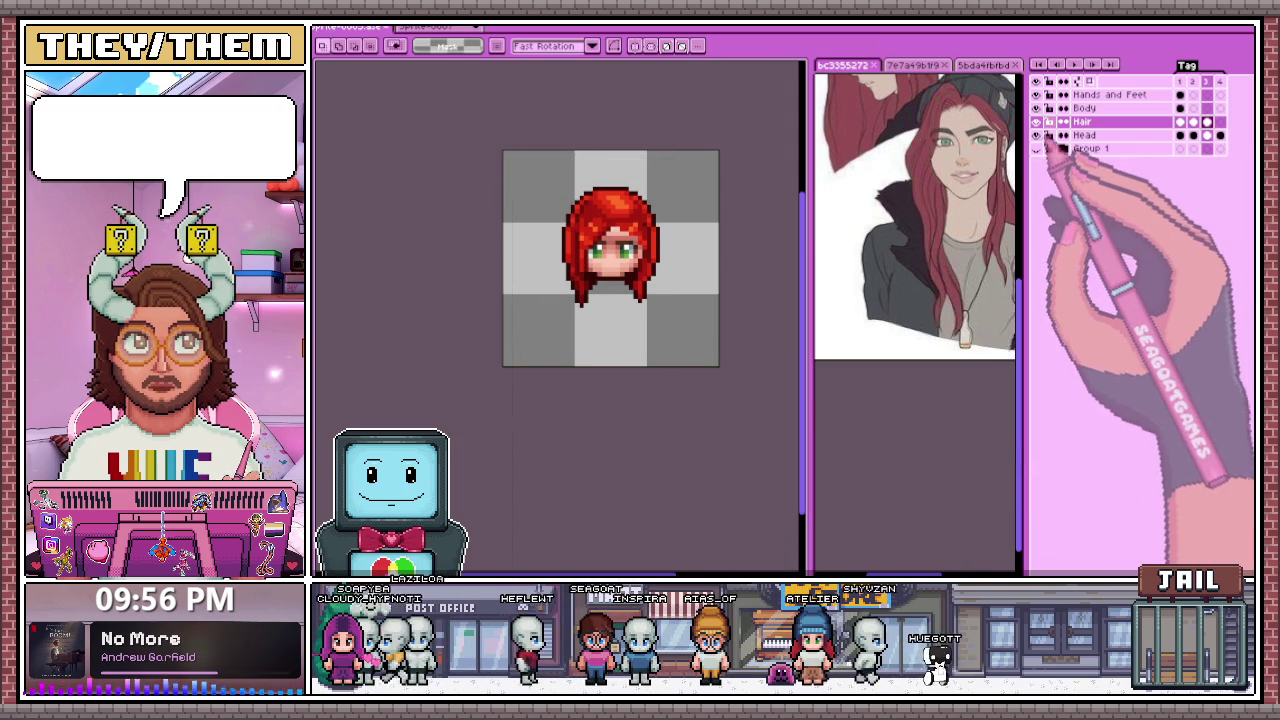
# Step: Hide the Hair layer and return to frame 1 zoomed in
pyautogui.click(1036, 122)
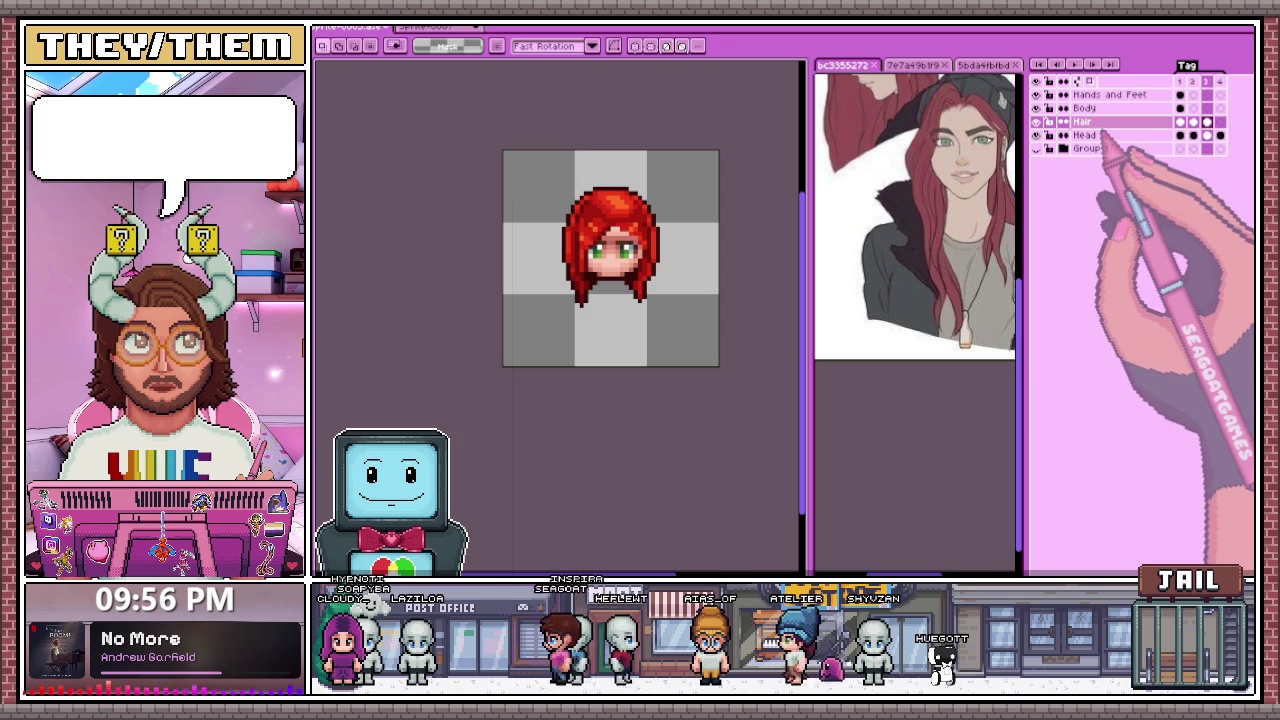
pyautogui.click(1181, 122)
pyautogui.scroll(2, 640, 280)
pyautogui.scroll(2, 640, 280)
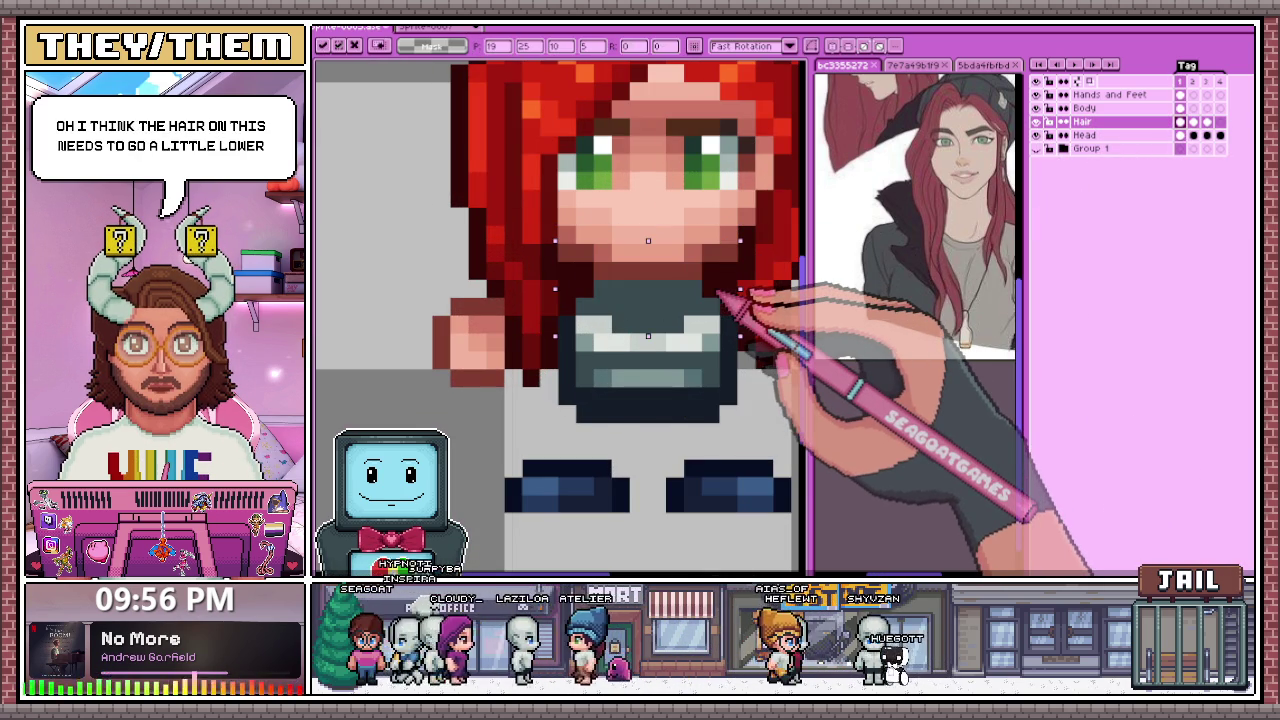
# Step: Commit the pending move and hide the Head, Body and Hands and Feet layers
pyautogui.scroll(-2, 709, 296)
pyautogui.hotkey('ctrl', 'd')
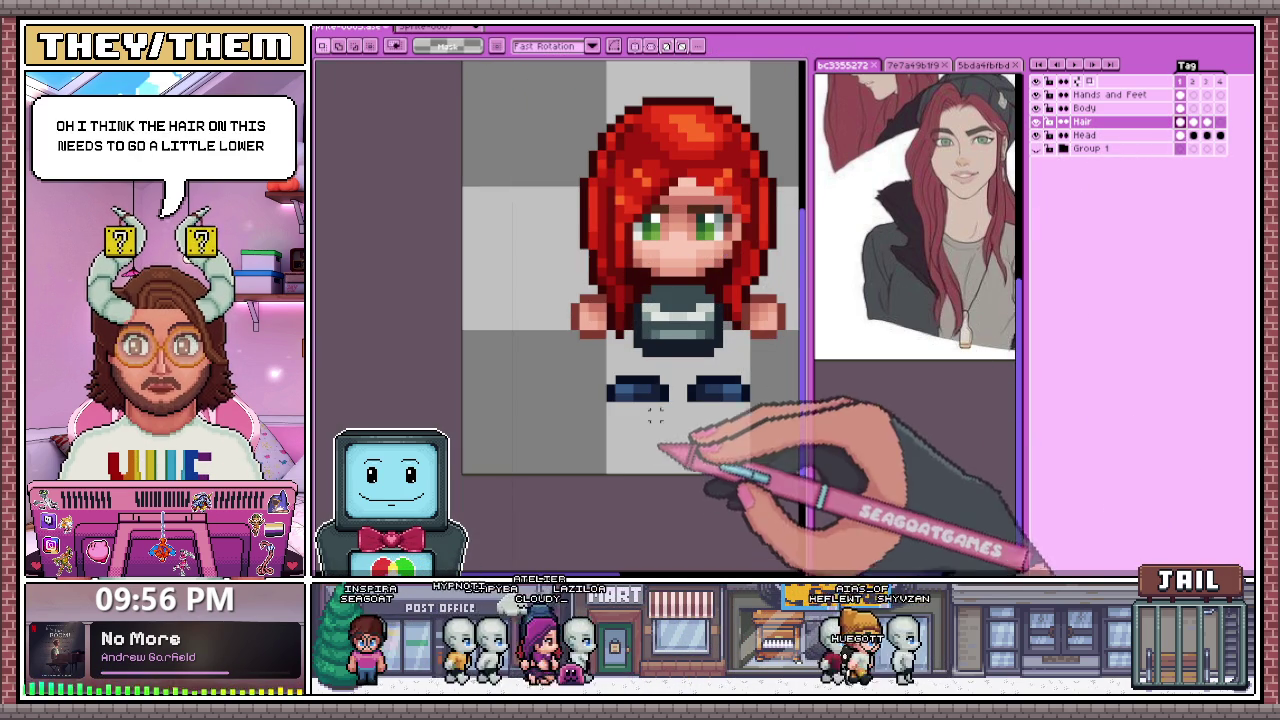
pyautogui.click(1035, 135)
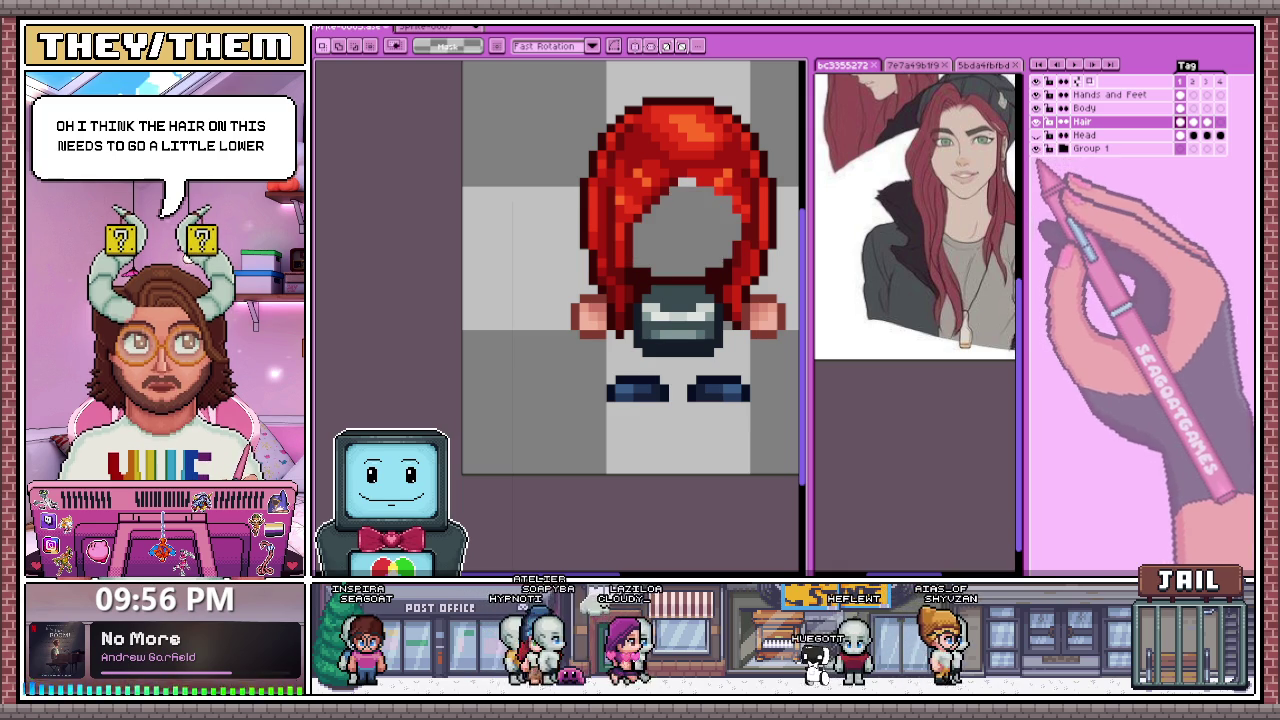
pyautogui.click(1036, 108)
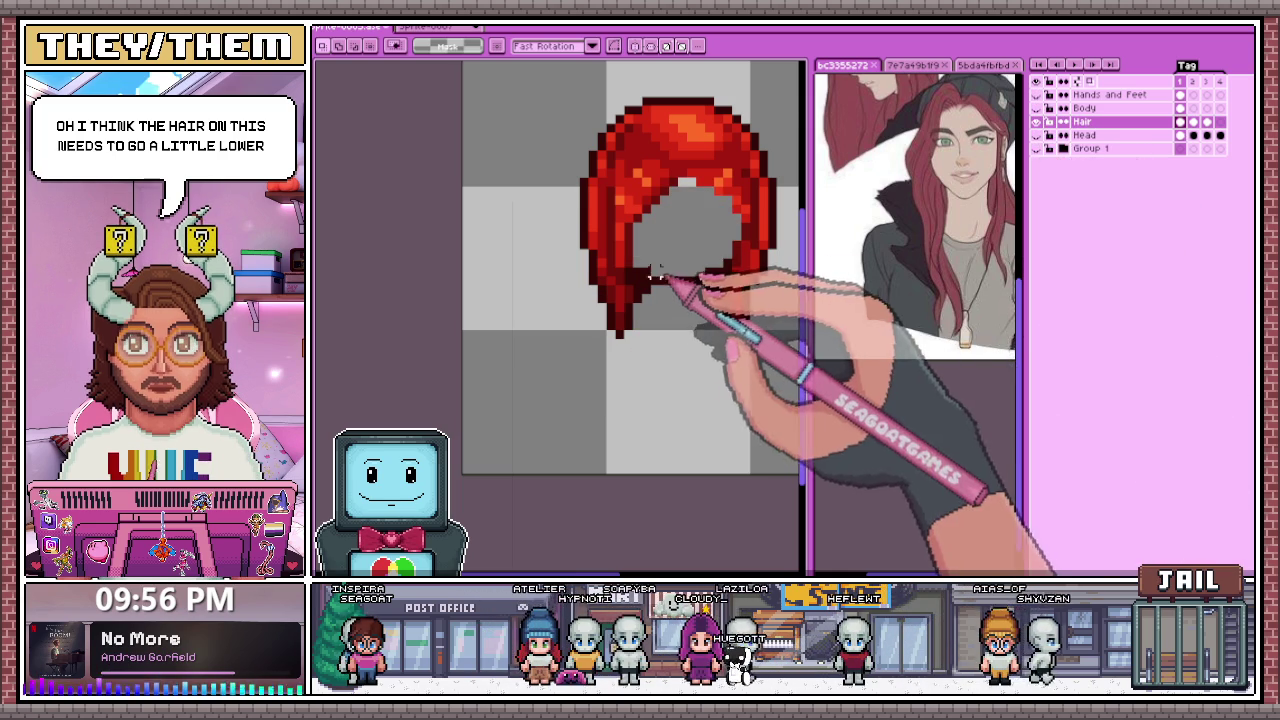
# Step: Inspect the dark band at the hair's bottom and toggle the Hair layer to check the face
pyautogui.scroll(2, 640, 257)
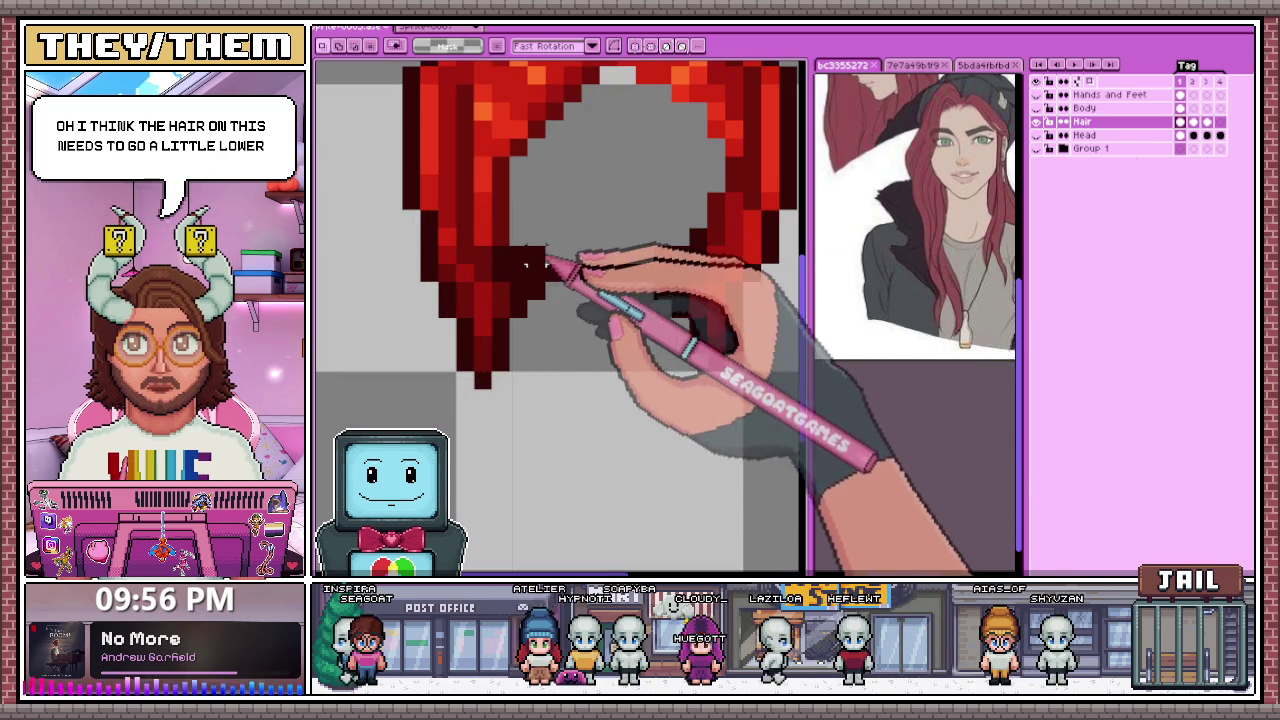
pyautogui.moveTo(530, 247); pyautogui.dragTo(688, 300)
pyautogui.scroll(-2, 650, 317)
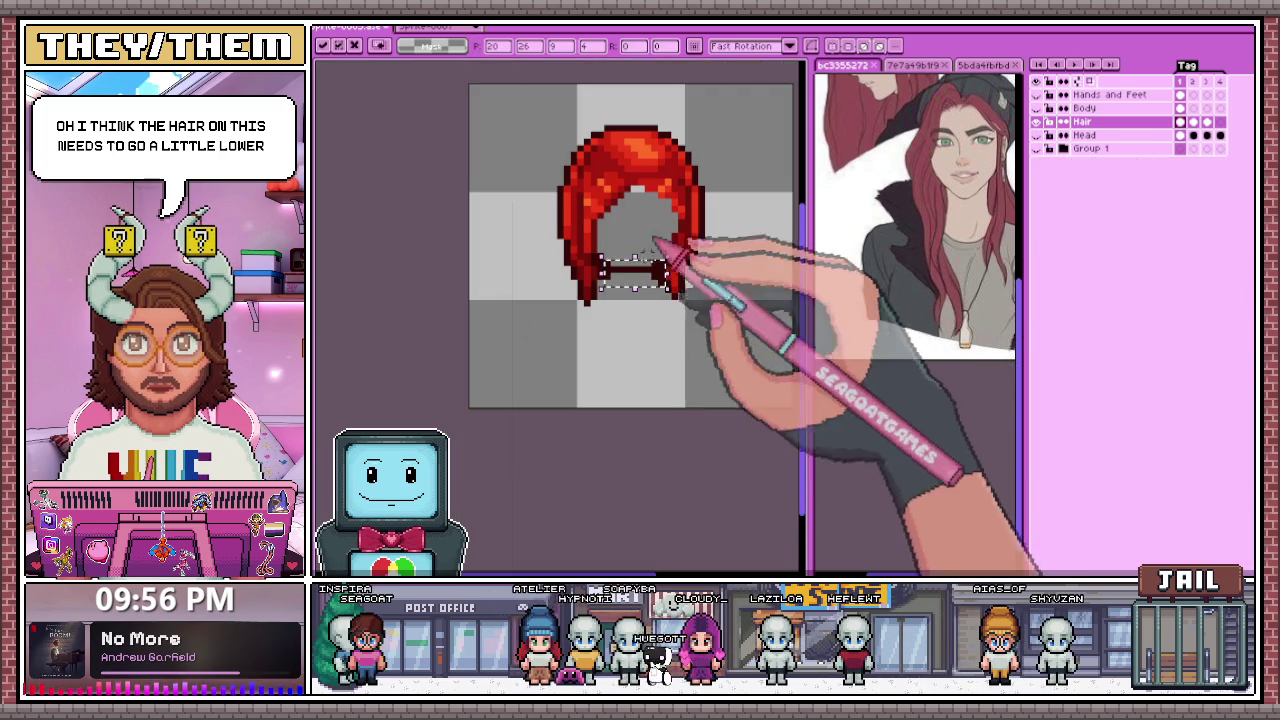
pyautogui.hotkey('ctrl', 'd')
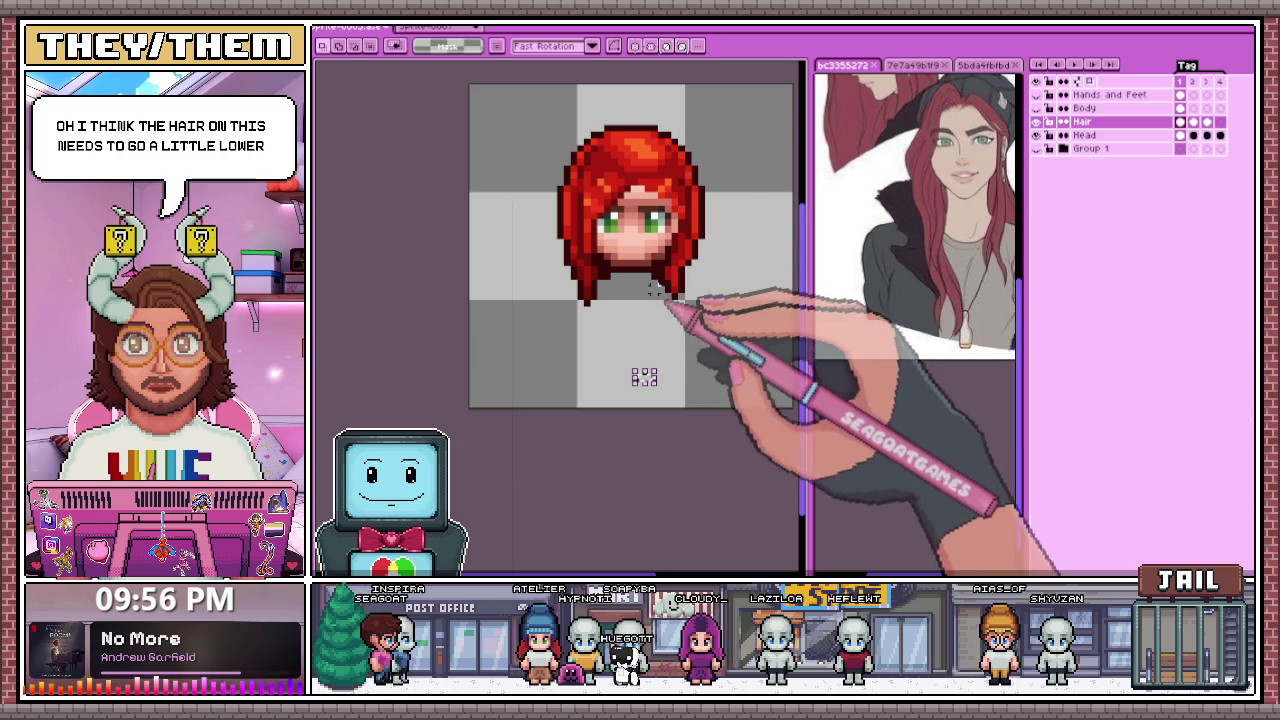
pyautogui.scroll(1, 651, 400)
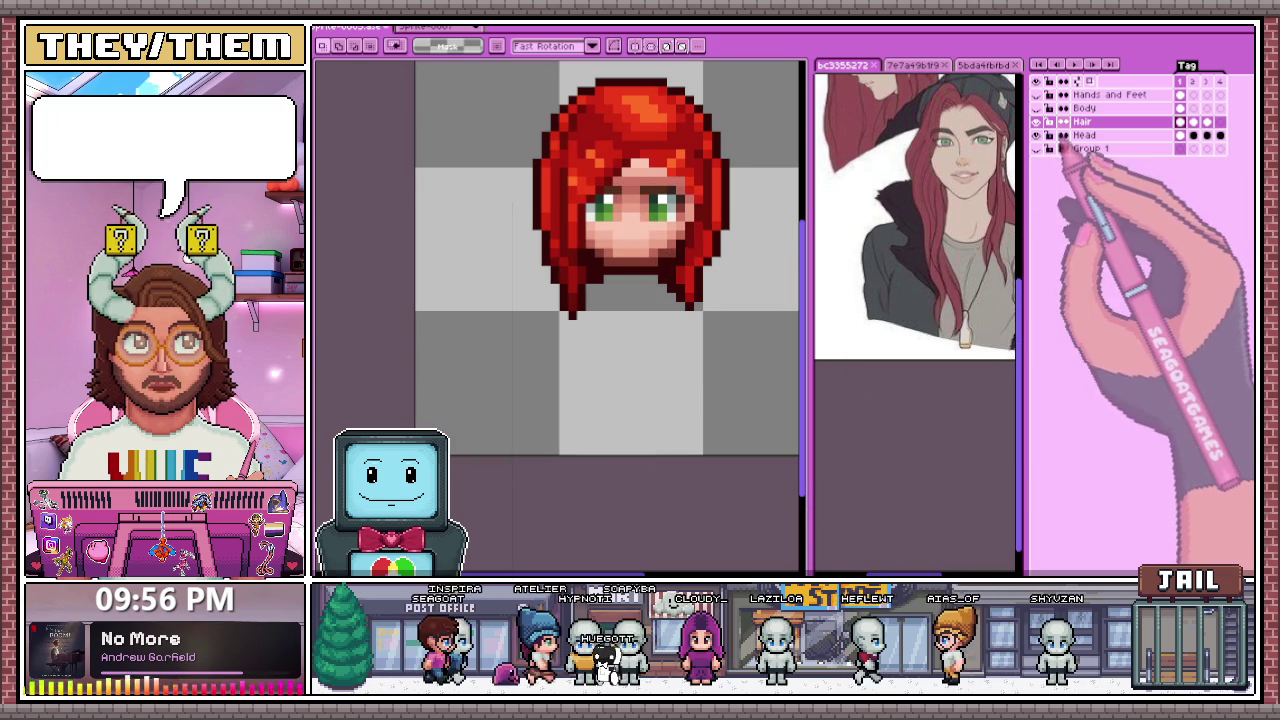
pyautogui.click(1037, 121)
pyautogui.click(1037, 121)
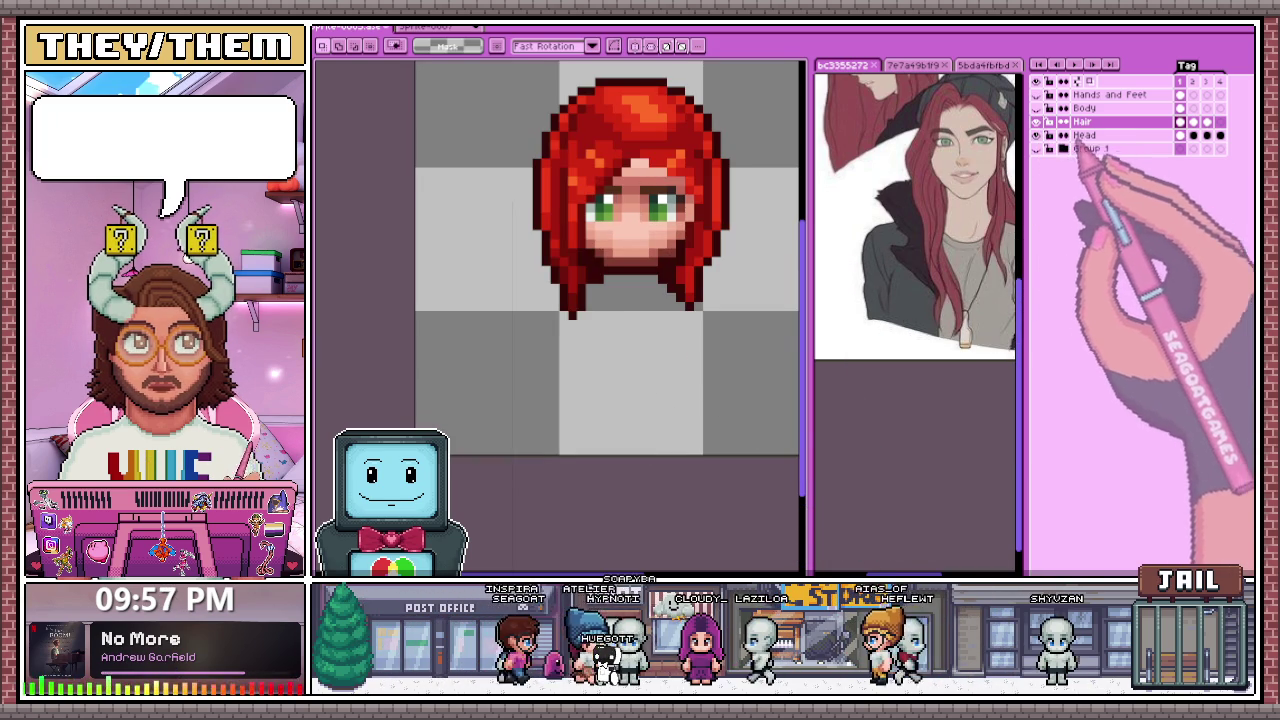
pyautogui.scroll(2, 622, 272)
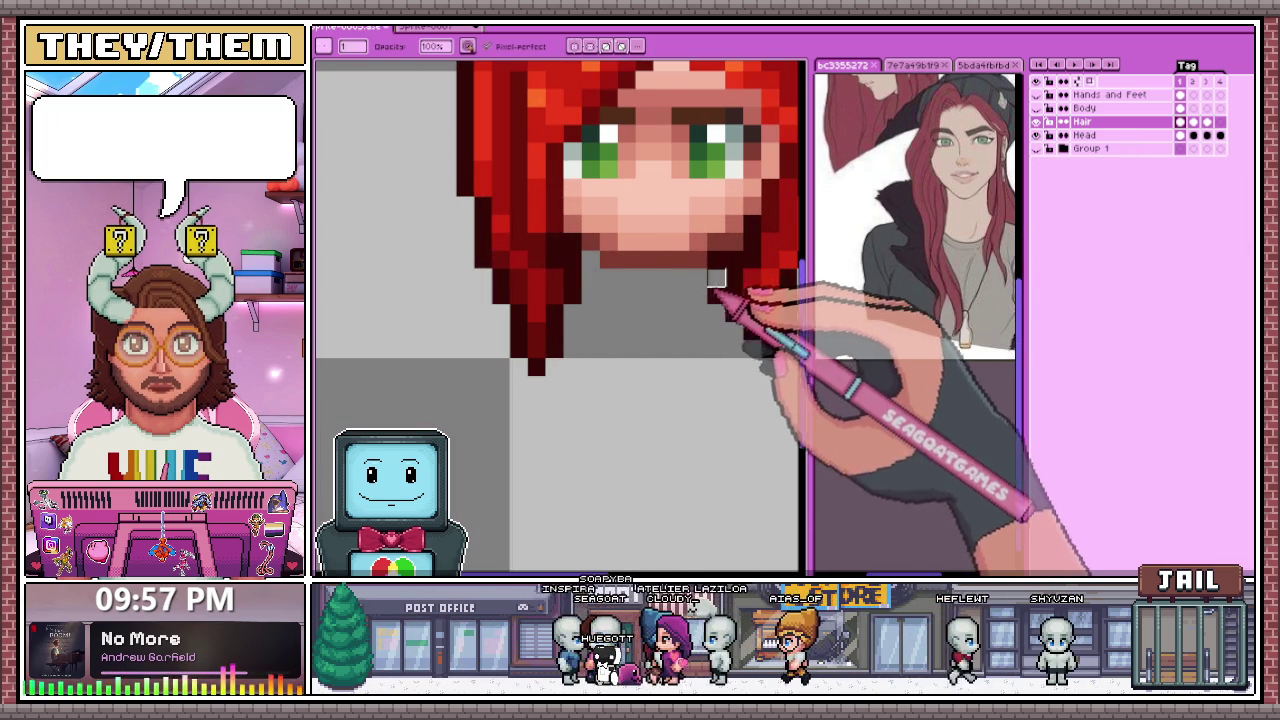
pyautogui.scroll(-1, 700, 305)
pyautogui.scroll(-2, 590, 252)
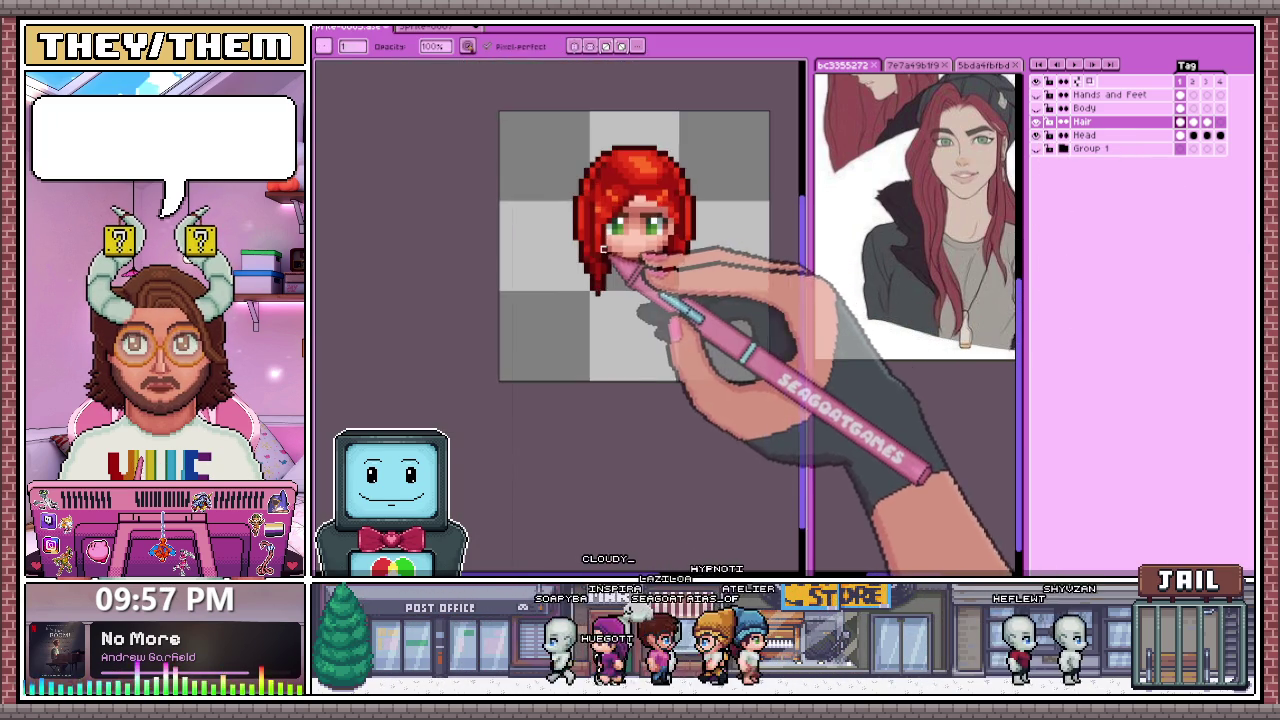
pyautogui.scroll(2, 612, 258)
pyautogui.scroll(-1, 607, 262)
pyautogui.scroll(-1, 643, 286)
pyautogui.scroll(3, 650, 300)
pyautogui.scroll(-2, 648, 288)
pyautogui.scroll(-1, 660, 290)
pyautogui.scroll(2, 670, 295)
pyautogui.scroll(-2, 650, 320)
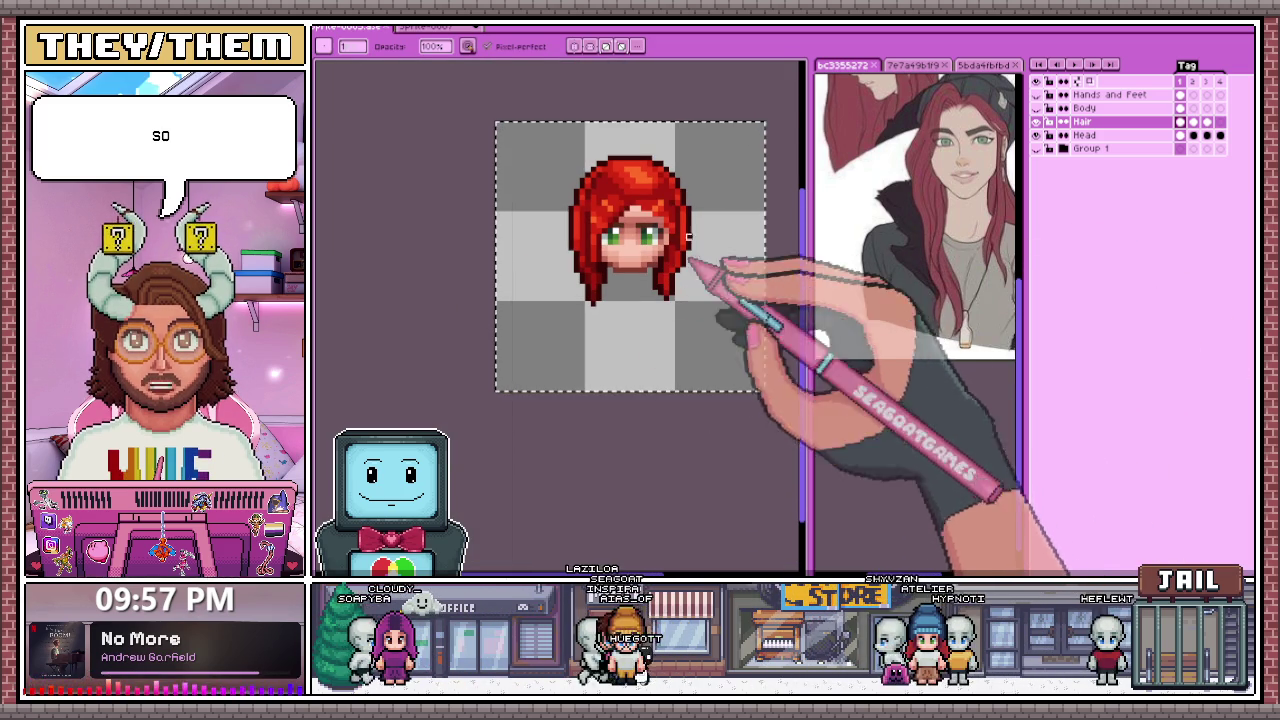
# Step: Clear the selection and paste the red hair onto frame 2
pyautogui.press('v')
pyautogui.hotkey('ctrl', 'd')
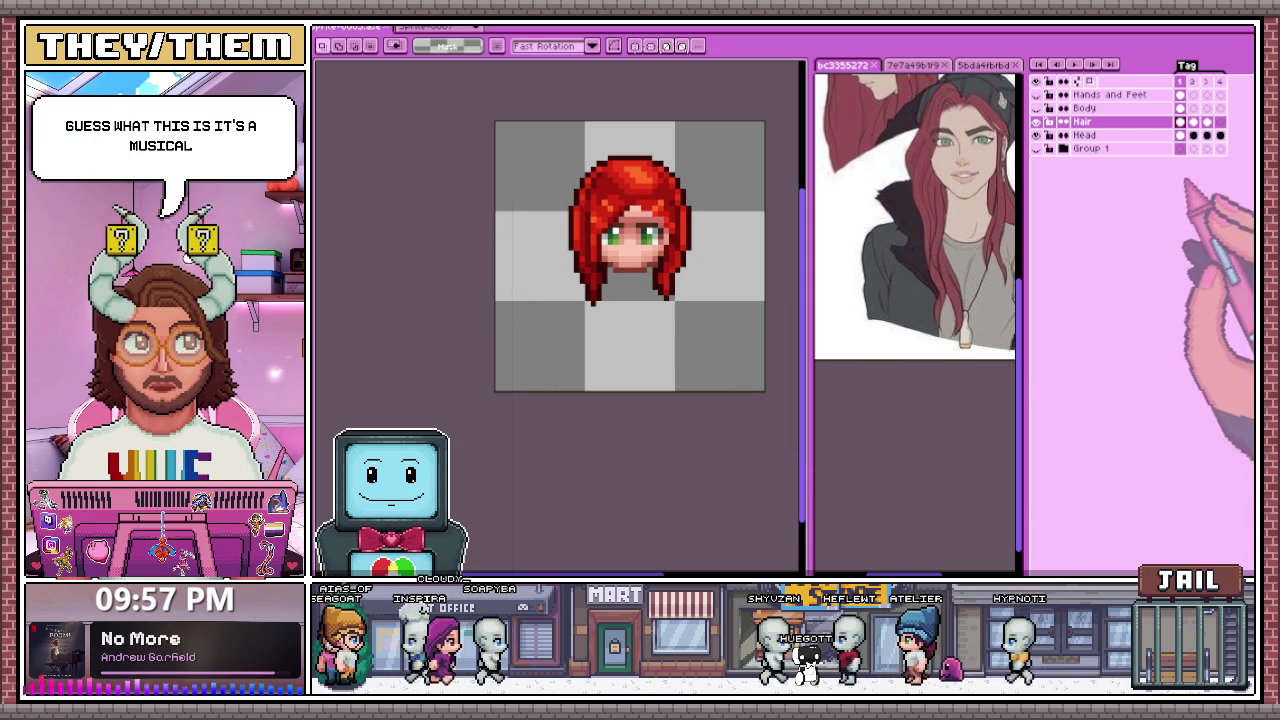
pyautogui.click(1193, 121)
pyautogui.scroll(-3, 523, 149)
pyautogui.hotkey('ctrl', 'a')
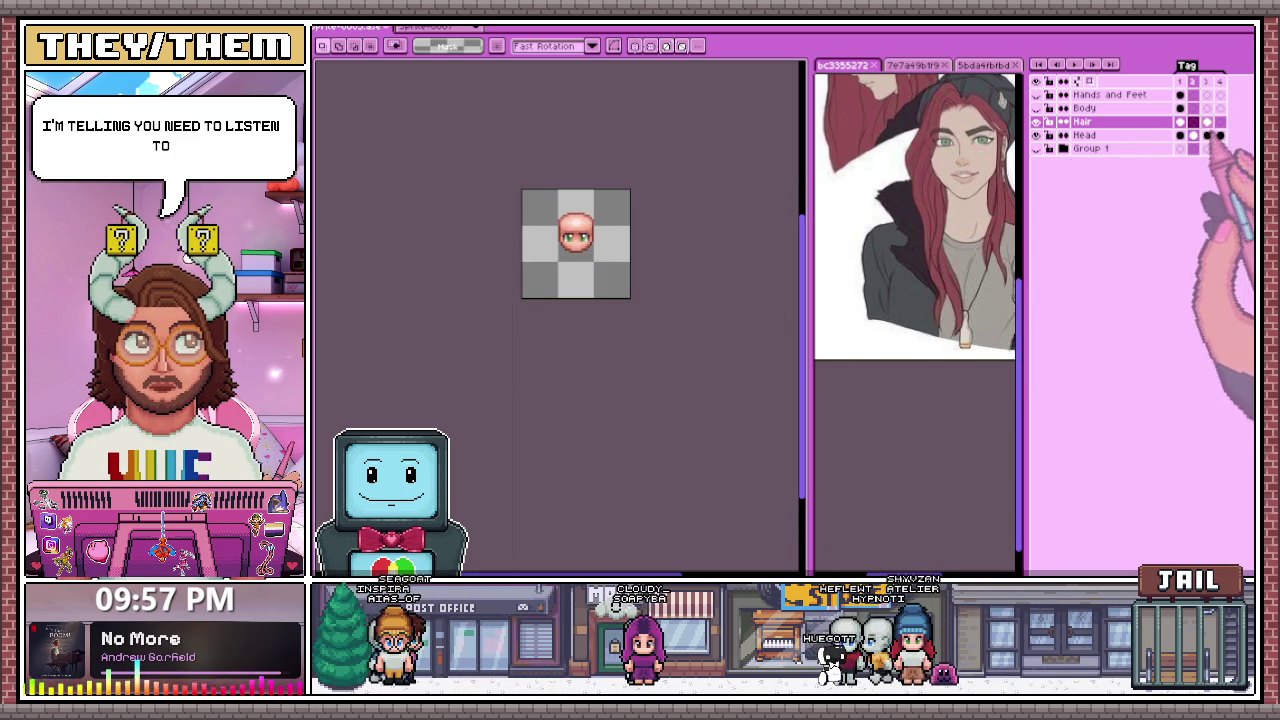
pyautogui.hotkey('ctrl', 'v')
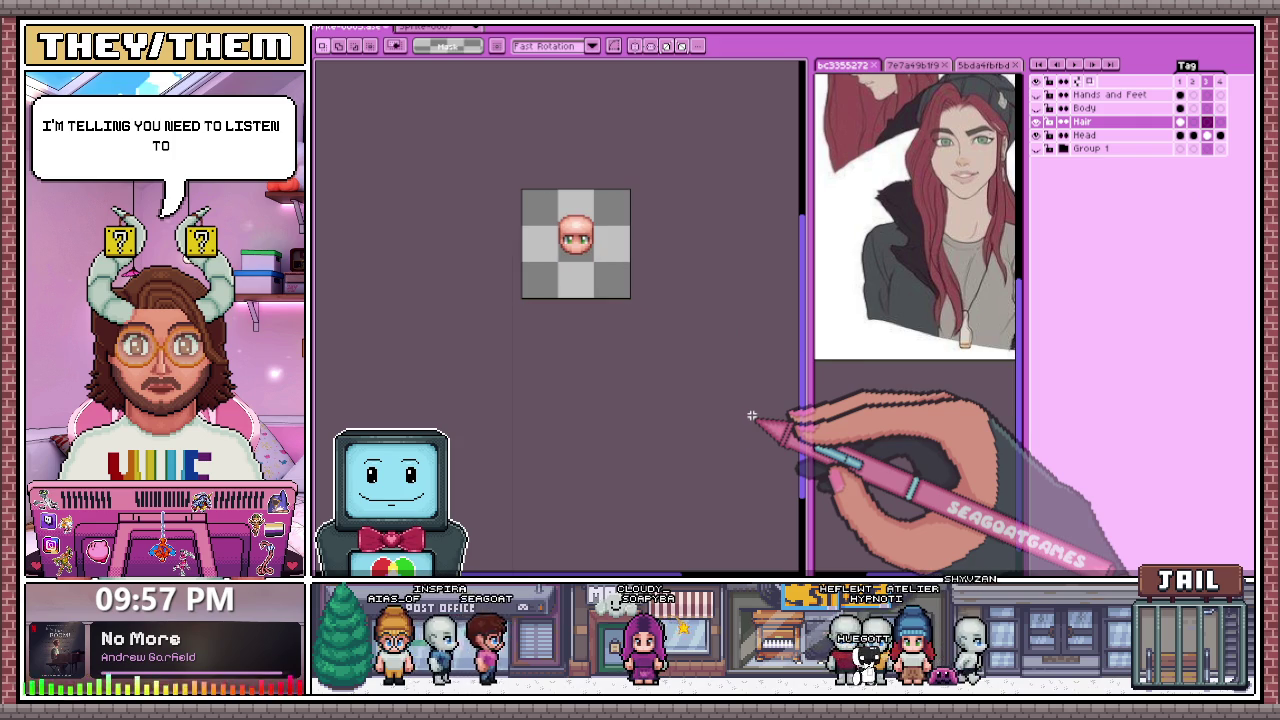
# Step: Re-copy frame 1's hair, commit it on frame 2, and paste it onto frame 3
pyautogui.click(1180, 121)
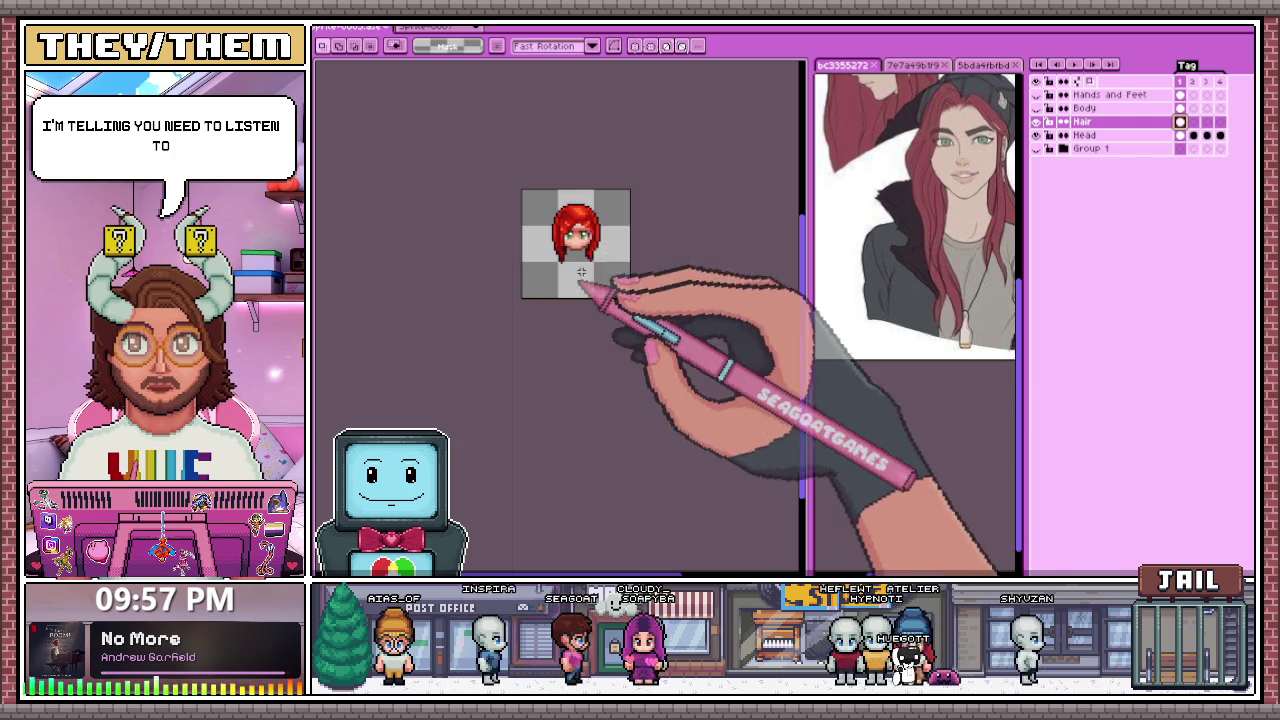
pyautogui.hotkey('ctrl', 'a')
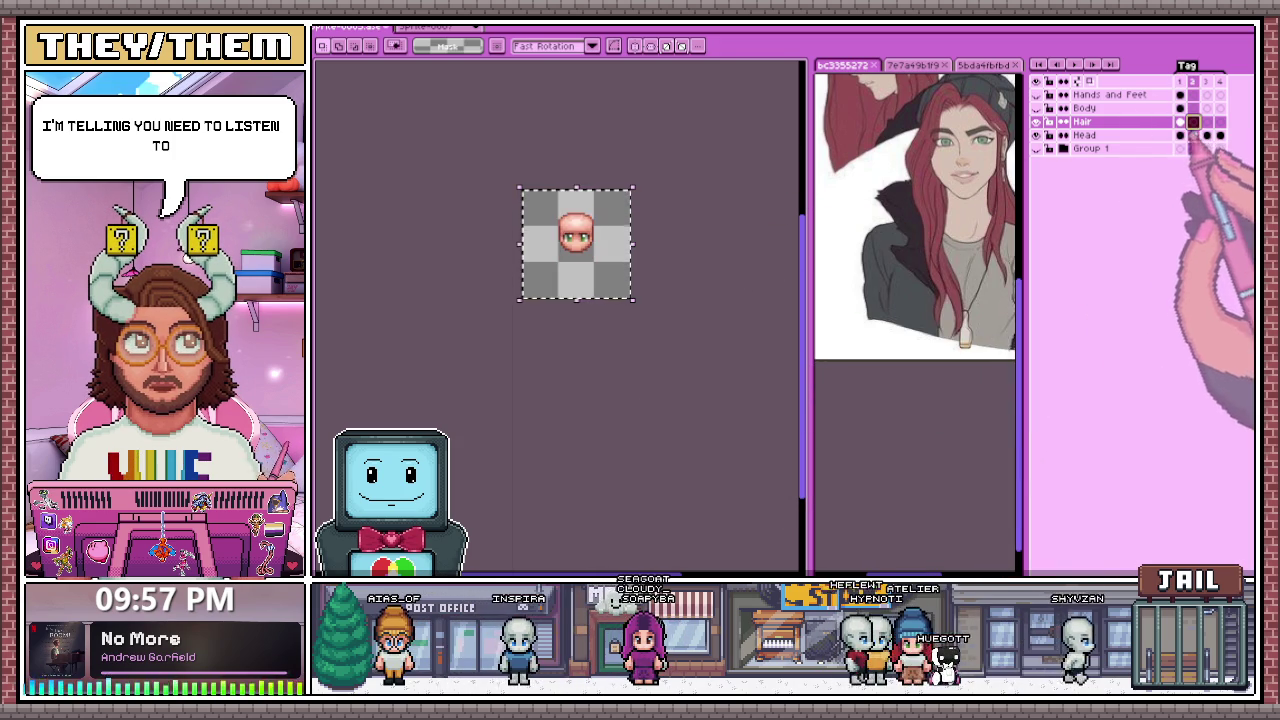
pyautogui.scroll(2, 643, 310)
pyautogui.scroll(2, 634, 286)
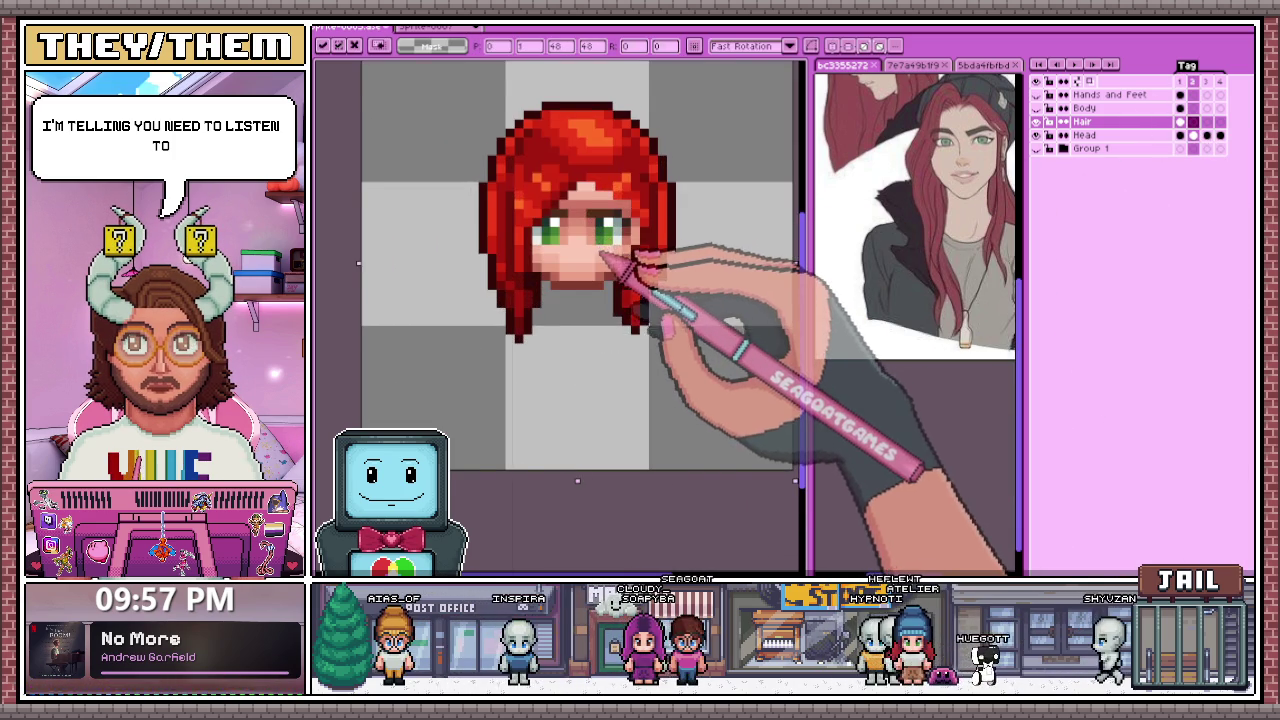
pyautogui.scroll(-2, 603, 254)
pyautogui.hotkey('ctrl', 'd')
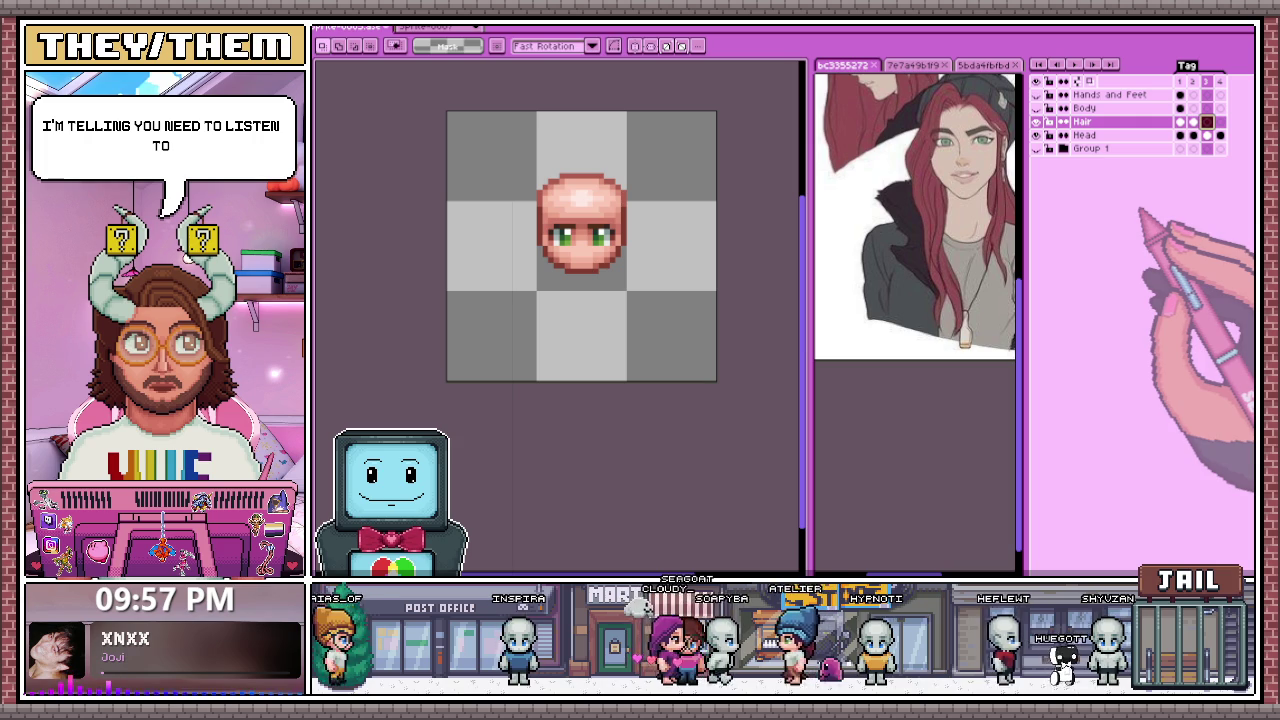
pyautogui.hotkey('ctrl', 'v')
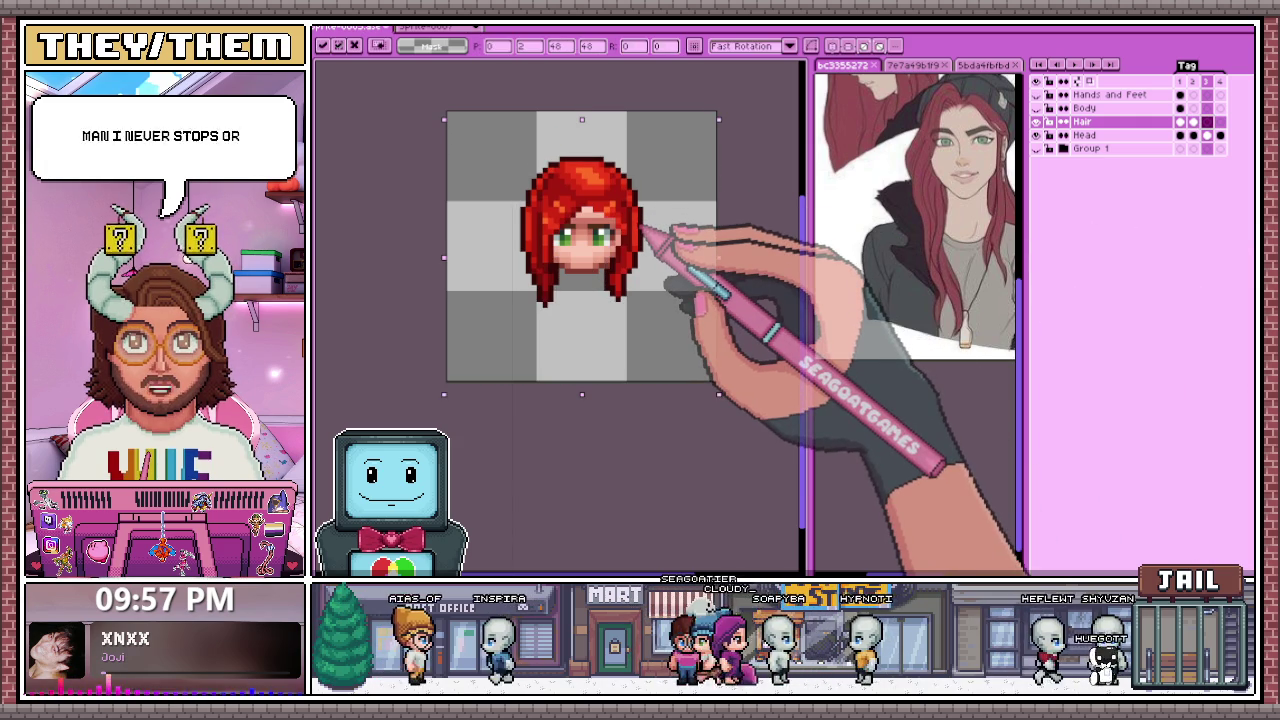
pyautogui.press('Return')
# Step: Paste the red hair onto frame 4 and commit it
pyautogui.scroll(-2, 629, 410)
pyautogui.hotkey('ctrl', 'd')
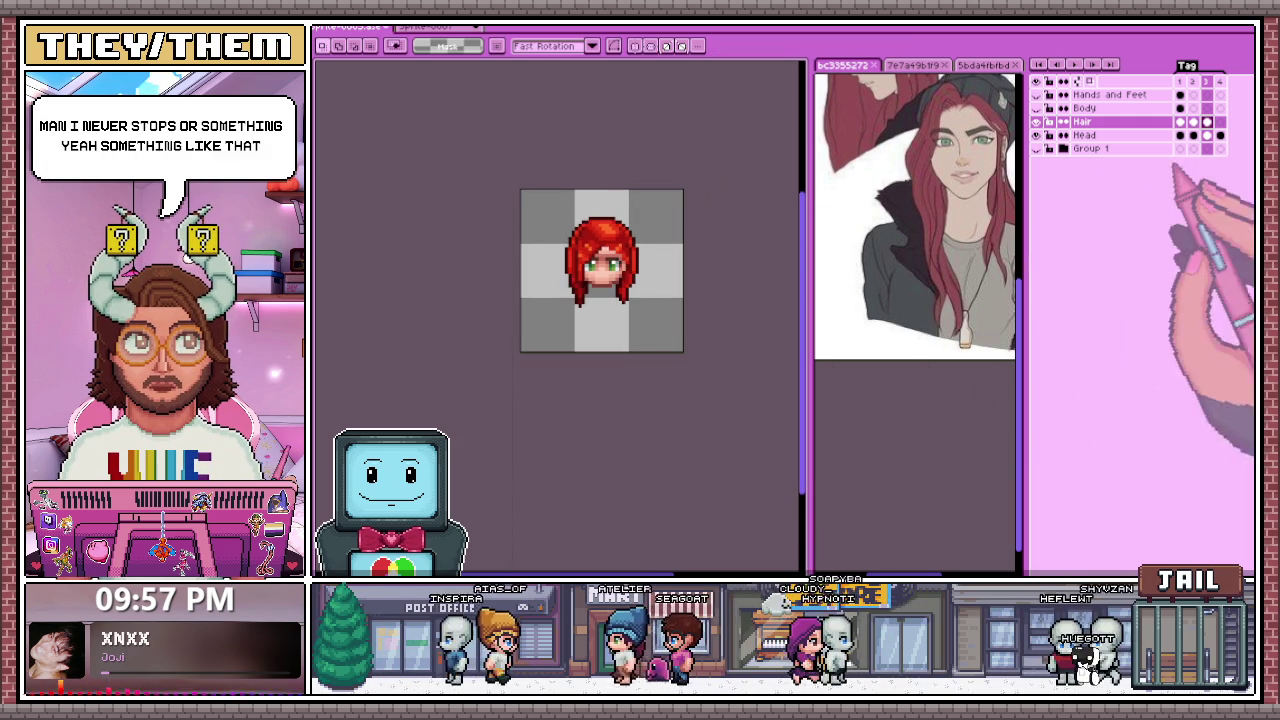
pyautogui.hotkey('ctrl', 't')
pyautogui.scroll(2, 655, 286)
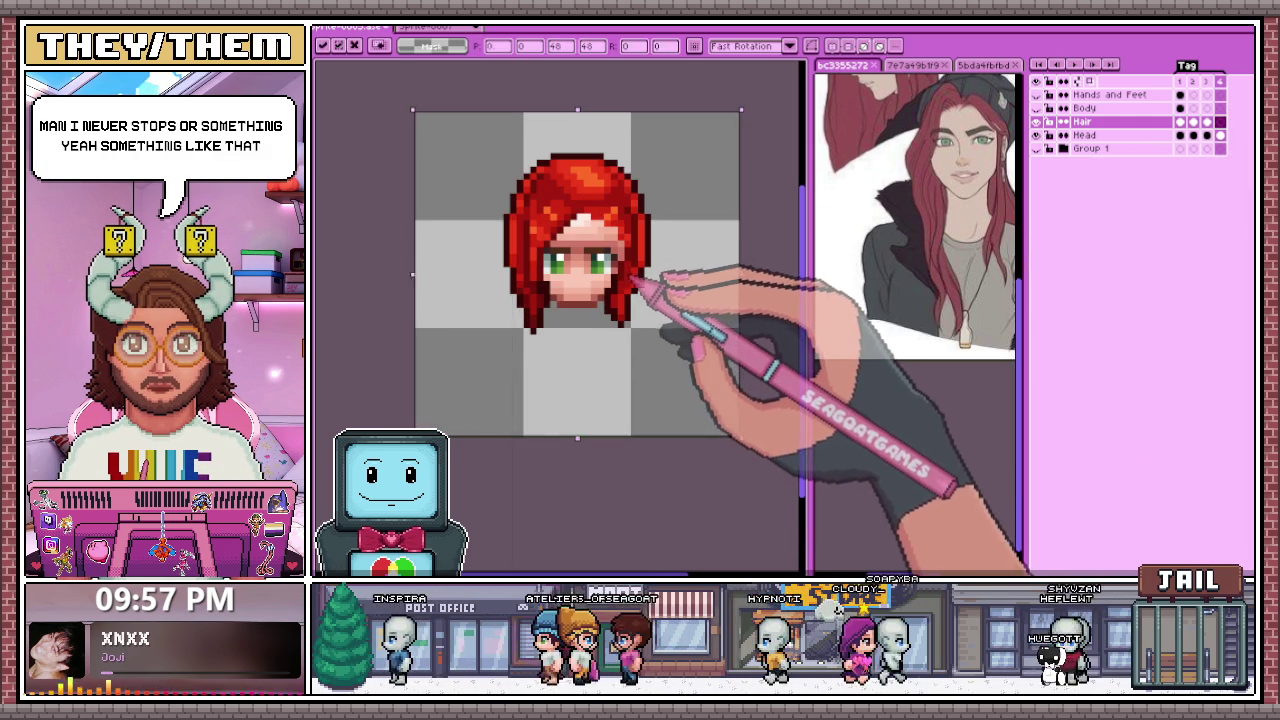
pyautogui.press('Return')
pyautogui.scroll(-2, 634, 420)
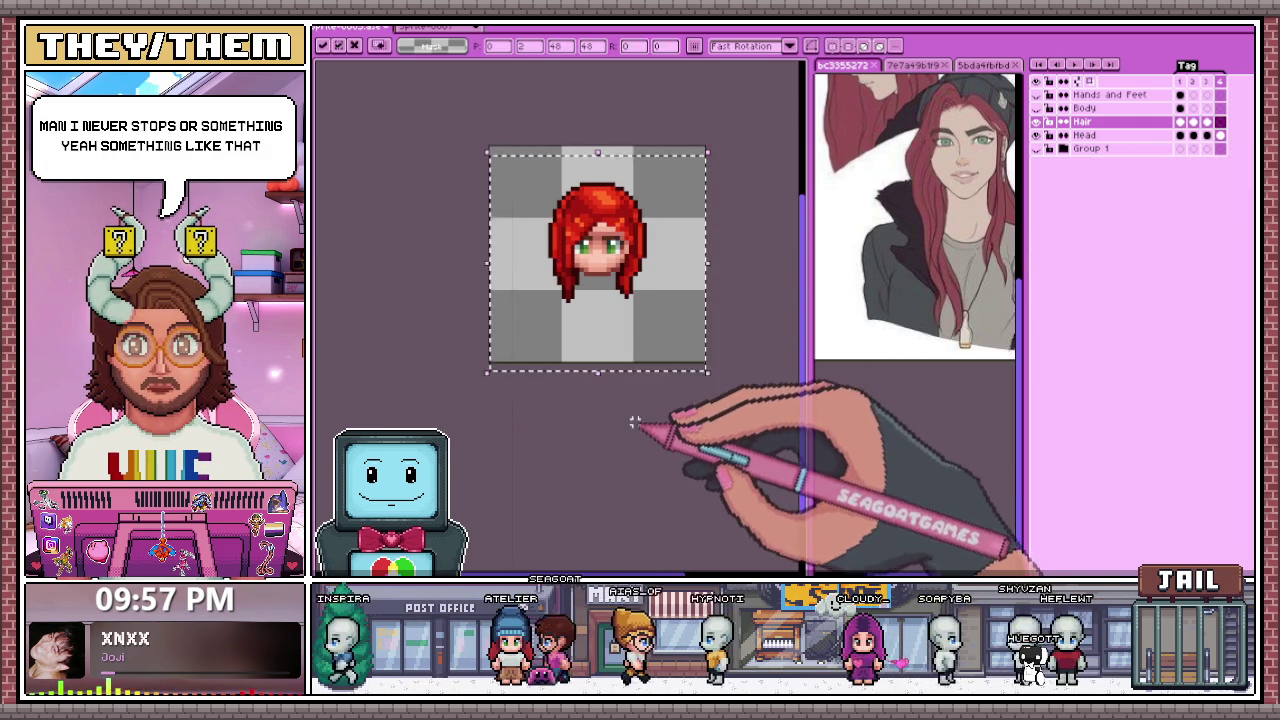
# Step: Change the animation tag's Animation Direction in its properties and confirm with OK
pyautogui.click(1206, 121)
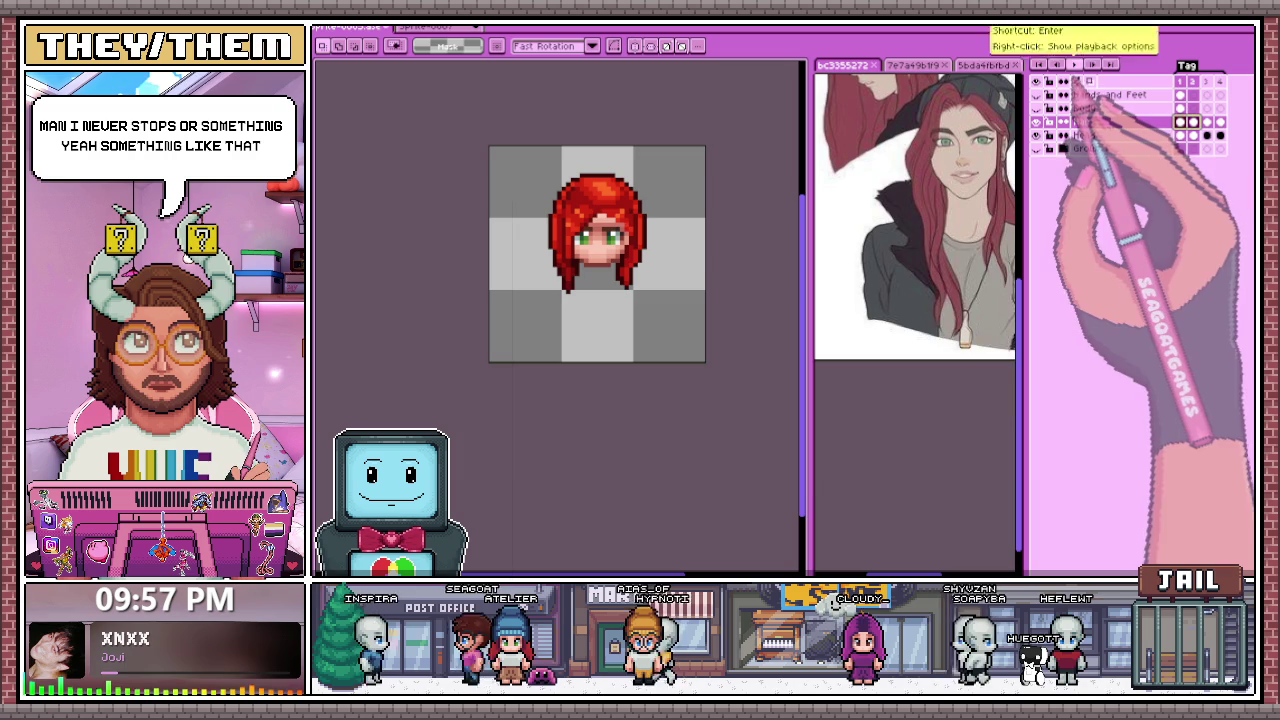
pyautogui.scroll(-2, 690, 295)
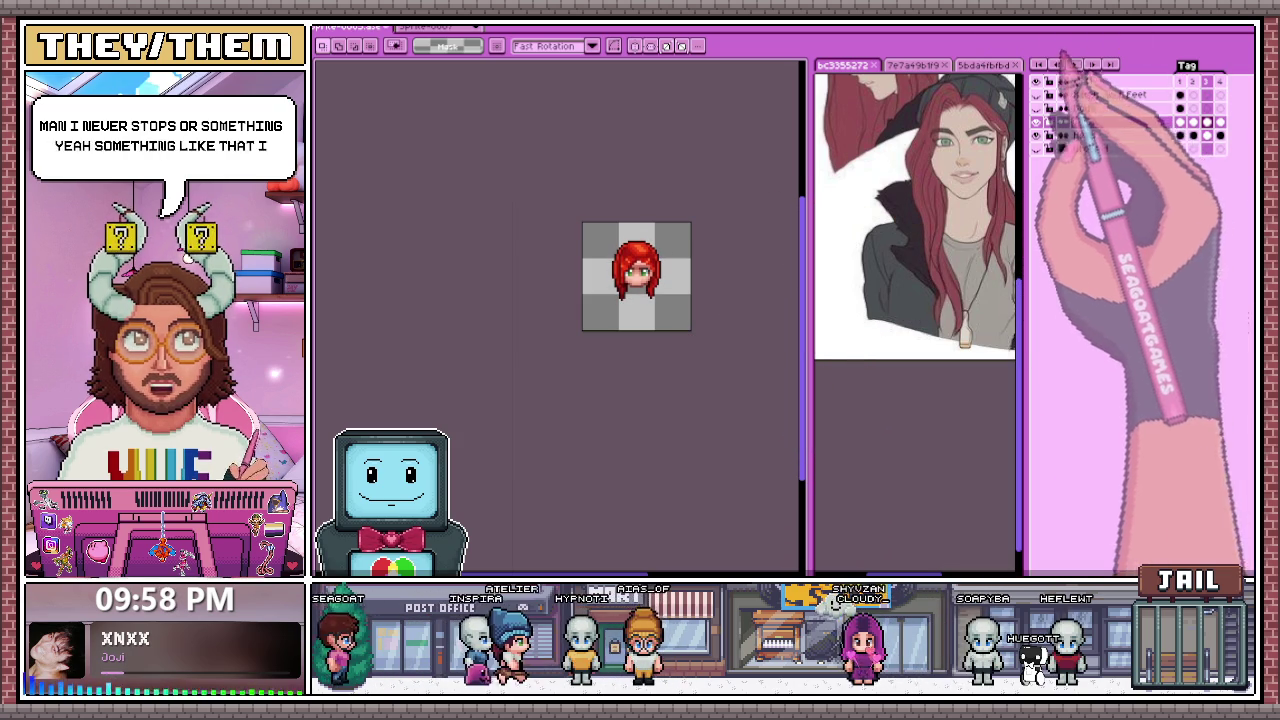
pyautogui.doubleClick(1187, 65)
pyautogui.click(800, 311)
pyautogui.click(770, 349)
pyautogui.click(755, 369)
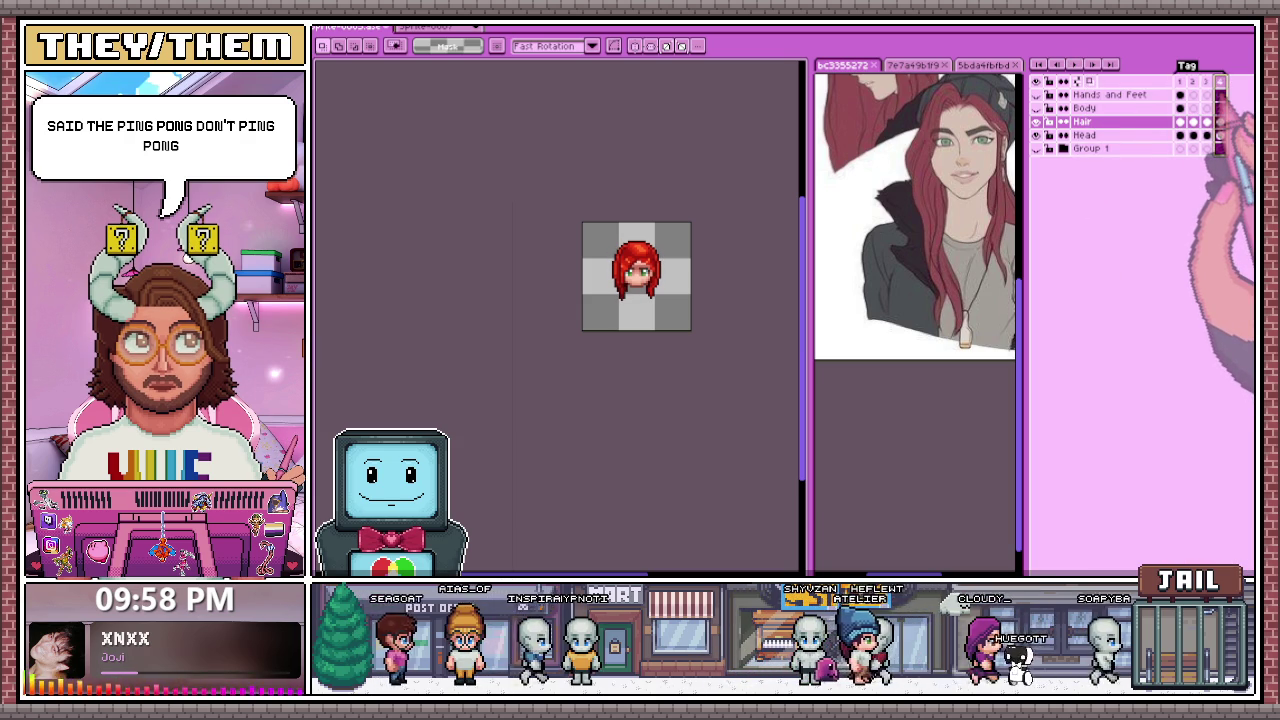
pyautogui.moveTo(584, 226); pyautogui.dragTo(758, 376)
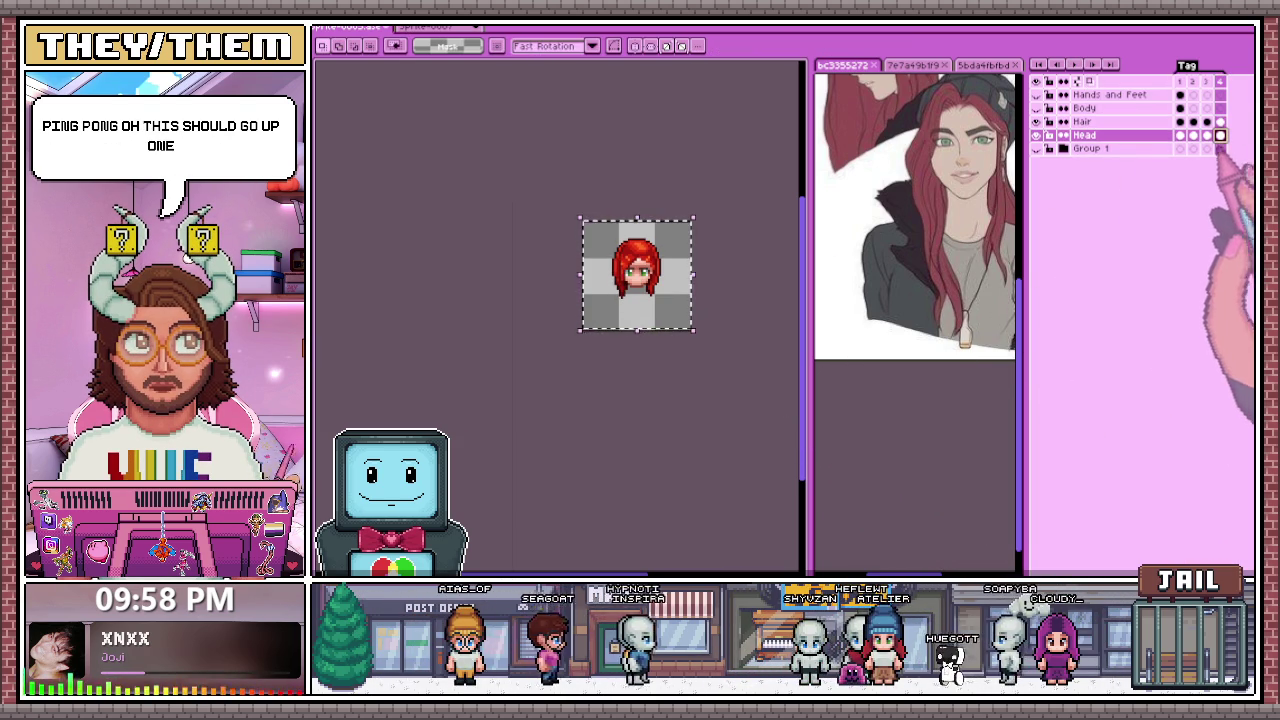
# Step: Deselect, go to frame 2, and make Body the active layer instead of Head
pyautogui.hotkey('ctrl', 'd')
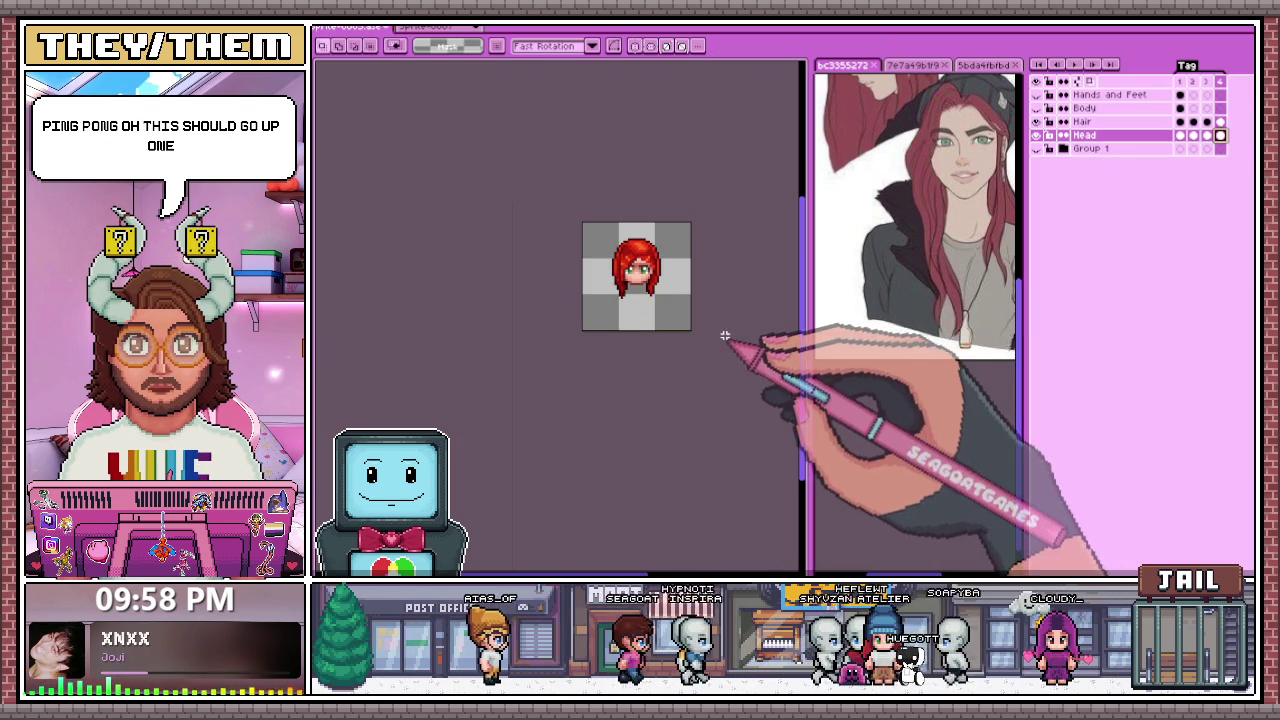
pyautogui.click(1193, 135)
pyautogui.scroll(2, 659, 329)
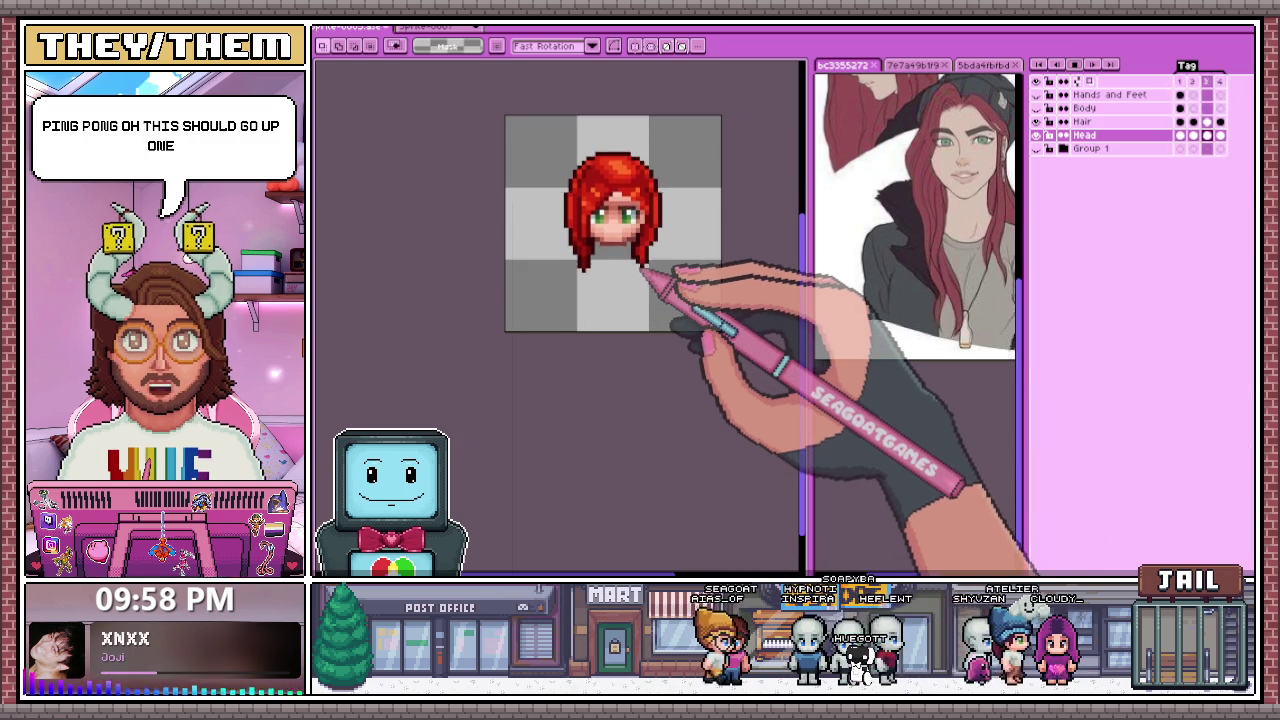
pyautogui.scroll(3, 641, 285)
pyautogui.scroll(1, 604, 278)
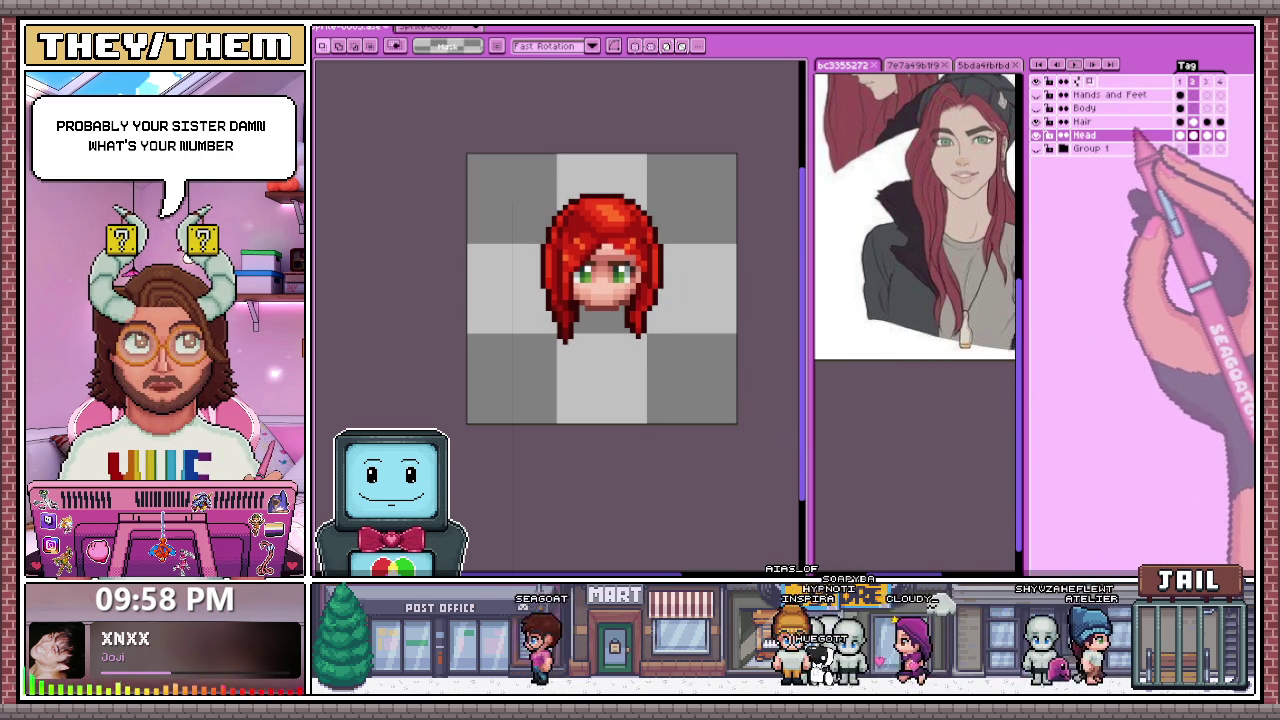
pyautogui.click(1075, 108)
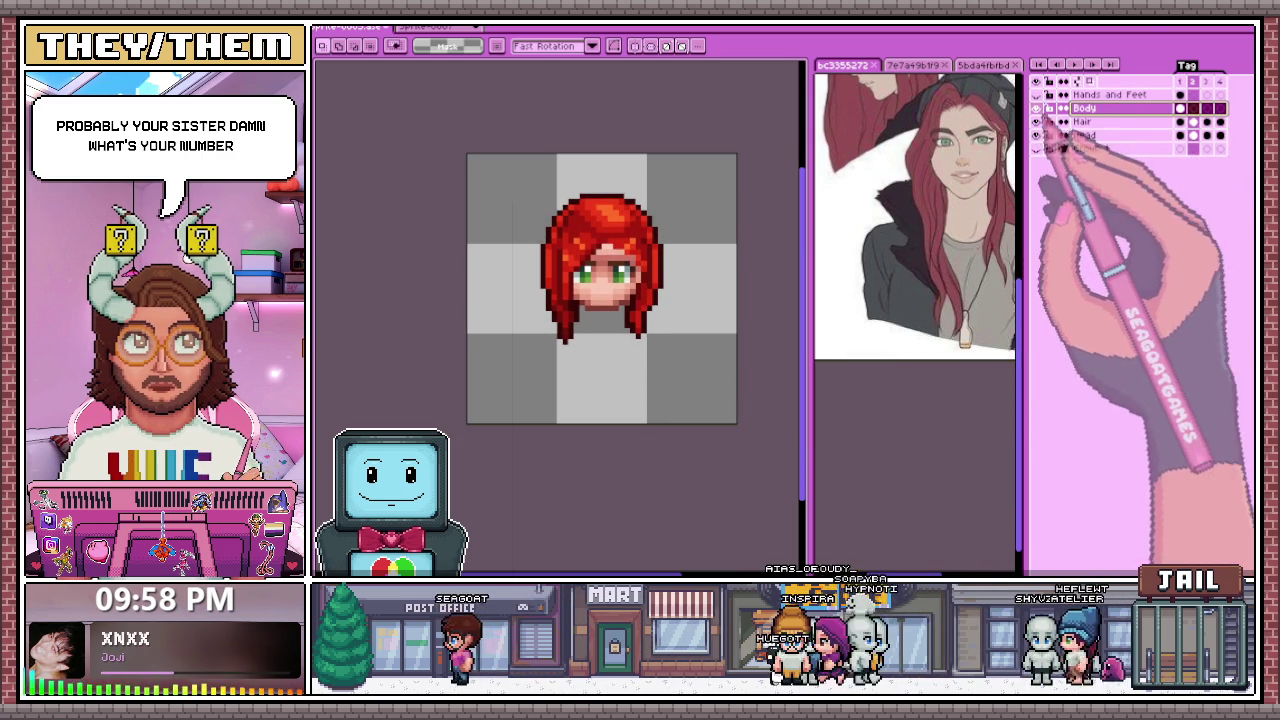
# Step: On frame 1, move the Body layer below Head and commit a transform around the sprite
pyautogui.click(1180, 108)
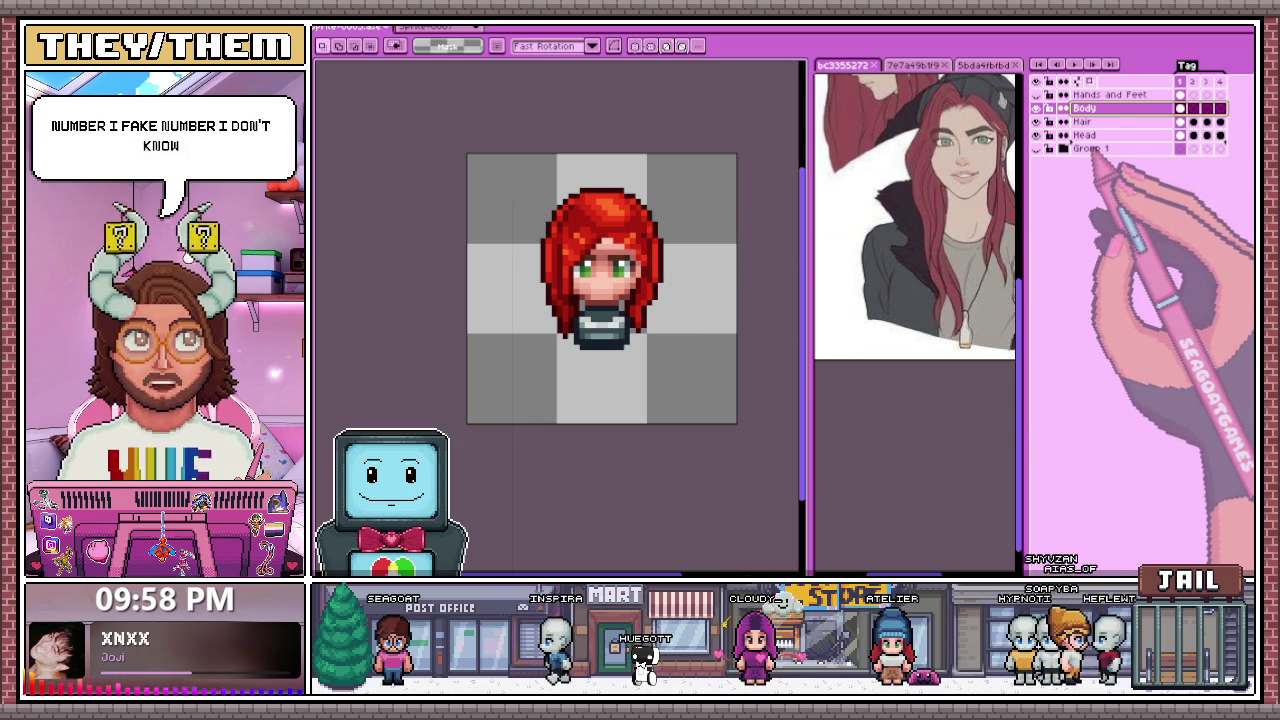
pyautogui.moveTo(1084, 107); pyautogui.dragTo(1084, 136)
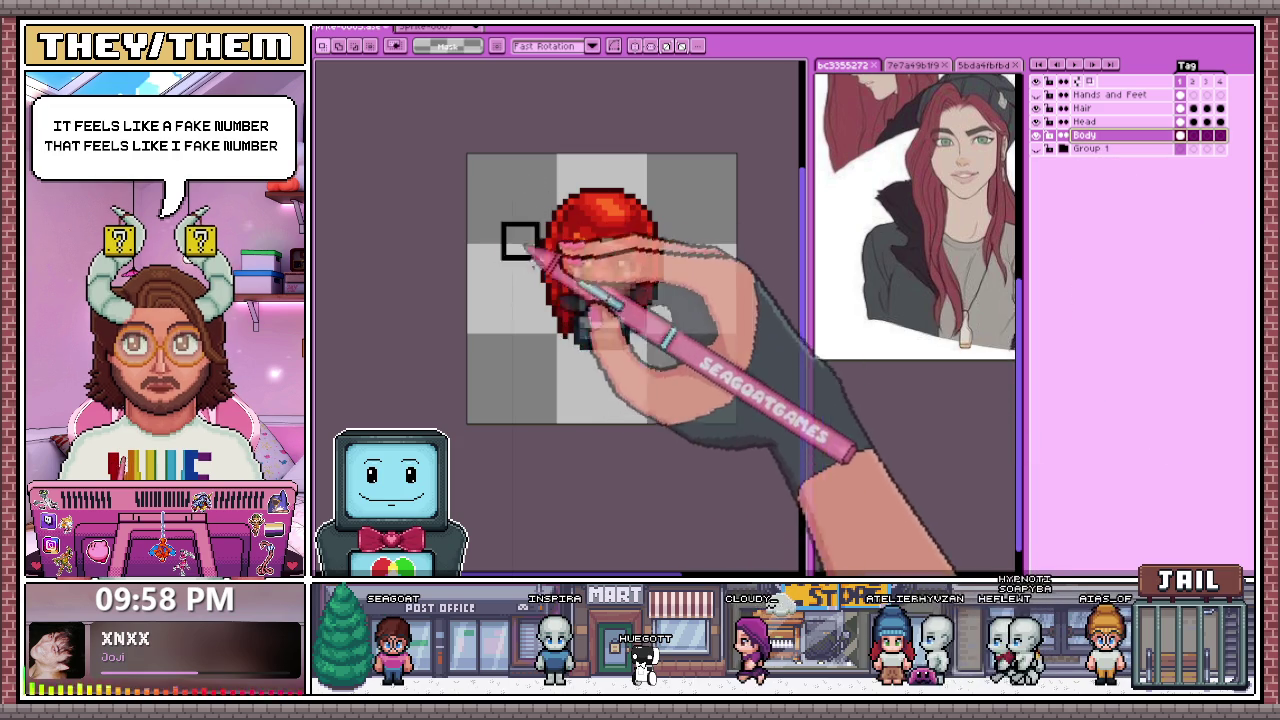
pyautogui.moveTo(498, 219); pyautogui.dragTo(657, 392)
pyautogui.hotkey('ctrl', 't')
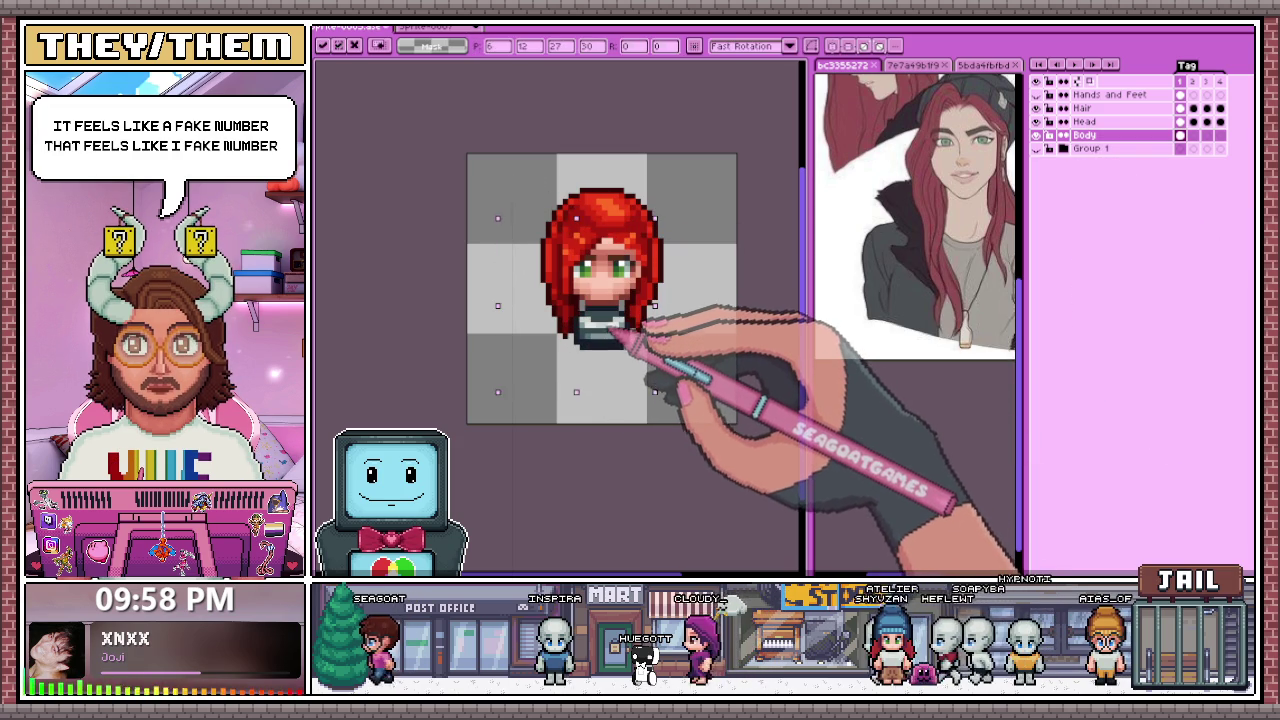
pyautogui.press('Return')
pyautogui.scroll(-4, 606, 380)
pyautogui.scroll(4, 630, 330)
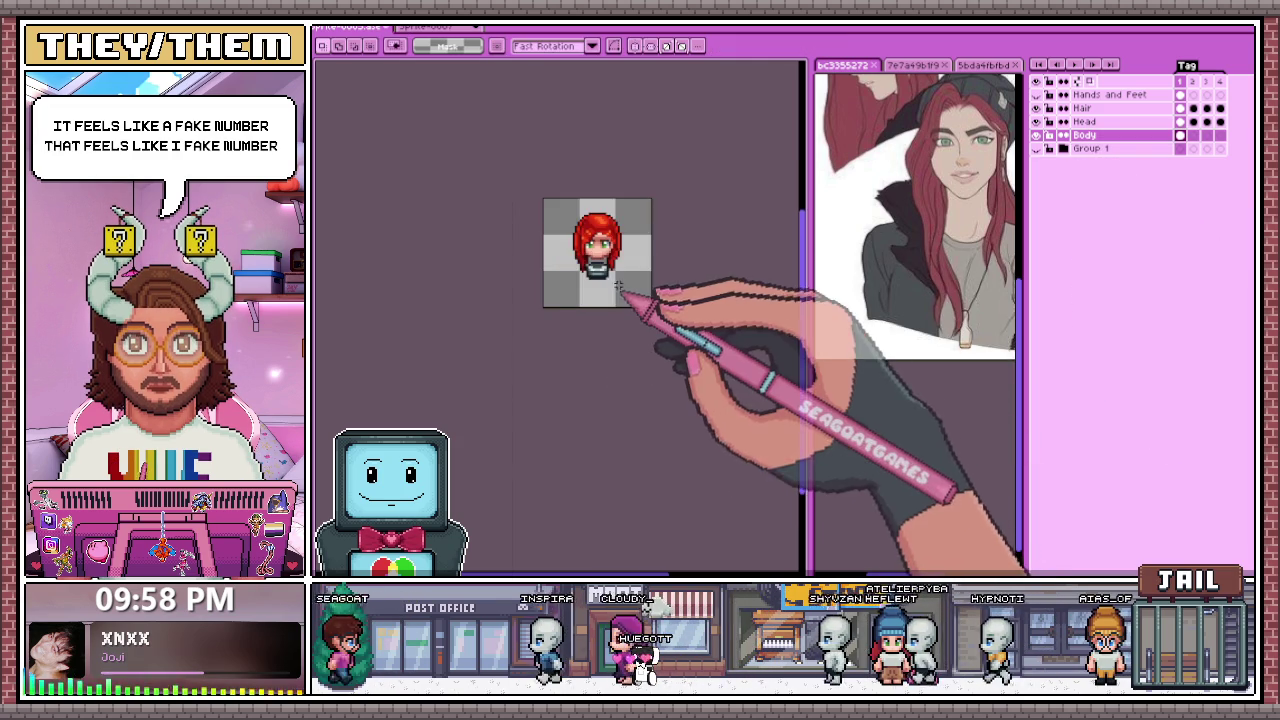
pyautogui.scroll(-2, 611, 263)
pyautogui.scroll(-3, 580, 334)
pyautogui.scroll(2, 580, 357)
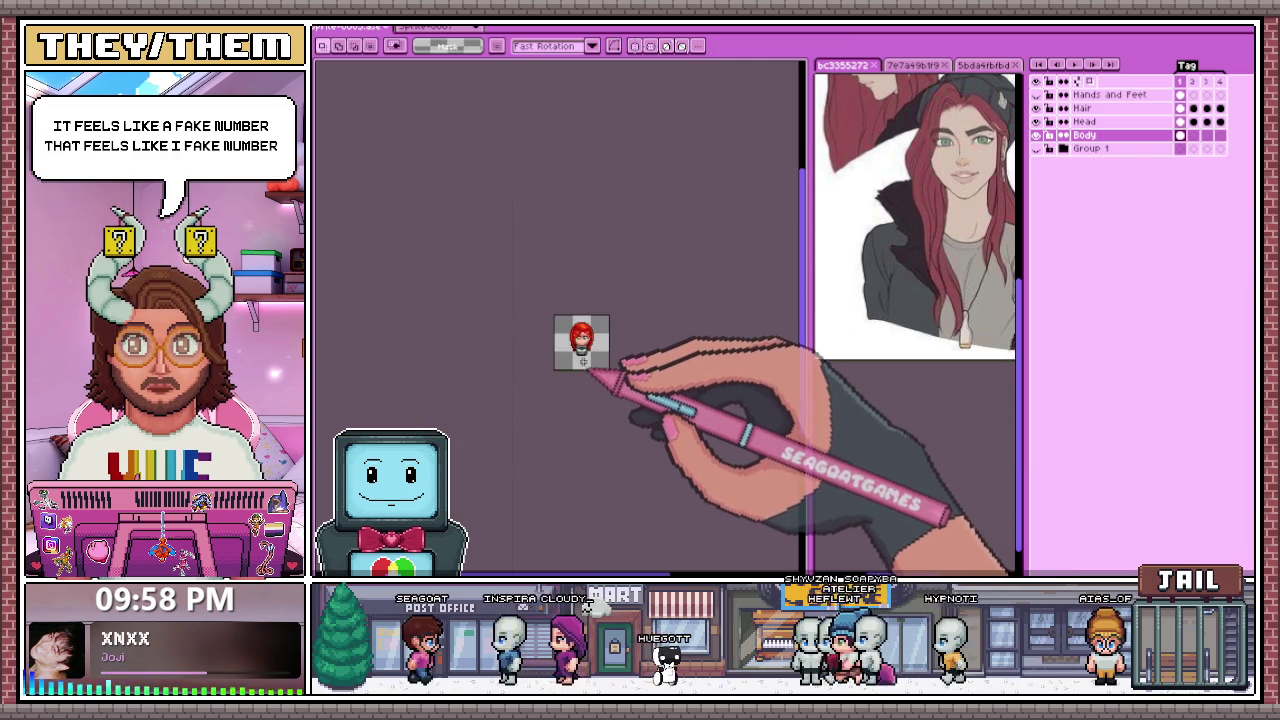
pyautogui.scroll(2, 585, 345)
pyautogui.scroll(1, 600, 290)
pyautogui.scroll(-2, 612, 400)
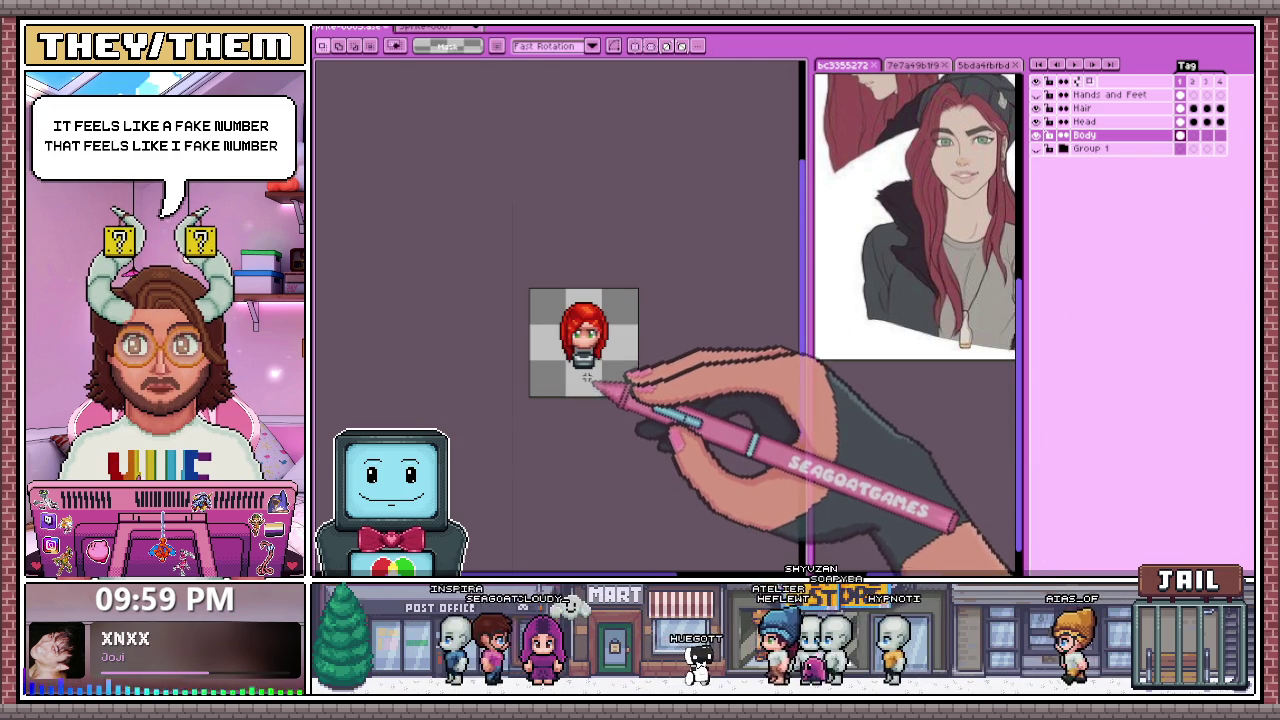
pyautogui.scroll(1, 583, 396)
pyautogui.scroll(1, 583, 391)
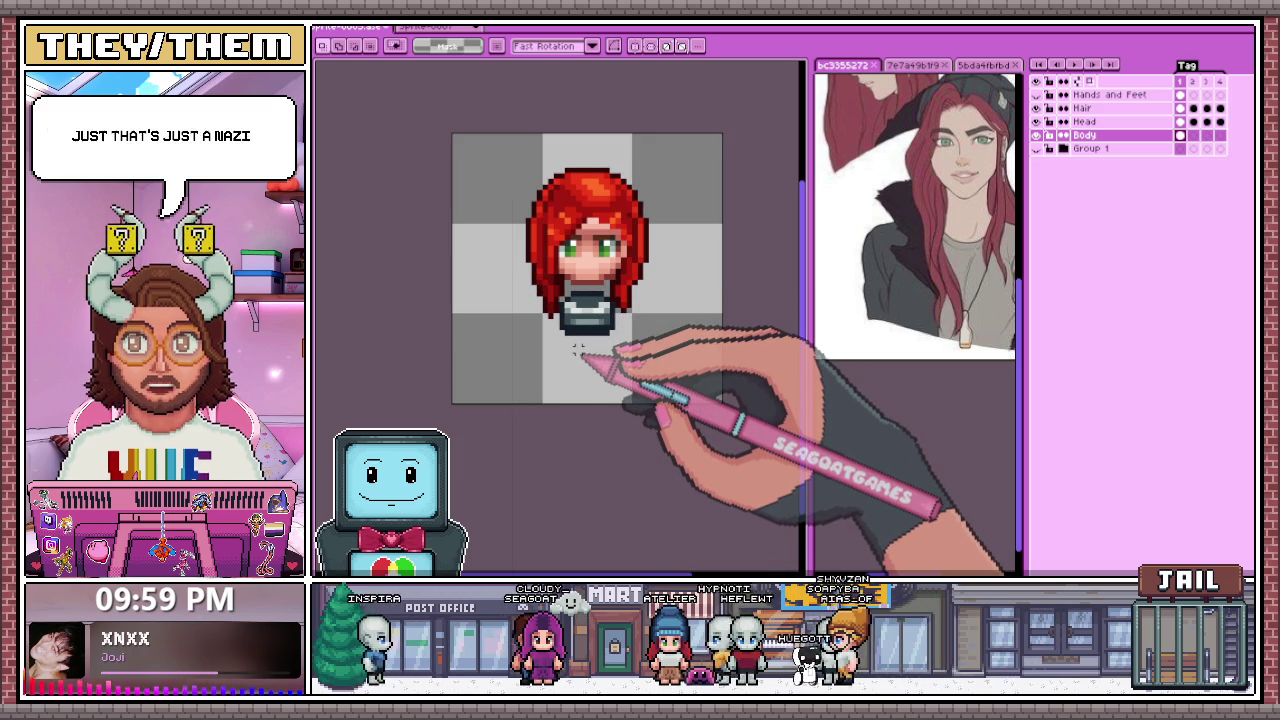
pyautogui.scroll(1, 531, 304)
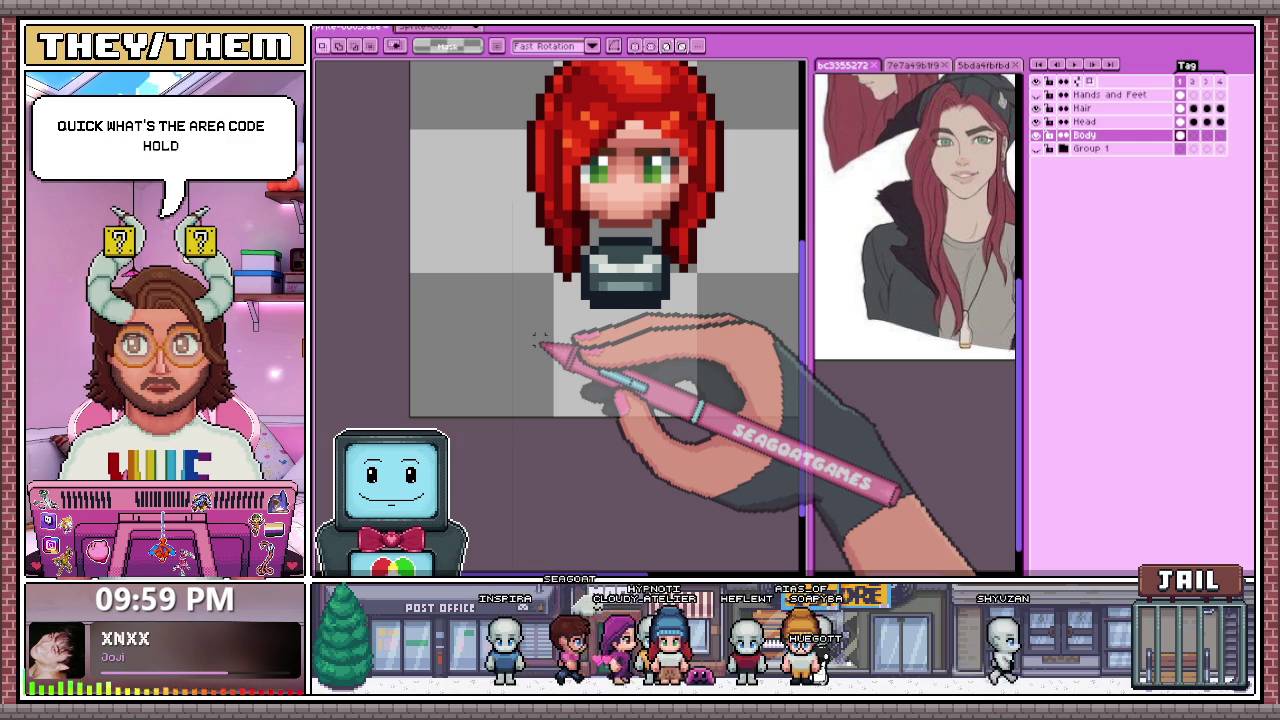
pyautogui.scroll(-2, 560, 260)
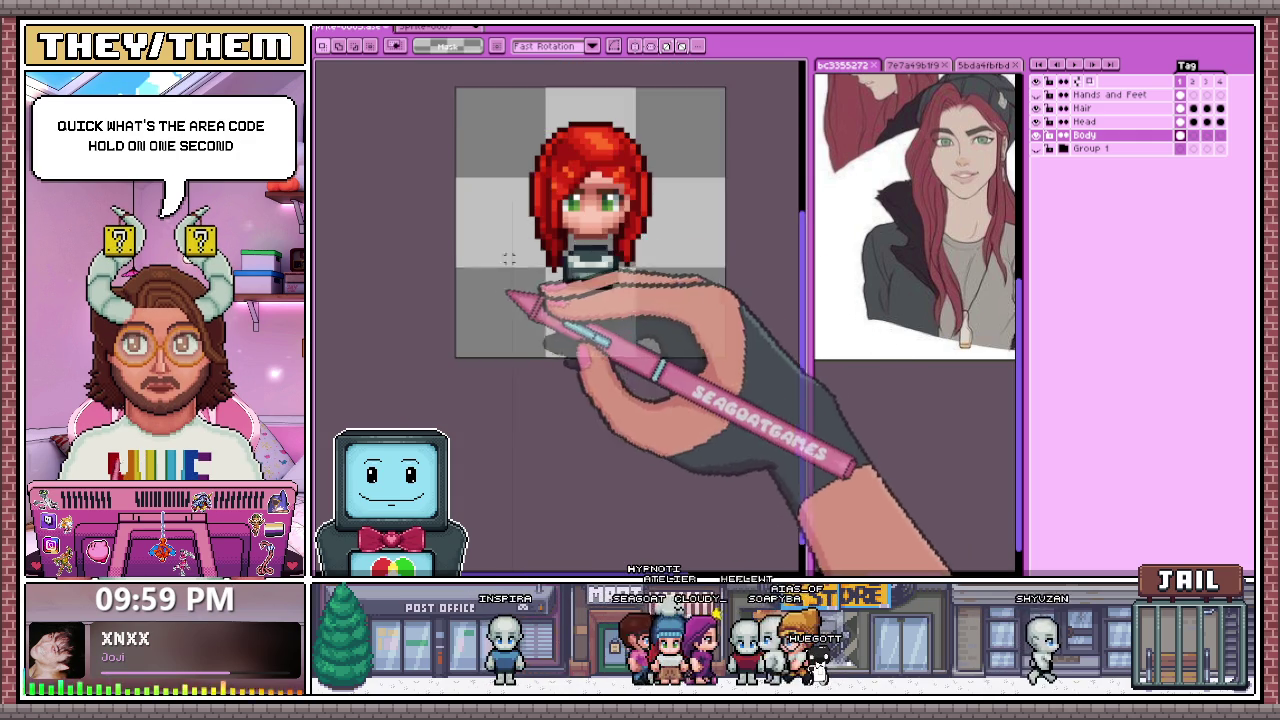
pyautogui.scroll(-2, 465, 220)
# Step: Restore the sprite's layers and select the whole sprite for transforming
pyautogui.hotkey('ctrl', 'a')
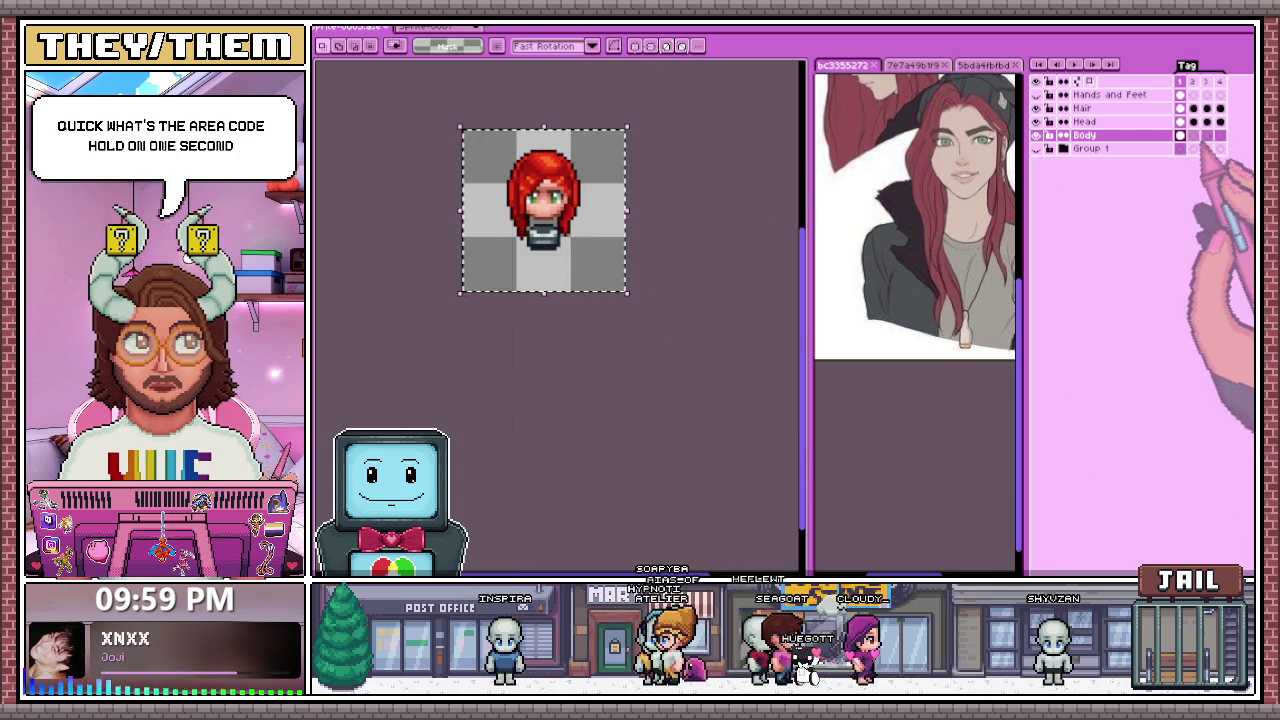
pyautogui.hotkey('ctrl', 't')
pyautogui.scroll(1, 578, 245)
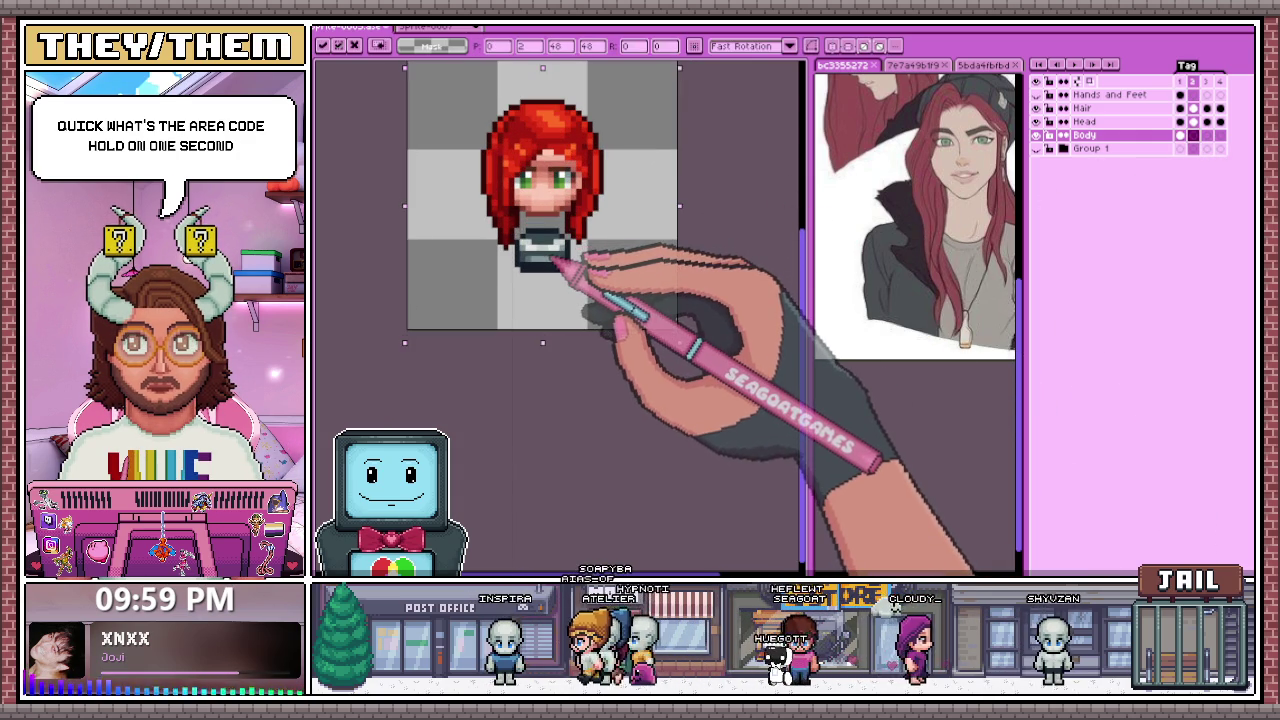
pyautogui.click(900, 300)
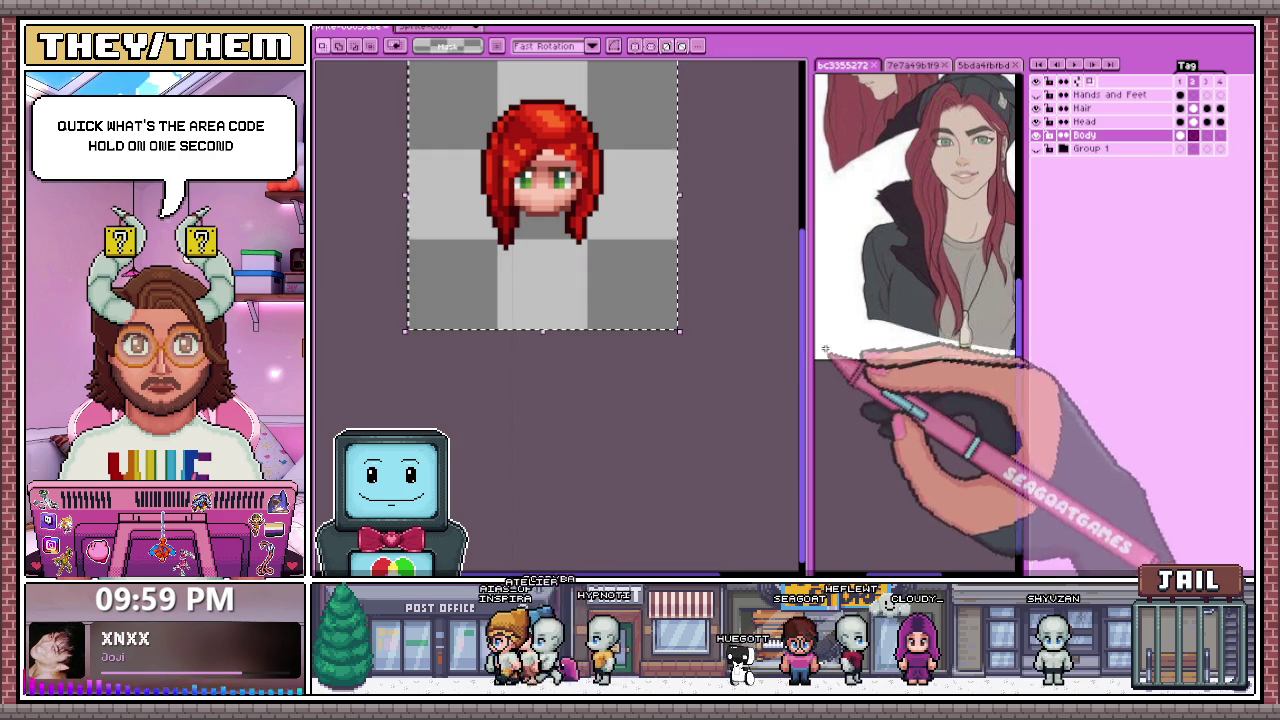
pyautogui.click(702, 175)
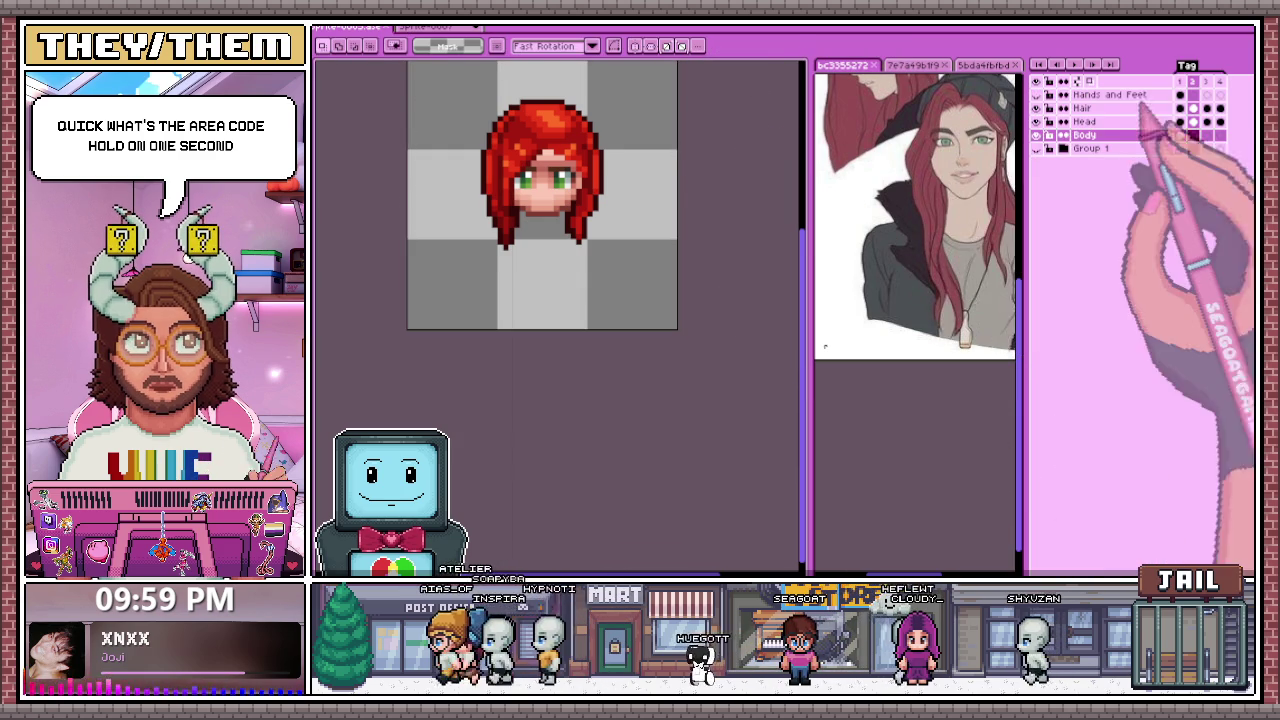
pyautogui.hotkey('ctrl', 'a')
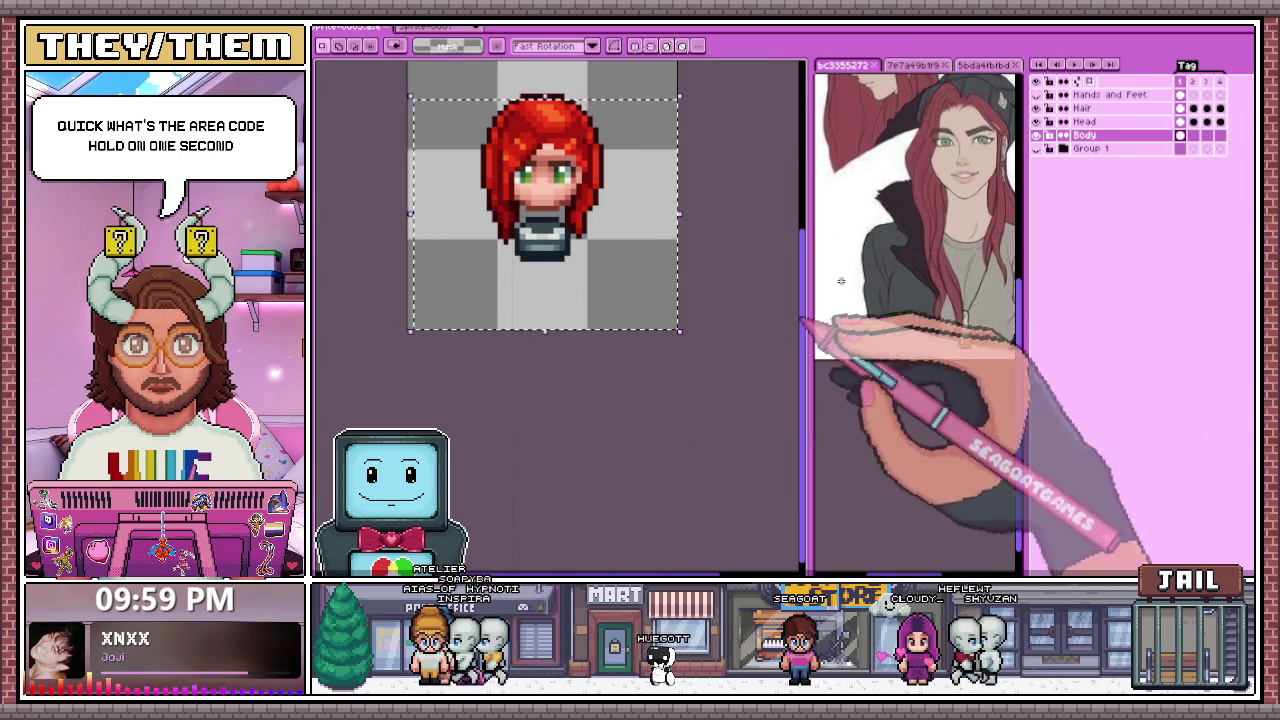
pyautogui.hotkey('ctrl', 't')
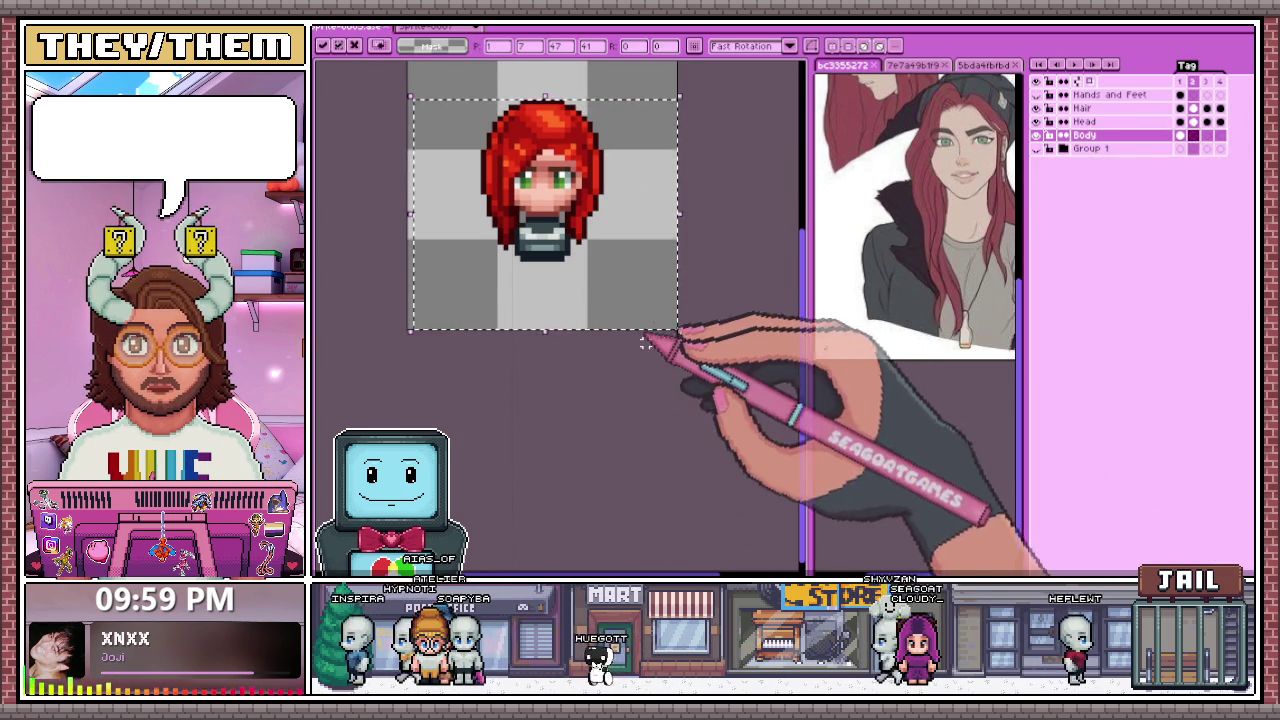
# Step: On frame 3, shift the whole sprite up two pixels and commit
pyautogui.click(1206, 135)
pyautogui.hotkey('ctrl', 'a')
pyautogui.hotkey('ctrl', 't')
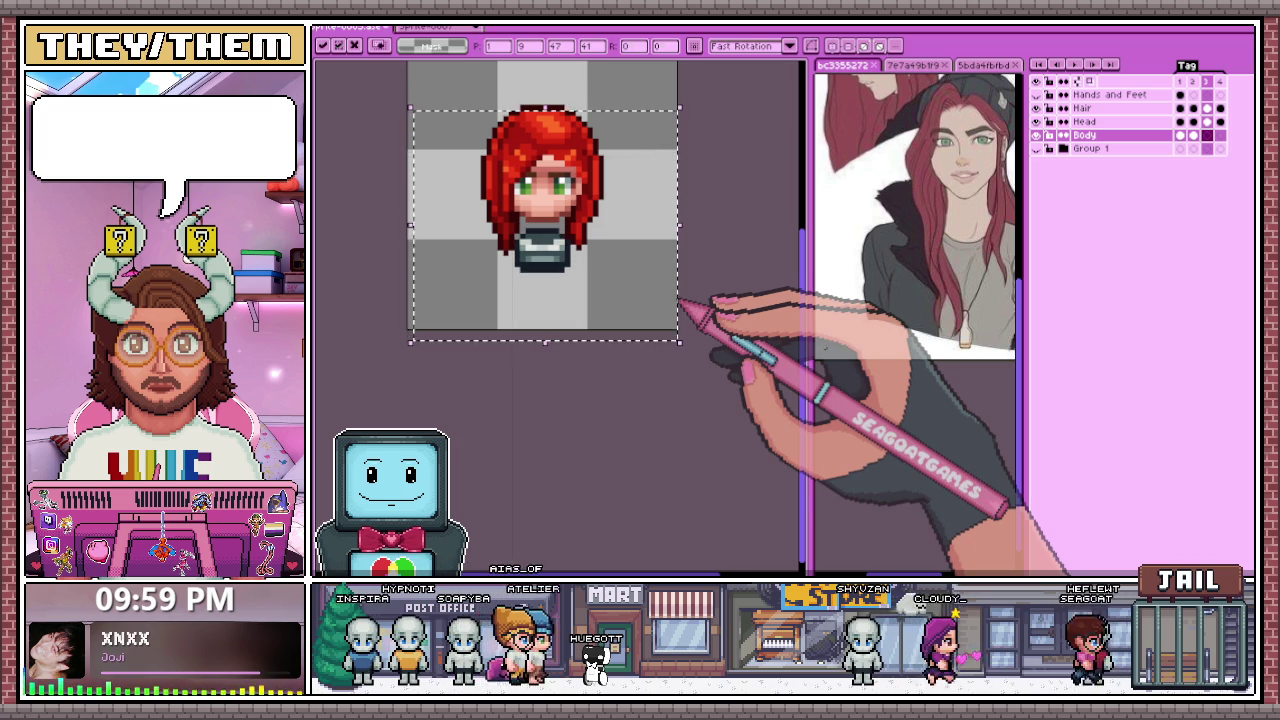
pyautogui.press('Up')
pyautogui.press('Up')
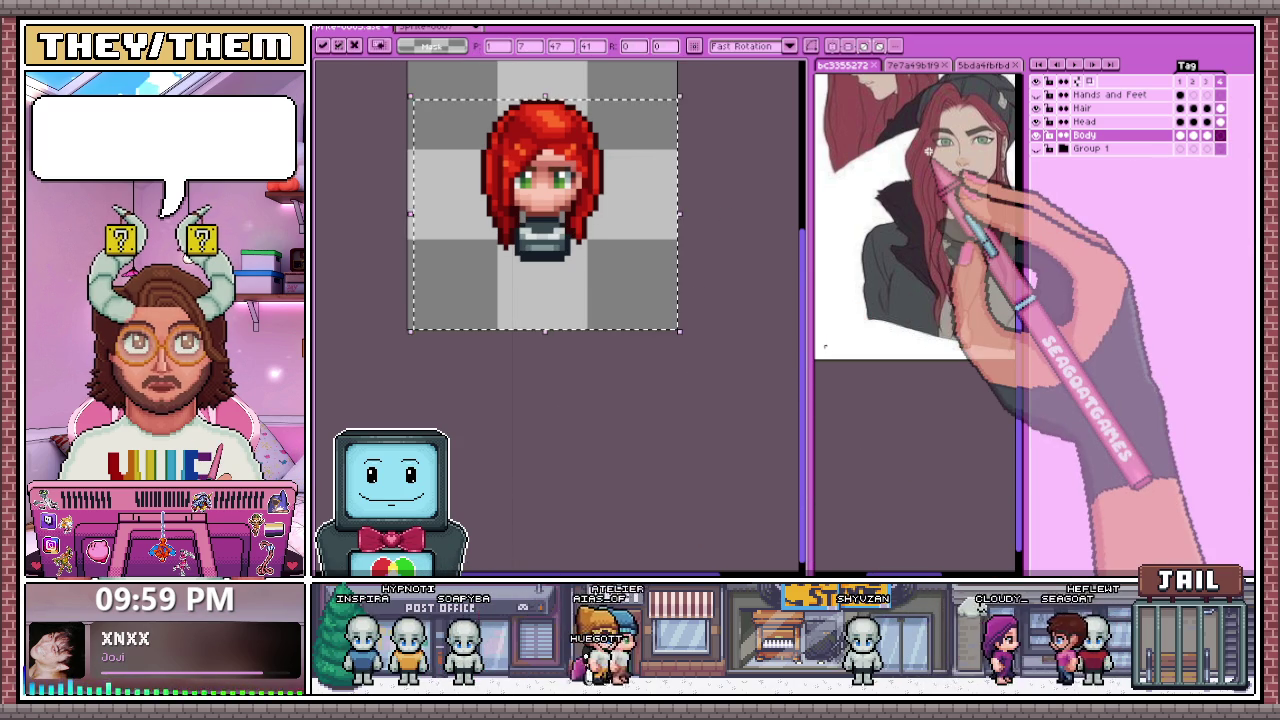
pyautogui.press('Return')
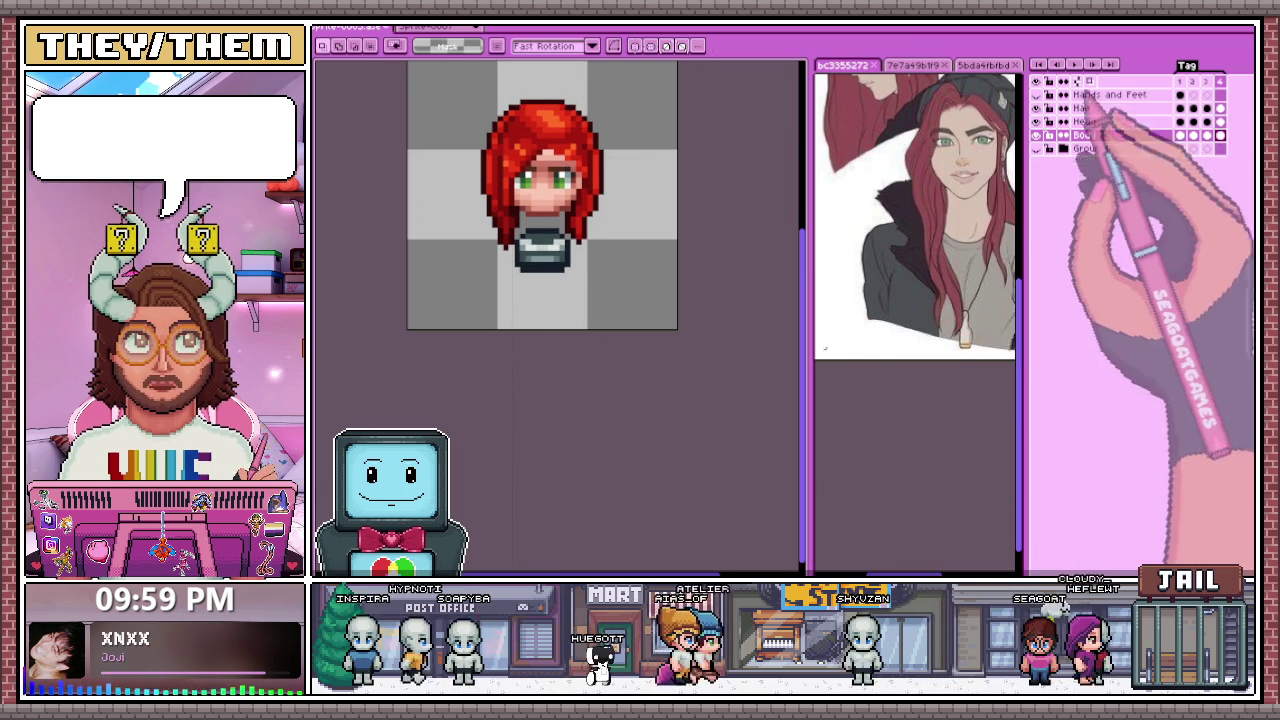
pyautogui.scroll(-2, 672, 305)
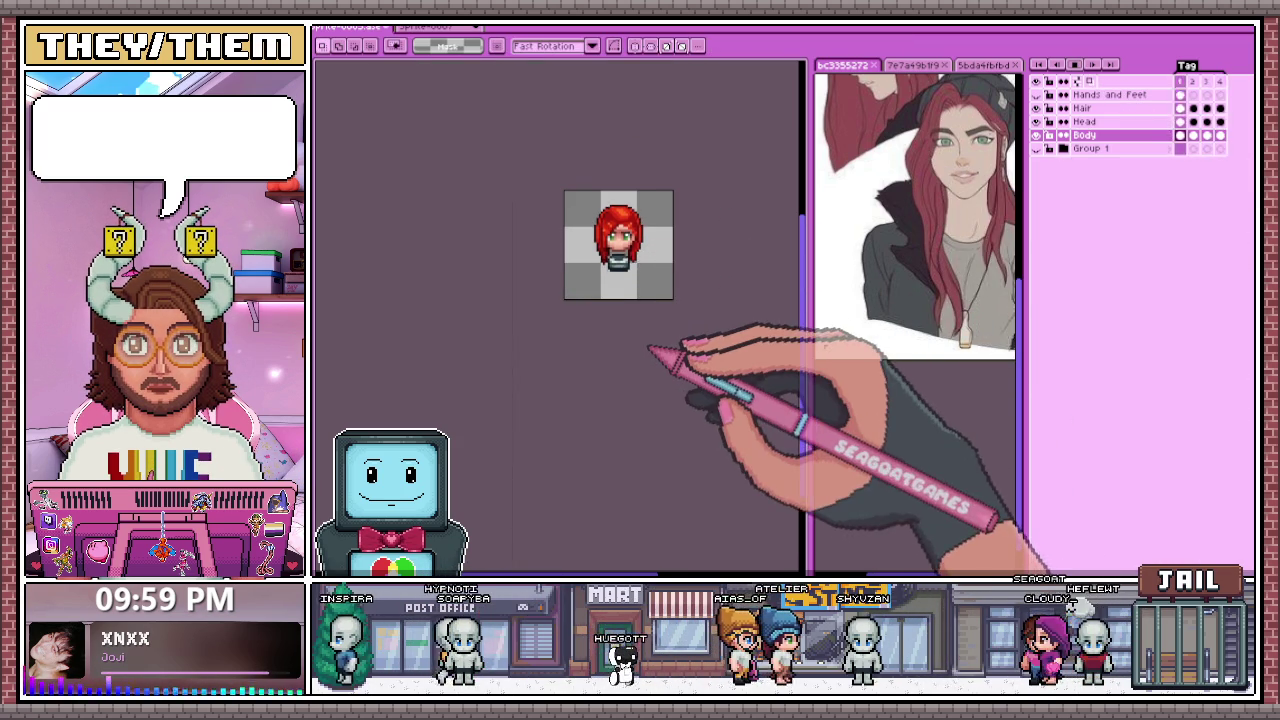
pyautogui.scroll(1, 645, 298)
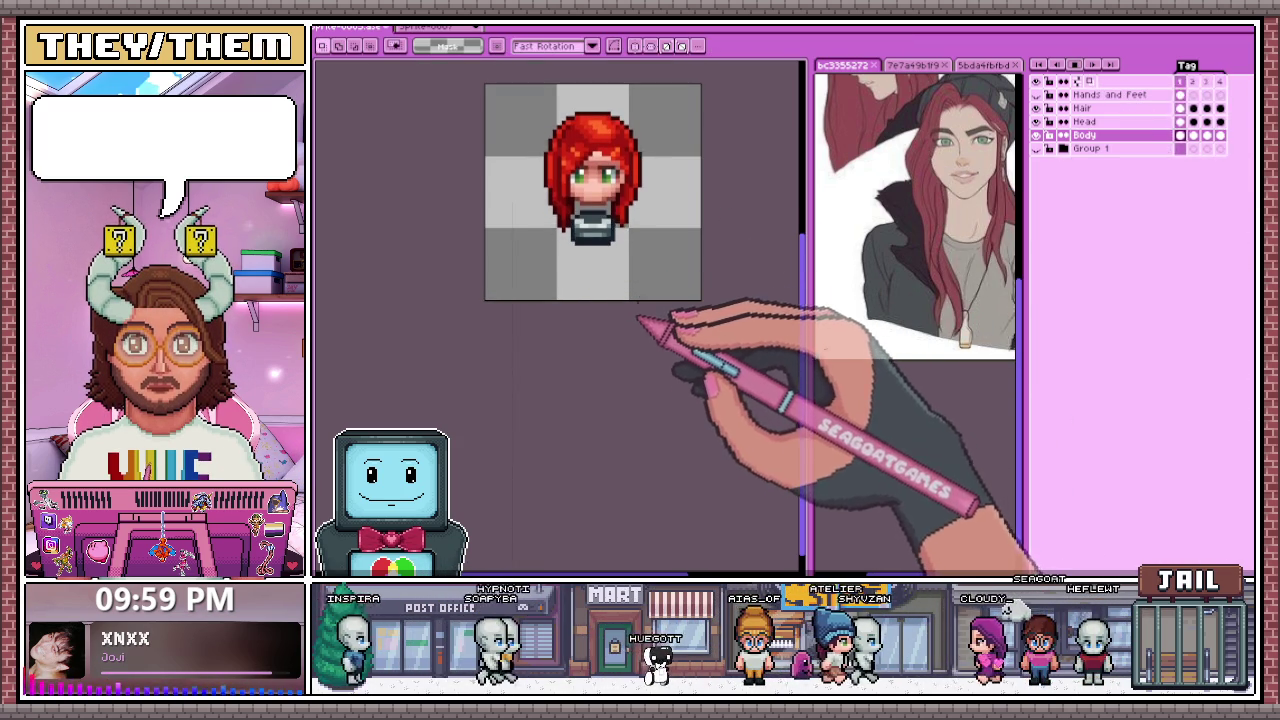
pyautogui.scroll(-1, 590, 295)
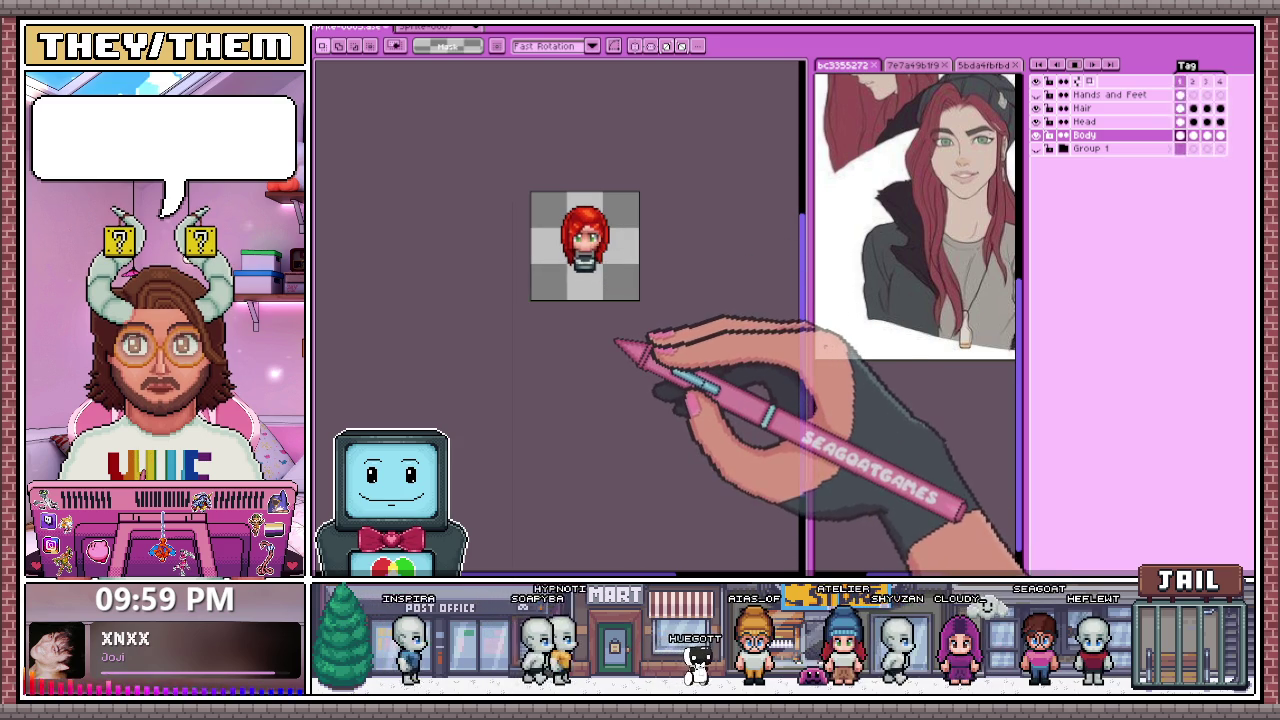
pyautogui.scroll(1, 603, 289)
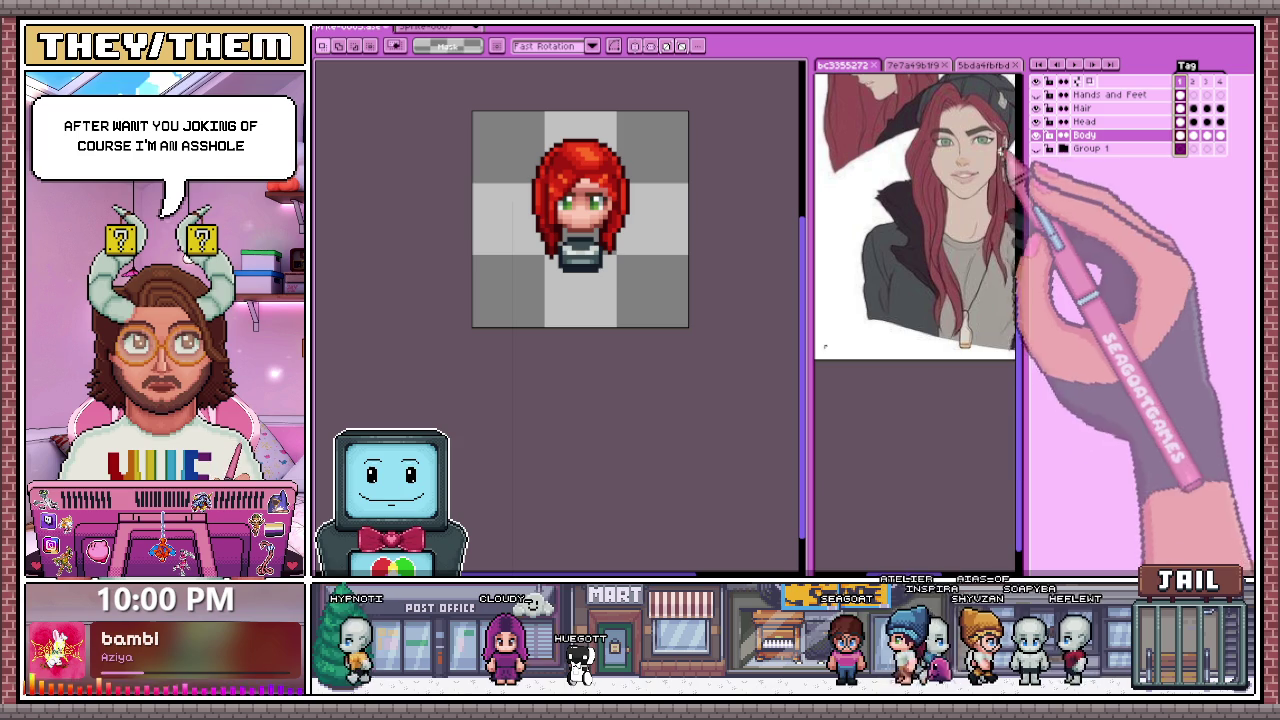
# Step: Return to the Pencil tool and make Hair the active layer for editing
pyautogui.scroll(2, 586, 200)
pyautogui.scroll(2, 586, 177)
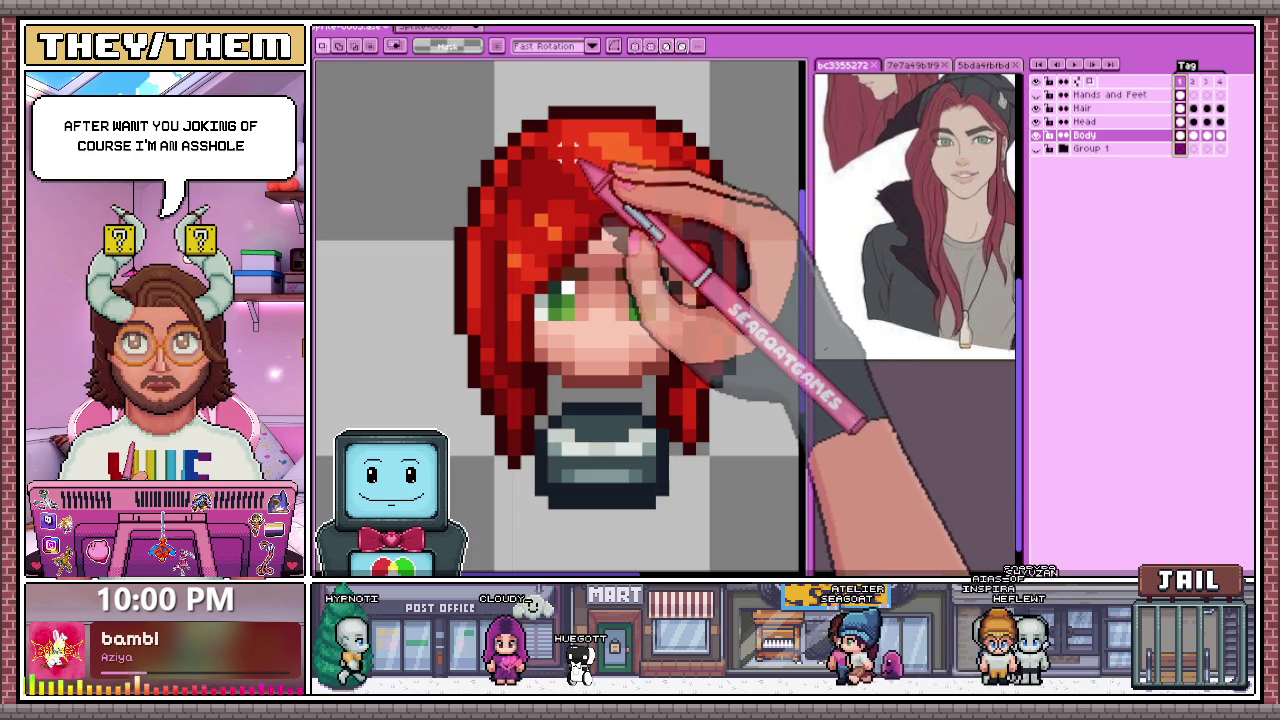
pyautogui.keyDown('alt'); pyautogui.click(578, 170); pyautogui.keyUp('alt')
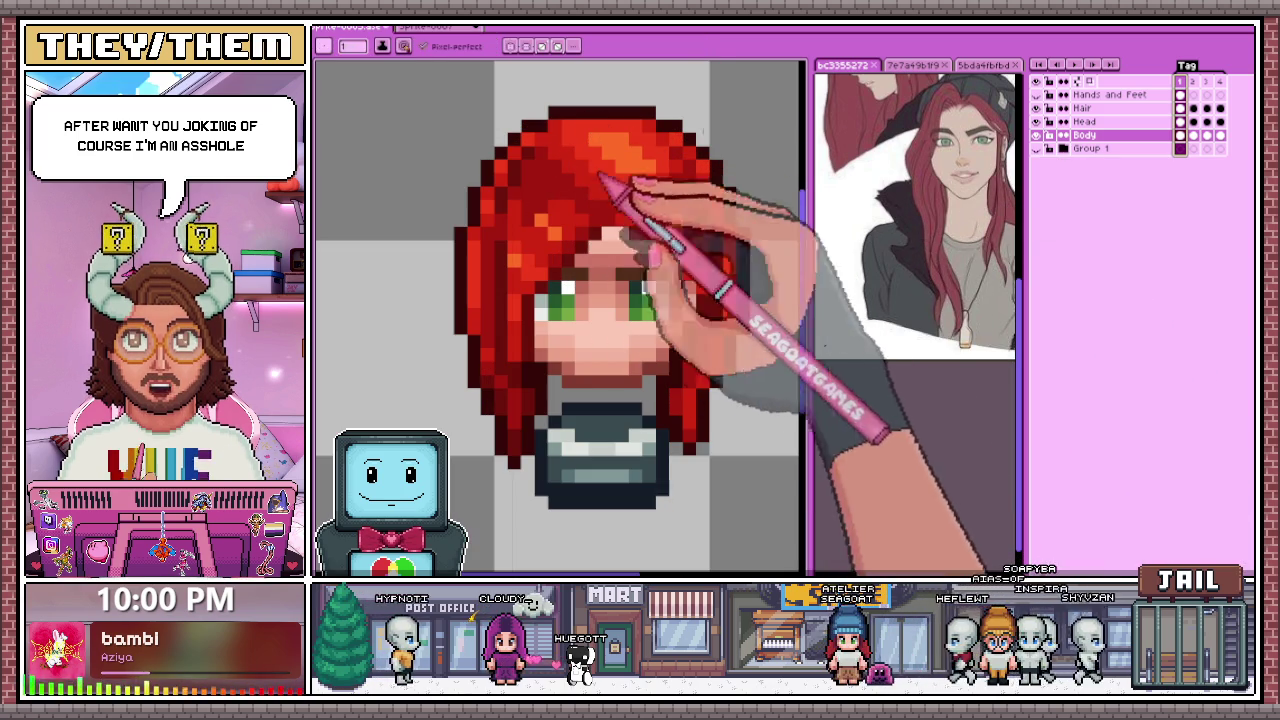
pyautogui.click(1083, 108)
pyautogui.scroll(2, 555, 213)
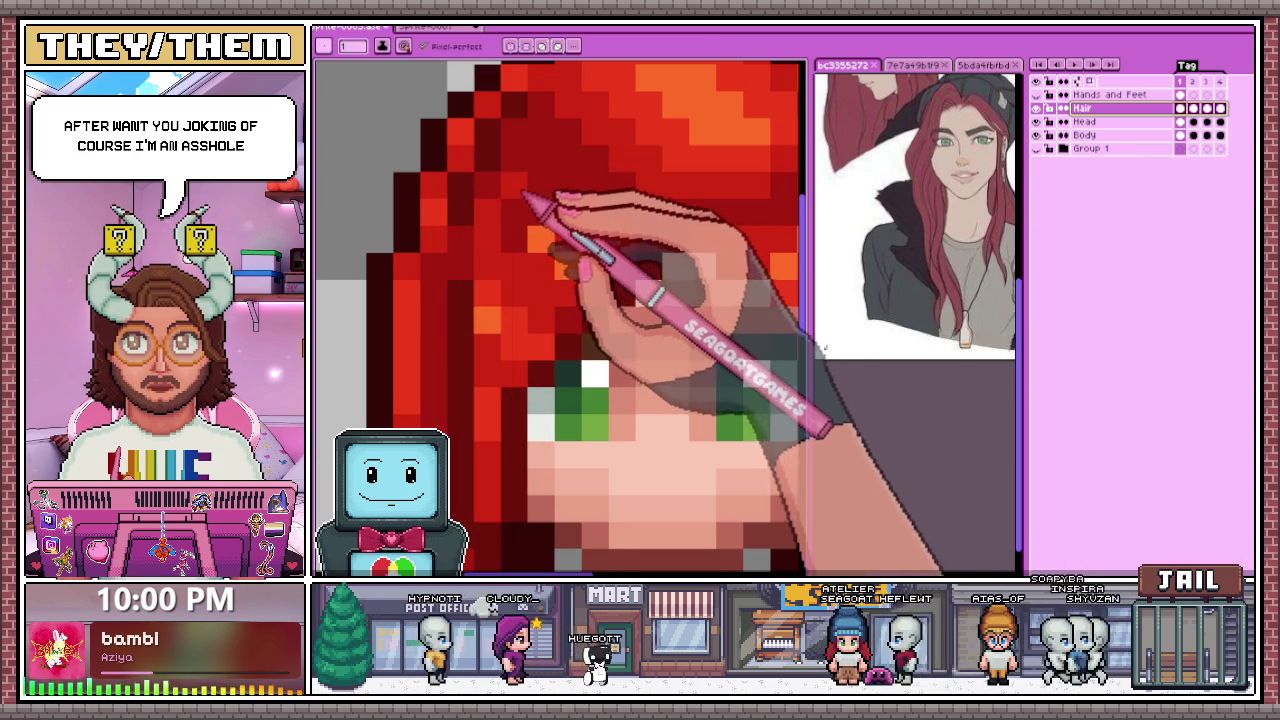
pyautogui.scroll(1, 548, 211)
pyautogui.scroll(-3, 548, 214)
pyautogui.scroll(-2, 600, 230)
pyautogui.scroll(-3, 588, 268)
pyautogui.scroll(1, 592, 280)
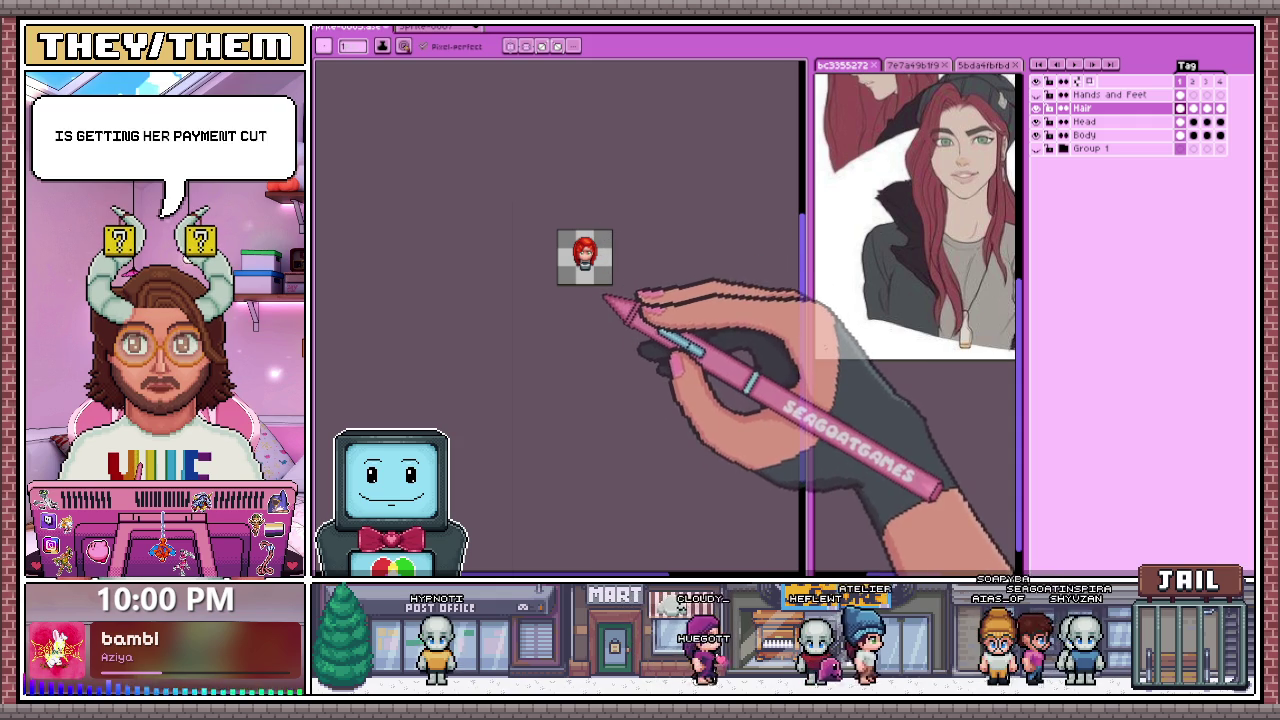
pyautogui.scroll(3, 600, 272)
pyautogui.scroll(1, 630, 295)
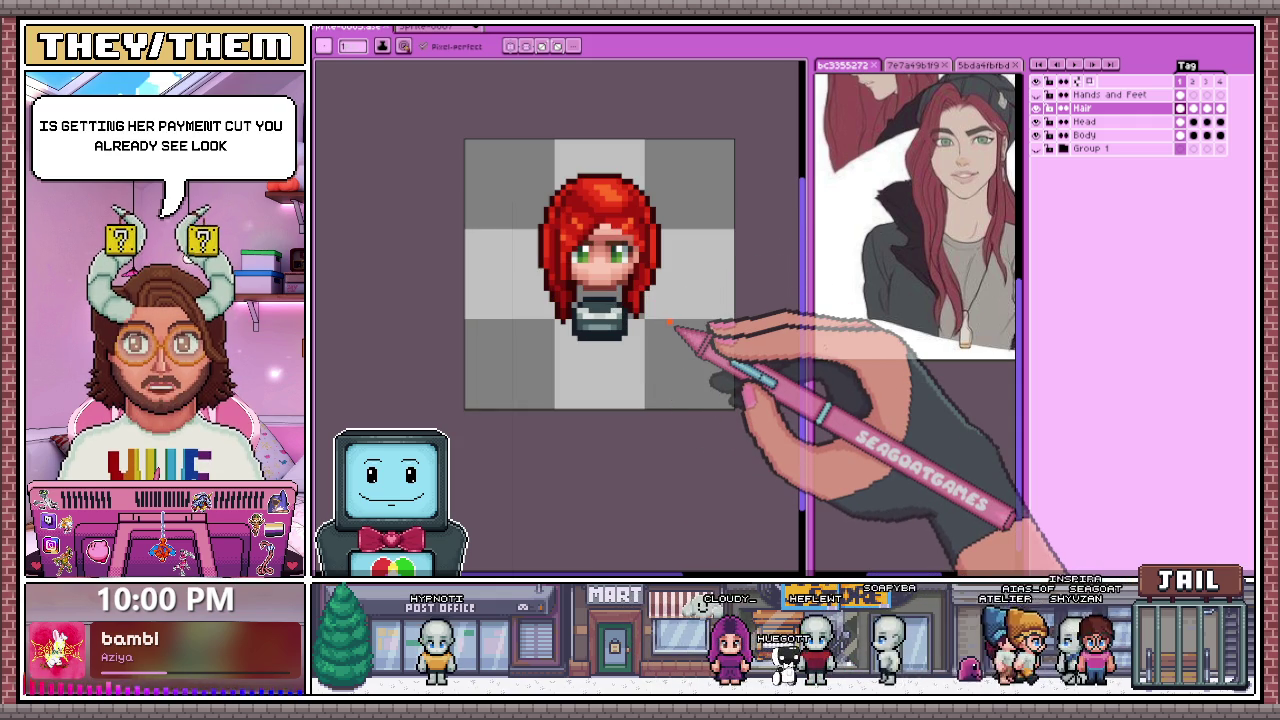
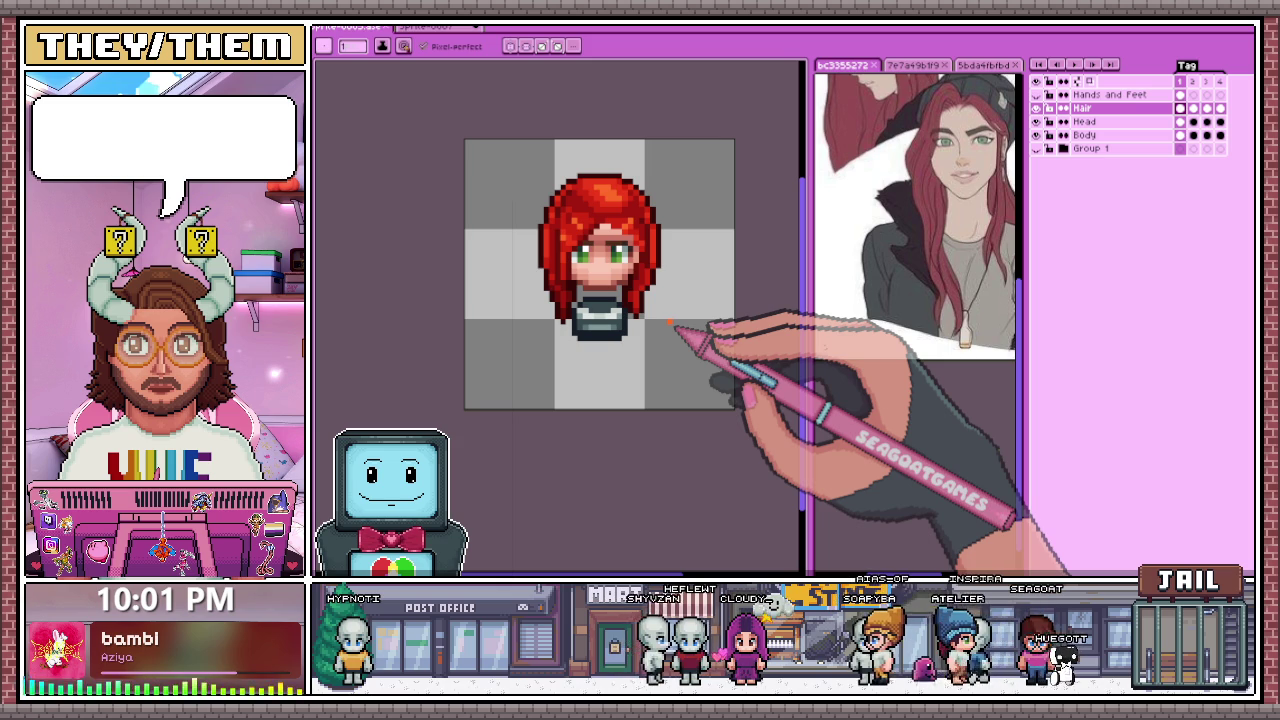
# Step: Isolate the Hands and Feet layer and marquee-select the dark pixels between the hands
pyautogui.click(1037, 148)
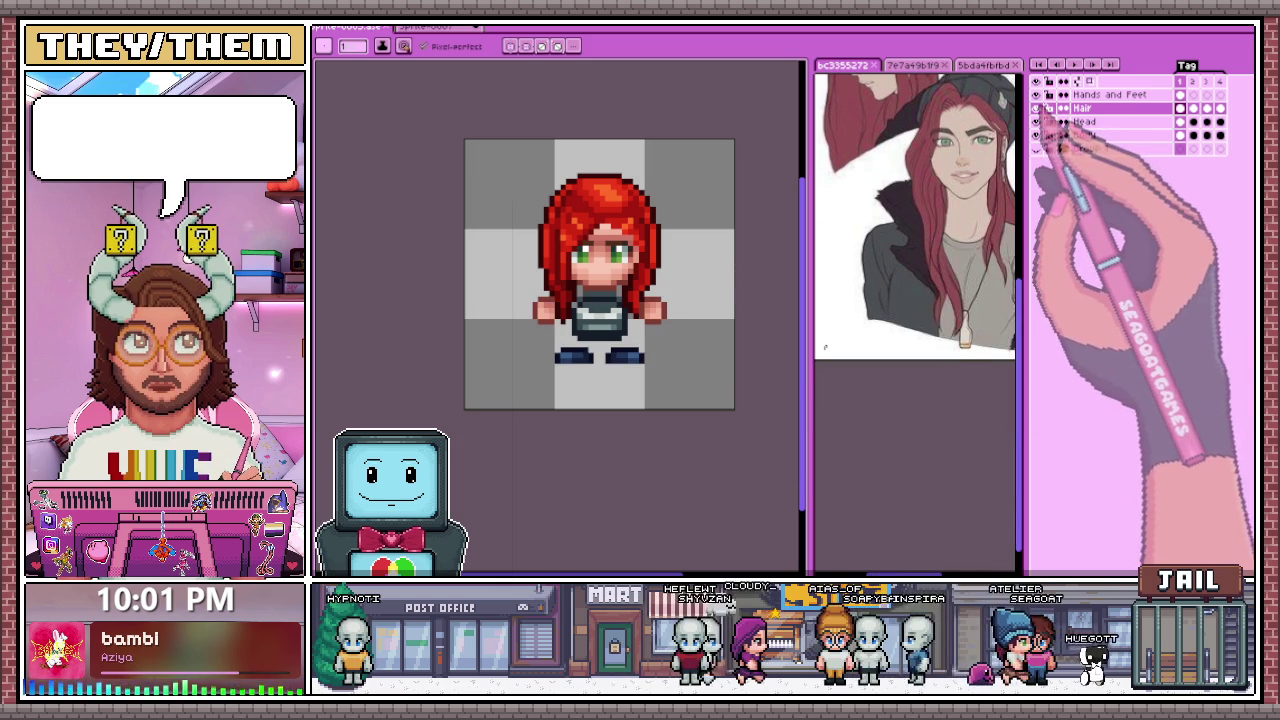
pyautogui.click(1037, 148)
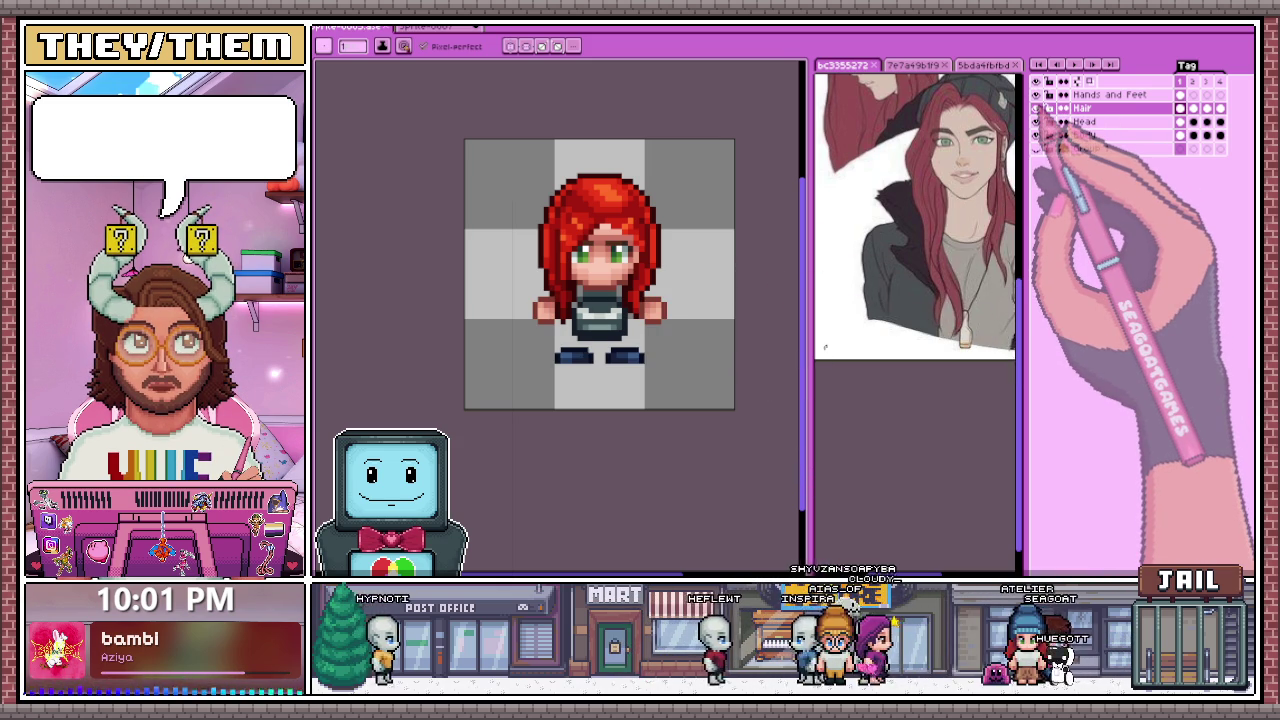
pyautogui.click(1037, 107)
pyautogui.click(1037, 135)
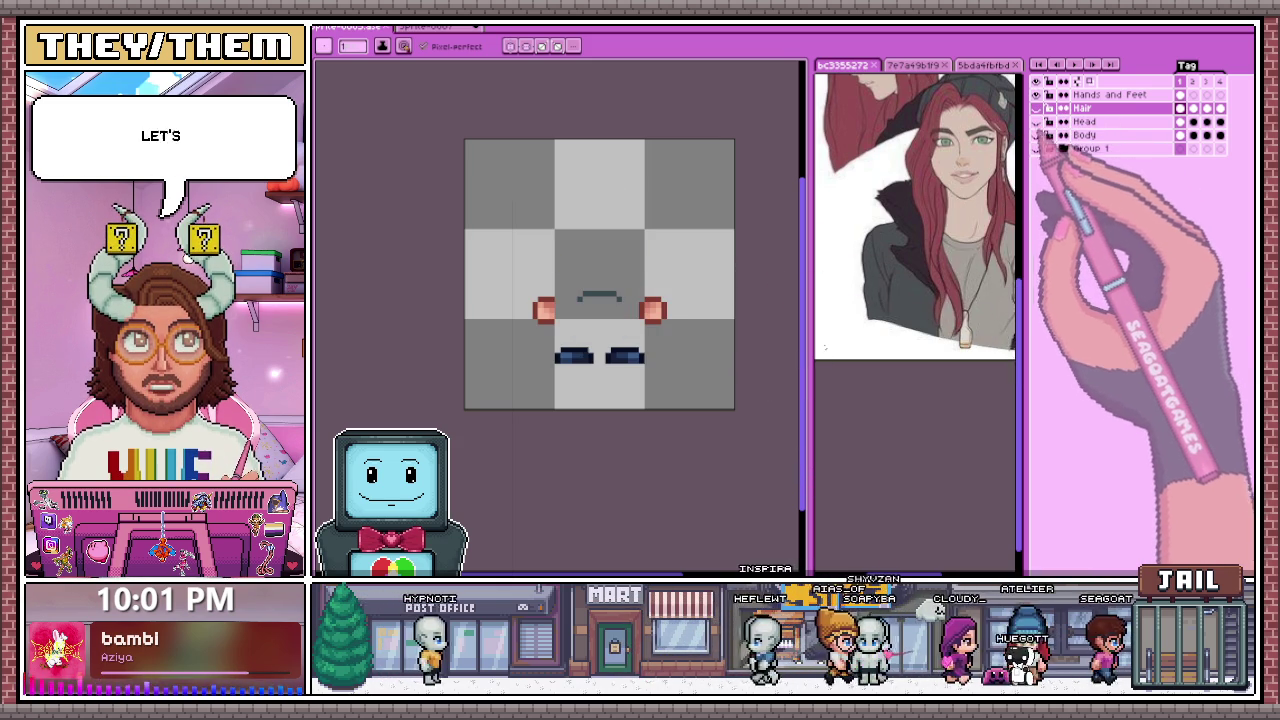
pyautogui.click(1110, 94)
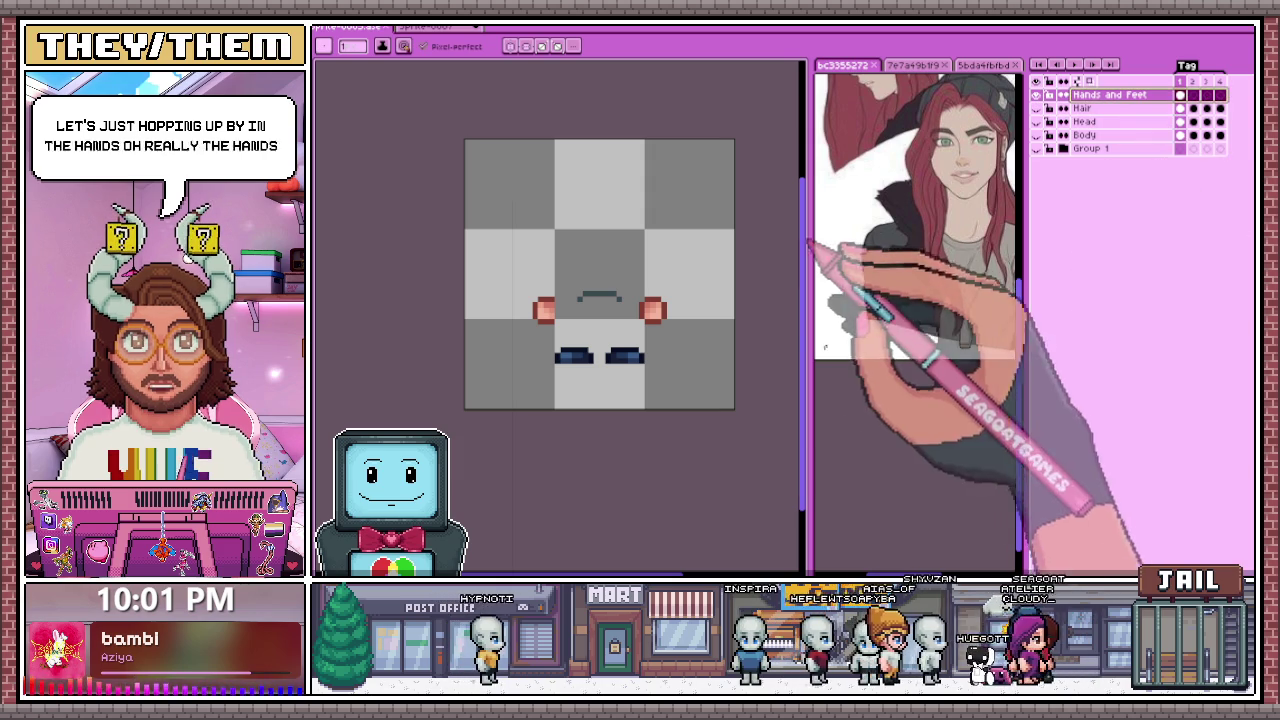
pyautogui.press('m')
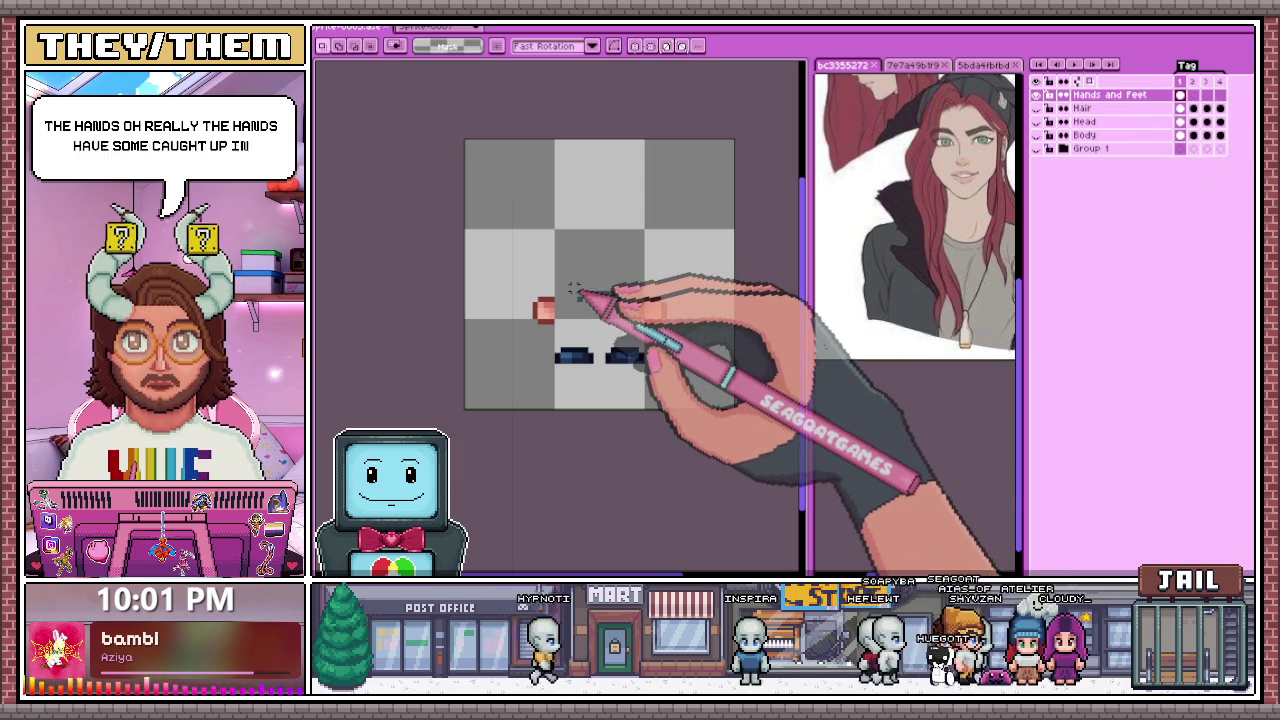
pyautogui.moveTo(568, 285); pyautogui.dragTo(631, 311)
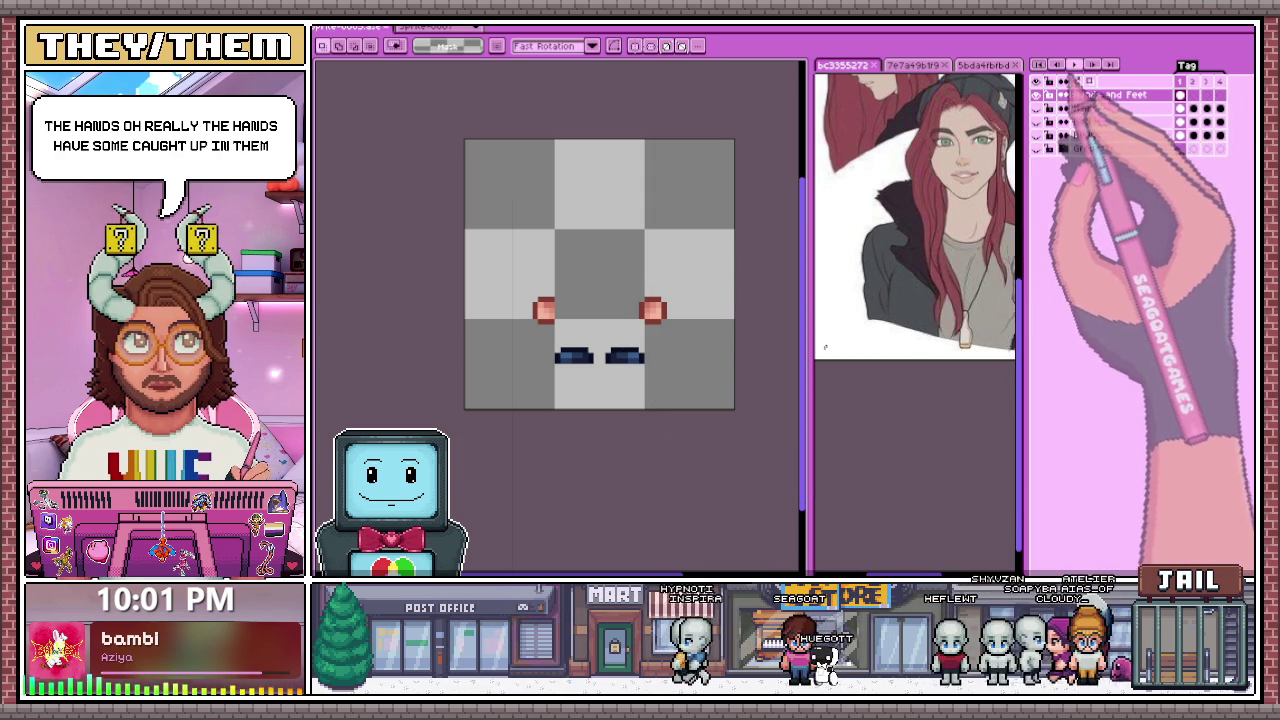
pyautogui.click(1036, 82)
pyautogui.click(1036, 82)
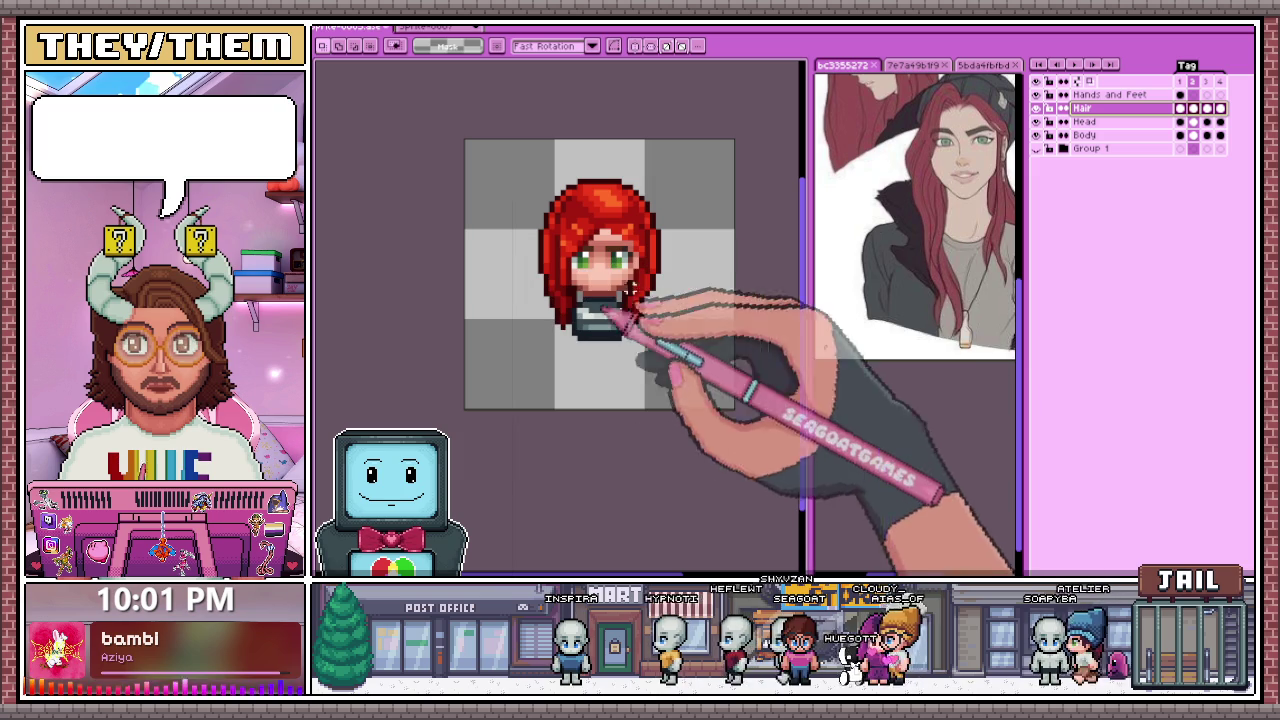
# Step: Move the Body layer above the Head layer
pyautogui.scroll(1, 585, 330)
pyautogui.scroll(1, 588, 332)
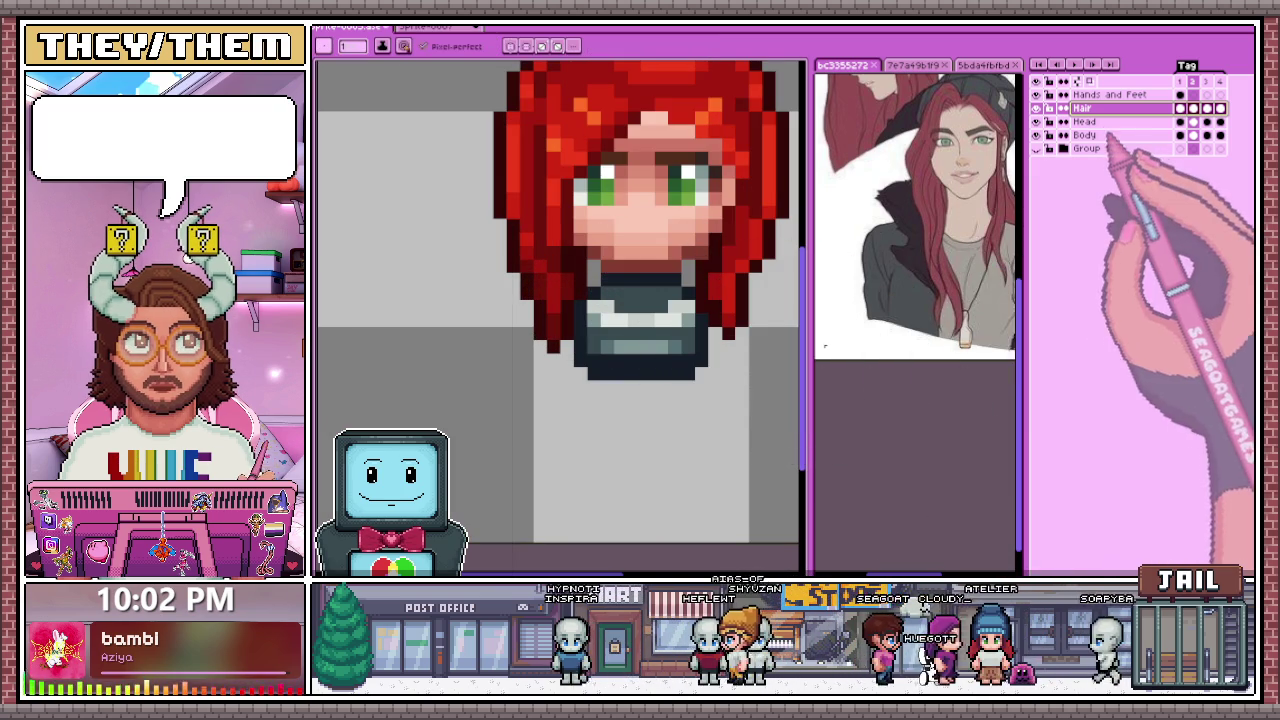
pyautogui.scroll(-1, 566, 307)
pyautogui.scroll(1, 562, 300)
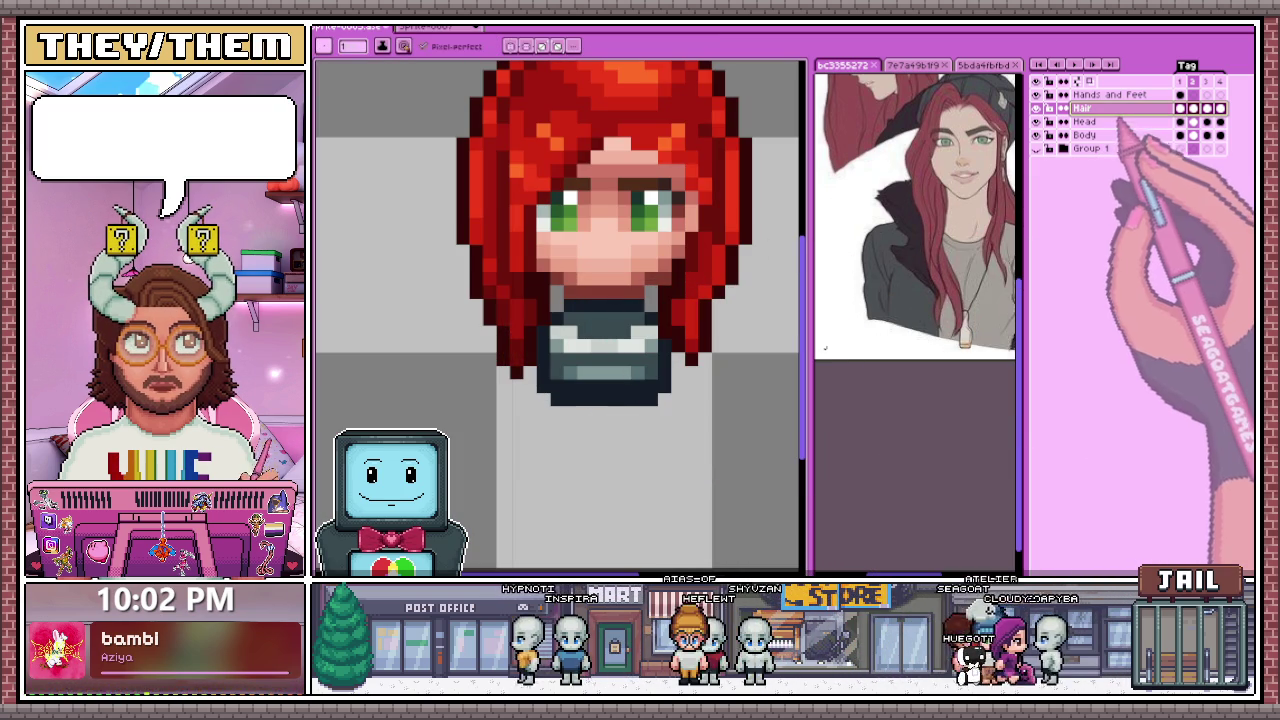
pyautogui.click(1100, 136)
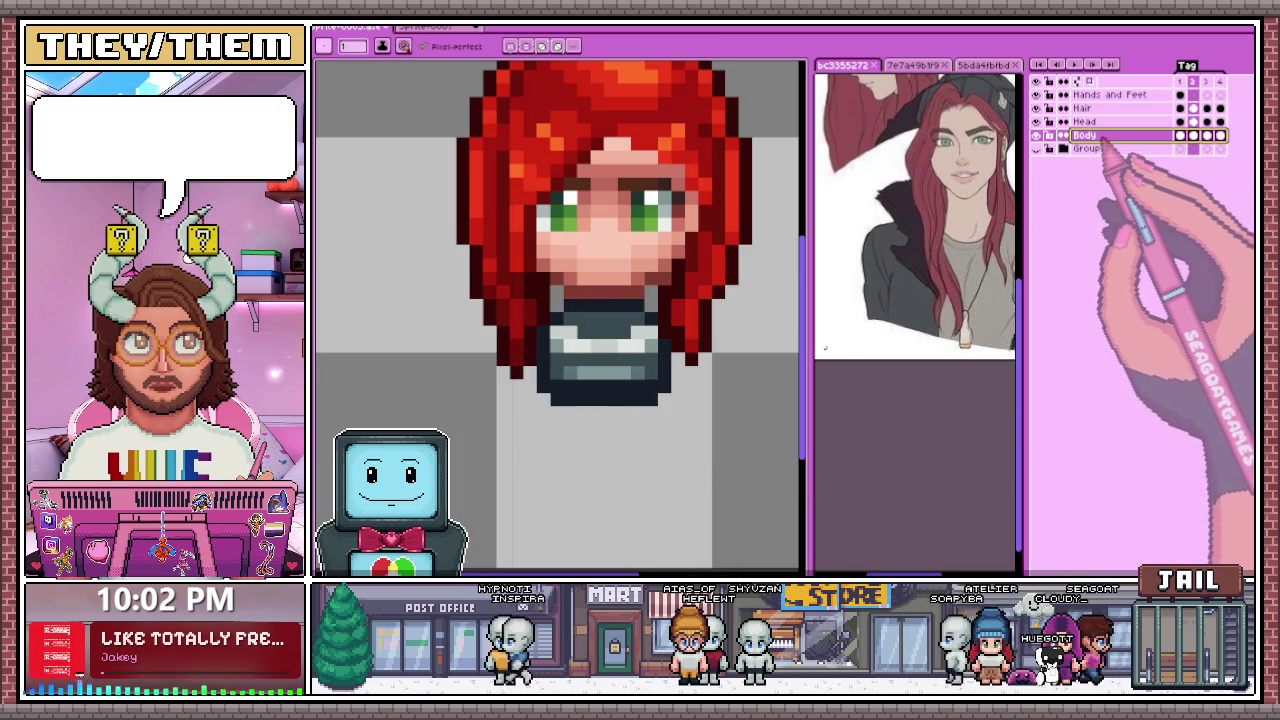
pyautogui.moveTo(1095, 135); pyautogui.dragTo(1095, 121)
# Step: Move the Body layer further up, above the Hair layer
pyautogui.scroll(1, 565, 305)
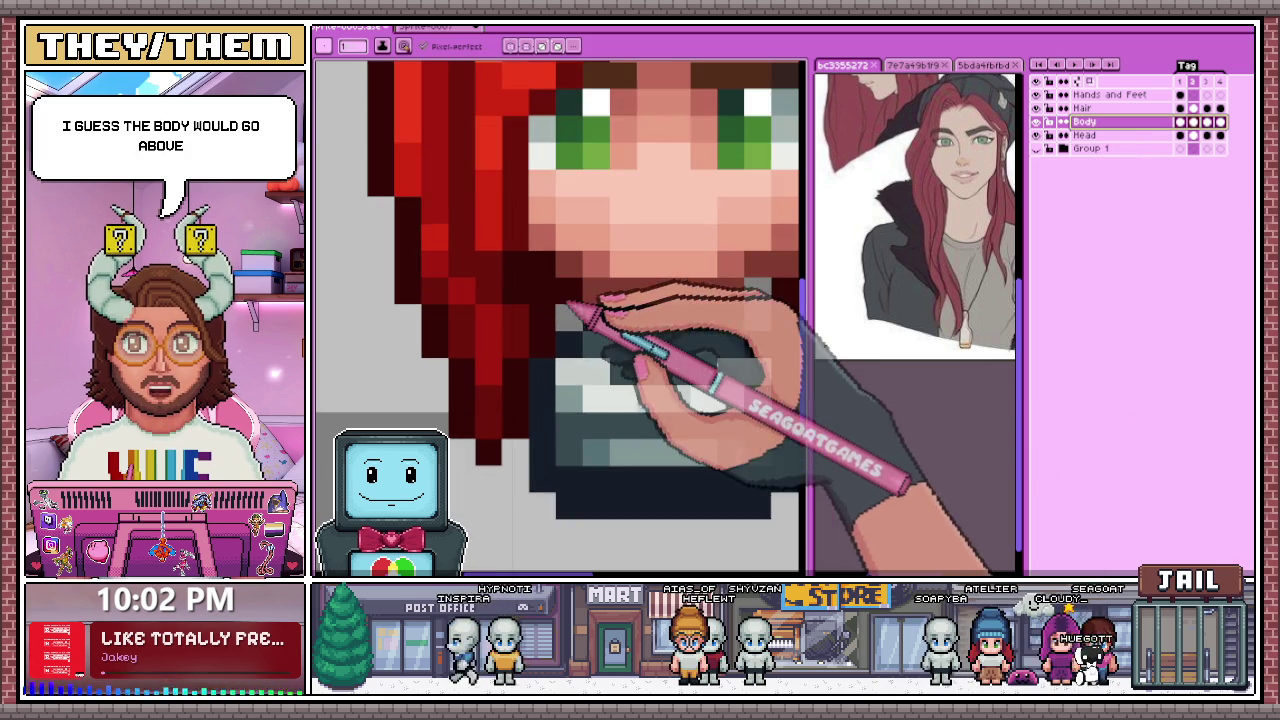
pyautogui.scroll(-1, 600, 300)
pyautogui.scroll(-1, 700, 288)
pyautogui.scroll(-1, 640, 330)
pyautogui.scroll(-1, 640, 330)
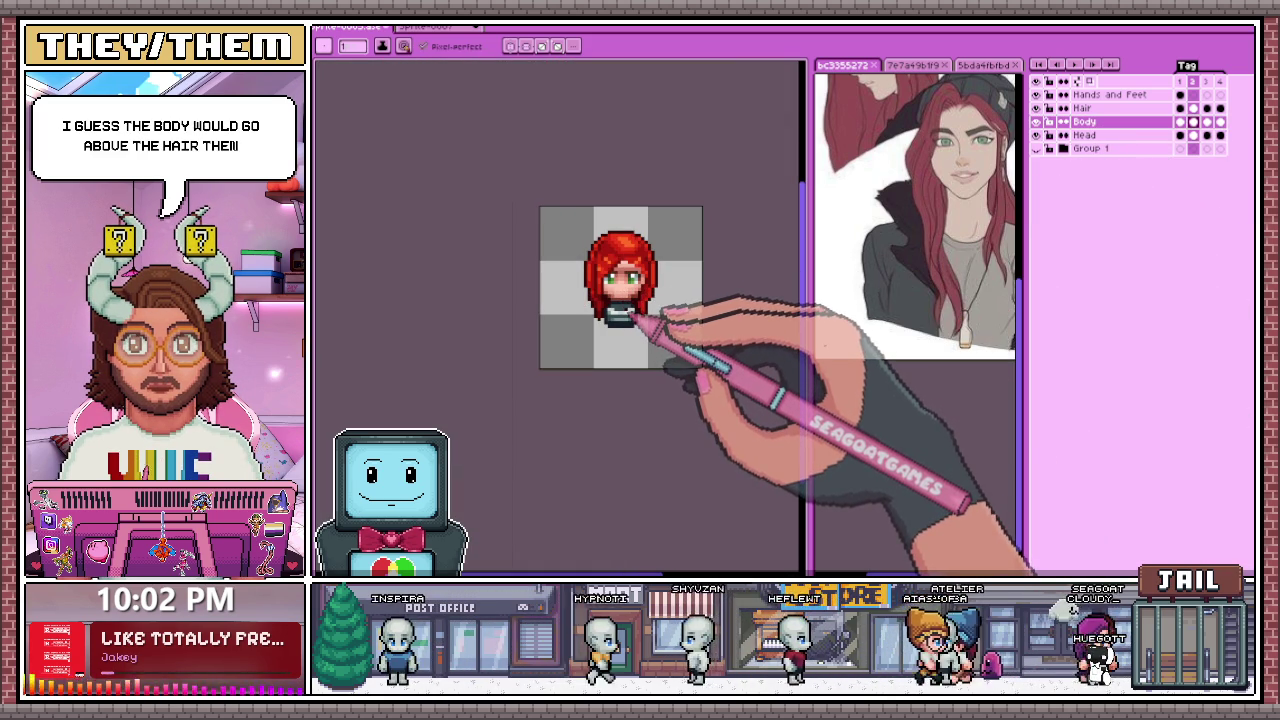
pyautogui.moveTo(1084, 121); pyautogui.dragTo(1084, 104)
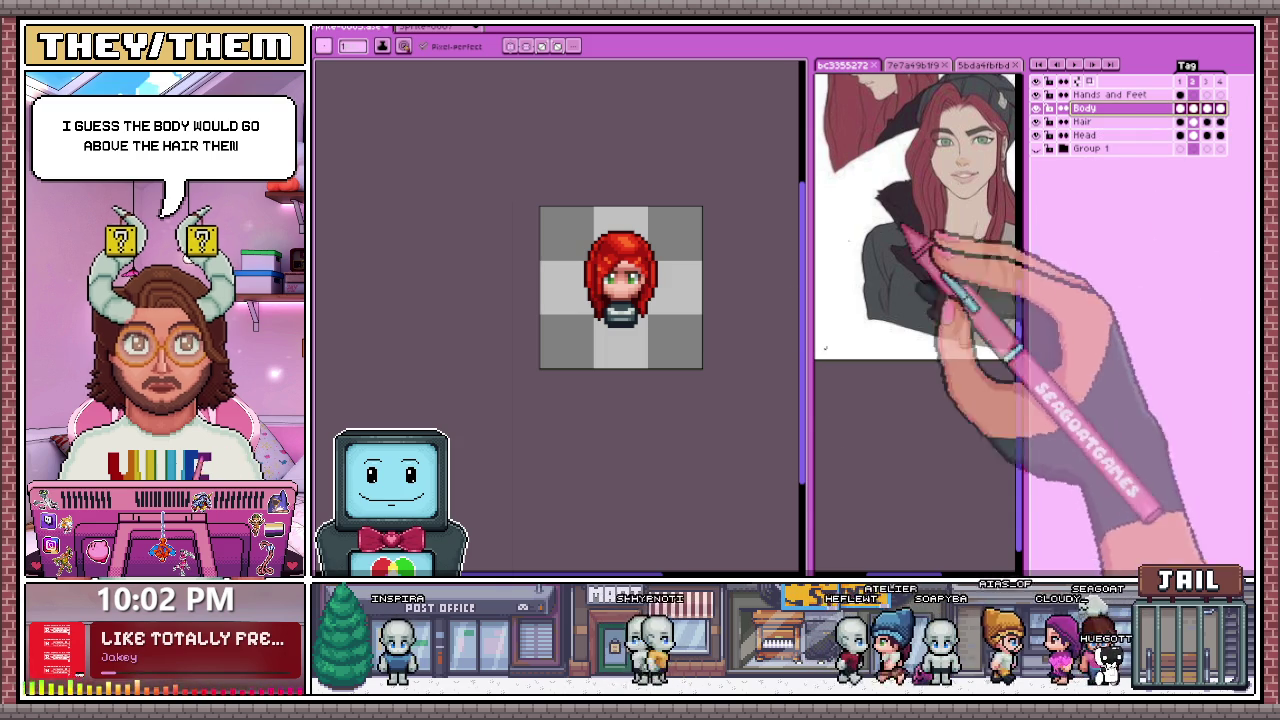
pyautogui.scroll(3, 657, 334)
pyautogui.scroll(2, 590, 330)
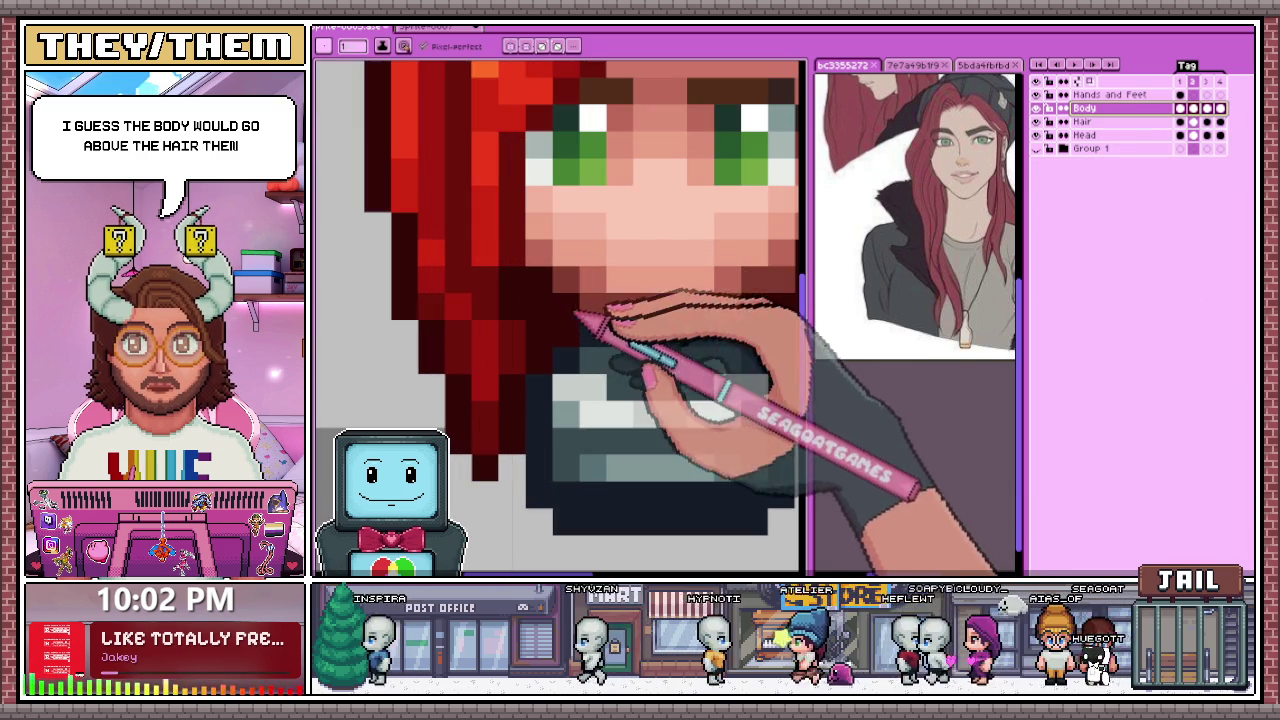
# Step: Hide the head and hair layers and erase the stray dark-red pixel beside the shirt
pyautogui.click(1036, 134)
pyautogui.click(1036, 108)
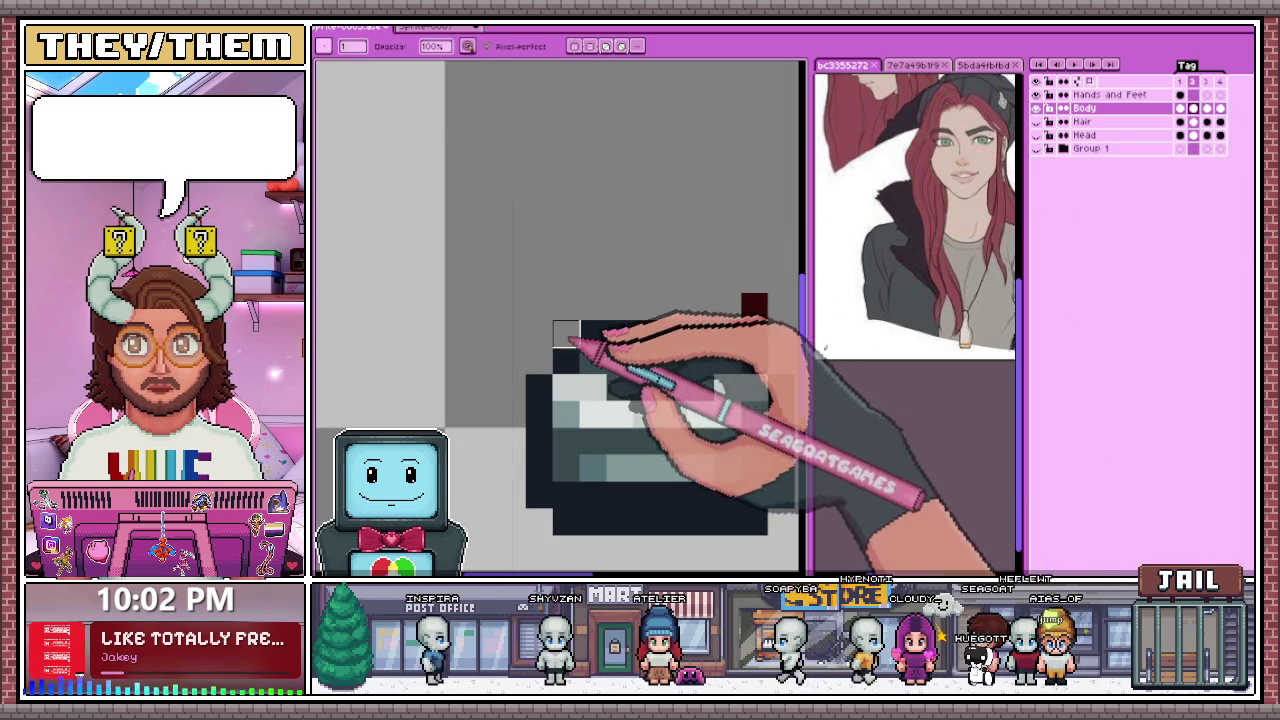
pyautogui.click(754, 305)
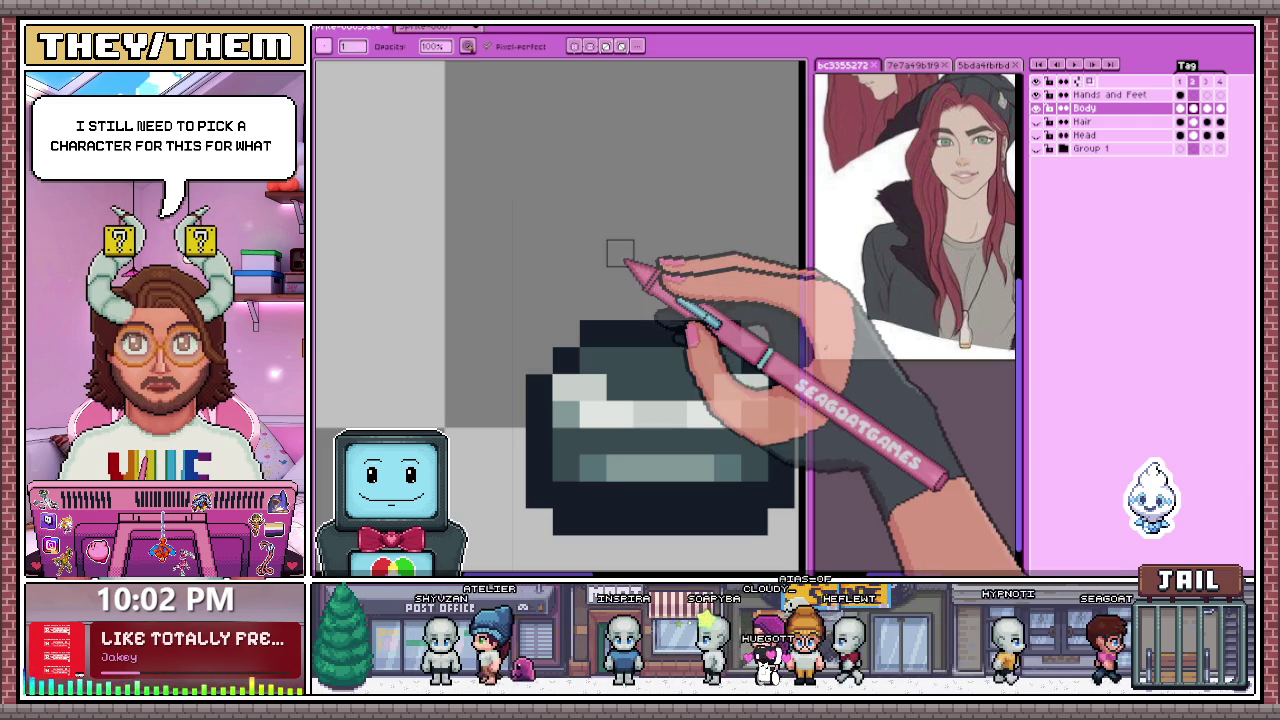
pyautogui.click(1036, 121)
# Step: Show the Hair and Head layers again and make Hair active with the pencil on frame 1
pyautogui.click(1036, 121)
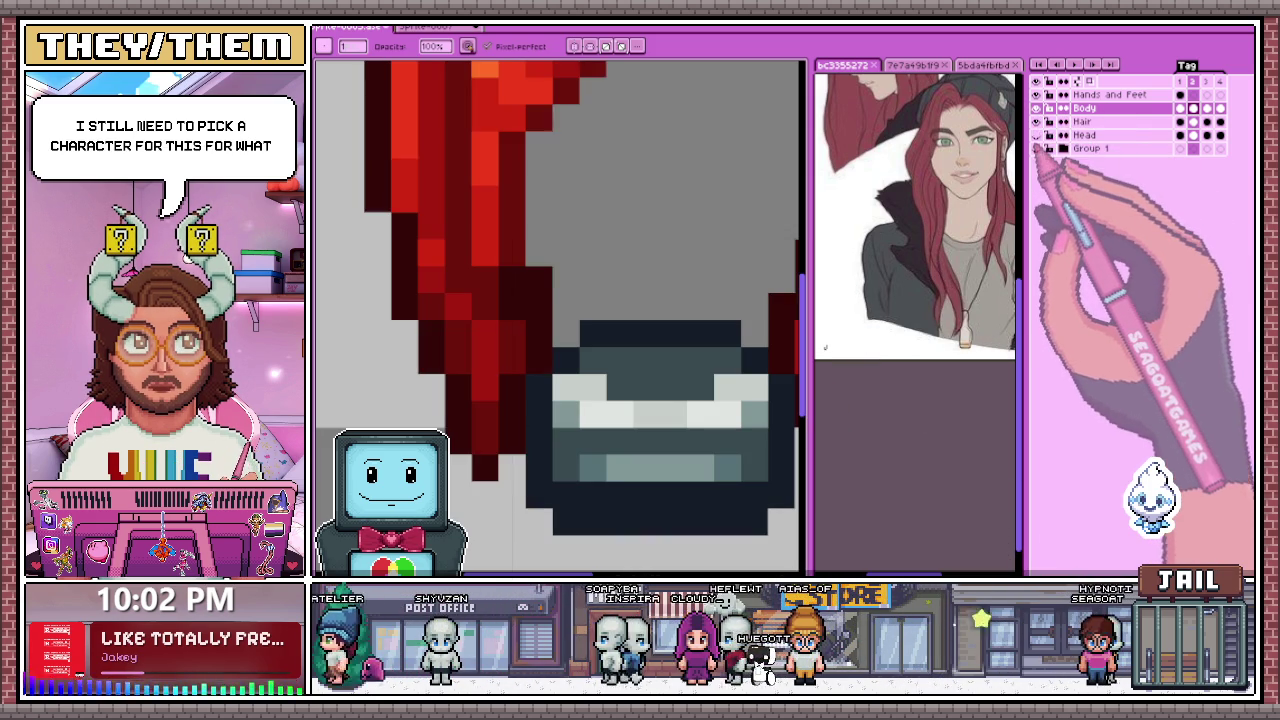
pyautogui.click(1090, 121)
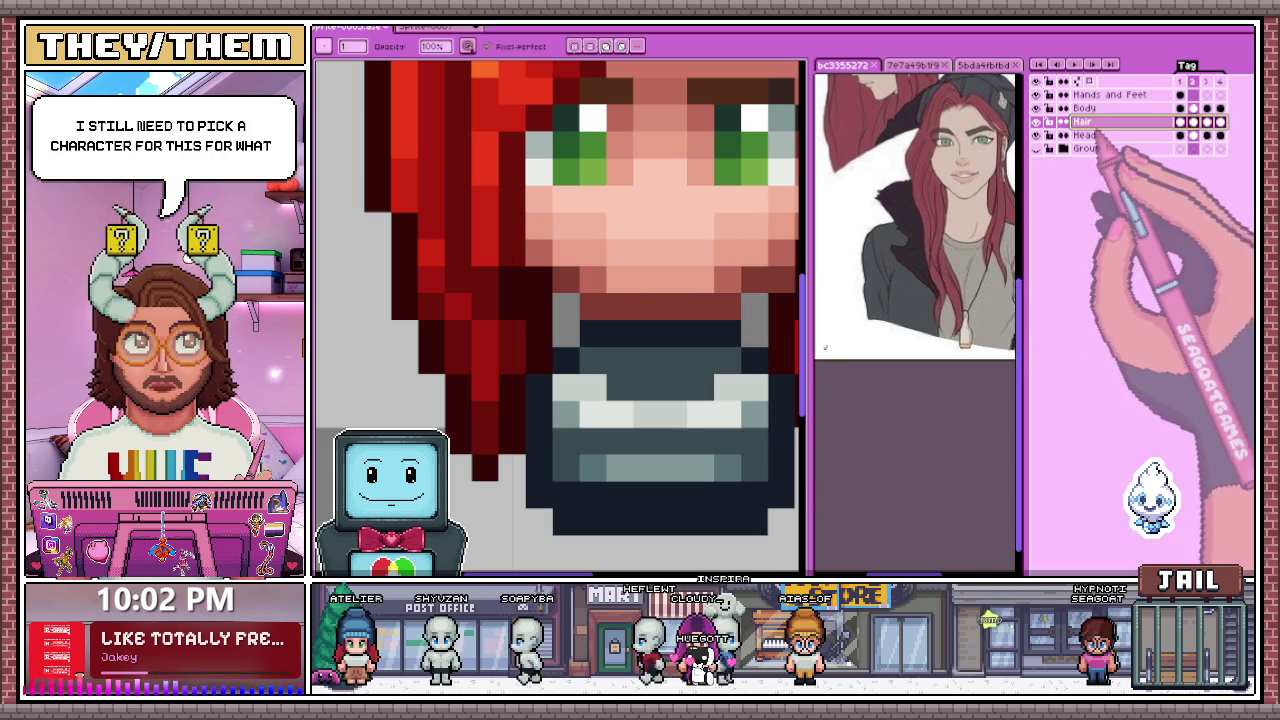
pyautogui.press('e')
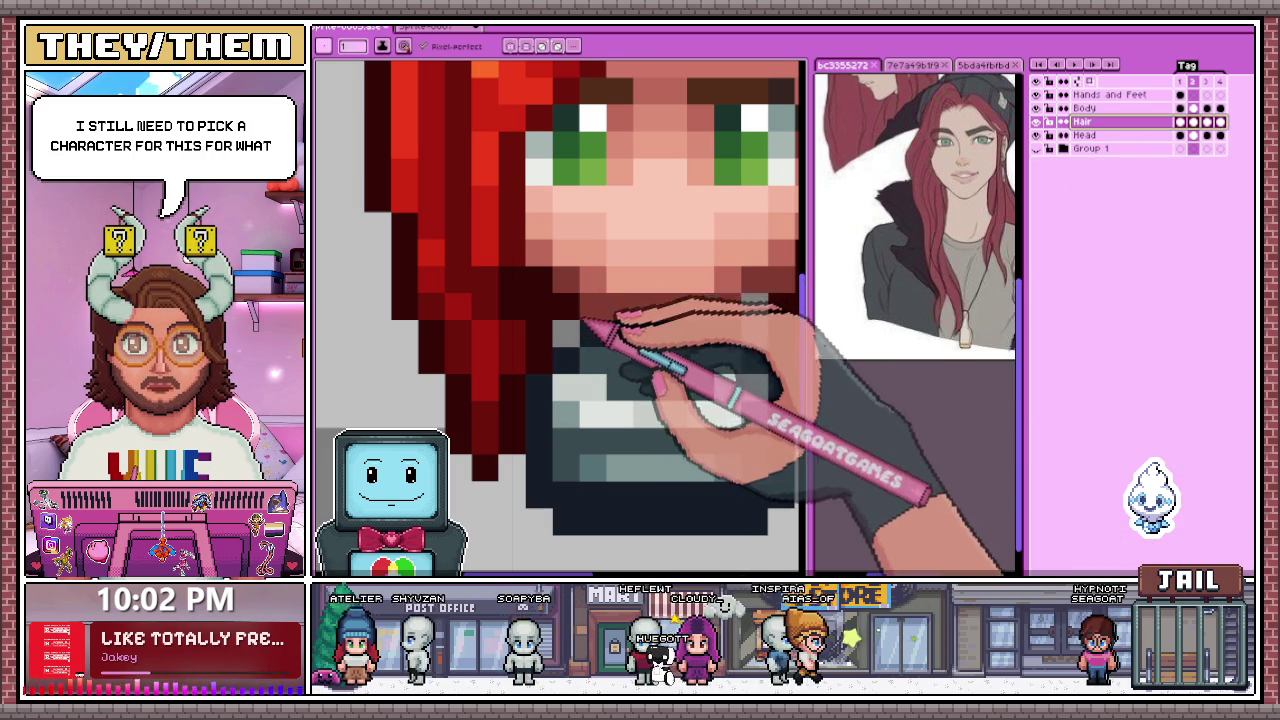
pyautogui.scroll(-4, 662, 328)
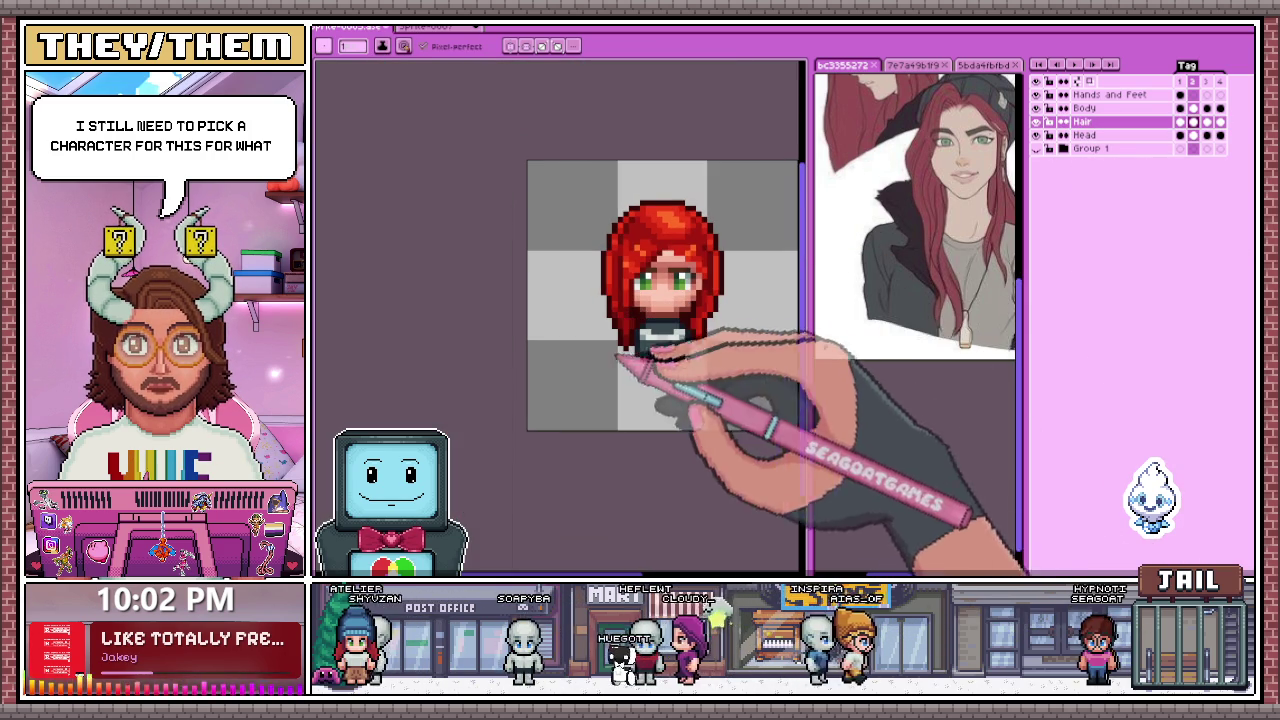
pyautogui.press('Left')
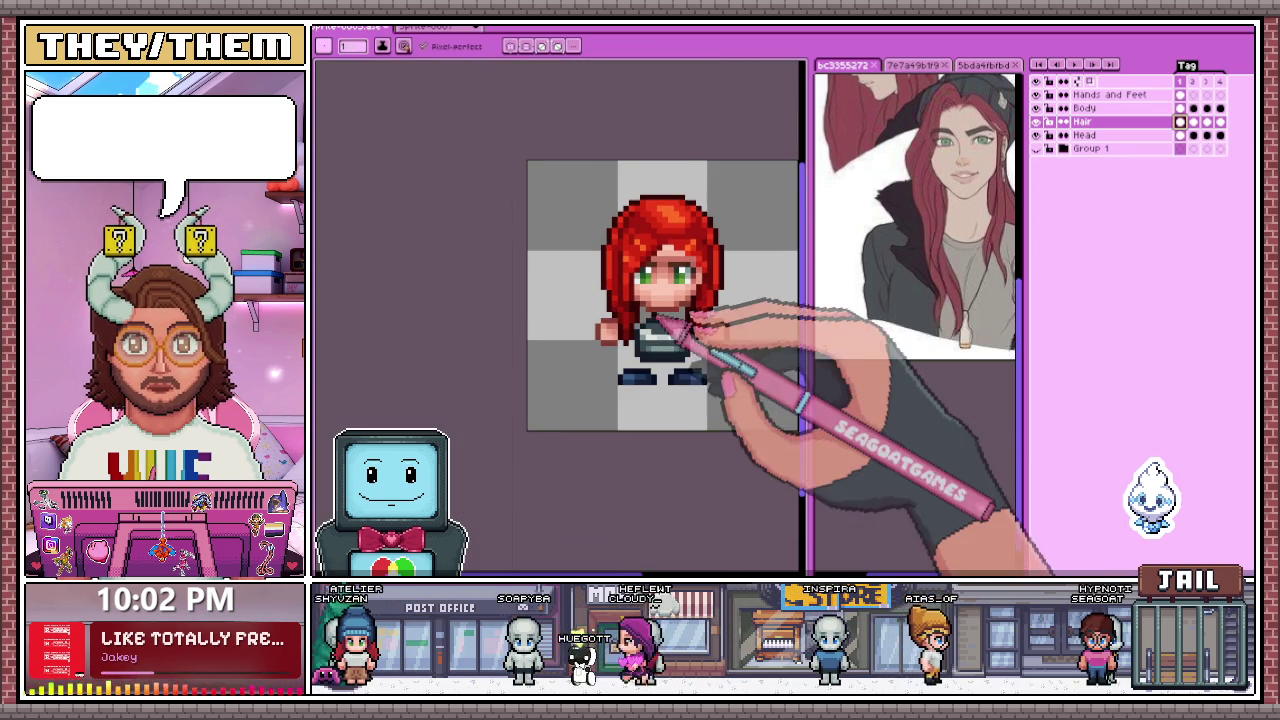
# Step: Paint a dark-red strip of hair pixels filling the gap under the chin
pyautogui.scroll(3, 640, 327)
pyautogui.scroll(2, 645, 320)
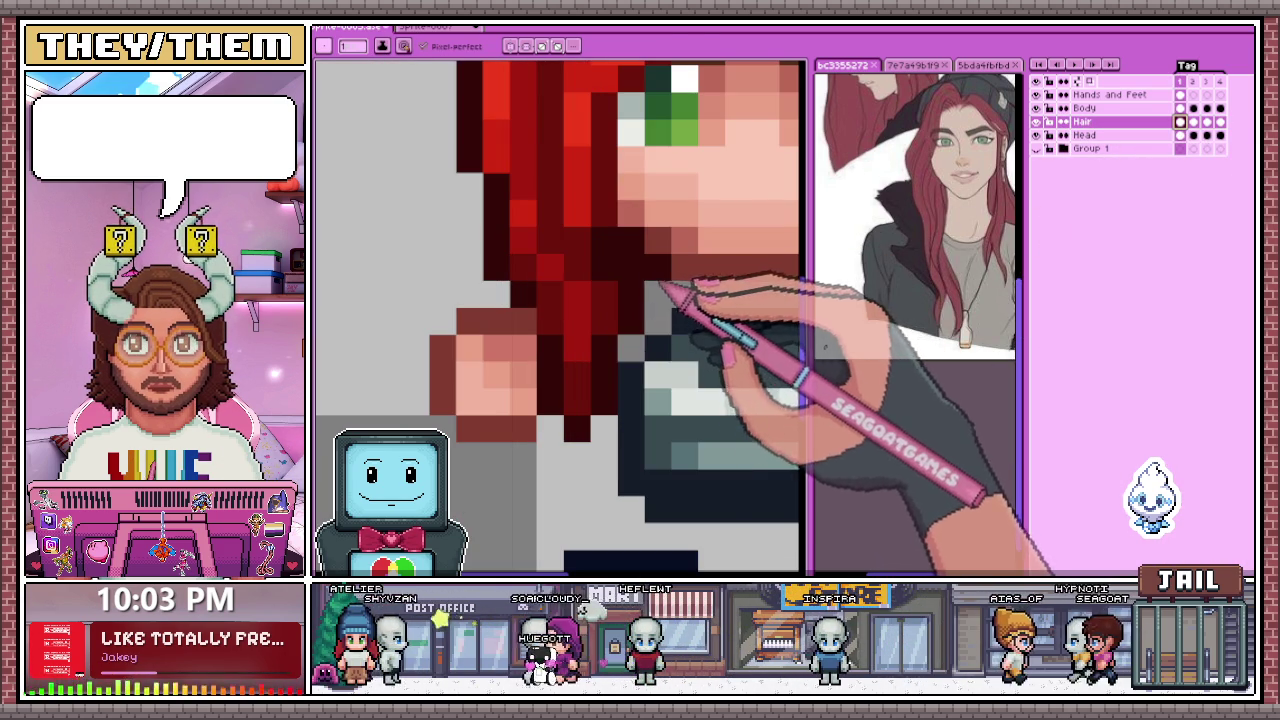
pyautogui.scroll(-1, 645, 320)
pyautogui.scroll(-1, 680, 300)
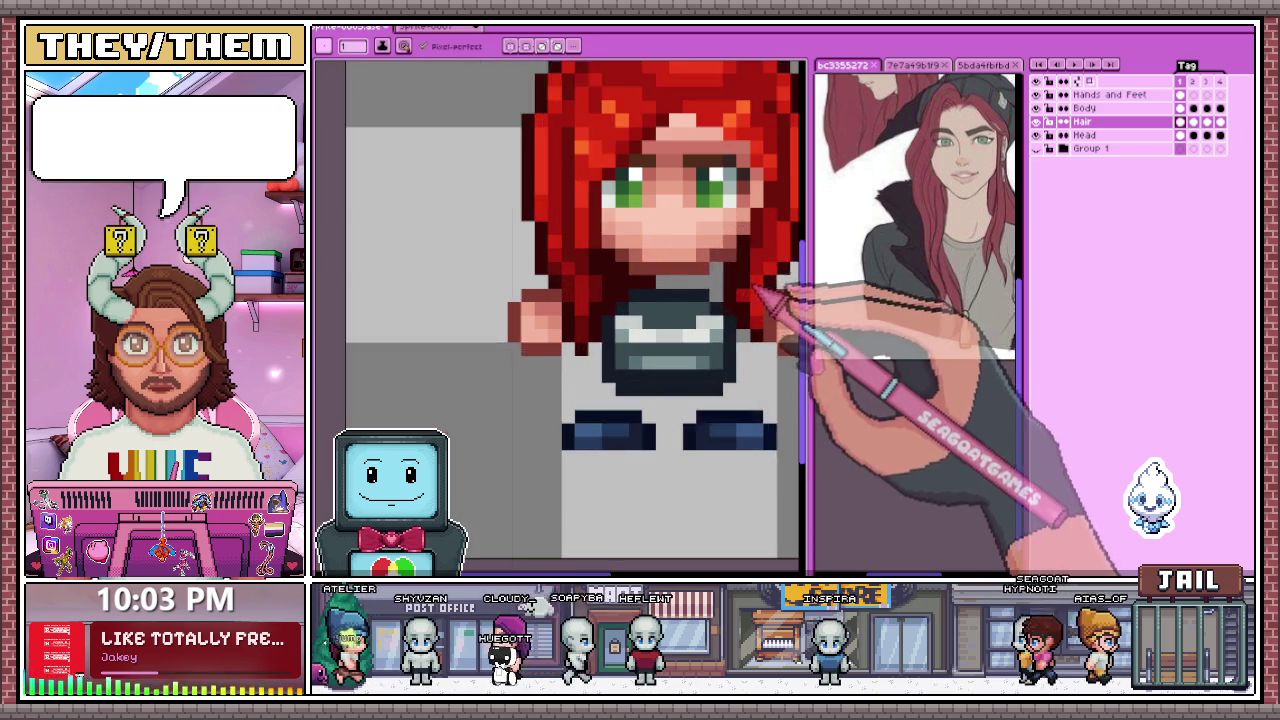
pyautogui.scroll(1, 720, 290)
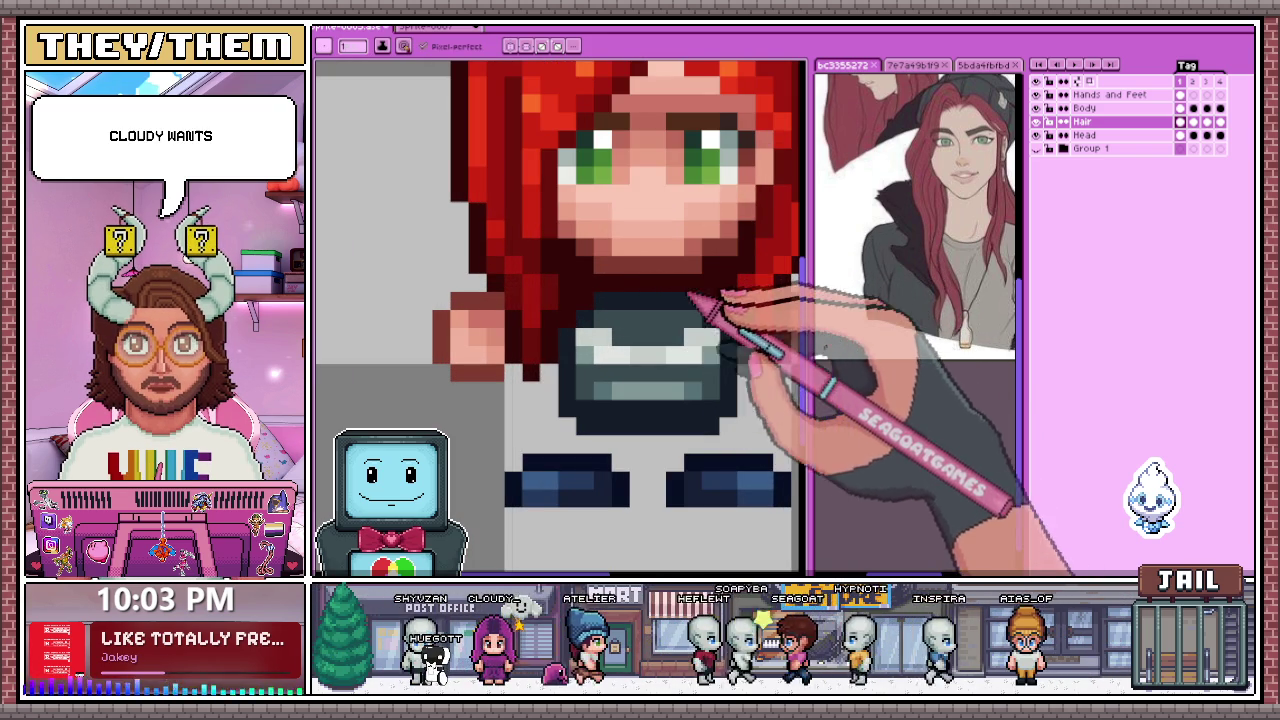
pyautogui.scroll(1, 620, 300)
pyautogui.scroll(1, 620, 300)
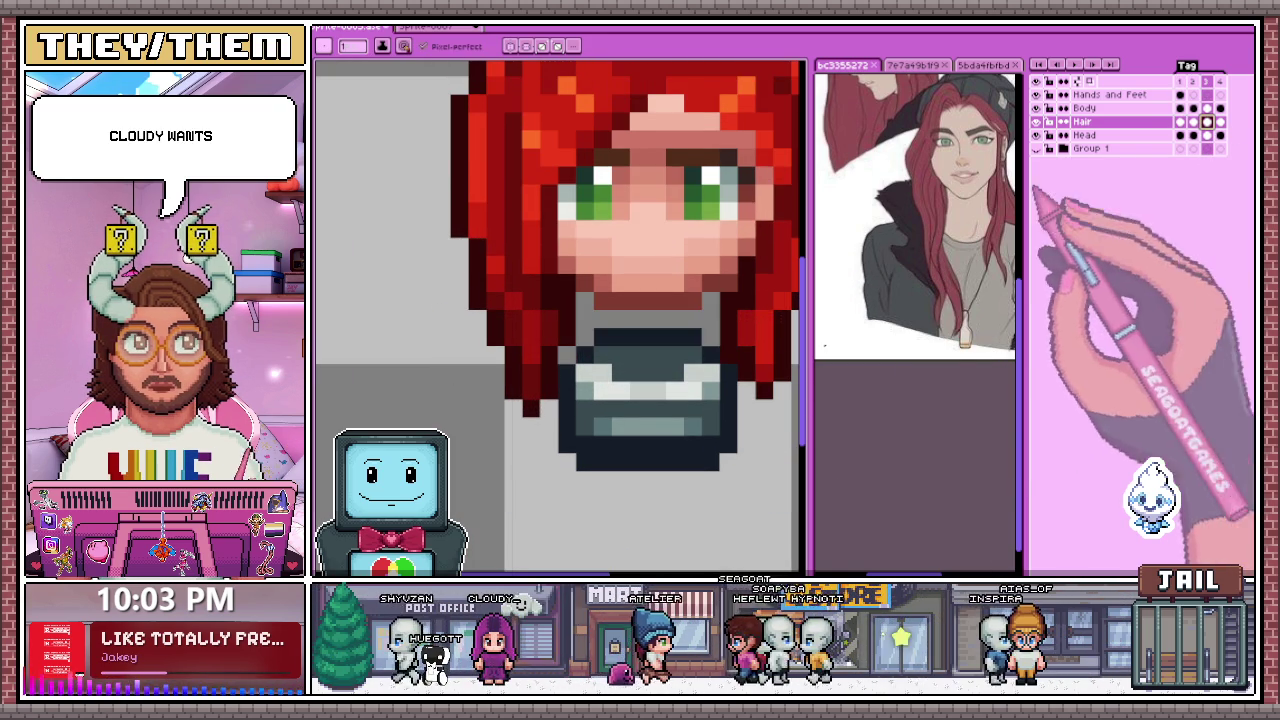
pyautogui.scroll(1, 595, 300)
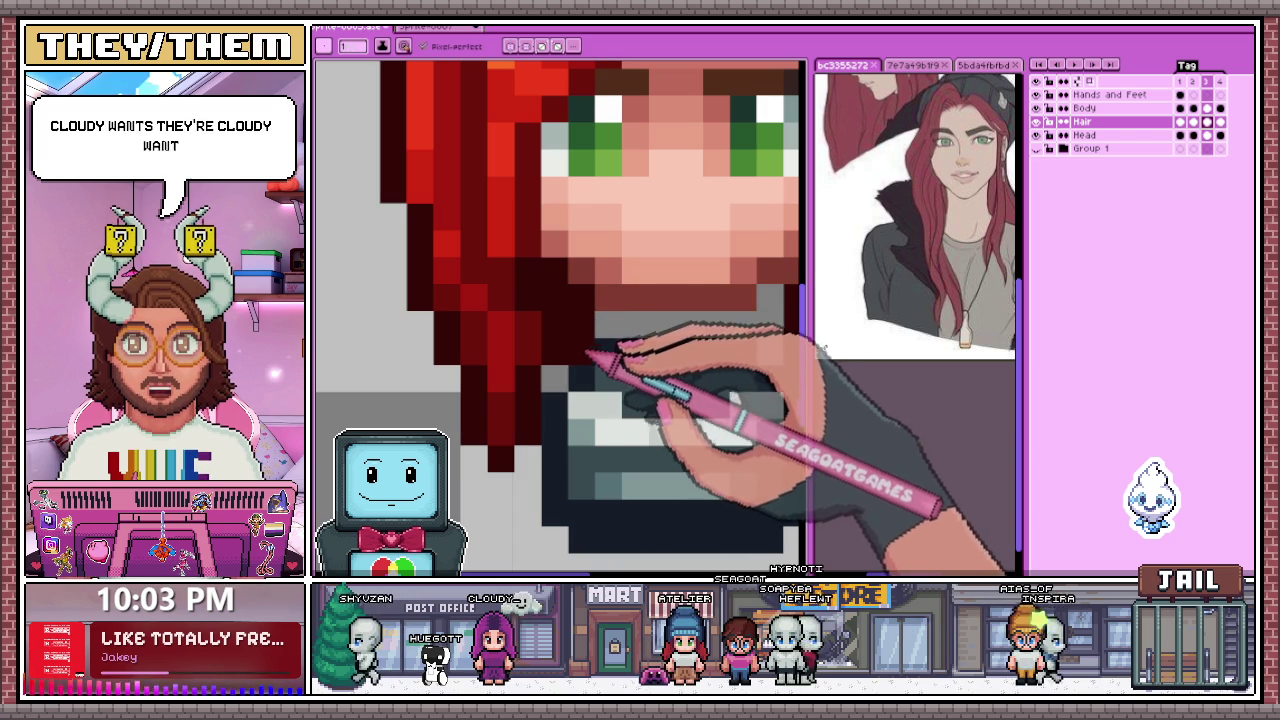
pyautogui.moveTo(680, 322); pyautogui.dragTo(750, 322)
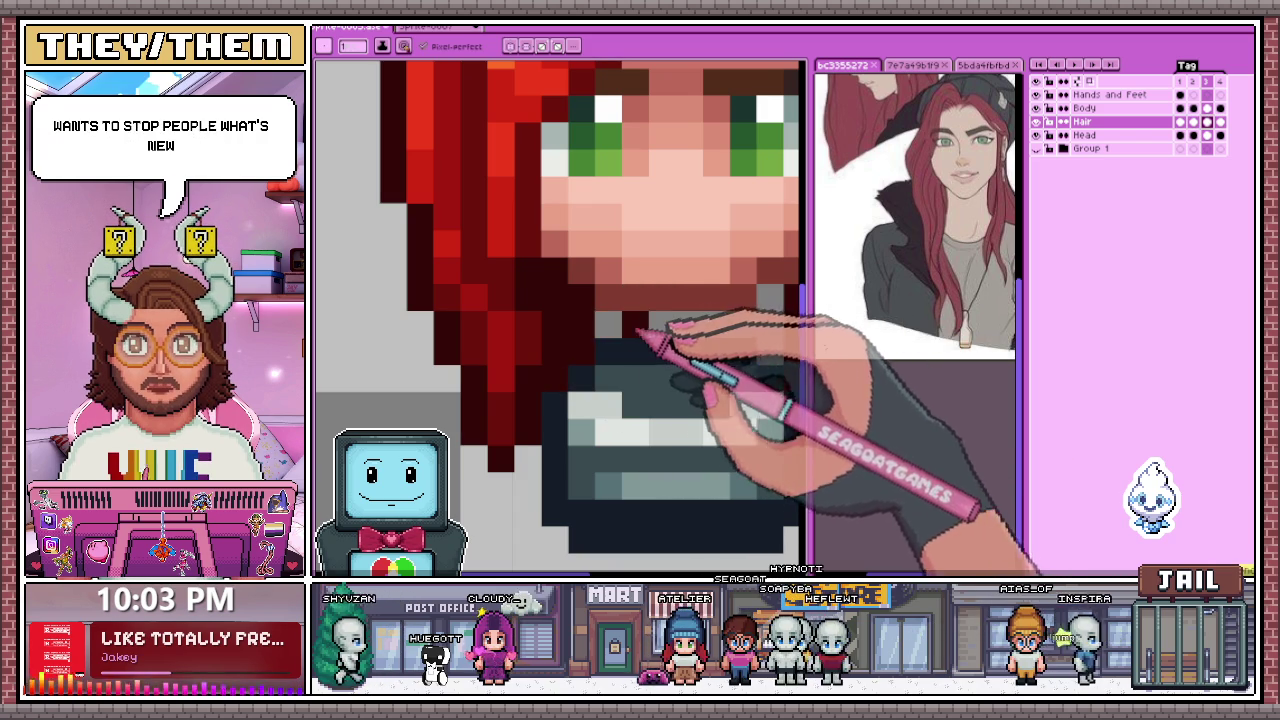
pyautogui.hscroll(1, 560, 300)
pyautogui.scroll(-3, 700, 340)
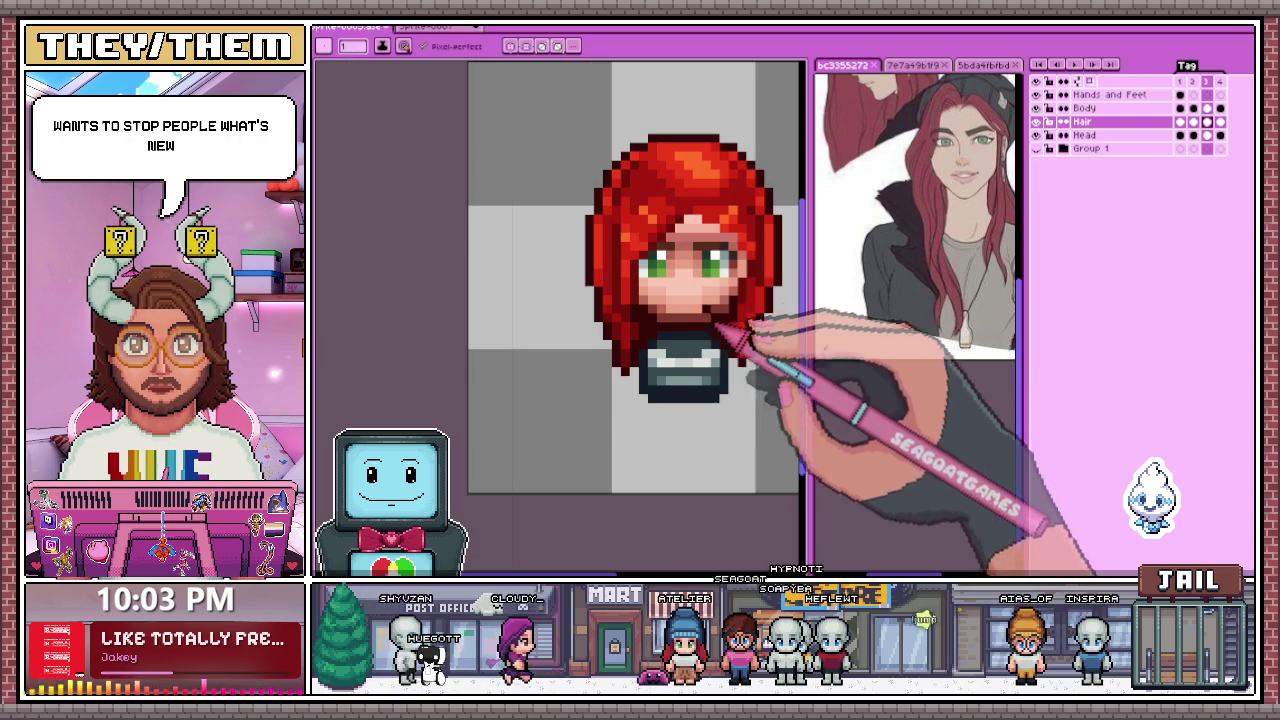
pyautogui.scroll(3, 690, 300)
pyautogui.scroll(1, 690, 300)
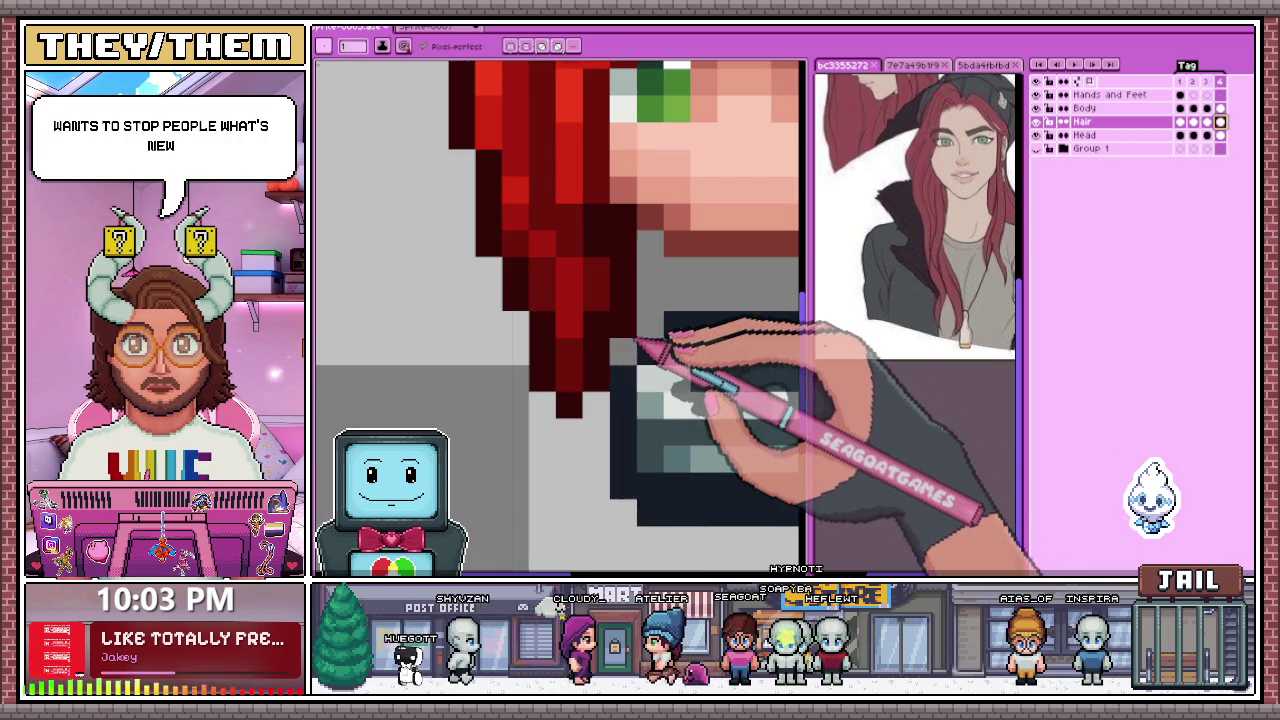
pyautogui.scroll(-2, 648, 278)
pyautogui.scroll(1, 648, 280)
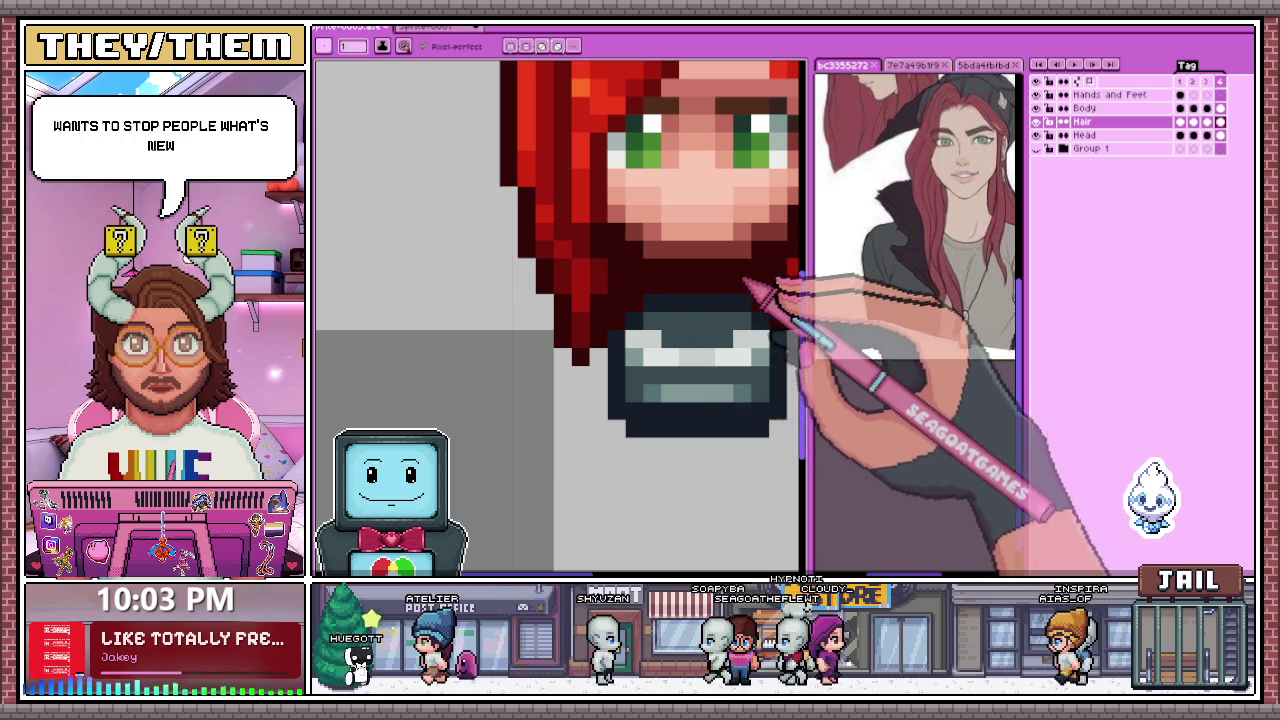
pyautogui.scroll(-3, 742, 278)
pyautogui.scroll(-1, 745, 270)
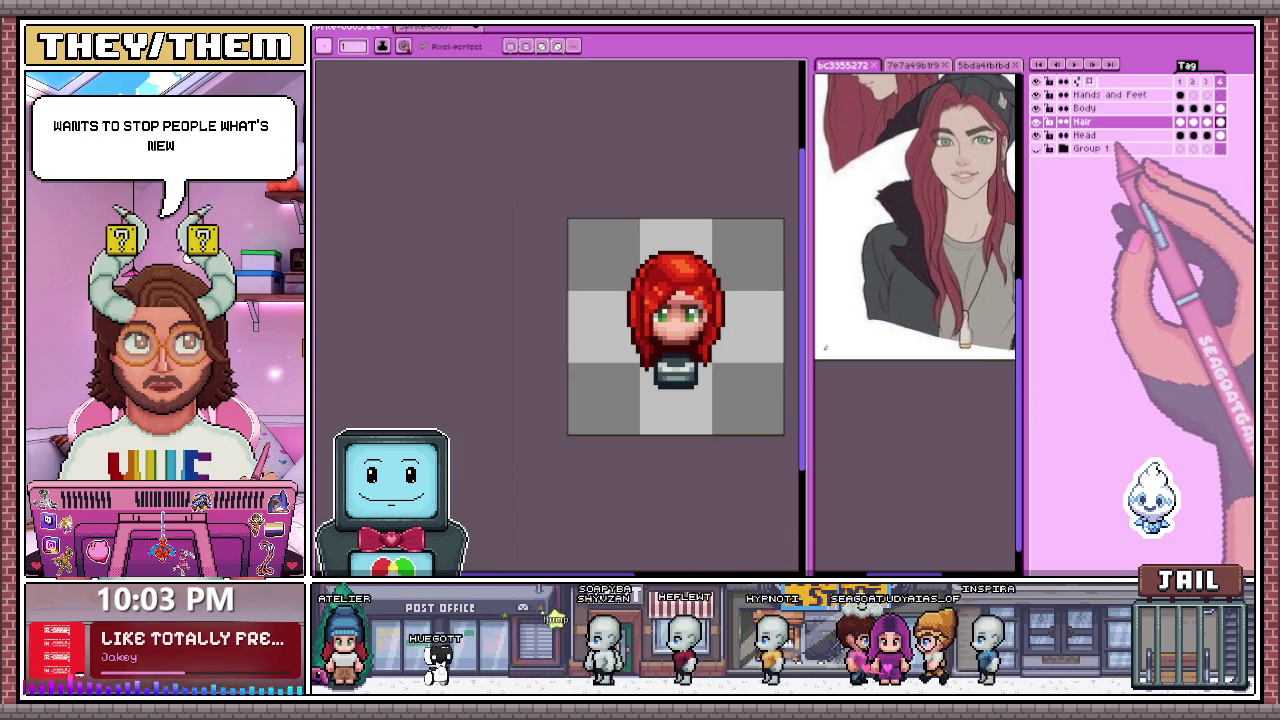
pyautogui.click(1100, 108)
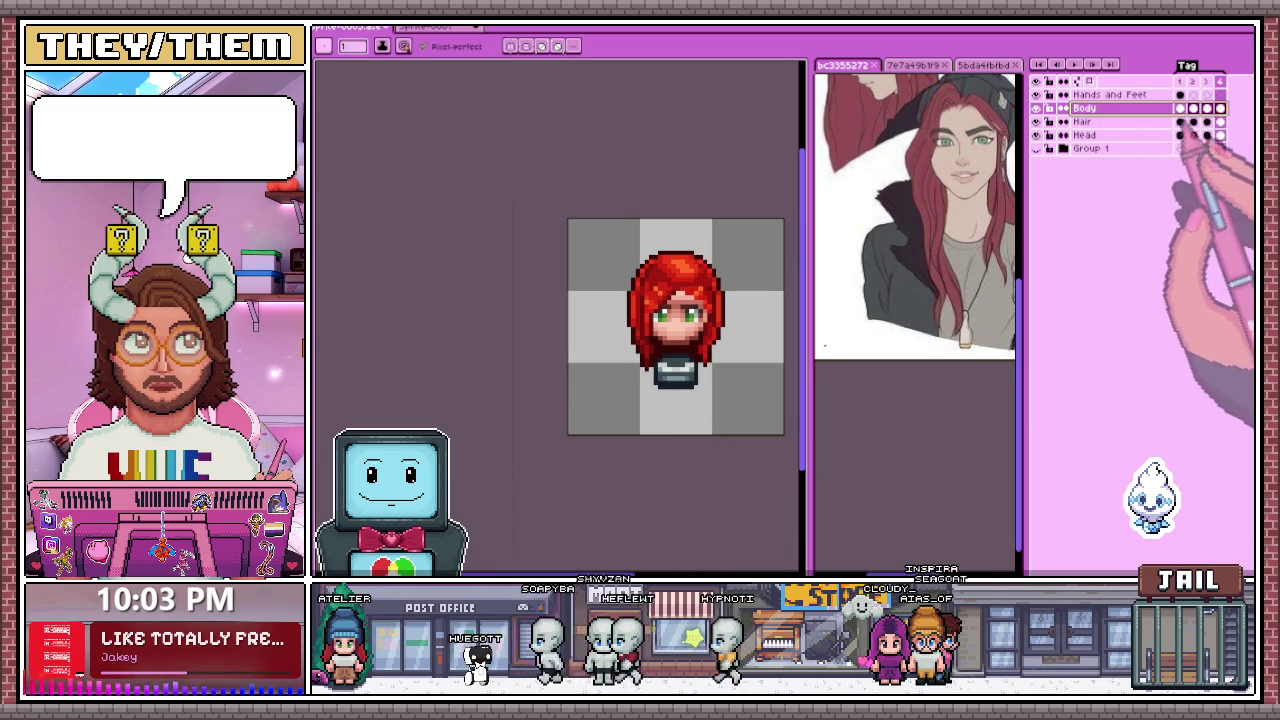
pyautogui.scroll(2, 757, 423)
pyautogui.scroll(2, 655, 356)
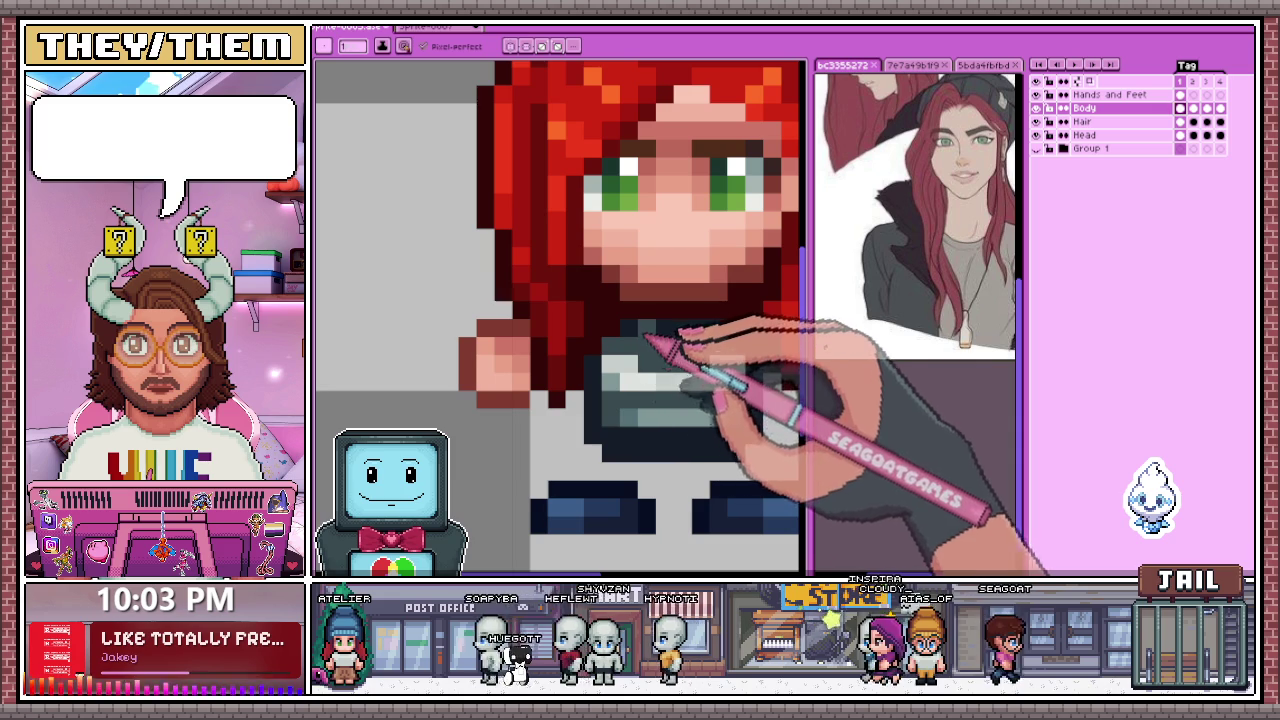
pyautogui.scroll(-2, 735, 345)
pyautogui.scroll(-2, 737, 343)
pyautogui.scroll(2, 728, 380)
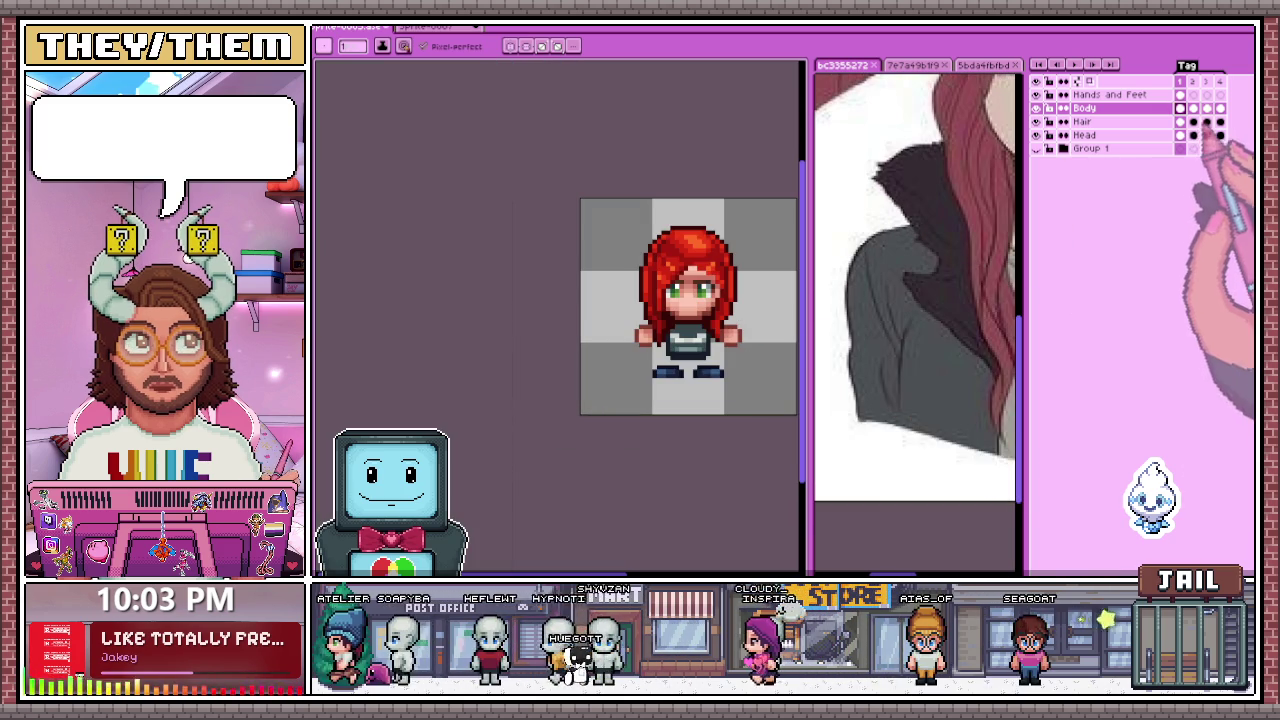
pyautogui.scroll(2, 680, 332)
pyautogui.scroll(2, 668, 335)
pyautogui.scroll(-2, 745, 305)
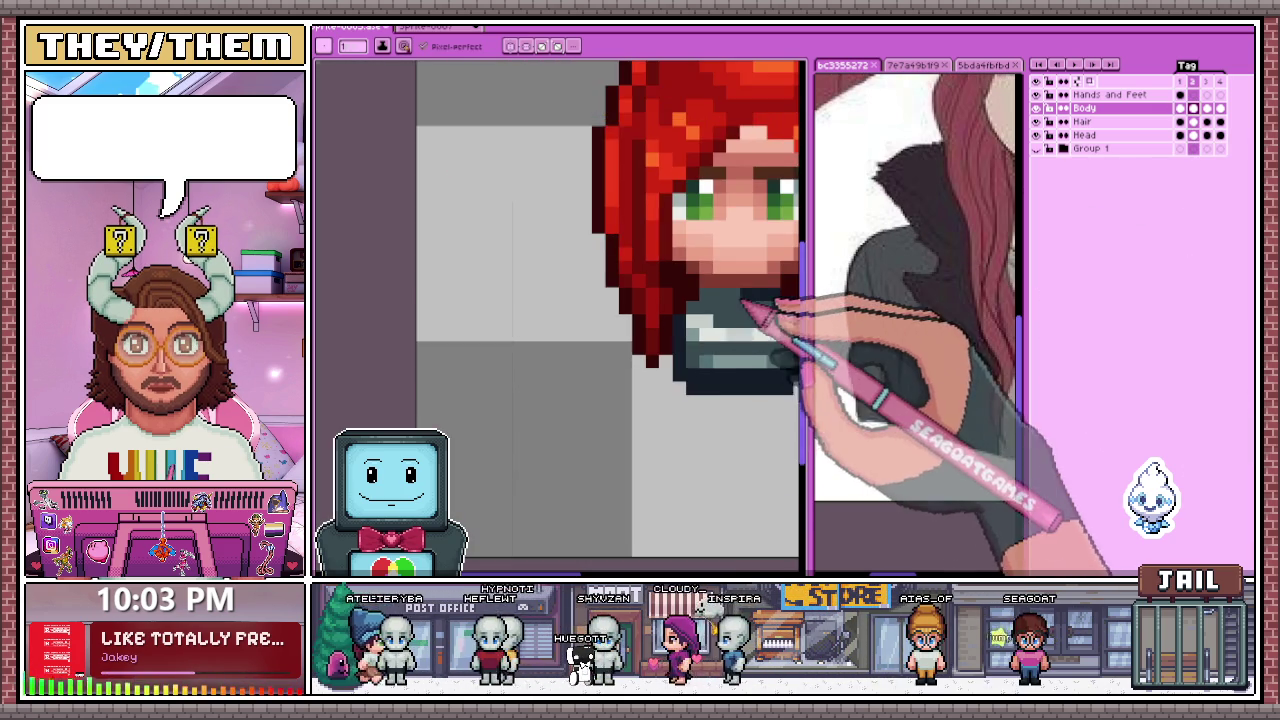
pyautogui.scroll(2, 760, 300)
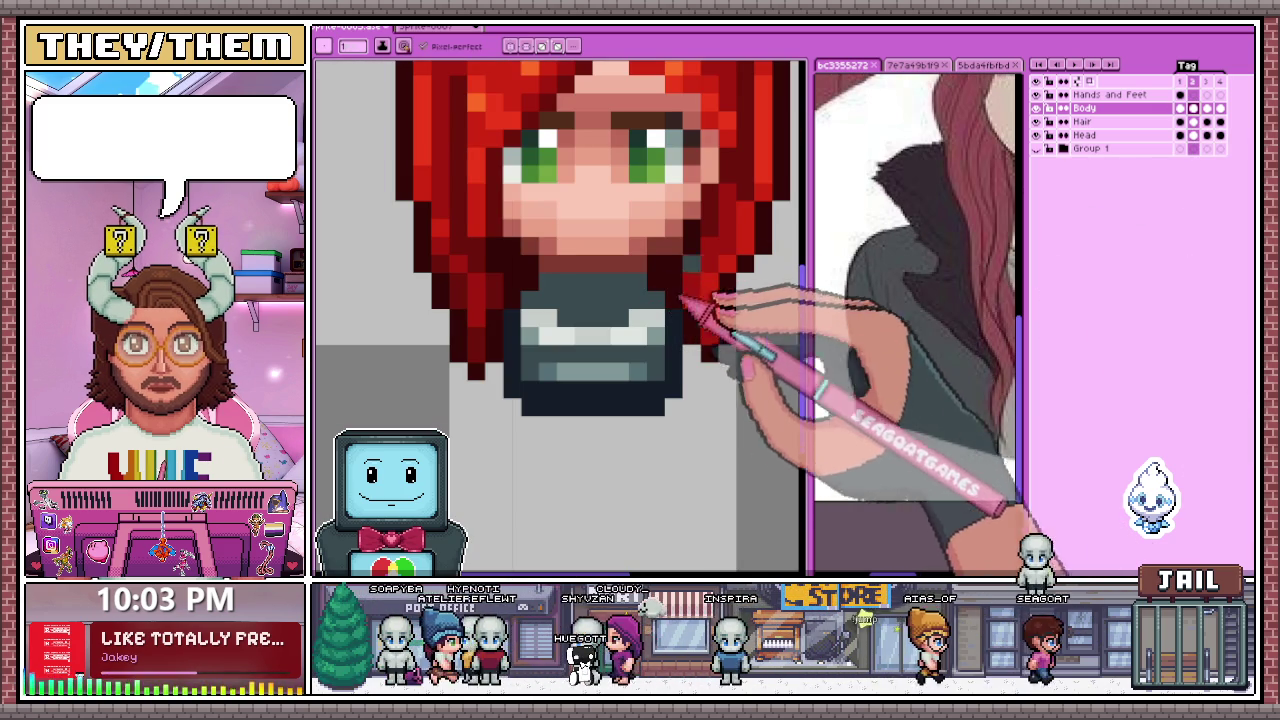
pyautogui.click(1206, 108)
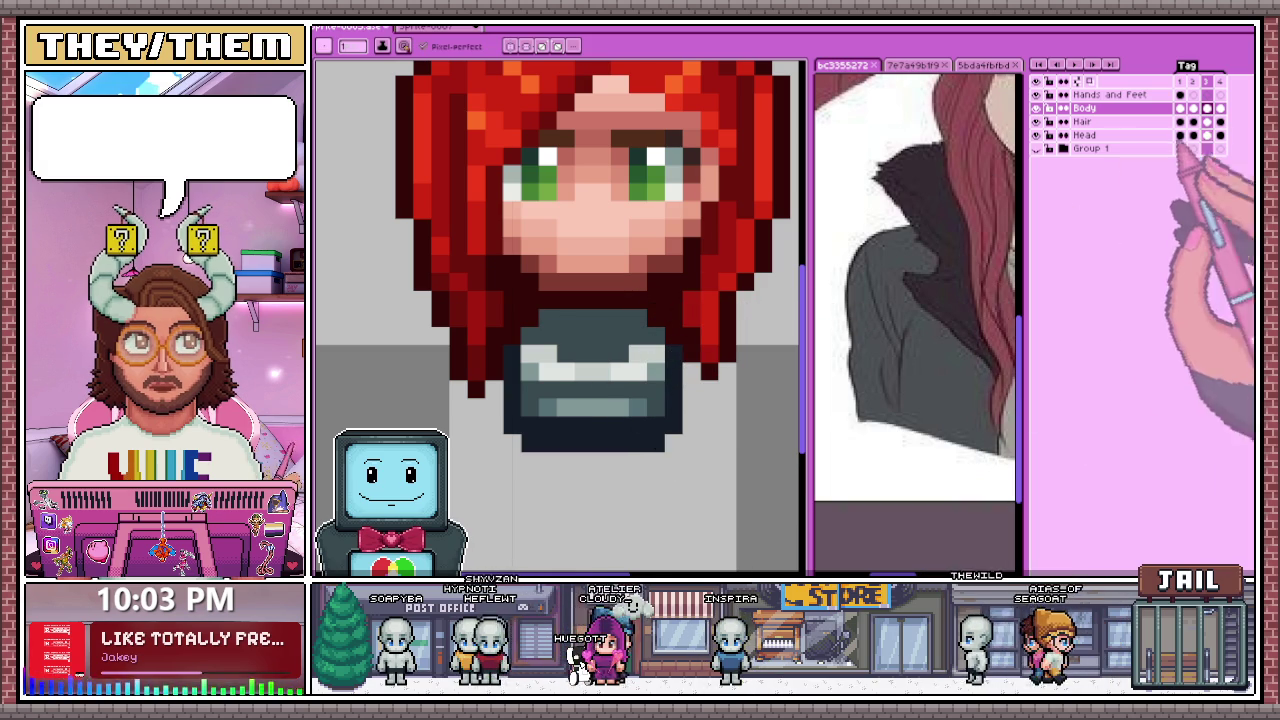
pyautogui.click(1220, 108)
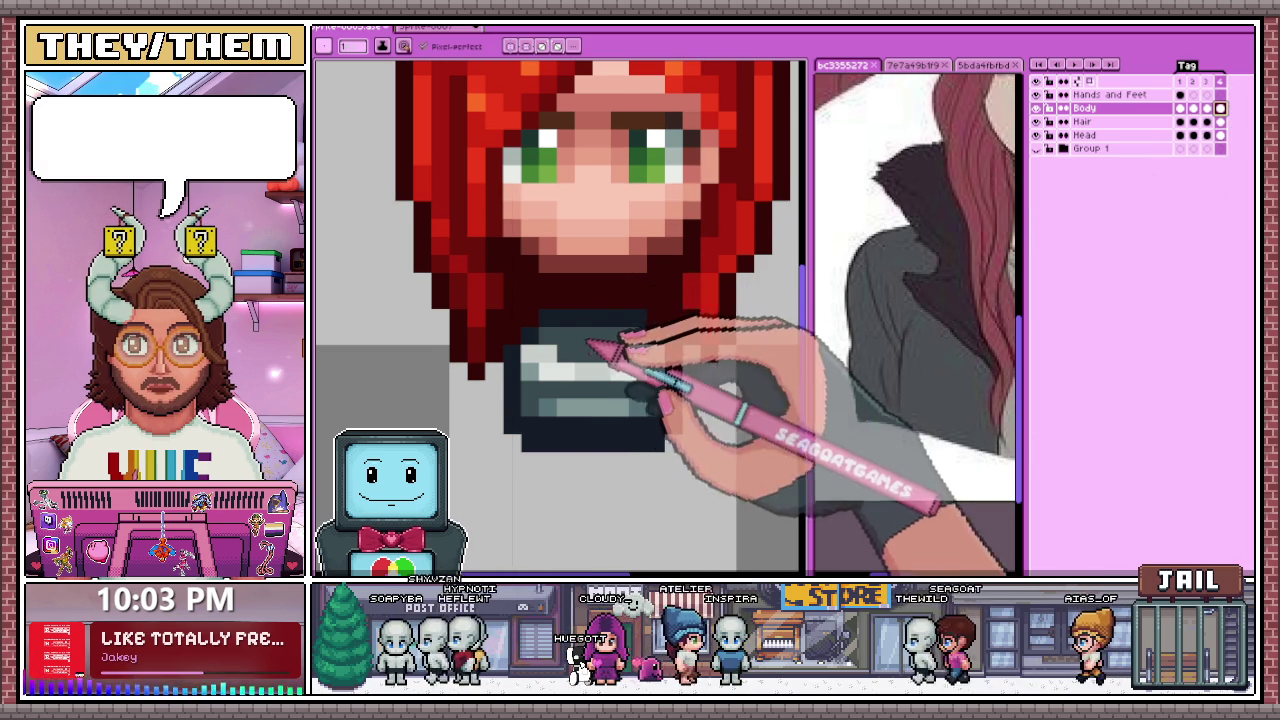
pyautogui.scroll(-3, 648, 333)
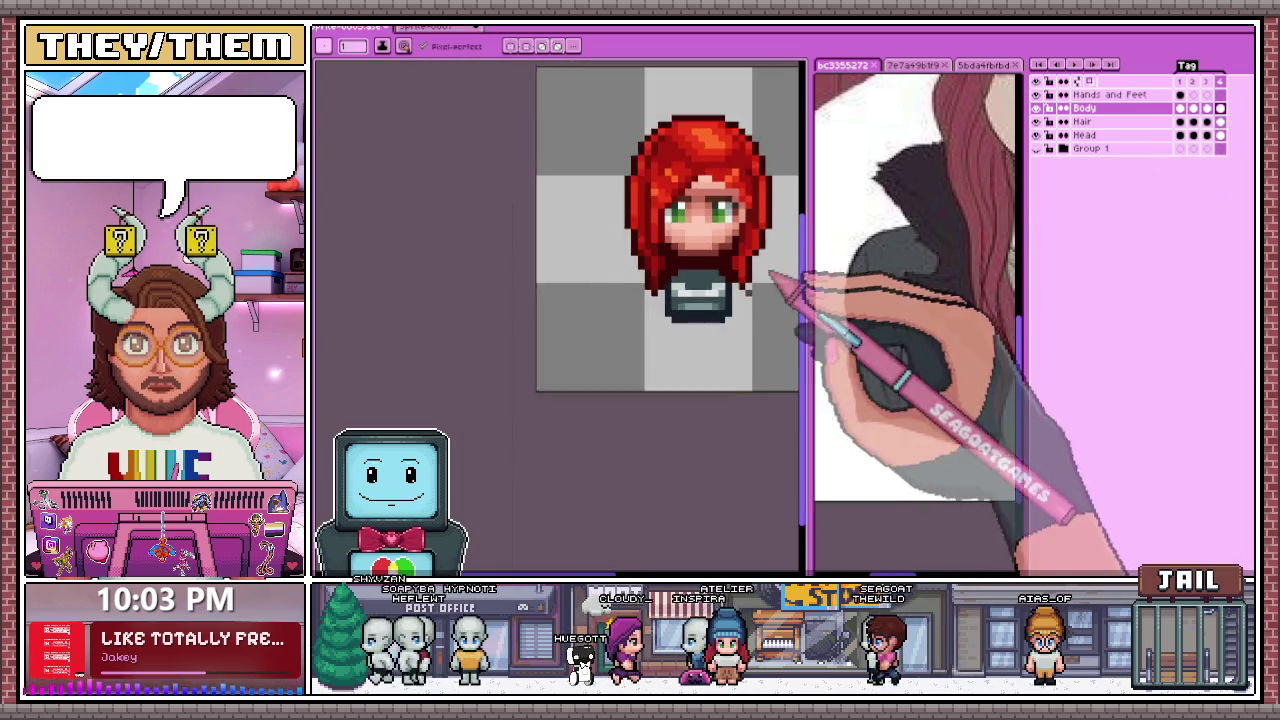
pyautogui.scroll(-2, 766, 280)
pyautogui.scroll(1, 757, 171)
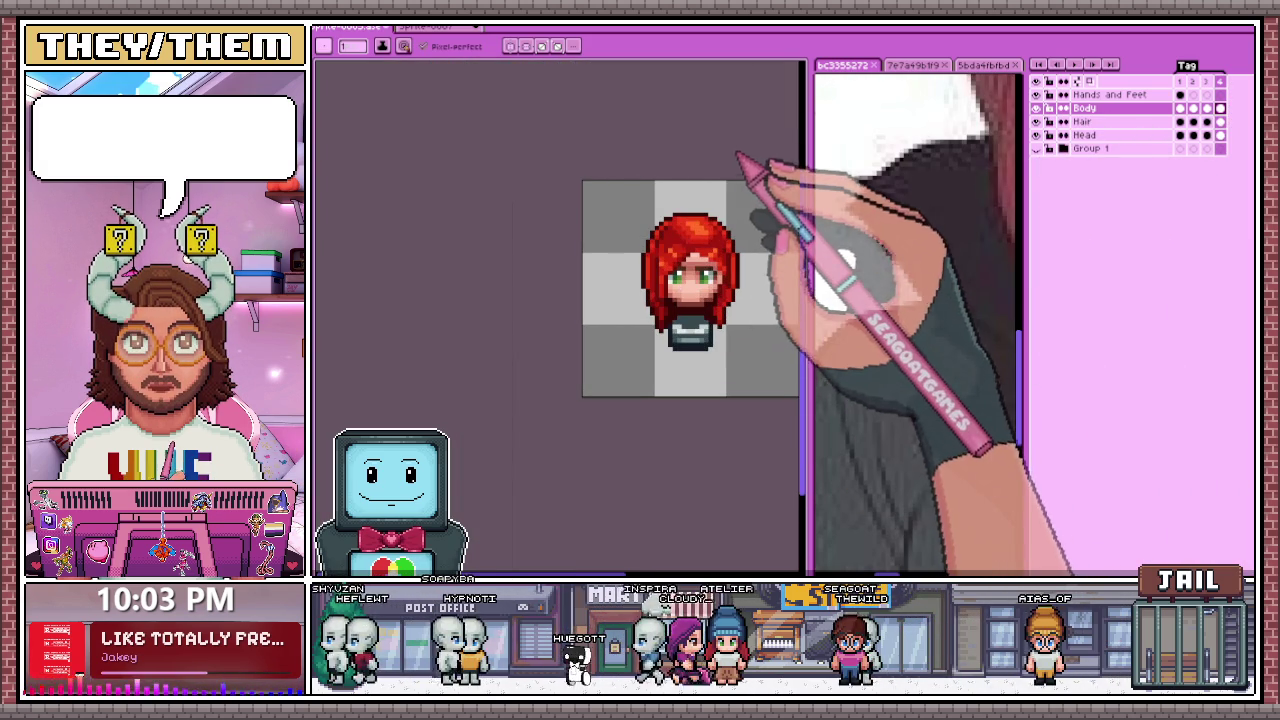
pyautogui.scroll(-1, 586, 286)
pyautogui.scroll(2, 590, 390)
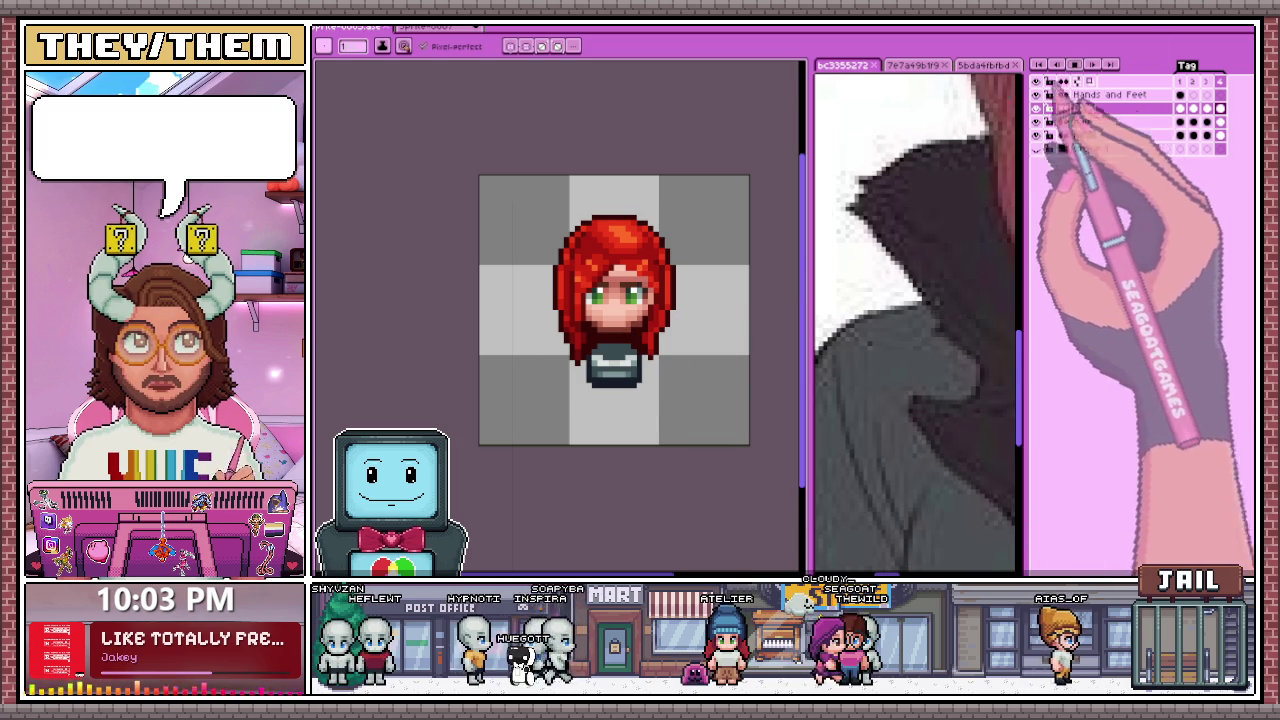
pyautogui.press('Return')
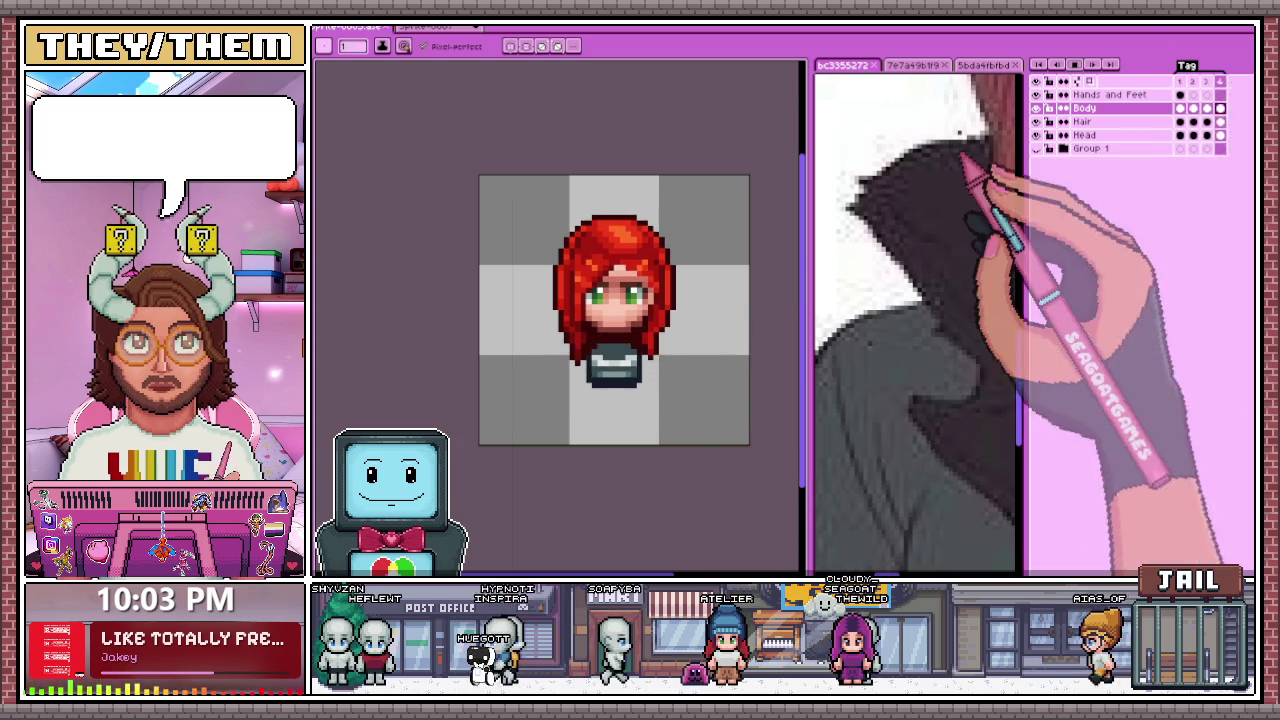
pyautogui.scroll(-1, 745, 274)
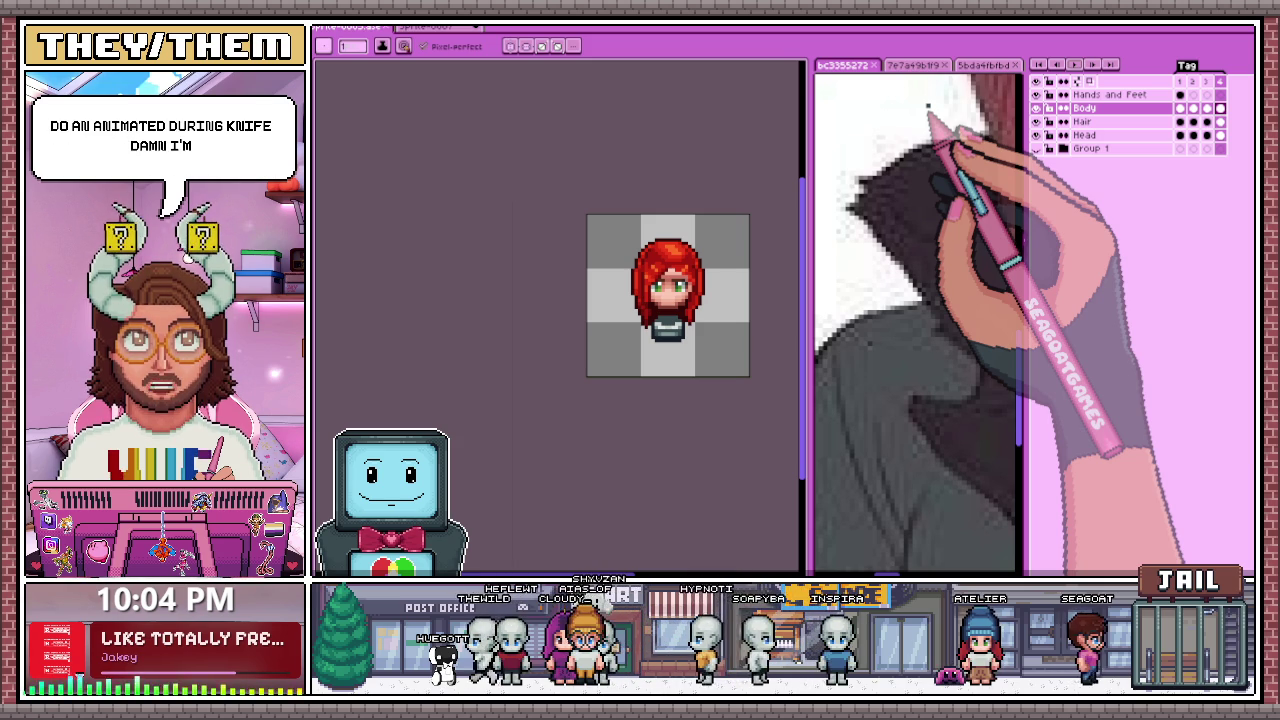
pyautogui.scroll(1, 663, 308)
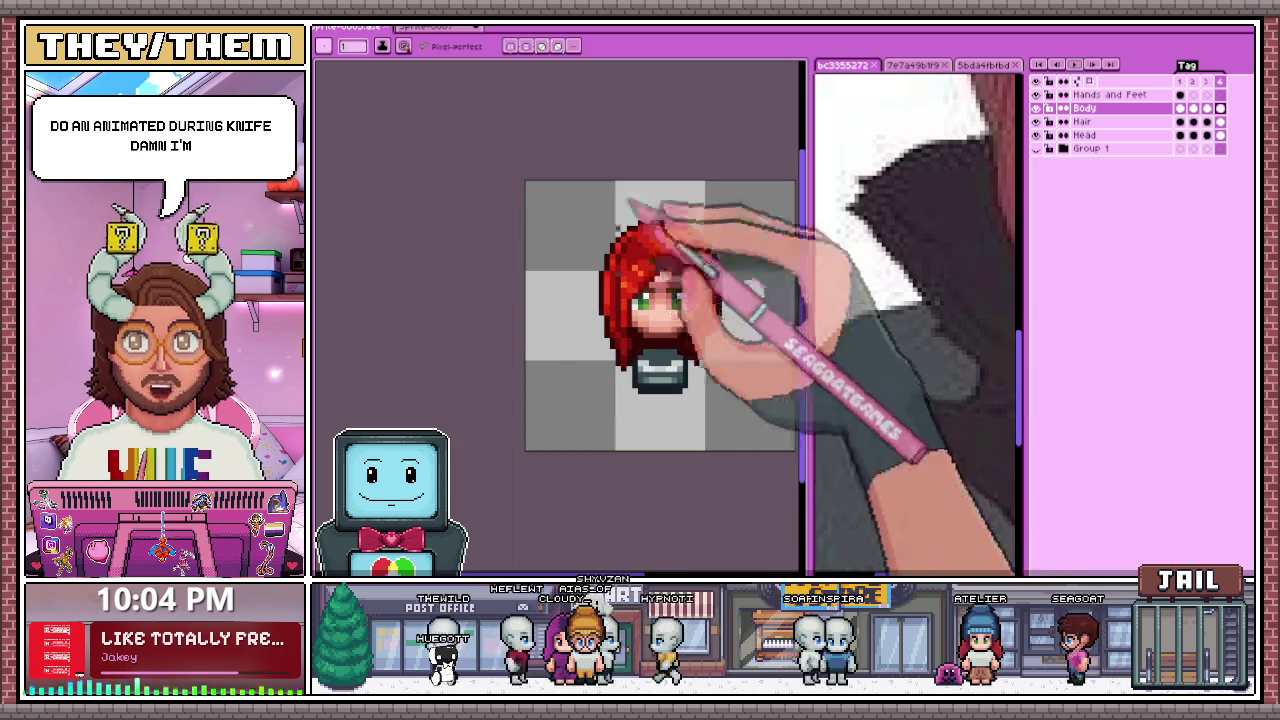
pyautogui.scroll(2, 663, 308)
pyautogui.scroll(1, 663, 308)
pyautogui.scroll(1, 650, 400)
pyautogui.scroll(-1, 586, 271)
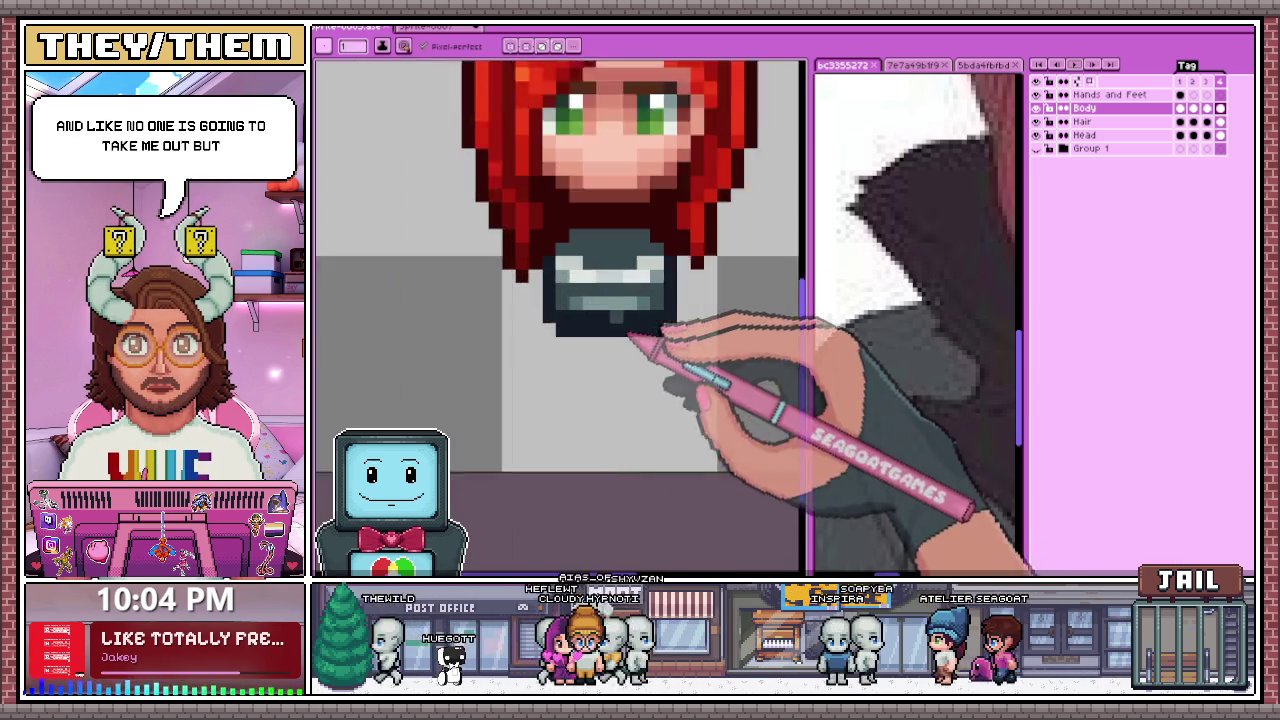
pyautogui.scroll(1, 651, 343)
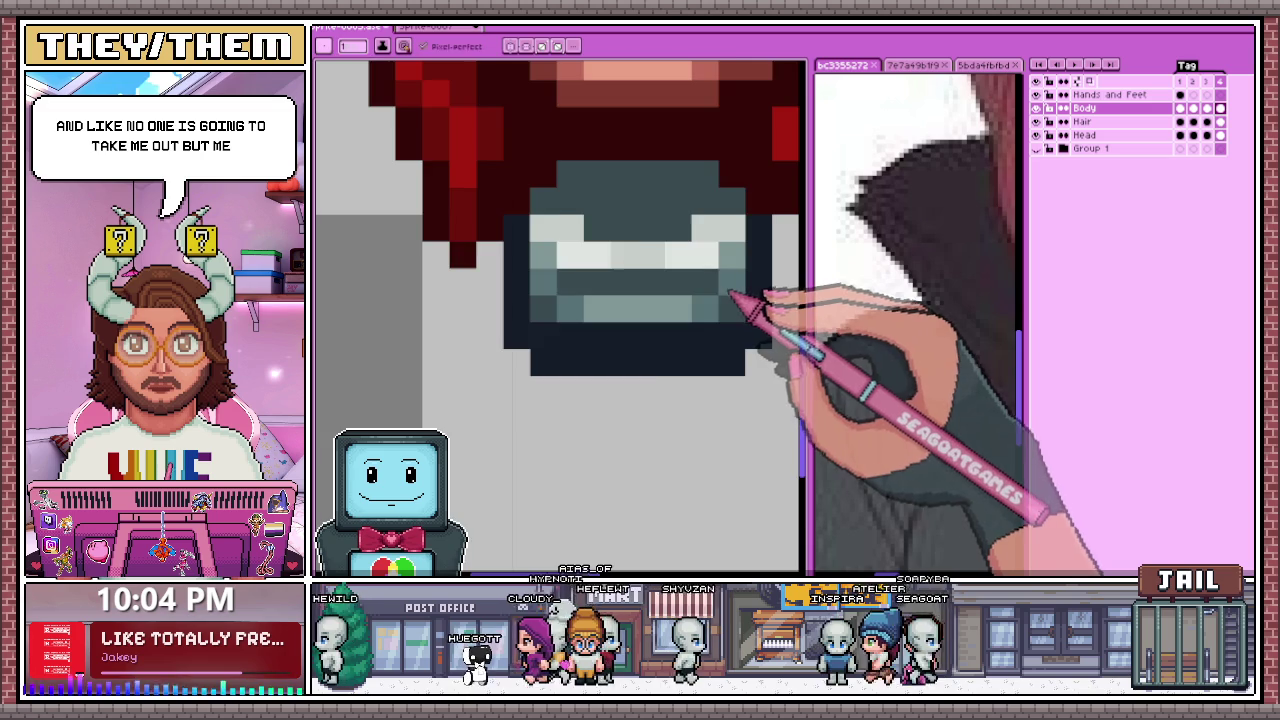
pyautogui.scroll(-4, 700, 330)
pyautogui.scroll(-1, 674, 349)
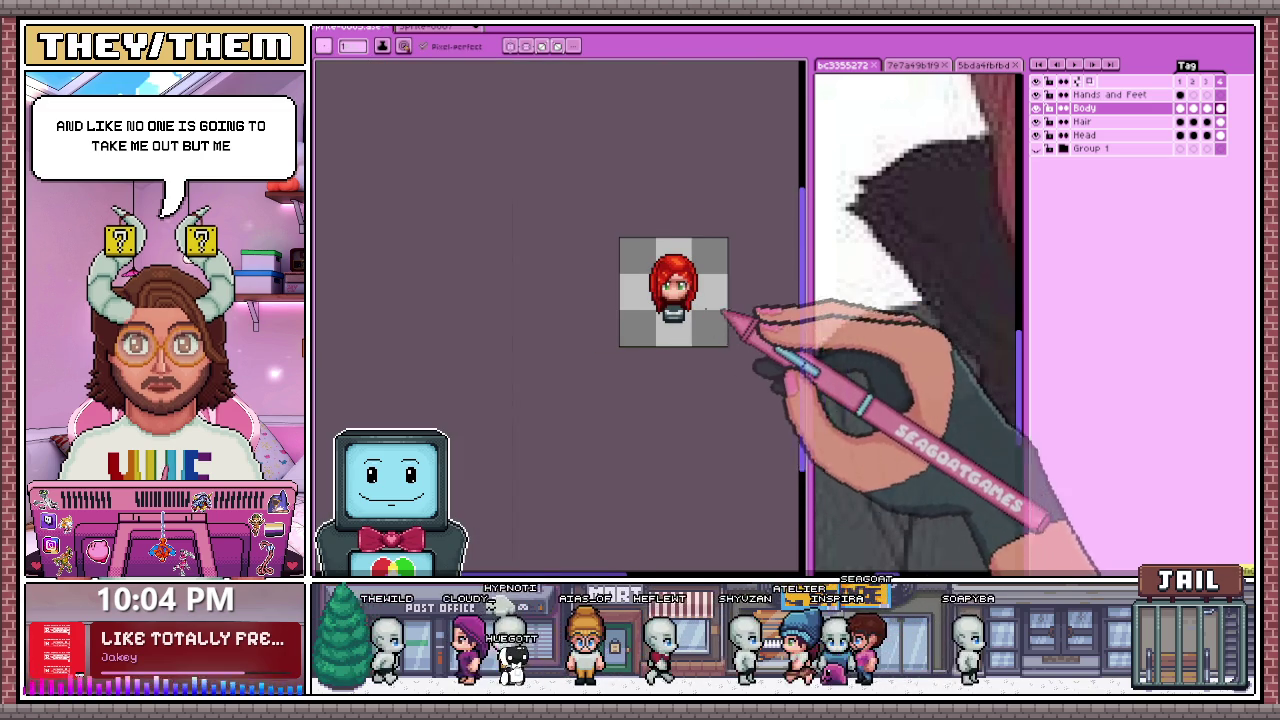
pyautogui.scroll(1, 680, 328)
pyautogui.click(1180, 81)
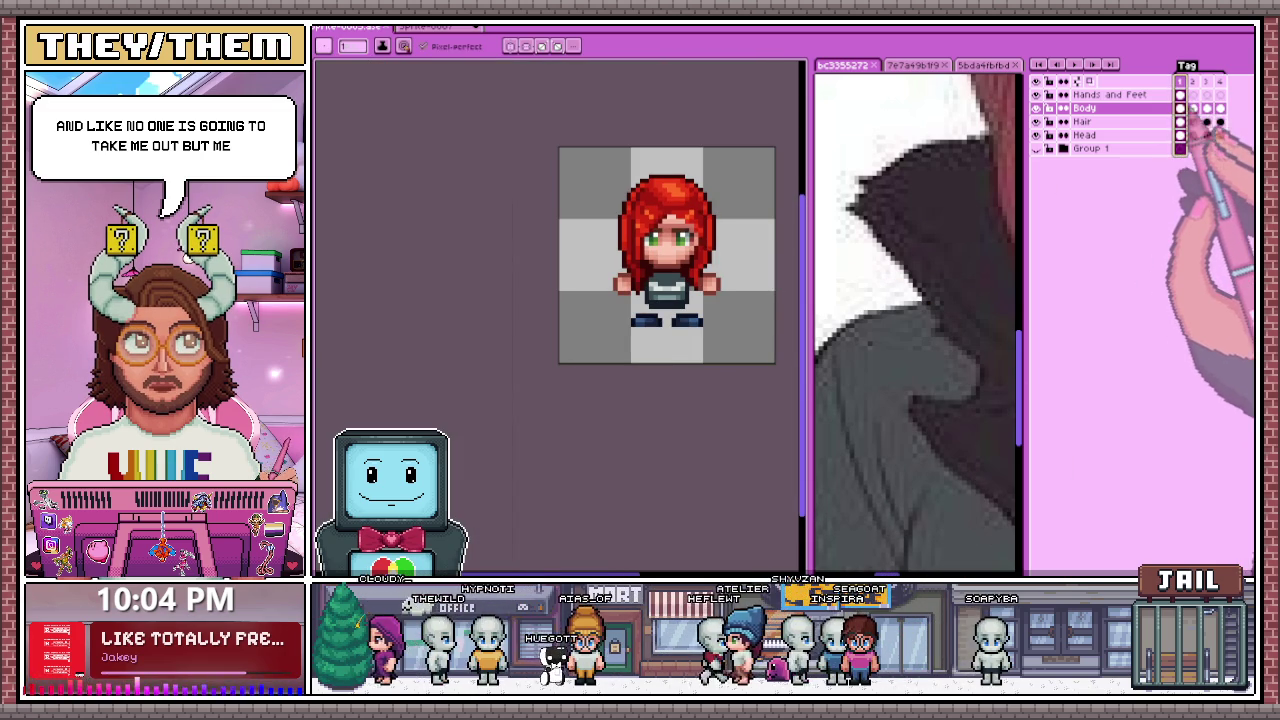
pyautogui.click(1206, 81)
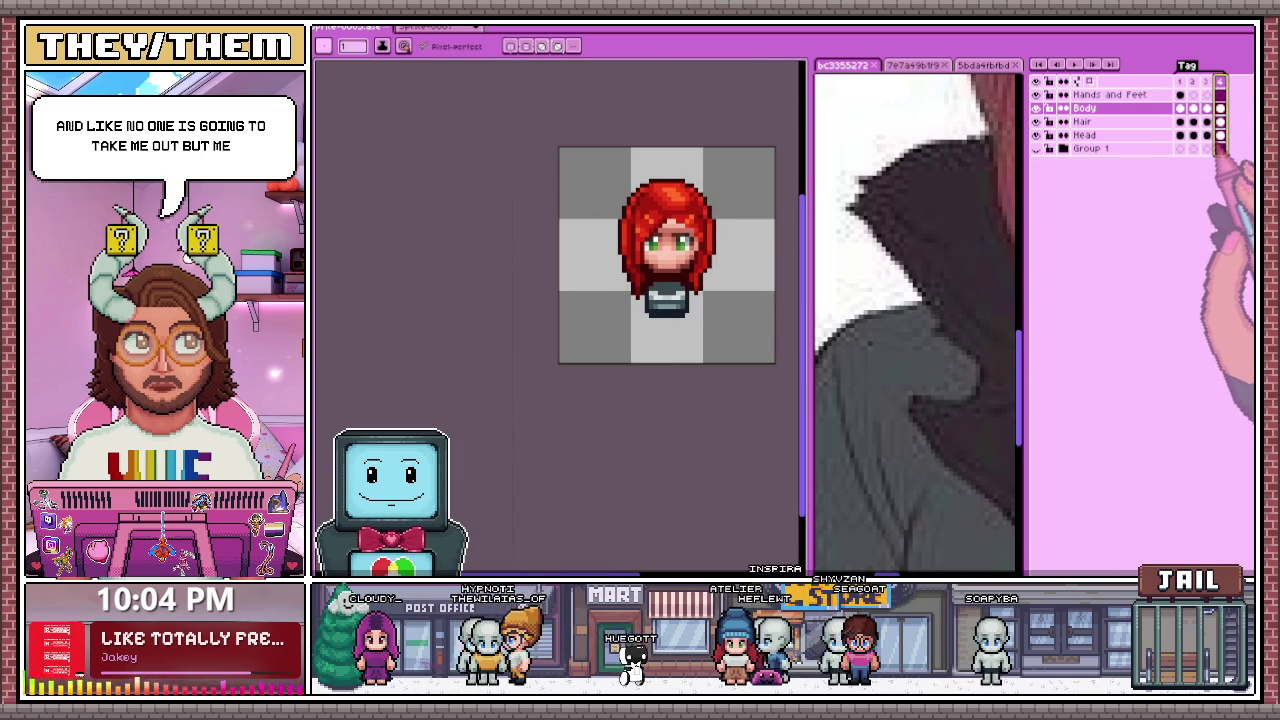
pyautogui.scroll(1, 655, 292)
pyautogui.scroll(1, 655, 292)
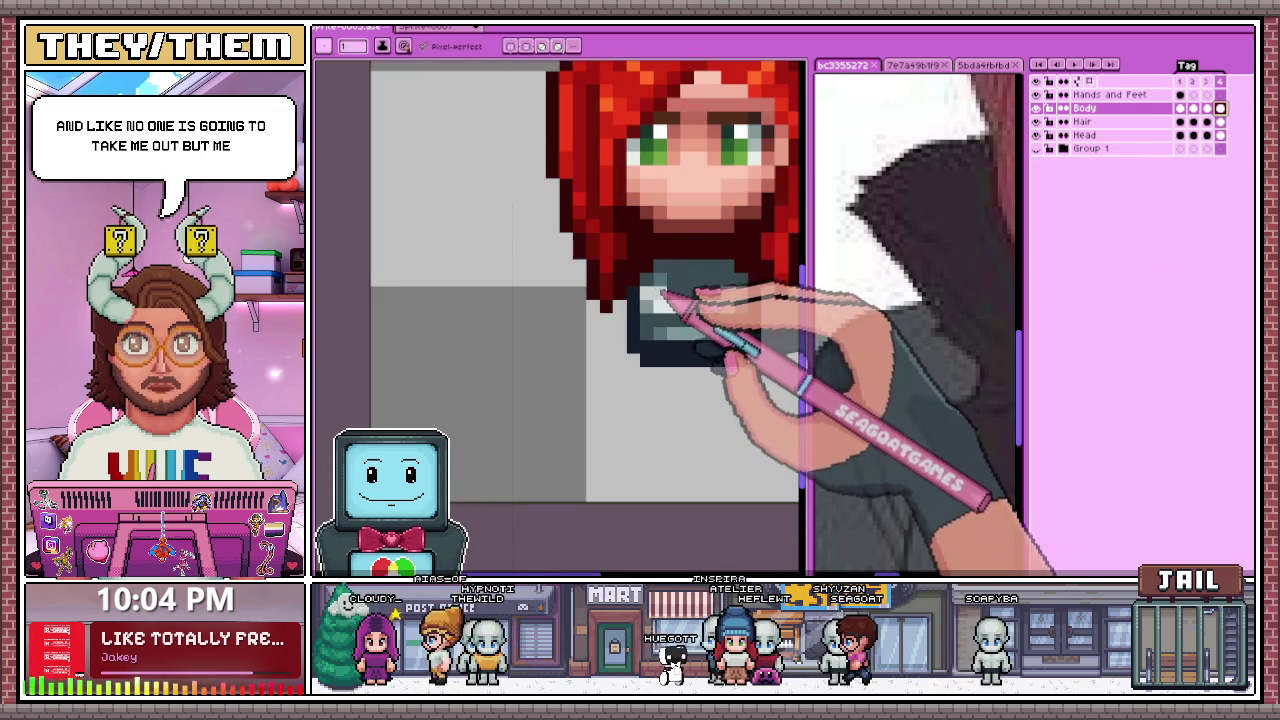
pyautogui.press('m')
pyautogui.scroll(-2, 640, 316)
# Step: Marquee-select the dark chest block below the red hair, adjusting the selection
pyautogui.scroll(3, 640, 316)
pyautogui.scroll(-2, 630, 325)
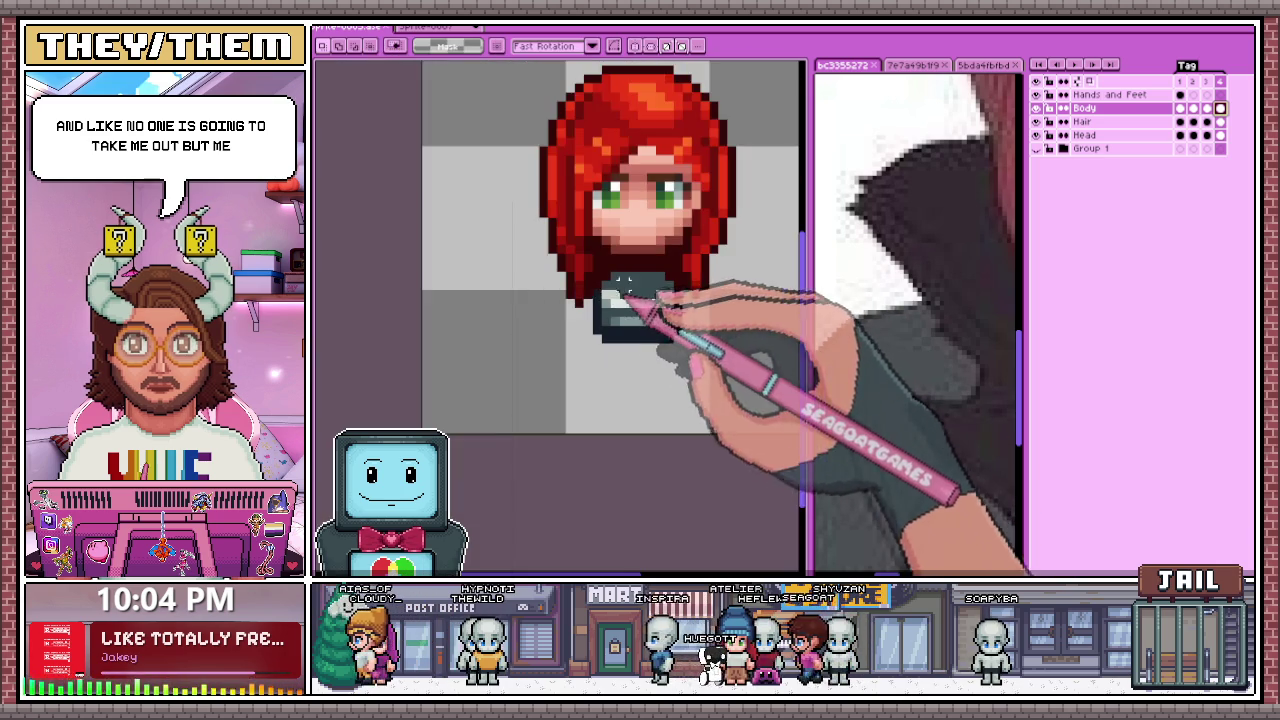
pyautogui.scroll(2, 615, 338)
pyautogui.moveTo(592, 308); pyautogui.dragTo(745, 352)
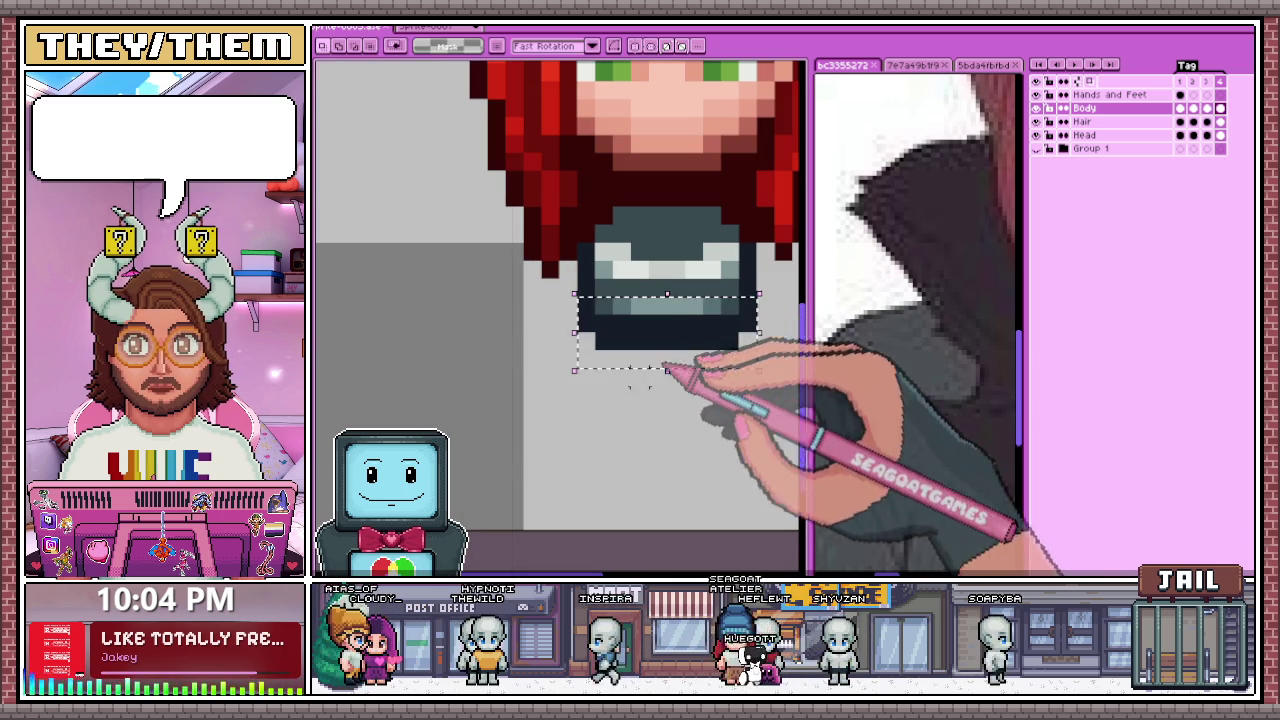
pyautogui.click(603, 303)
pyautogui.moveTo(645, 325); pyautogui.dragTo(740, 355)
pyautogui.click(621, 430)
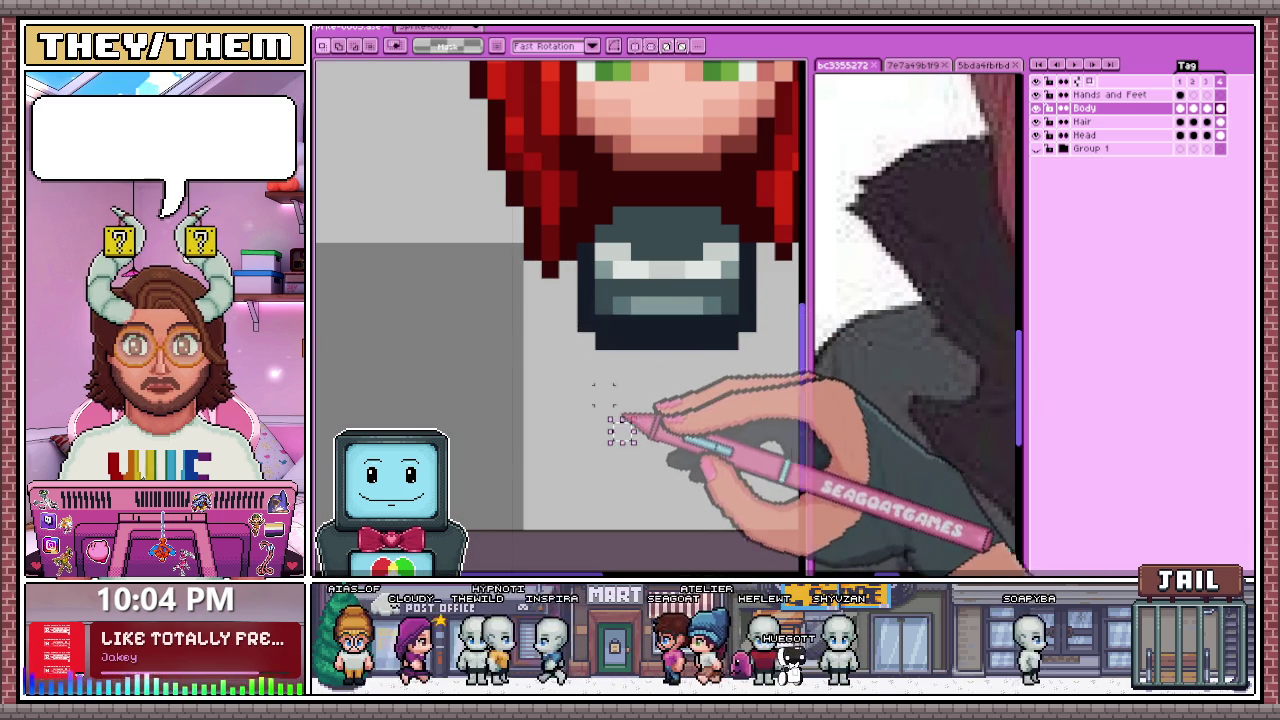
pyautogui.moveTo(580, 315); pyautogui.dragTo(755, 365)
pyautogui.scroll(-3, 700, 380)
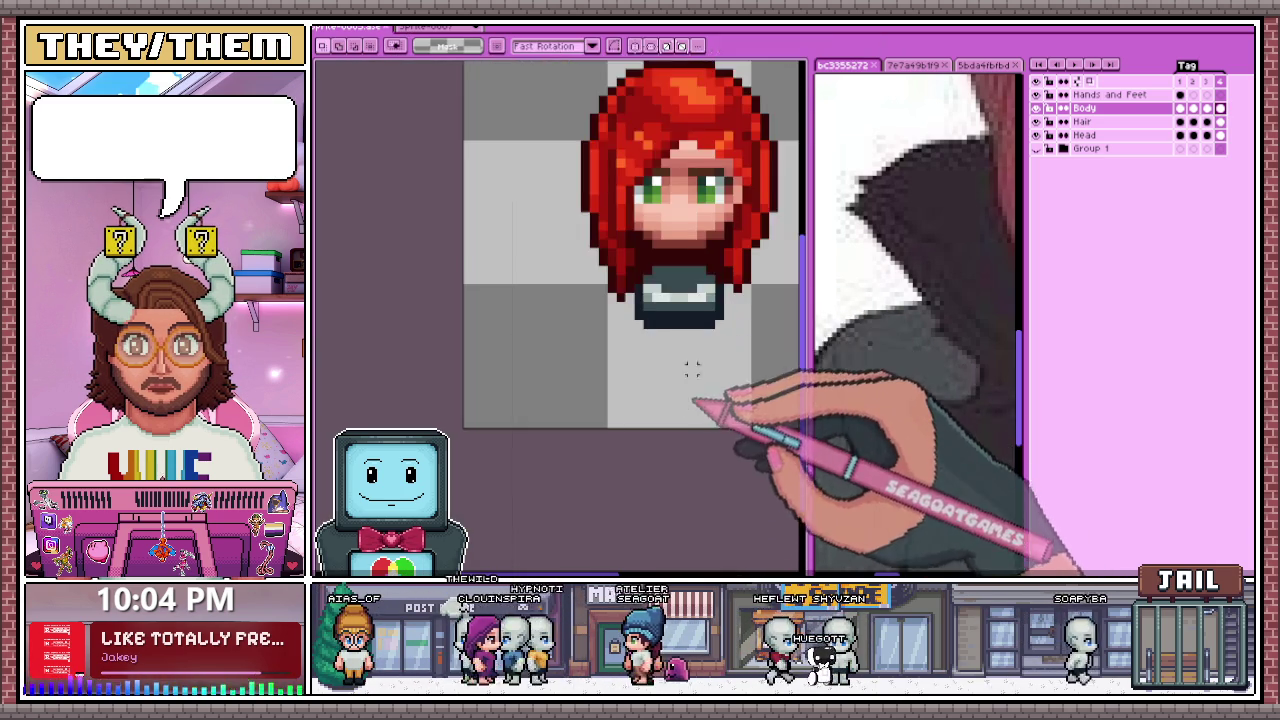
# Step: Flip through the frames, switch to eyedropper then pencil, and make Hands and Feet active
pyautogui.press('Right')
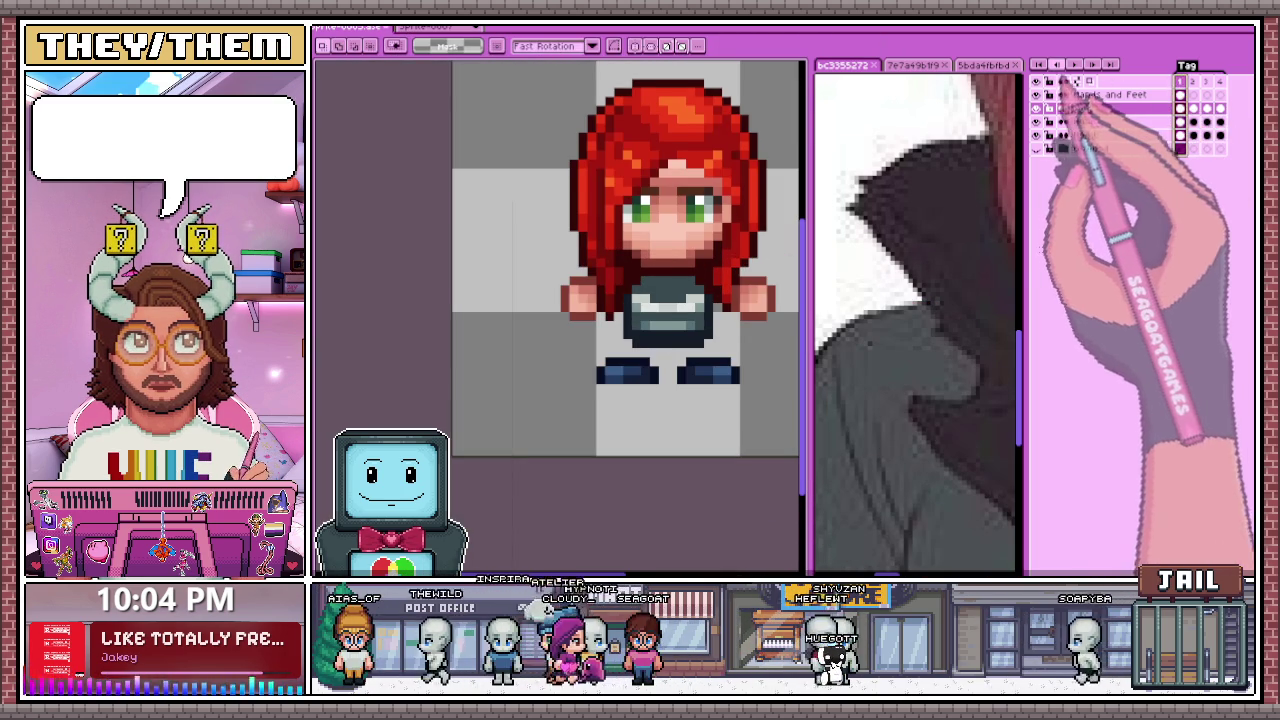
pyautogui.press('Right')
pyautogui.scroll(-2, 670, 415)
pyautogui.scroll(-1, 670, 415)
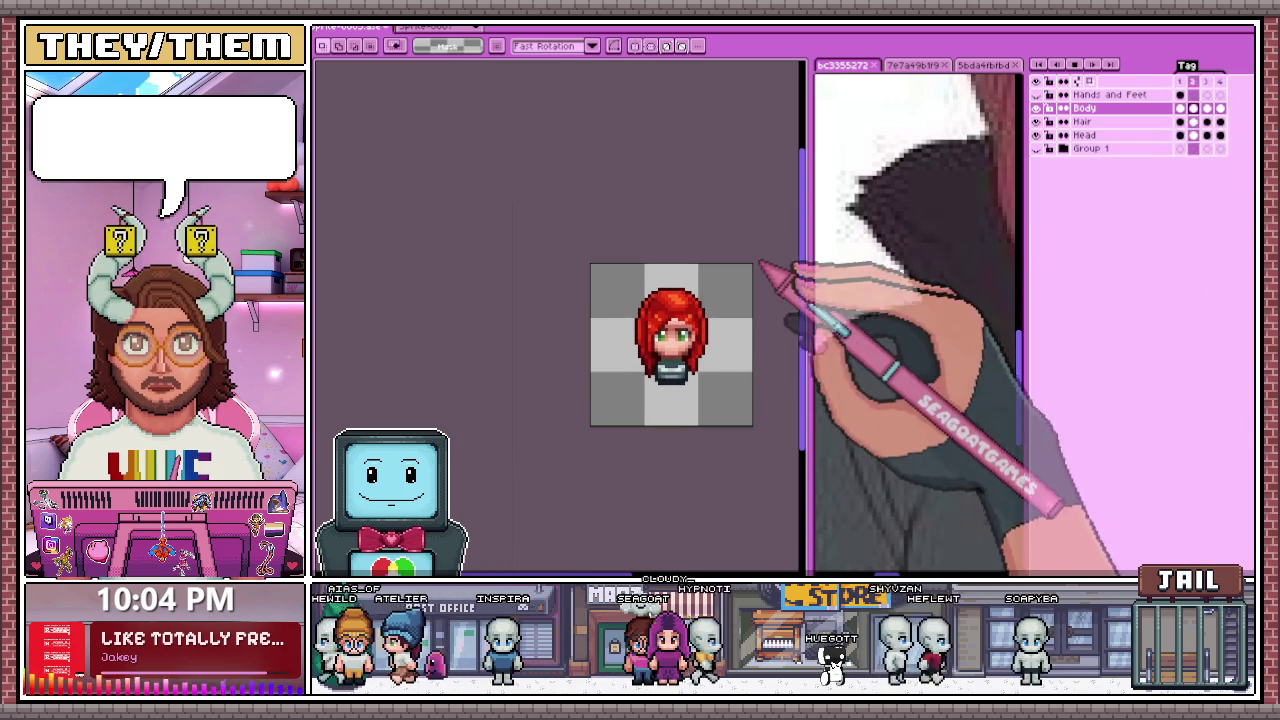
pyautogui.scroll(1, 686, 417)
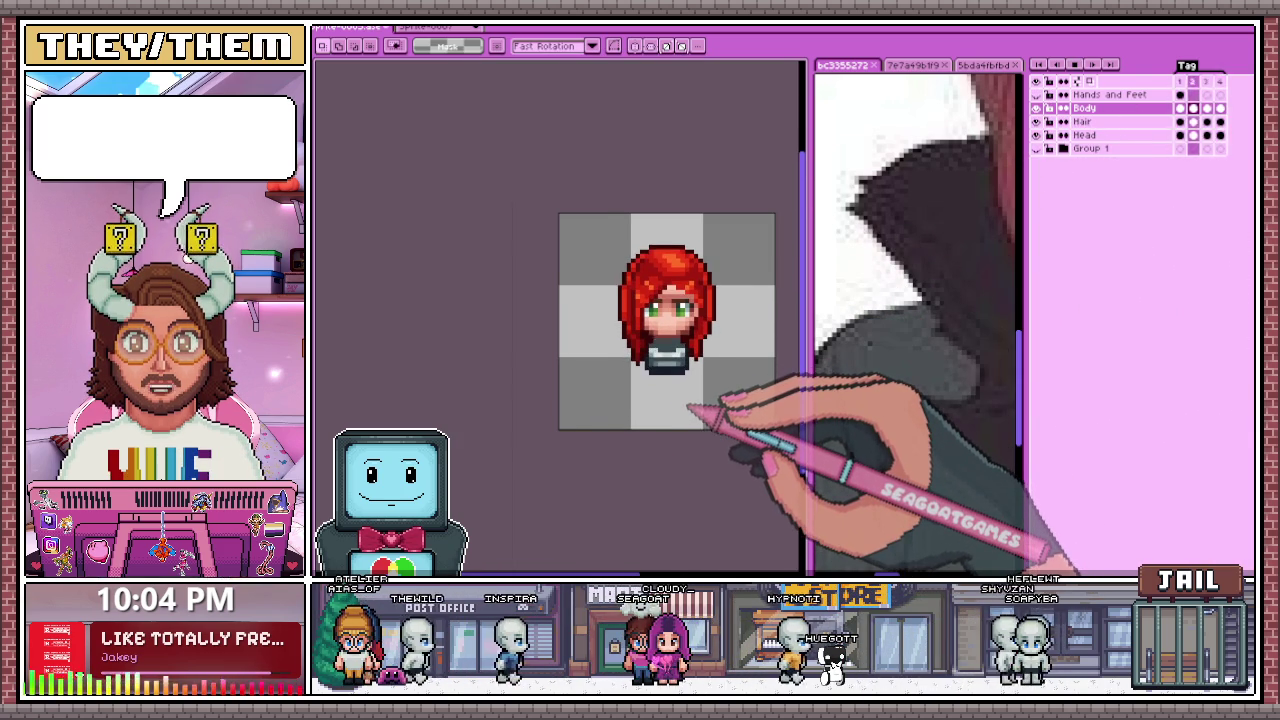
pyautogui.scroll(1, 681, 410)
pyautogui.scroll(1, 681, 410)
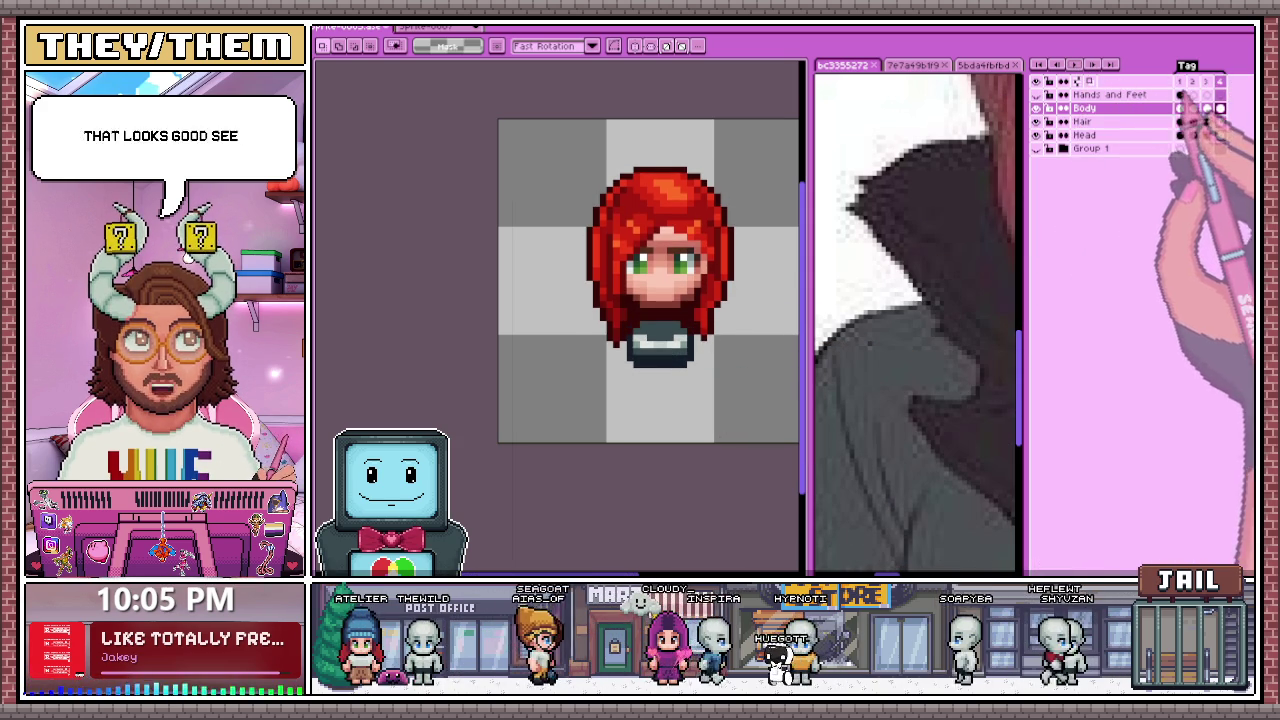
pyautogui.scroll(2, 616, 336)
pyautogui.press('i')
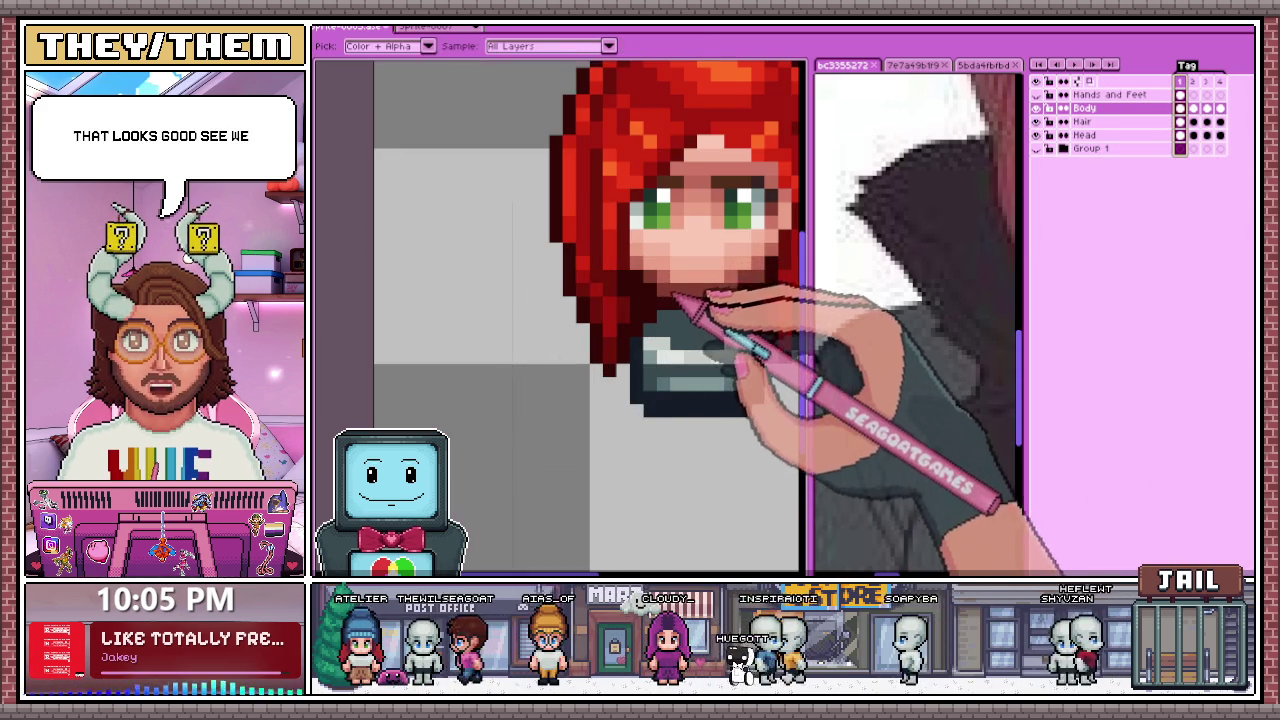
pyautogui.press('b')
pyautogui.scroll(-2, 686, 270)
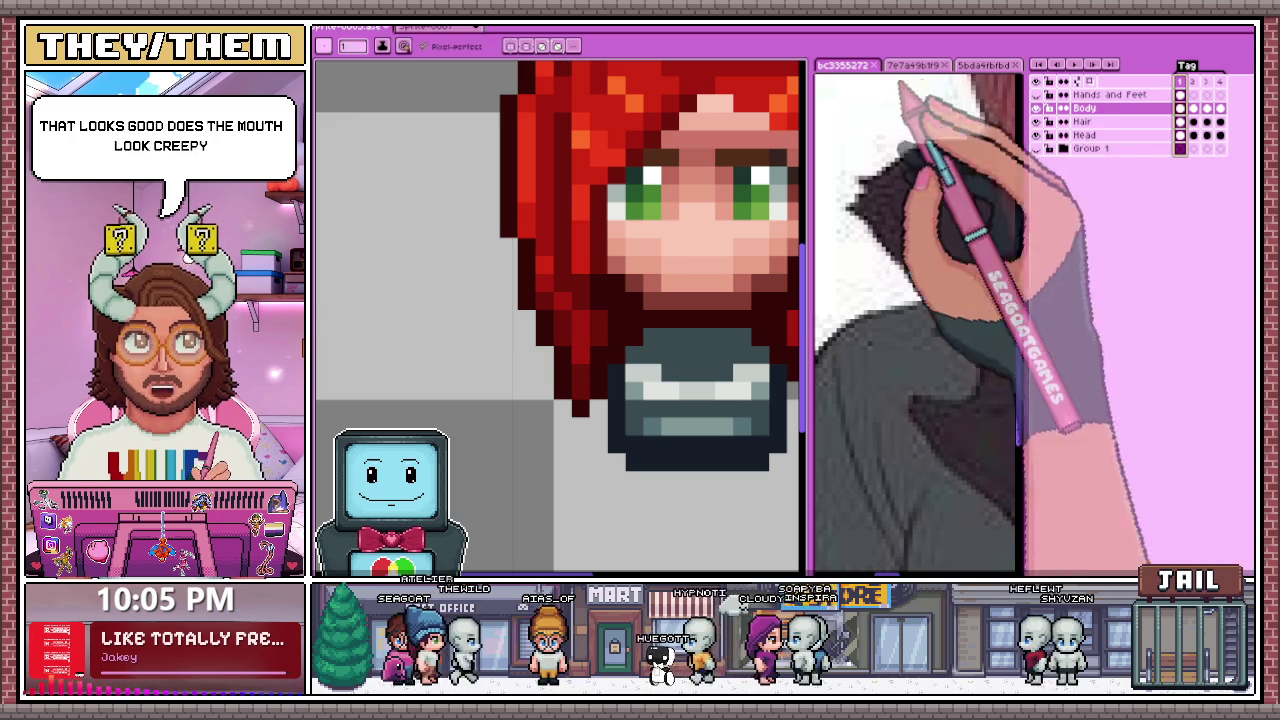
pyautogui.click(1105, 94)
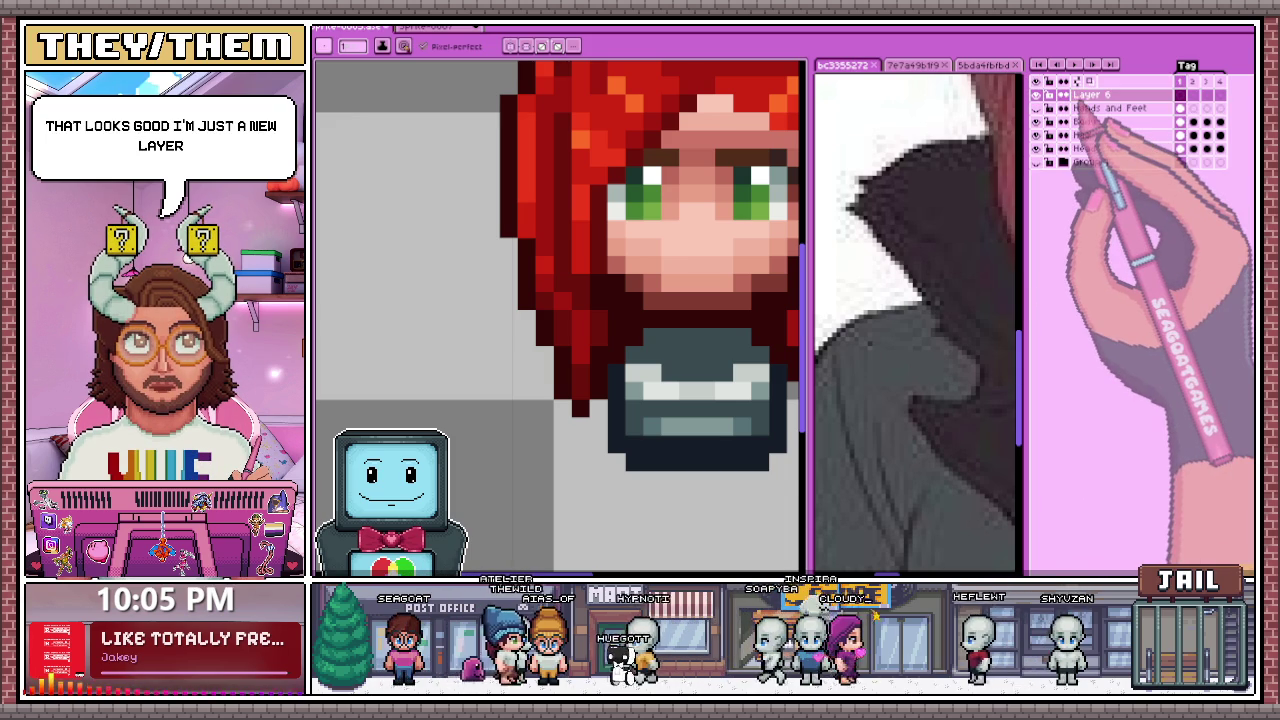
# Step: Zoom in on the face and expand Group 1 to reveal its layers
pyautogui.scroll(-3, 771, 343)
pyautogui.scroll(-3, 660, 385)
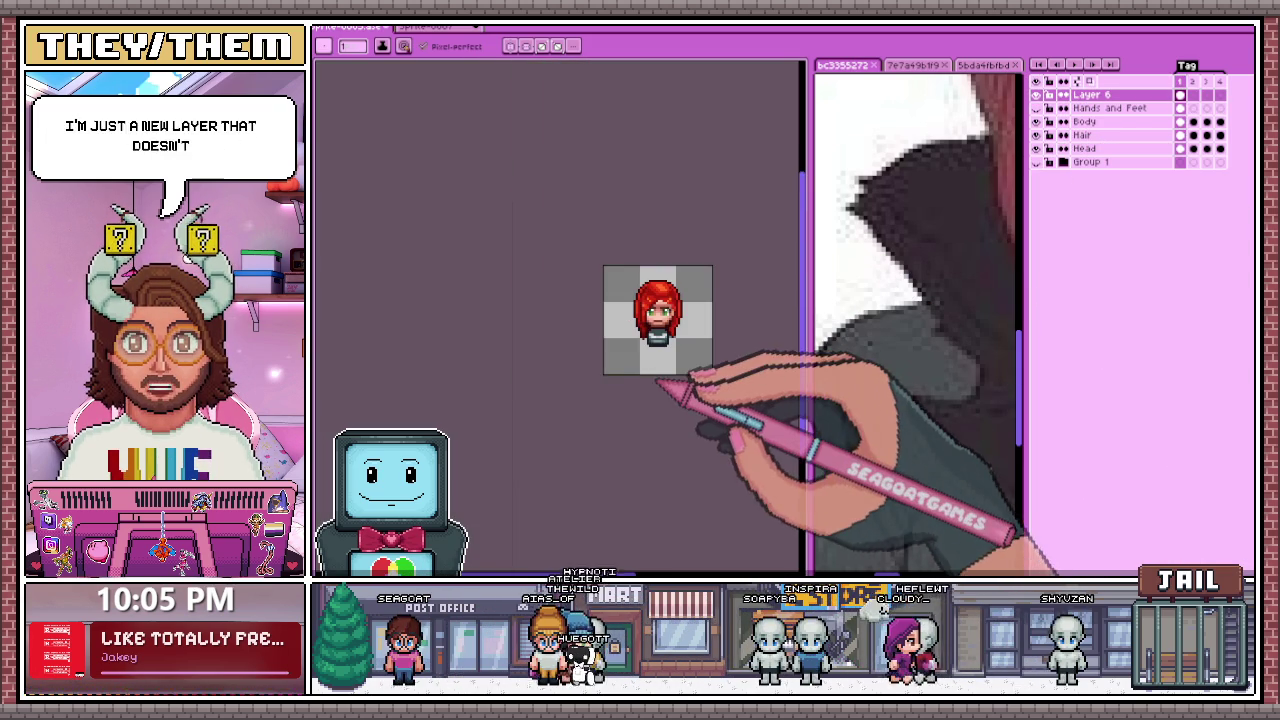
pyautogui.scroll(1, 688, 378)
pyautogui.scroll(2, 700, 337)
pyautogui.scroll(1, 700, 285)
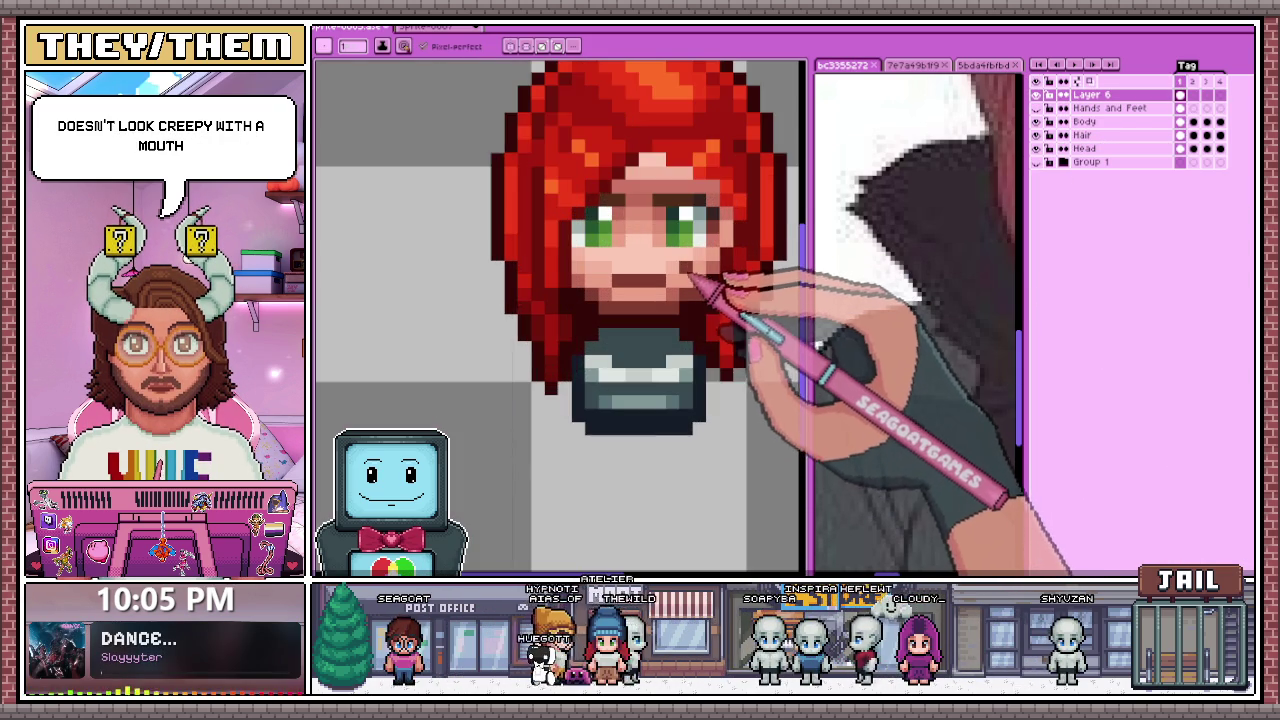
pyautogui.scroll(-2, 682, 277)
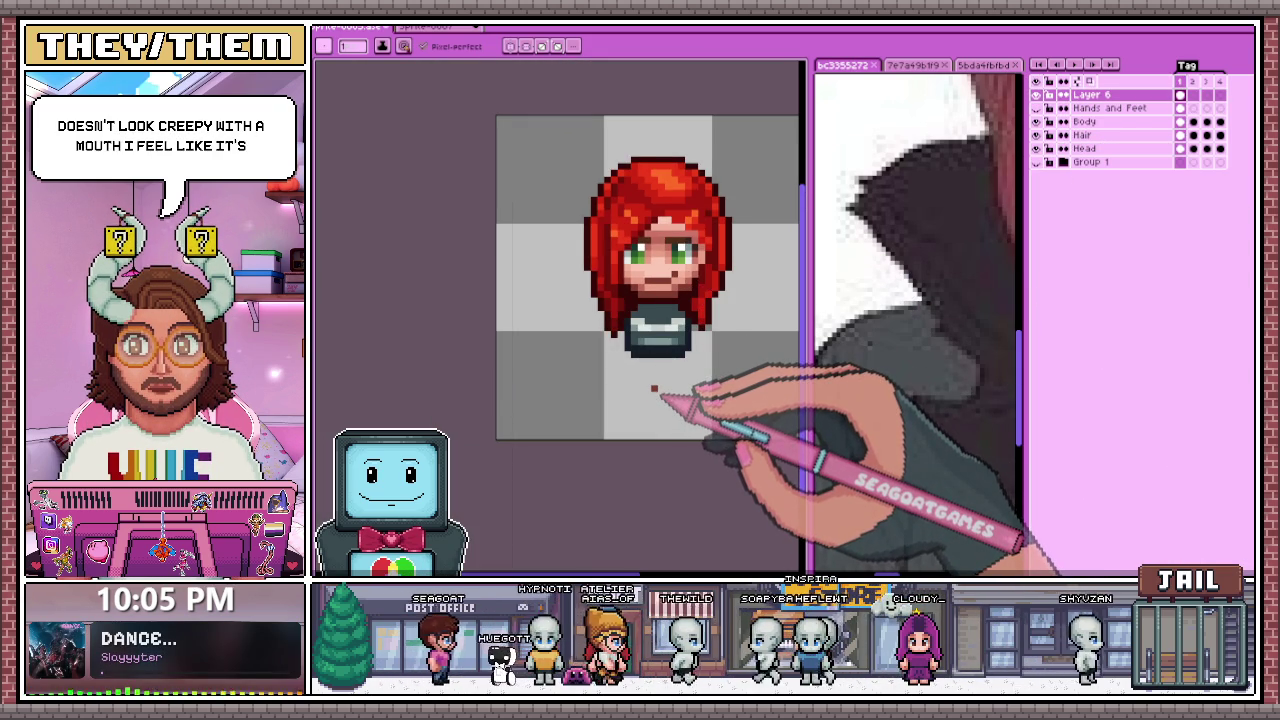
pyautogui.scroll(3, 654, 389)
pyautogui.scroll(-3, 654, 389)
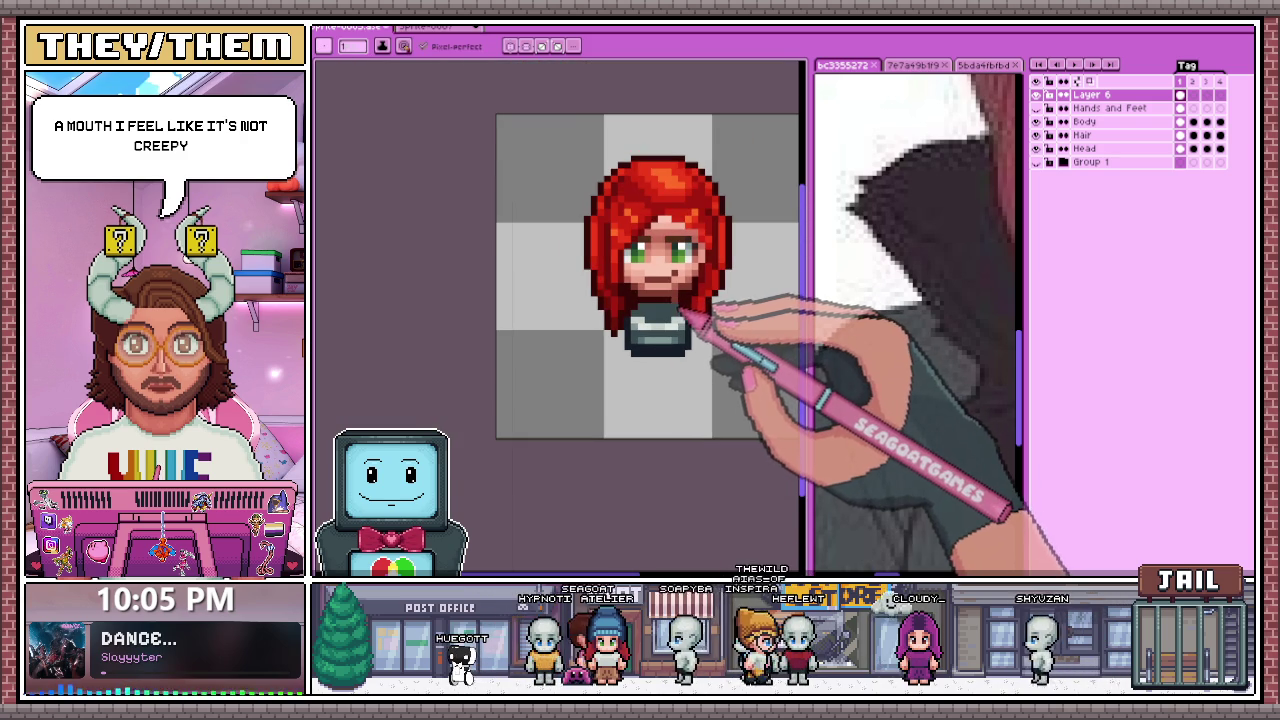
pyautogui.scroll(1, 672, 274)
pyautogui.scroll(1, 672, 274)
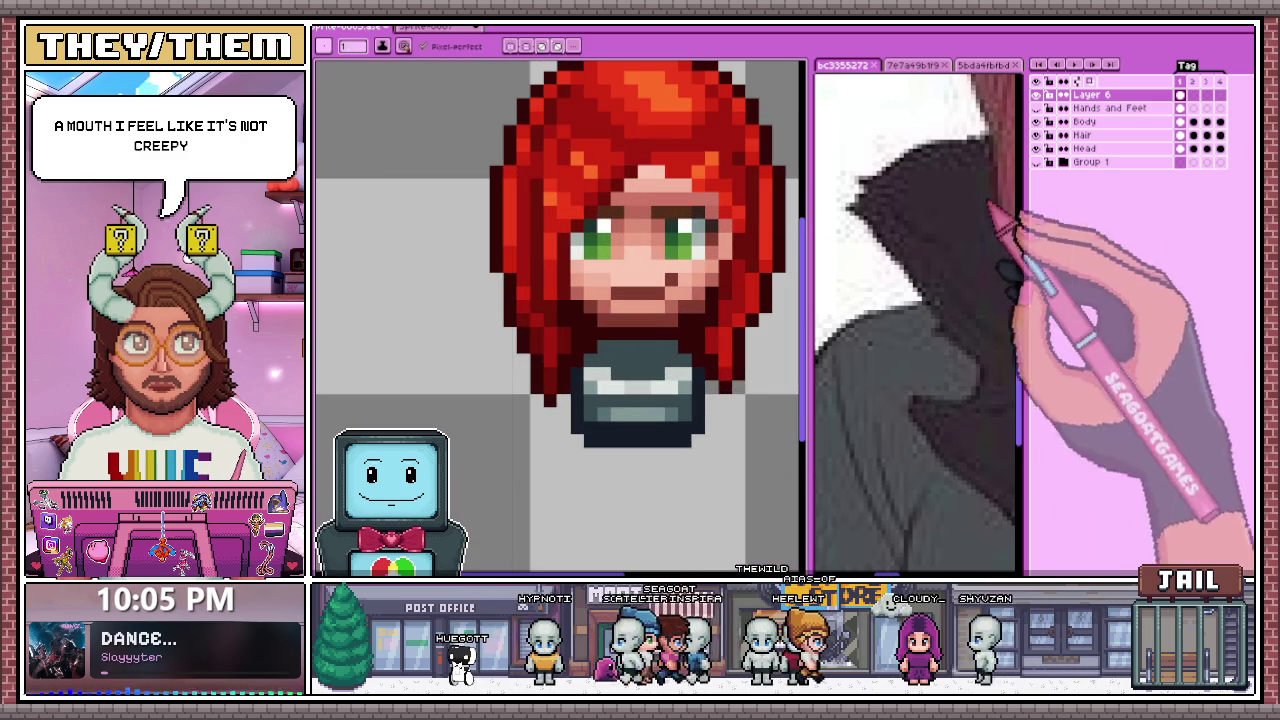
pyautogui.click(1037, 161)
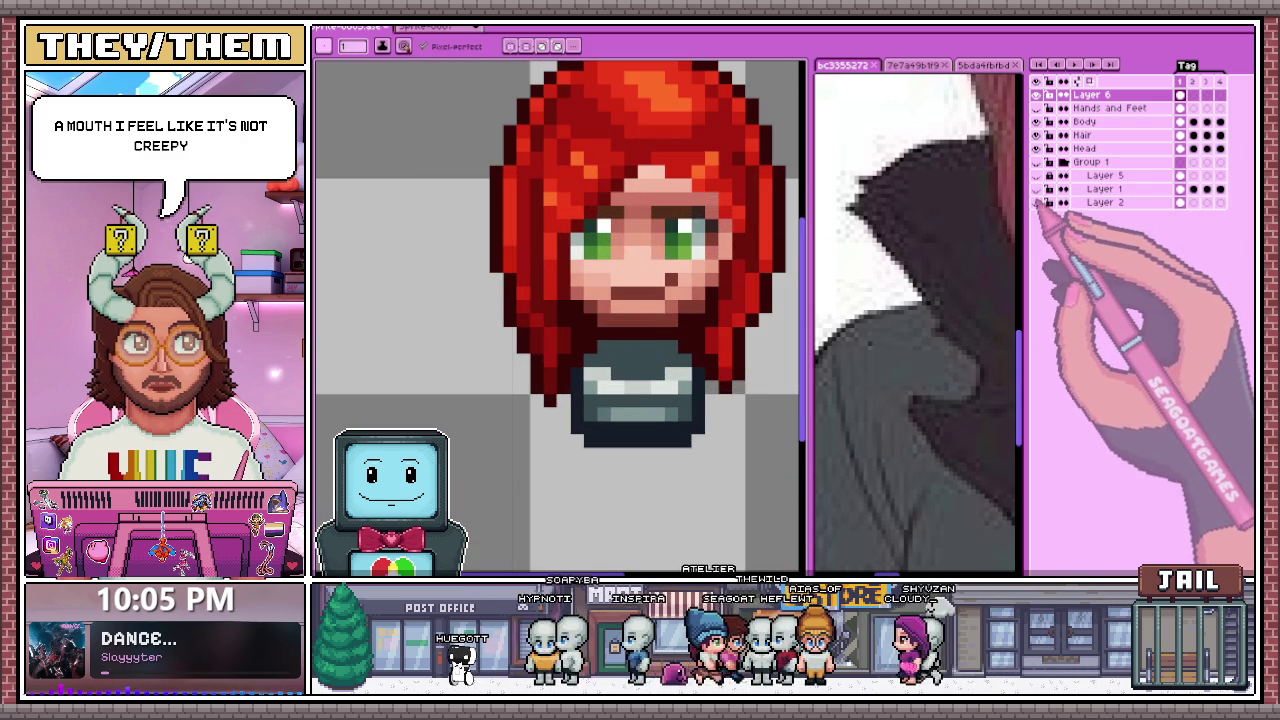
pyautogui.scroll(-2, 662, 295)
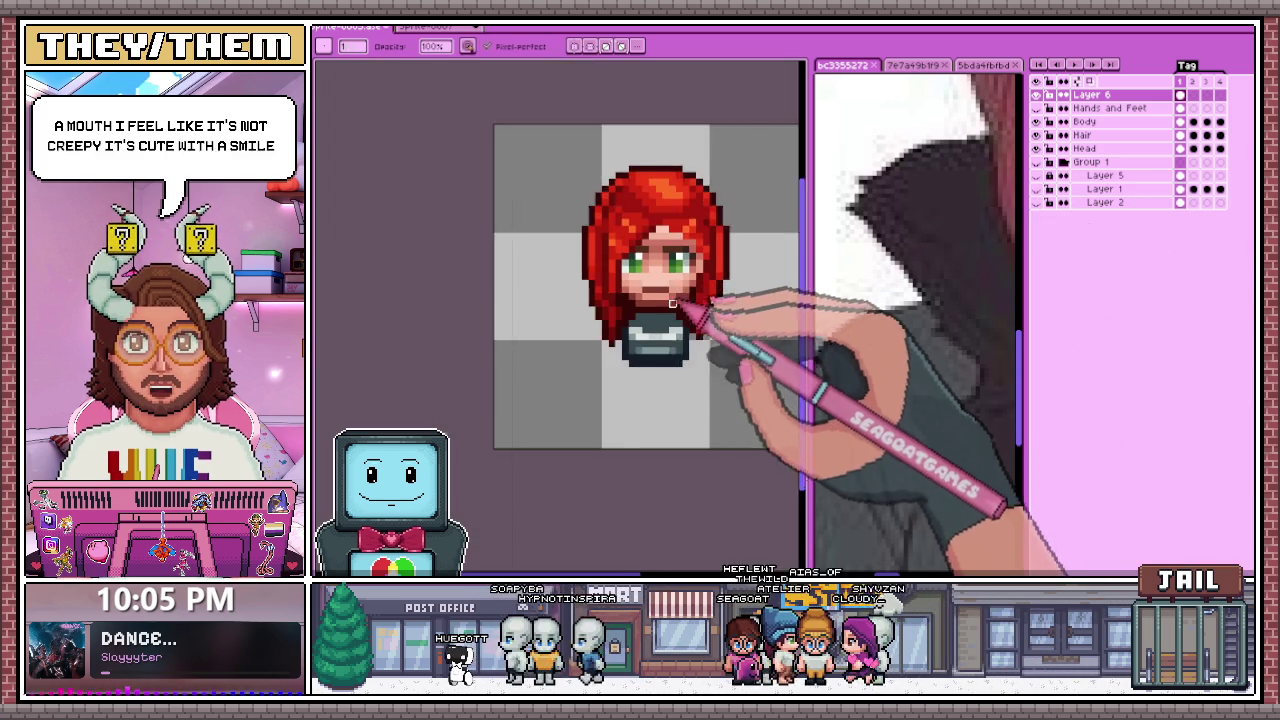
pyautogui.scroll(2, 668, 320)
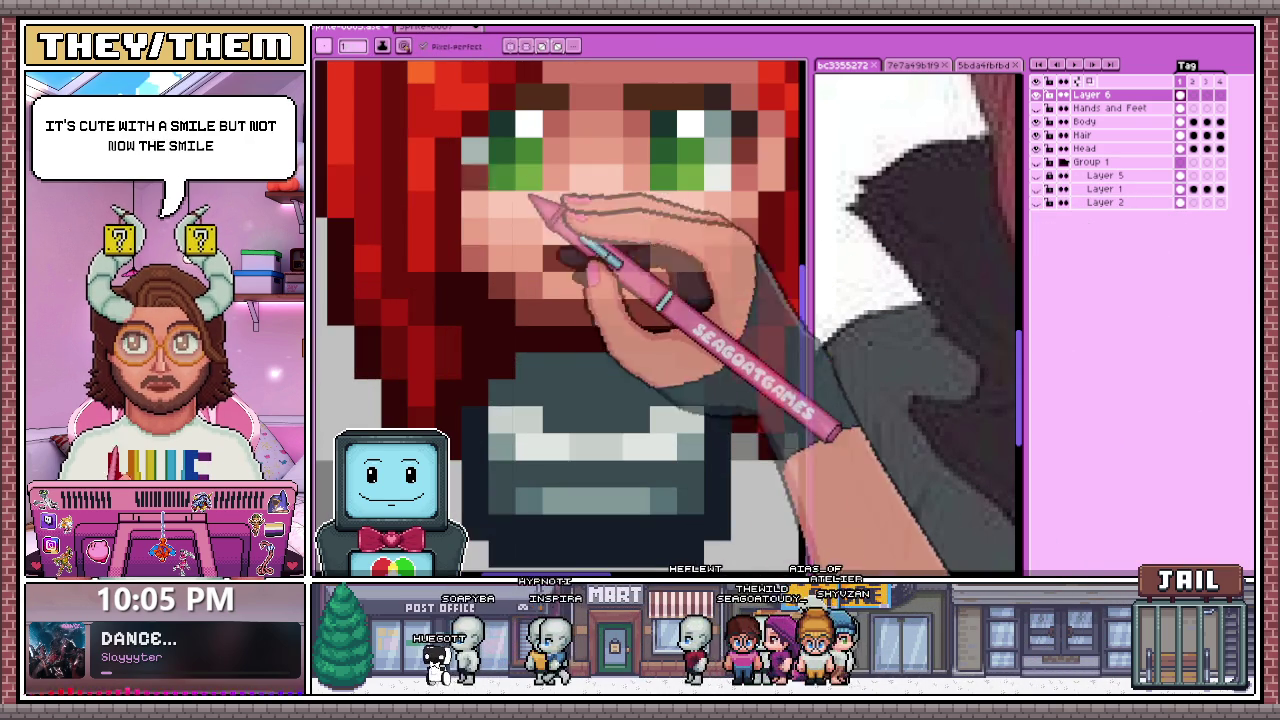
# Step: Add a white tooth pixel just below the mouth
pyautogui.click(555, 285)
pyautogui.scroll(-2, 583, 293)
pyautogui.scroll(-1, 650, 340)
pyautogui.scroll(1, 603, 383)
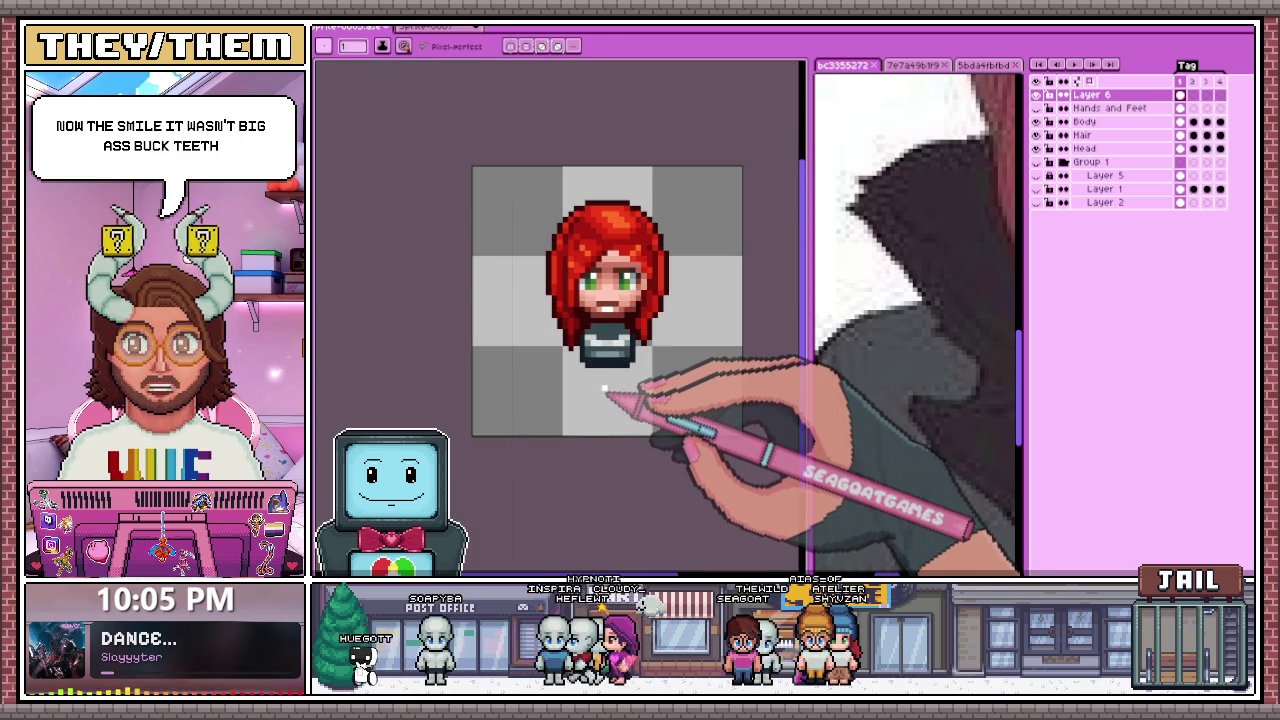
pyautogui.scroll(2, 605, 300)
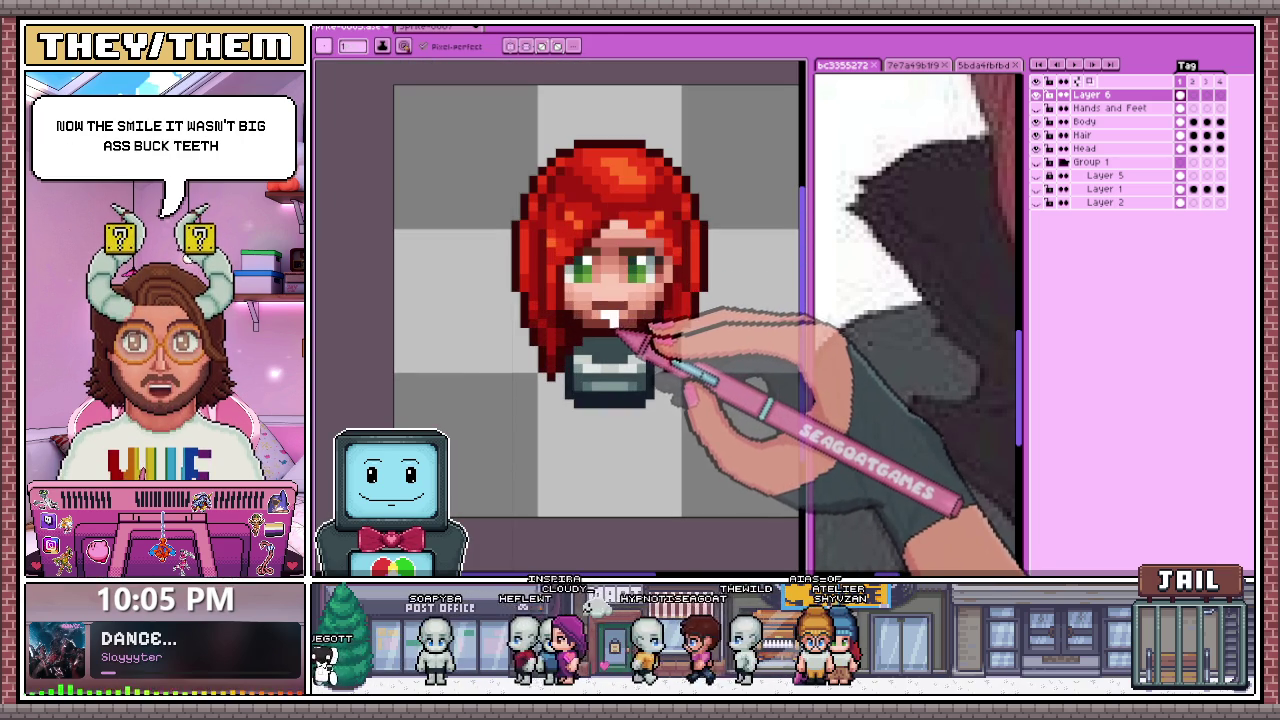
pyautogui.scroll(-2, 624, 332)
pyautogui.scroll(1, 632, 404)
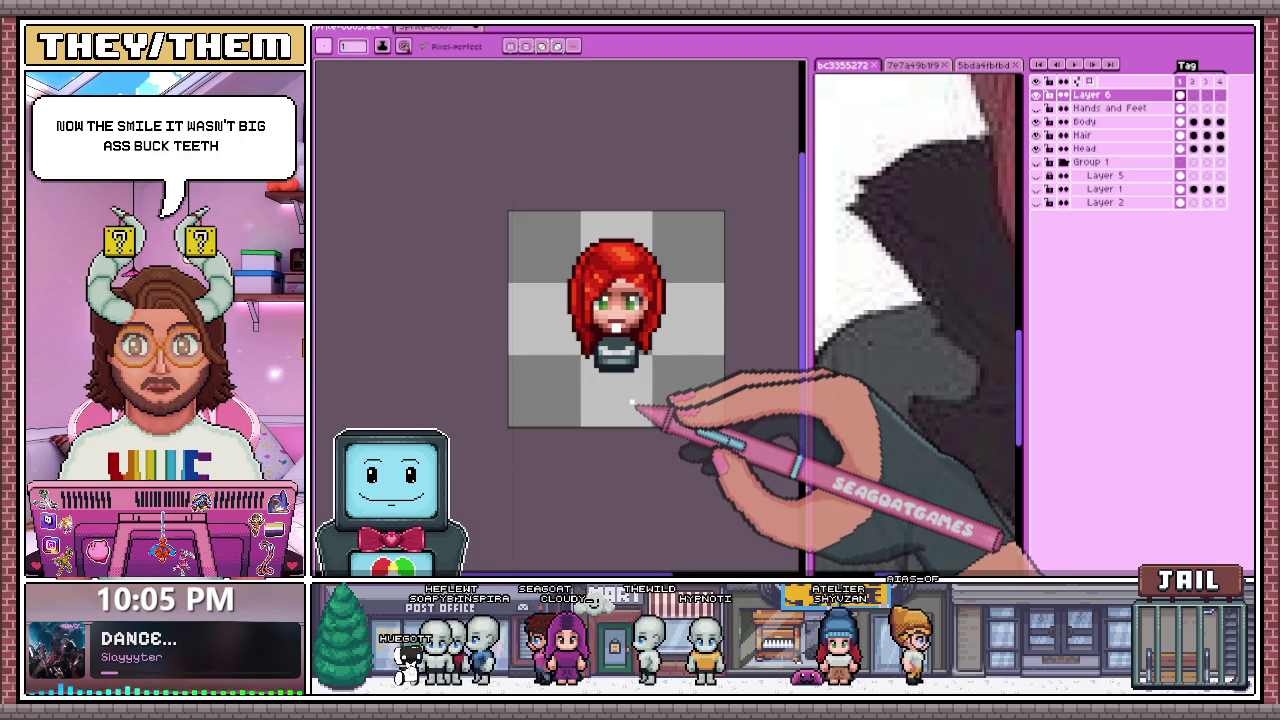
pyautogui.scroll(1, 632, 404)
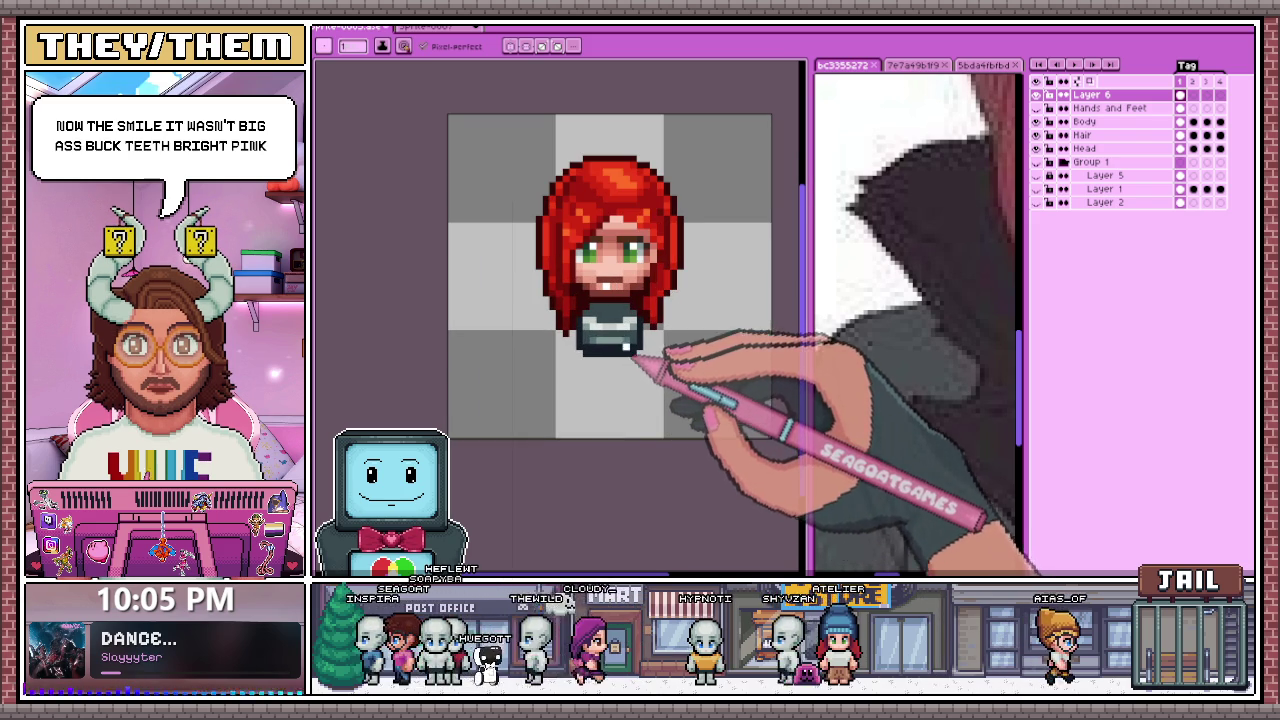
pyautogui.scroll(2, 632, 372)
pyautogui.scroll(-1, 605, 263)
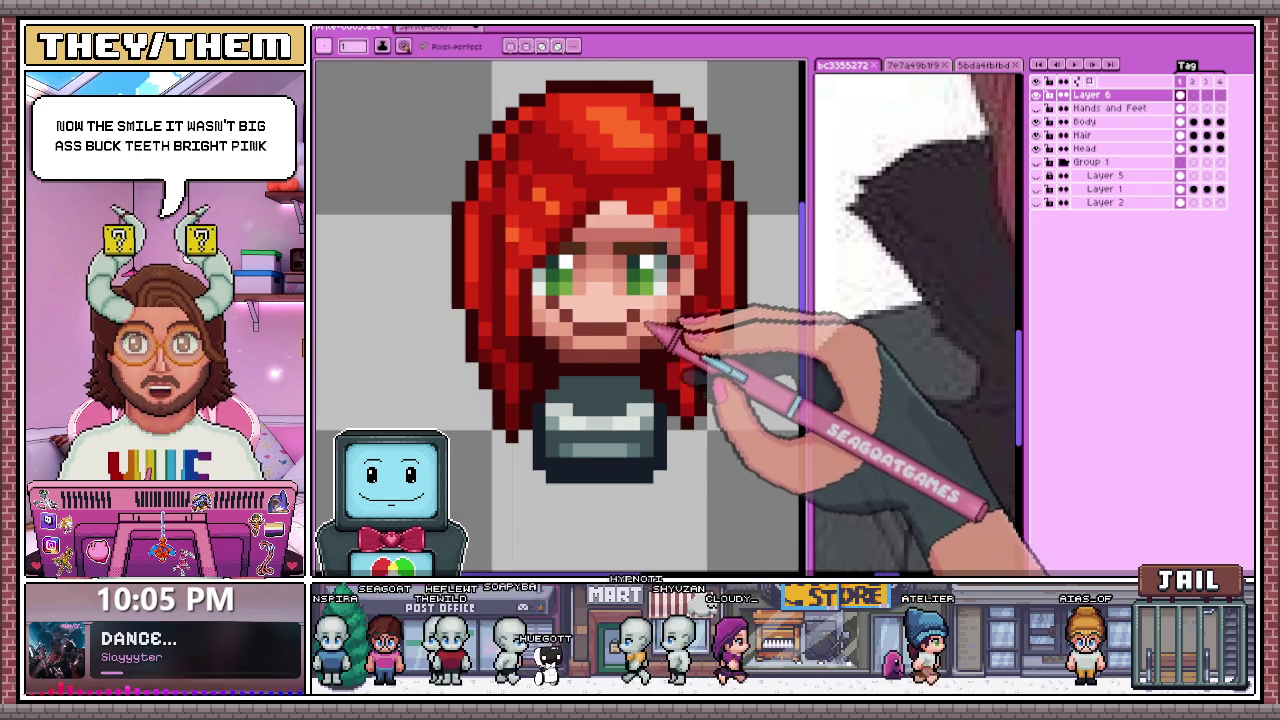
pyautogui.scroll(-2, 645, 325)
pyautogui.scroll(-2, 694, 377)
pyautogui.scroll(2, 663, 391)
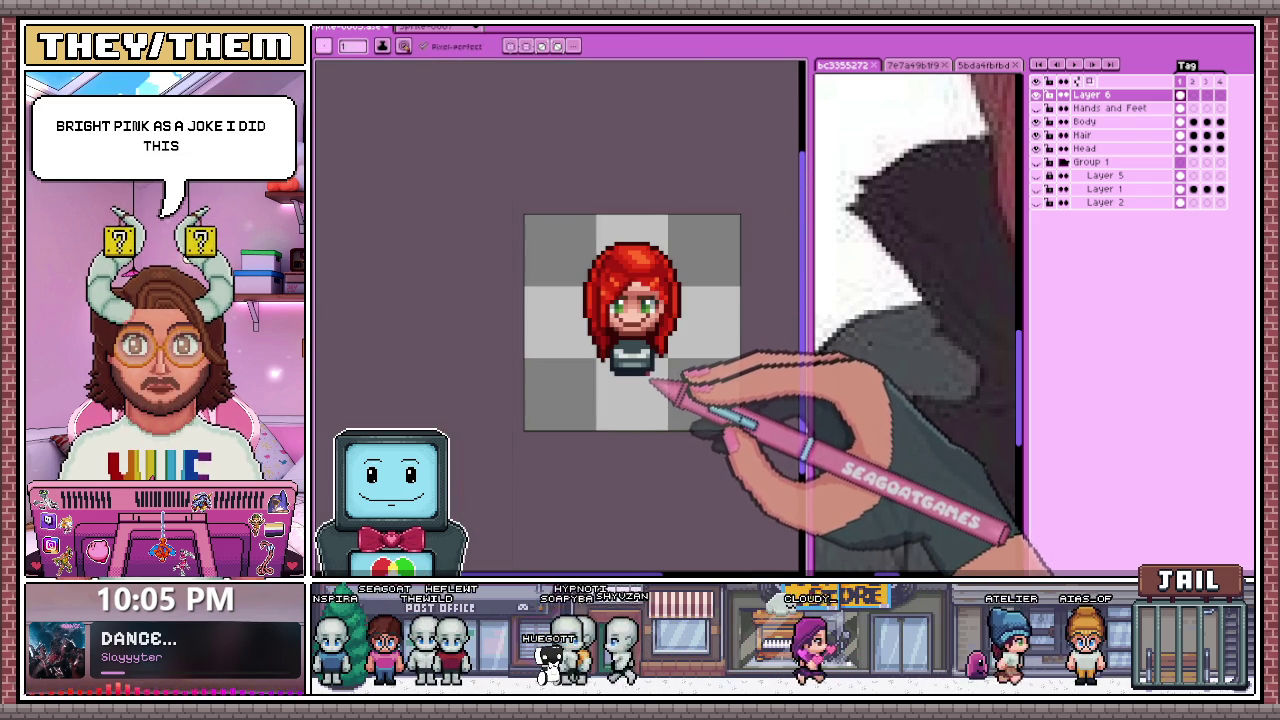
pyautogui.scroll(3, 658, 312)
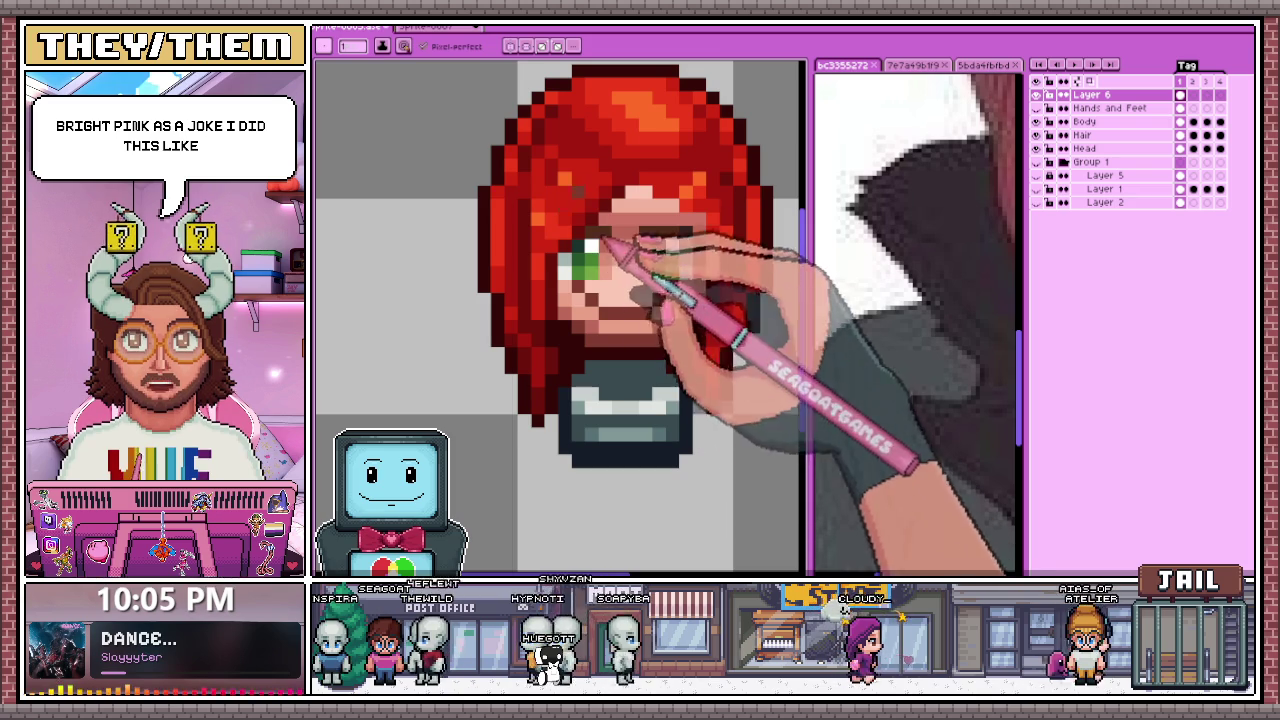
# Step: Try a red pixel in the left eye, then undo it
pyautogui.scroll(2, 565, 270)
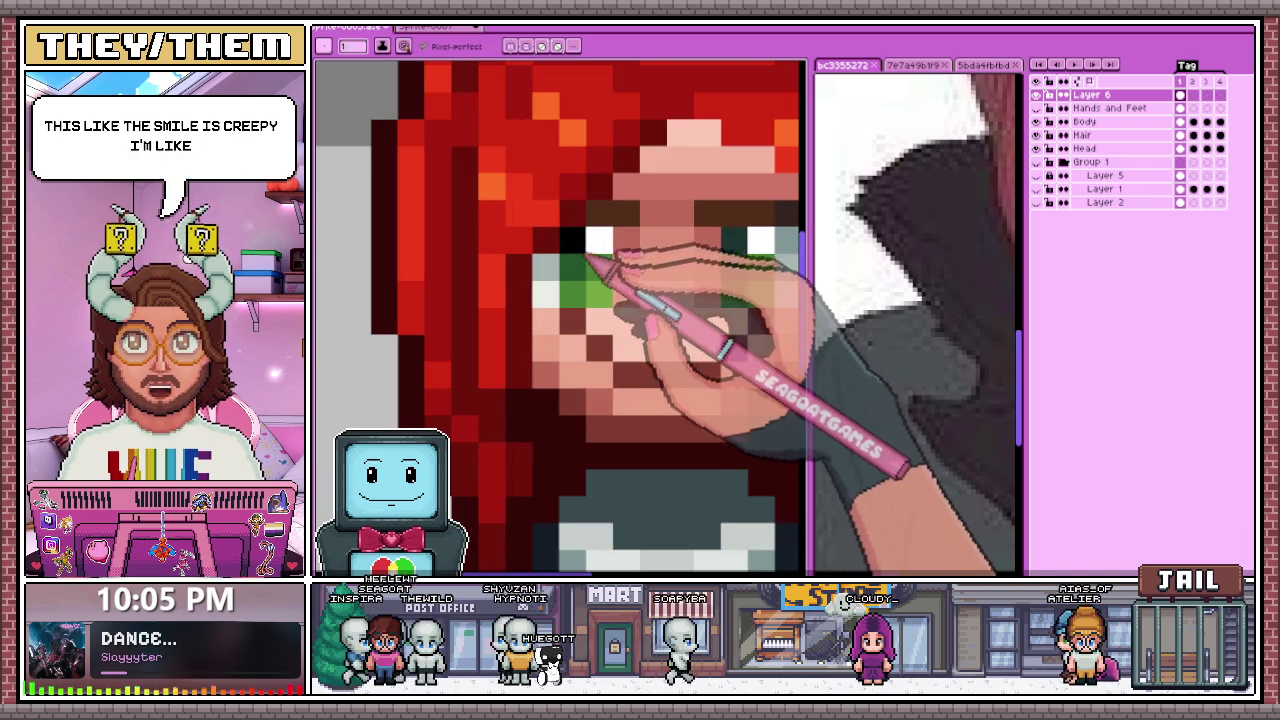
pyautogui.scroll(-2, 605, 262)
pyautogui.scroll(1, 660, 265)
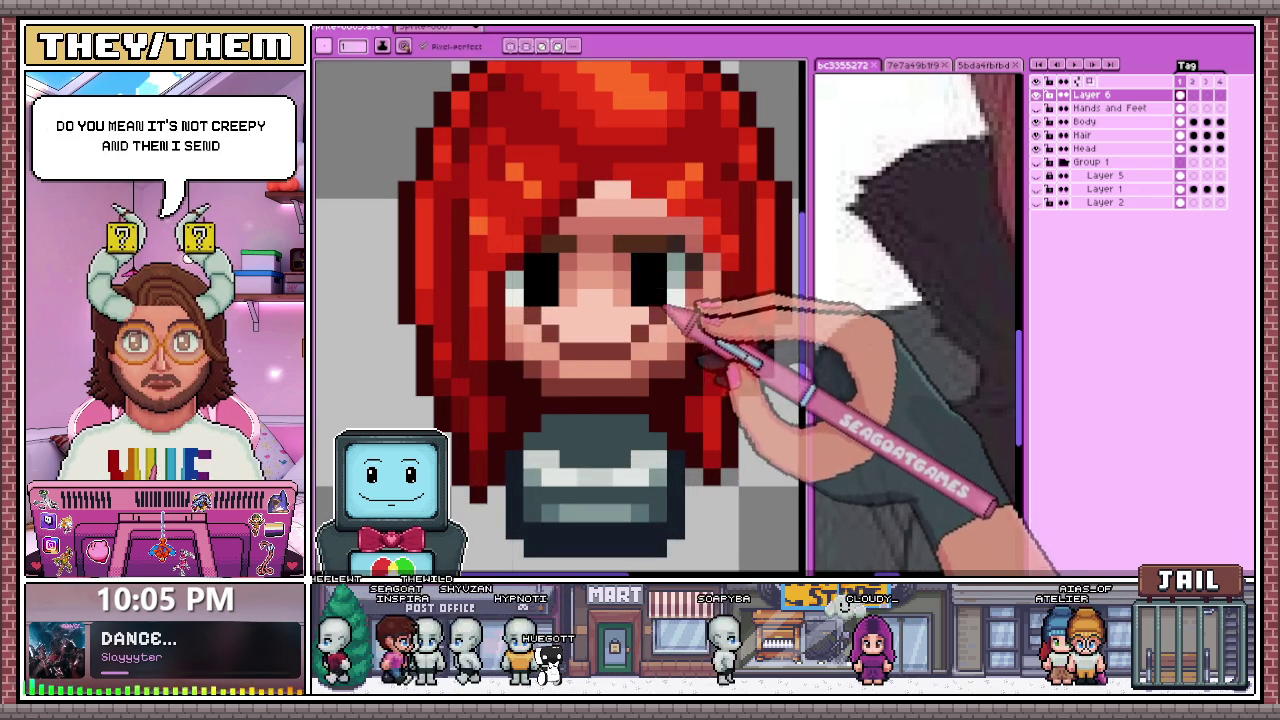
pyautogui.scroll(-3, 668, 312)
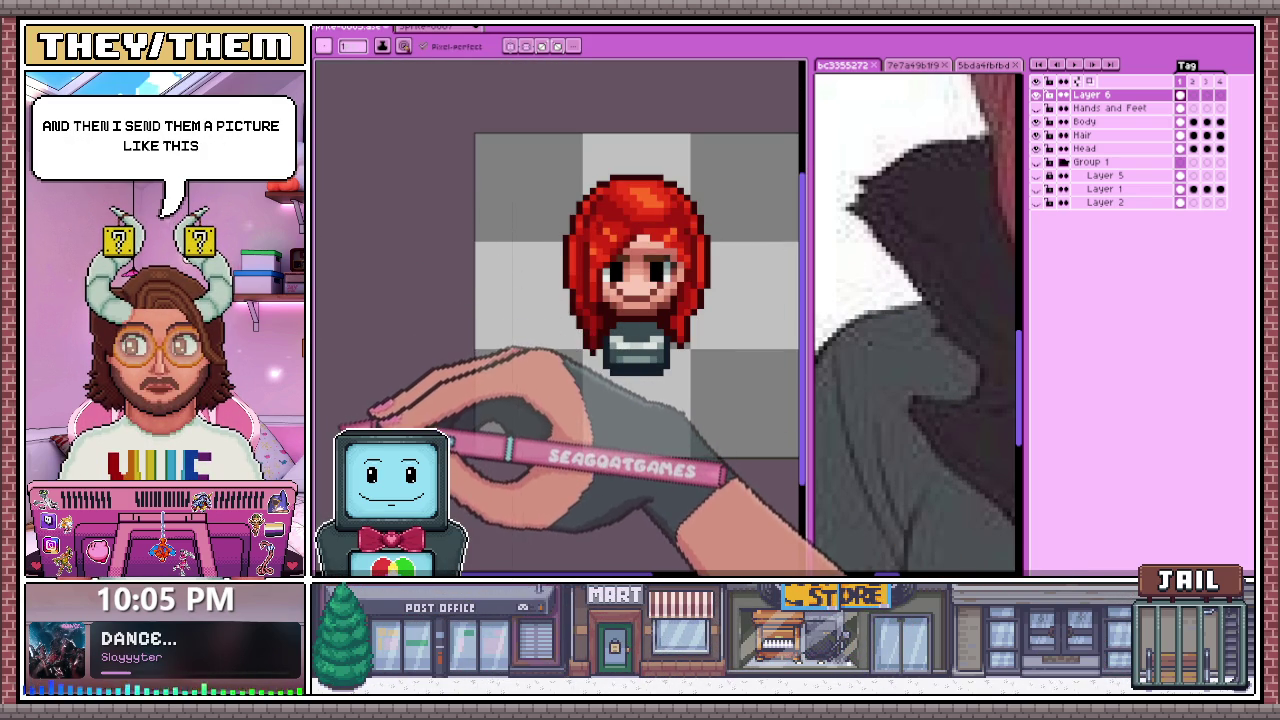
pyautogui.scroll(2, 655, 302)
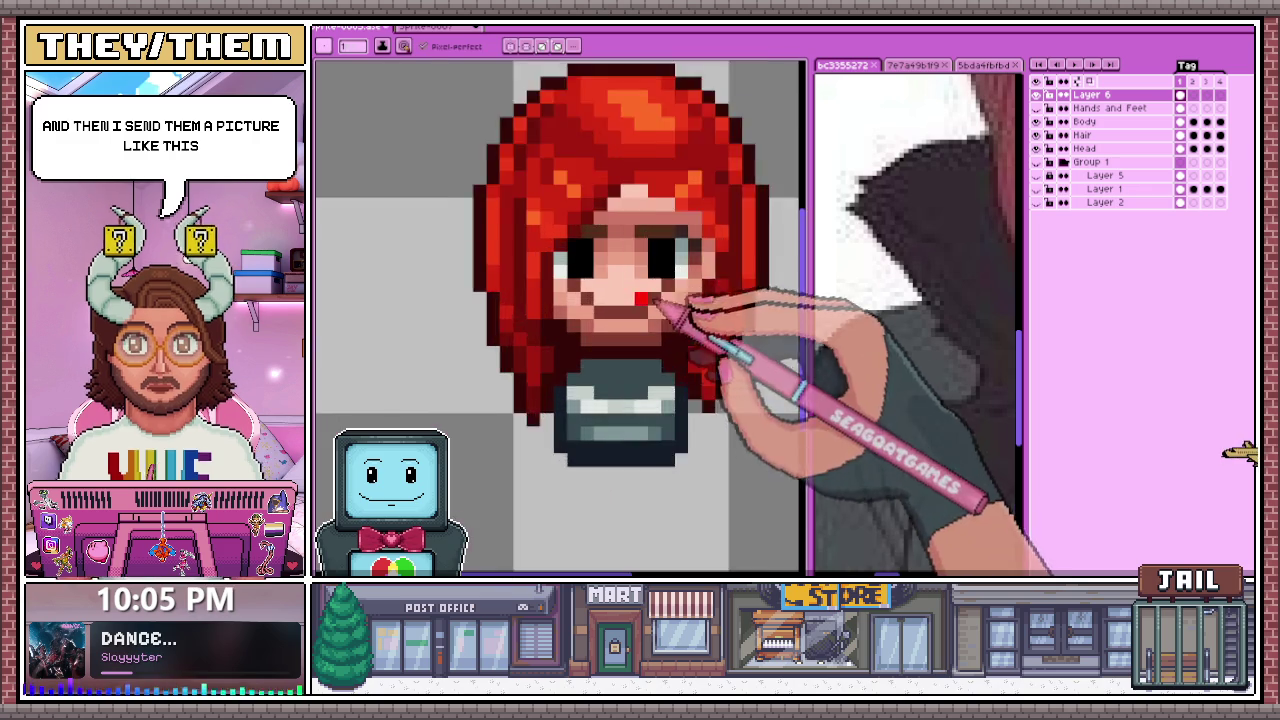
pyautogui.scroll(2, 657, 302)
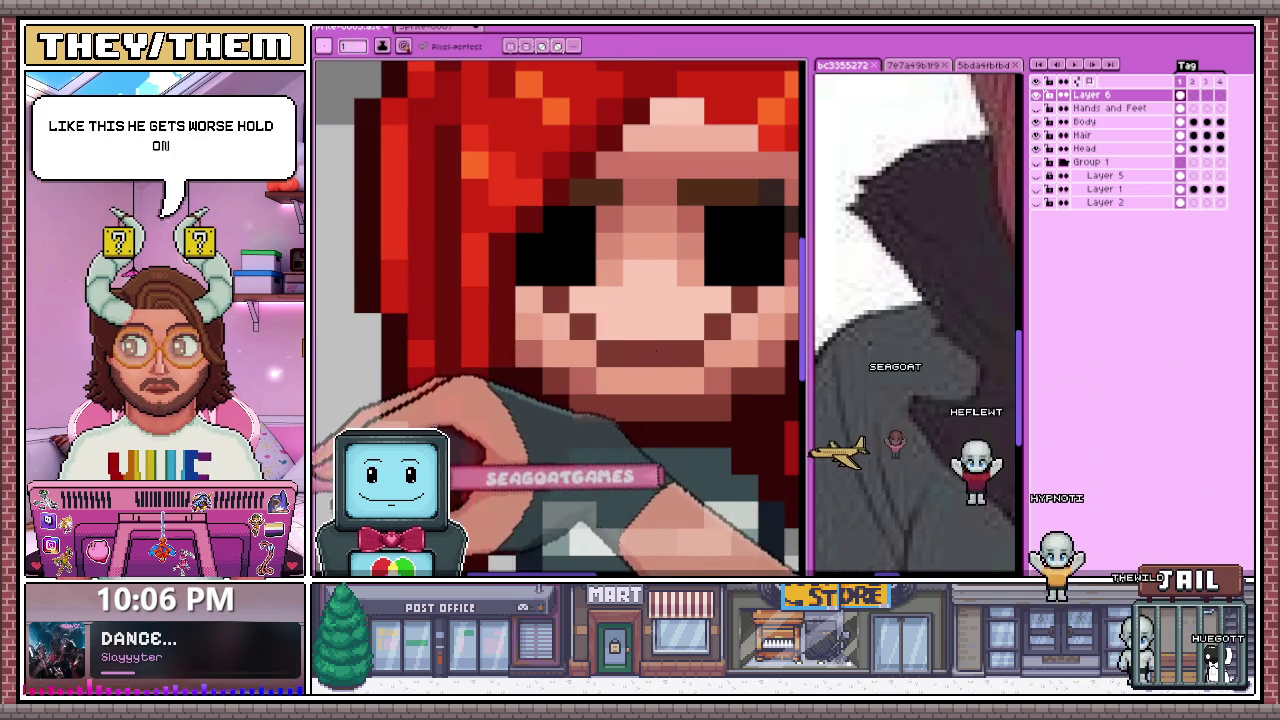
pyautogui.click(556, 246)
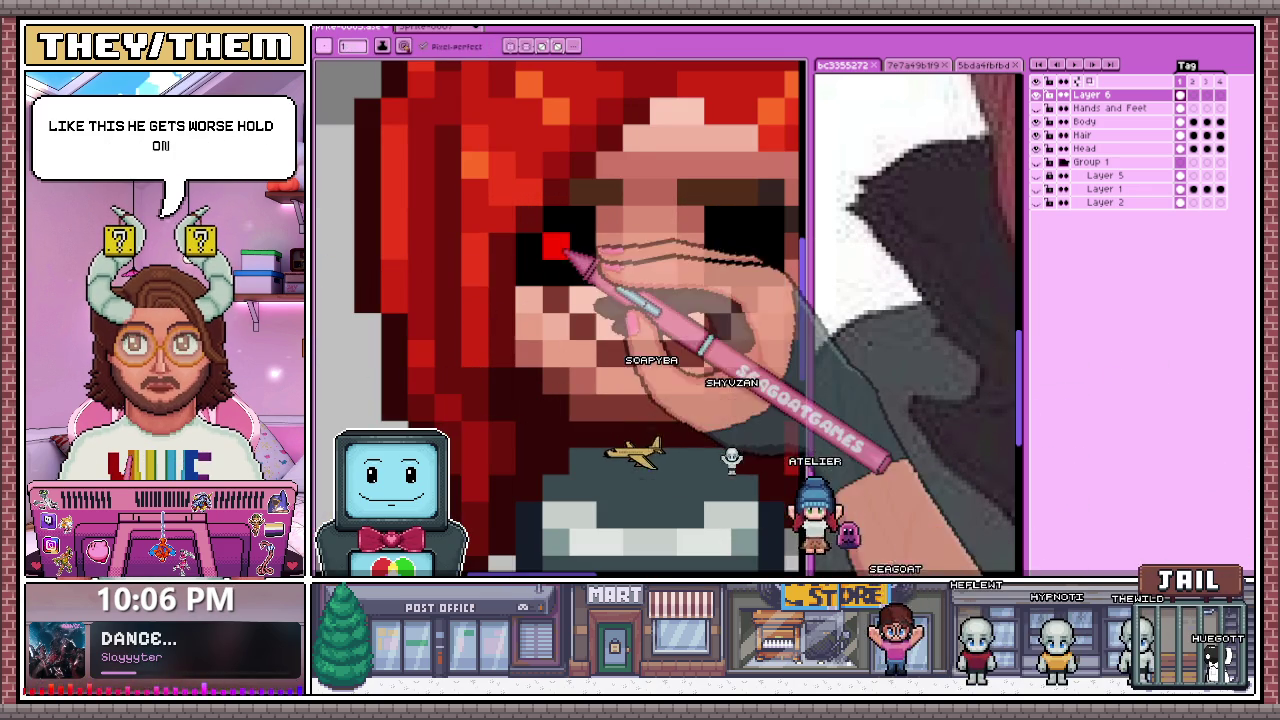
pyautogui.scroll(-2, 560, 315)
pyautogui.scroll(2, 560, 315)
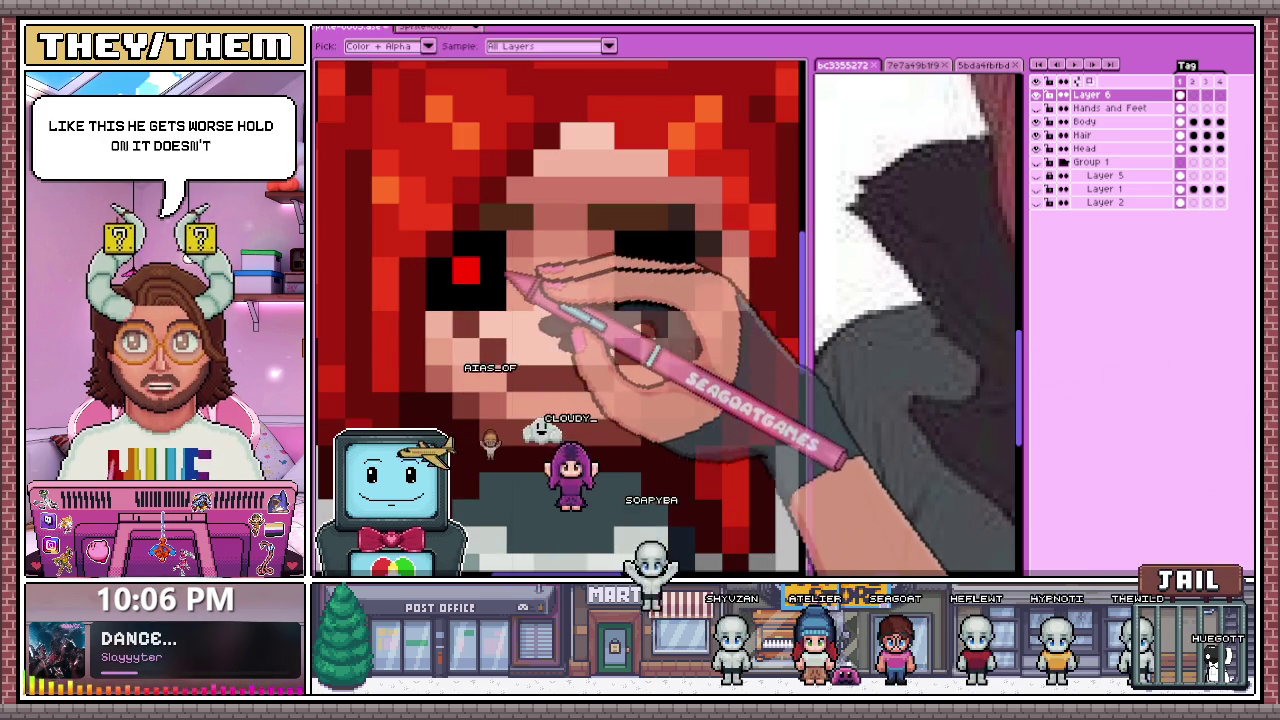
pyautogui.hotkey('ctrl', 'z')
# Step: Paint glowing red pixels in and around the right eye, then fit the sprite in view
pyautogui.click(654, 270)
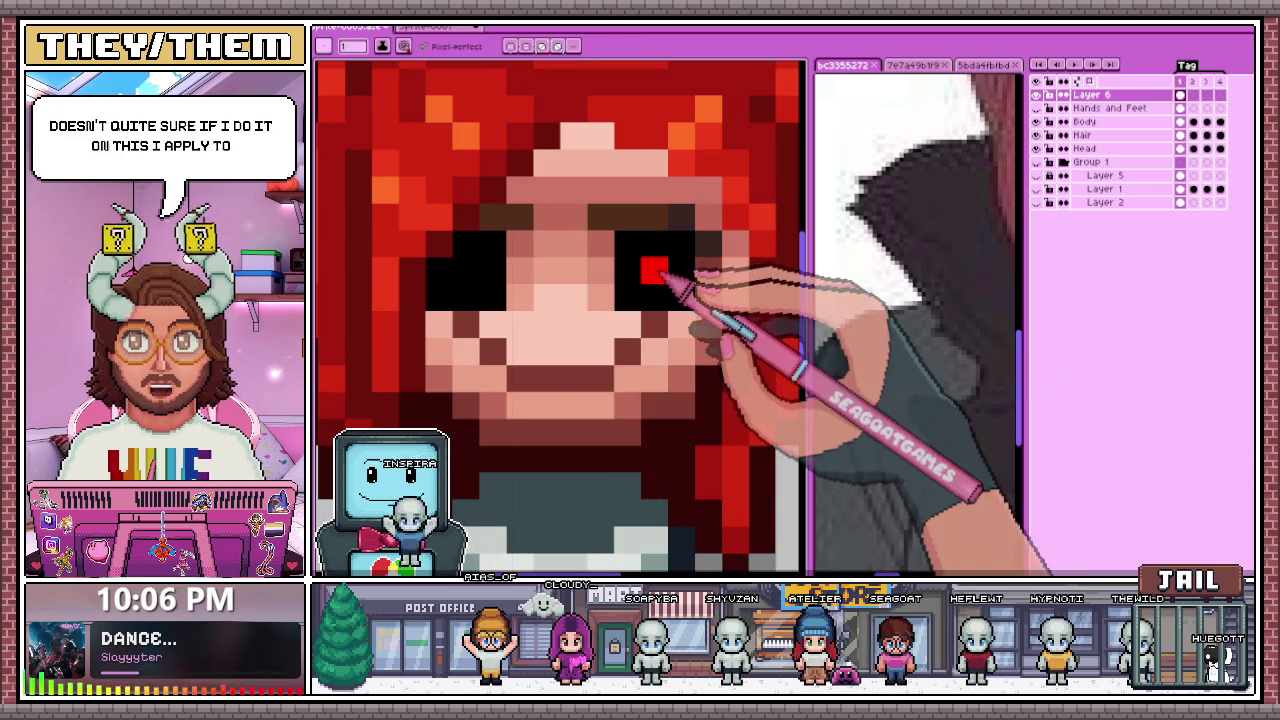
pyautogui.click(654, 243)
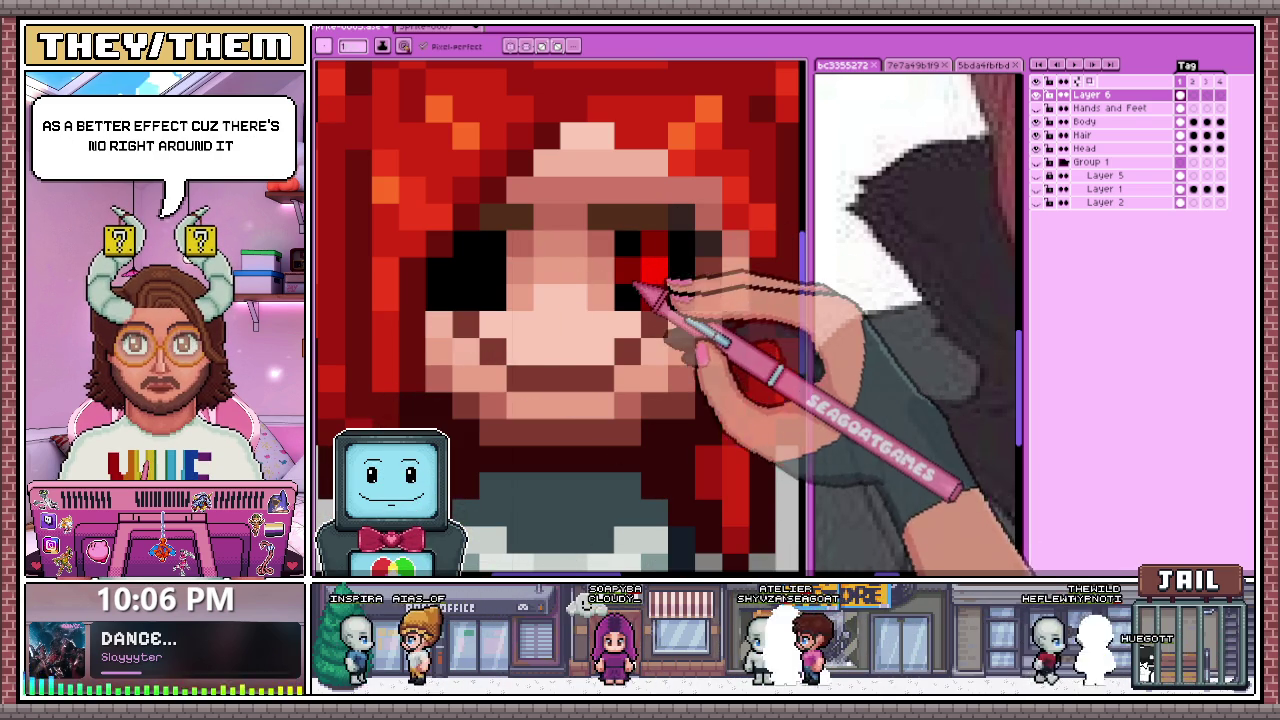
pyautogui.click(600, 270)
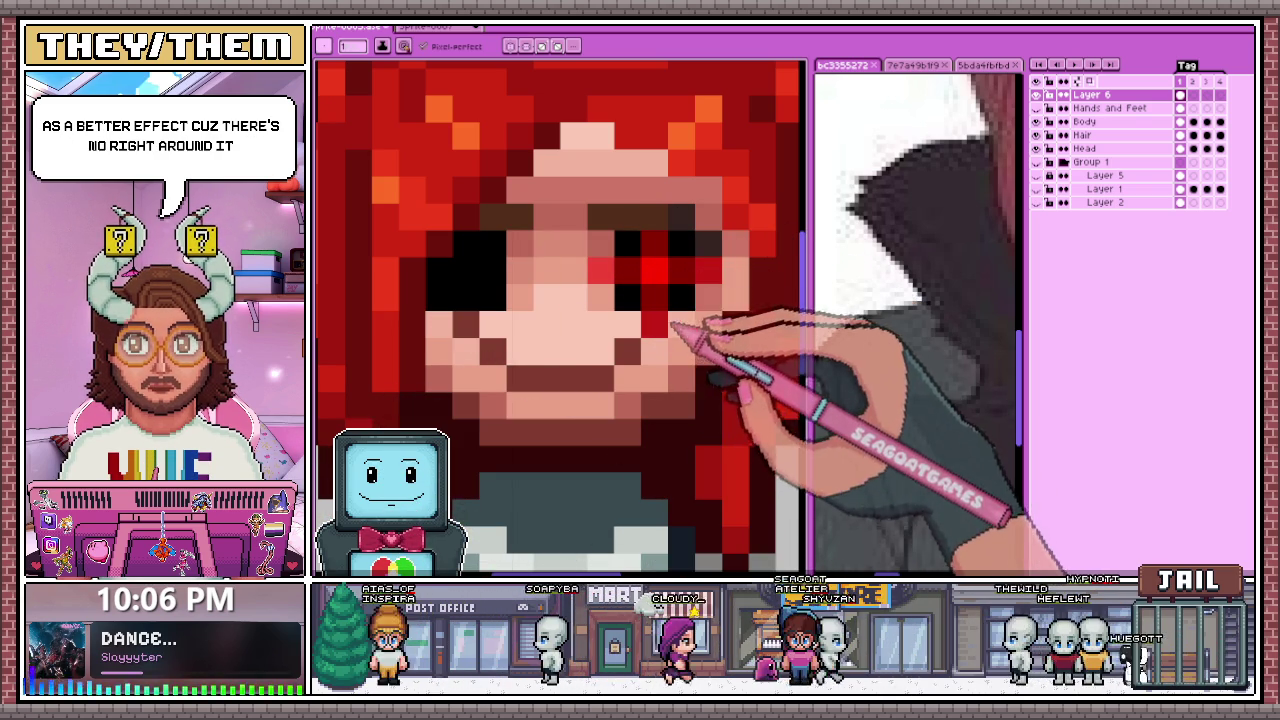
pyautogui.press('-')
pyautogui.press('-')
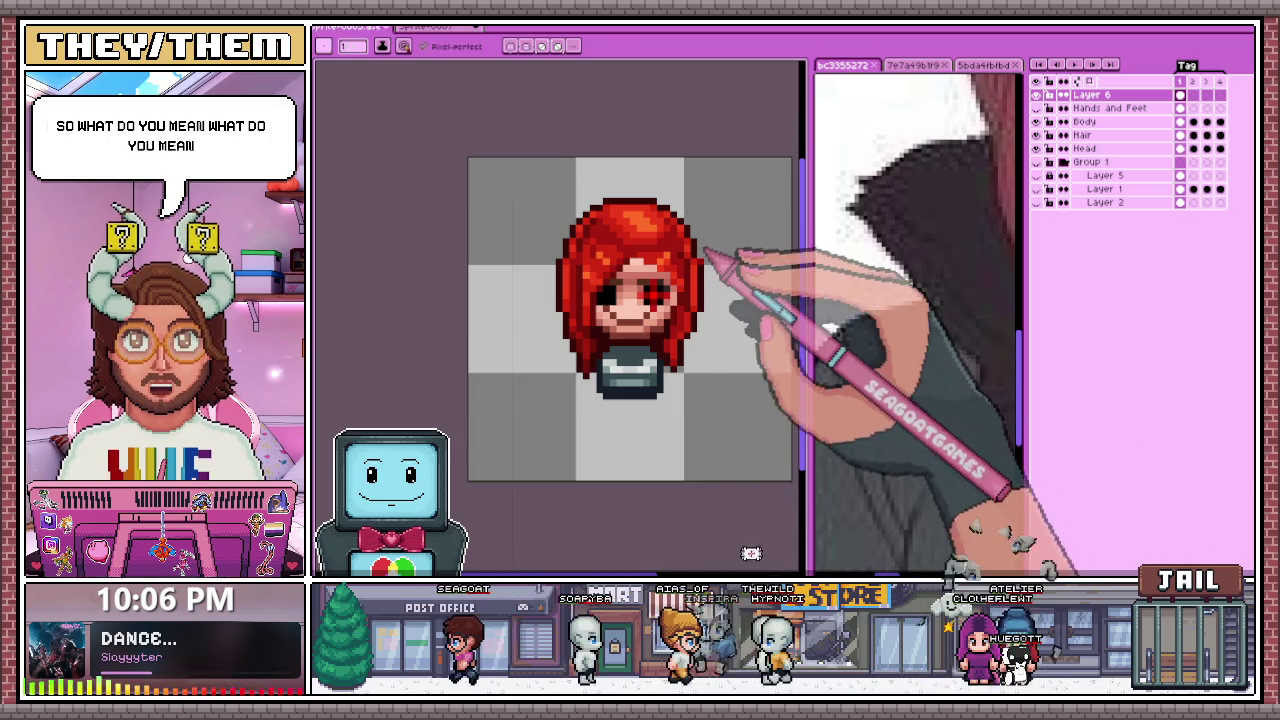
# Step: Toggle Layer 6 off and on to compare the red-eye overlay with the green eyes
pyautogui.scroll(1, 615, 310)
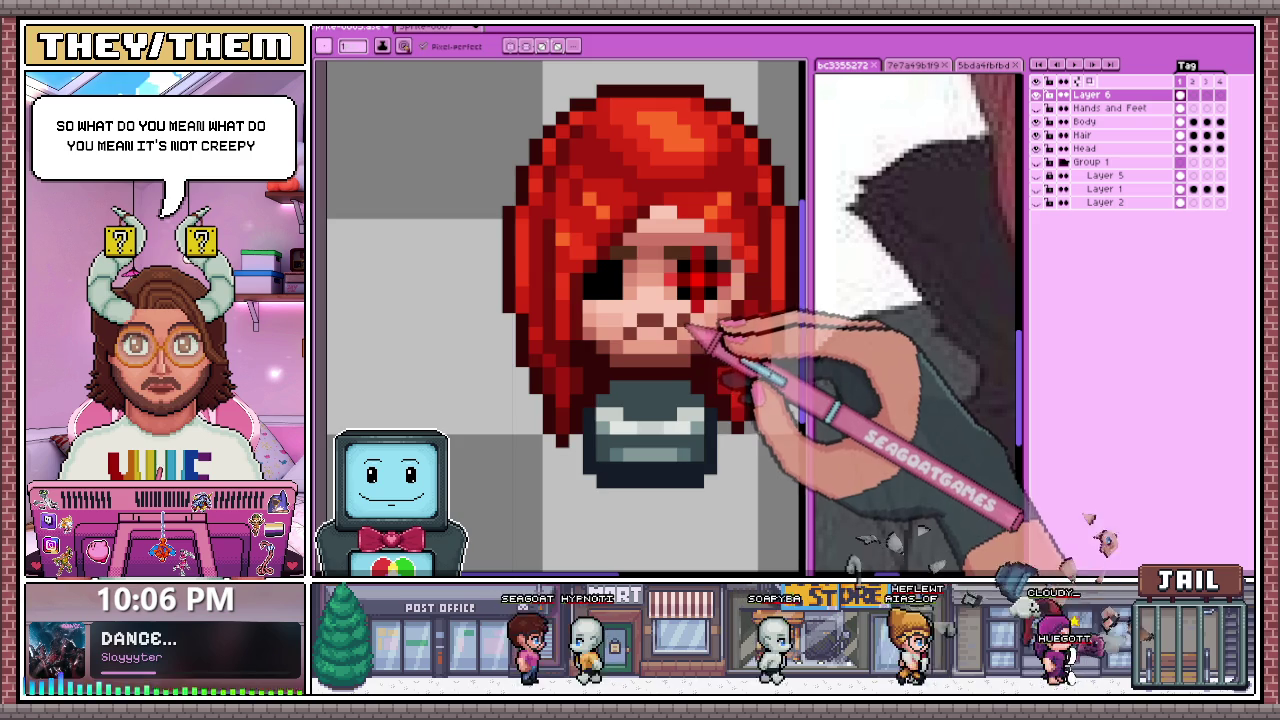
pyautogui.scroll(-1, 637, 324)
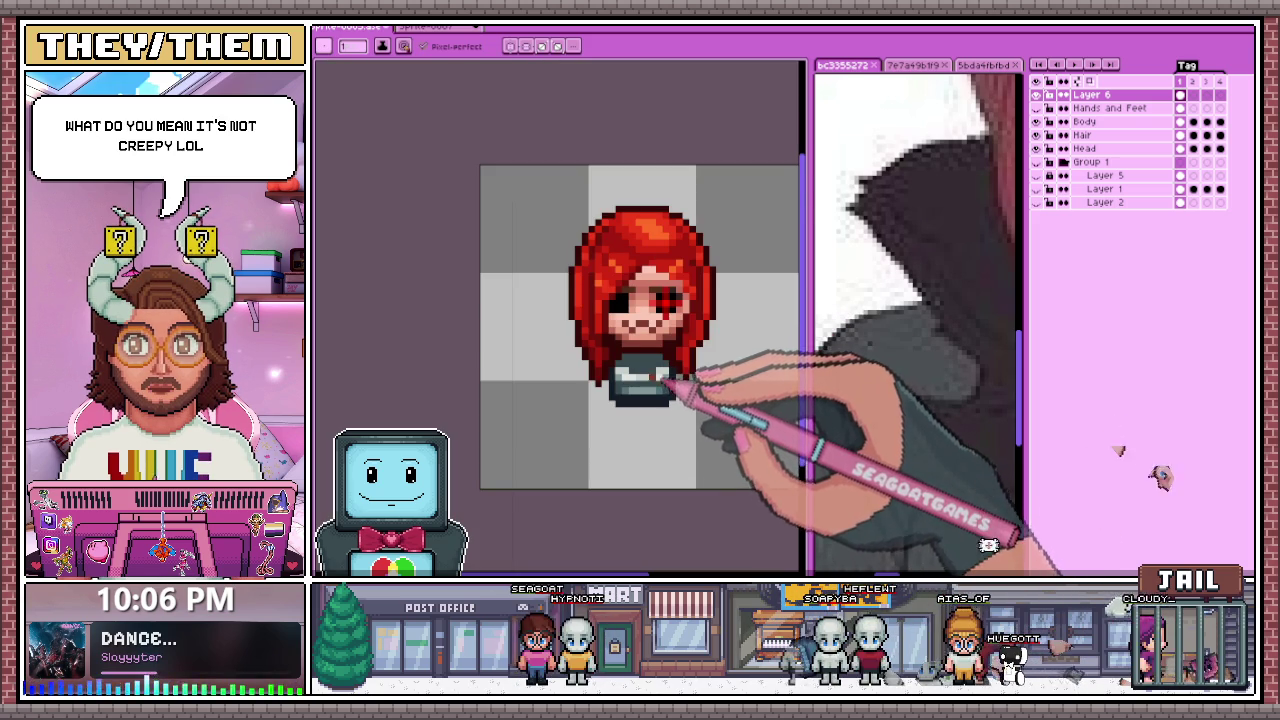
pyautogui.scroll(1, 652, 350)
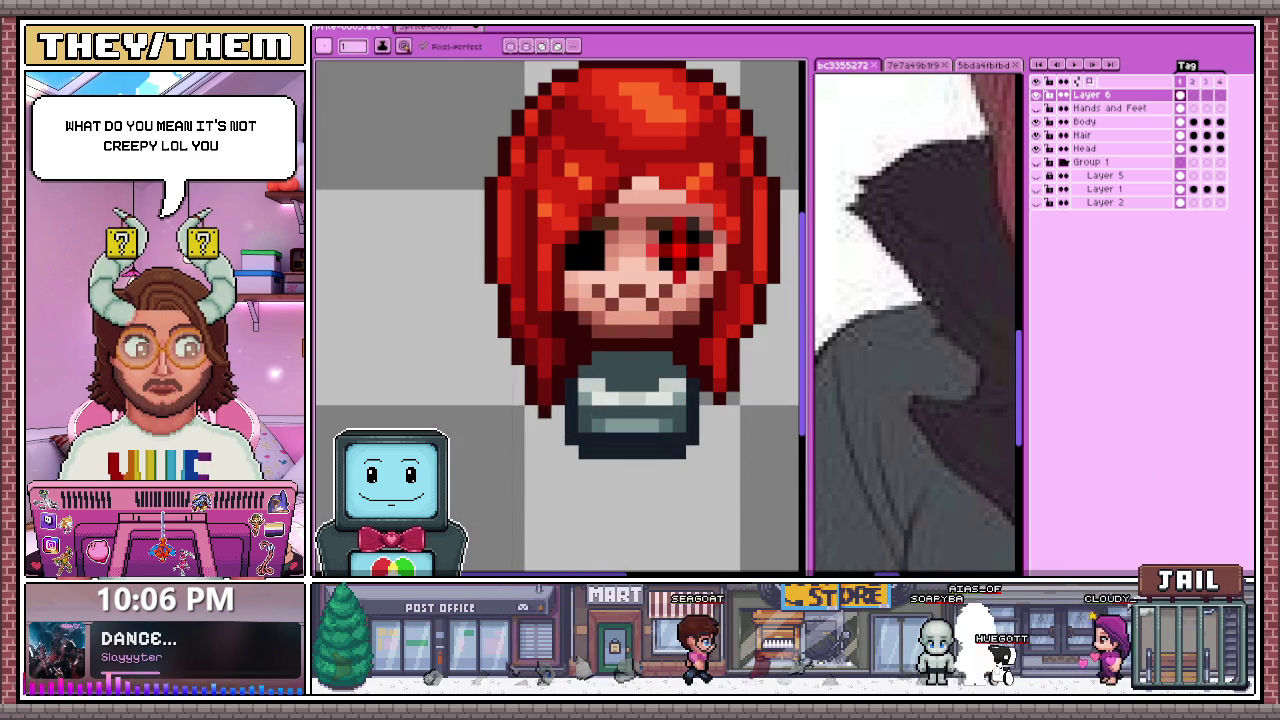
pyautogui.scroll(-2, 664, 266)
pyautogui.scroll(-1, 664, 266)
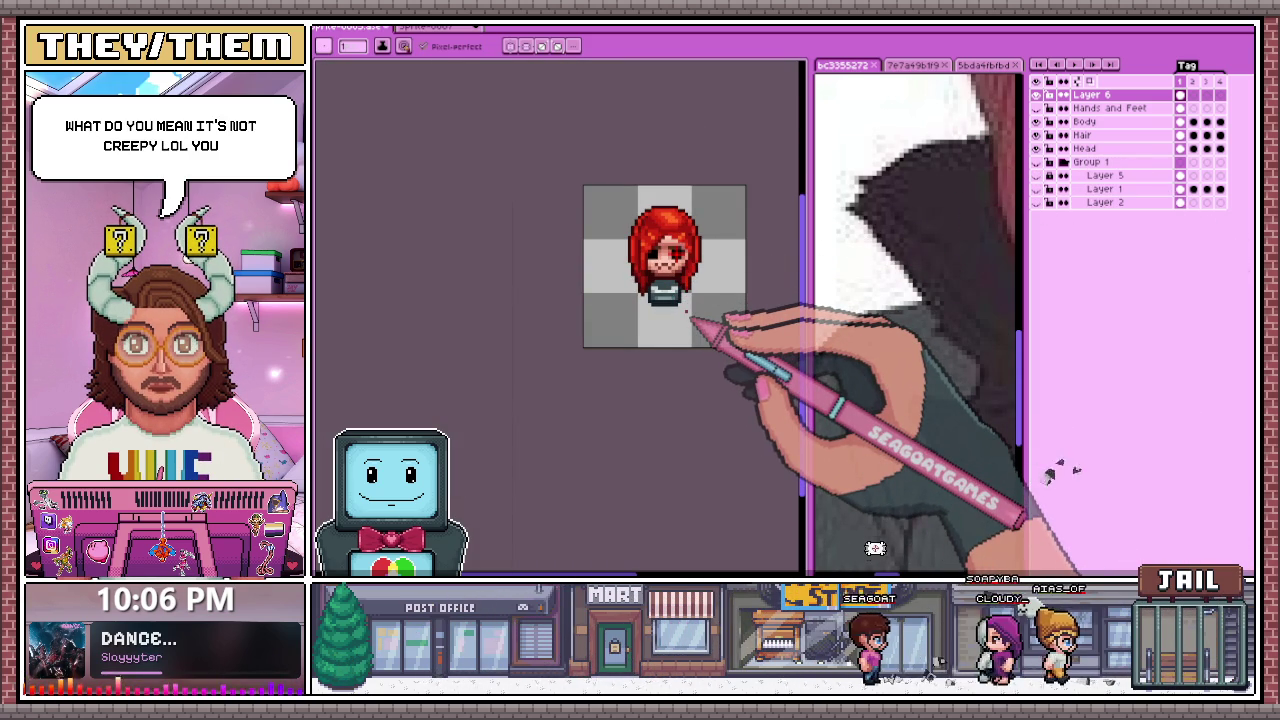
pyautogui.scroll(1, 700, 310)
pyautogui.scroll(1, 686, 265)
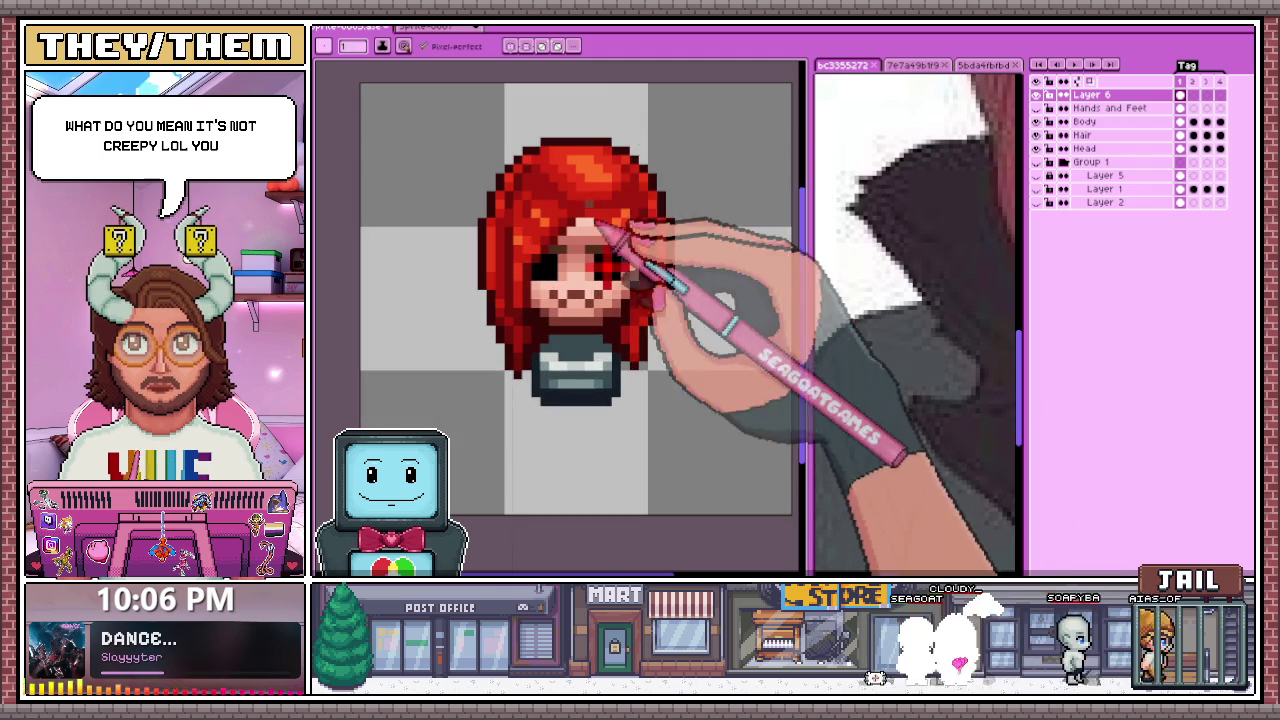
pyautogui.scroll(2, 640, 240)
pyautogui.scroll(2, 605, 300)
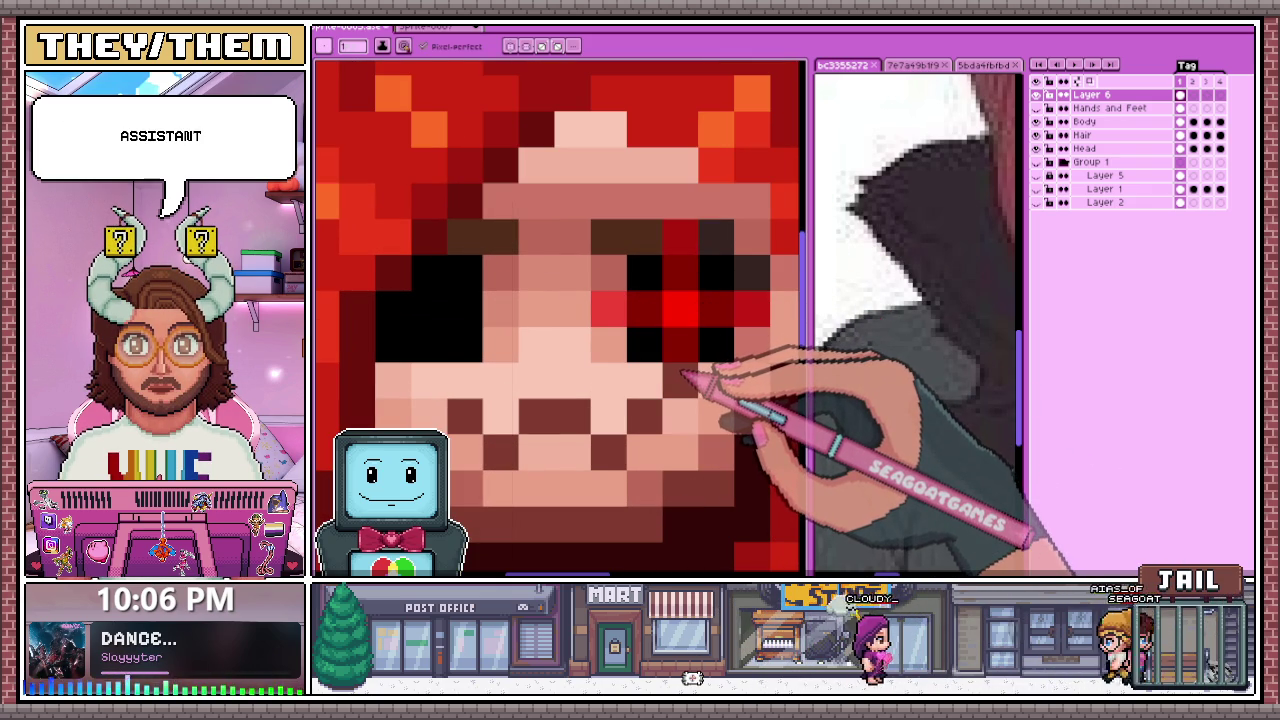
pyautogui.scroll(-2, 683, 373)
pyautogui.scroll(-1, 690, 375)
pyautogui.scroll(-1, 690, 375)
pyautogui.click(1036, 94)
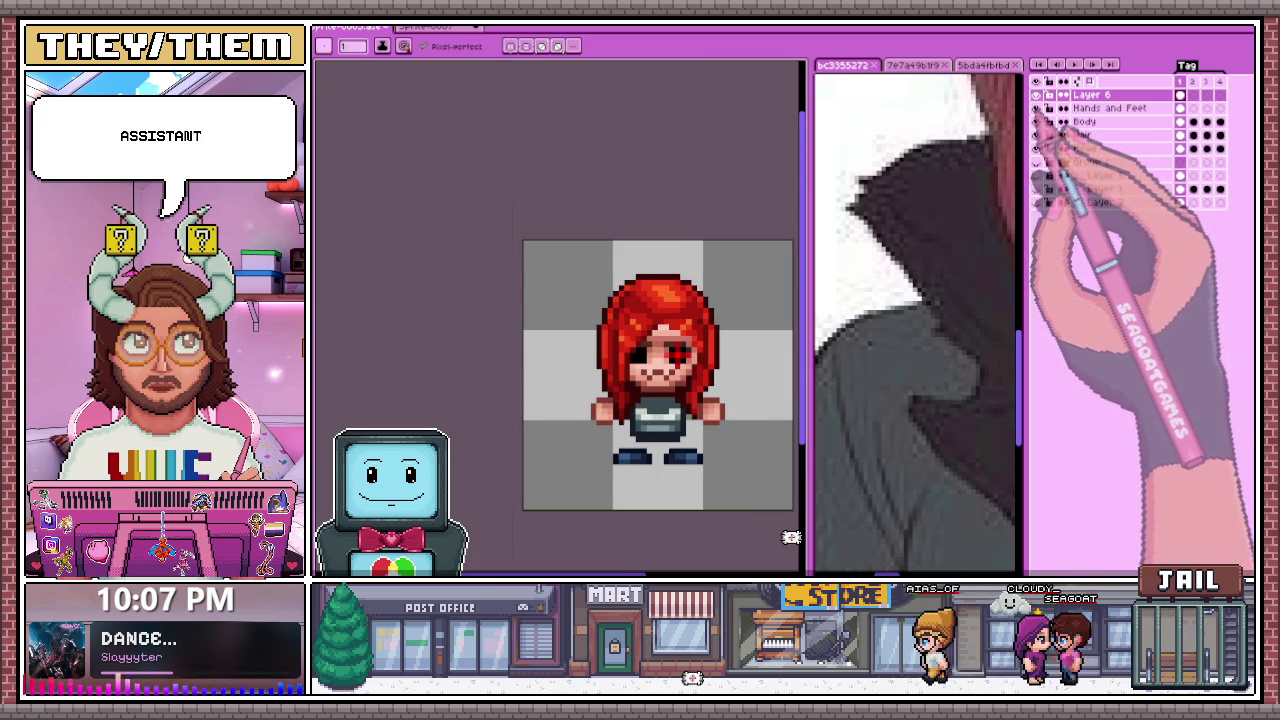
pyautogui.click(1036, 94)
# Step: Jump to frame 3 of the animation
pyautogui.scroll(-1, 655, 350)
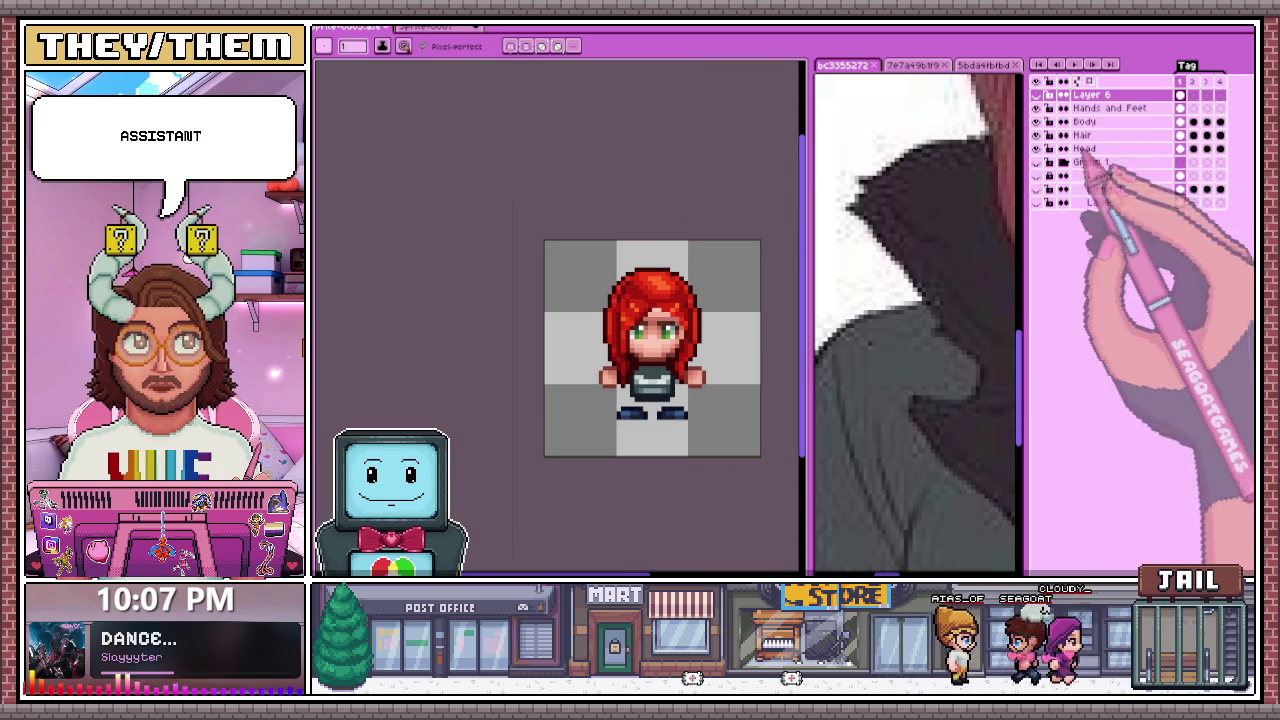
pyautogui.scroll(1, 600, 445)
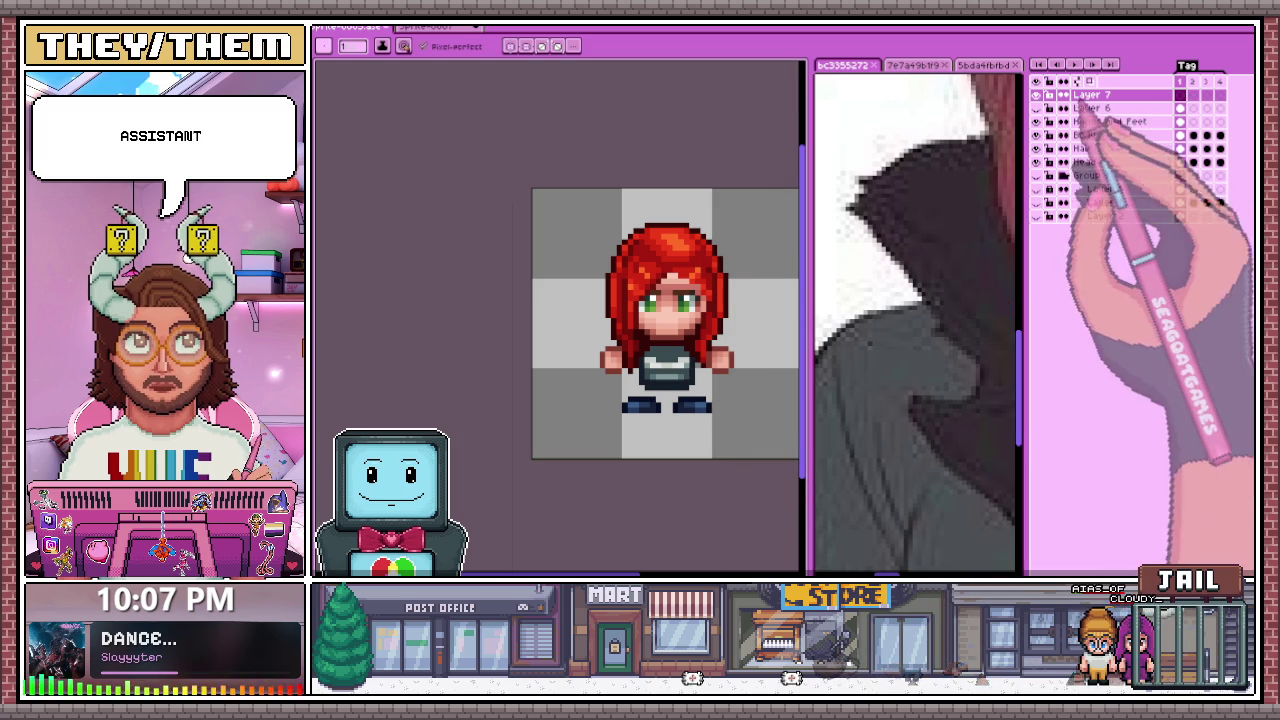
pyautogui.click(1206, 81)
pyautogui.scroll(-2, 620, 300)
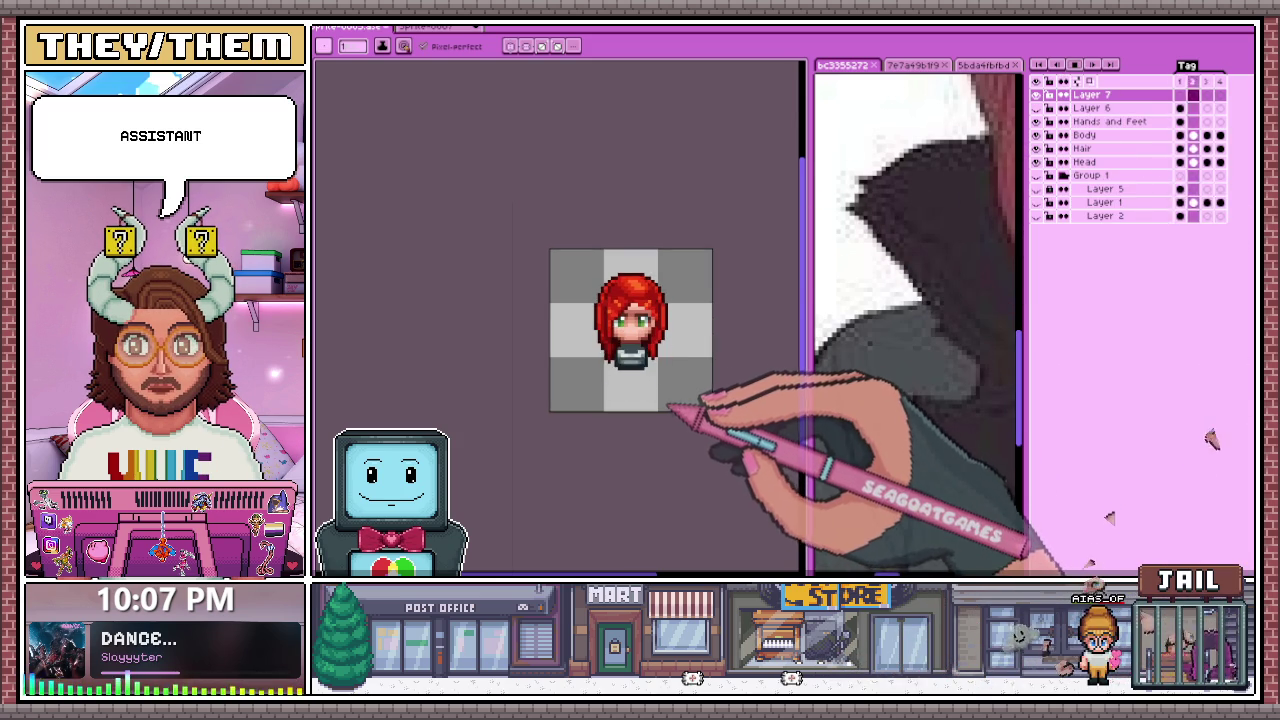
pyautogui.scroll(1, 620, 300)
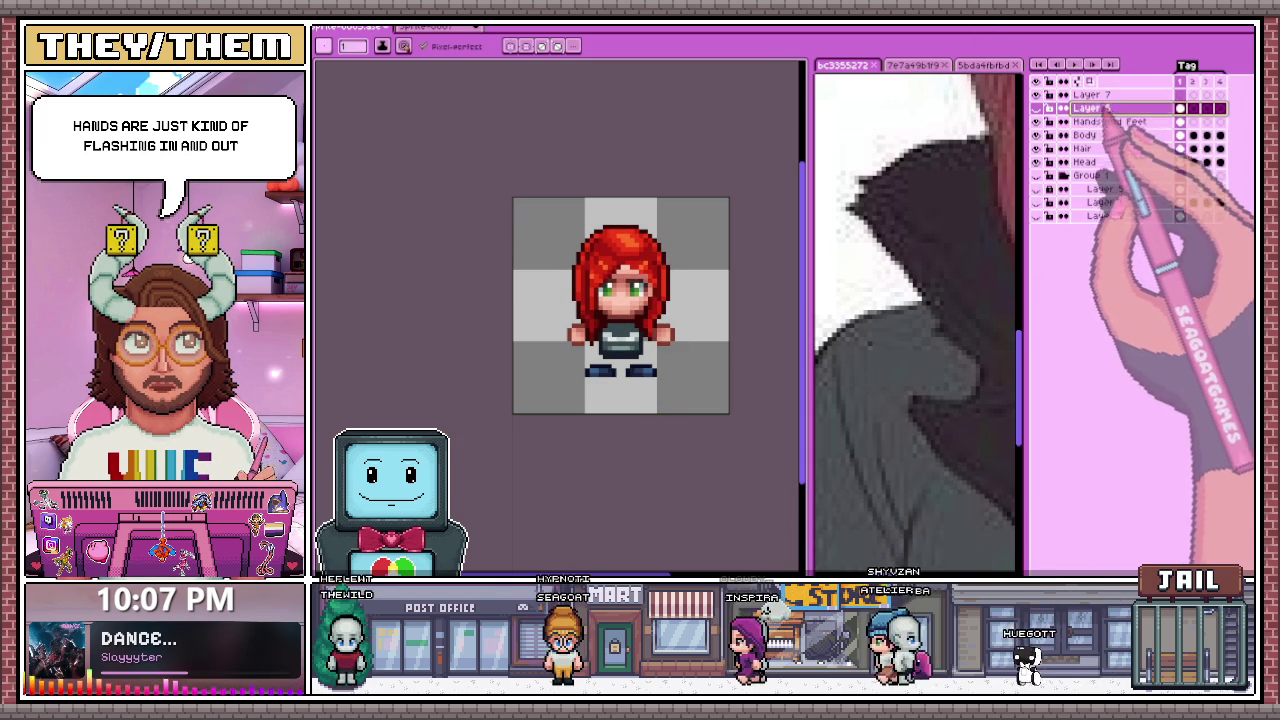
# Step: Delete Layer 7 and add an 'idle face' tag spanning frames 1–4
pyautogui.click(1056, 96)
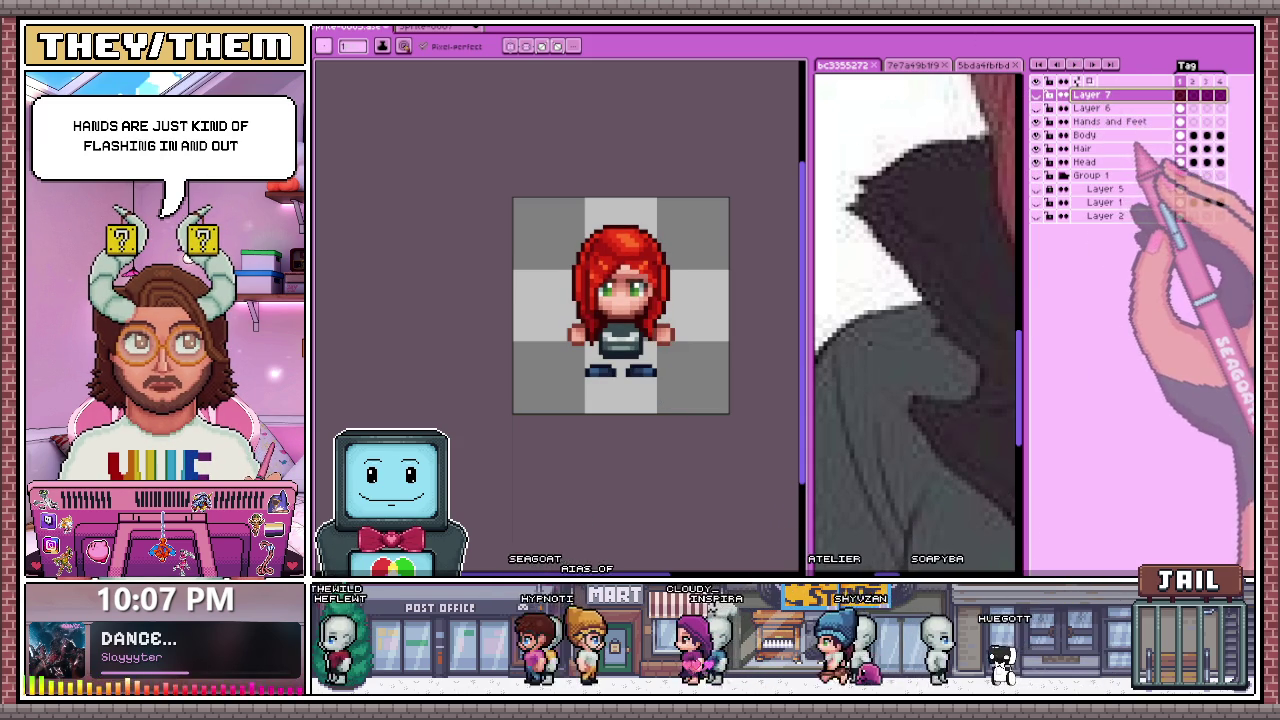
pyautogui.press('Delete')
pyautogui.press('Delete')
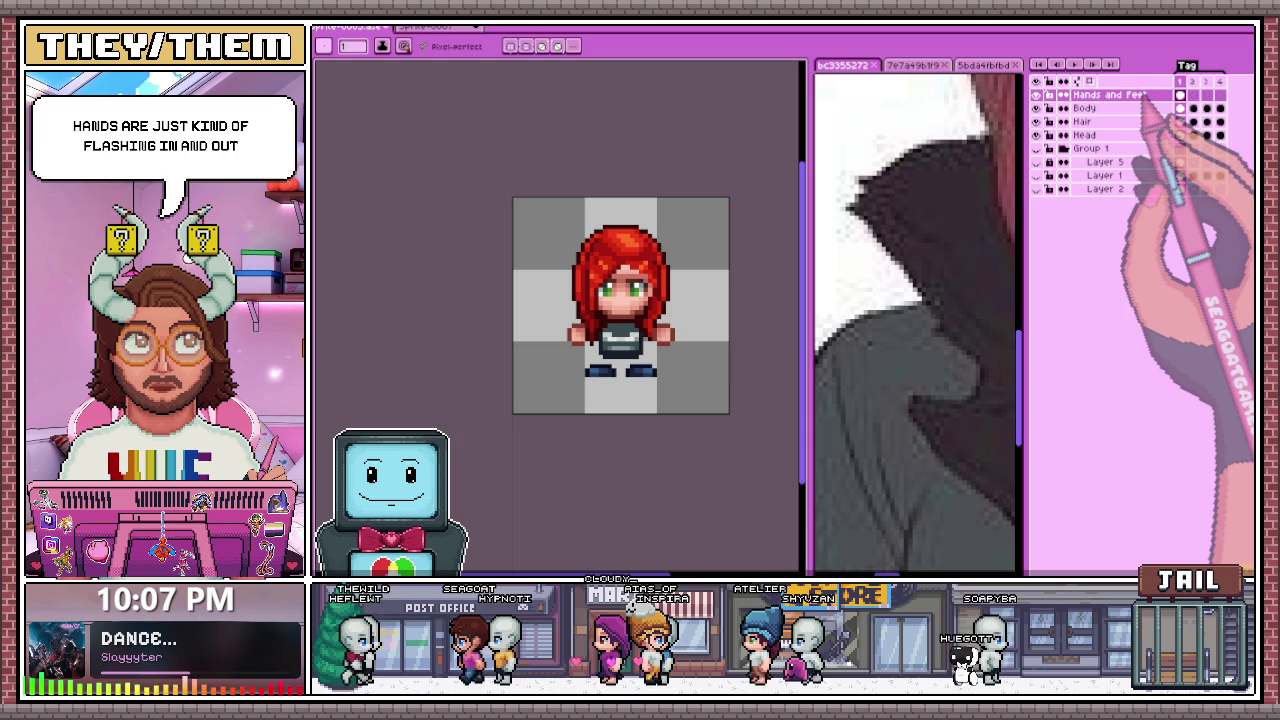
pyautogui.hotkey('alt', 'F2')
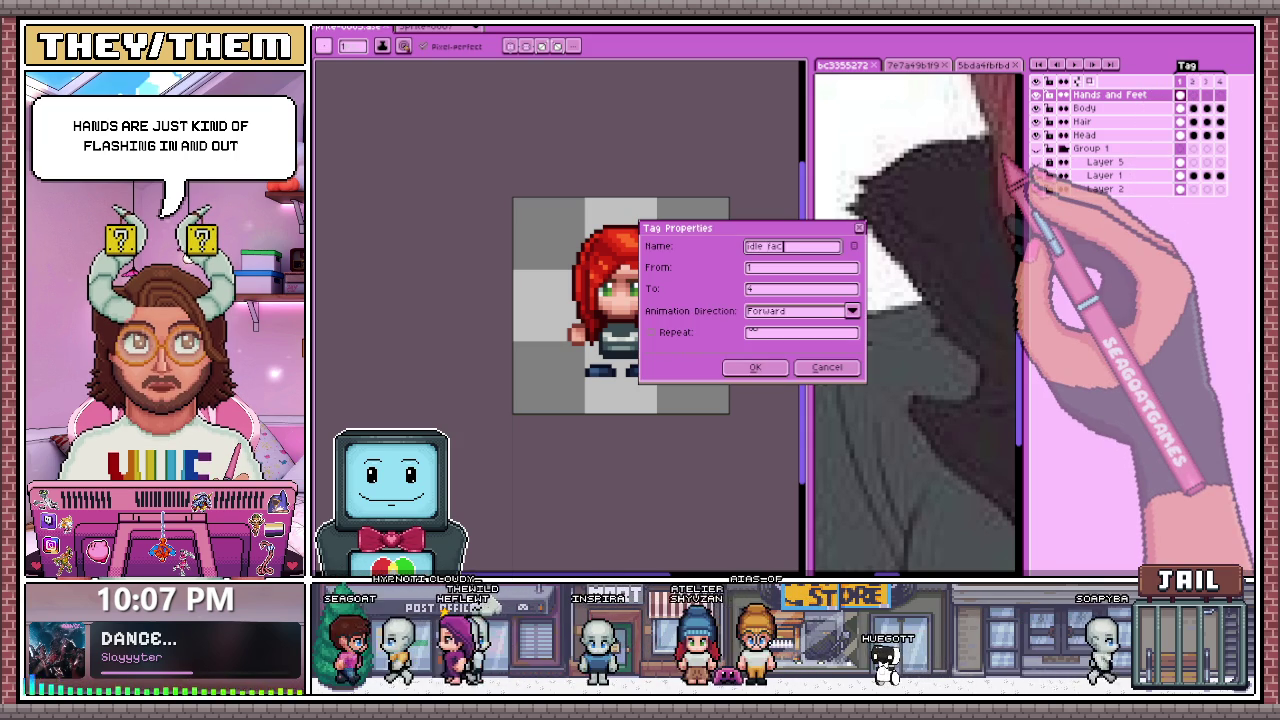
pyautogui.press('Return')
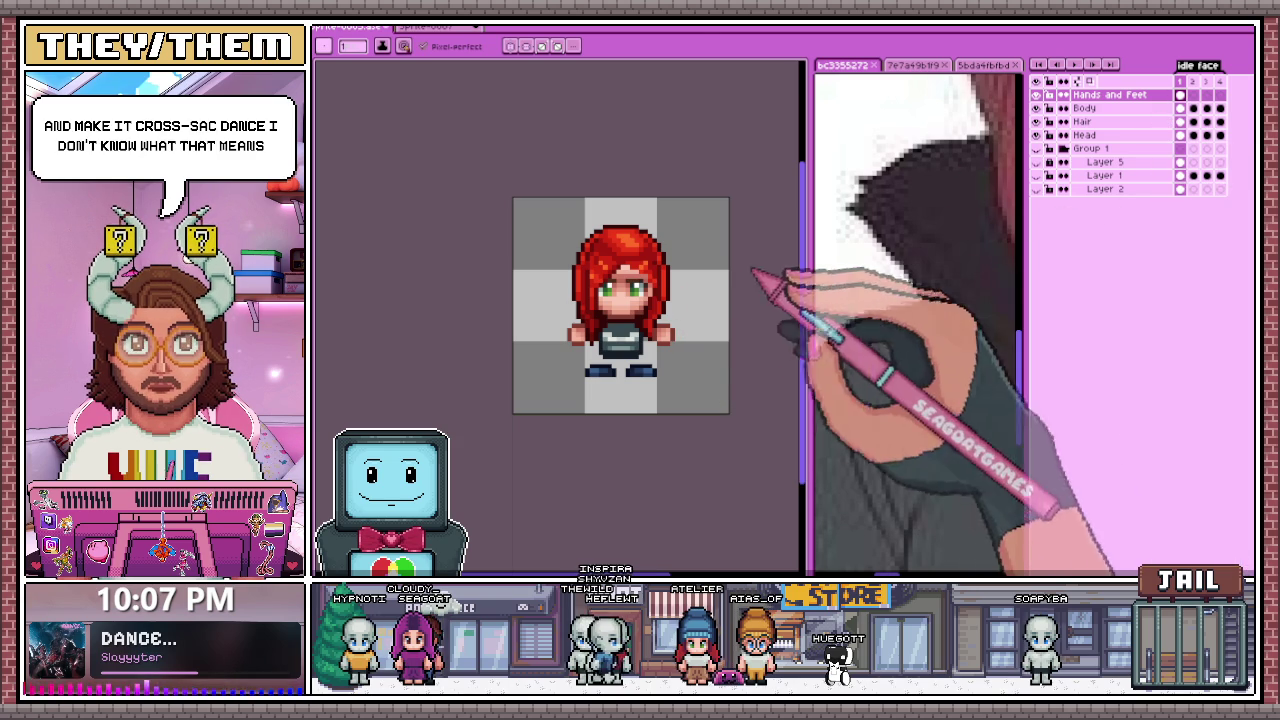
# Step: Marquee-select both hands and the torso of the idle face sprite
pyautogui.press('m')
pyautogui.scroll(2, 640, 330)
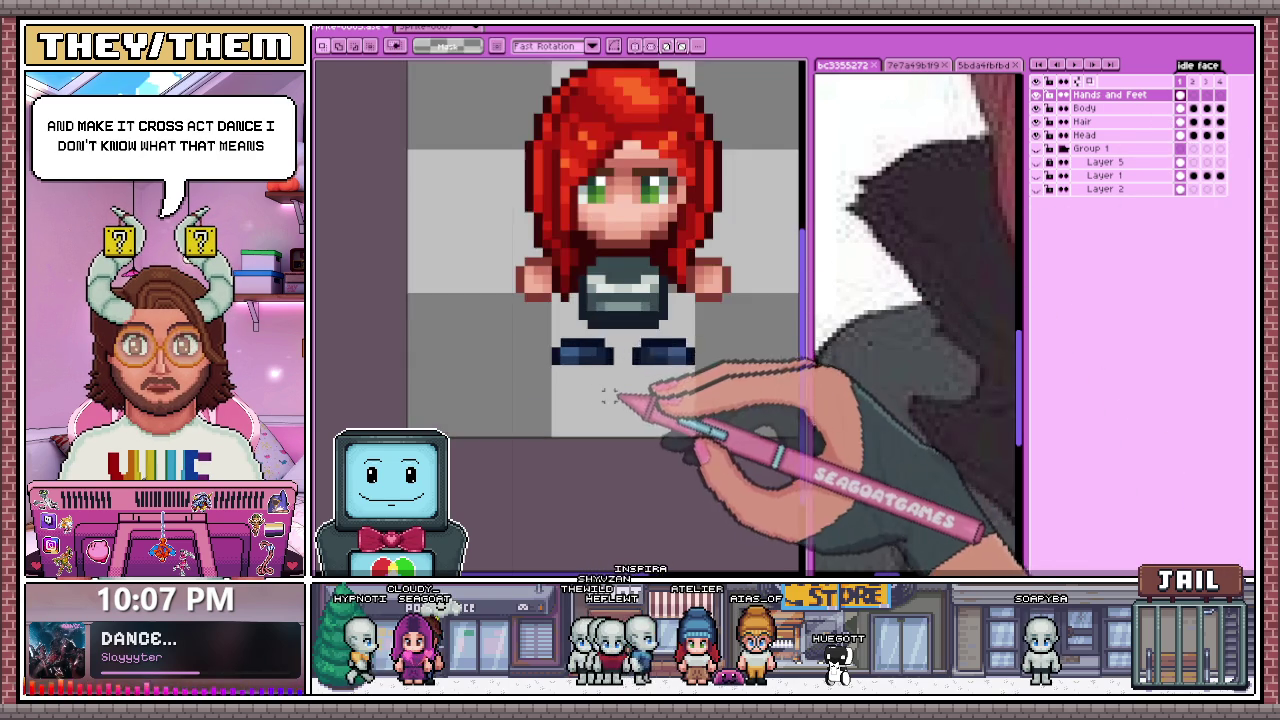
pyautogui.scroll(-1, 640, 330)
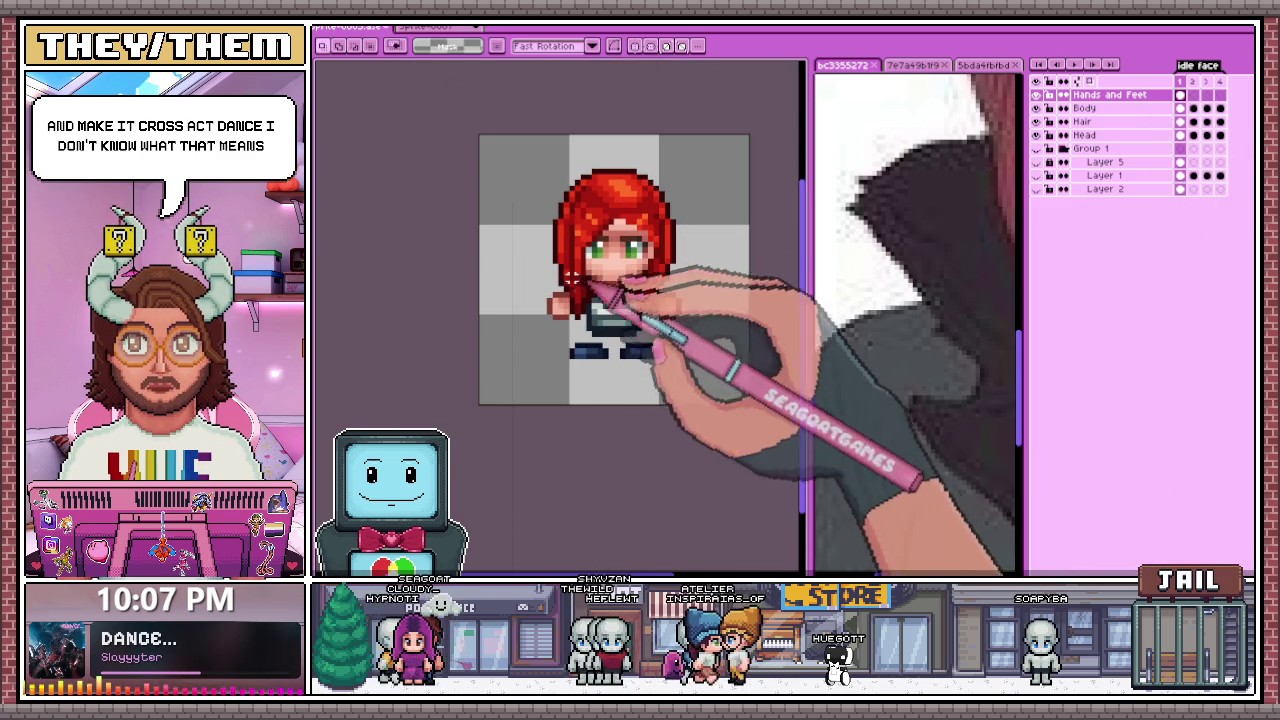
pyautogui.moveTo(527, 279); pyautogui.dragTo(706, 389)
pyautogui.click(640, 318)
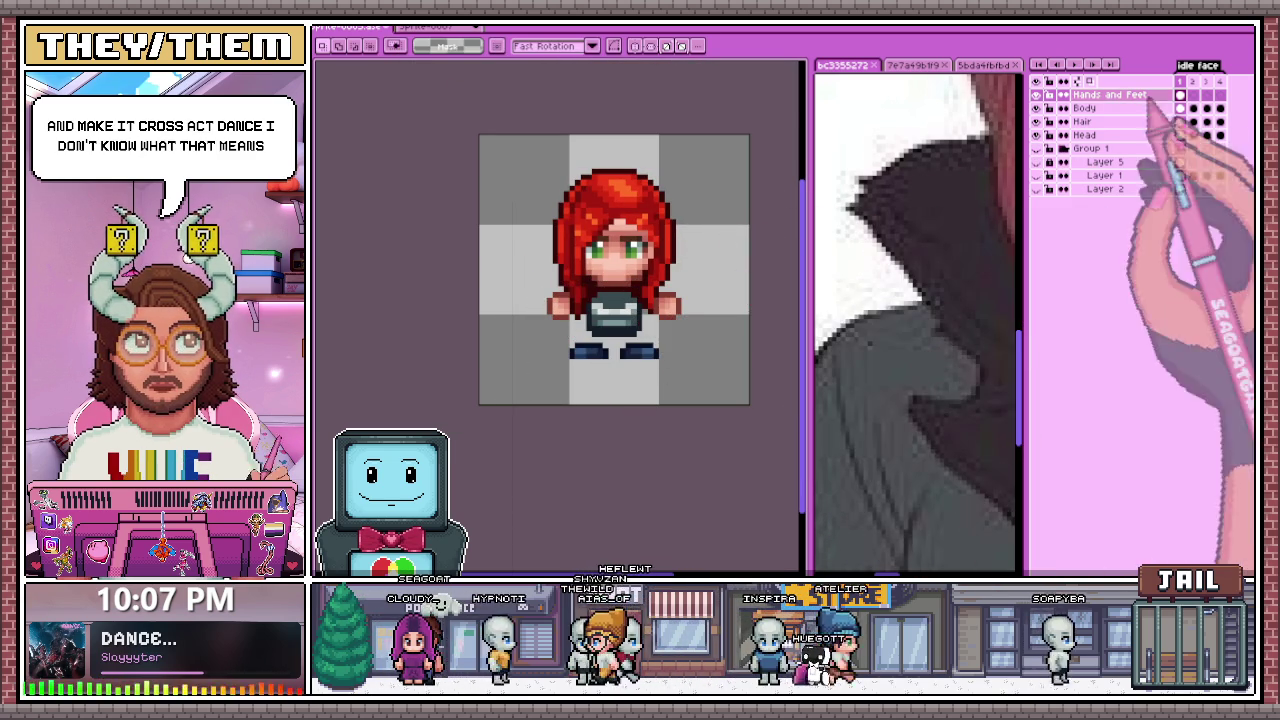
pyautogui.scroll(-1, 524, 294)
pyautogui.scroll(2, 600, 318)
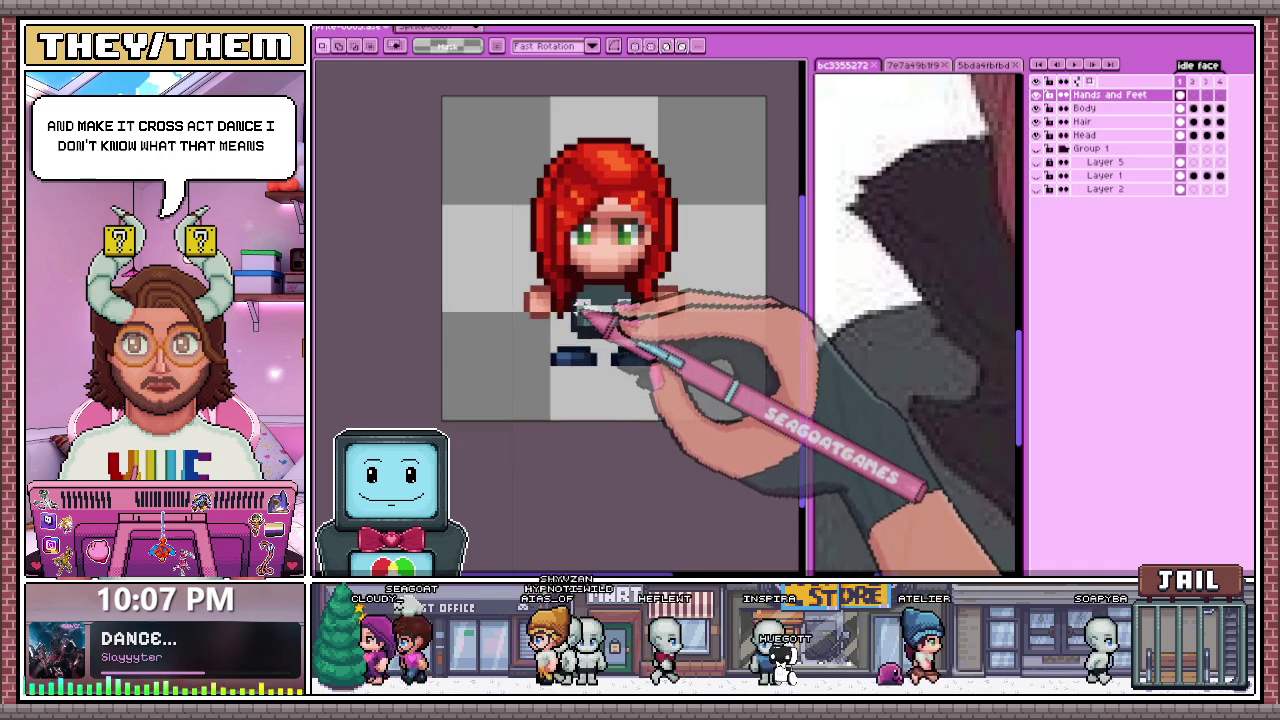
pyautogui.moveTo(511, 268); pyautogui.dragTo(715, 377)
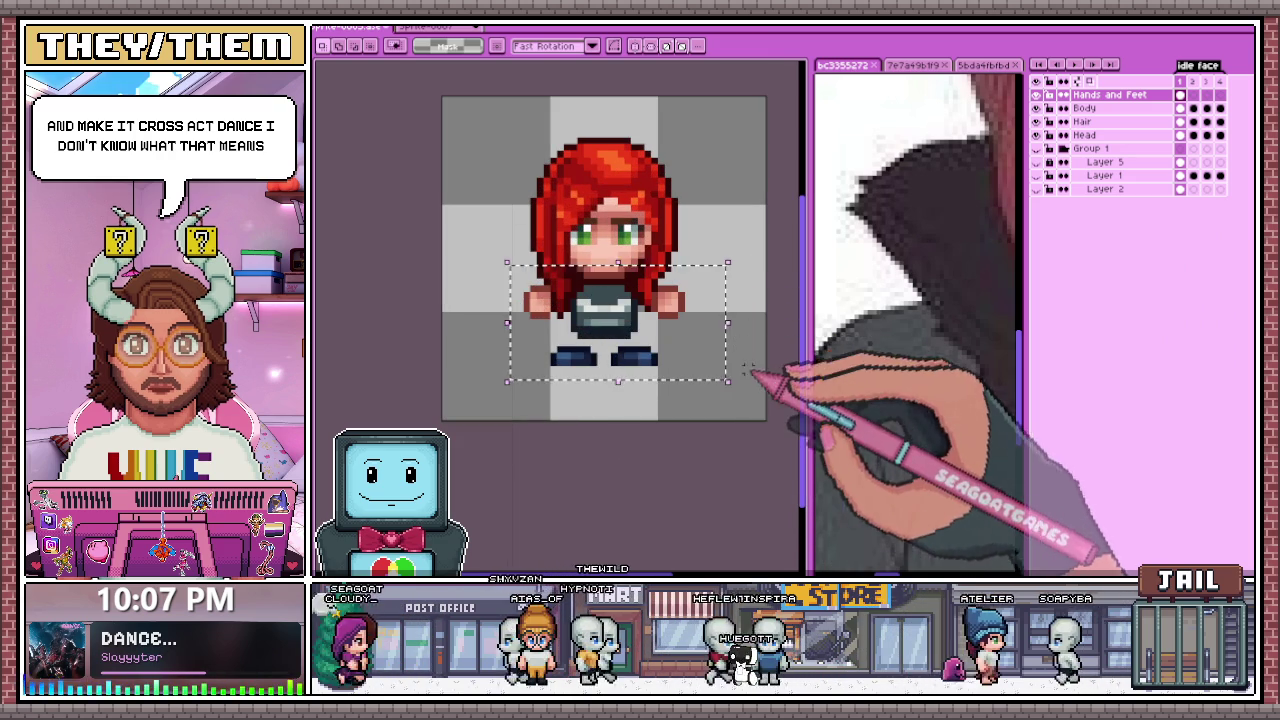
pyautogui.moveTo(500, 264); pyautogui.dragTo(560, 328)
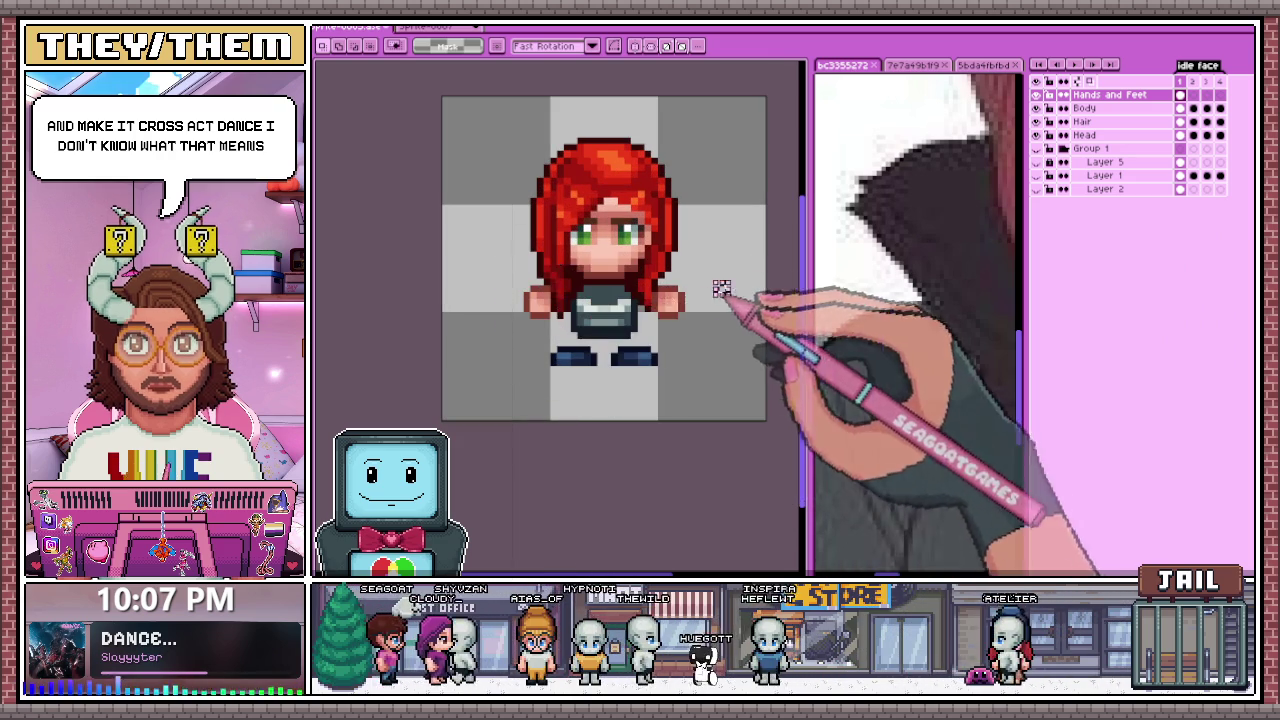
pyautogui.moveTo(513, 263); pyautogui.dragTo(701, 327)
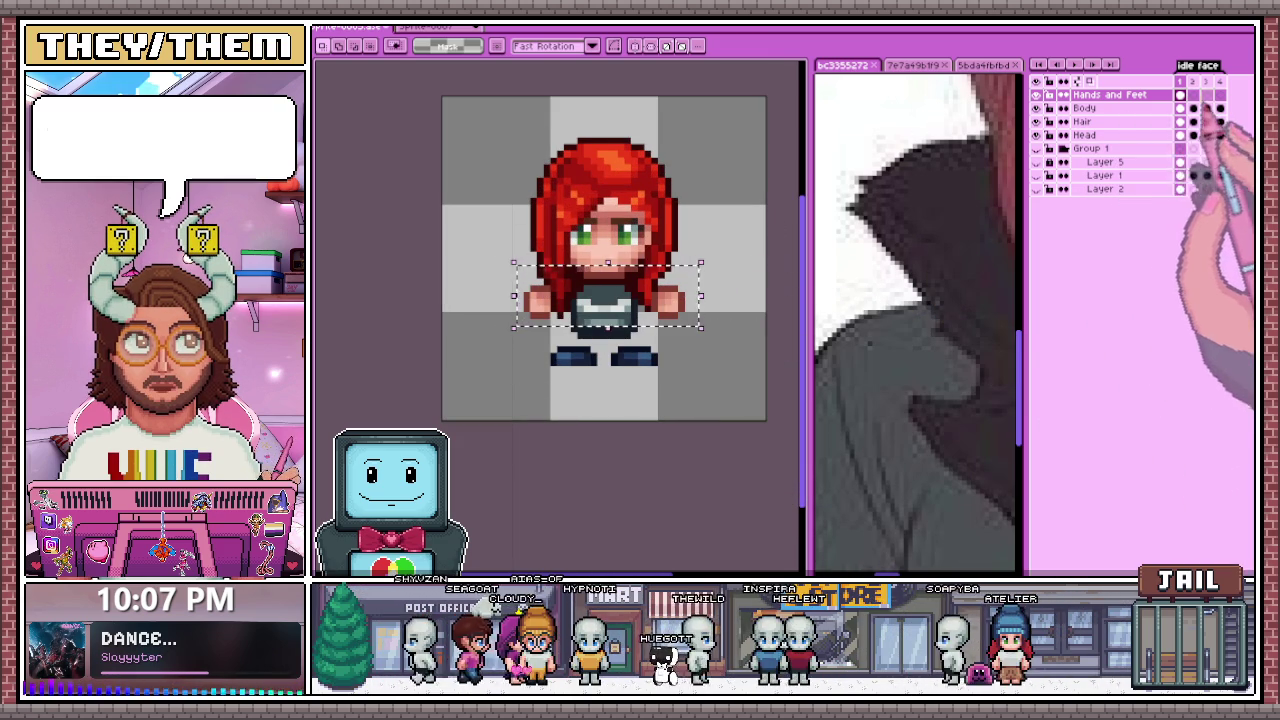
# Step: Nudge the selected hands and torso on frames 2 and 3, then deselect
pyautogui.press('Right')
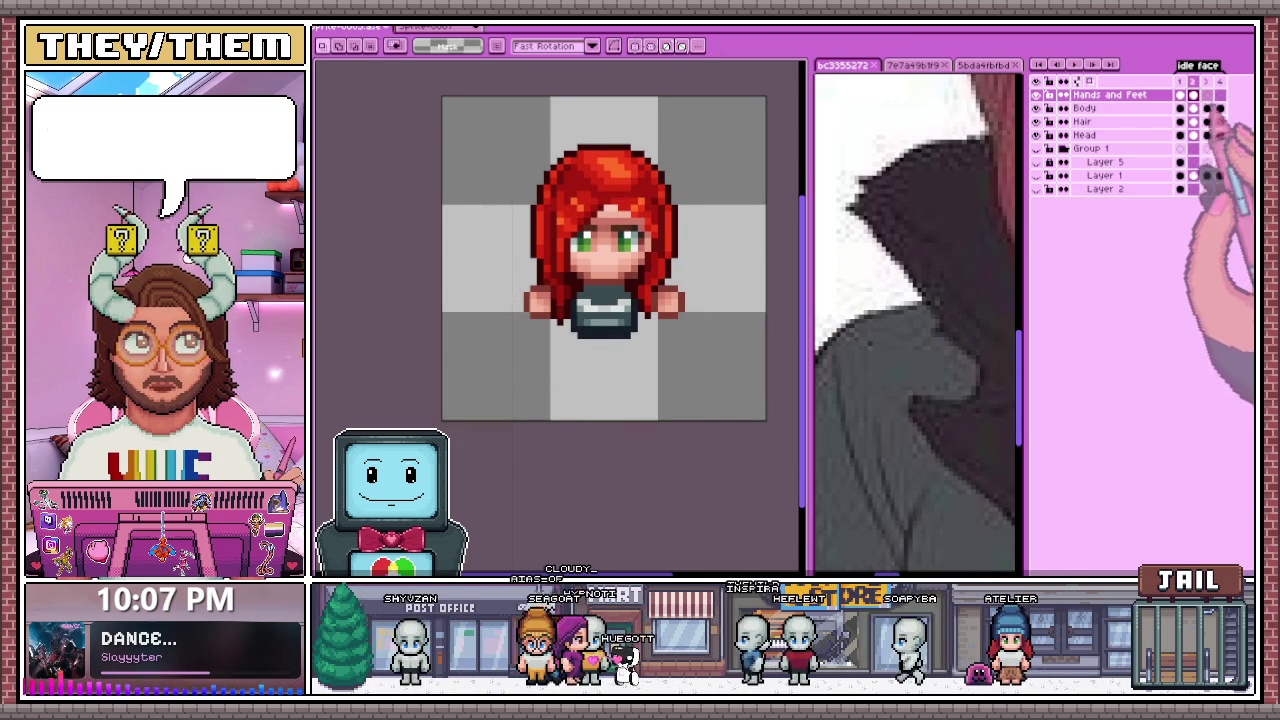
pyautogui.press('Right')
pyautogui.hotkey('ctrl', 'shift', 'd')
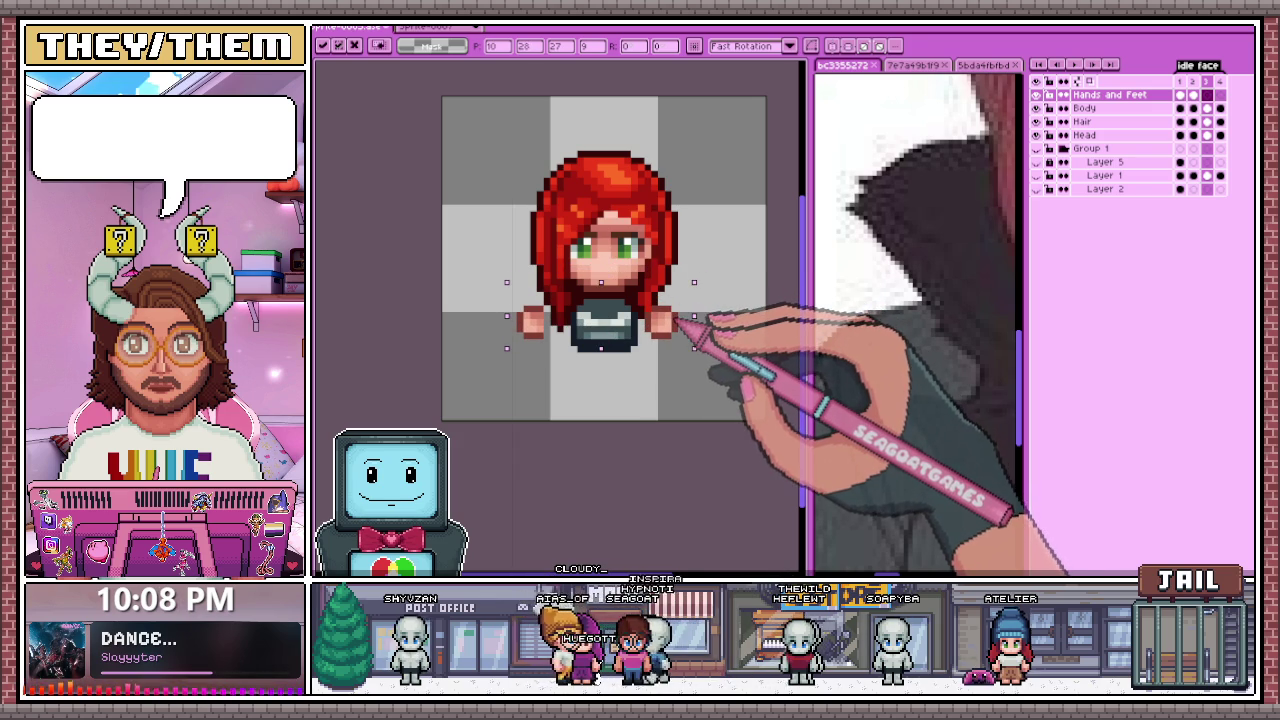
pyautogui.hotkey('ctrl', 'd')
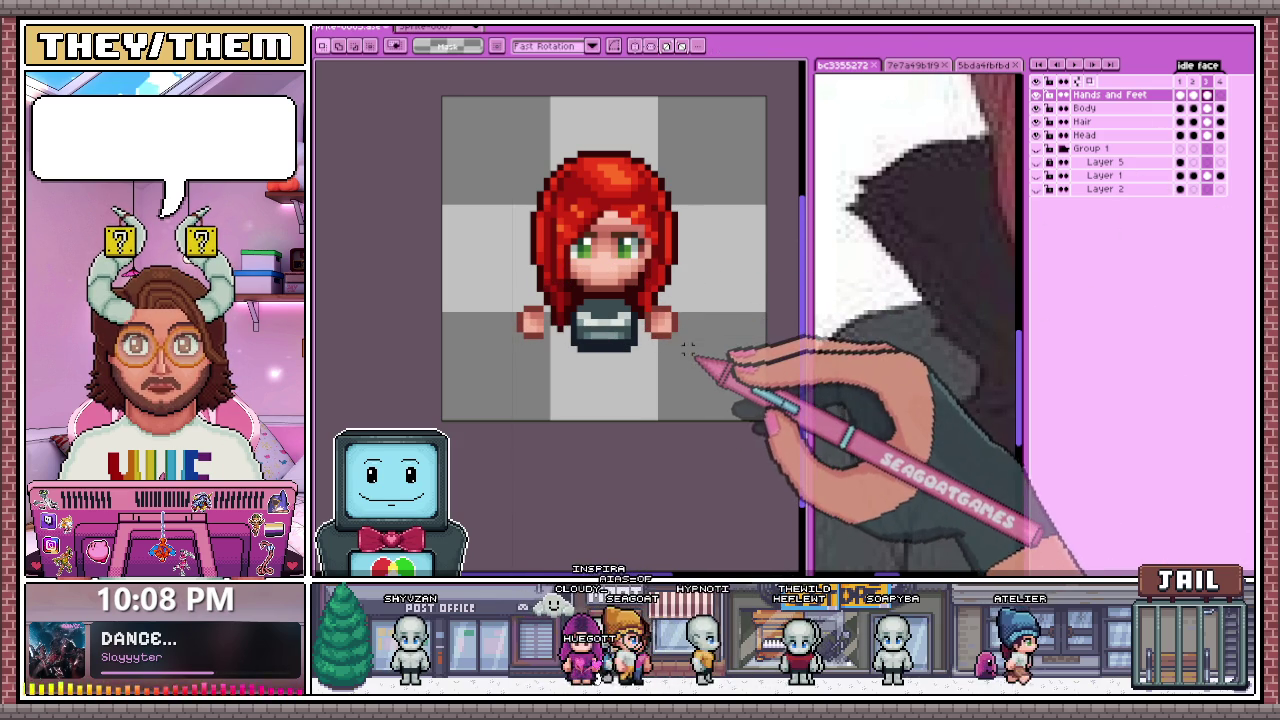
# Step: Reselect the sprite's lower half and shift it on frames 3 and 4, then deselect
pyautogui.press('Right')
pyautogui.press('Right')
pyautogui.press('Right')
pyautogui.moveTo(493, 270); pyautogui.dragTo(768, 360)
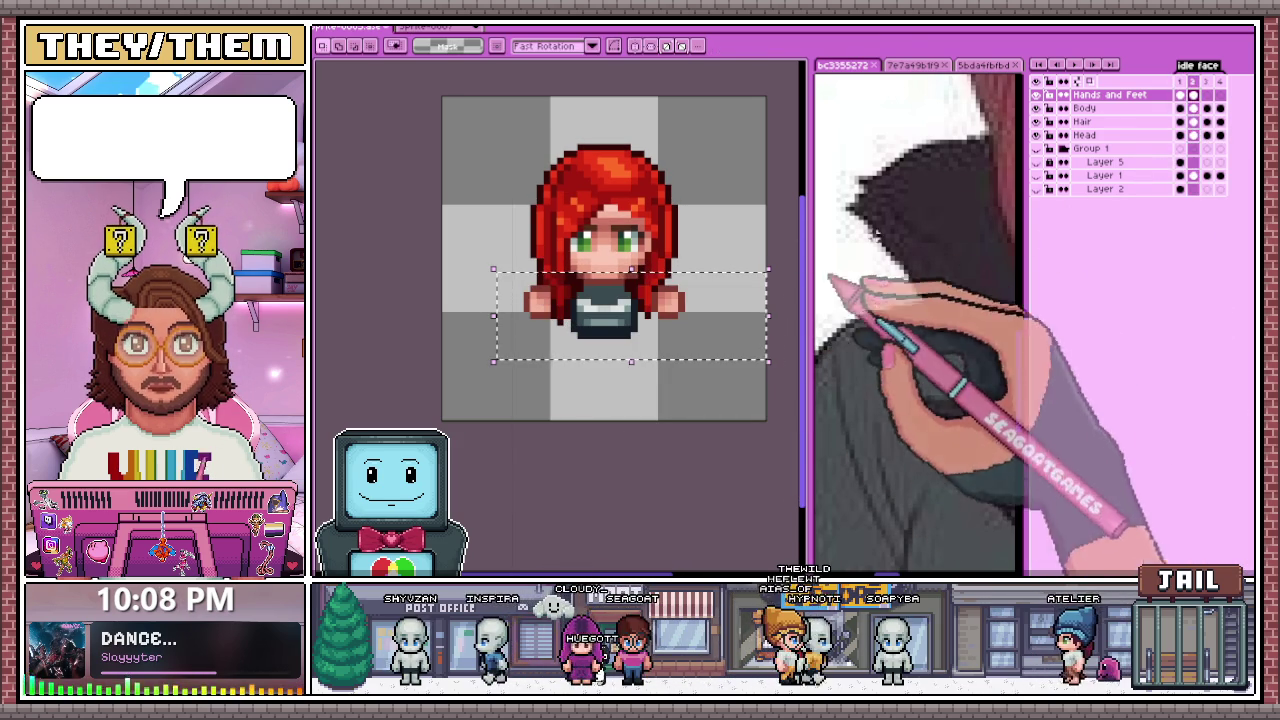
pyautogui.press('Right')
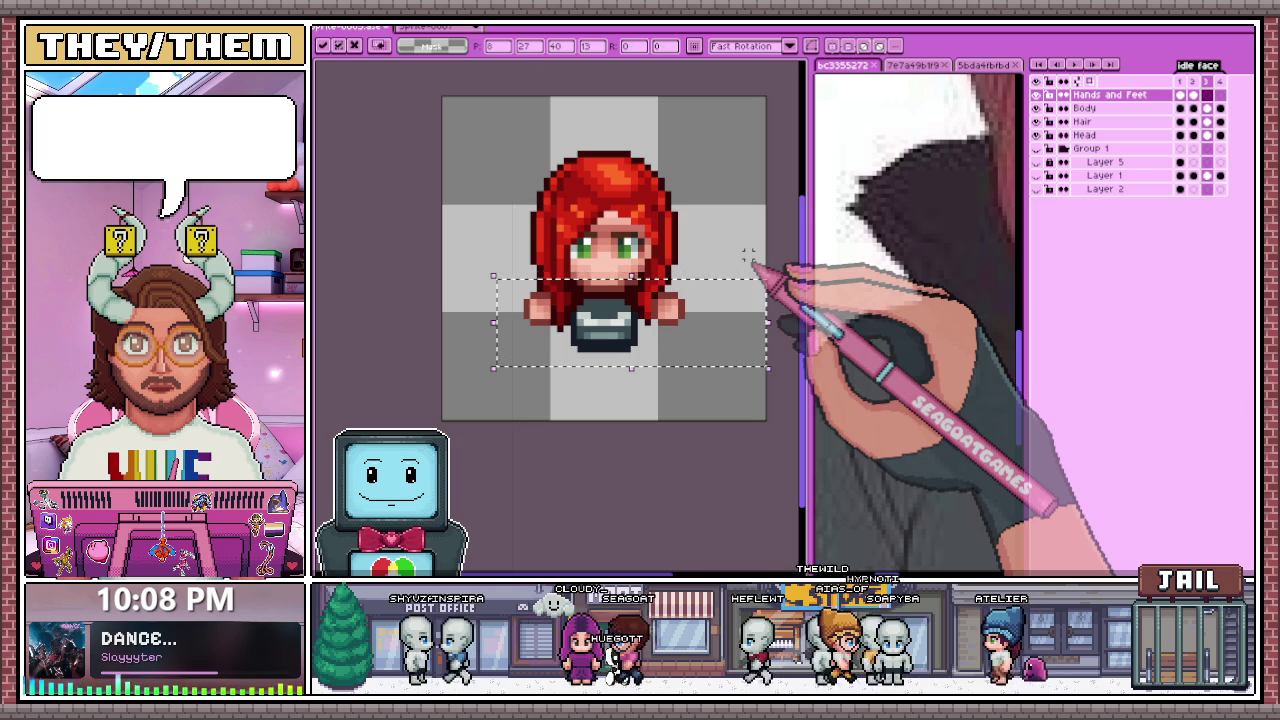
pyautogui.press('Right')
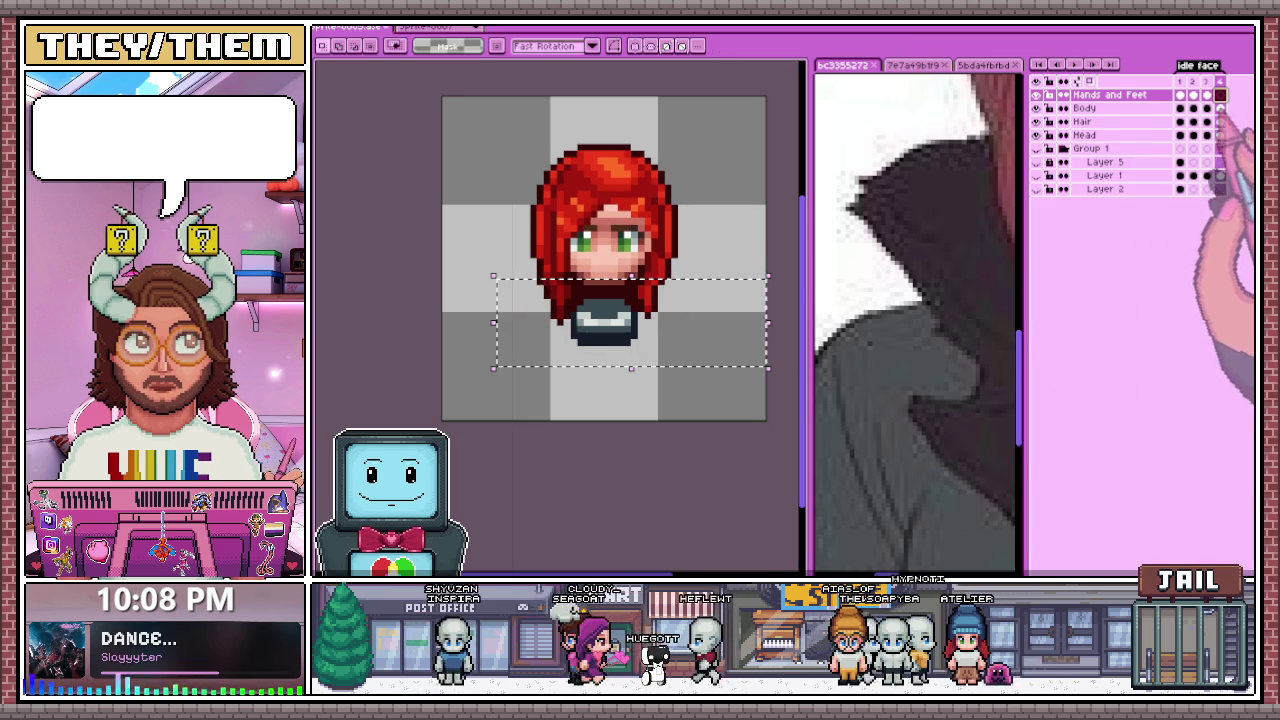
pyautogui.hotkey('ctrl', 'd')
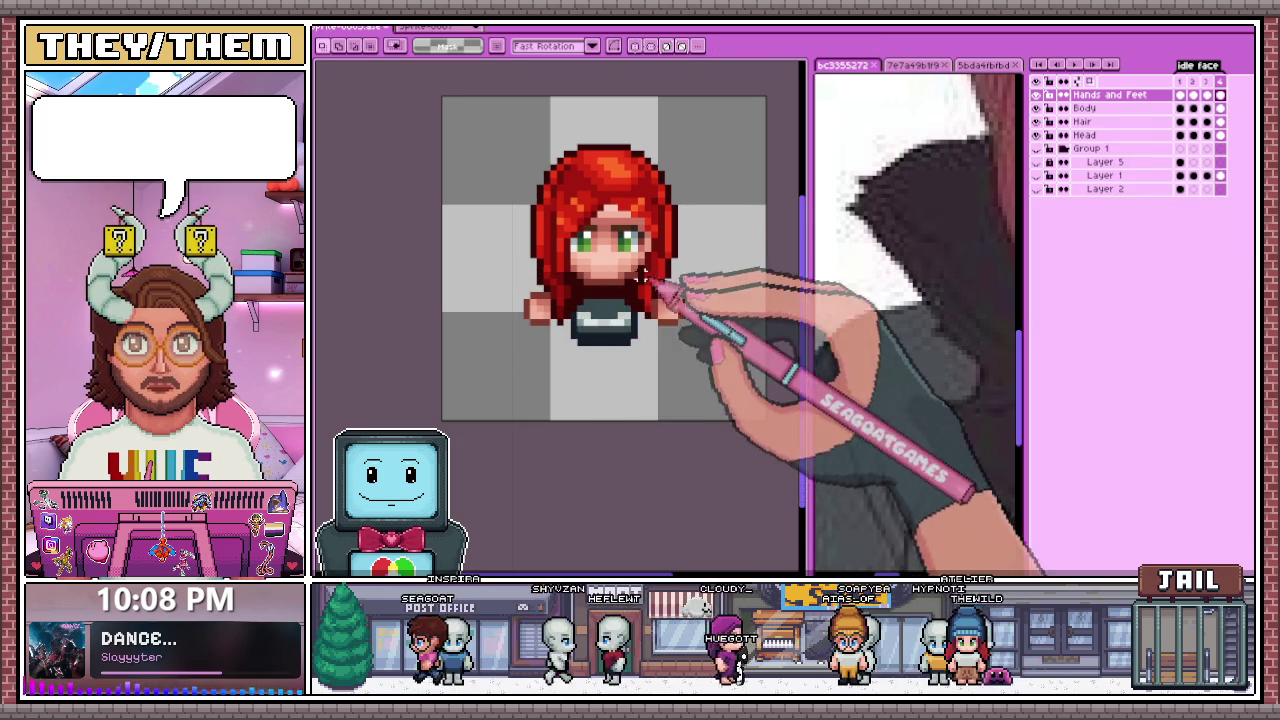
pyautogui.scroll(-2, 630, 345)
pyautogui.scroll(1, 630, 345)
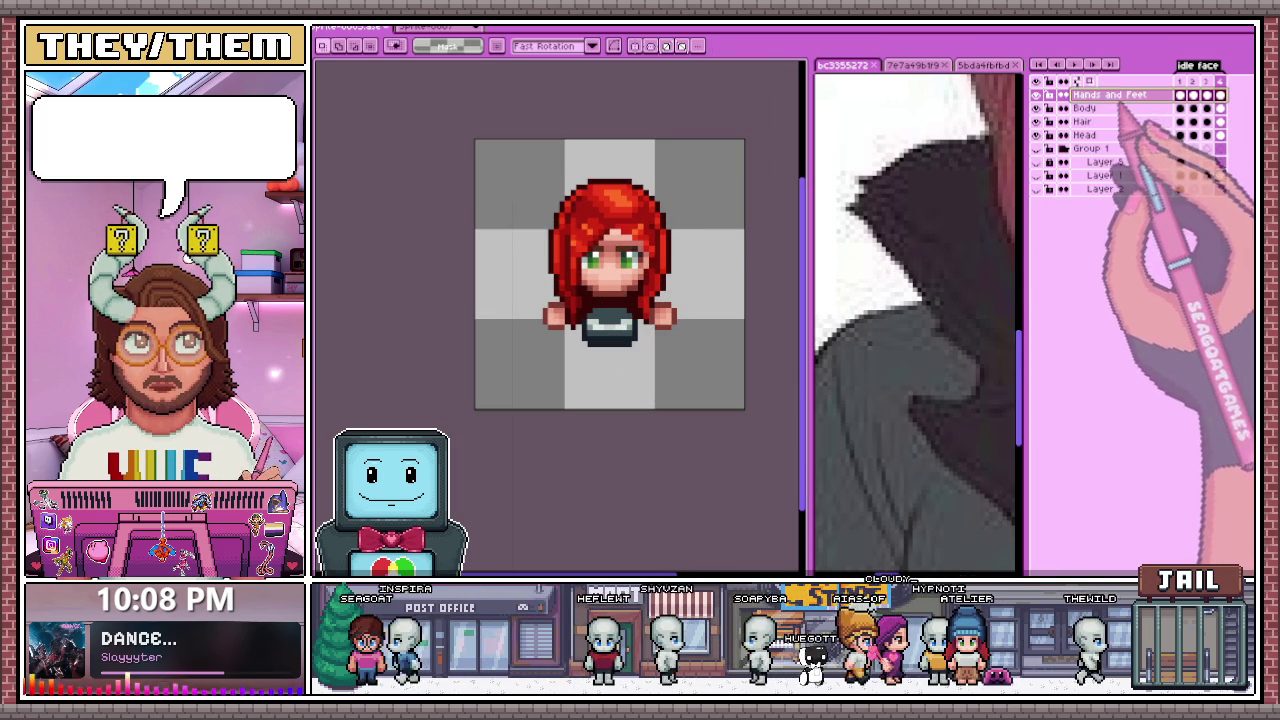
pyautogui.scroll(3, 578, 323)
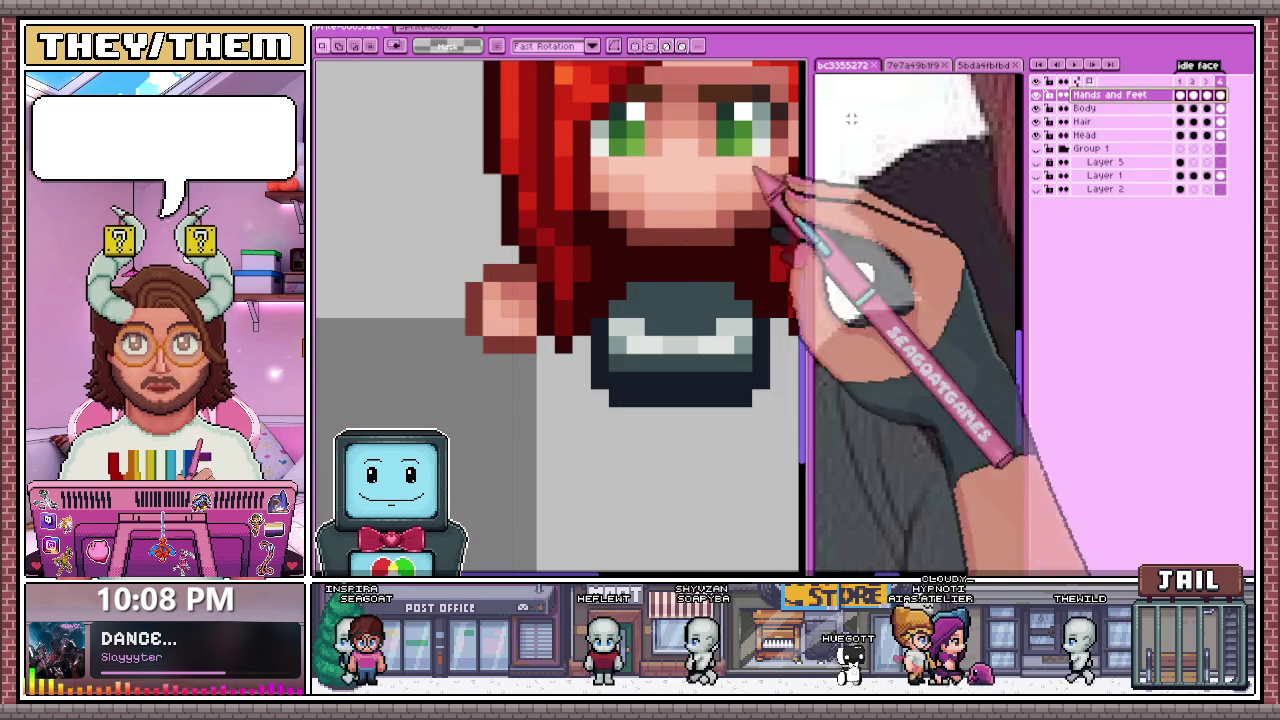
# Step: On frame 1, hide the Body layer while keeping Hands and Feet visible
pyautogui.click(1181, 95)
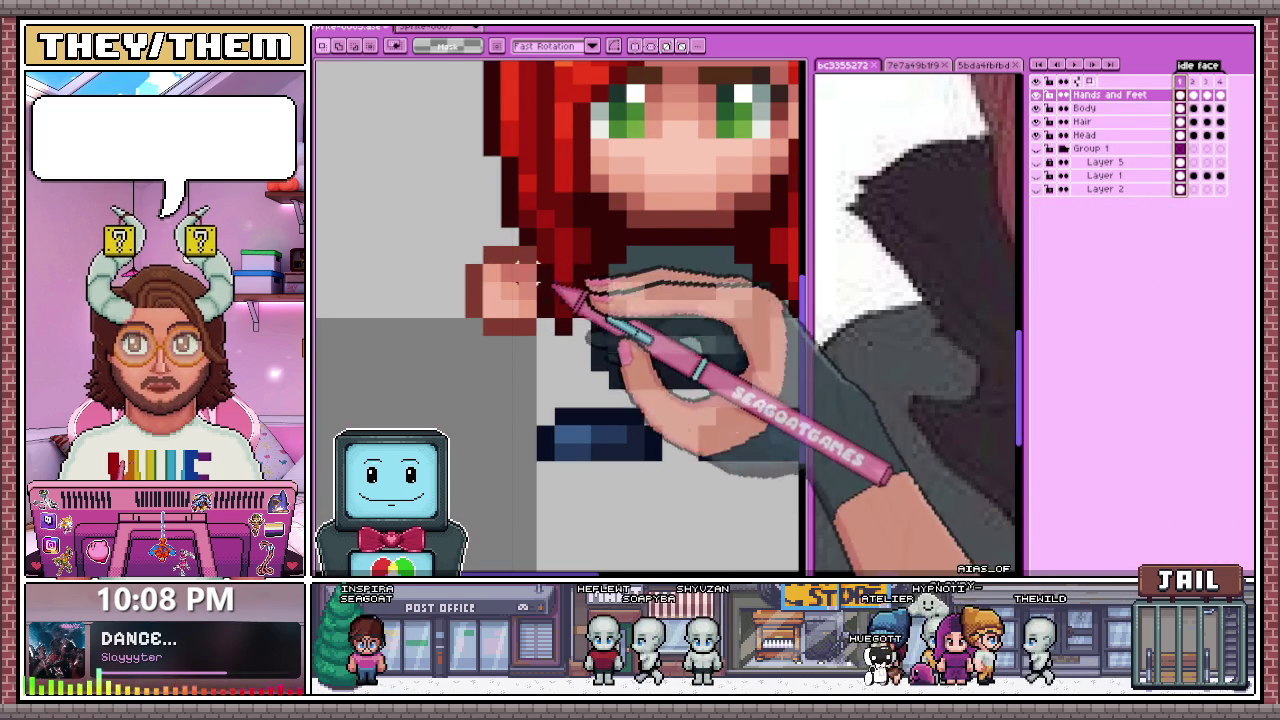
pyautogui.click(1036, 95)
pyautogui.click(1036, 108)
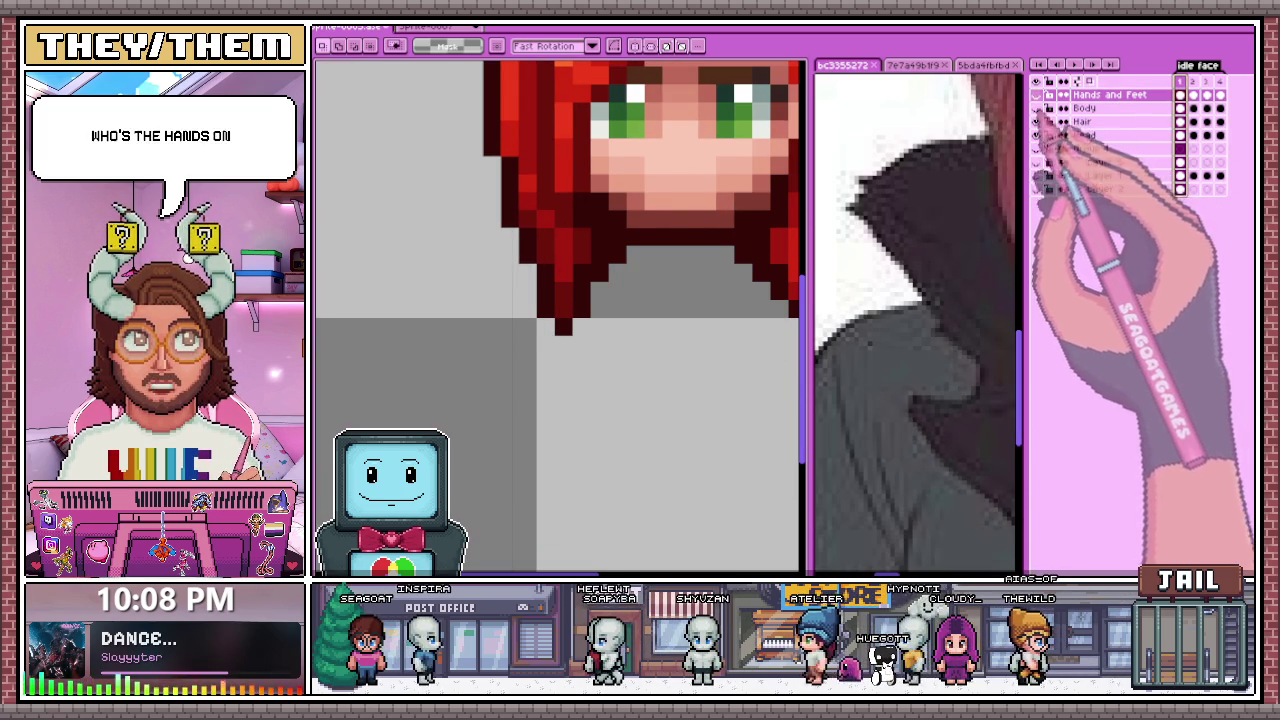
pyautogui.click(1036, 95)
pyautogui.press('i')
pyautogui.press('b')
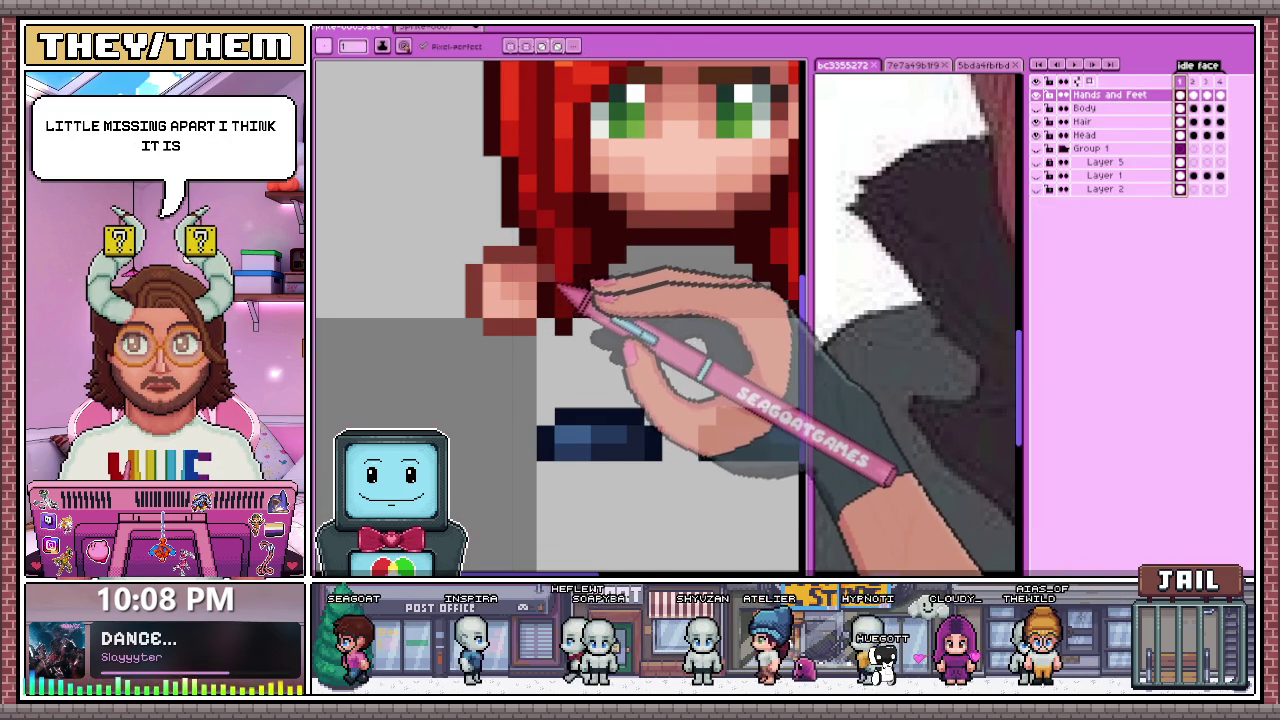
pyautogui.scroll(-3, 600, 300)
pyautogui.scroll(3, 657, 286)
pyautogui.scroll(-2, 671, 286)
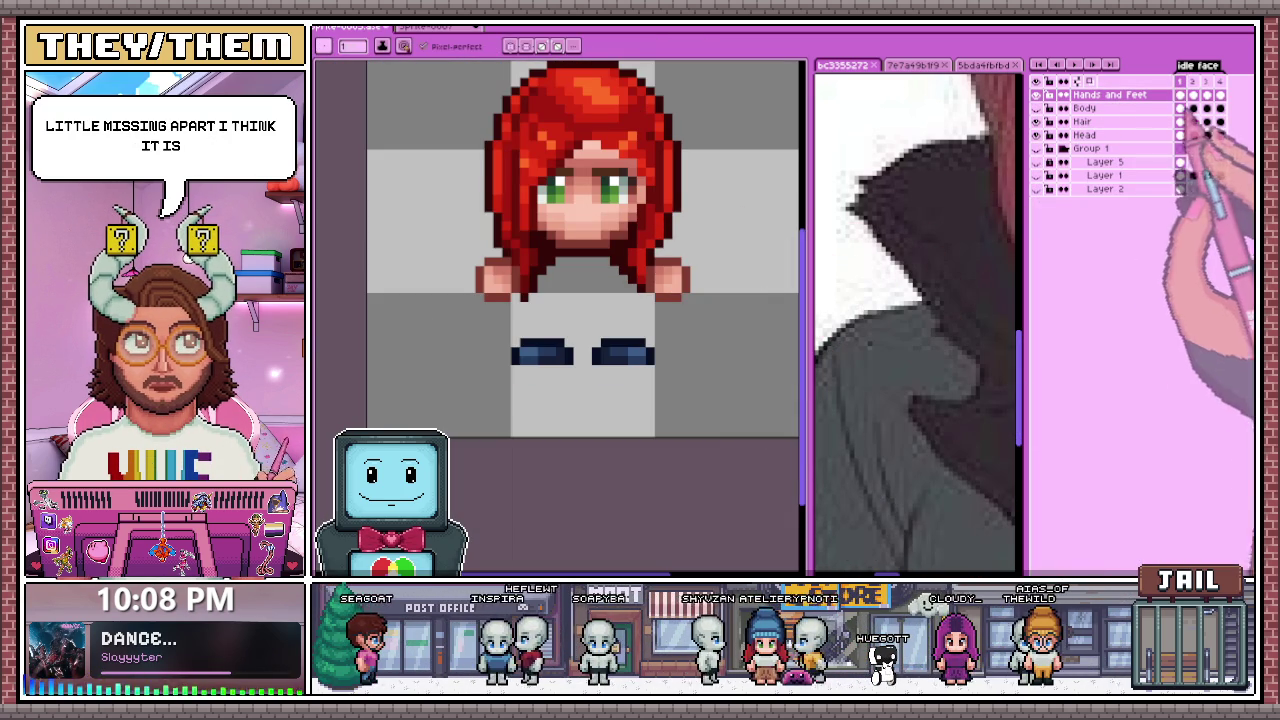
# Step: Step through frames 2, 3 and 4 to check the hands' positions
pyautogui.click(1193, 95)
pyautogui.scroll(2, 540, 290)
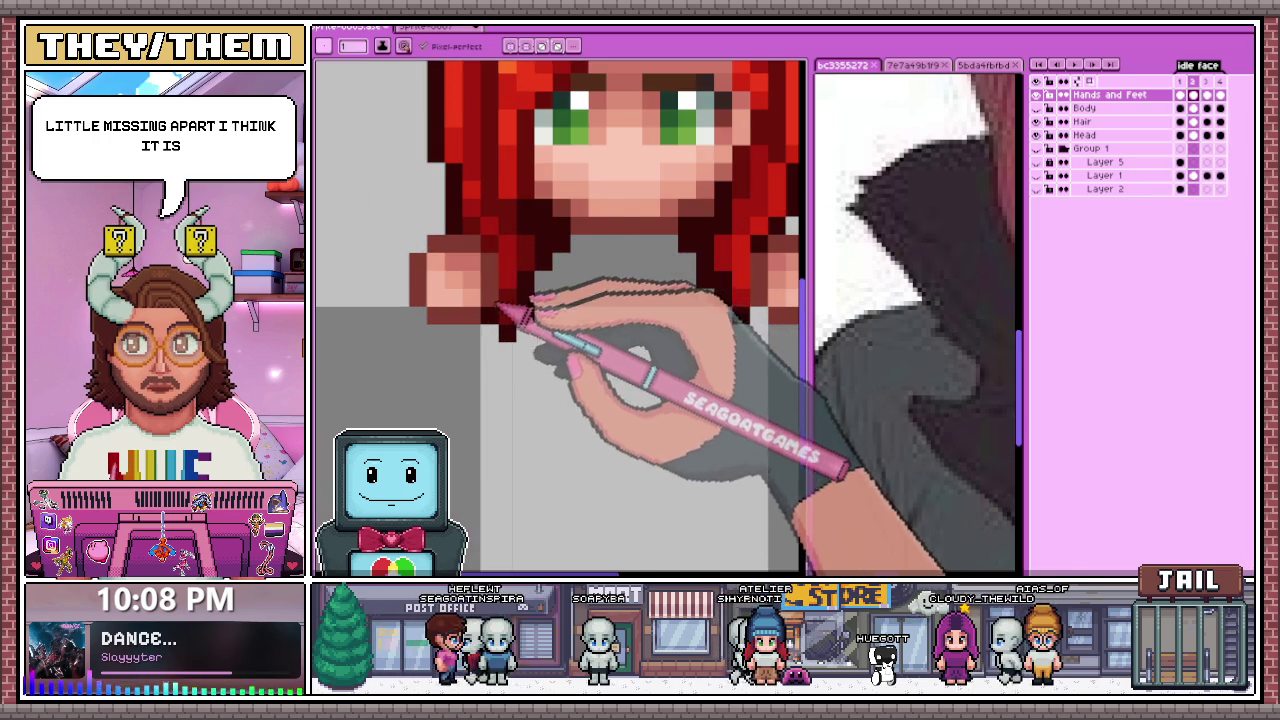
pyautogui.click(1207, 95)
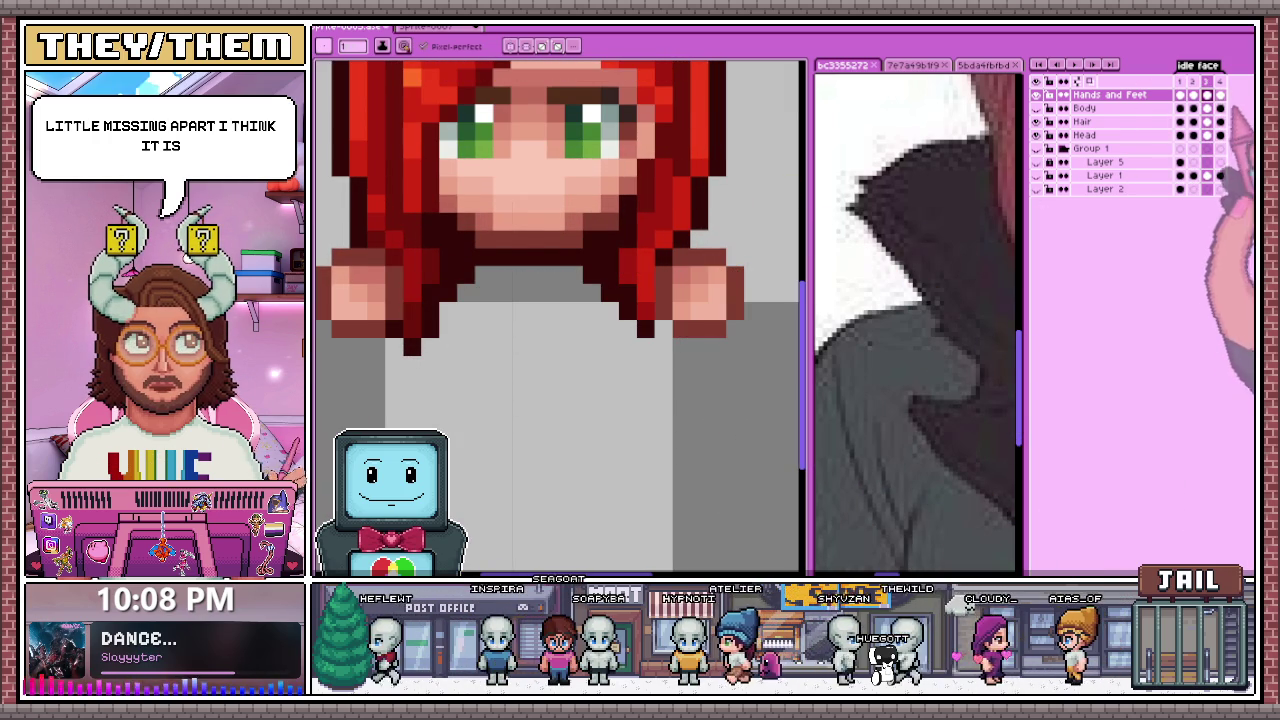
pyautogui.press('Right')
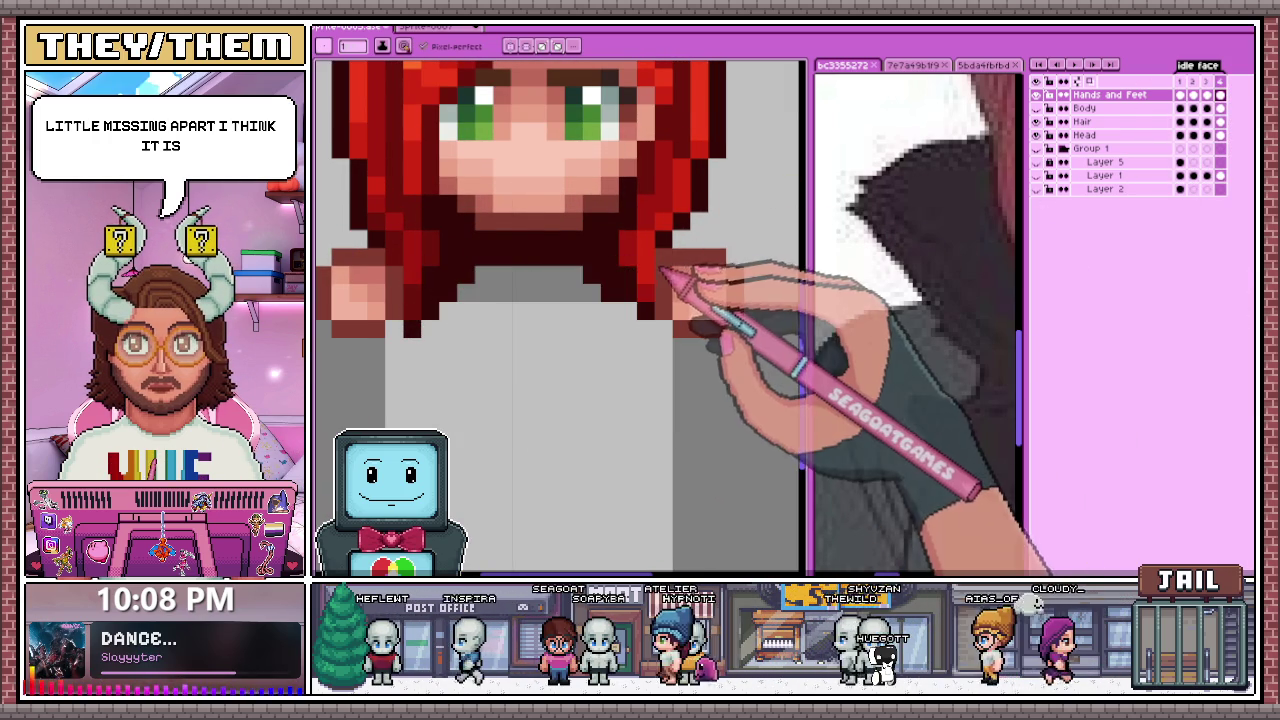
pyautogui.scroll(-5, 560, 300)
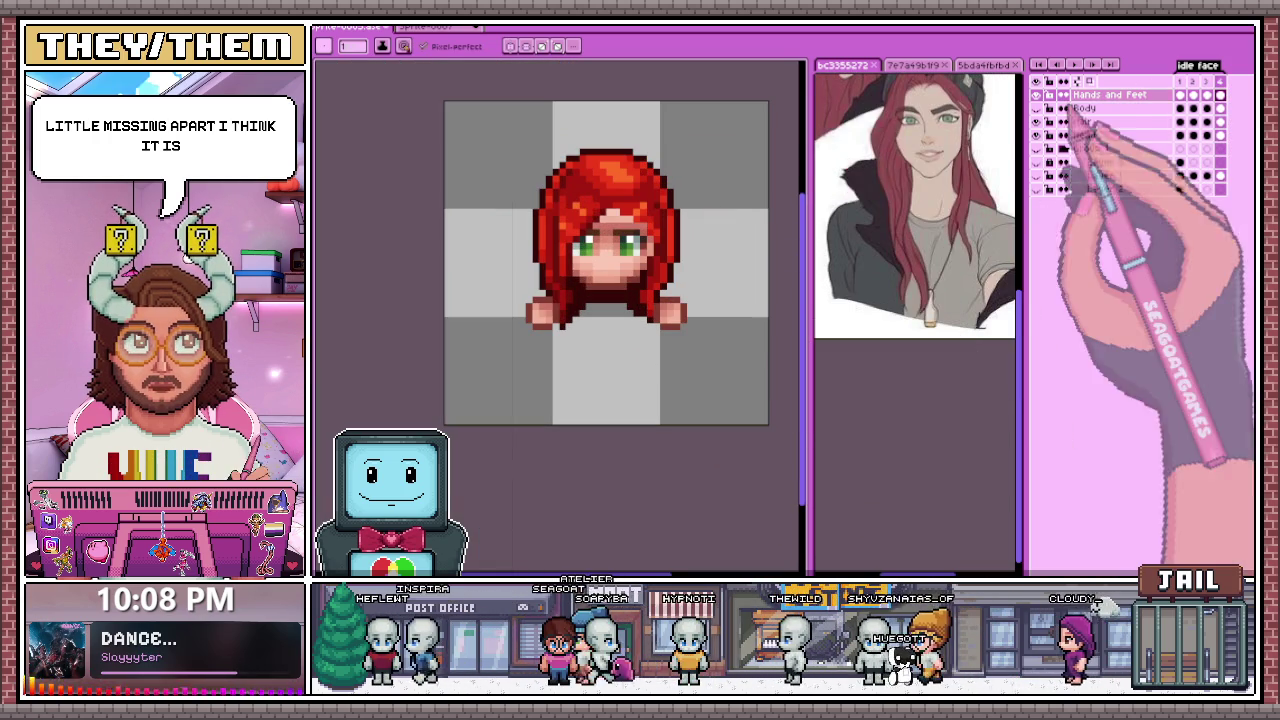
pyautogui.click(1042, 146)
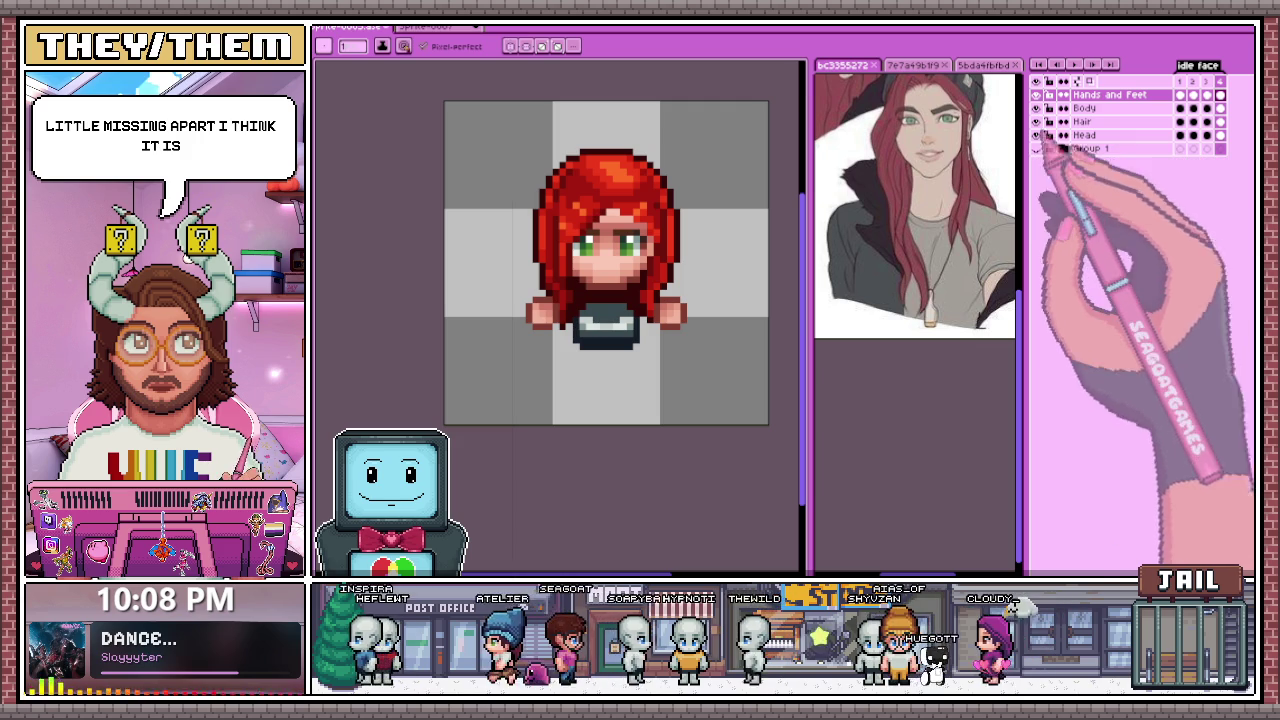
pyautogui.scroll(-1, 663, 350)
pyautogui.scroll(-1, 665, 395)
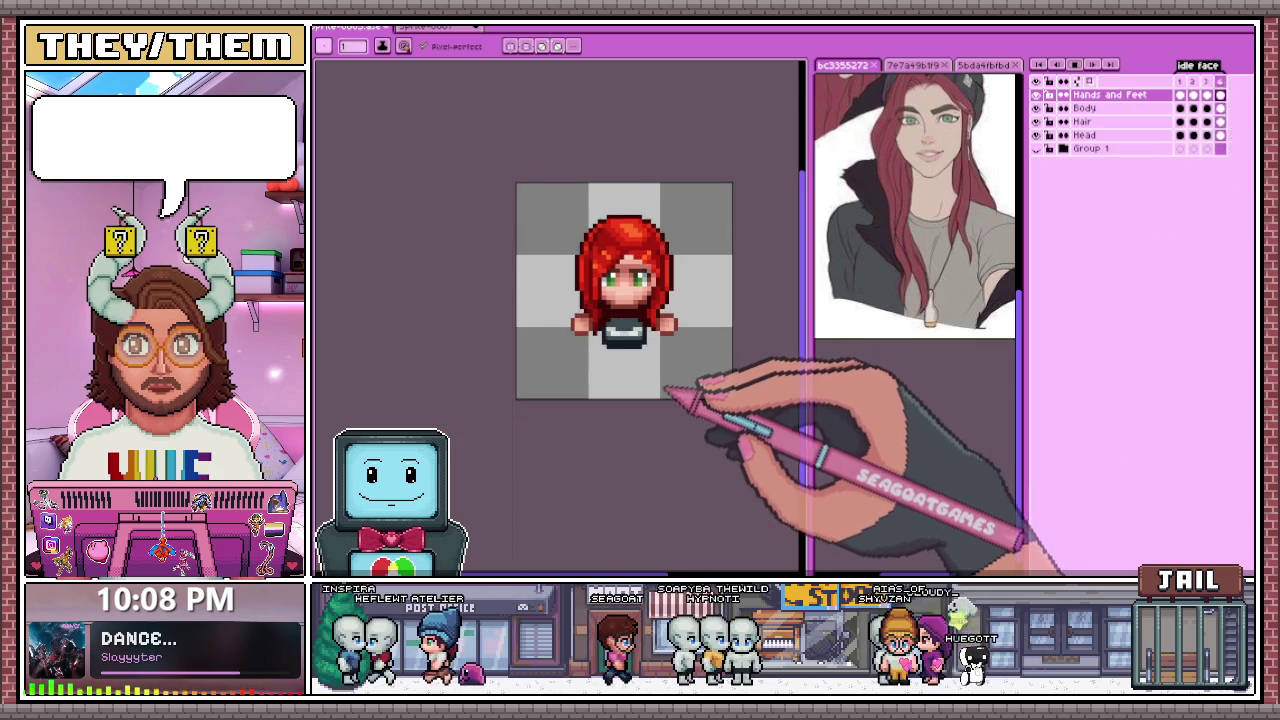
pyautogui.scroll(1, 658, 390)
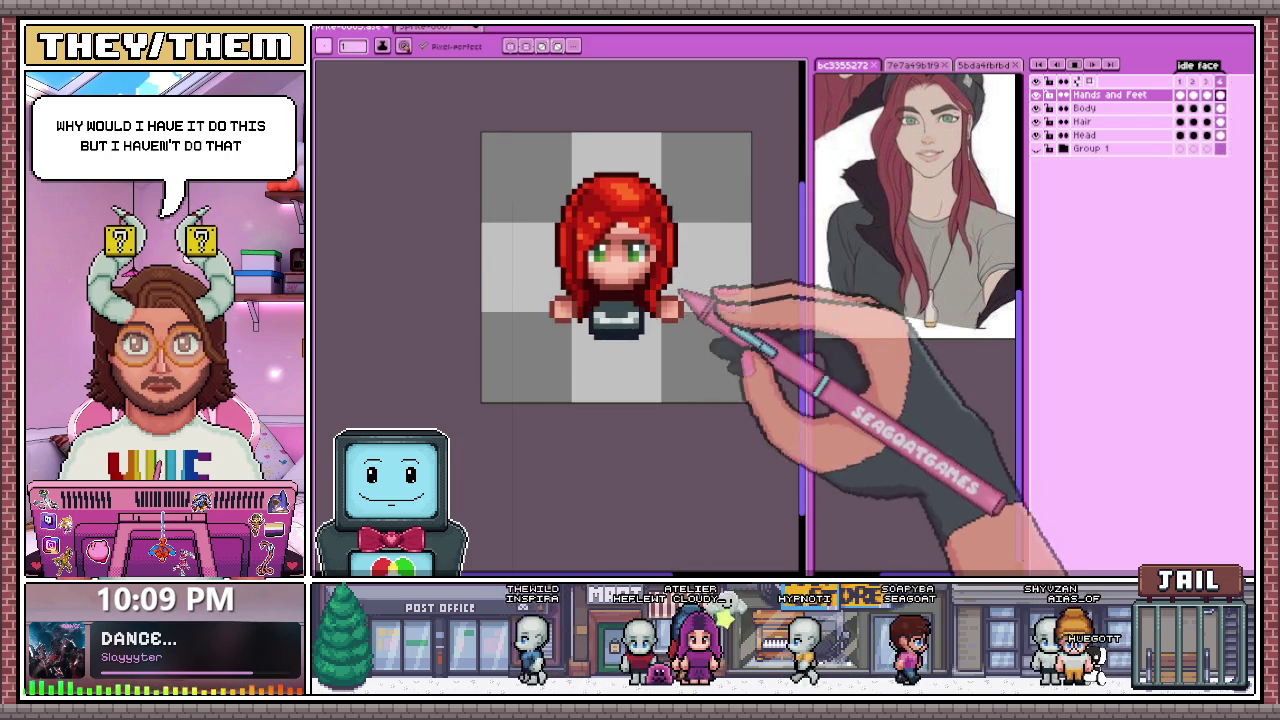
pyautogui.press('+')
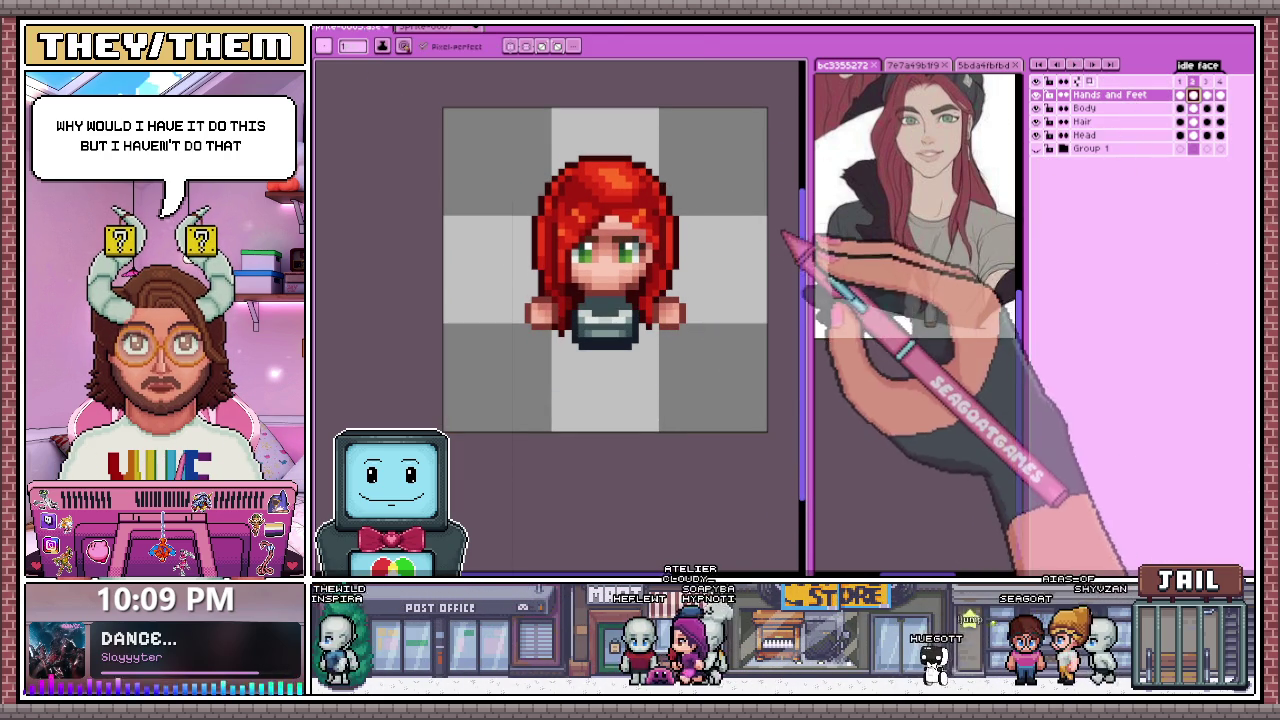
# Step: Marquee-select the torso and hands, reposition them, and deselect
pyautogui.press('m')
pyautogui.moveTo(479, 271); pyautogui.dragTo(742, 357)
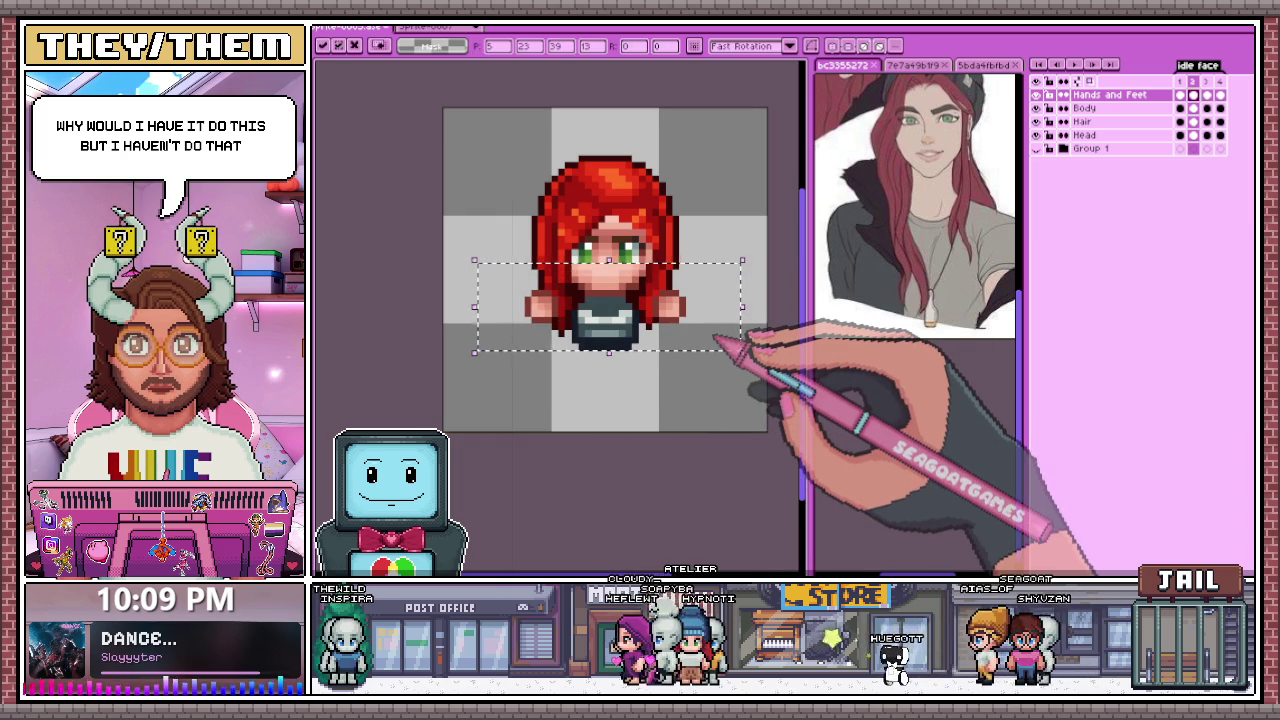
pyautogui.hotkey('ctrl', 'd')
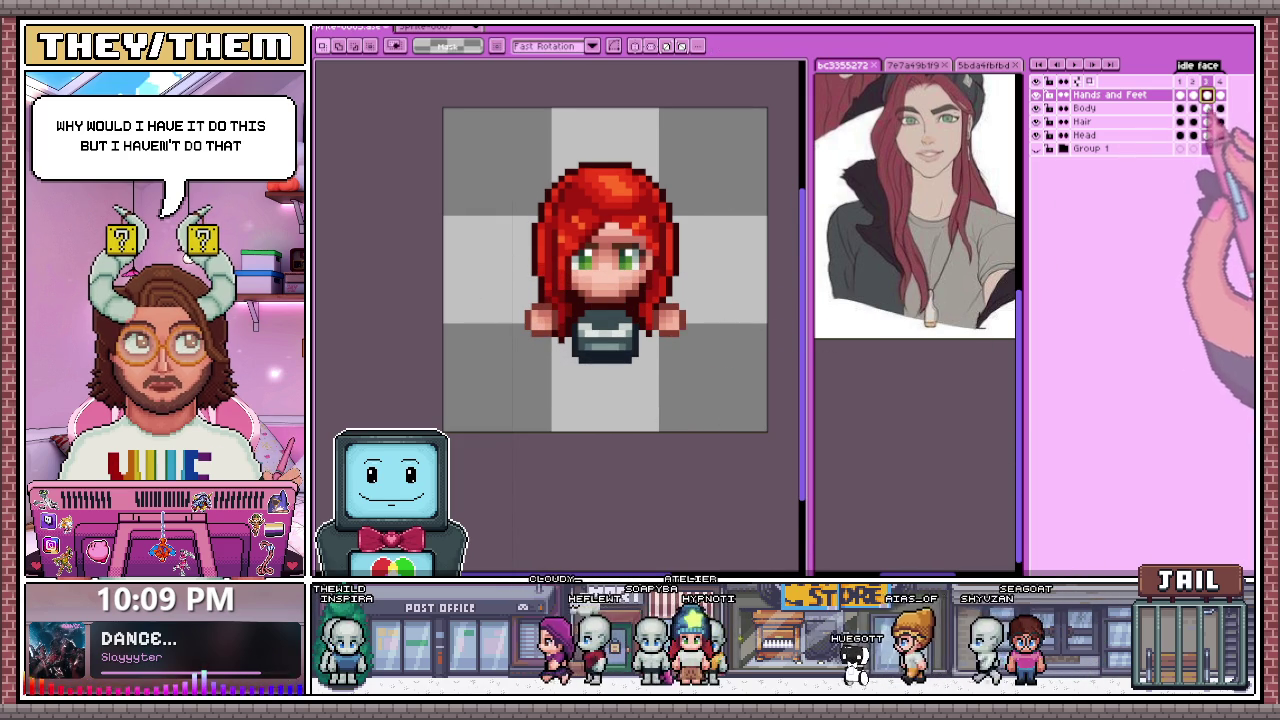
pyautogui.moveTo(501, 295); pyautogui.dragTo(722, 372)
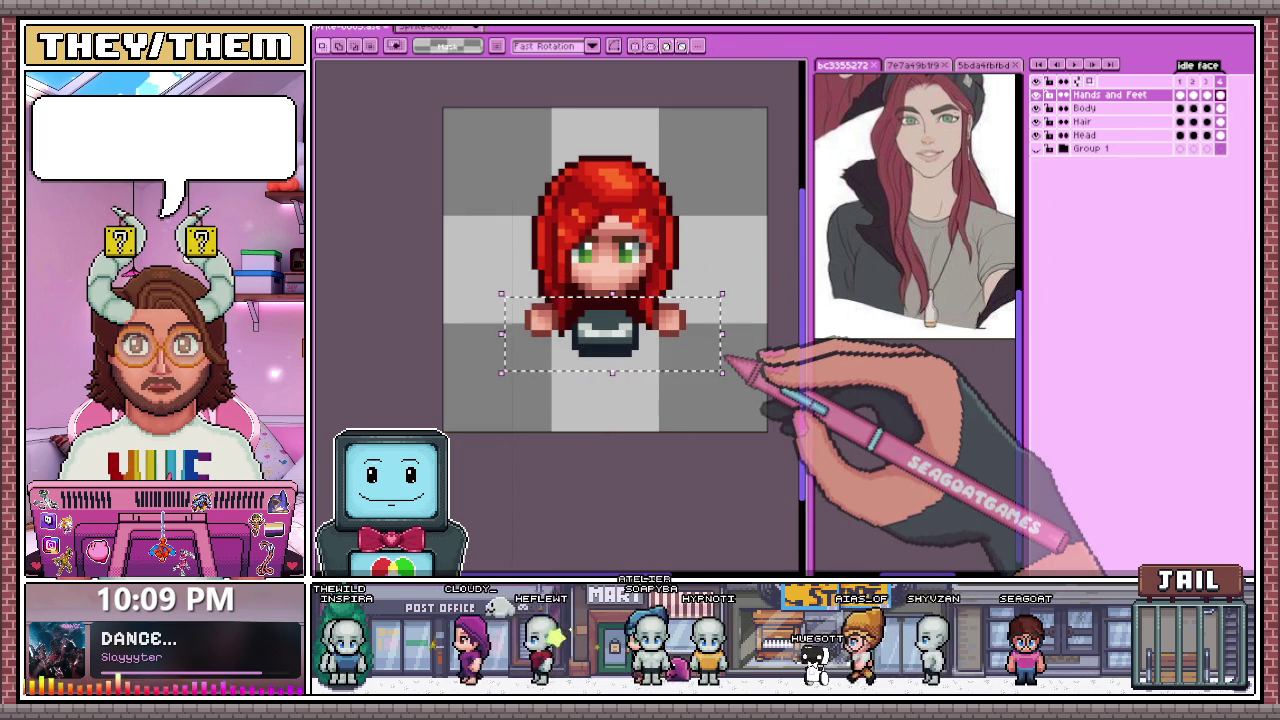
pyautogui.hotkey('ctrl', 'd')
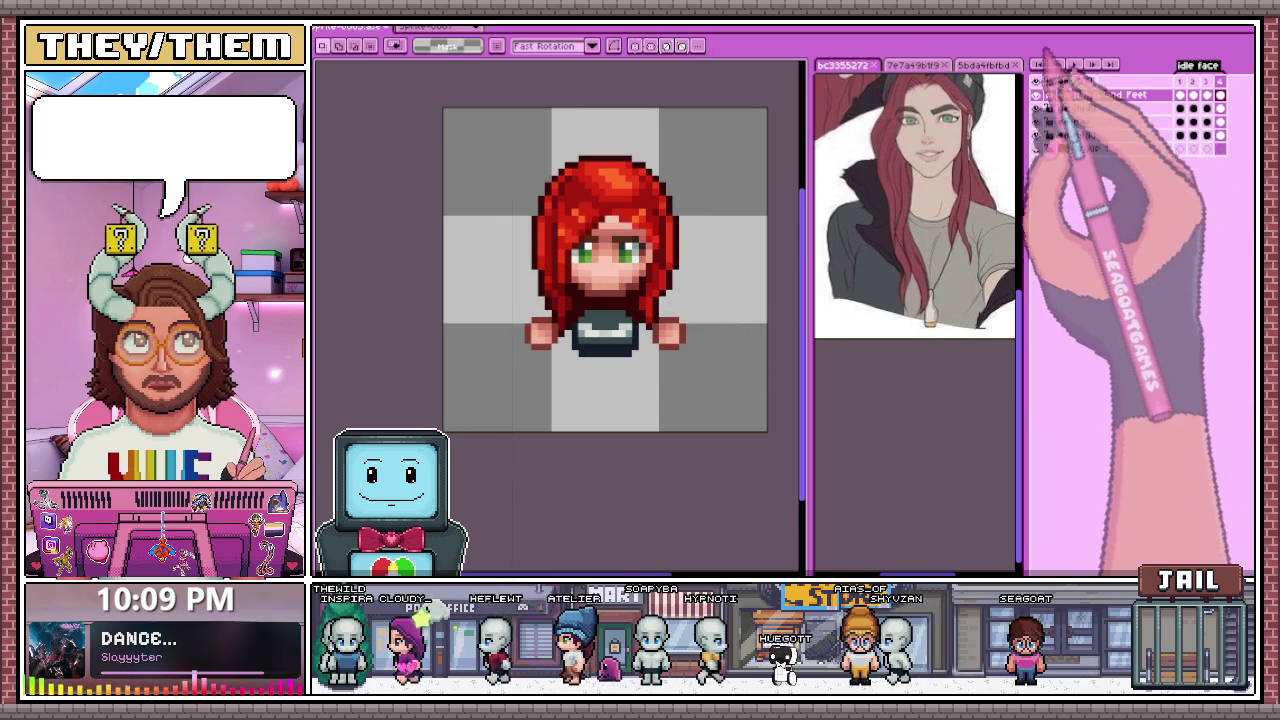
pyautogui.scroll(-1, 671, 429)
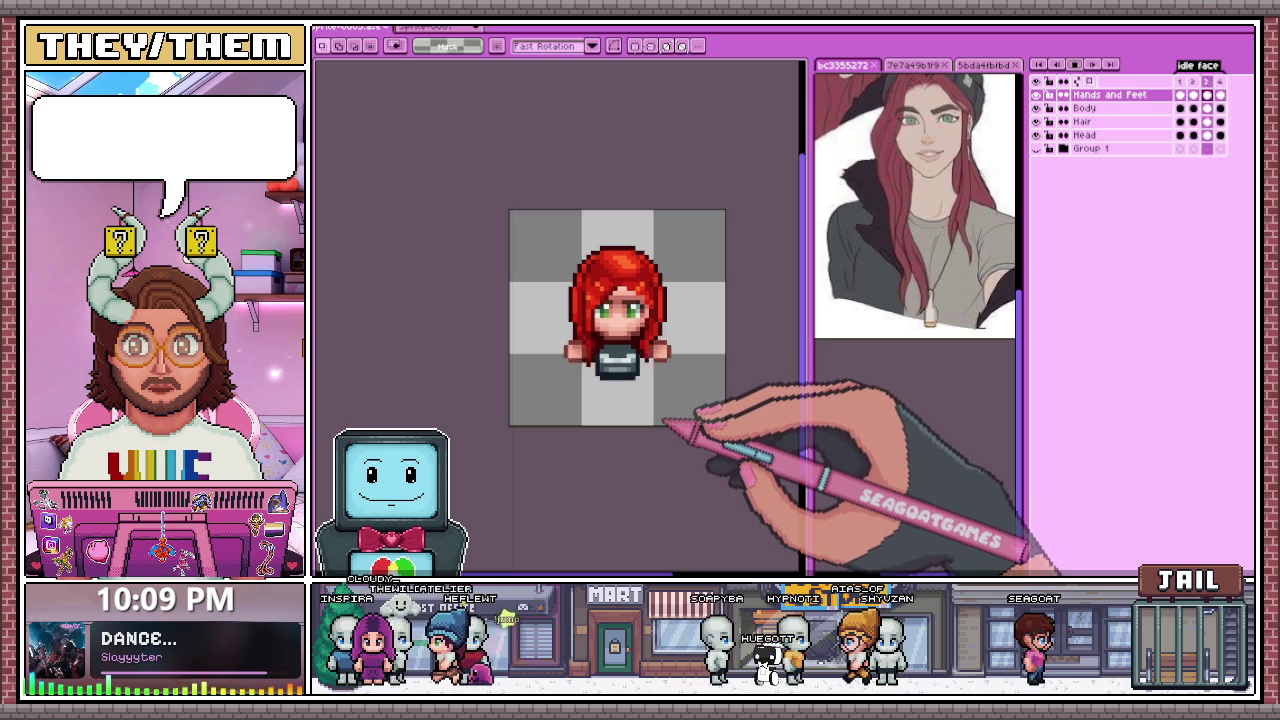
pyautogui.scroll(1, 690, 290)
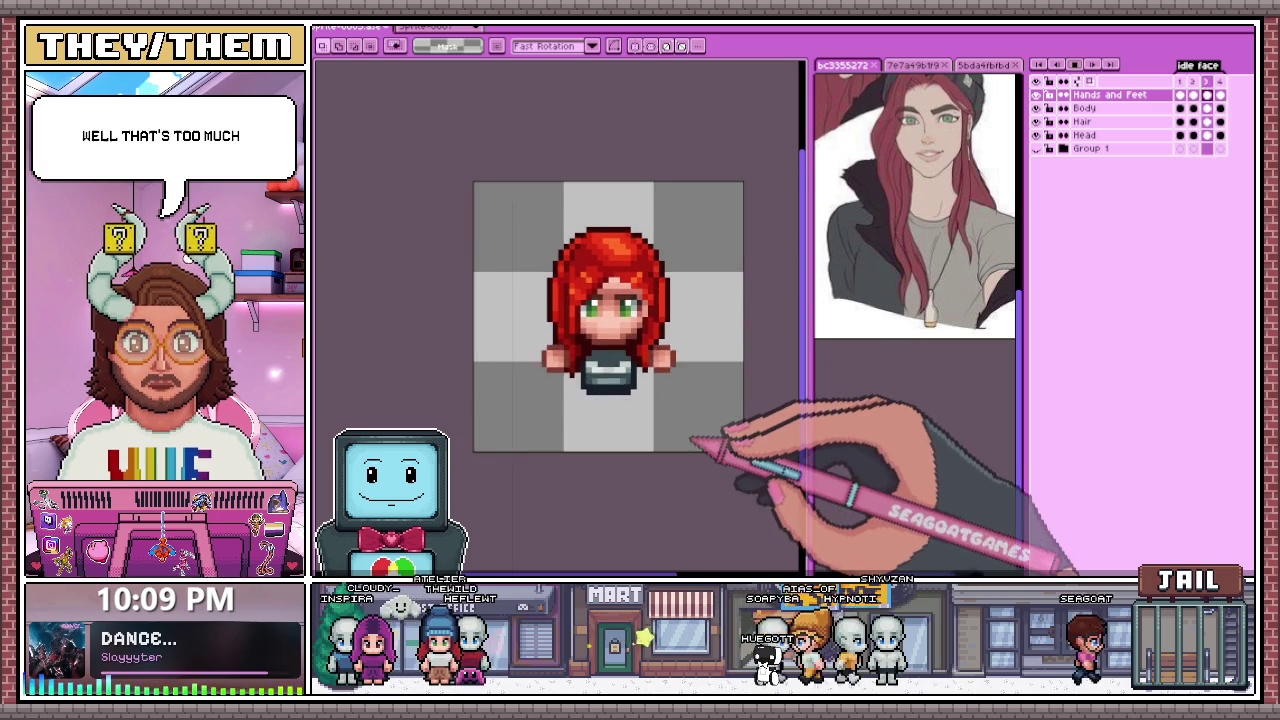
pyautogui.scroll(1, 690, 438)
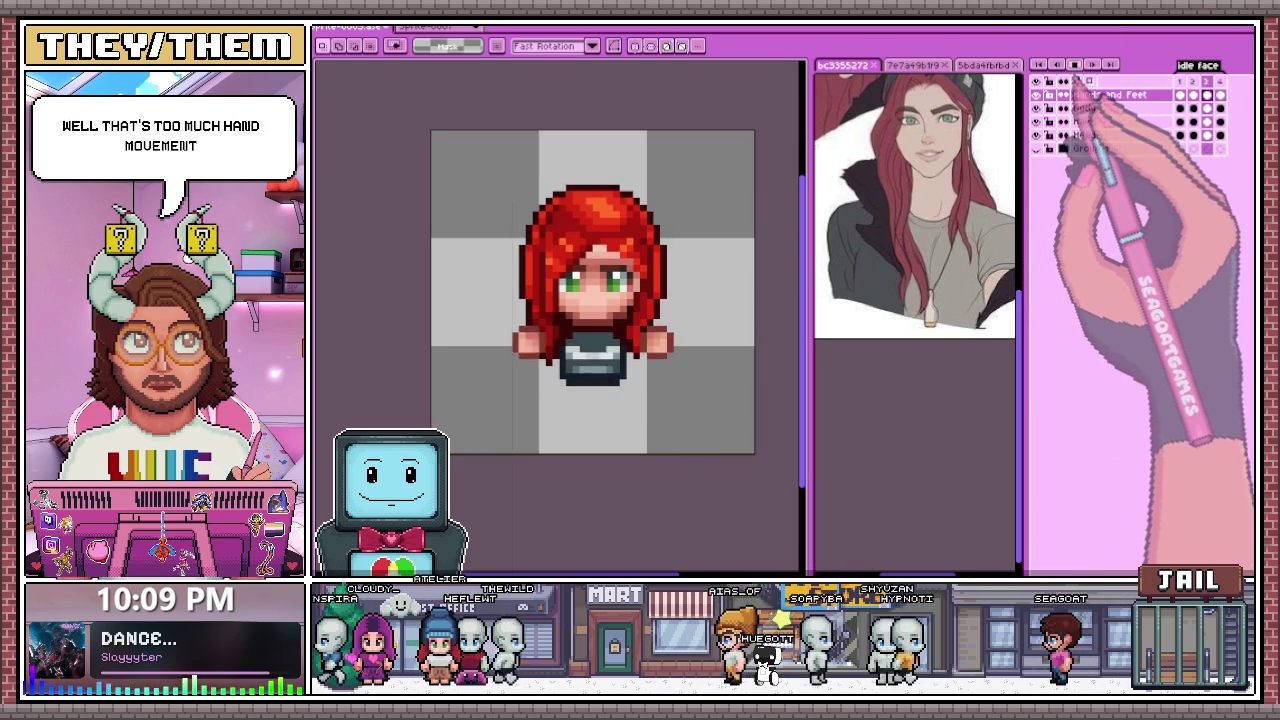
# Step: Stop the animation playback and sample a colour from the sprite
pyautogui.click(1074, 64)
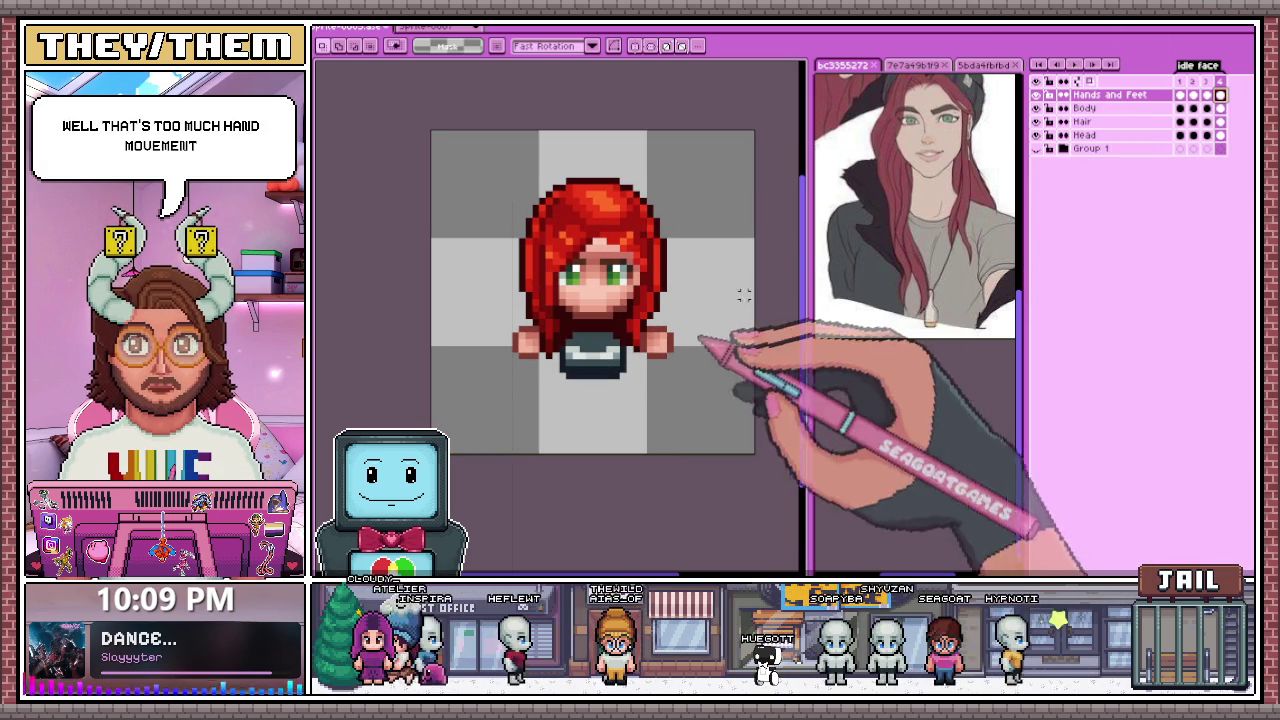
pyautogui.scroll(4, 560, 330)
pyautogui.press('i')
pyautogui.keyDown('alt'); pyautogui.click(497, 389); pyautogui.keyUp('alt')
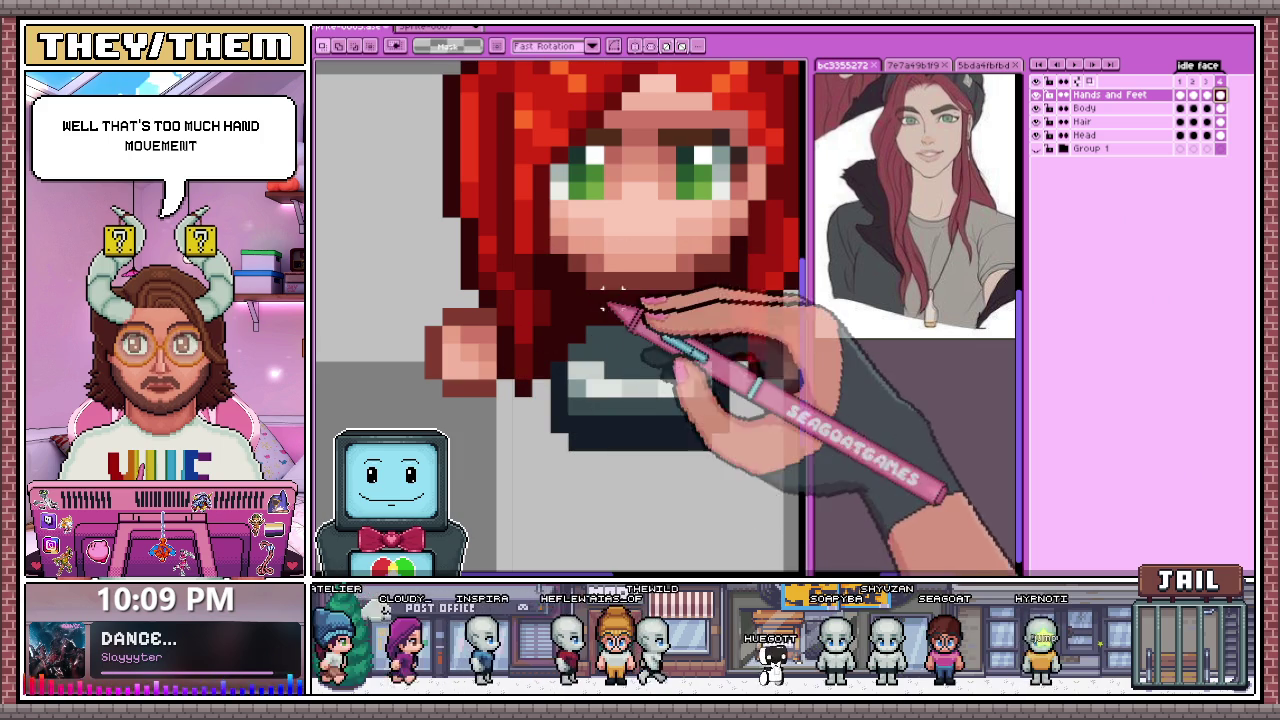
pyautogui.scroll(-4, 530, 350)
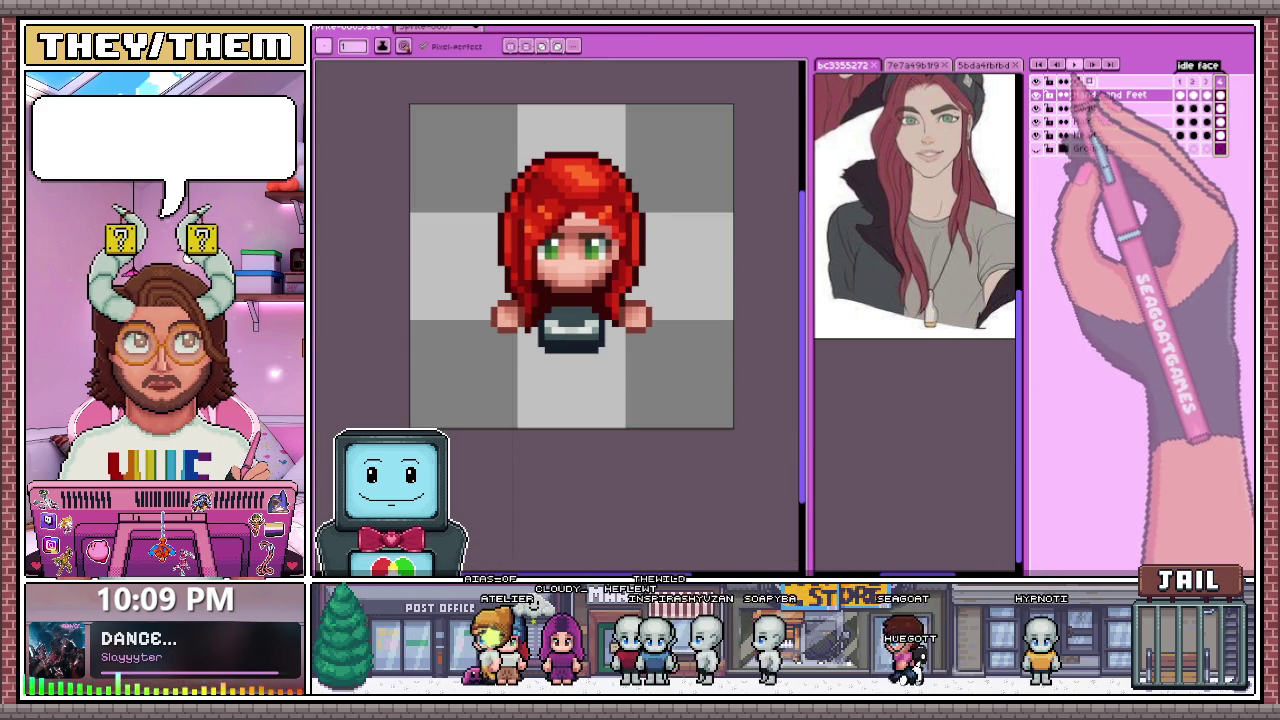
# Step: Select the feet on frame 1, shift them through frames 3 and 4, then return to frame 1
pyautogui.scroll(-1, 708, 330)
pyautogui.scroll(-1, 708, 332)
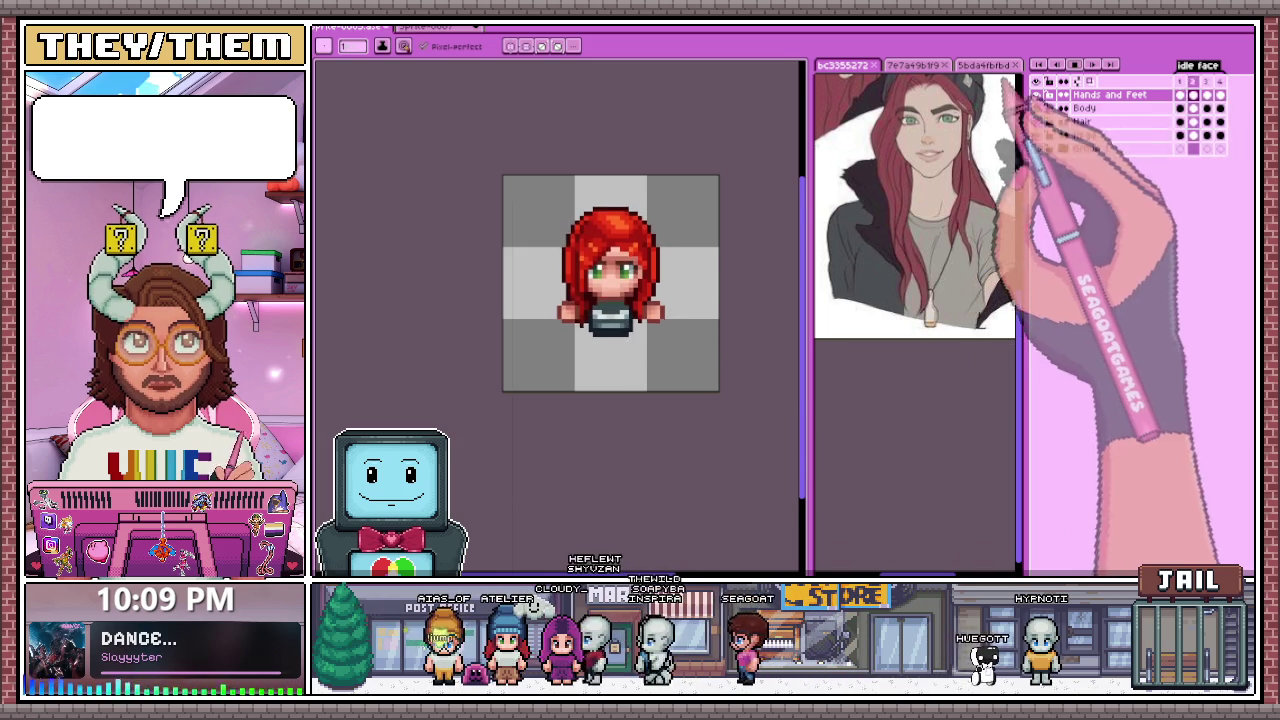
pyautogui.click(1180, 94)
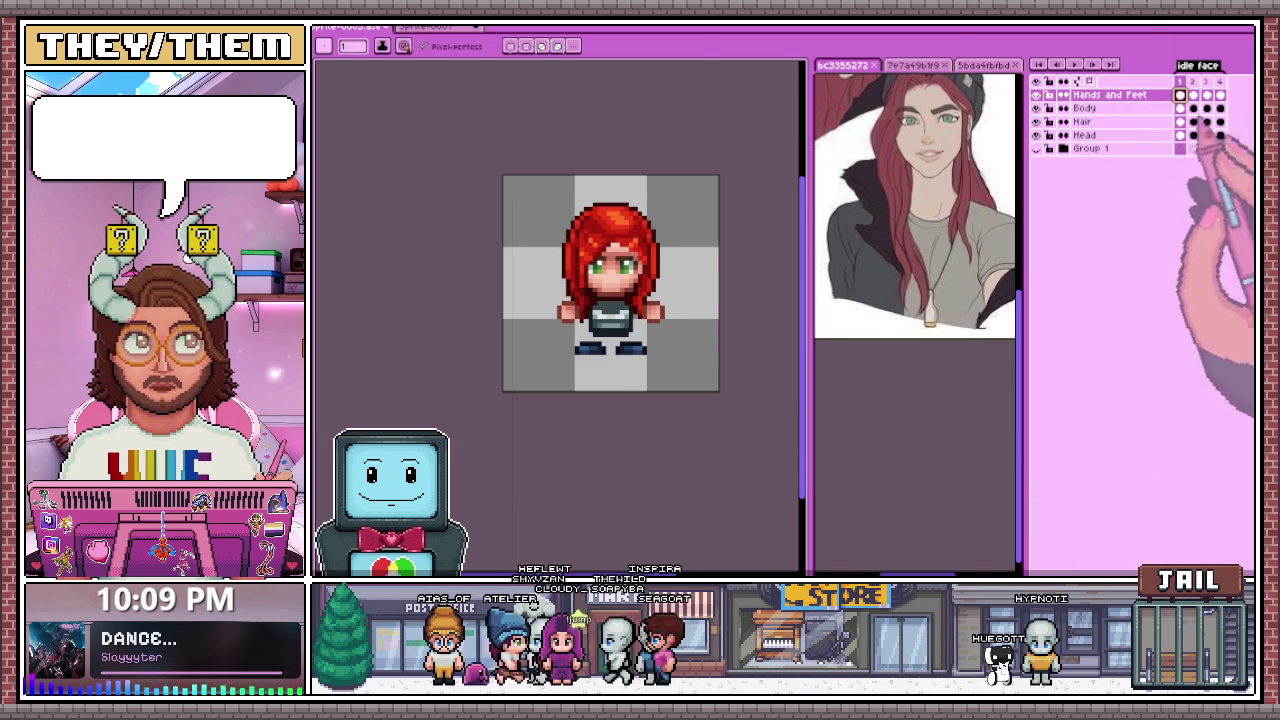
pyautogui.moveTo(555, 332); pyautogui.dragTo(671, 370)
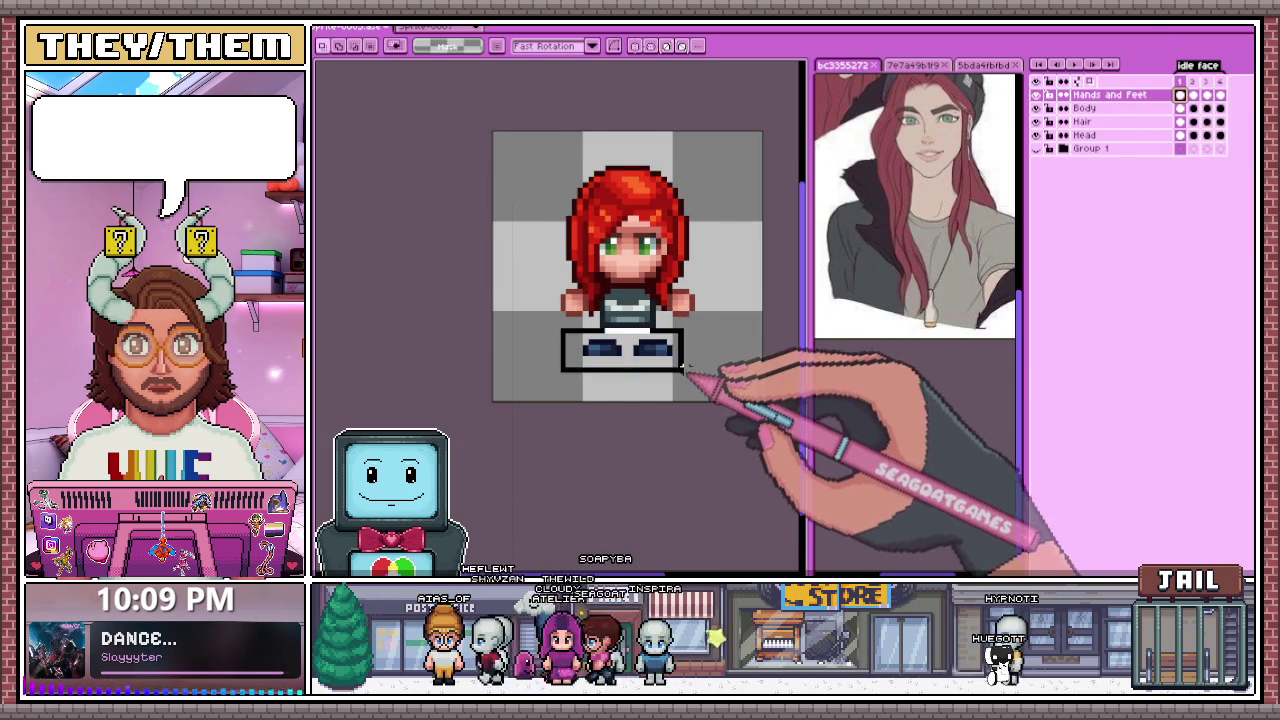
pyautogui.scroll(1, 690, 365)
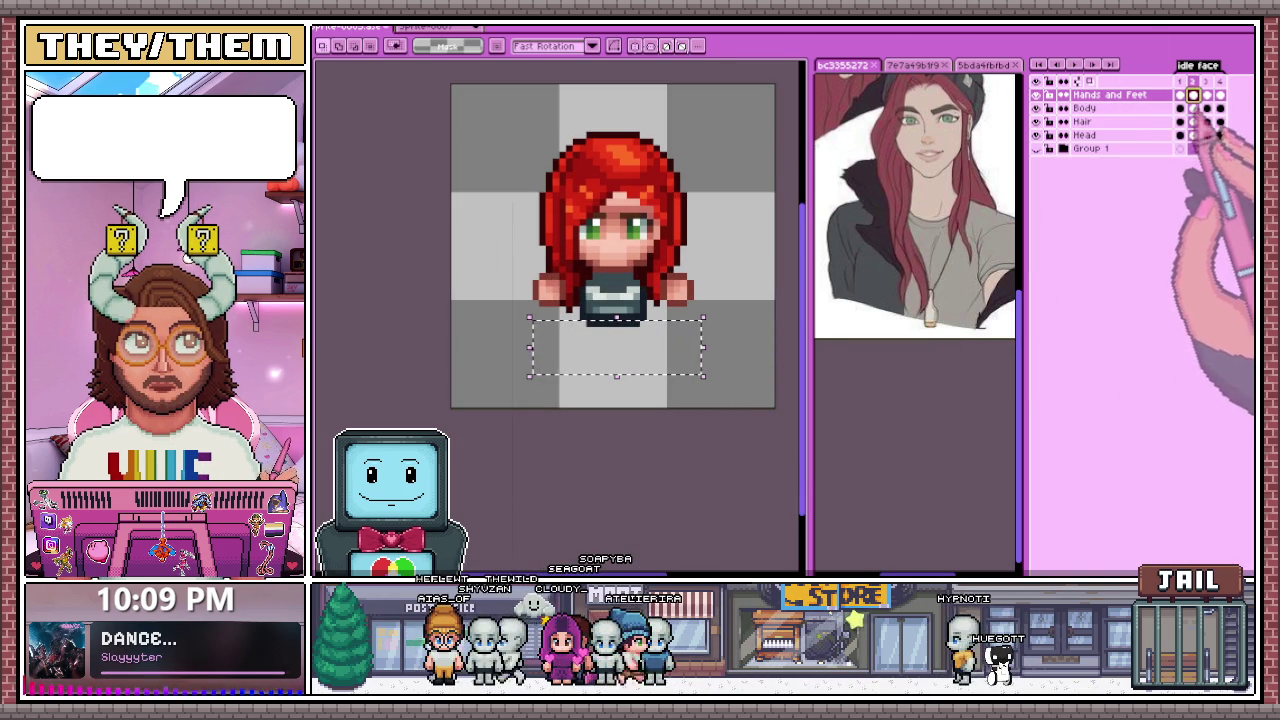
pyautogui.click(1207, 94)
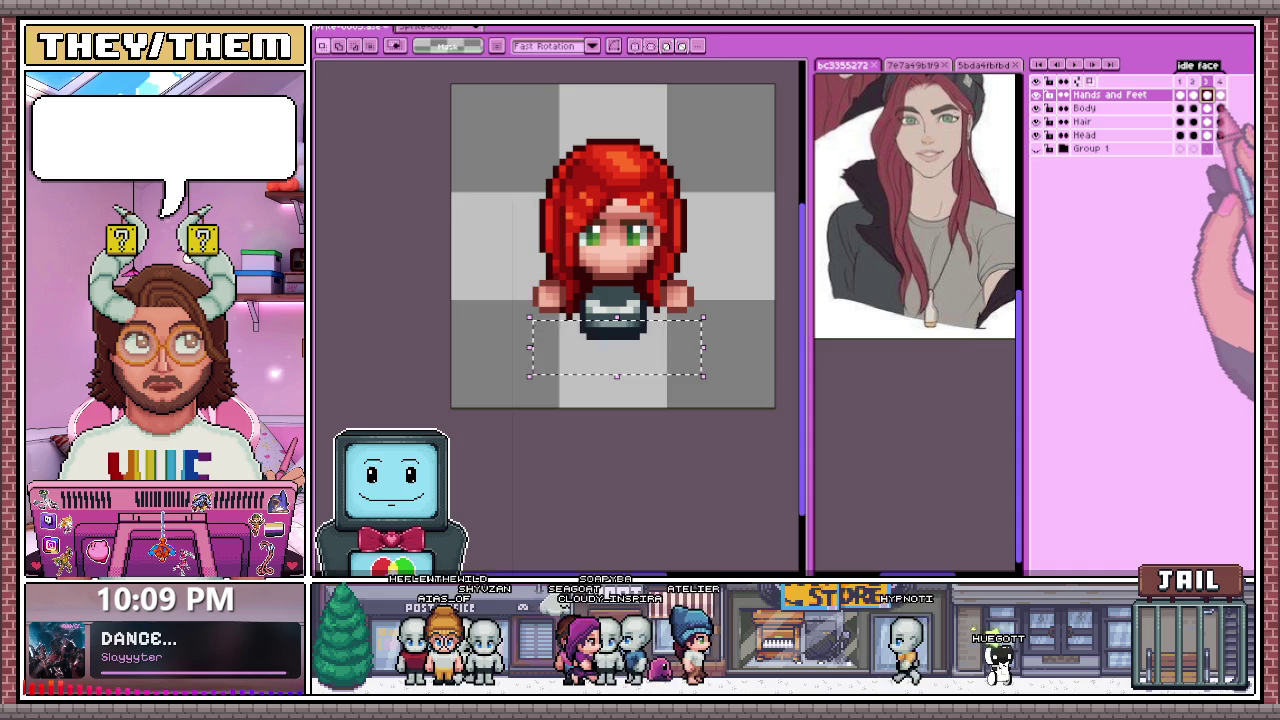
pyautogui.click(1220, 94)
pyautogui.hotkey('ctrl', 'd')
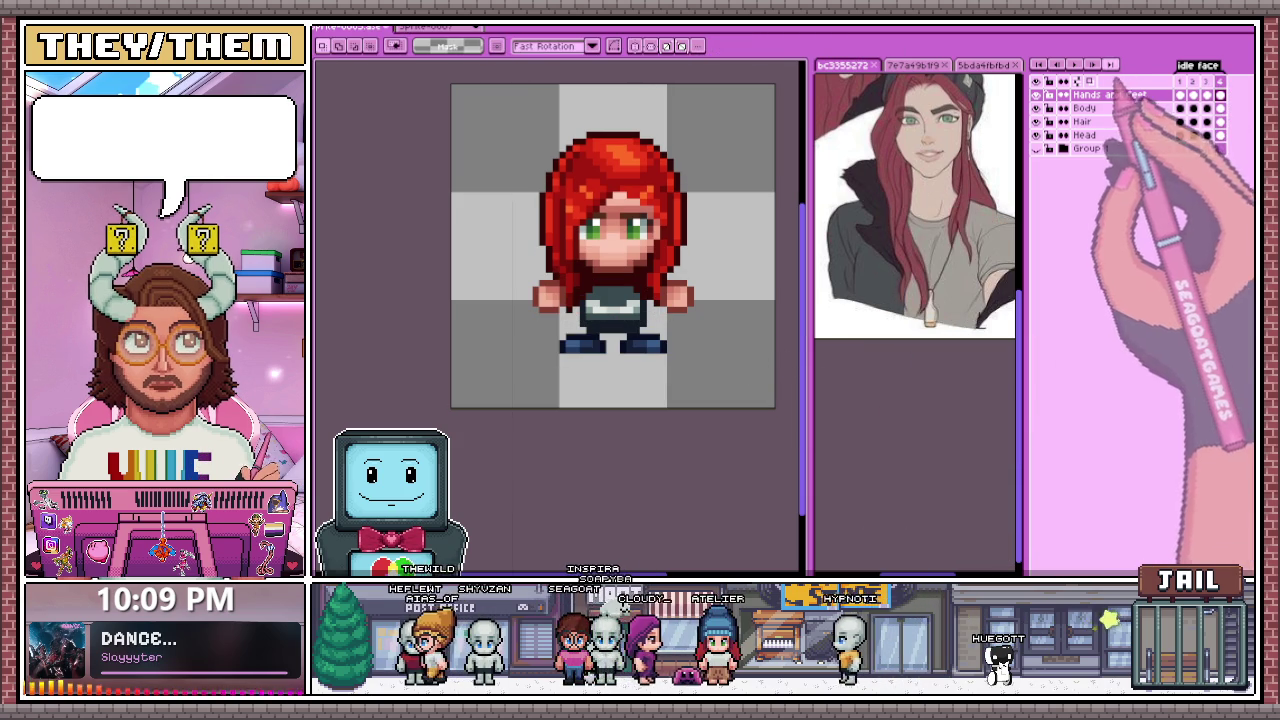
pyautogui.scroll(-1, 708, 392)
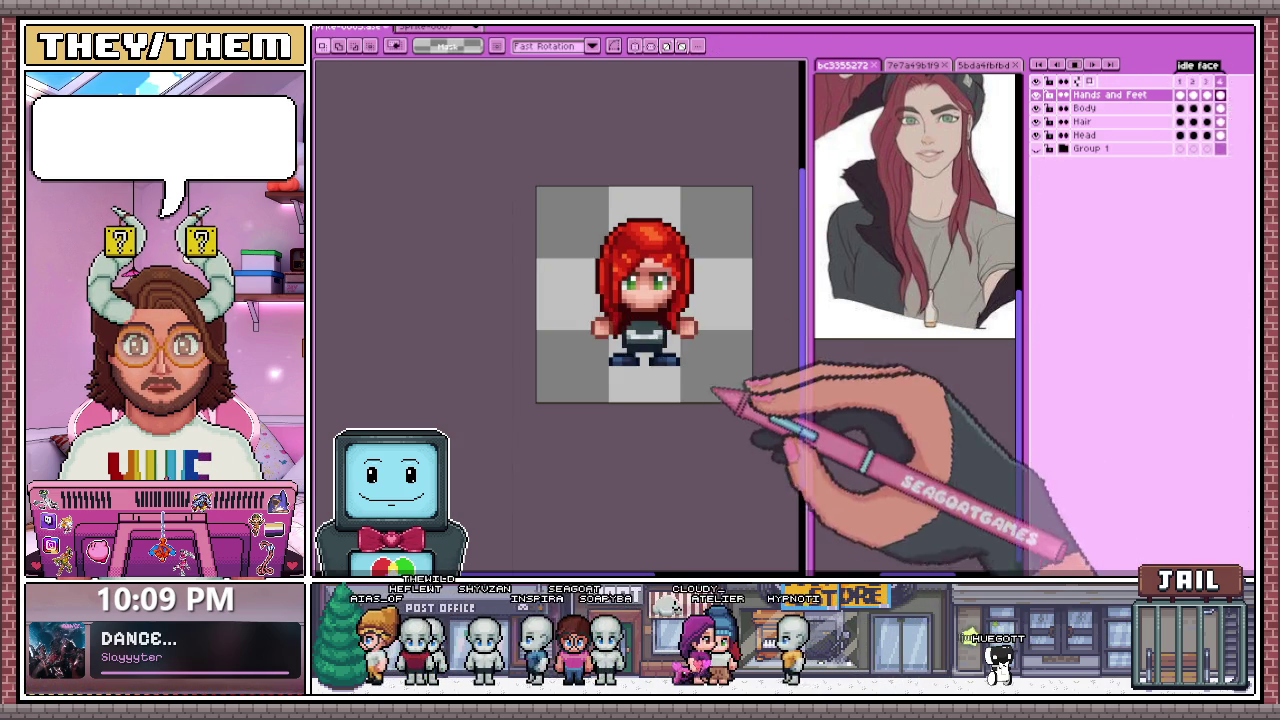
pyautogui.press('Return')
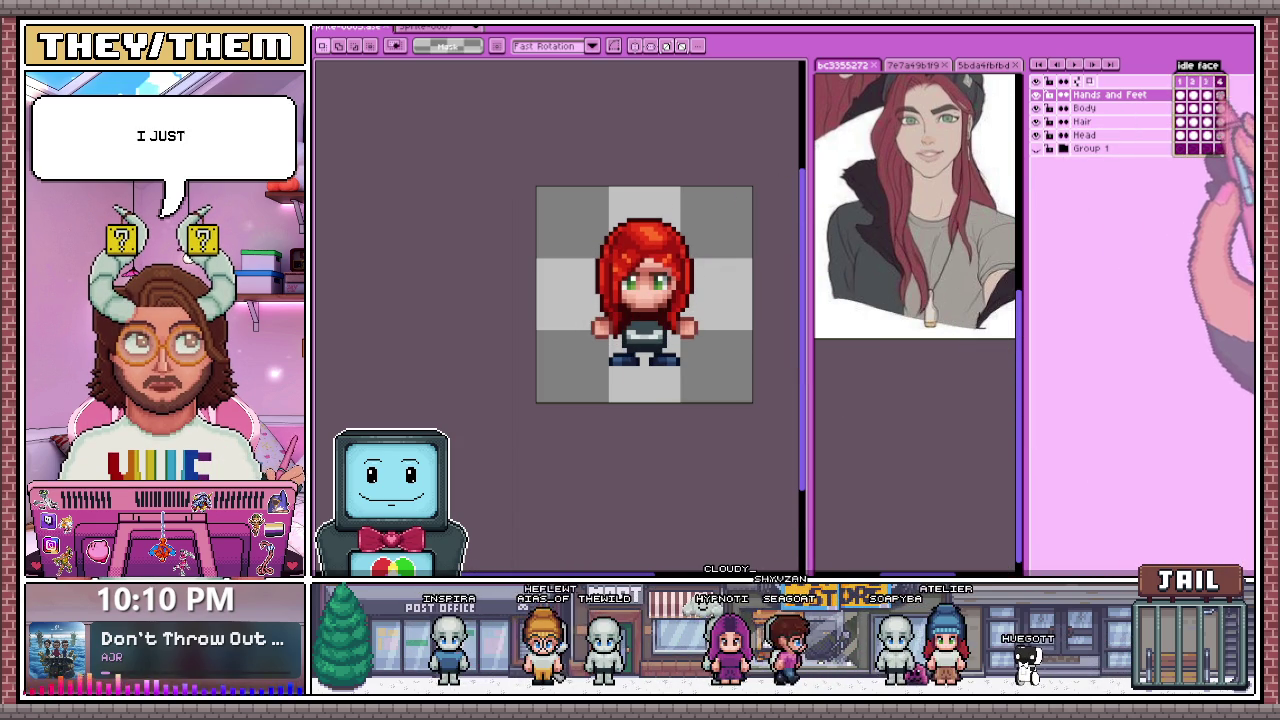
pyautogui.rightClick(1190, 95)
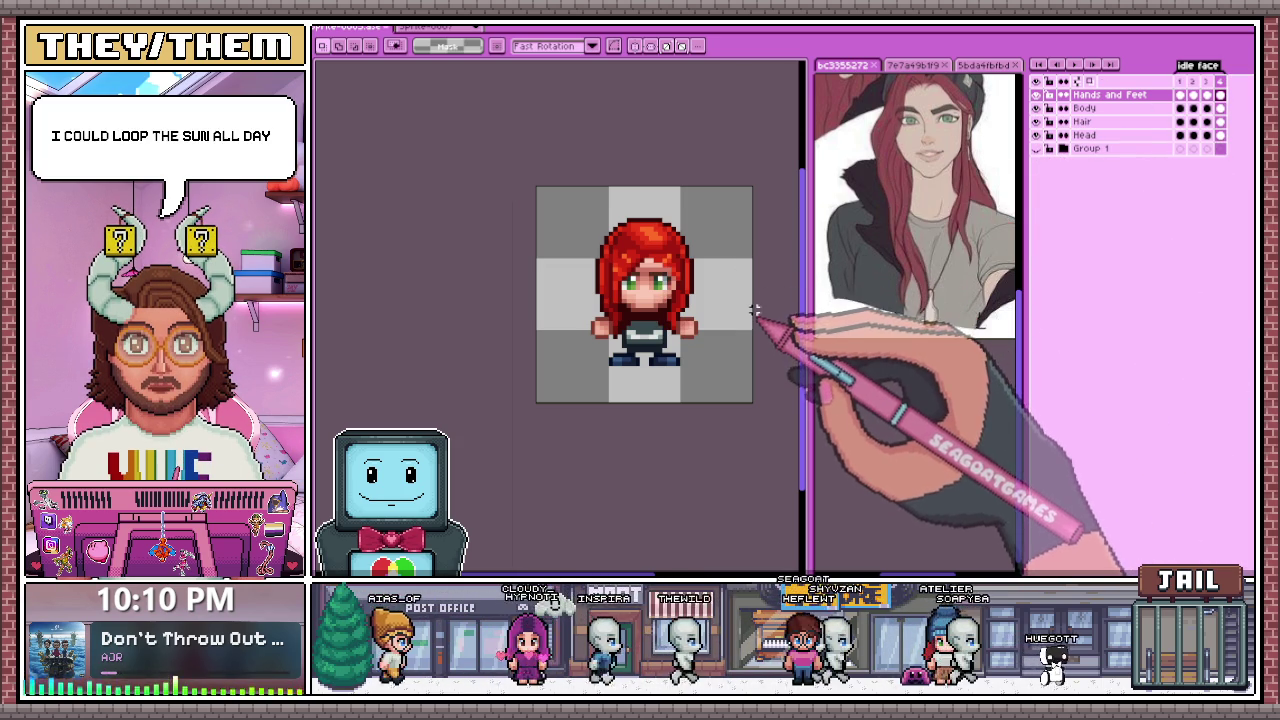
pyautogui.click(1074, 64)
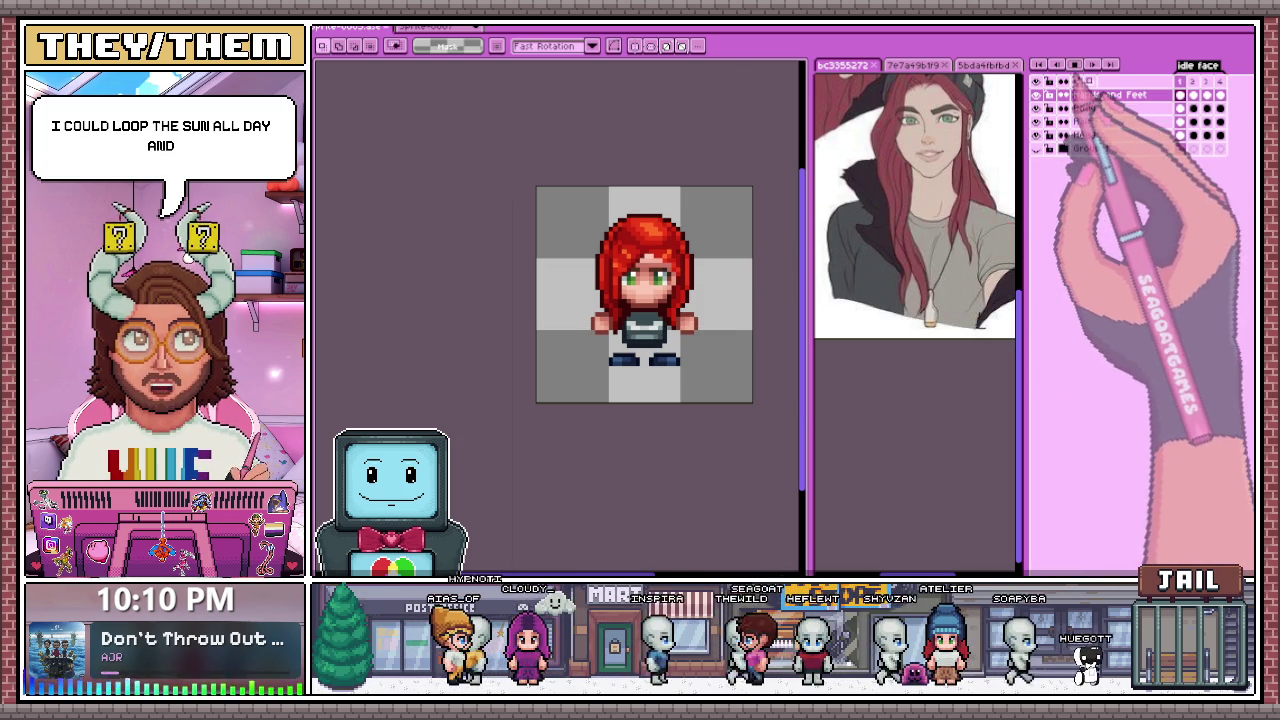
pyautogui.scroll(-2, 712, 394)
pyautogui.scroll(1, 712, 394)
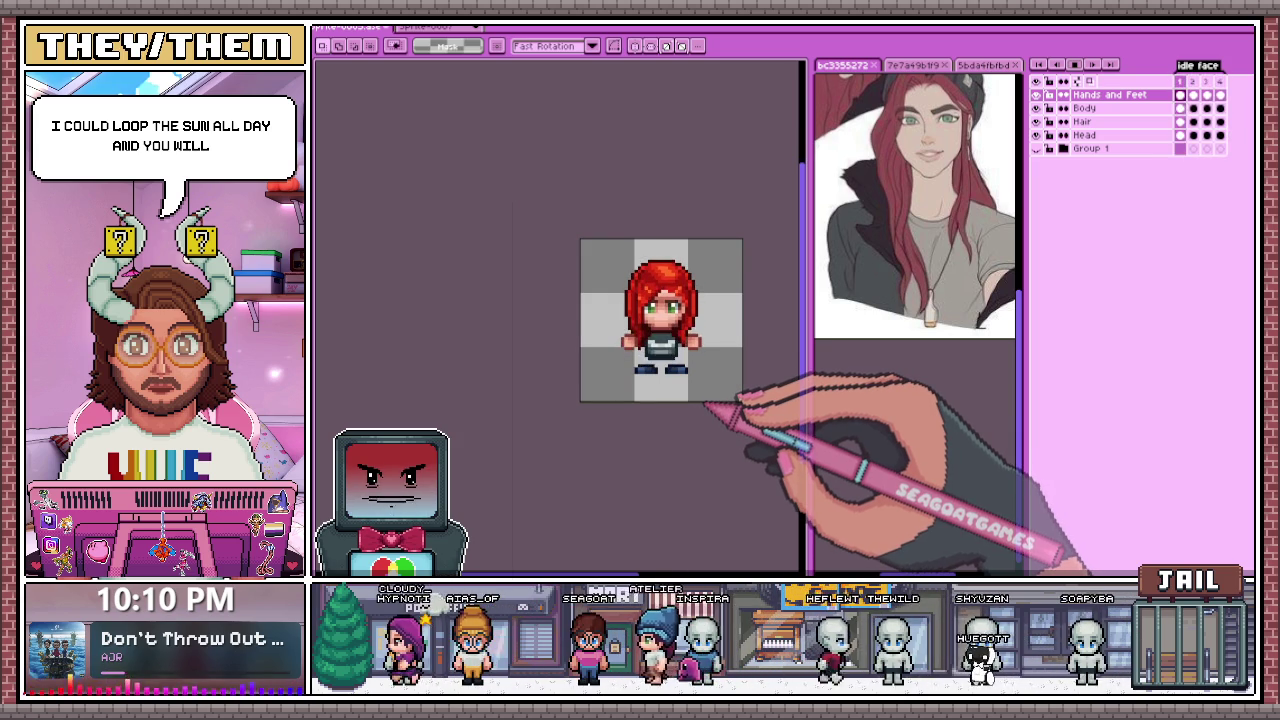
pyautogui.scroll(1, 705, 403)
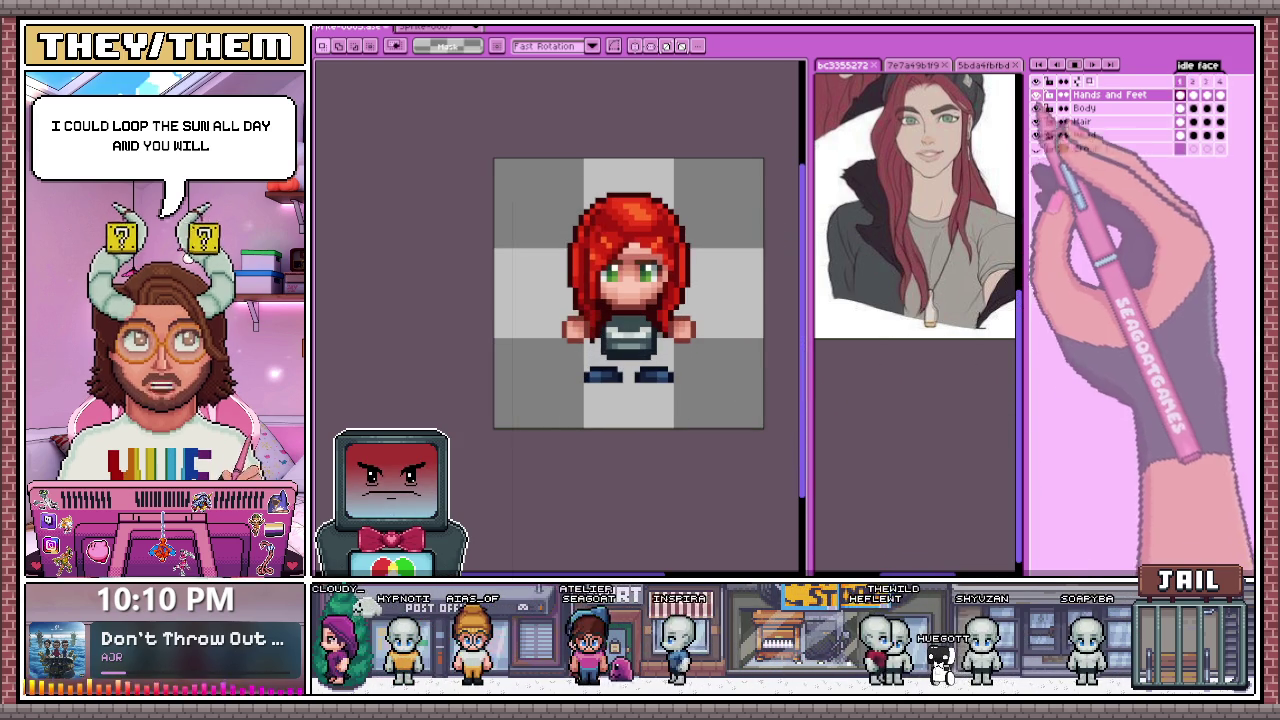
pyautogui.press('Right')
pyautogui.press('Right')
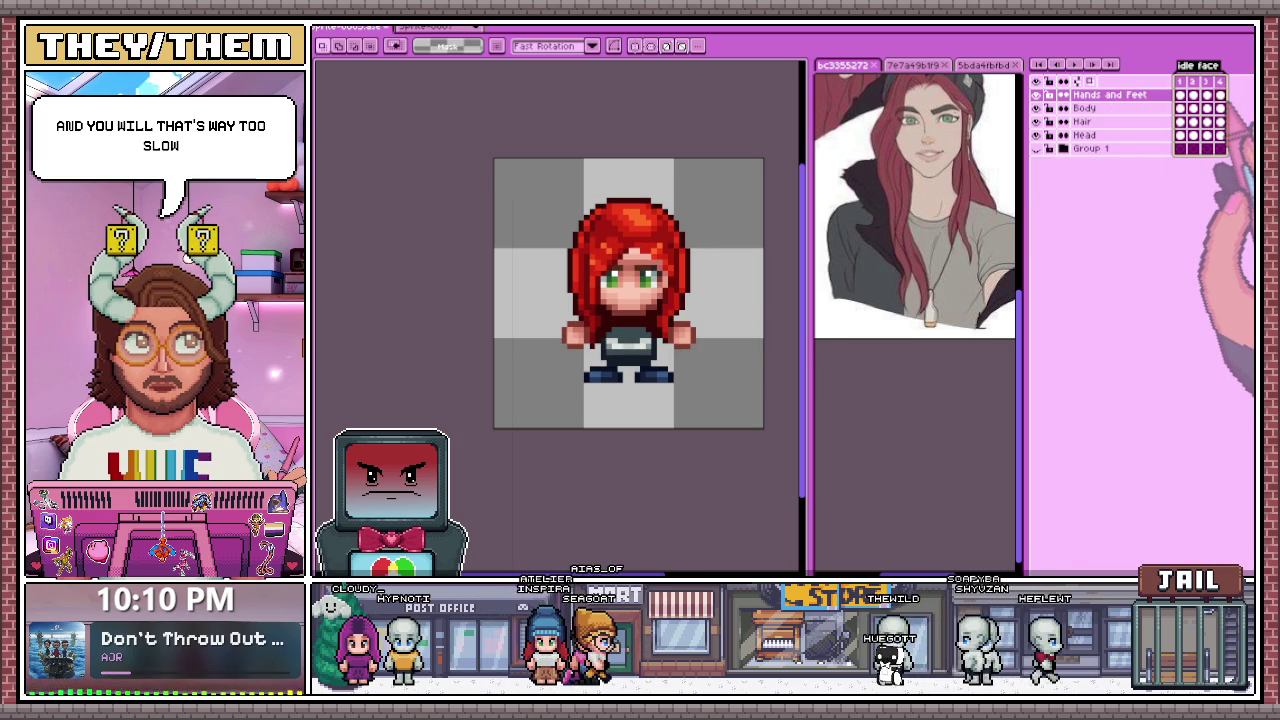
pyautogui.click(1052, 95)
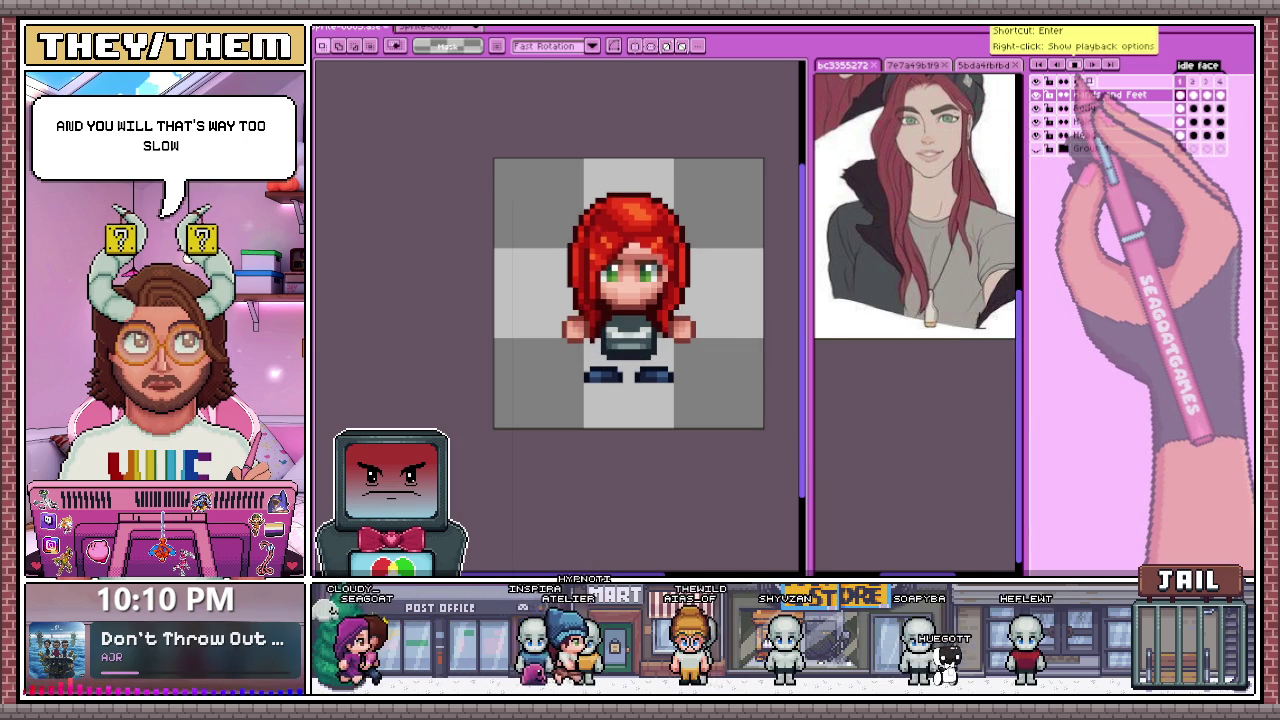
pyautogui.scroll(-2, 657, 330)
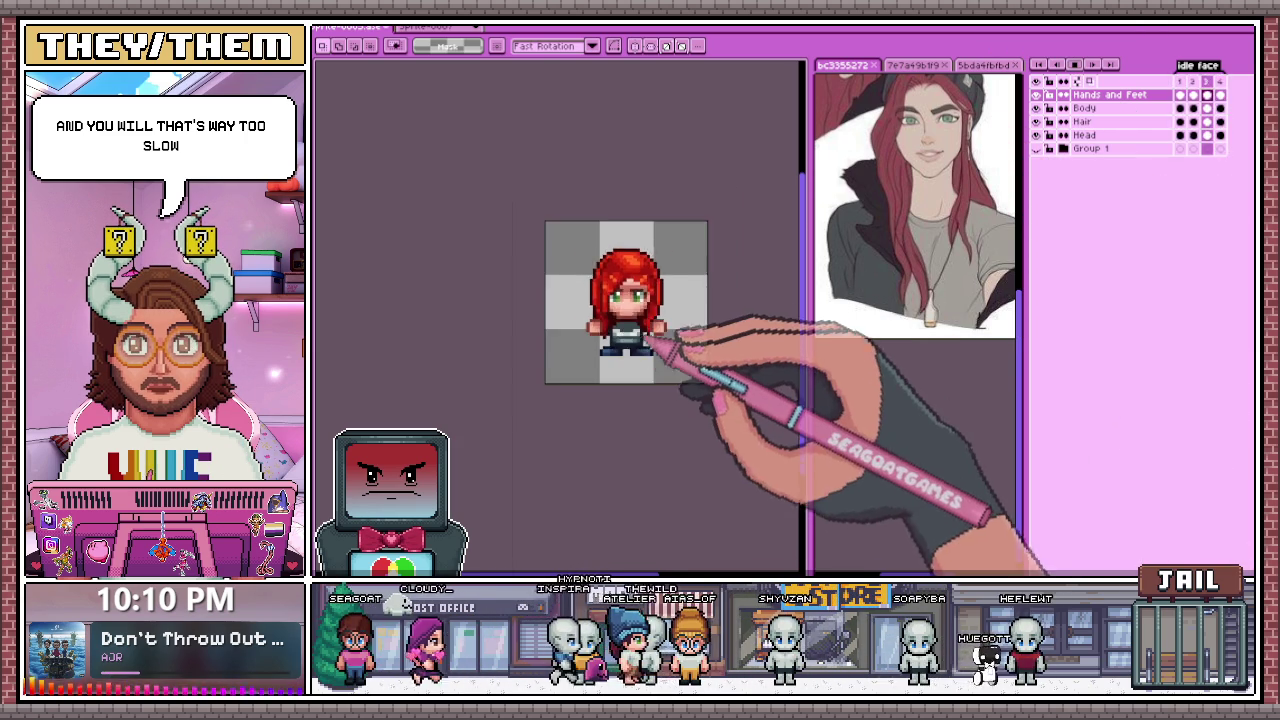
pyautogui.scroll(-1, 675, 355)
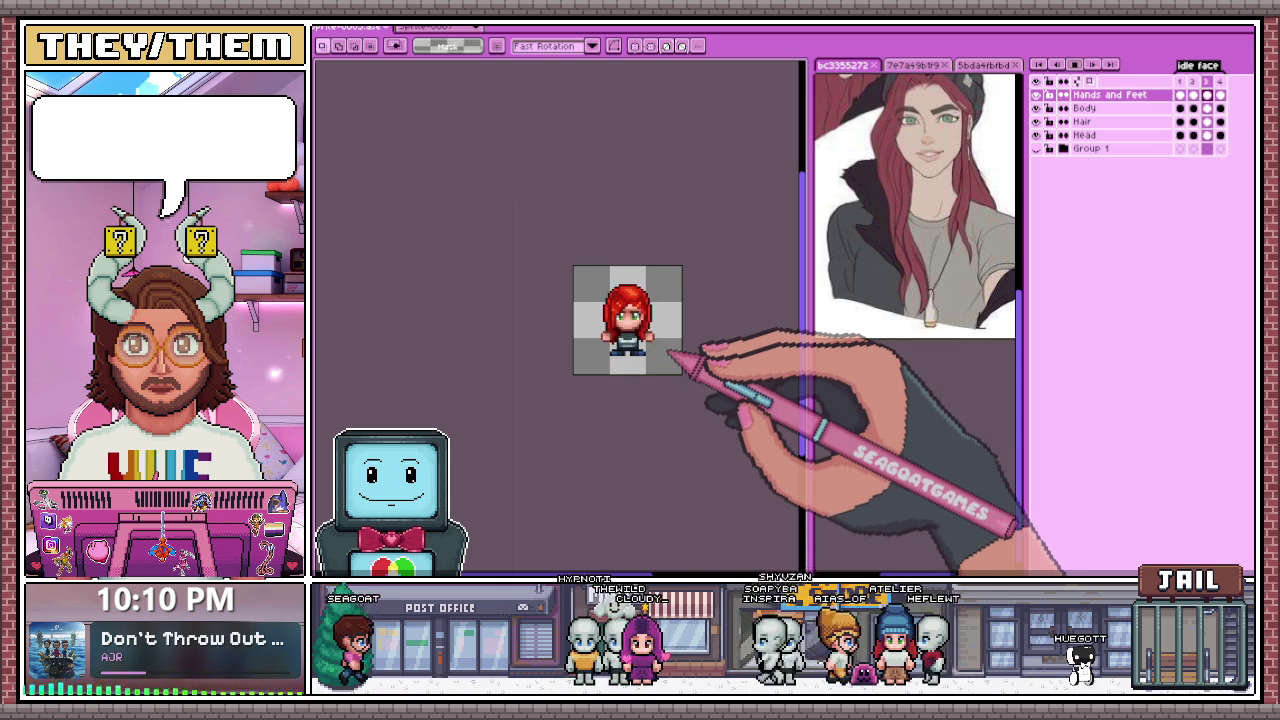
pyautogui.moveTo(1180, 94); pyautogui.dragTo(1220, 148)
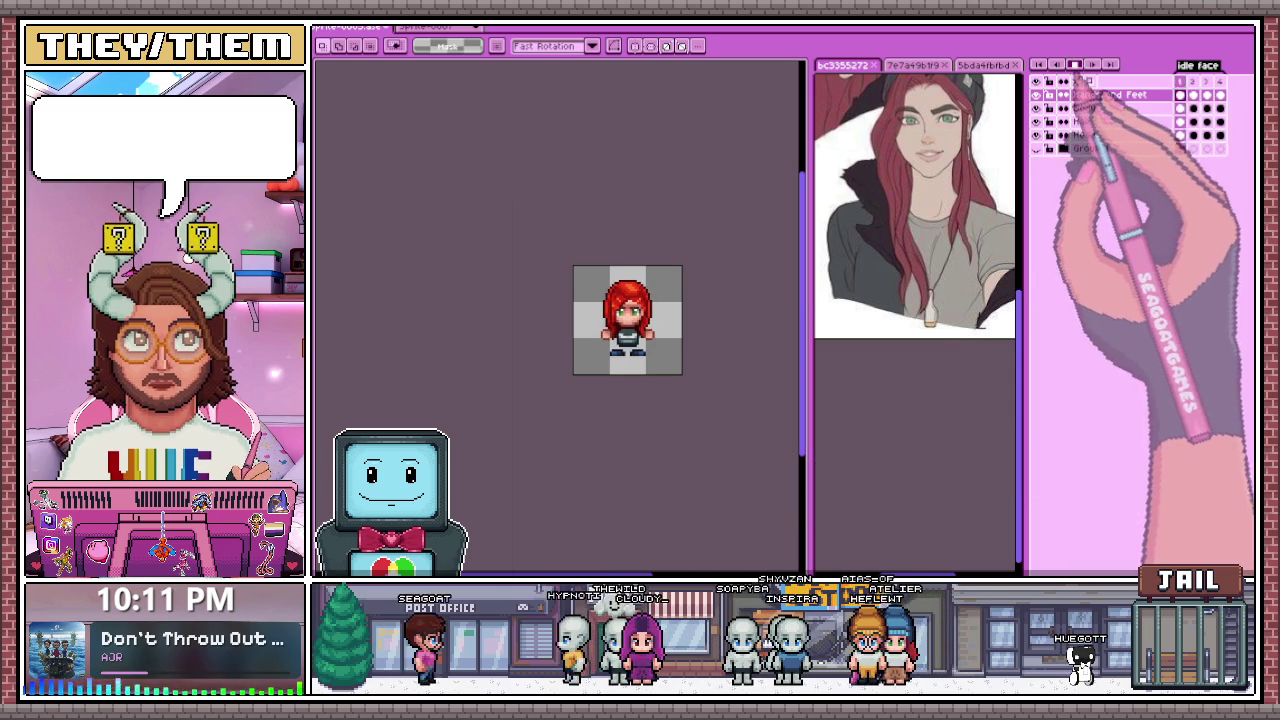
pyautogui.click(1203, 89)
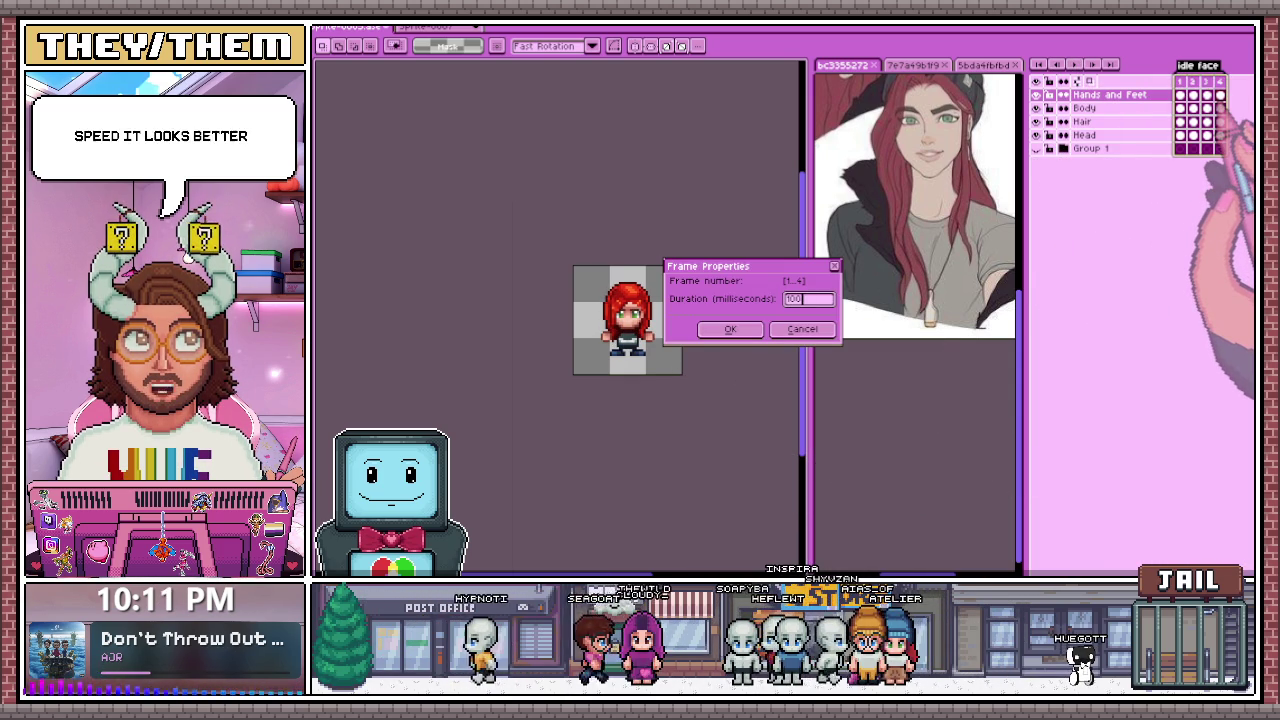
pyautogui.click(730, 329)
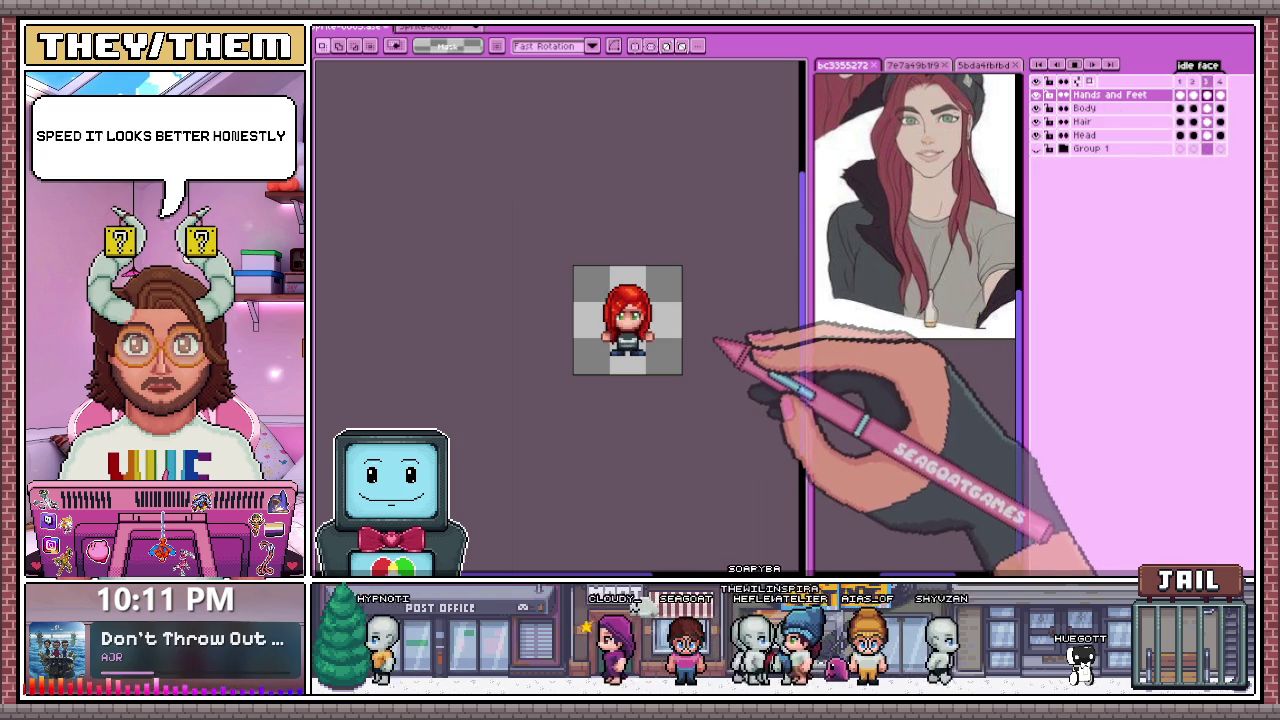
pyautogui.scroll(1, 565, 386)
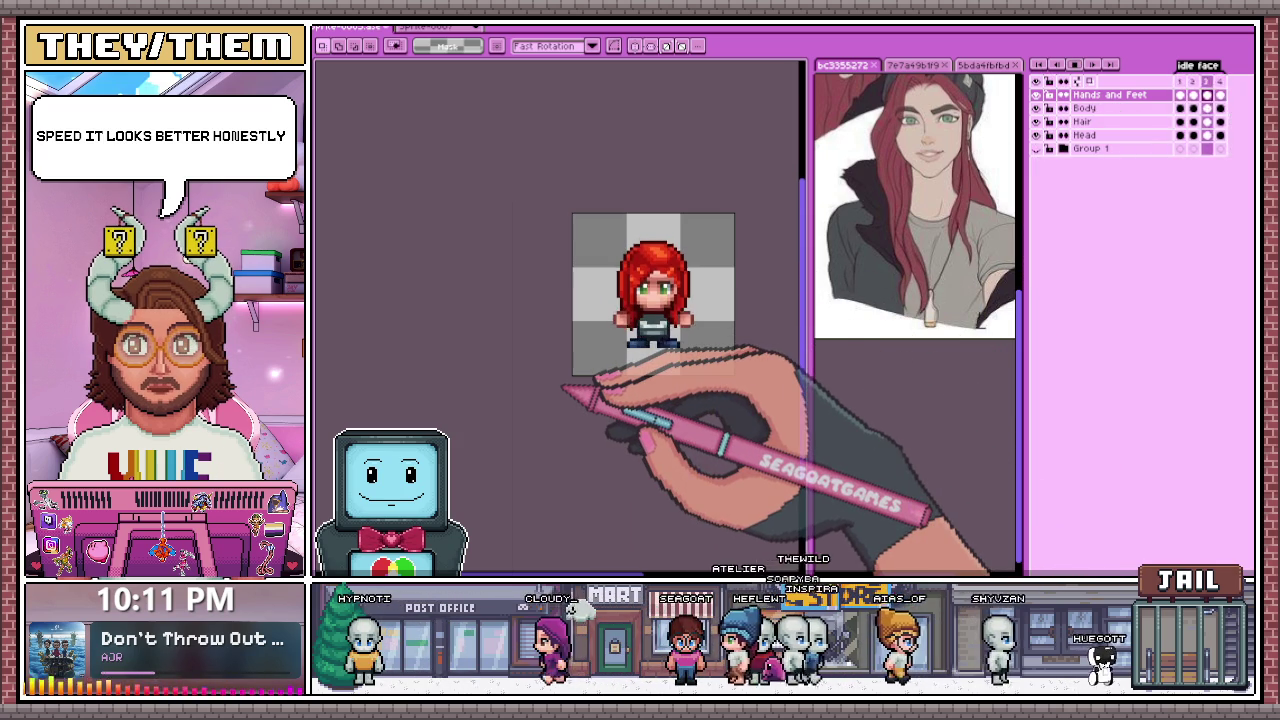
pyautogui.scroll(1, 600, 360)
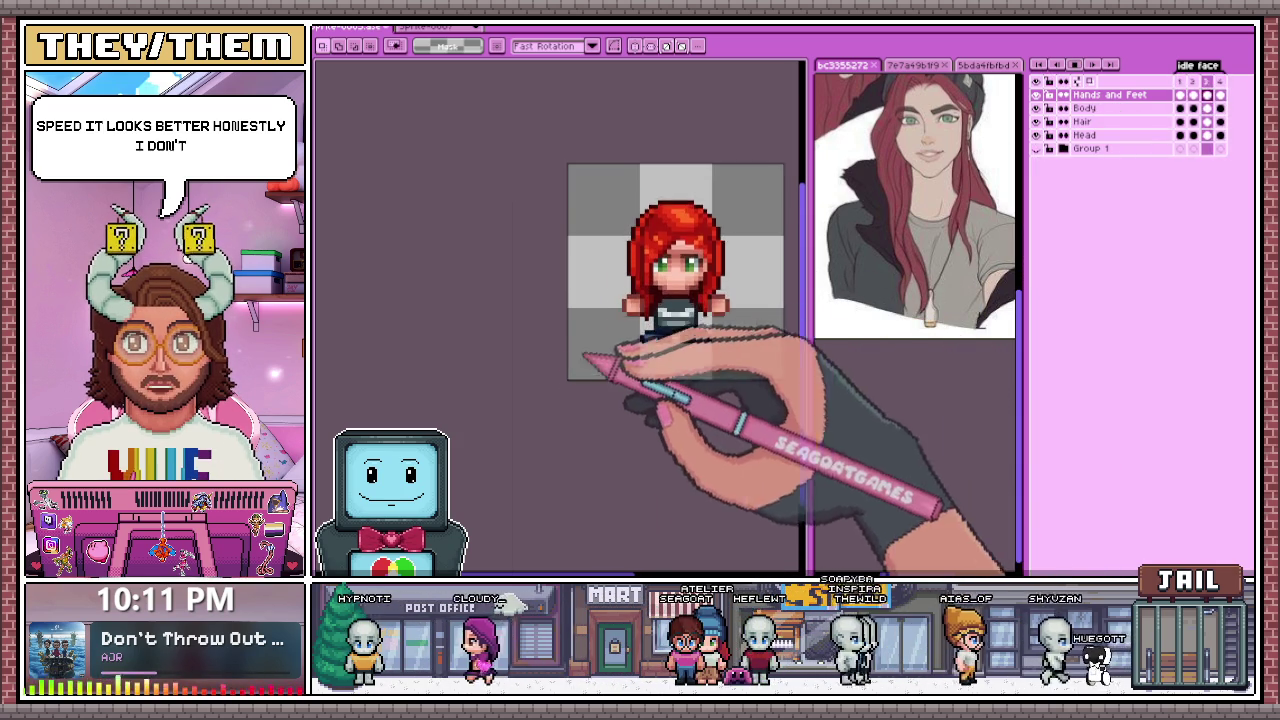
pyautogui.scroll(-1, 653, 334)
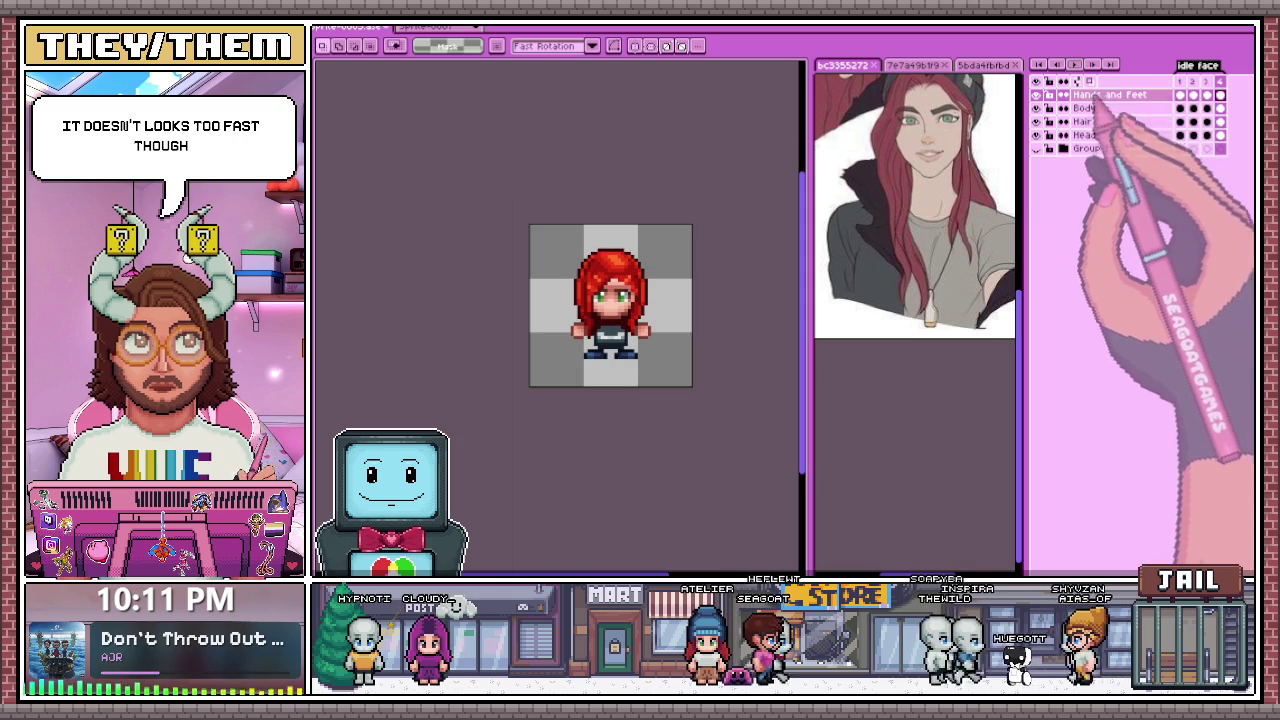
pyautogui.scroll(1, 594, 392)
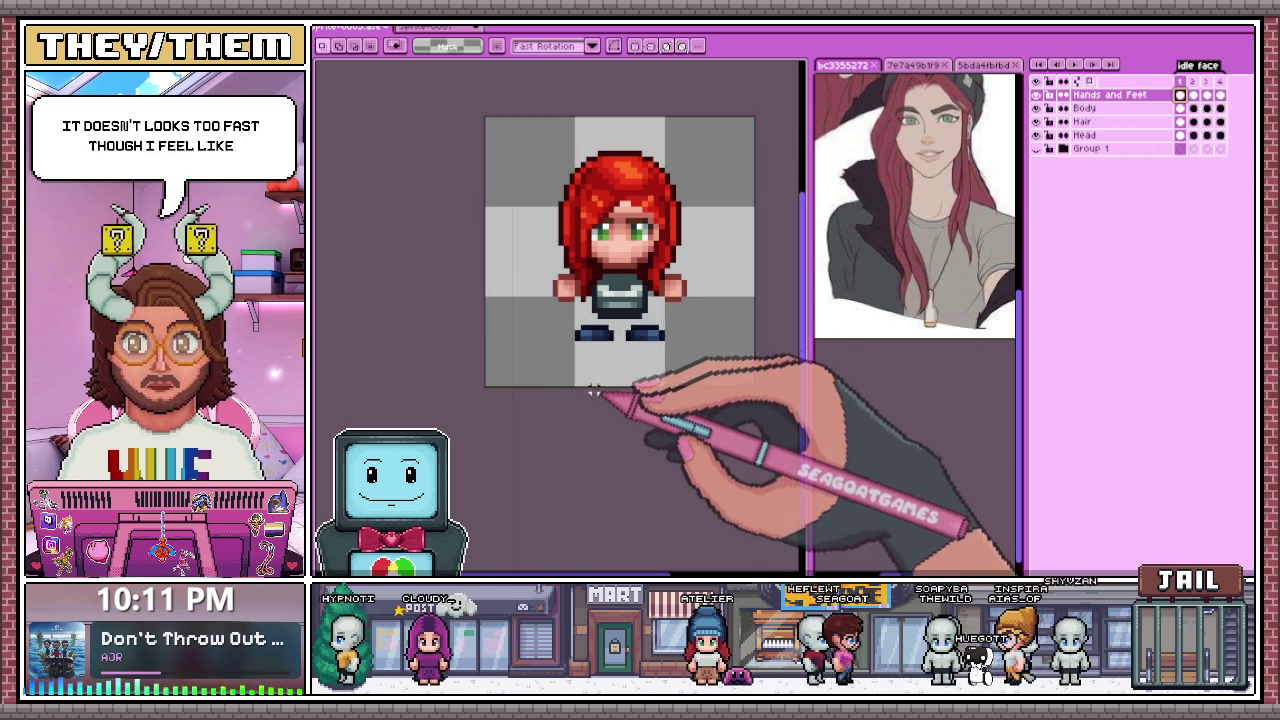
# Step: Select the feet on frame 3 of Hands and Feet and move them lower
pyautogui.moveTo(555, 326); pyautogui.dragTo(717, 378)
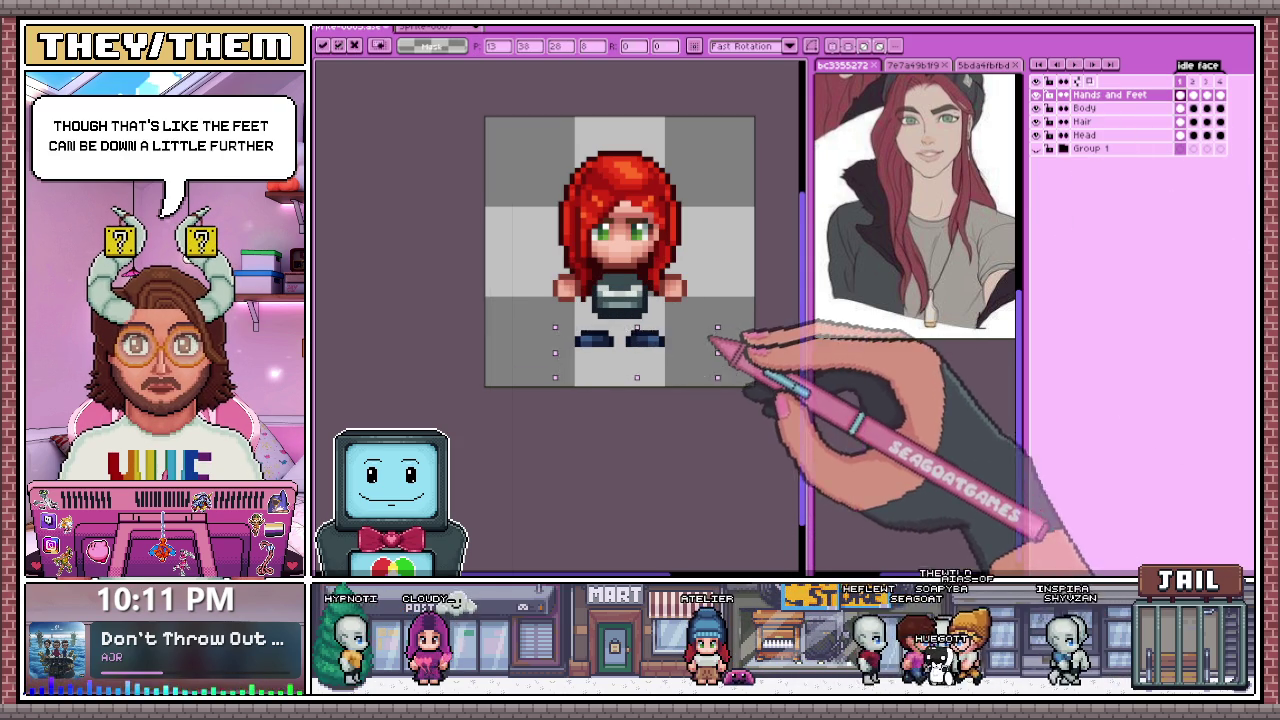
pyautogui.hotkey('ctrl', 'd')
pyautogui.click(1193, 108)
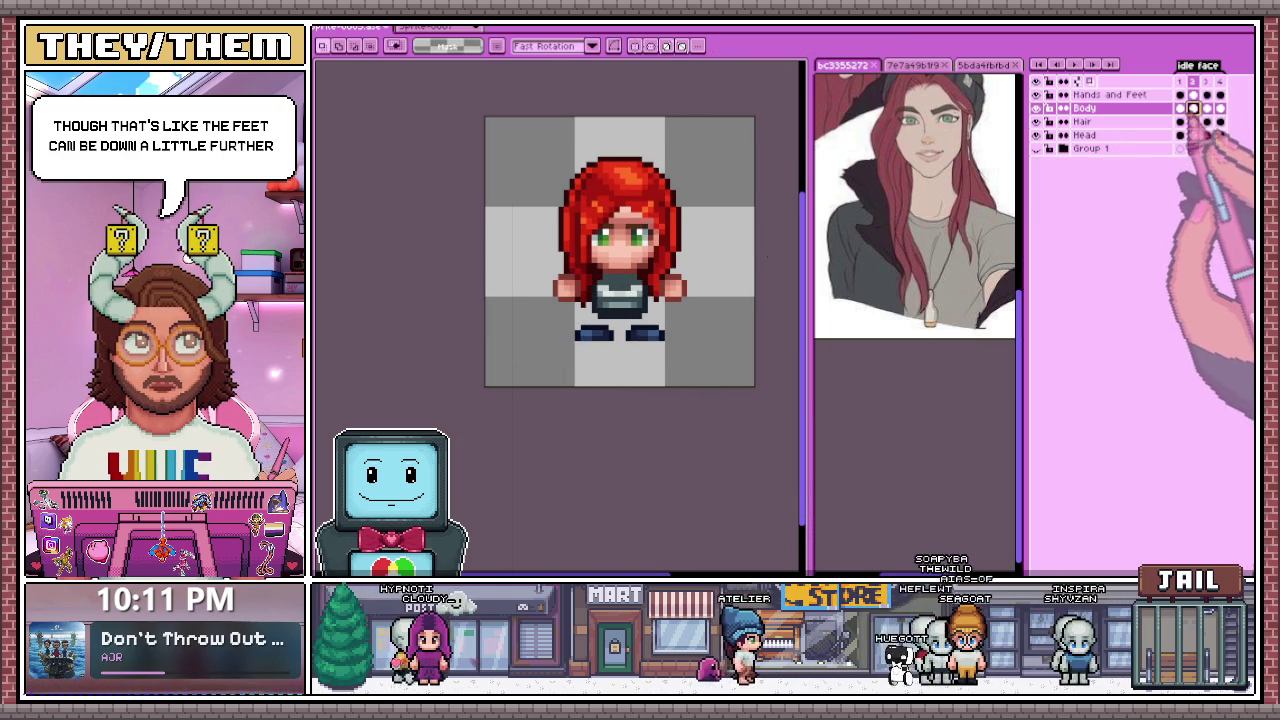
pyautogui.click(1193, 94)
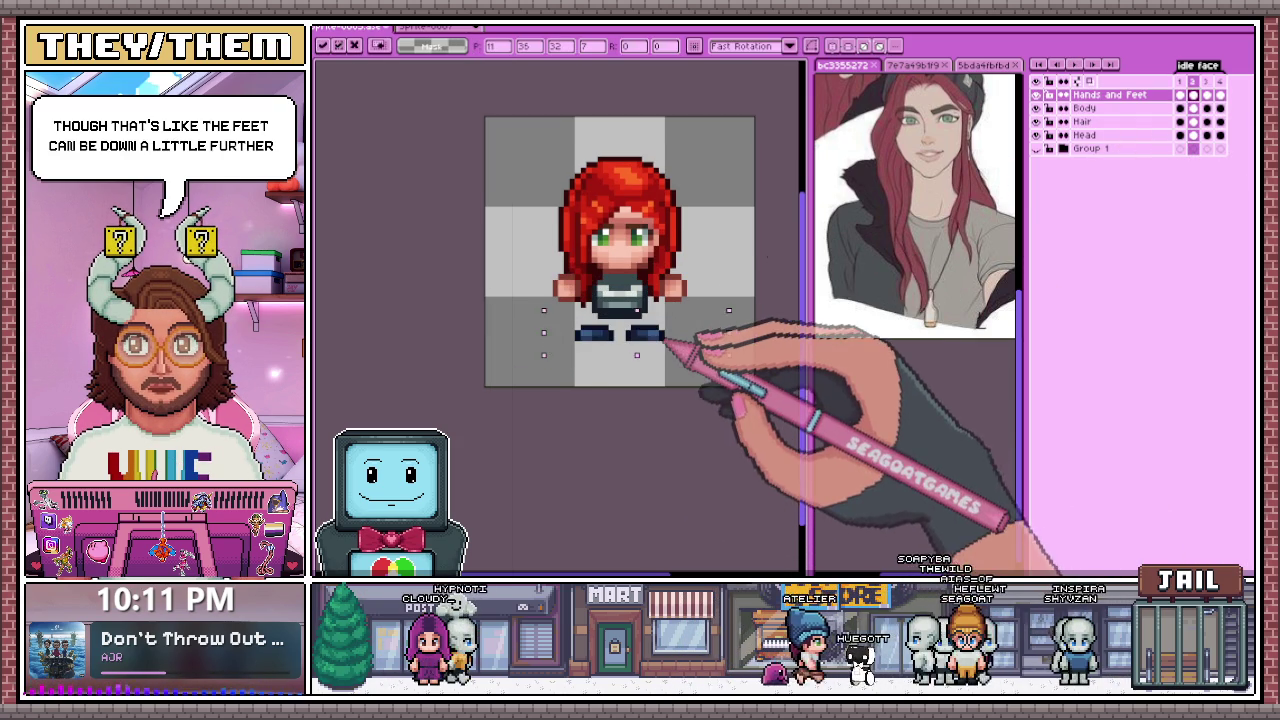
pyautogui.click(1207, 94)
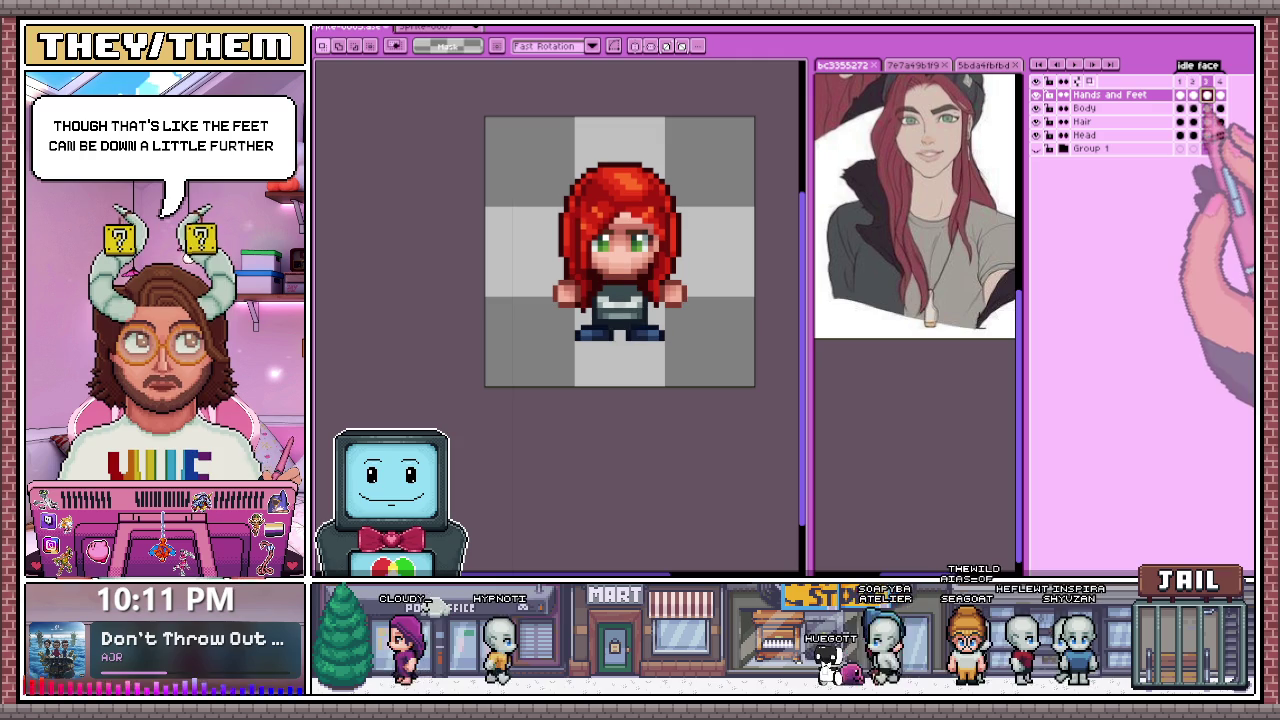
pyautogui.moveTo(544, 305); pyautogui.dragTo(756, 382)
pyautogui.click(647, 345)
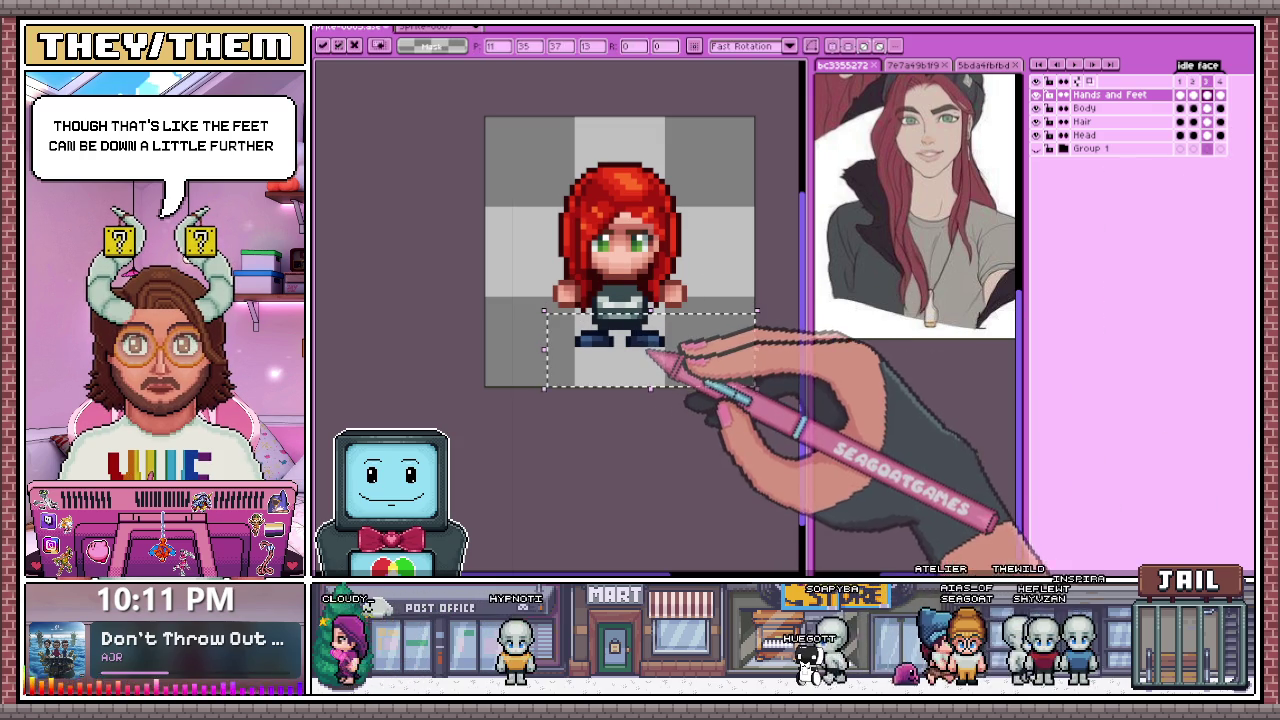
pyautogui.press('Return')
# Step: Move the feet lower on frame 4 as well, then return to frame 1
pyautogui.click(1220, 94)
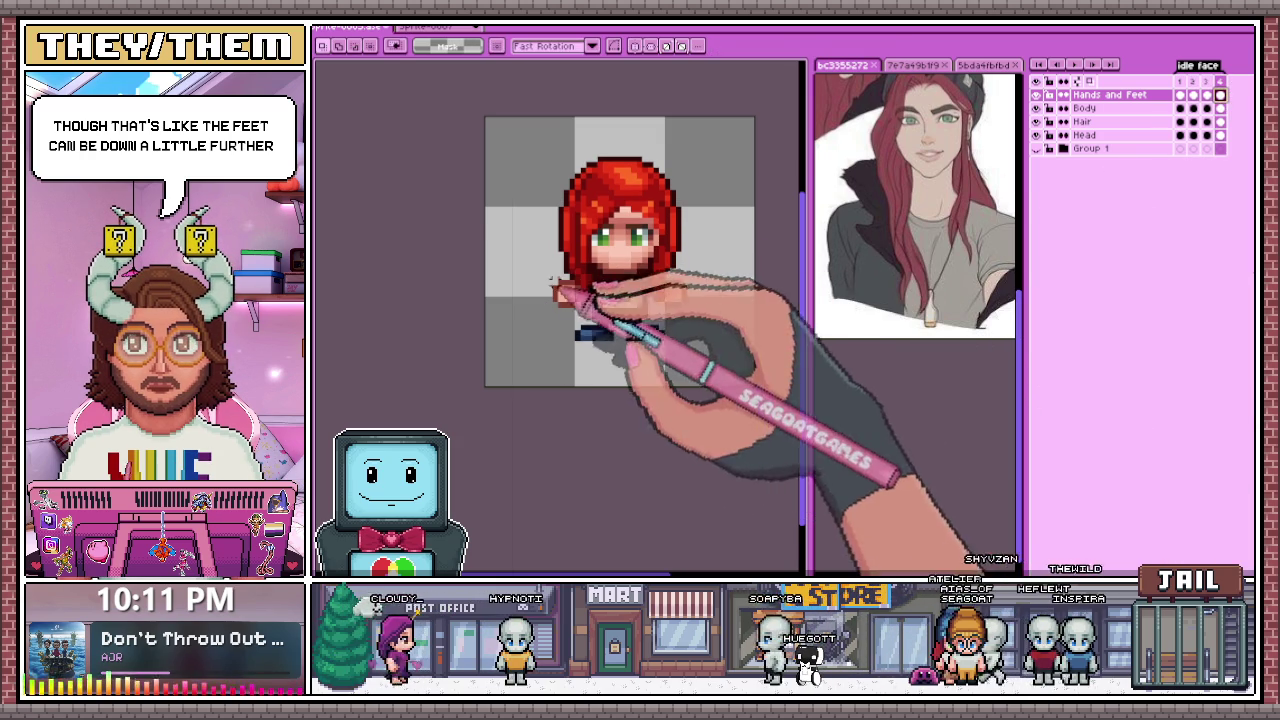
pyautogui.click(680, 355)
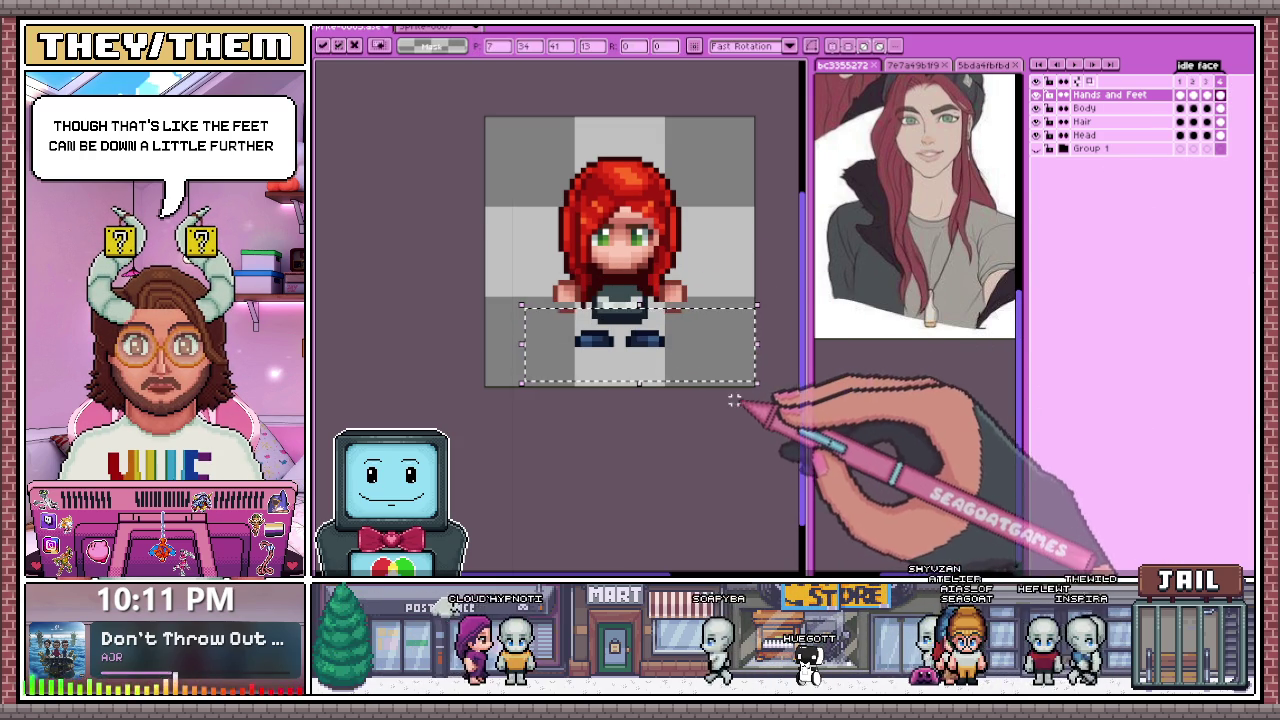
pyautogui.moveTo(549, 327); pyautogui.dragTo(684, 366)
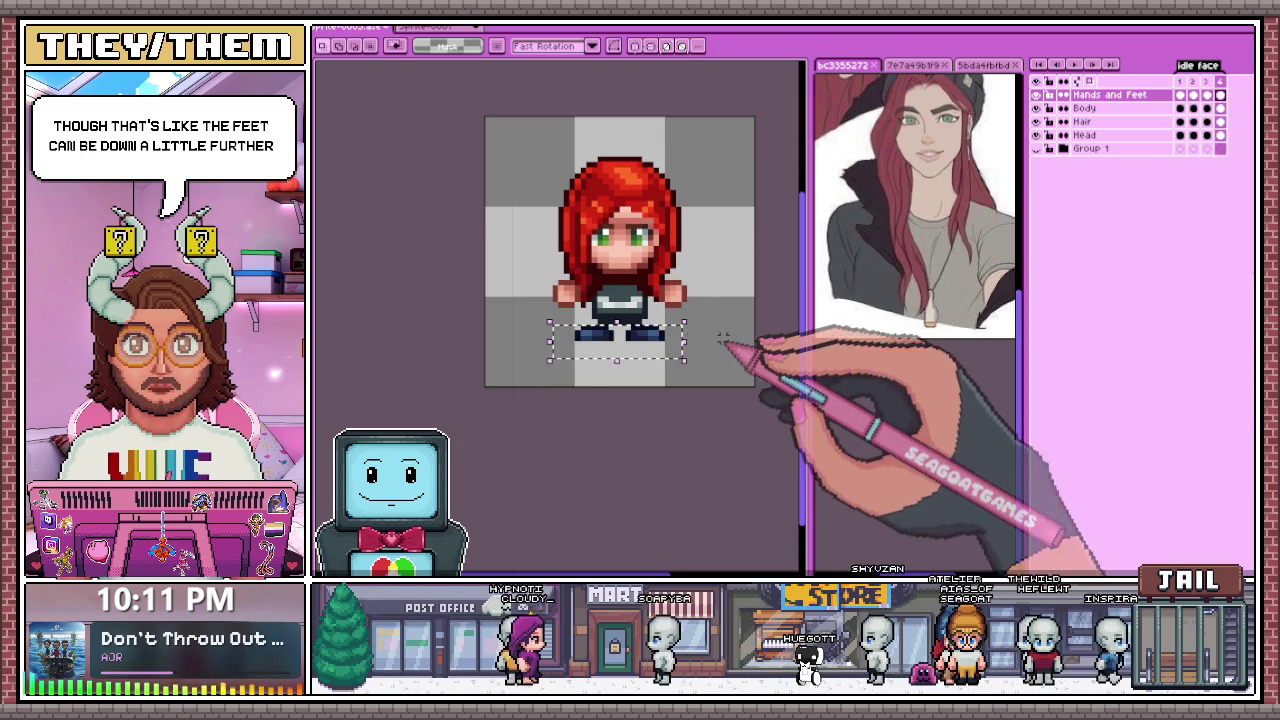
pyautogui.click(655, 345)
pyautogui.press('Return')
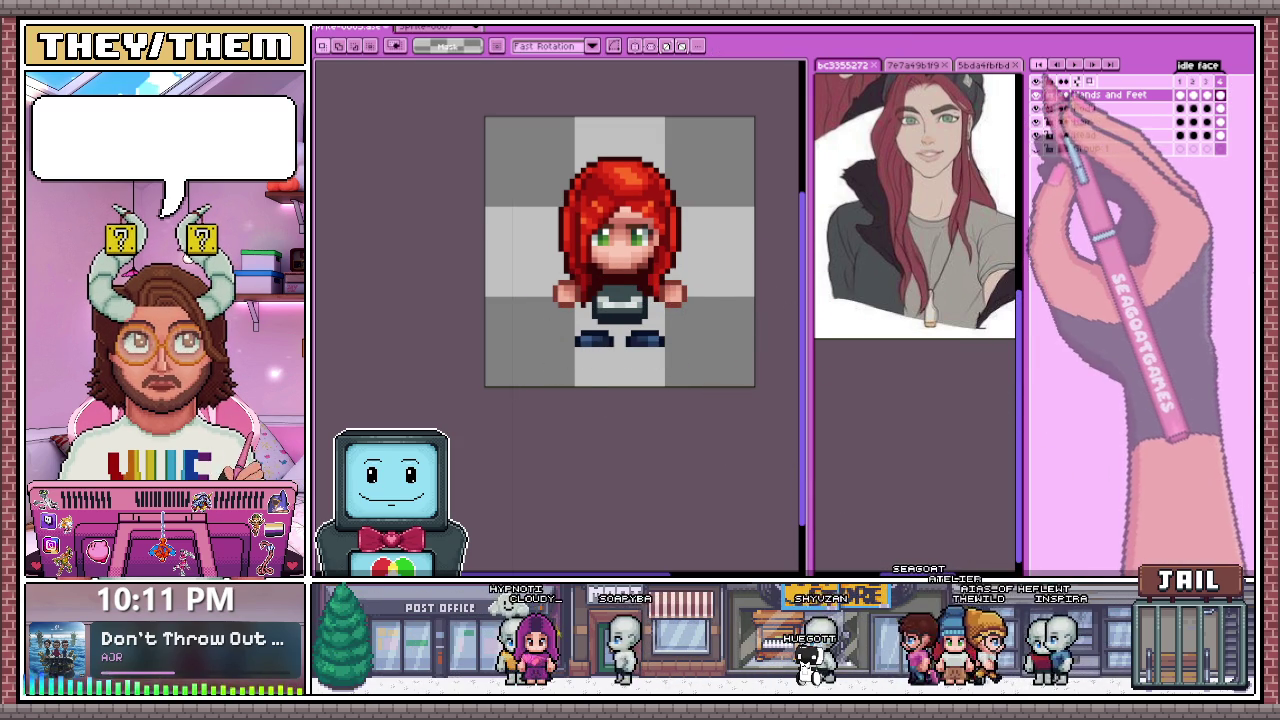
pyautogui.click(1040, 64)
pyautogui.scroll(-1, 652, 428)
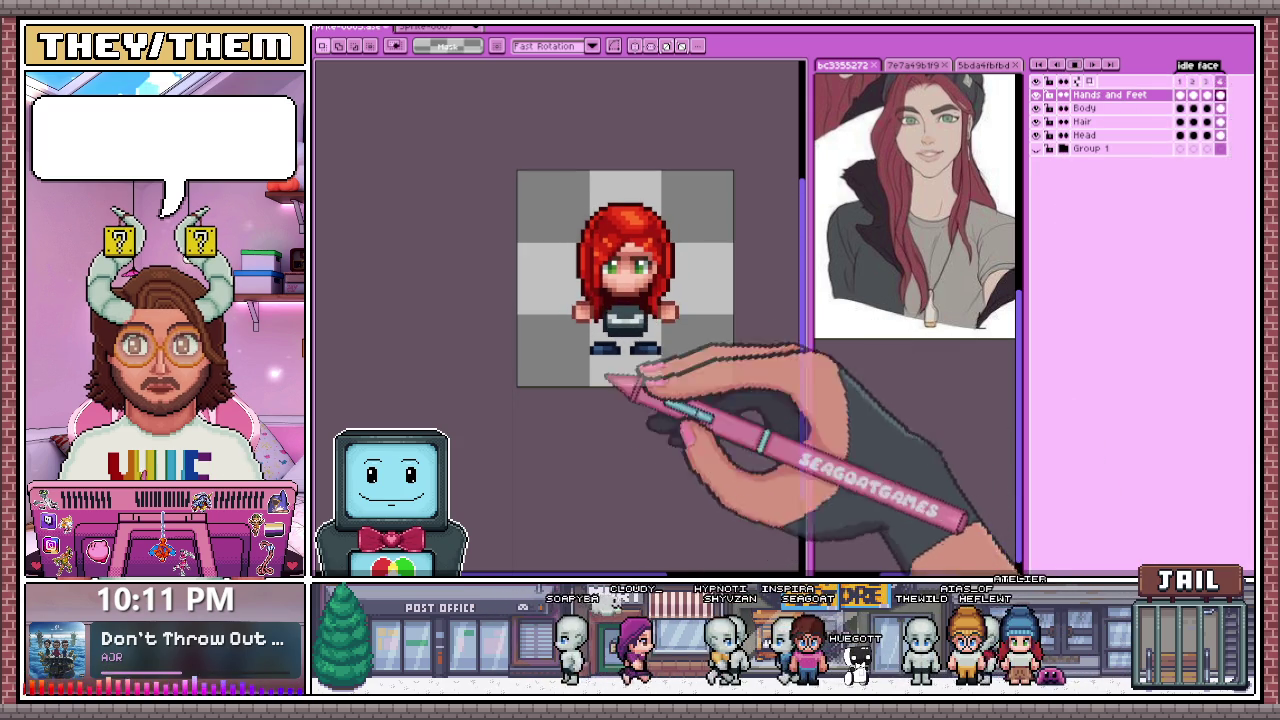
pyautogui.scroll(1, 650, 338)
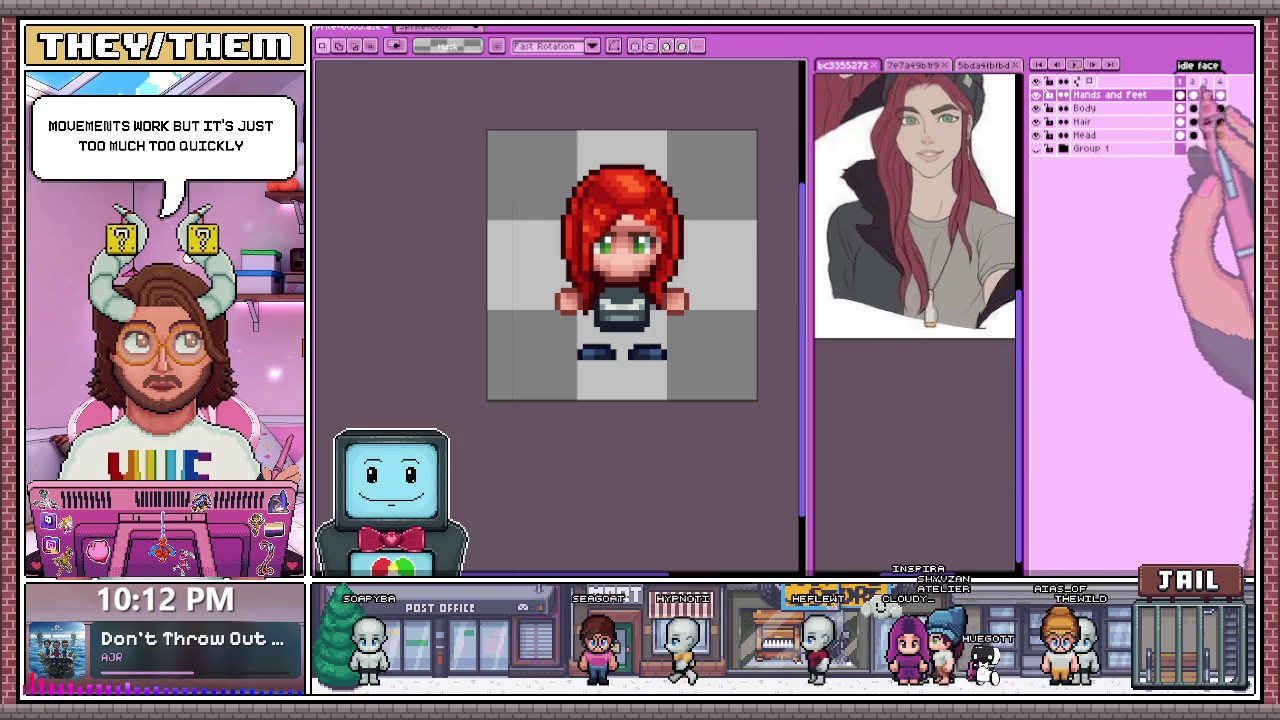
# Step: Play the four-frame idle face loop, then go to the first empty frame after it
pyautogui.click(1074, 64)
pyautogui.press('-')
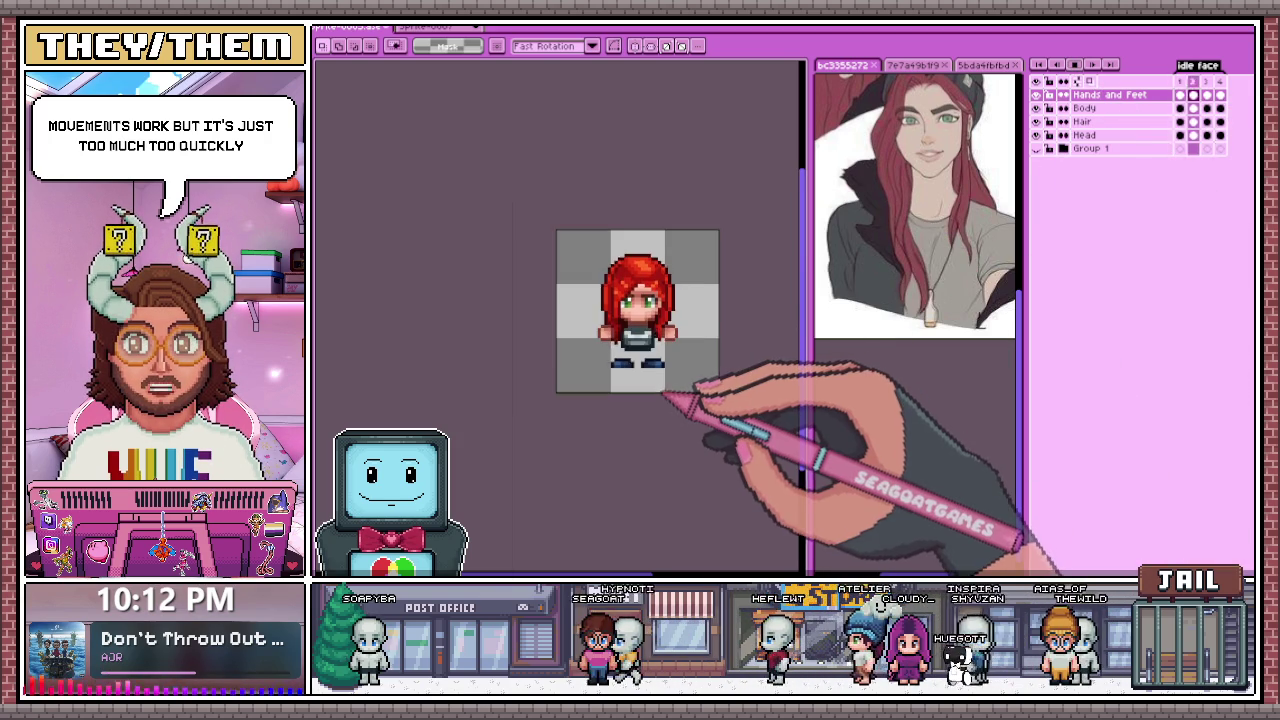
pyautogui.scroll(1, 665, 395)
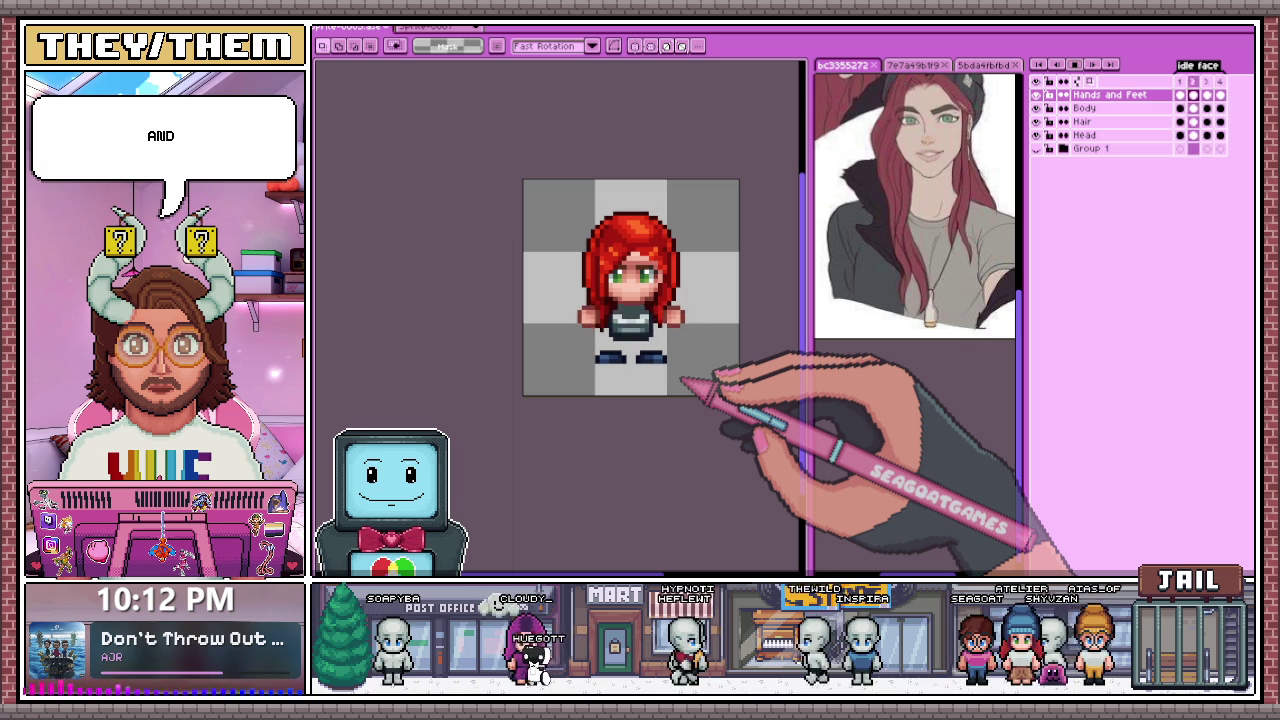
pyautogui.scroll(1, 659, 366)
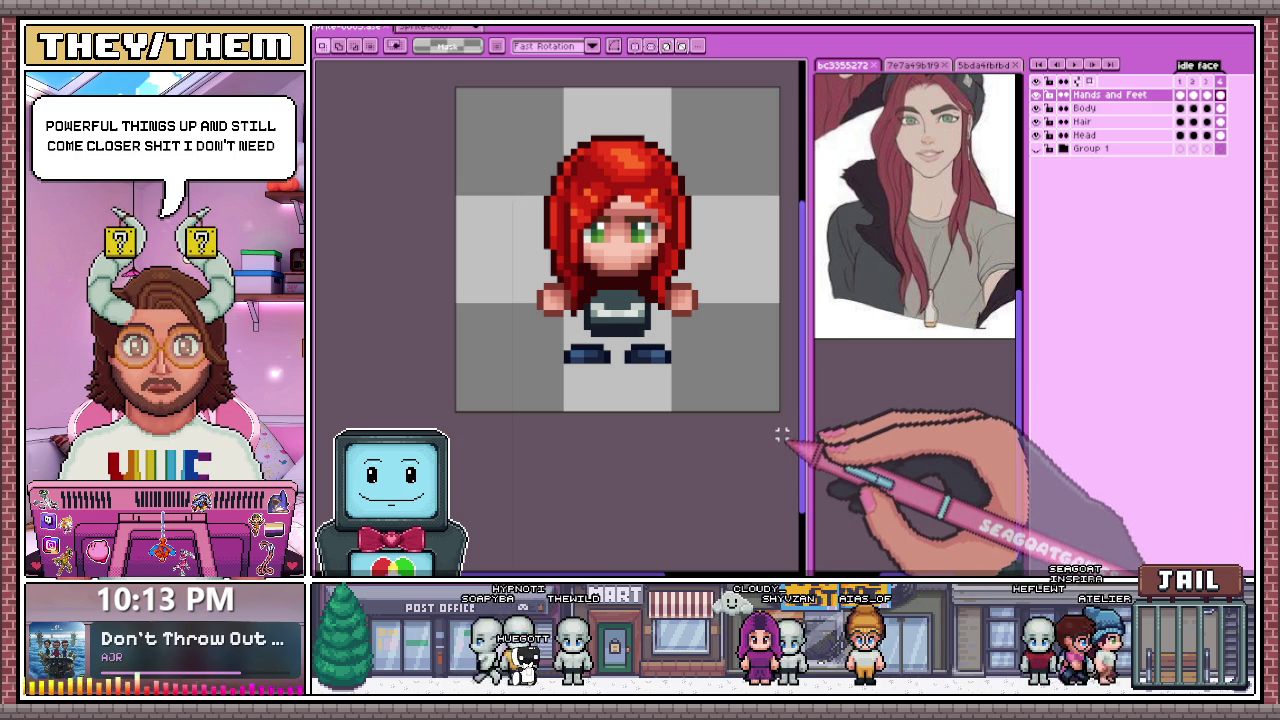
pyautogui.click(1233, 94)
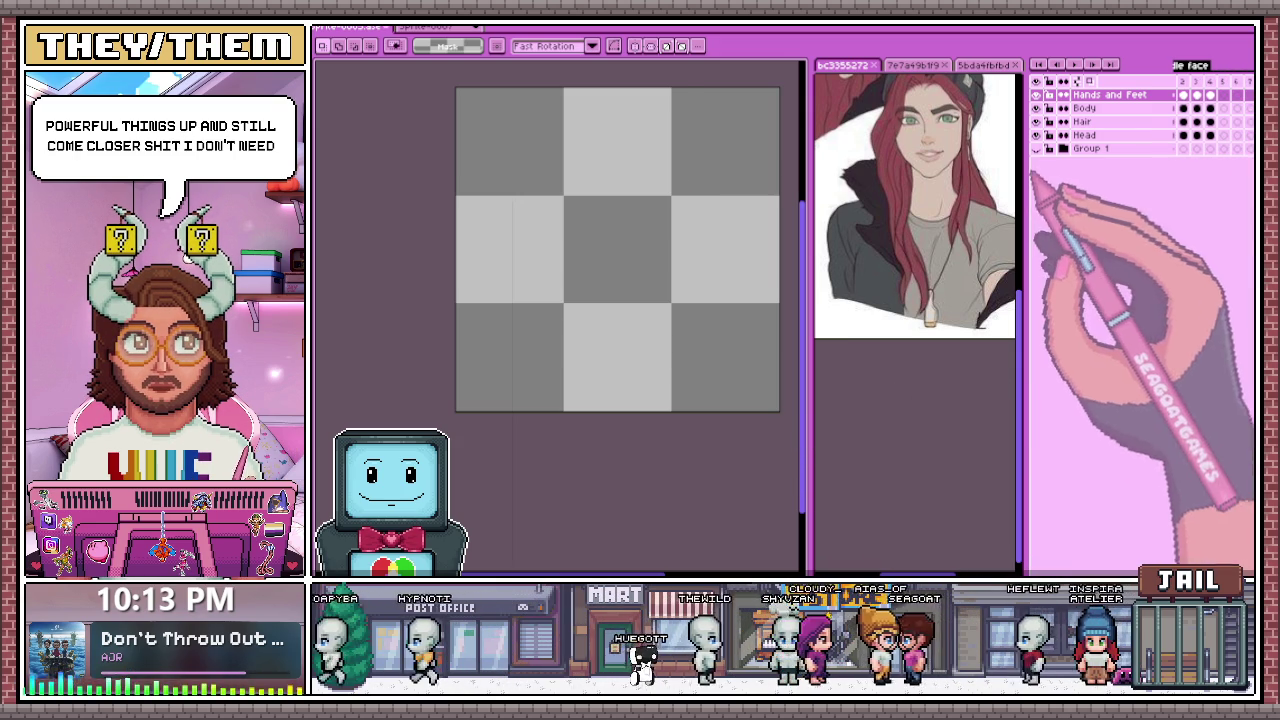
# Step: Dock the timeline at the bottom and tag empty frames 5–8 as 'Walk face'
pyautogui.click(1078, 82)
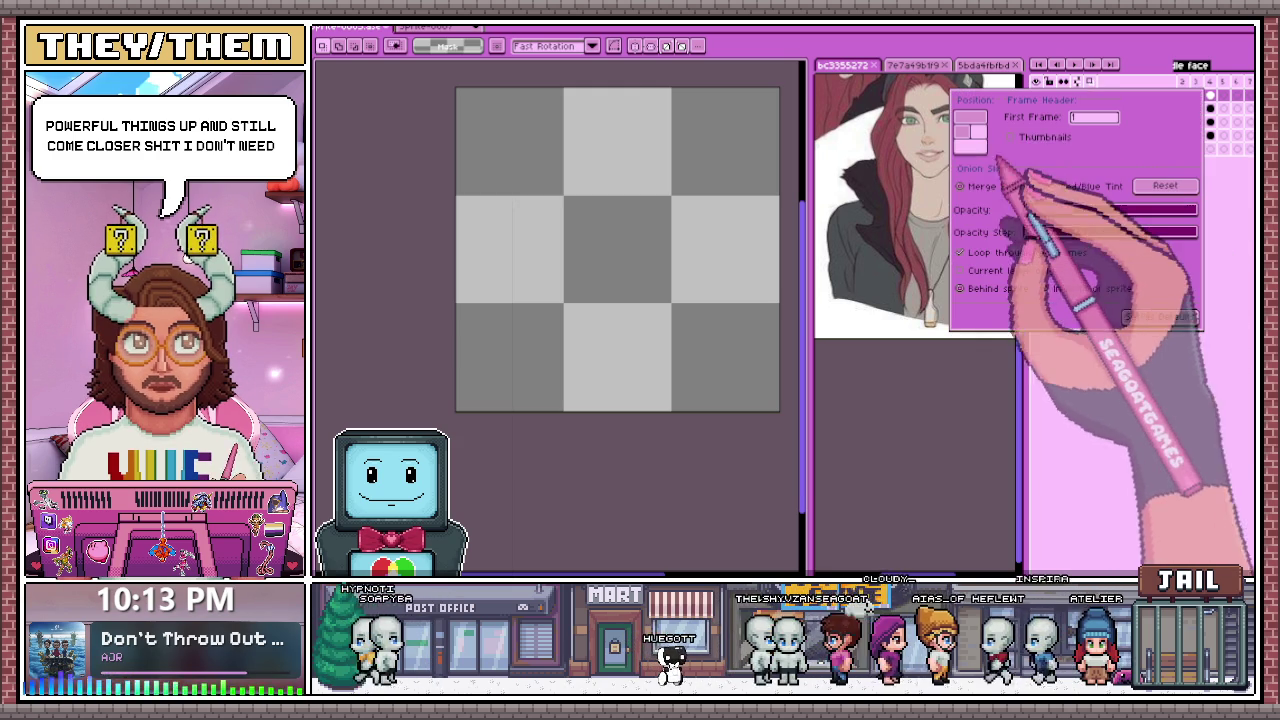
pyautogui.click(876, 124)
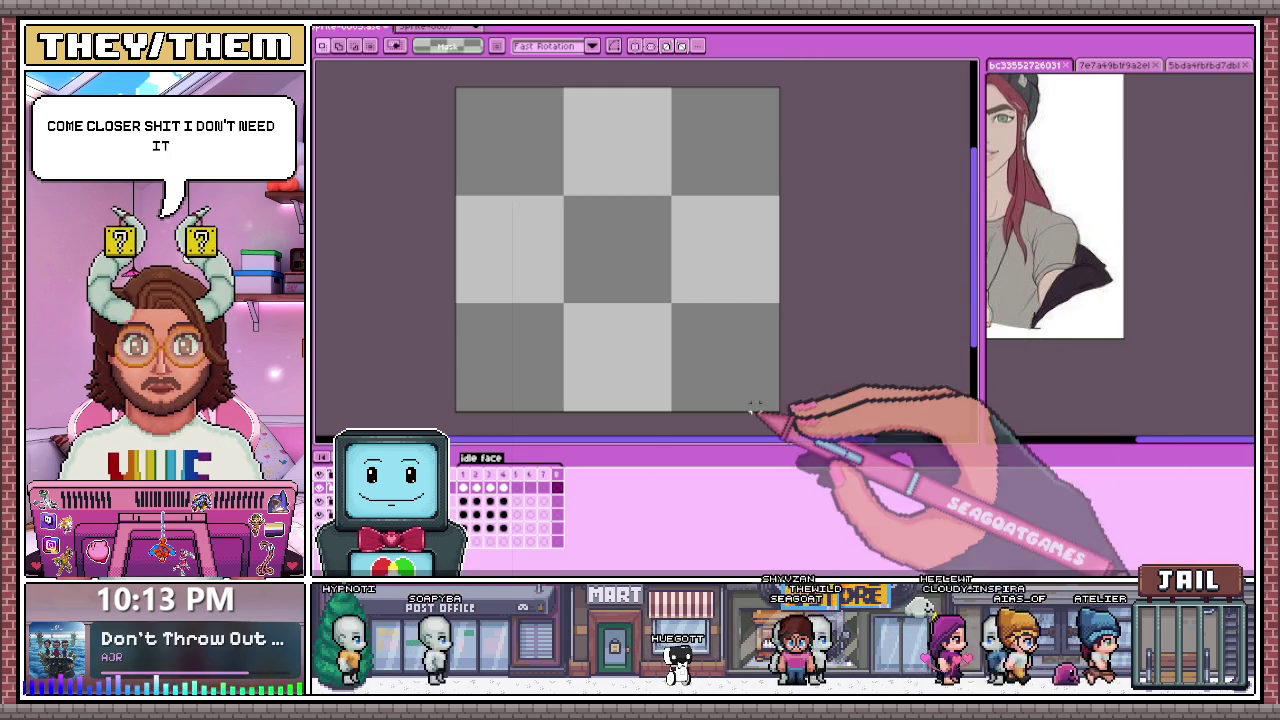
pyautogui.click(530, 474)
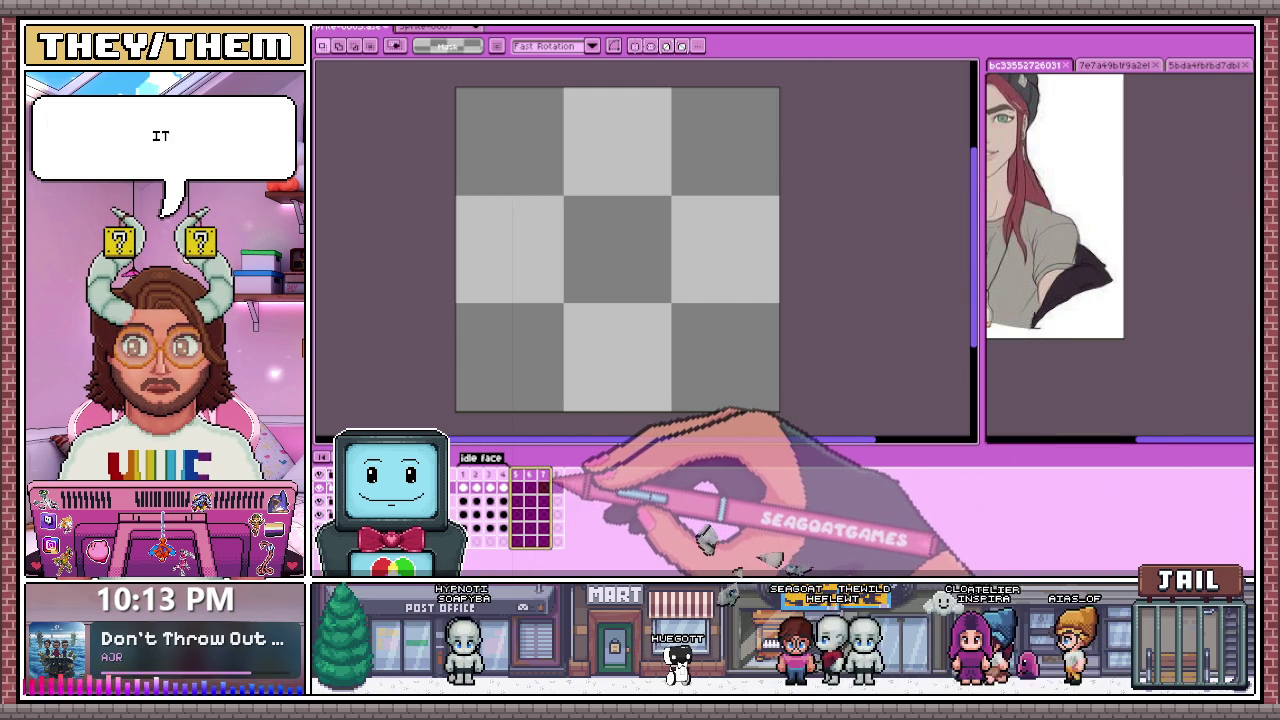
pyautogui.rightClick(558, 476)
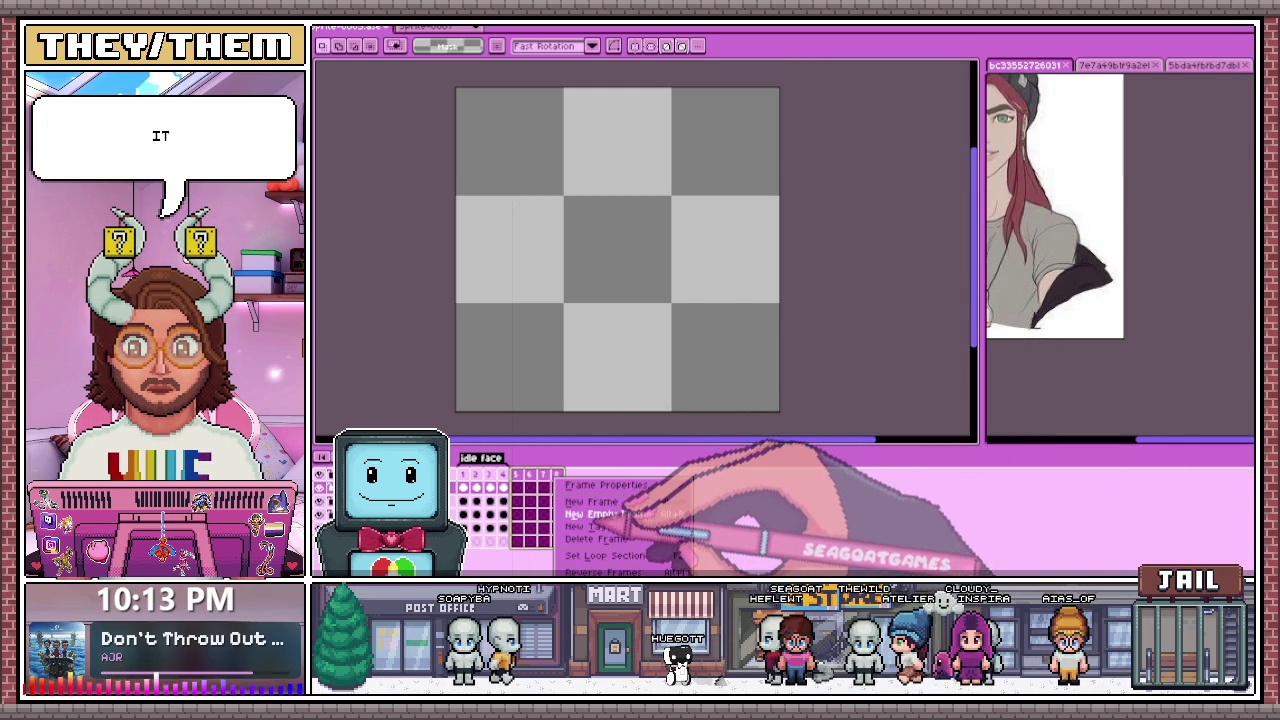
pyautogui.click(590, 526)
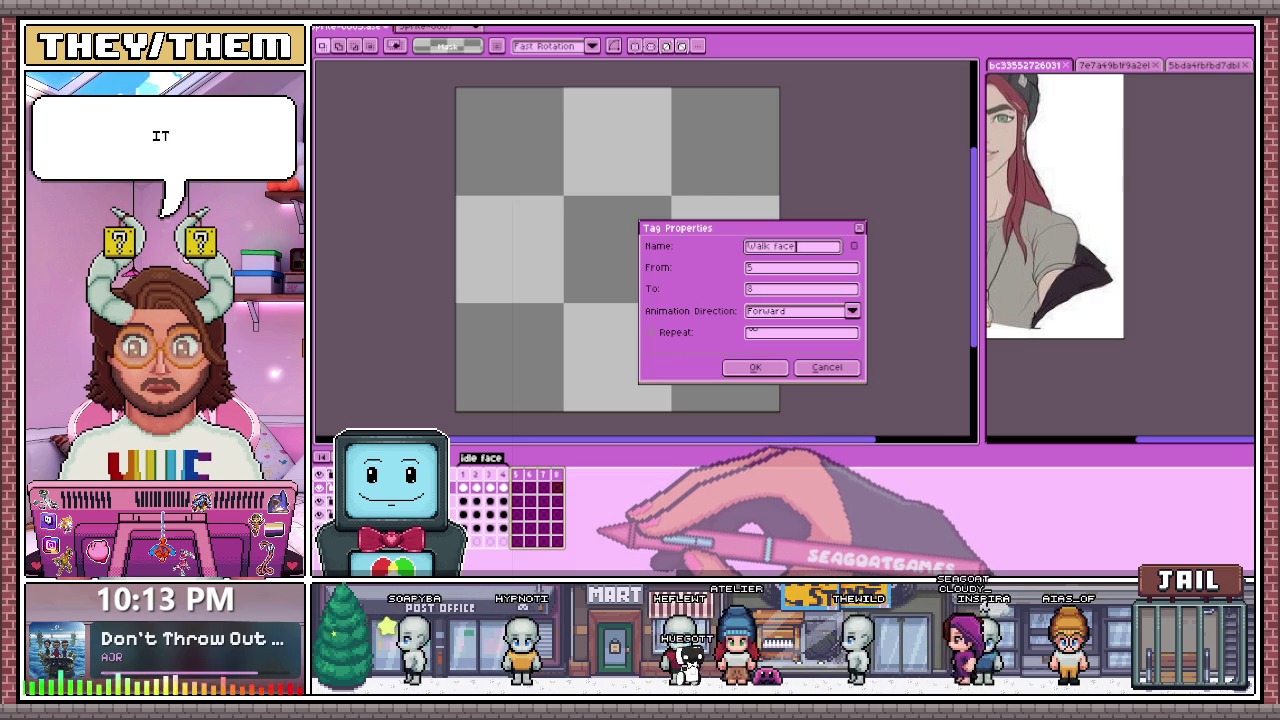
pyautogui.press('Return')
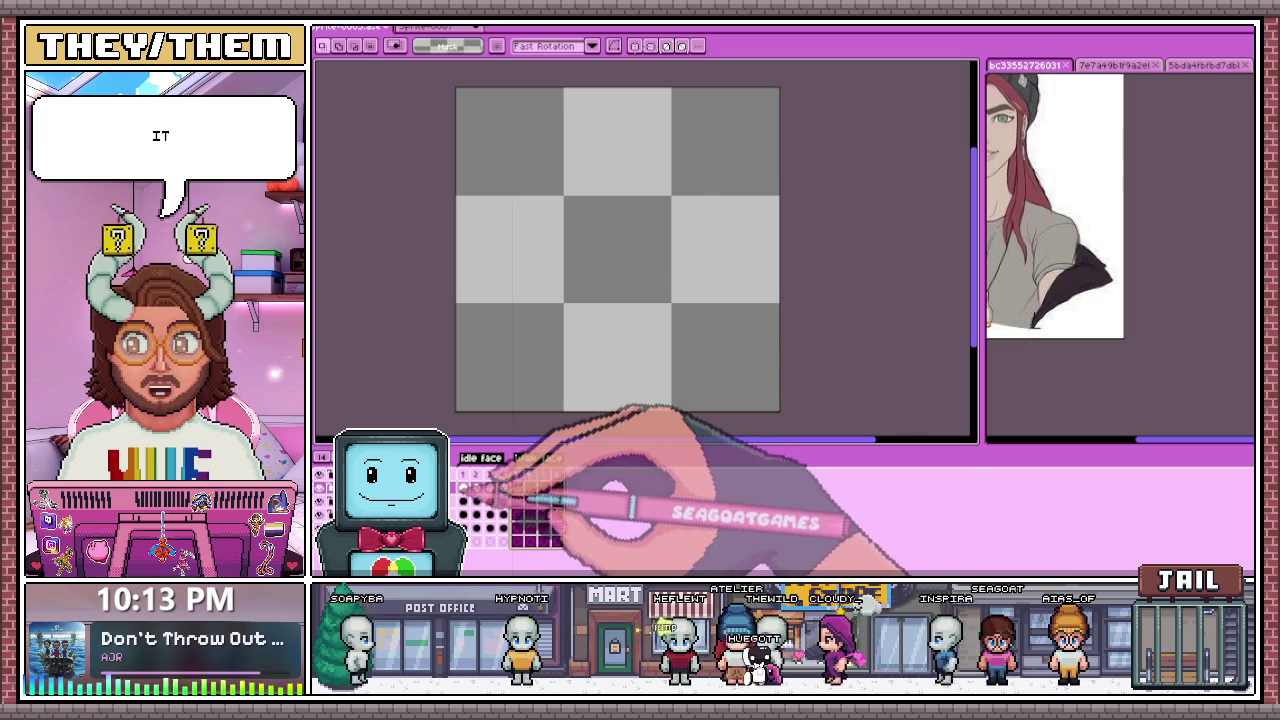
pyautogui.press('Home')
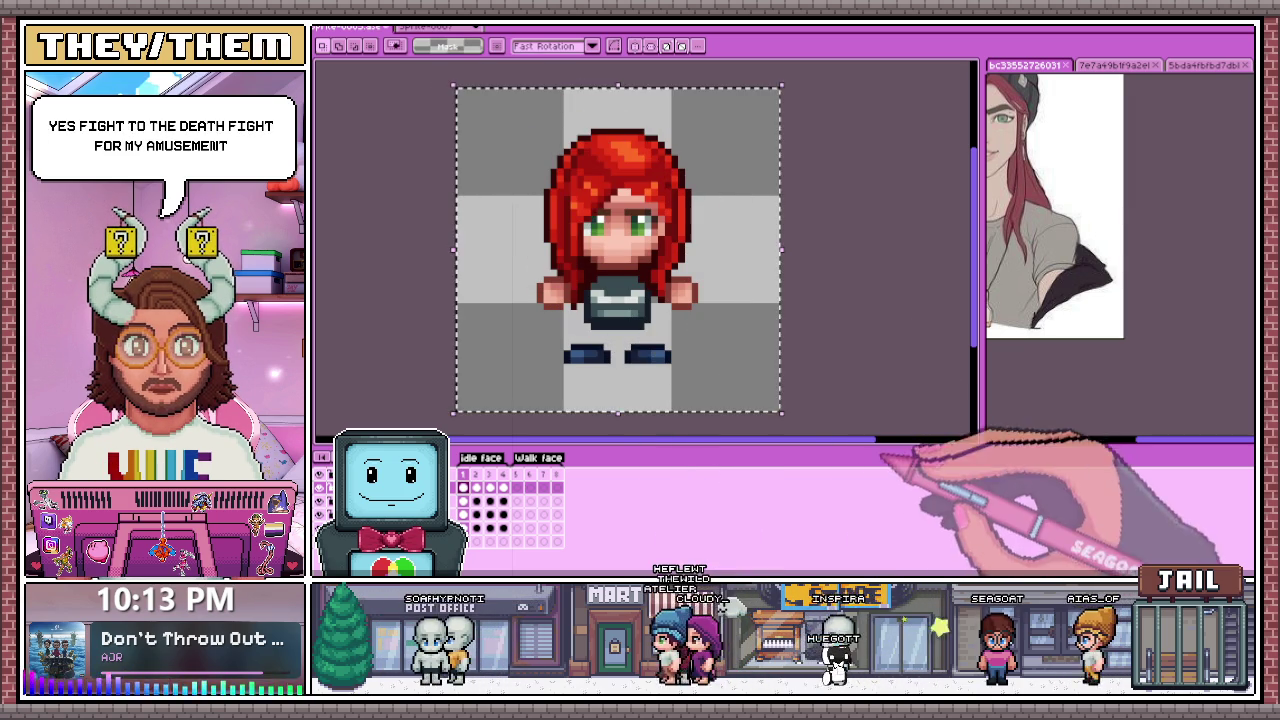
# Step: Copy the hands and feet from frame 1 into walk face frame 5
pyautogui.hotkey('ctrl', 'a')
pyautogui.click(463, 527)
pyautogui.hotkey('ctrl', 'd')
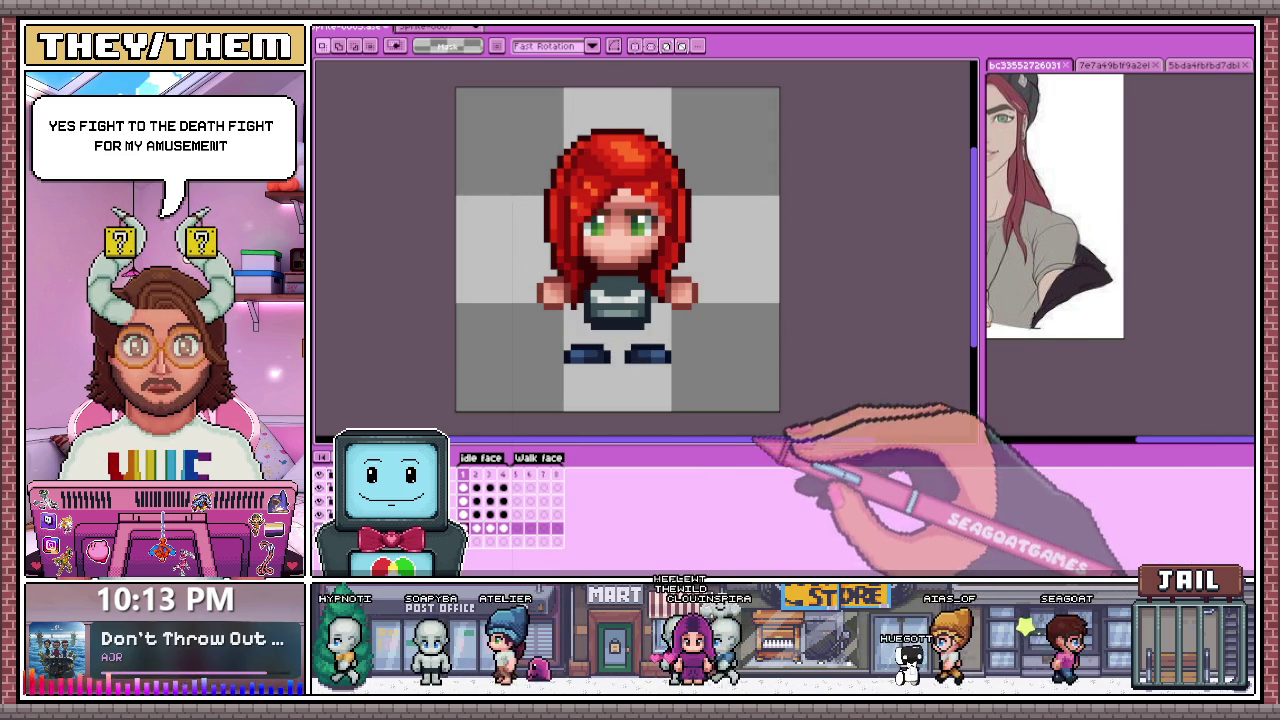
pyautogui.hotkey('ctrl', 'x')
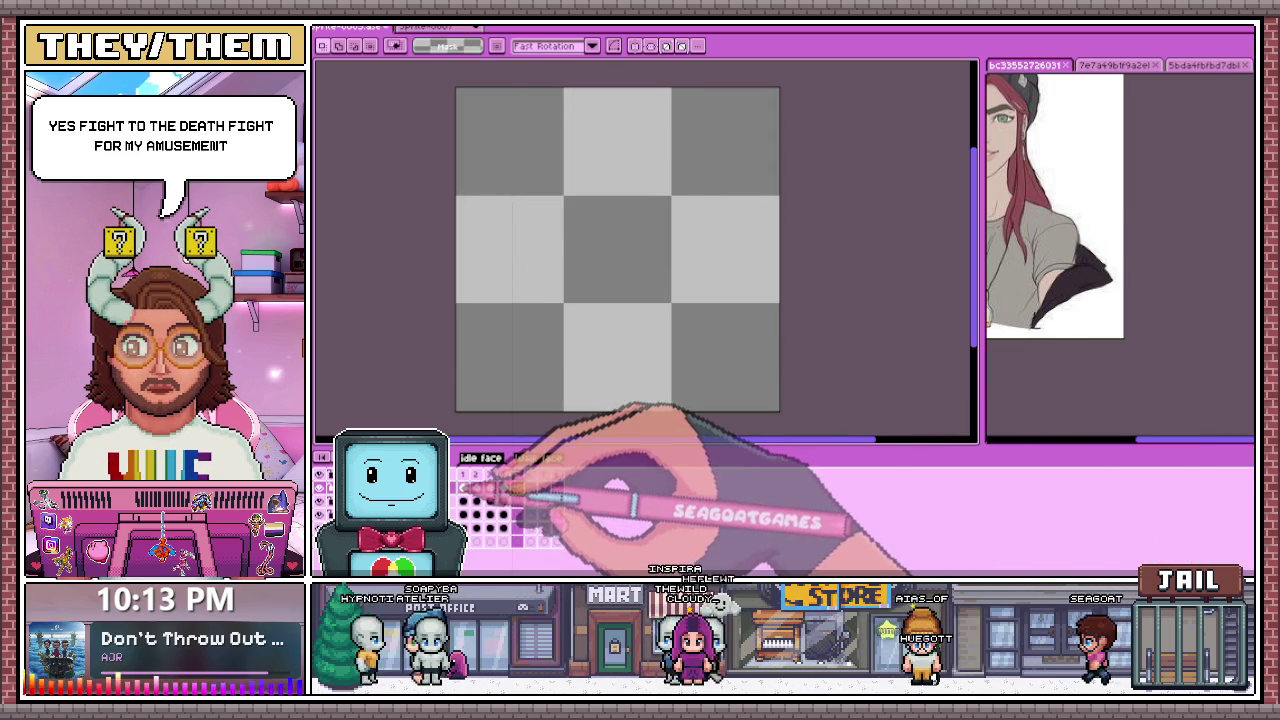
pyautogui.click(463, 487)
pyautogui.hotkey('ctrl', 'v')
pyautogui.click(517, 487)
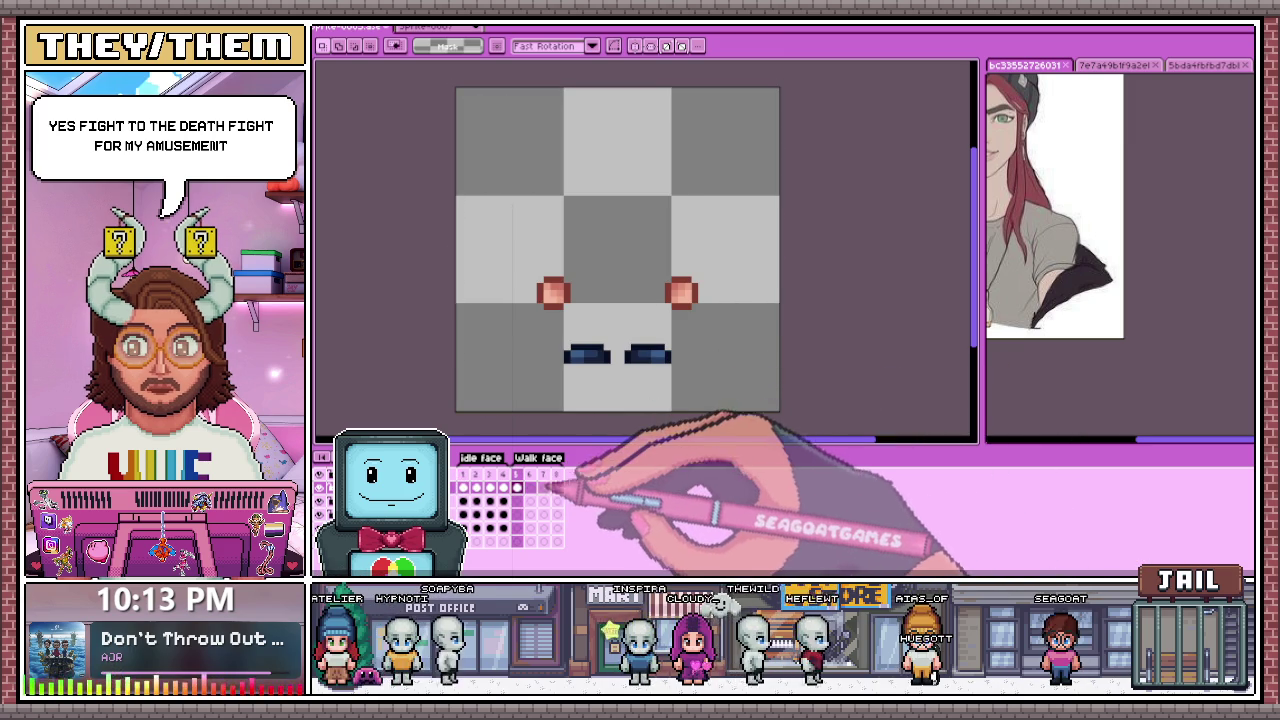
# Step: Raise the left foot and reposition the right hand, then jump to the last frame
pyautogui.click(616, 378)
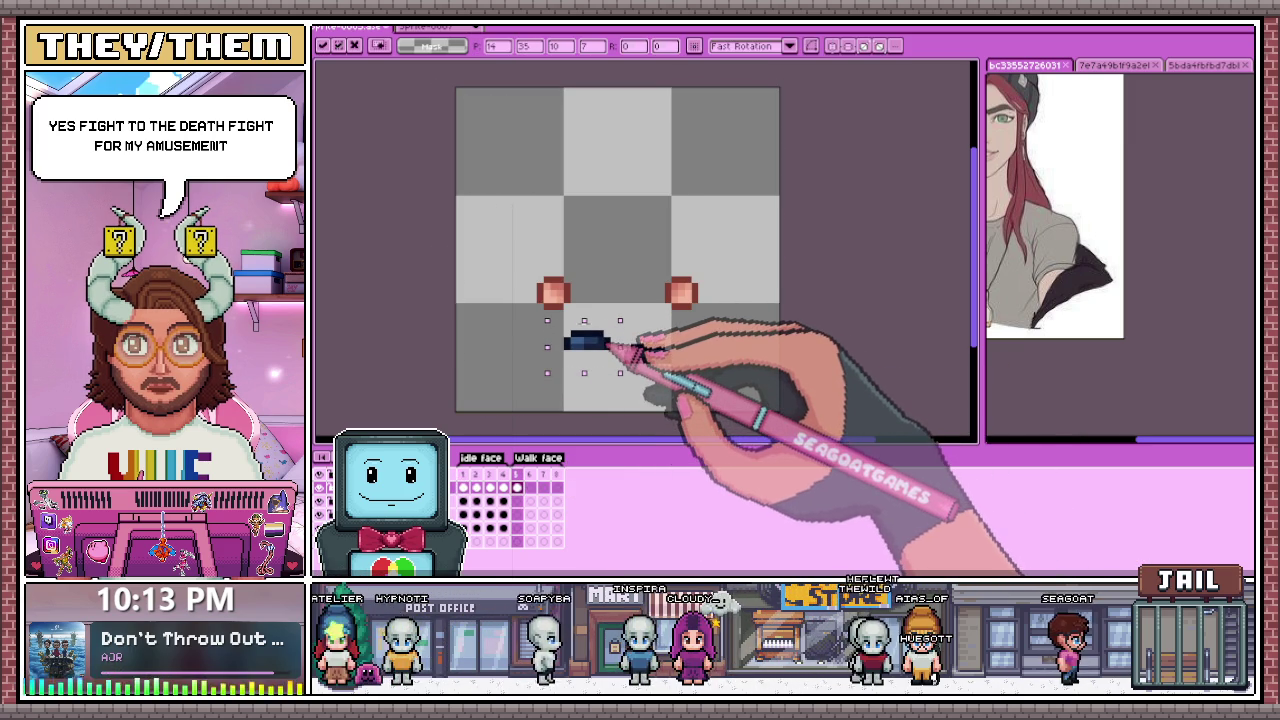
pyautogui.moveTo(632, 348); pyautogui.dragTo(695, 360)
pyautogui.moveTo(655, 262); pyautogui.dragTo(713, 324)
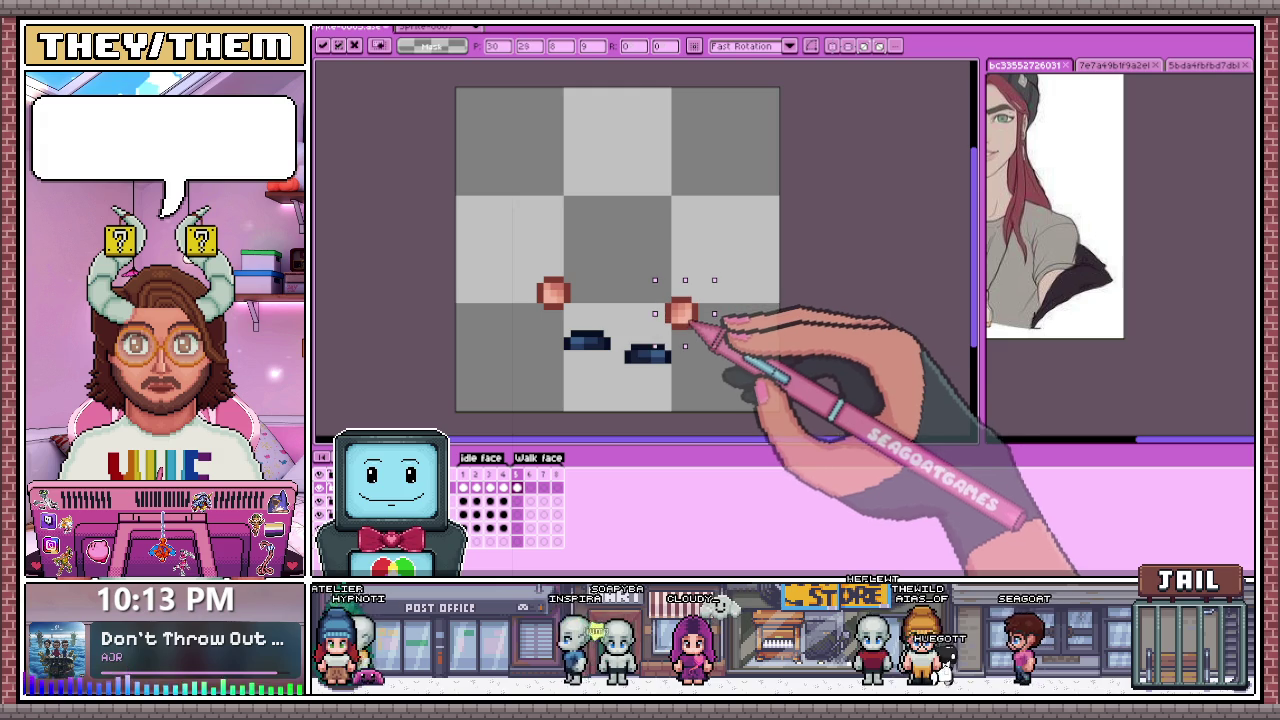
pyautogui.press('Return')
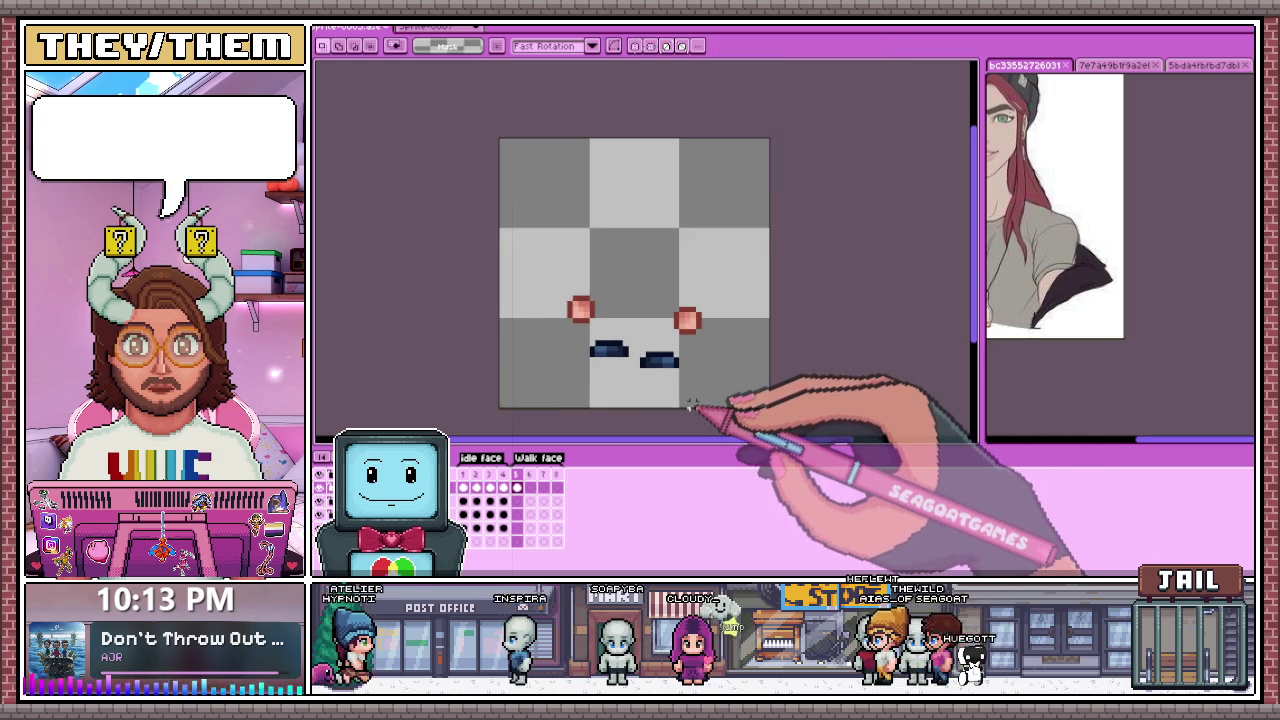
pyautogui.press('Home')
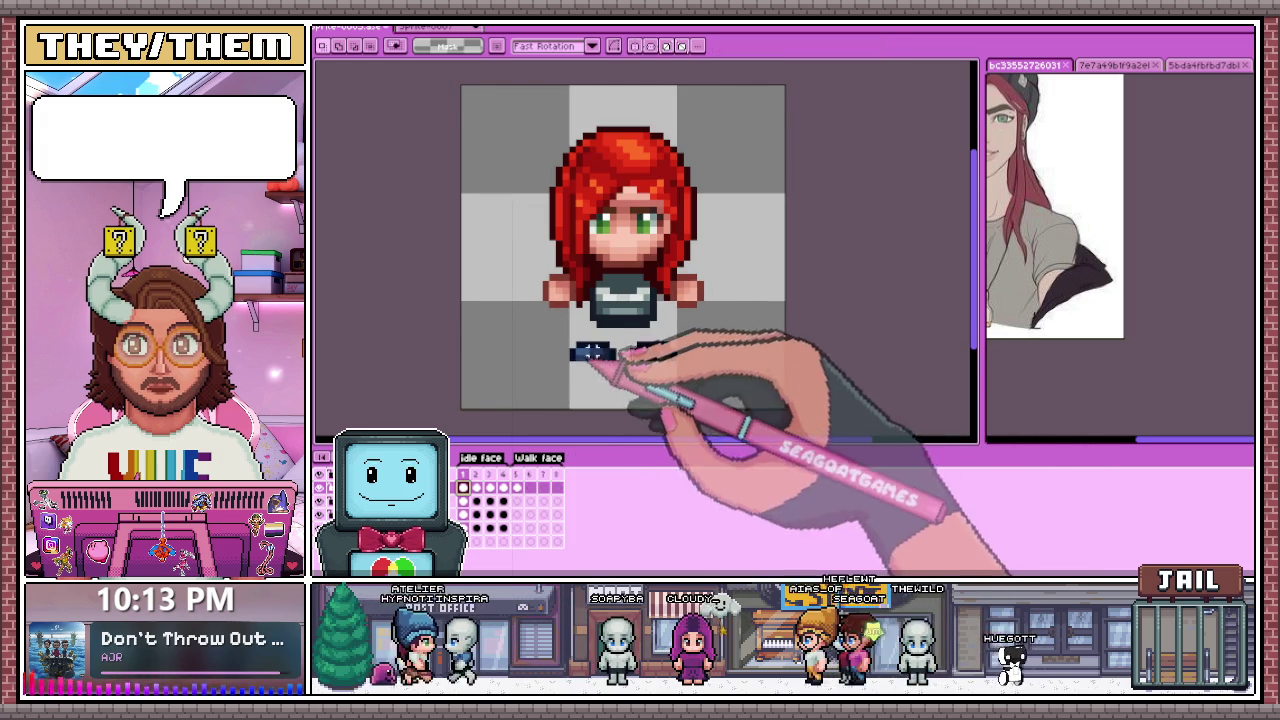
pyautogui.press('Return')
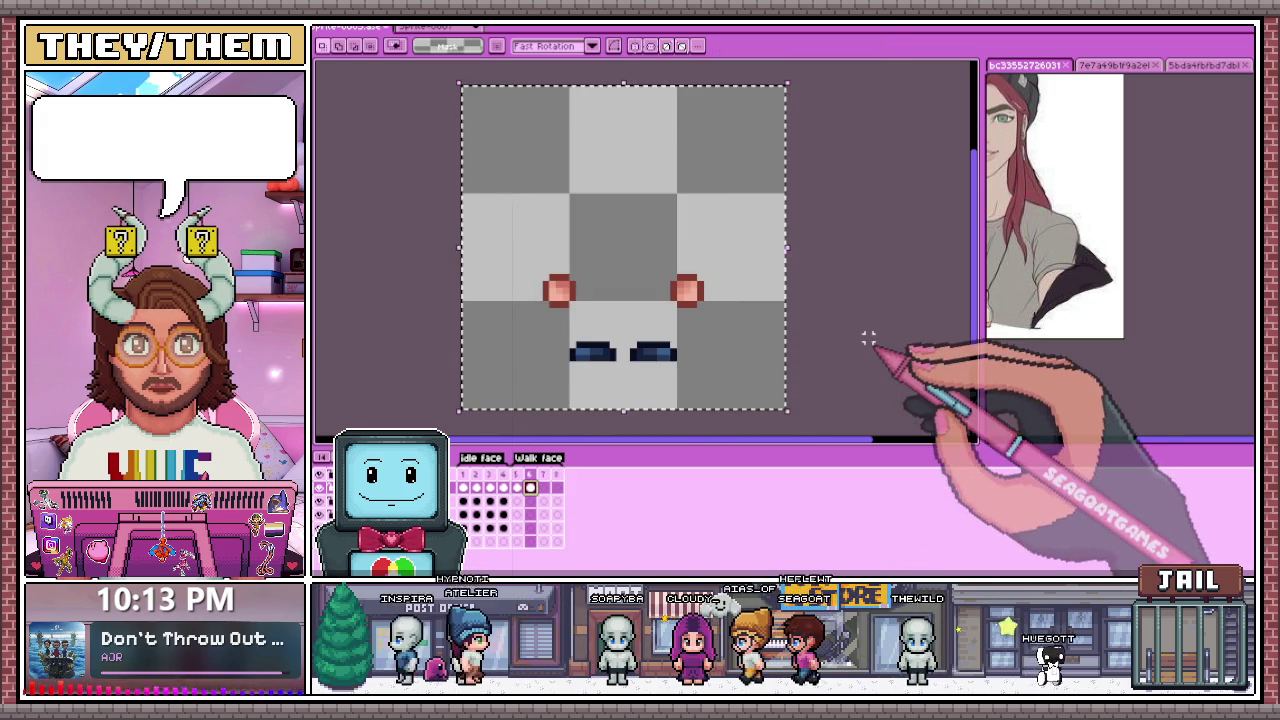
pyautogui.click(517, 487)
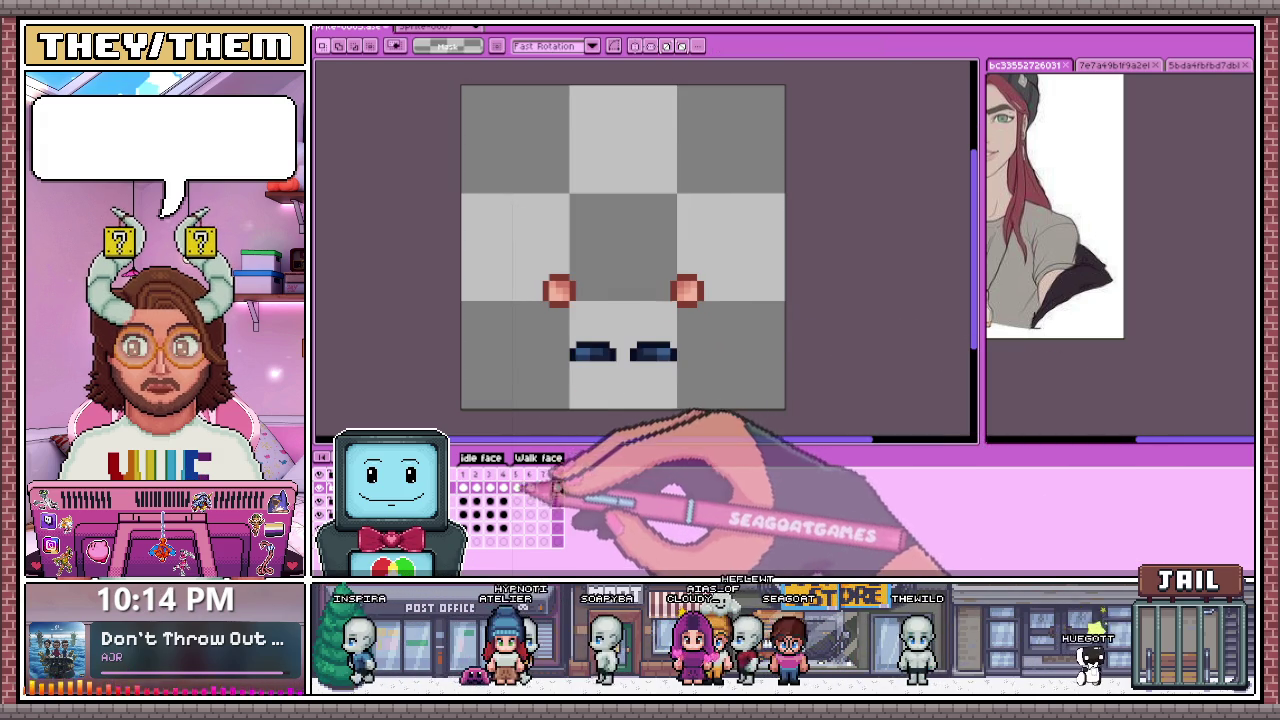
# Step: Offset the hands and feet in the first walk face frame and deselect
pyautogui.moveTo(498, 238); pyautogui.dragTo(883, 449)
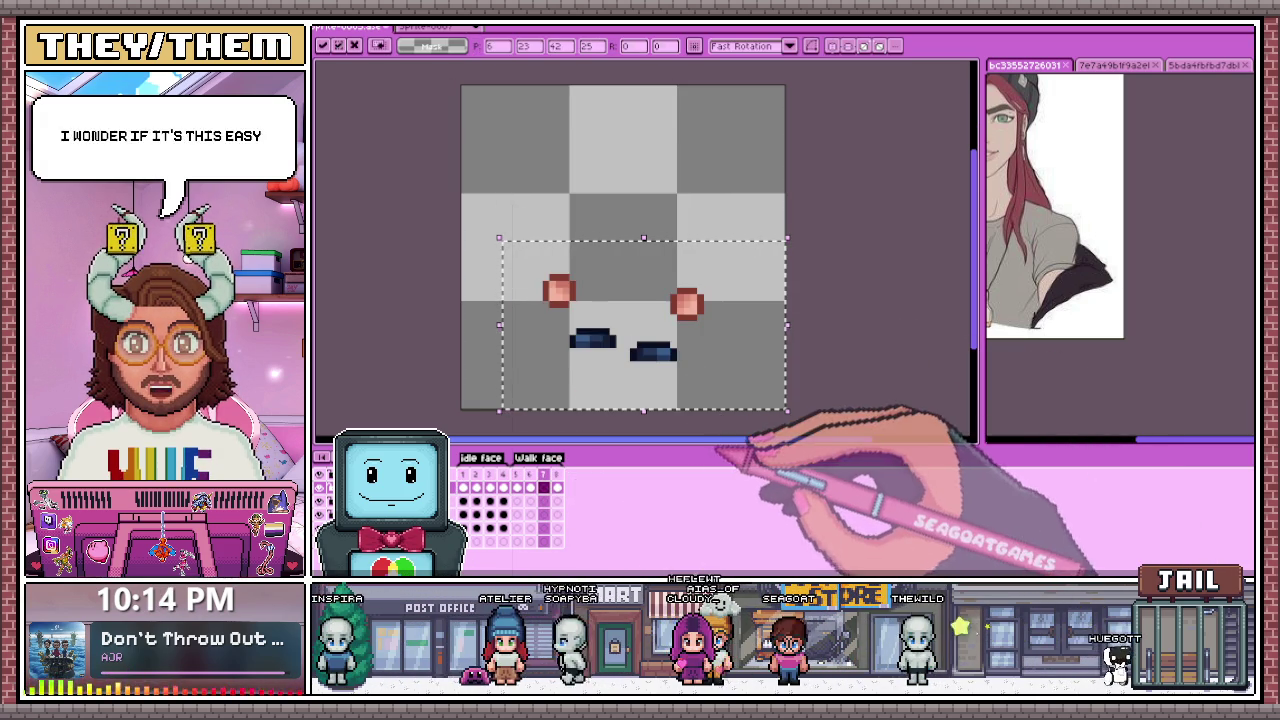
pyautogui.hotkey('shift', 'h')
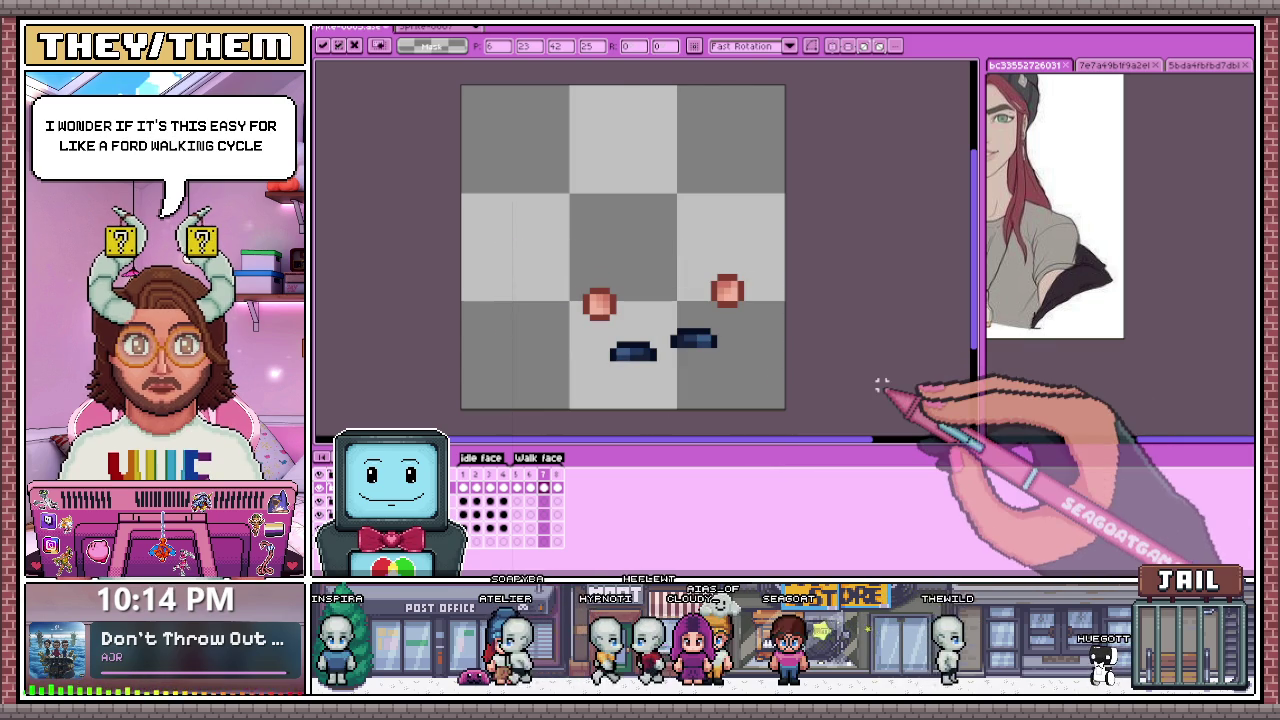
pyautogui.hotkey('ctrl', 'd')
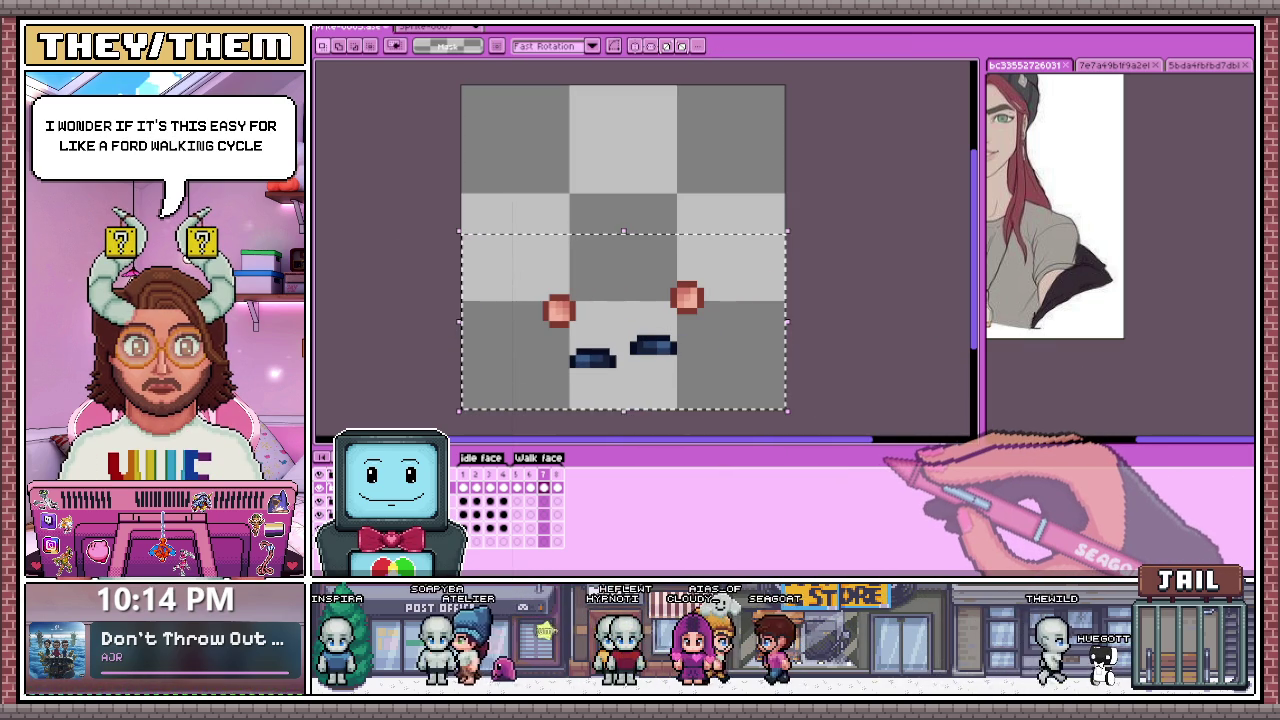
pyautogui.click(543, 480)
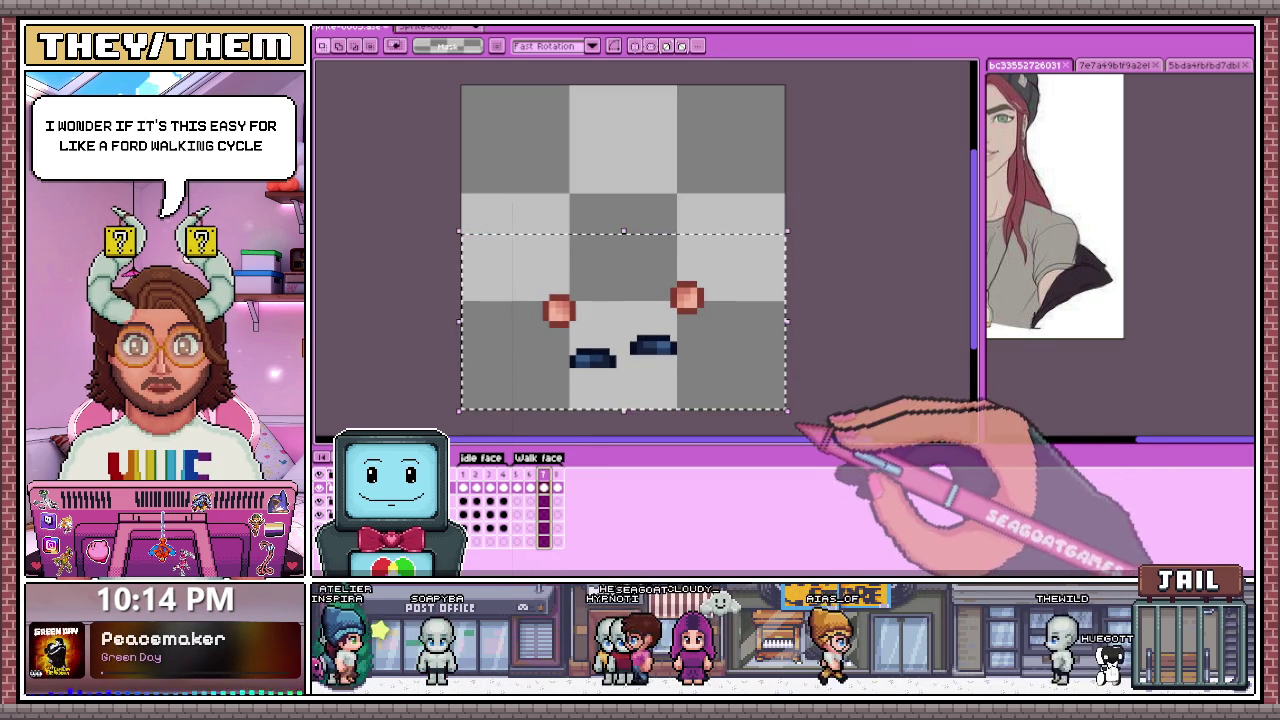
pyautogui.click(517, 480)
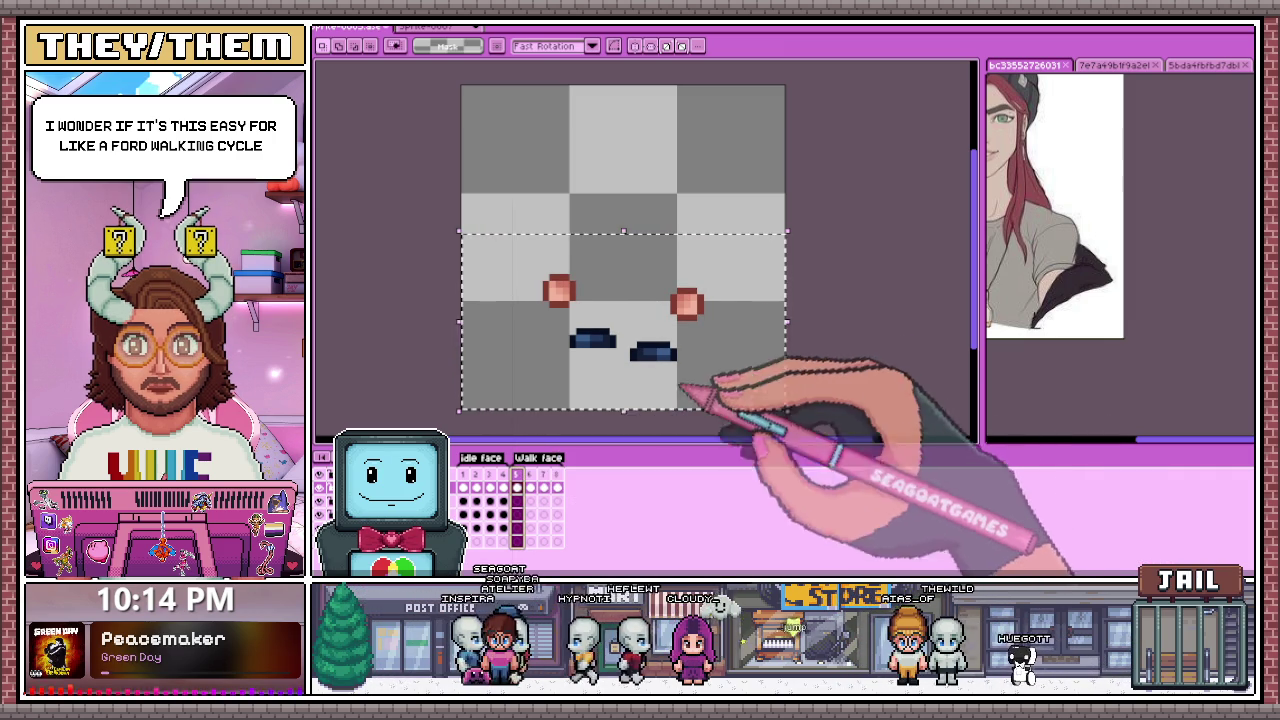
pyautogui.scroll(2, 697, 340)
pyautogui.scroll(-2, 732, 330)
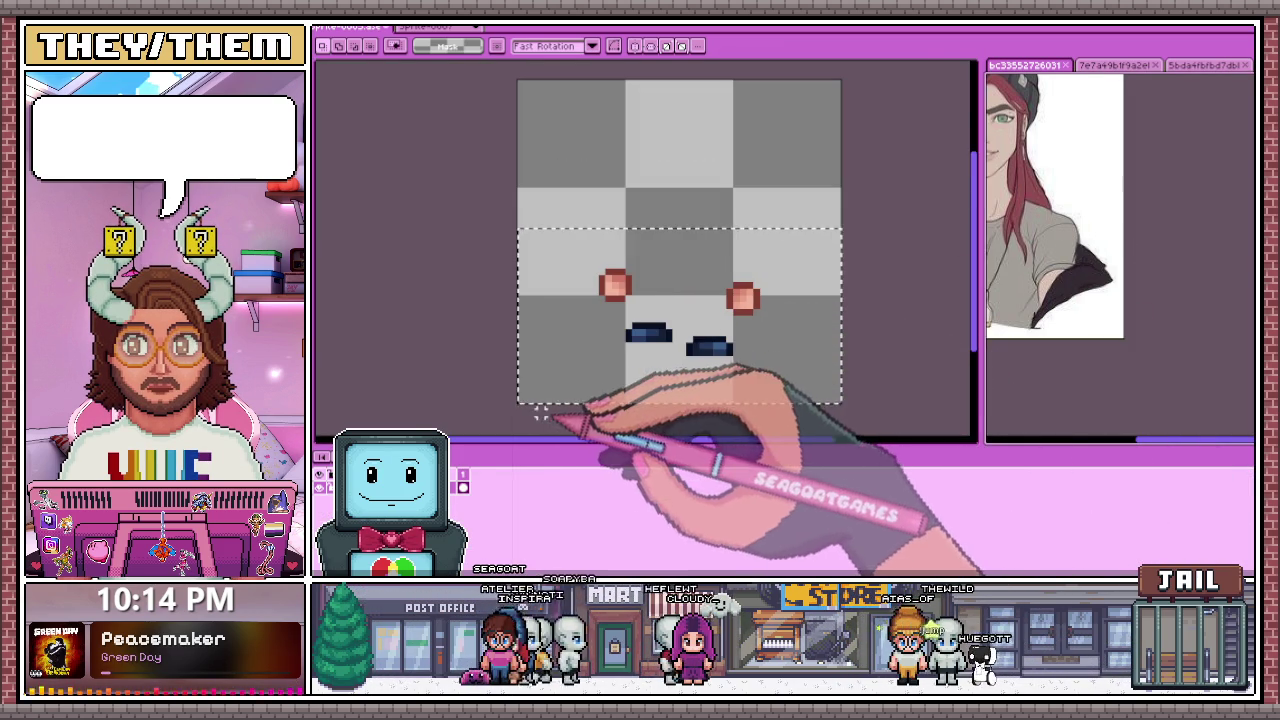
pyautogui.scroll(2, 612, 288)
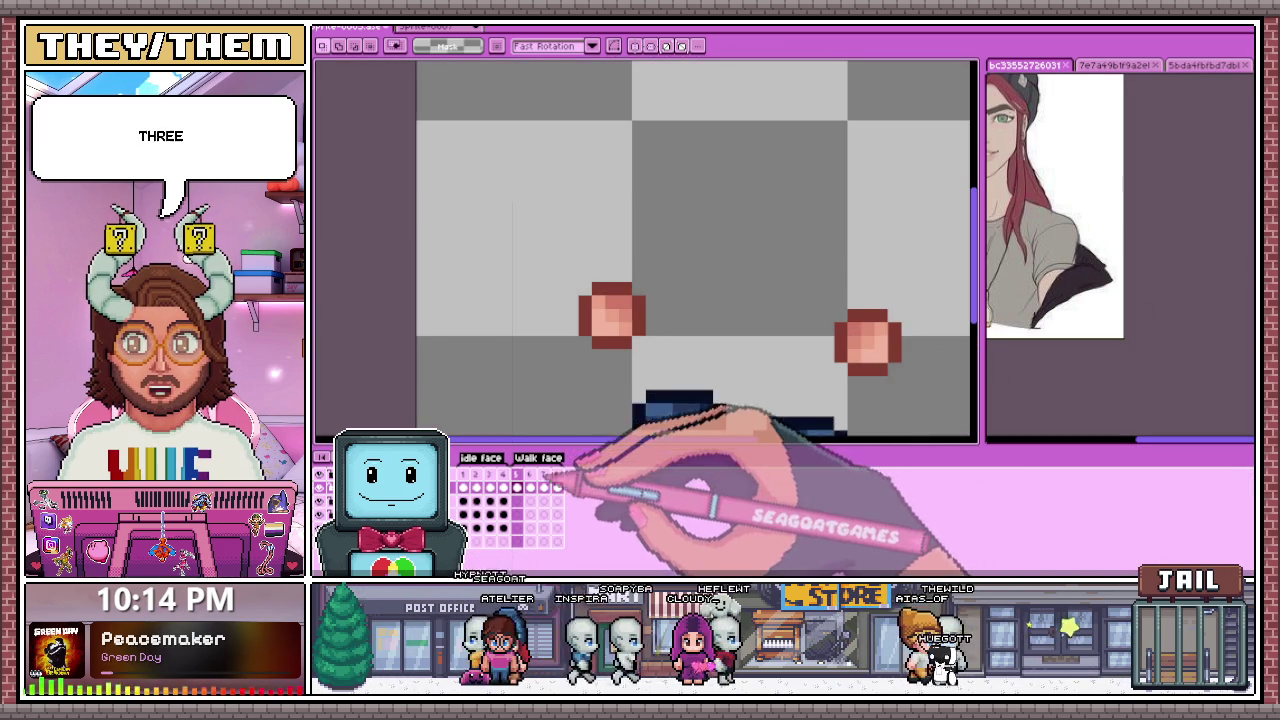
# Step: Shift the hands and feet up one pixel on the seventh walk face frame
pyautogui.press('Right')
pyautogui.press('Right')
pyautogui.scroll(-2, 620, 321)
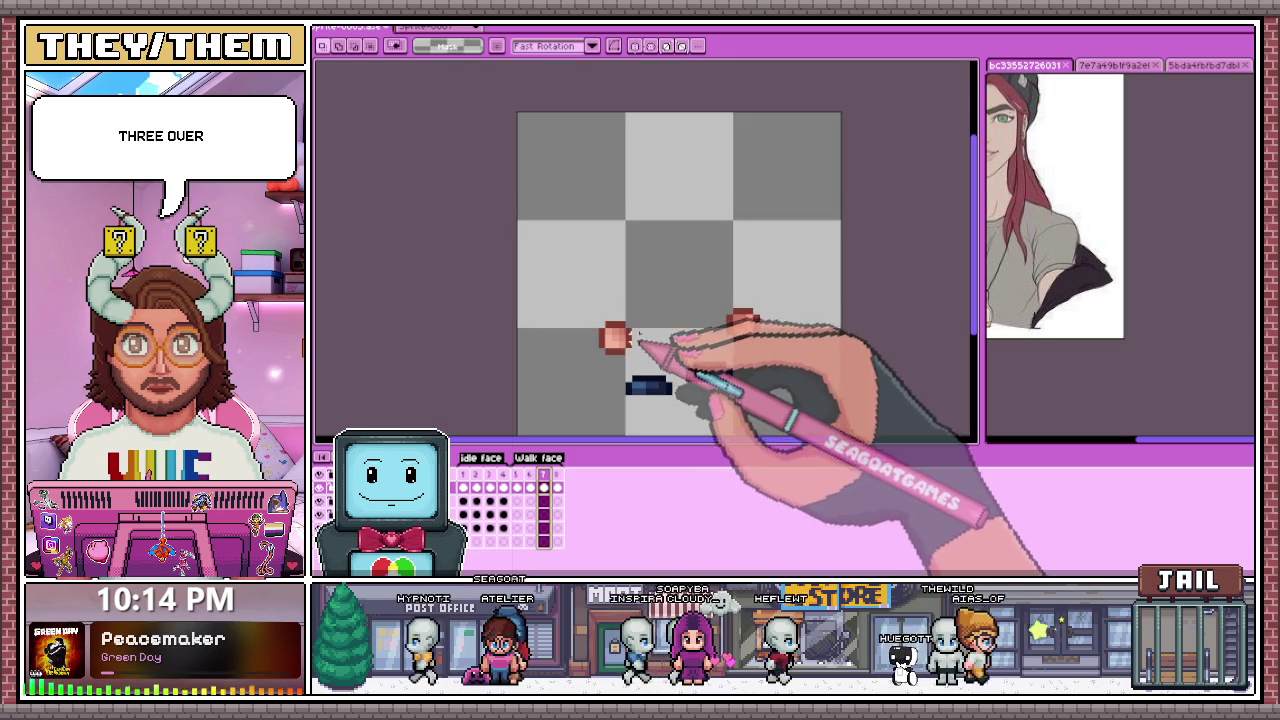
pyautogui.scroll(1, 632, 363)
pyautogui.scroll(-2, 632, 363)
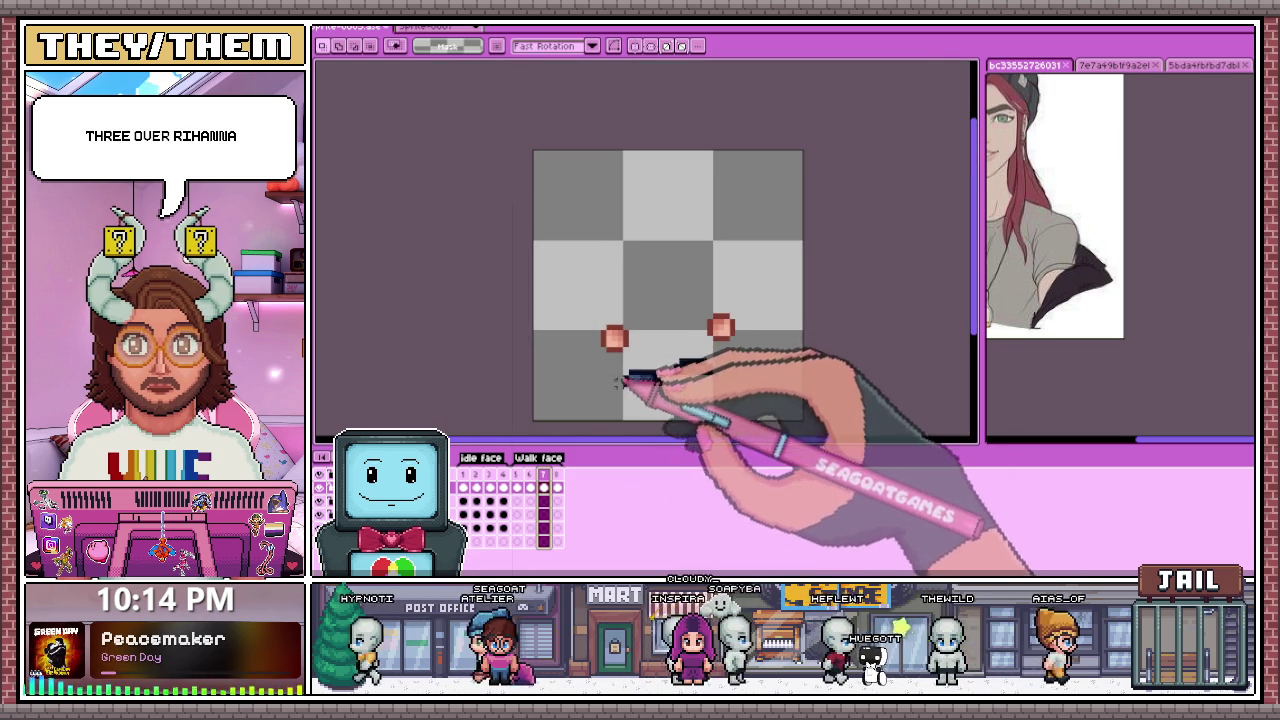
pyautogui.click(517, 487)
pyautogui.scroll(1, 553, 466)
pyautogui.moveTo(643, 360); pyautogui.dragTo(803, 380)
pyautogui.click(543, 487)
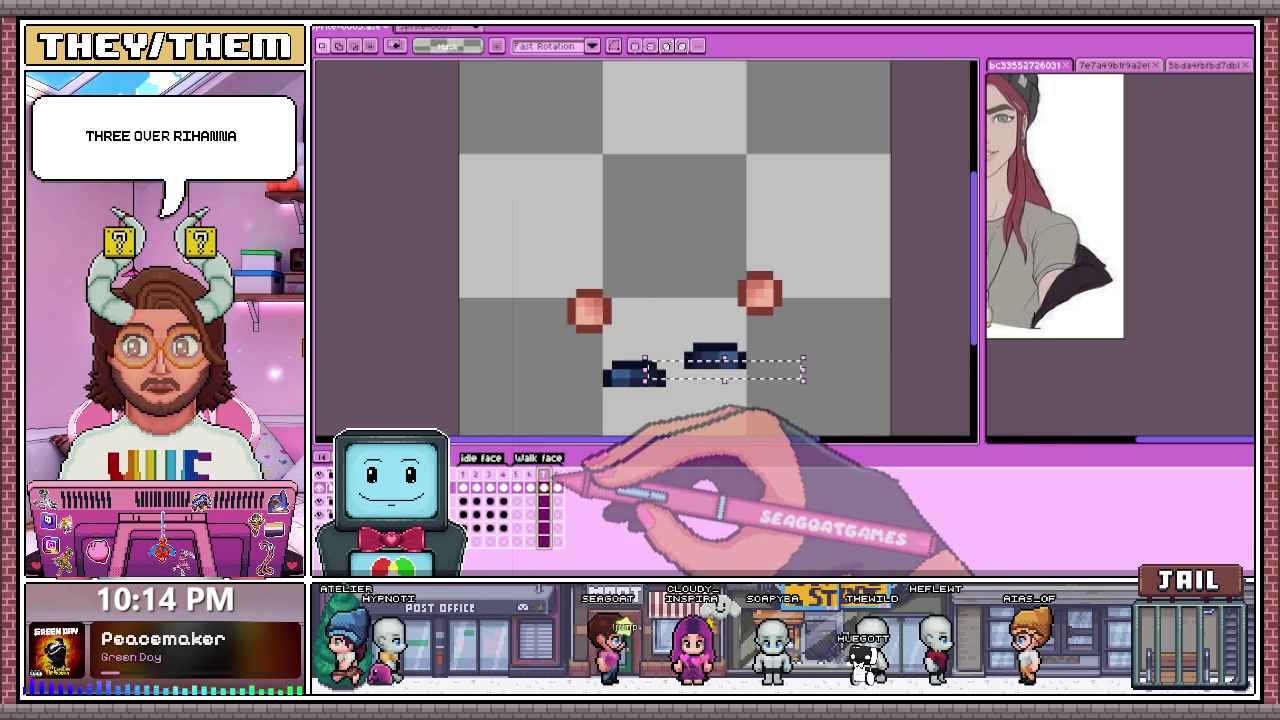
pyautogui.moveTo(510, 214); pyautogui.dragTo(856, 416)
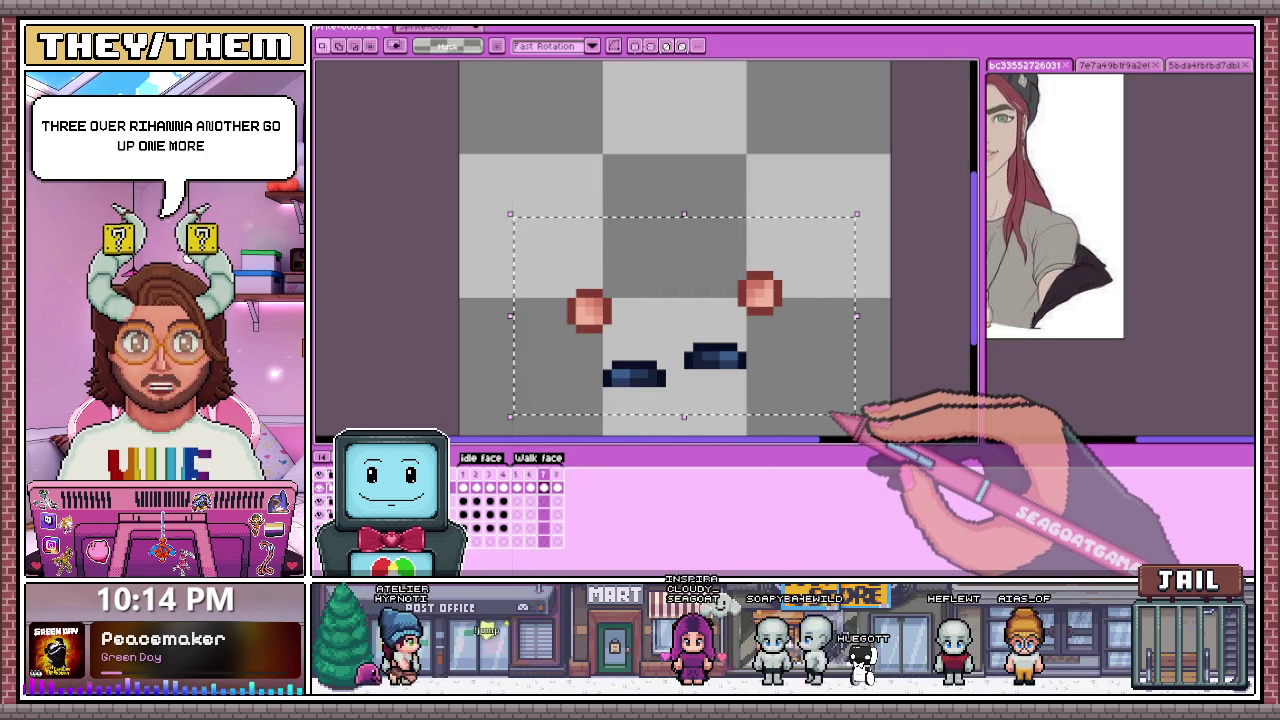
pyautogui.press('Up')
pyautogui.moveTo(590, 377); pyautogui.dragTo(786, 390)
pyautogui.press(',')
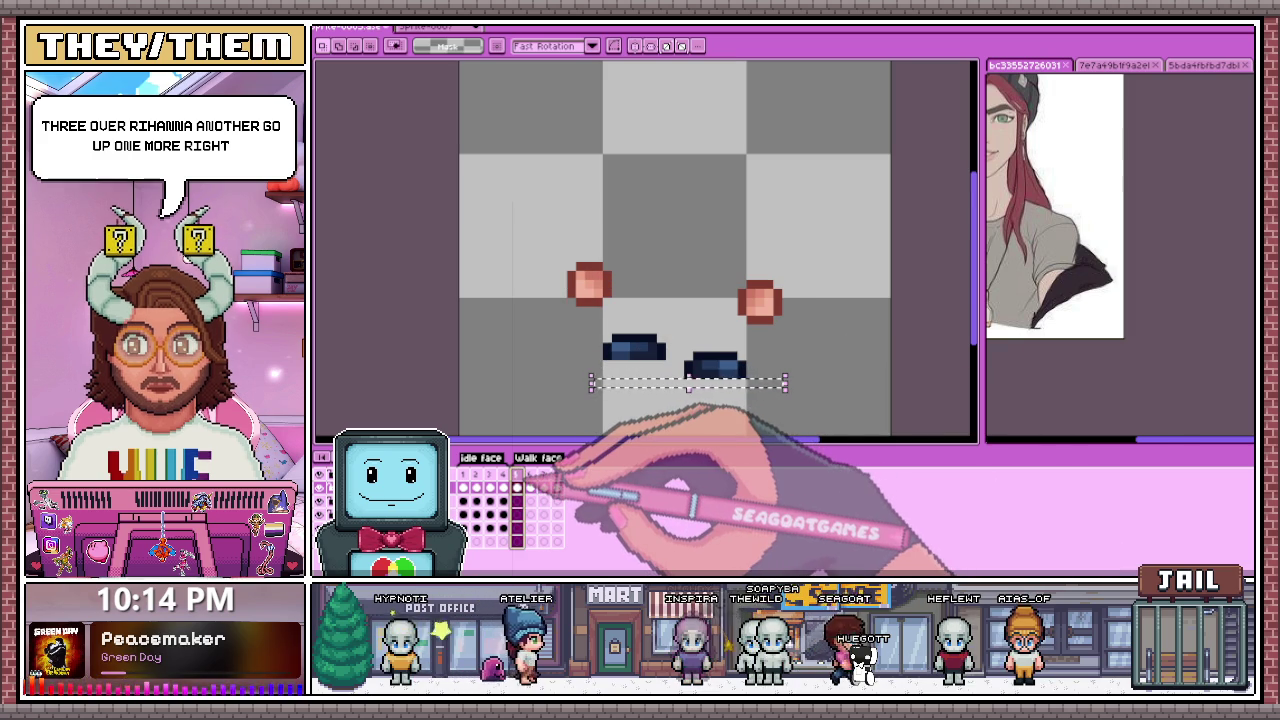
# Step: Compare the walk face frames with the full character, ending on Idle face frame 1
pyautogui.scroll(-2, 857, 286)
pyautogui.scroll(1, 794, 294)
pyautogui.click(463, 487)
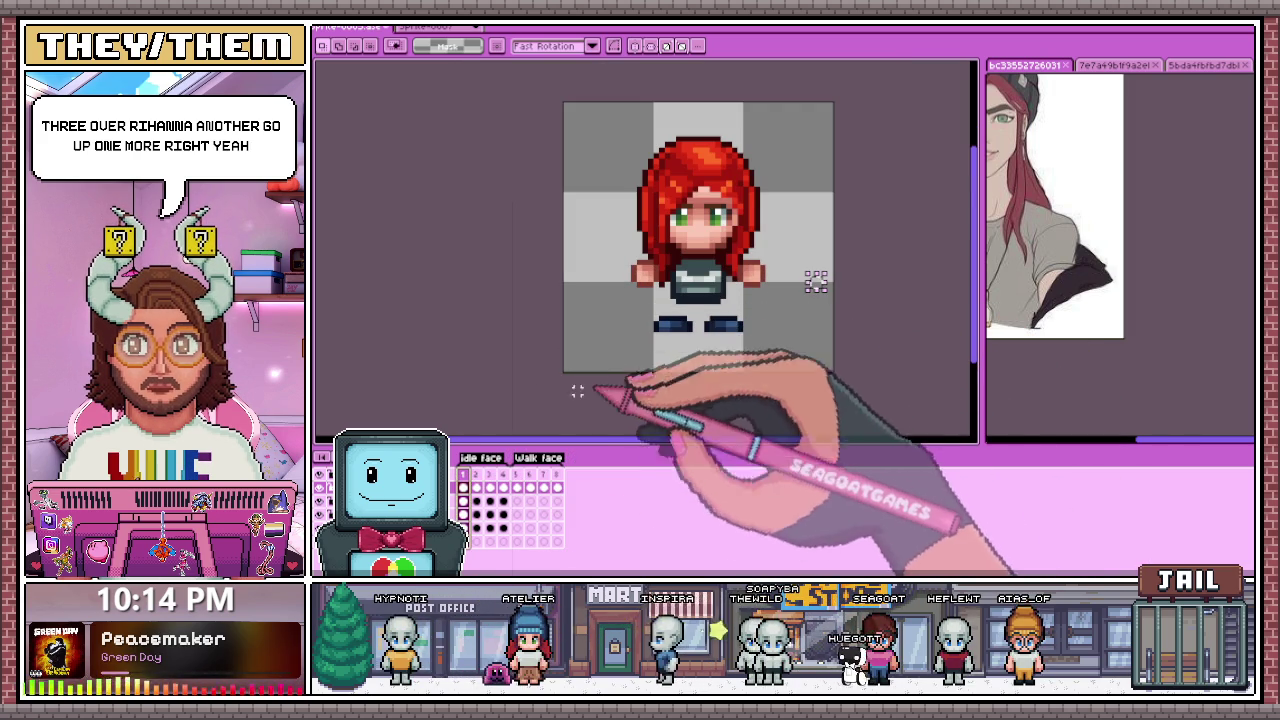
pyautogui.hotkey('ctrl', 'a')
pyautogui.click(517, 500)
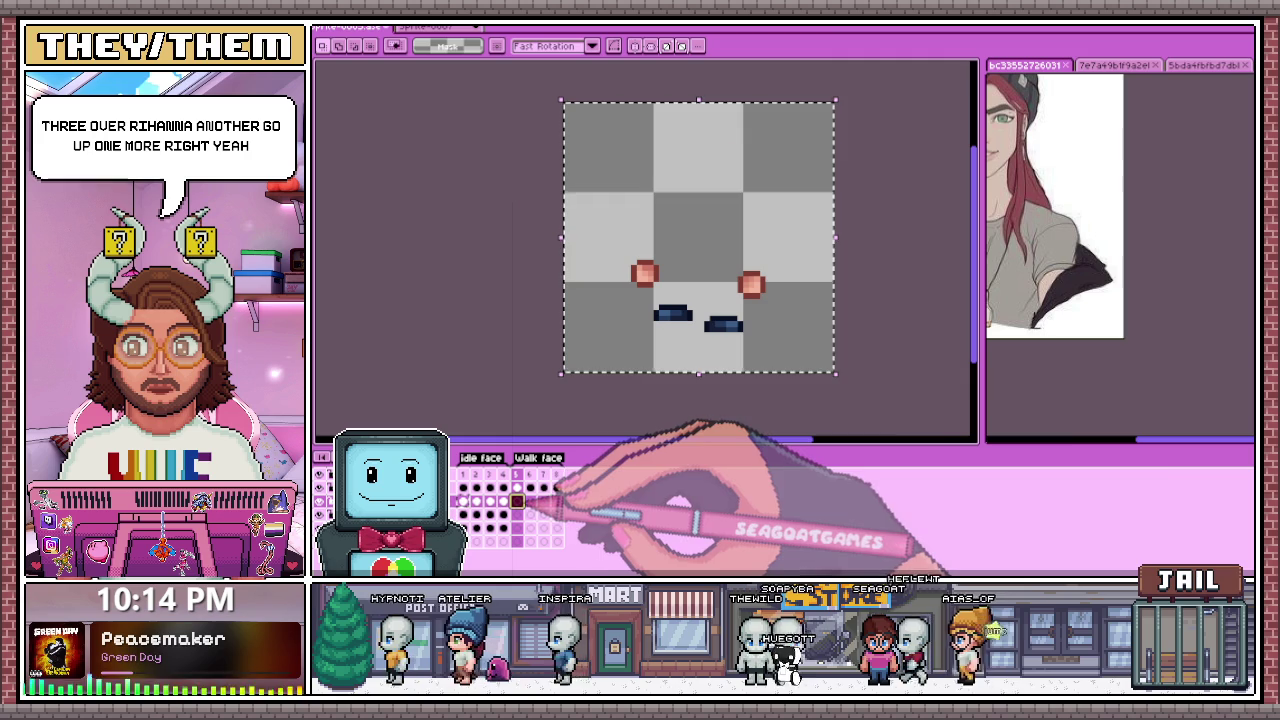
pyautogui.click(530, 500)
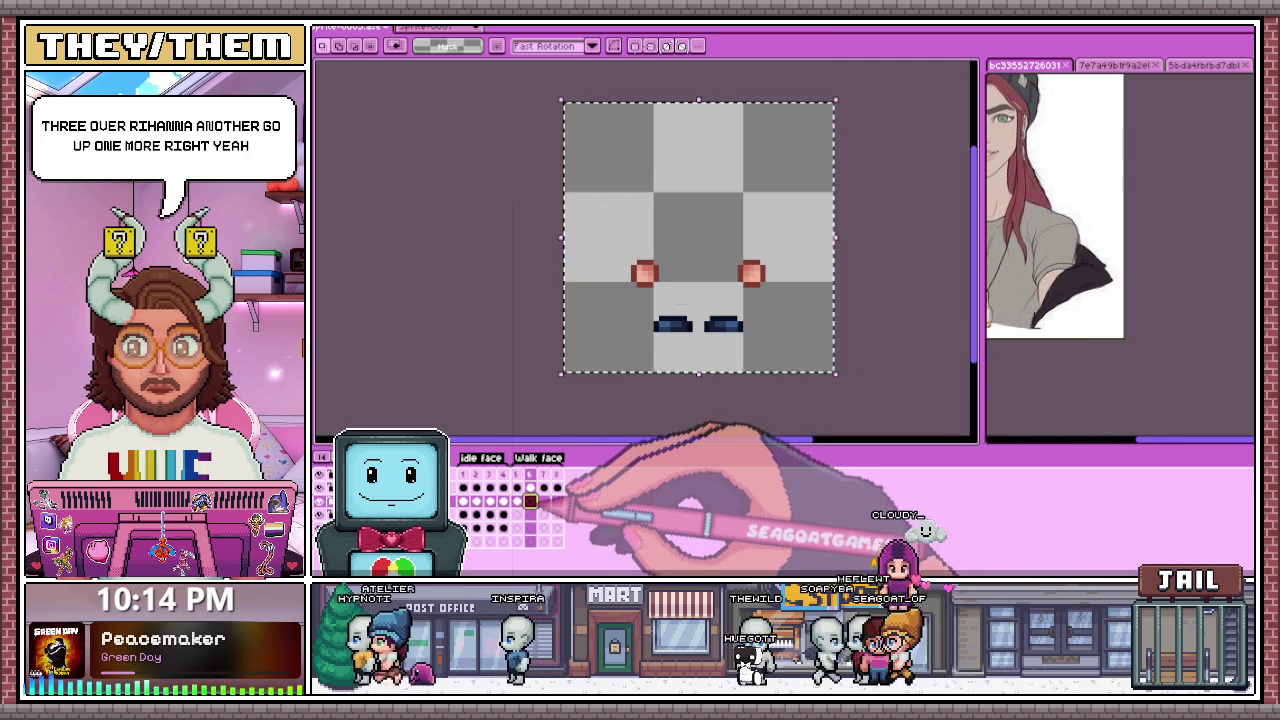
pyautogui.click(530, 500)
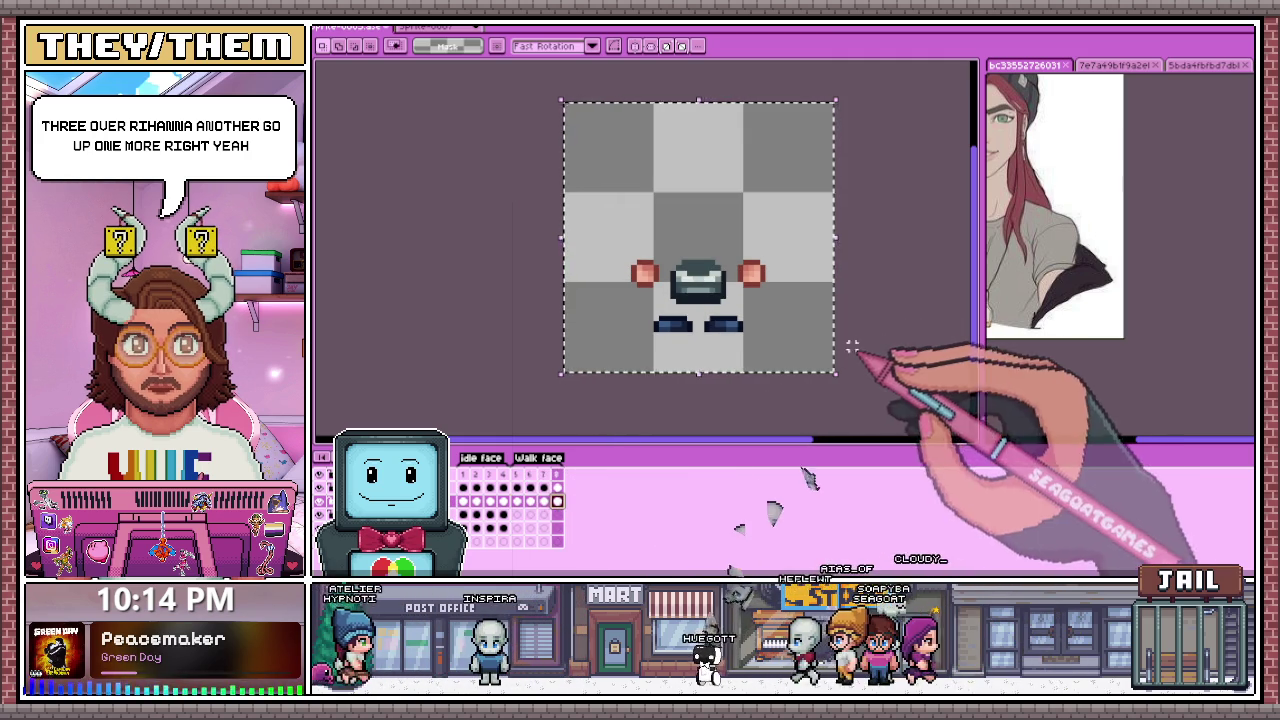
pyautogui.hotkey('ctrl', 'd')
pyautogui.scroll(-1, 686, 371)
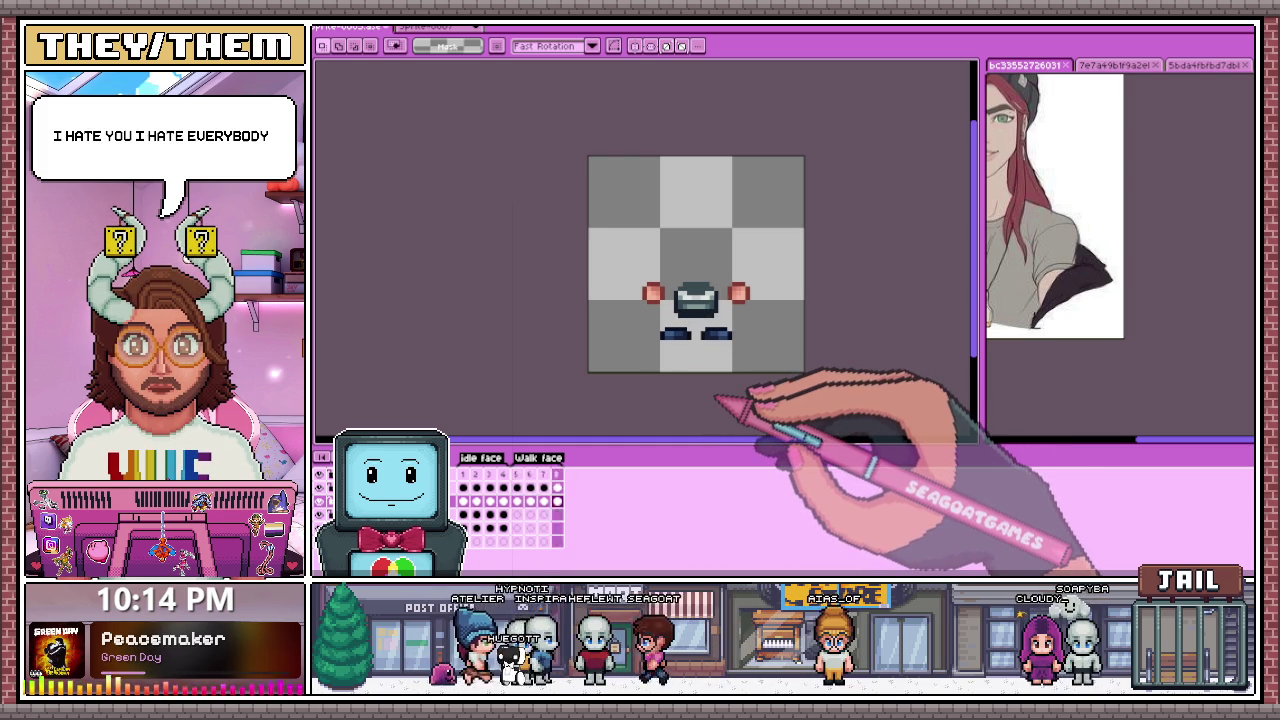
pyautogui.scroll(1, 748, 372)
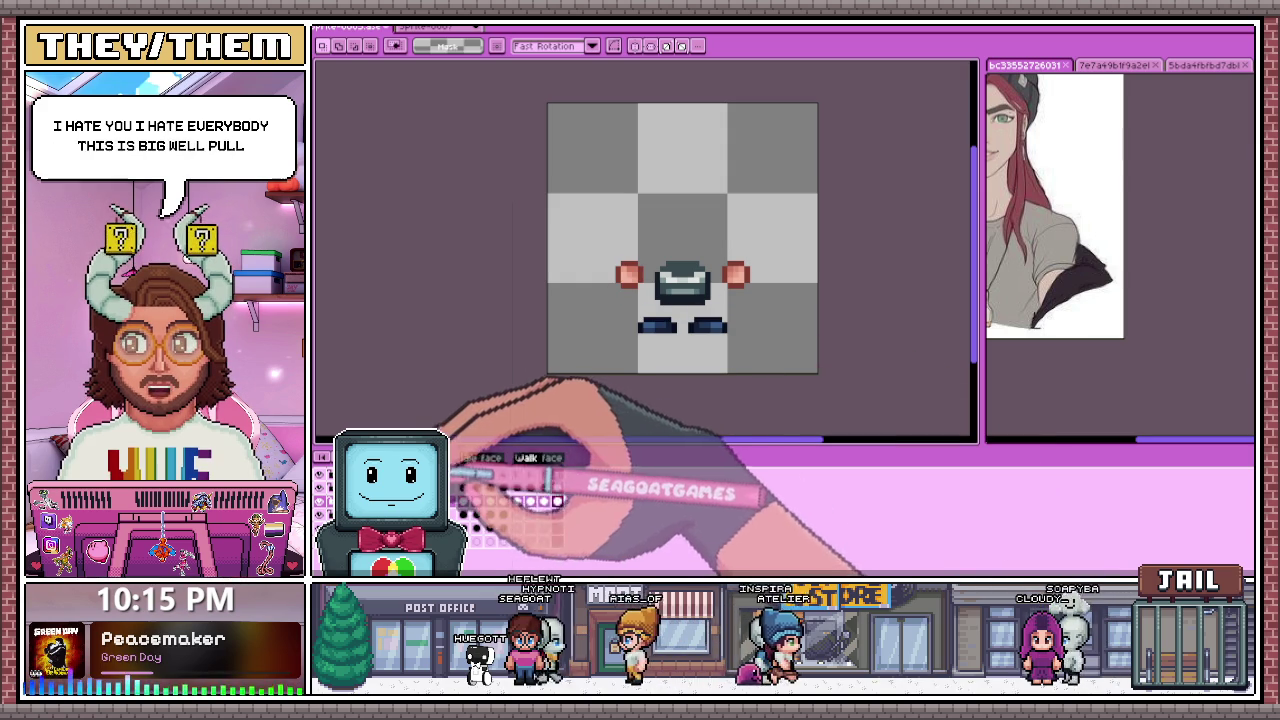
pyautogui.click(463, 487)
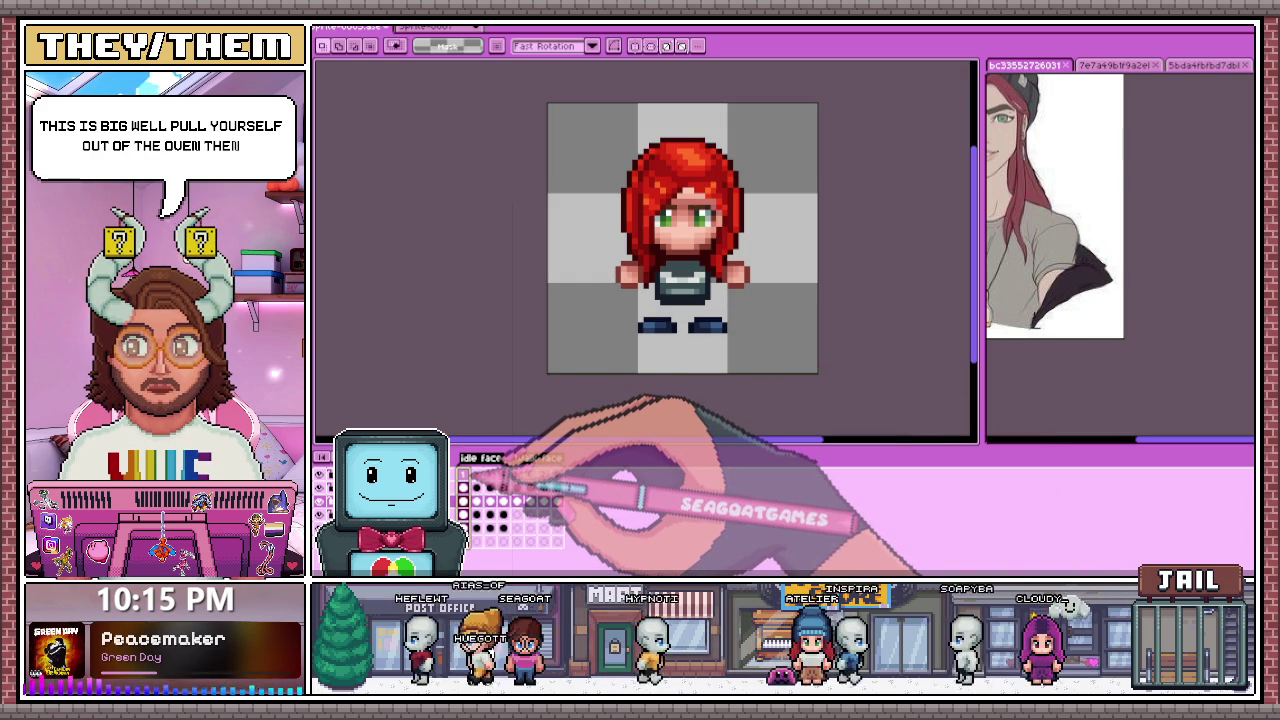
pyautogui.scroll(3, 630, 272)
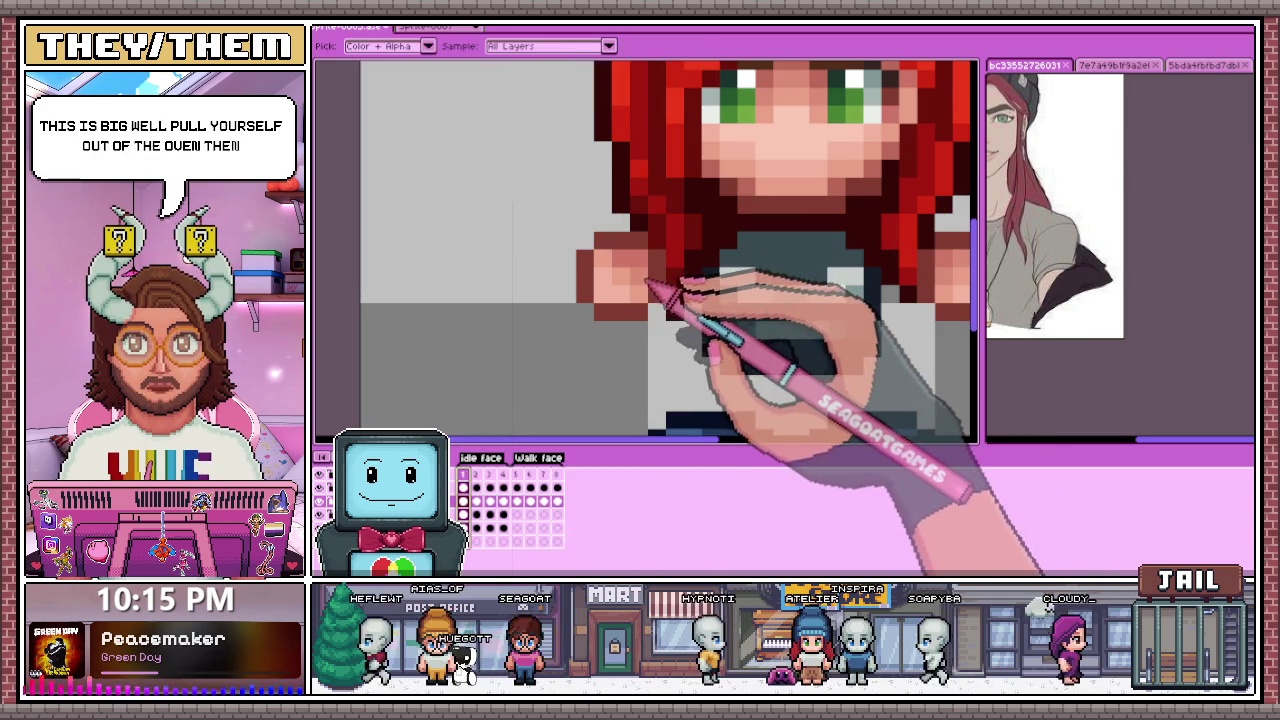
pyautogui.press('b')
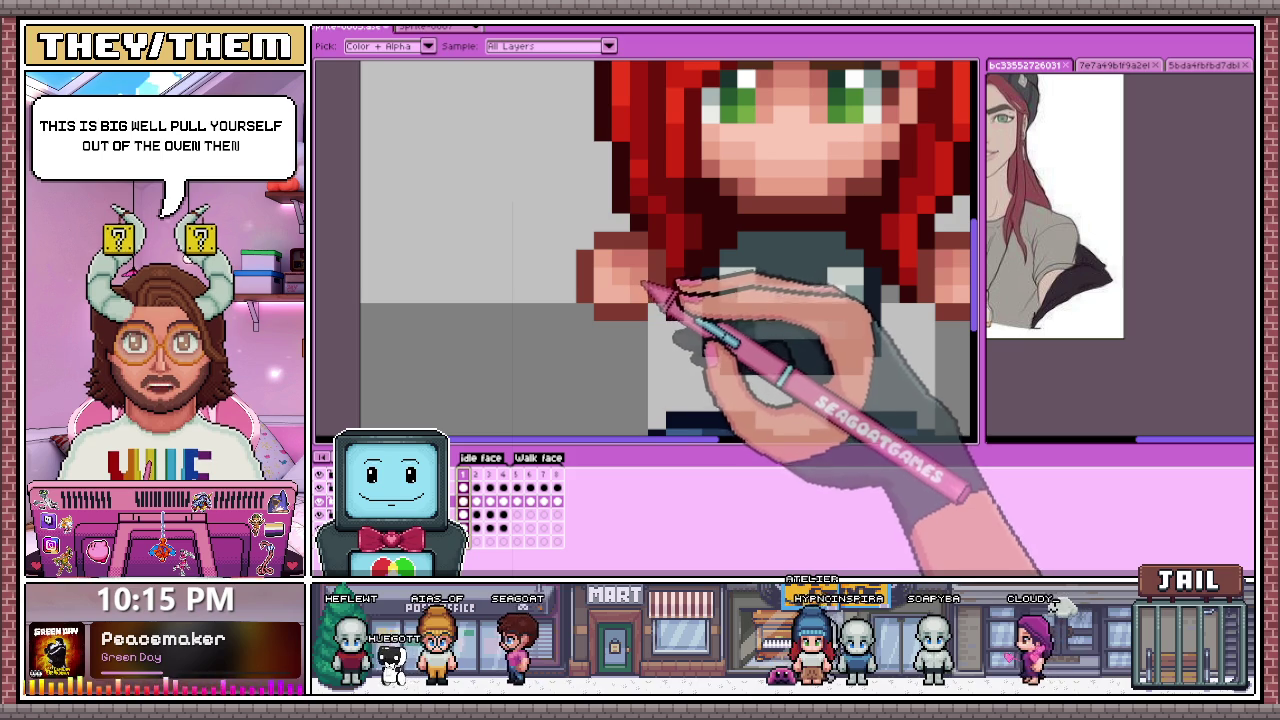
pyautogui.press('b')
pyautogui.click(510, 487)
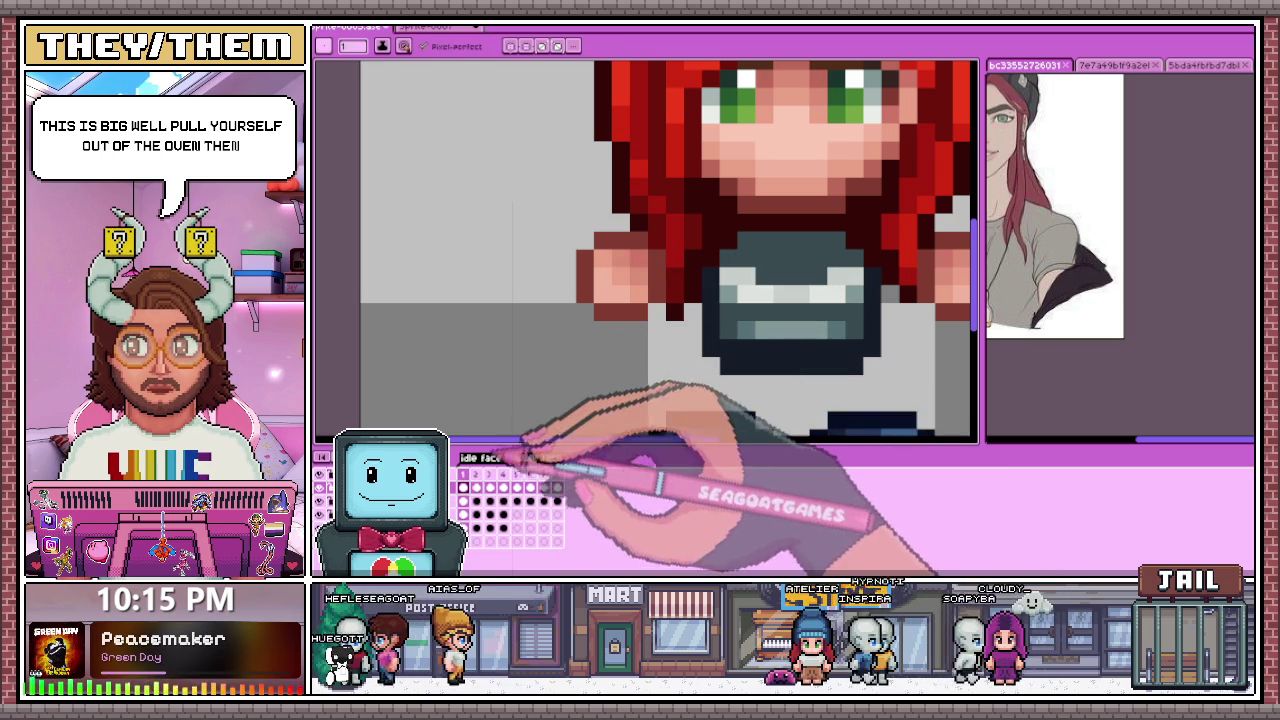
pyautogui.press('Right')
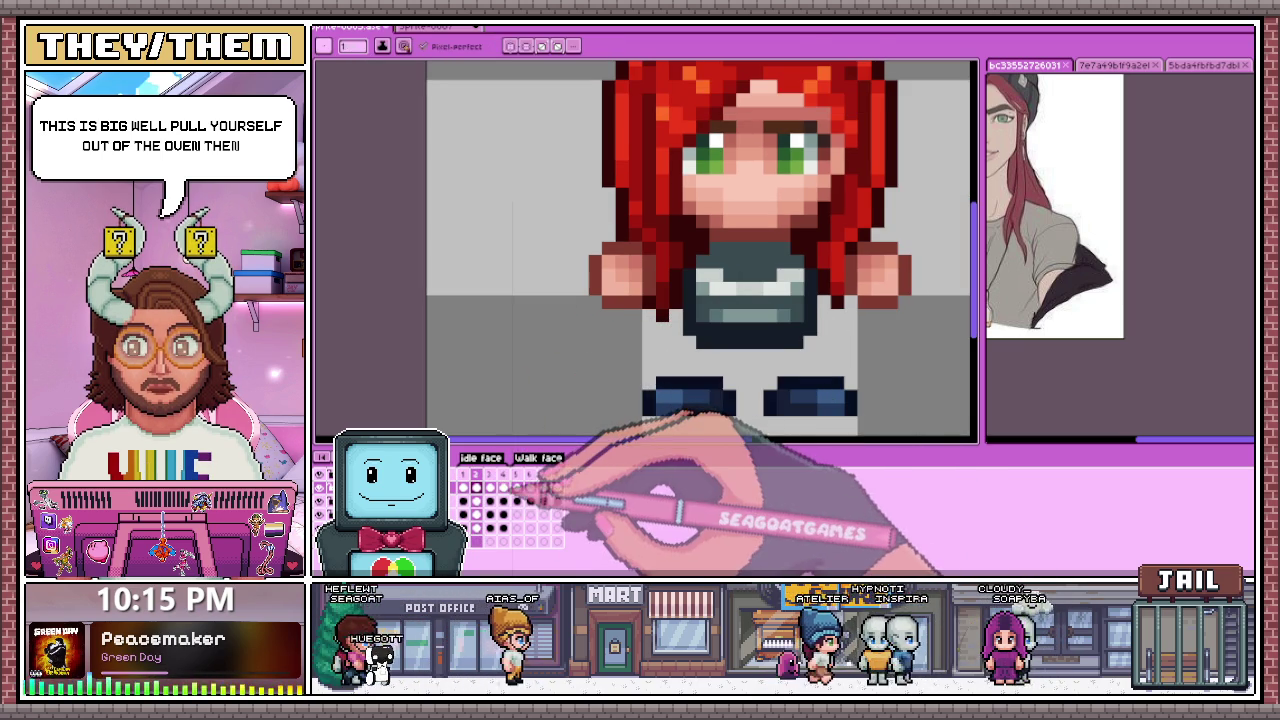
pyautogui.press('Right')
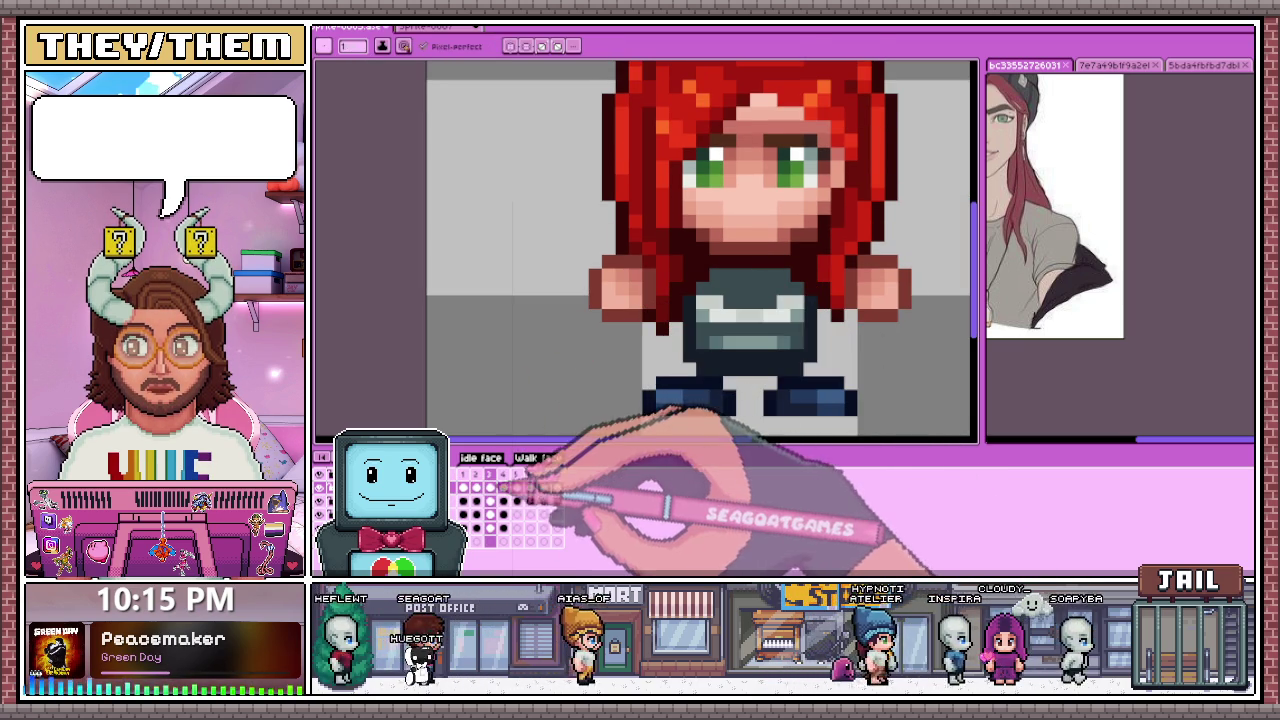
pyautogui.press('Right')
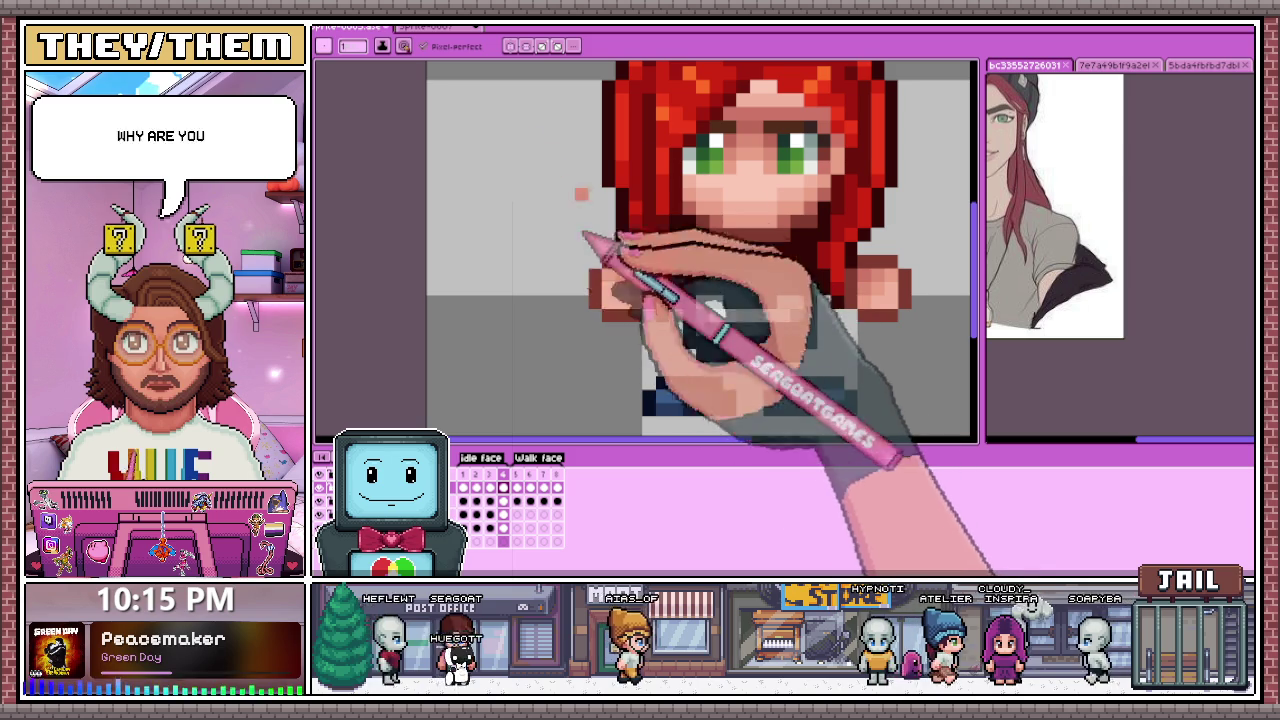
# Step: Step through frames five to eight to review the walk face animation
pyautogui.press('Right')
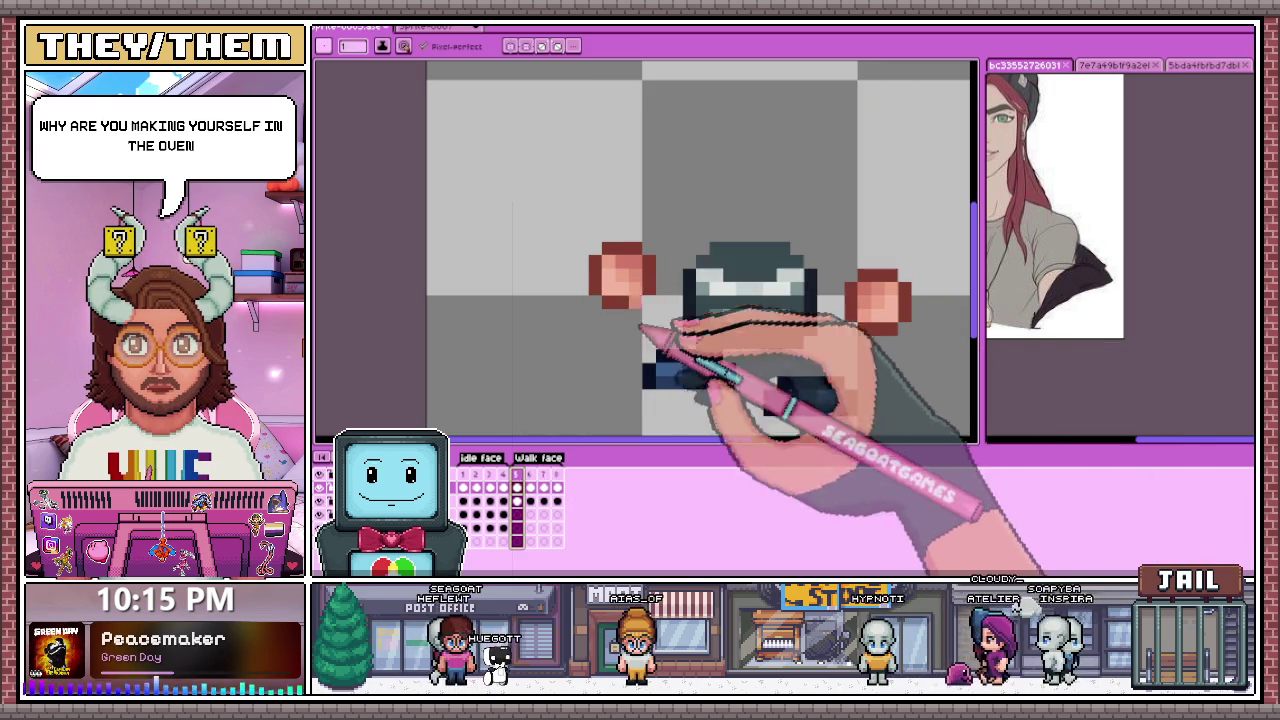
pyautogui.press('Right')
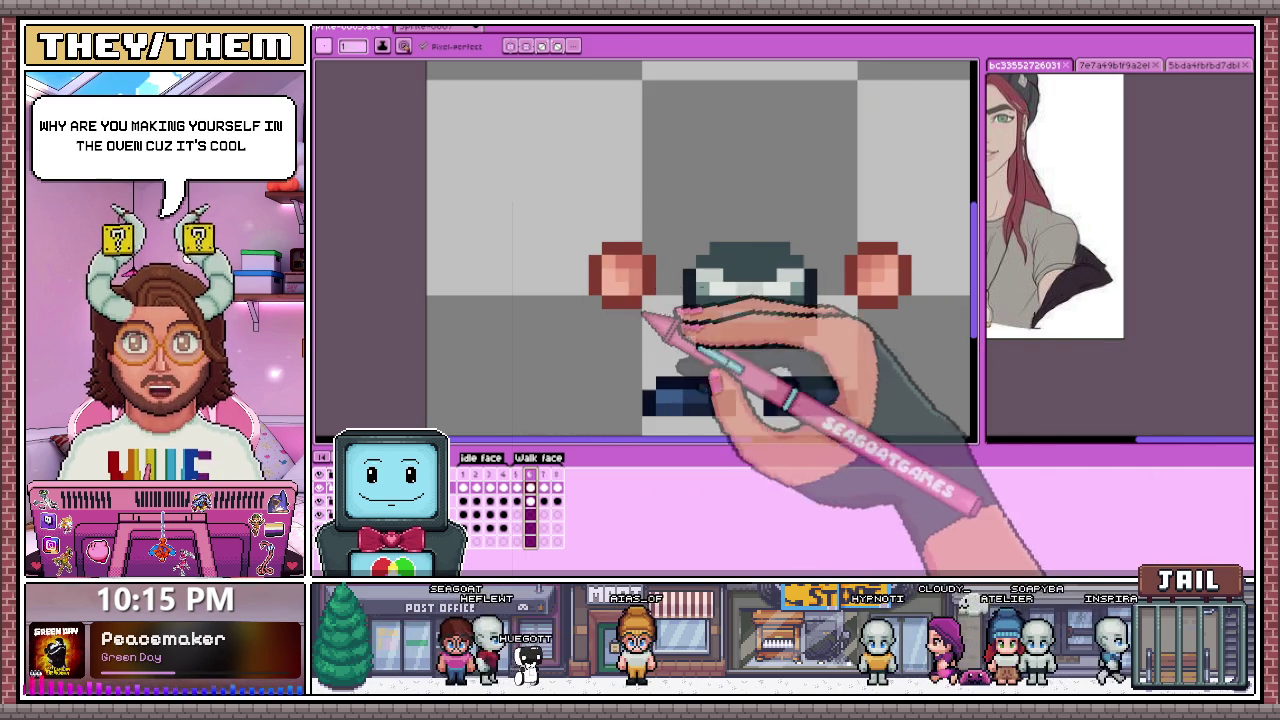
pyautogui.press('Right')
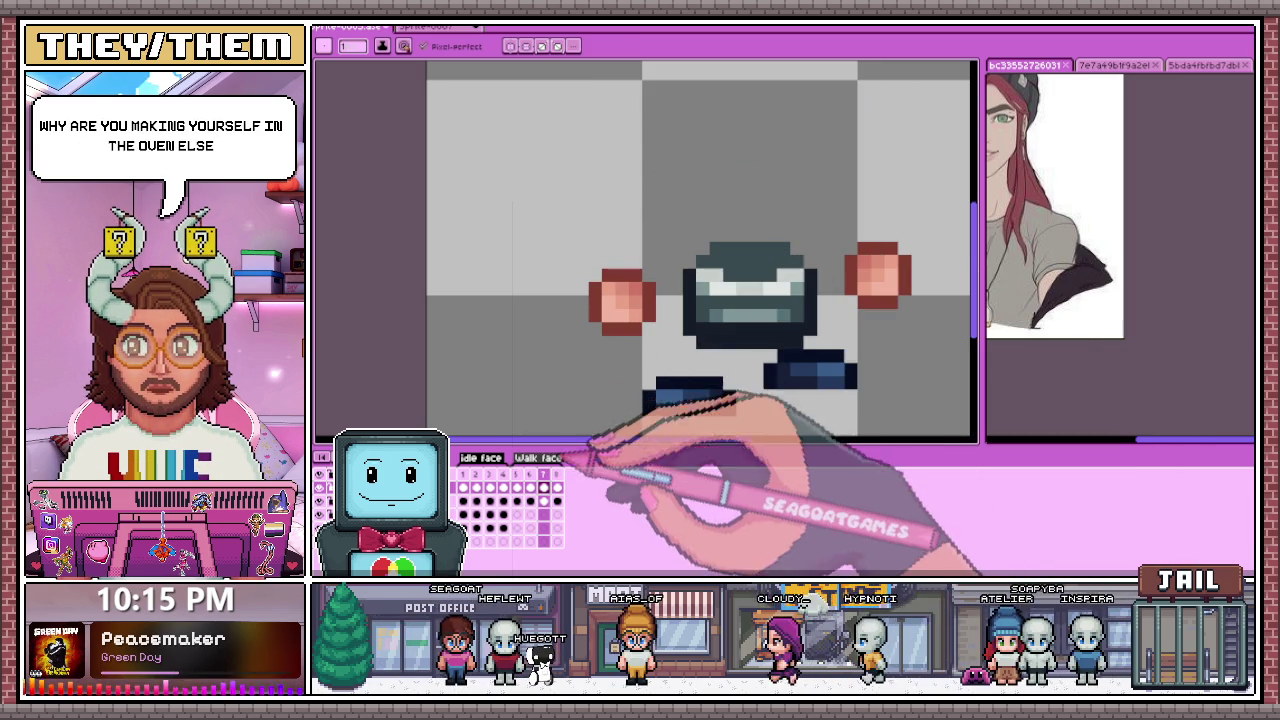
pyautogui.press('Right')
pyautogui.scroll(-2, 640, 272)
pyautogui.scroll(-2, 630, 290)
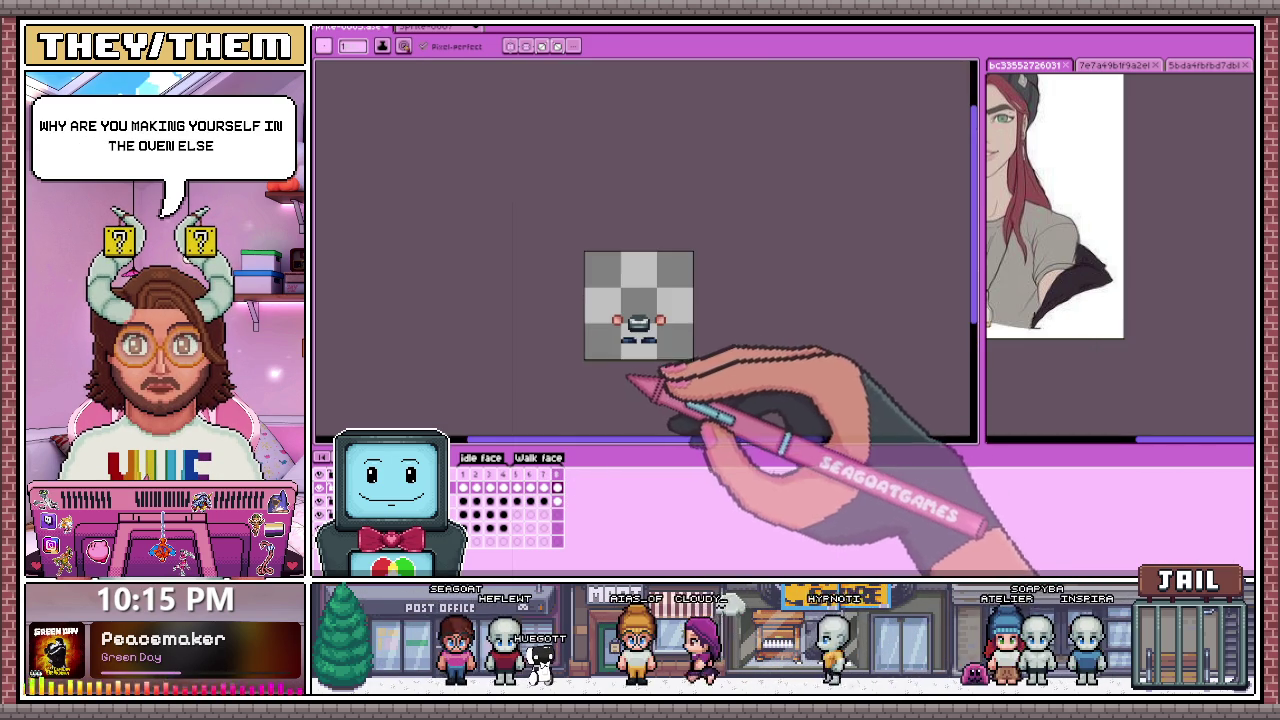
pyautogui.scroll(2, 668, 335)
pyautogui.press('Left')
pyautogui.press('Left')
pyautogui.press('Left')
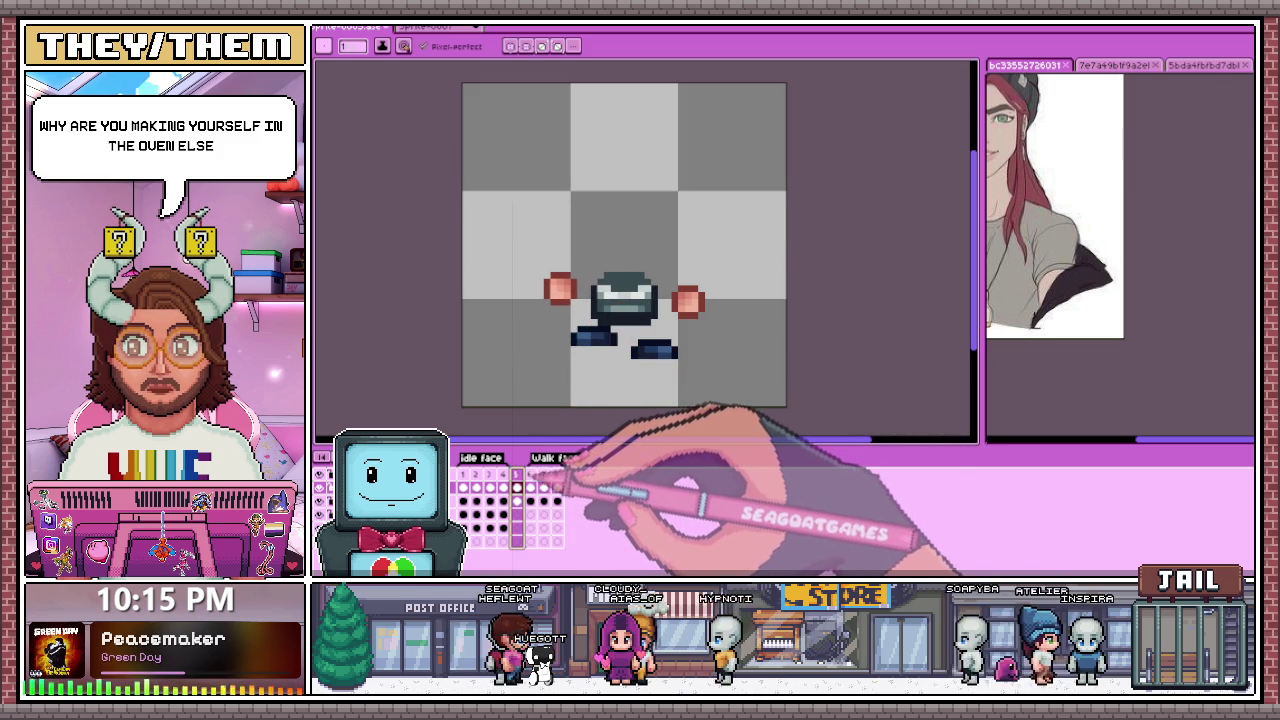
pyautogui.press('Right')
pyautogui.press('Left')
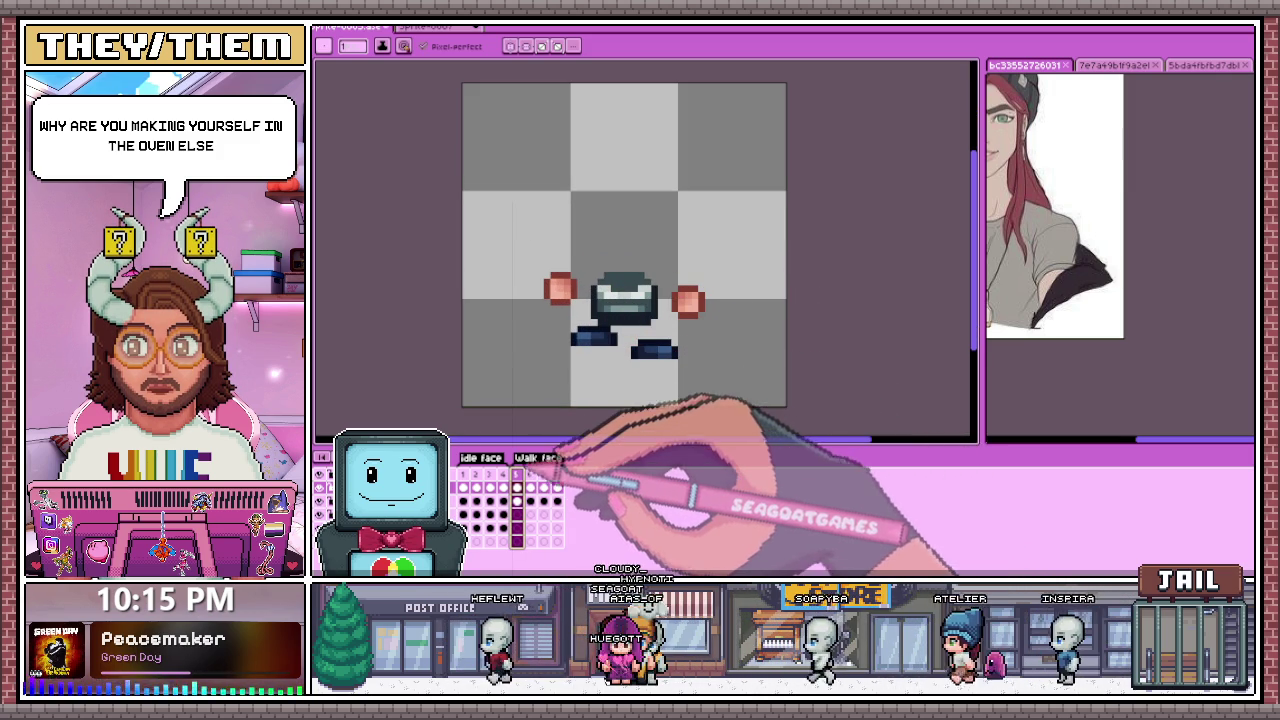
# Step: Add a new empty frame to the walk face animation
pyautogui.hotkey('alt', 'n')
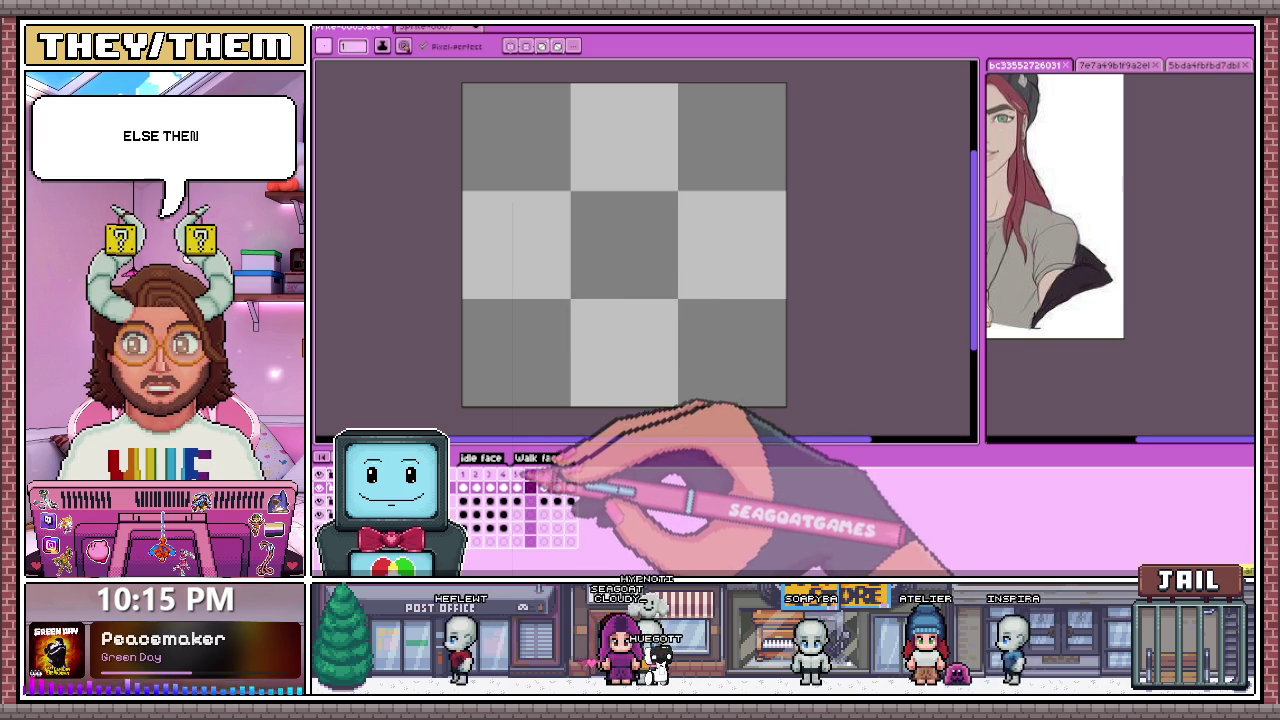
pyautogui.click(518, 474)
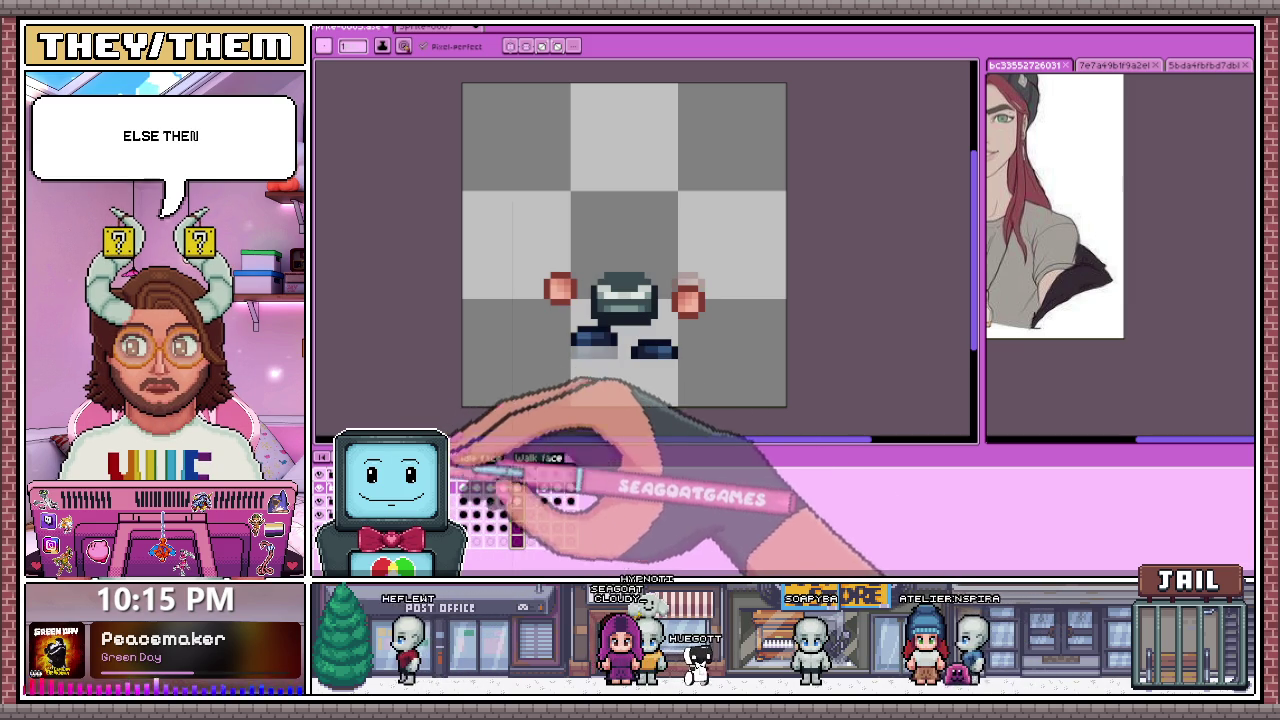
pyautogui.click(470, 488)
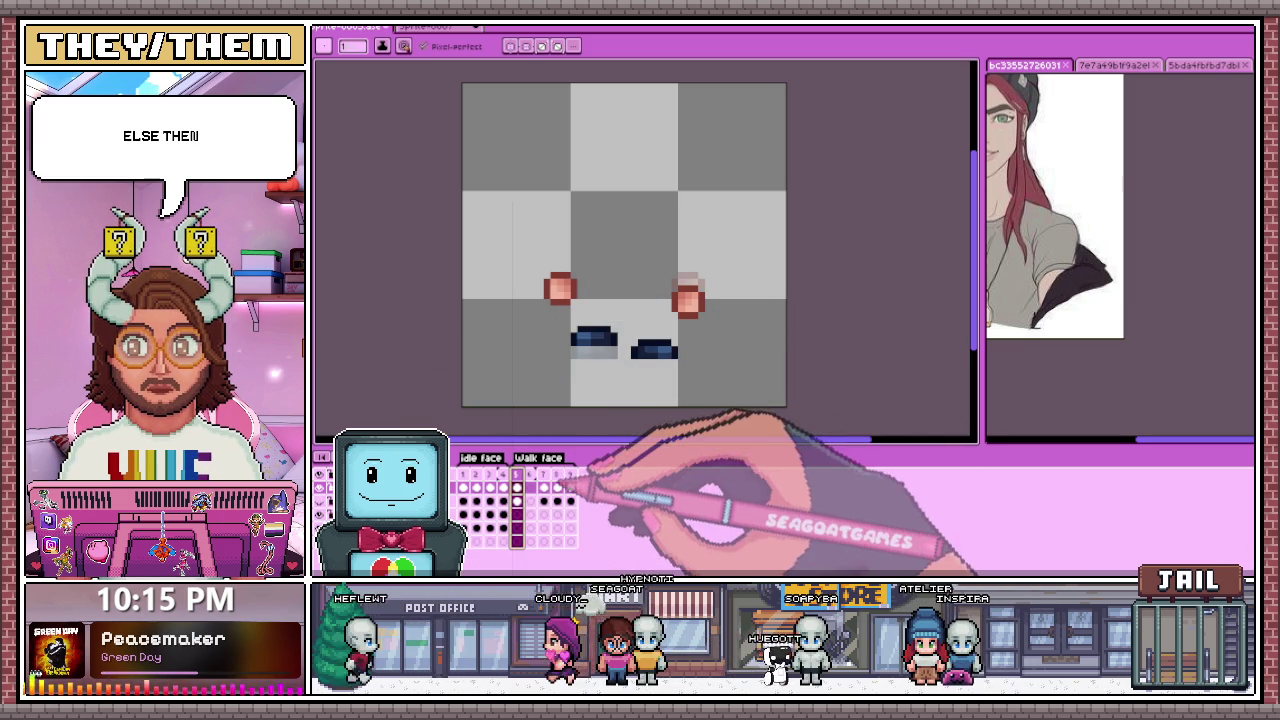
pyautogui.scroll(1, 623, 368)
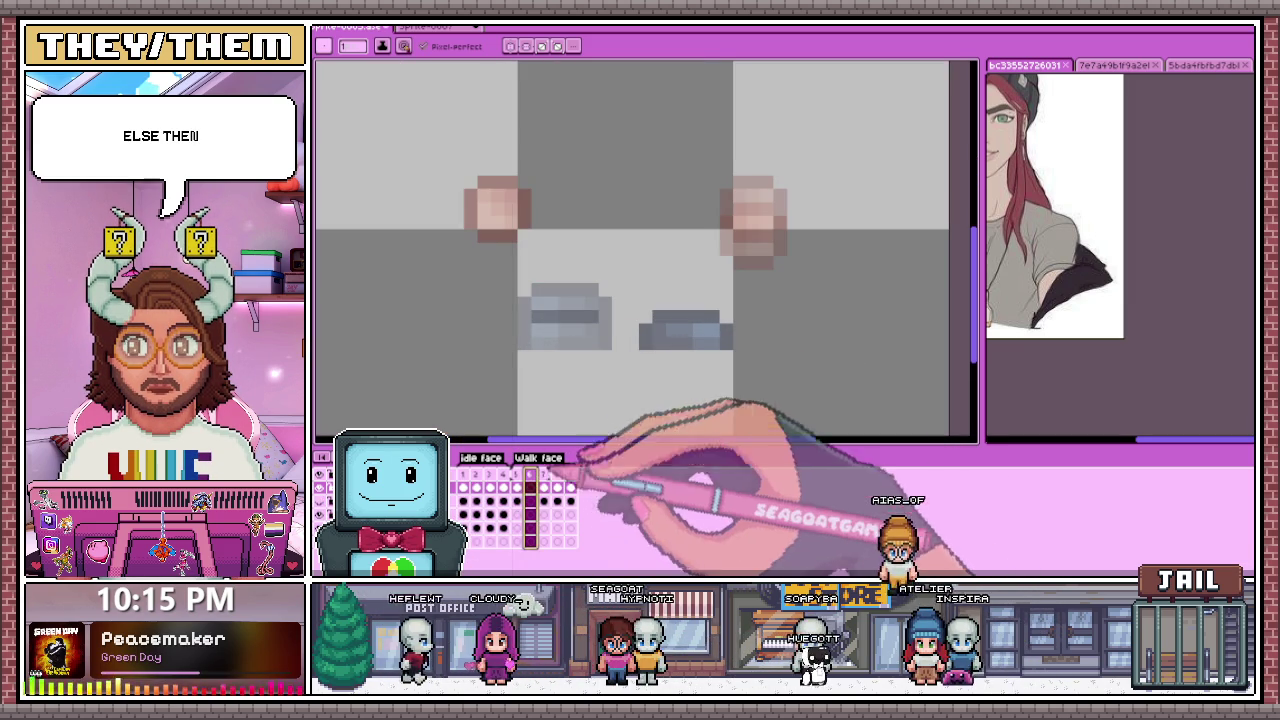
pyautogui.click(517, 488)
pyautogui.scroll(-1, 571, 337)
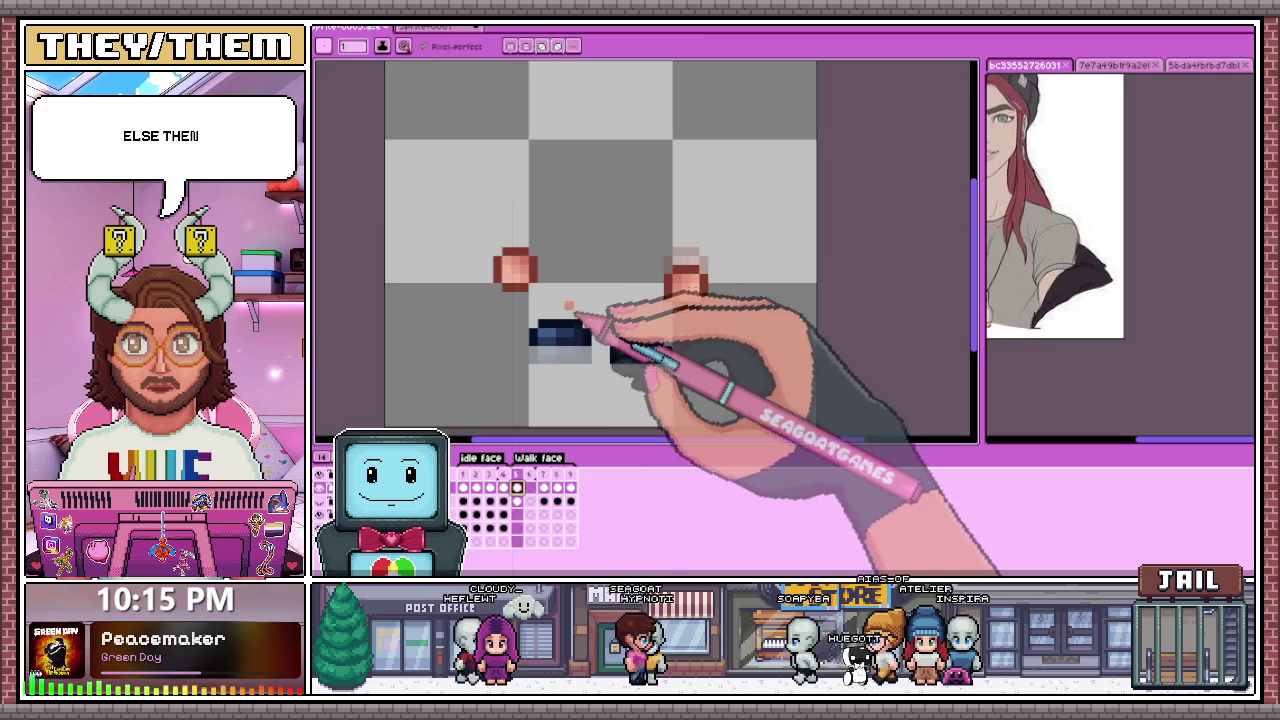
# Step: Copy the left dark blue block into the next frame and commit it in place
pyautogui.press('m')
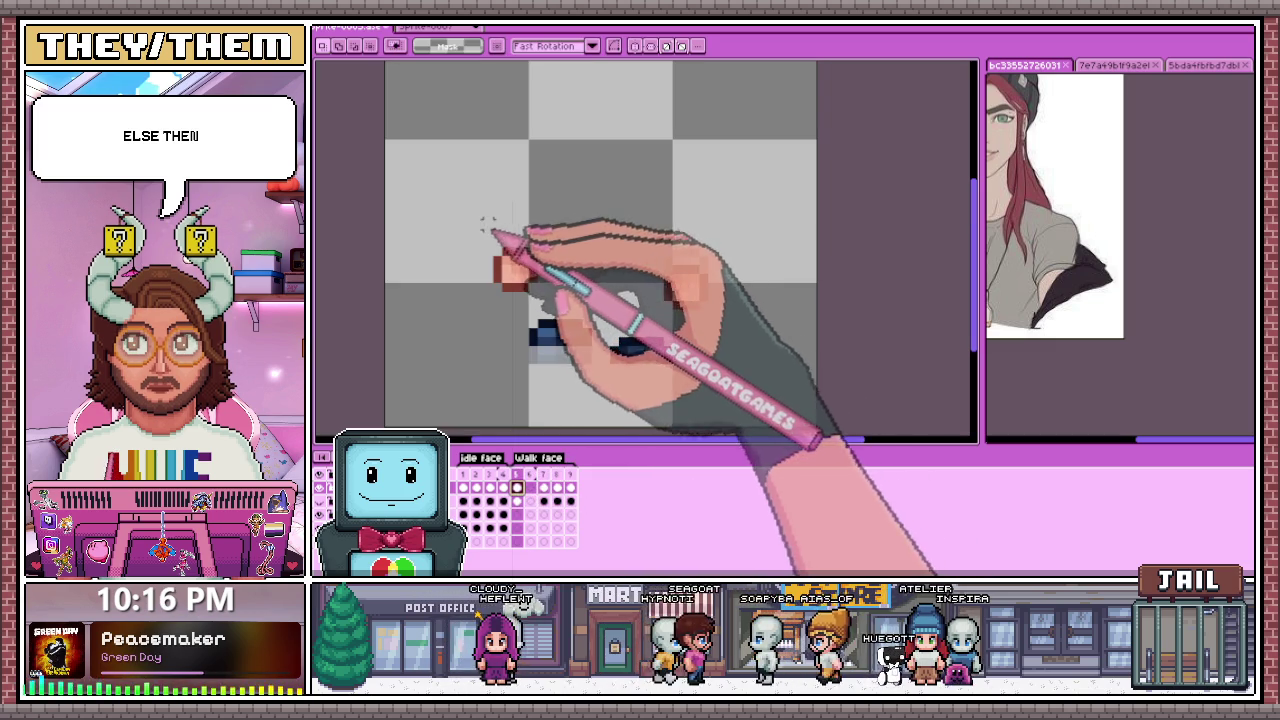
pyautogui.moveTo(518, 320); pyautogui.dragTo(603, 365)
pyautogui.press('Right')
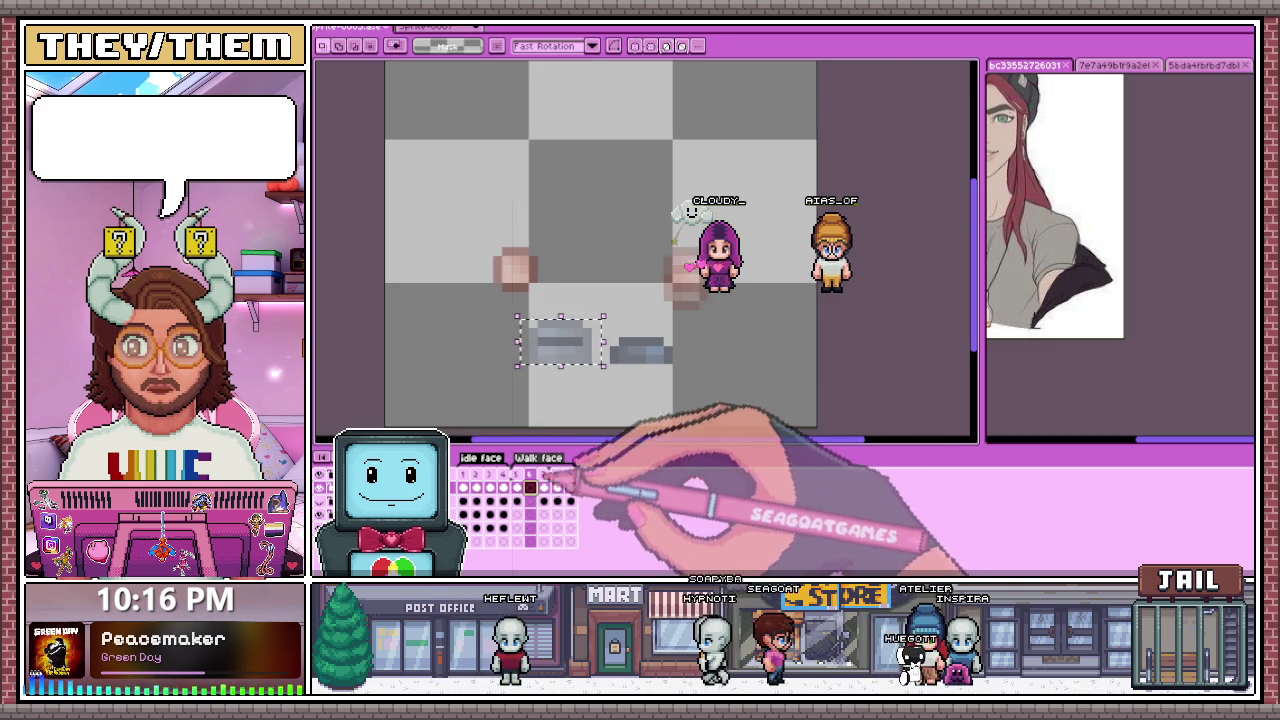
pyautogui.hotkey('ctrl', 'v')
pyautogui.scroll(1, 560, 340)
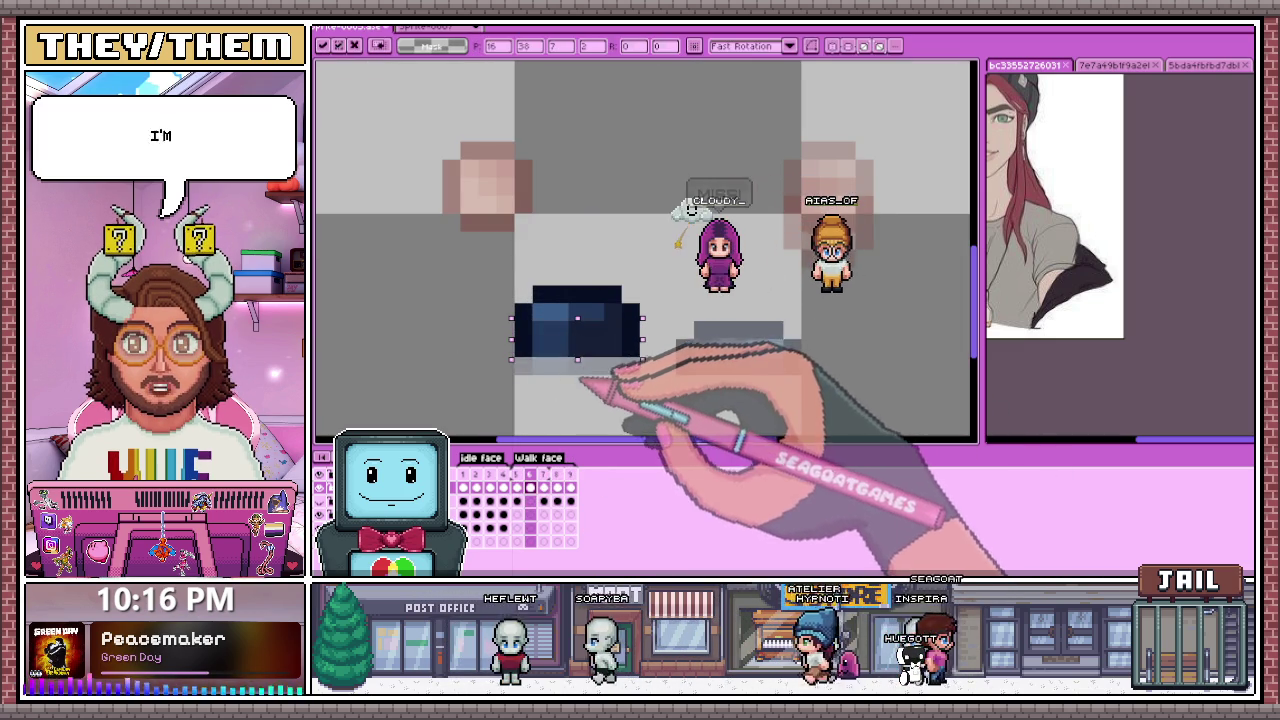
pyautogui.scroll(-1, 610, 343)
pyautogui.scroll(-1, 600, 320)
pyautogui.press('Return')
pyautogui.scroll(1, 640, 300)
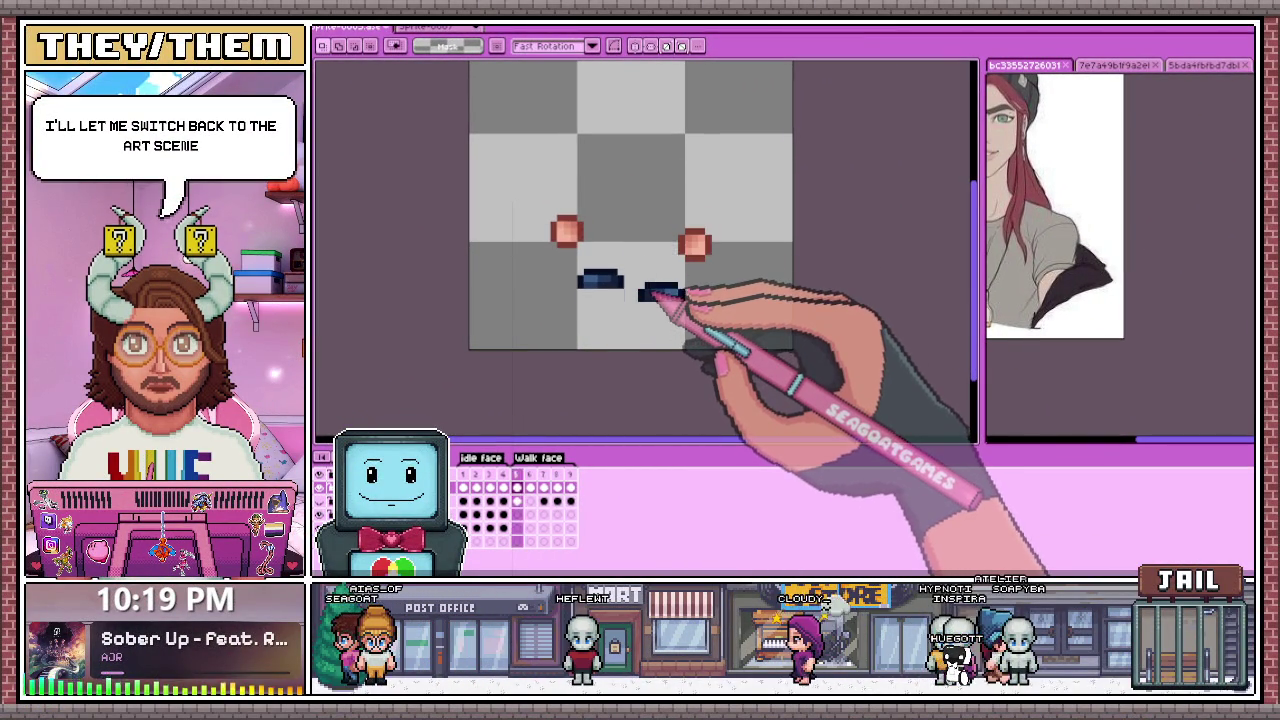
# Step: Review the single-block frame and turn on onion skinning of neighbouring frames
pyautogui.click(530, 487)
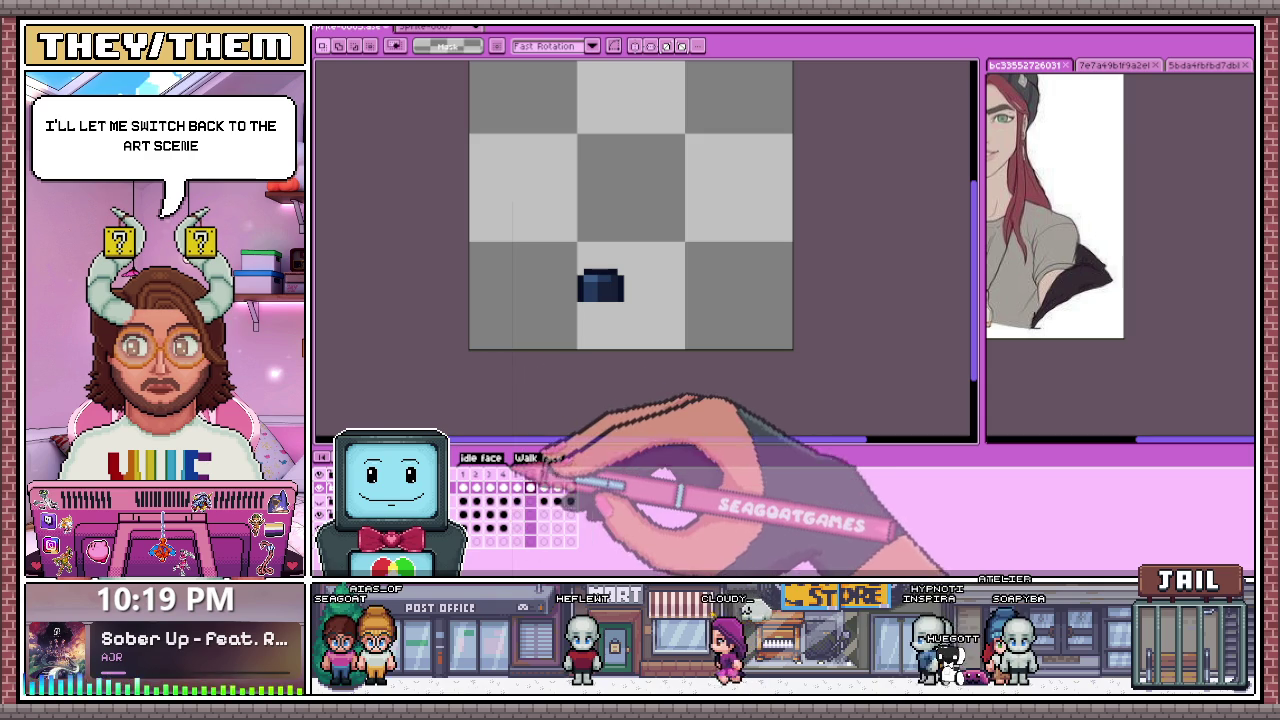
pyautogui.press('Left')
pyautogui.press('Right')
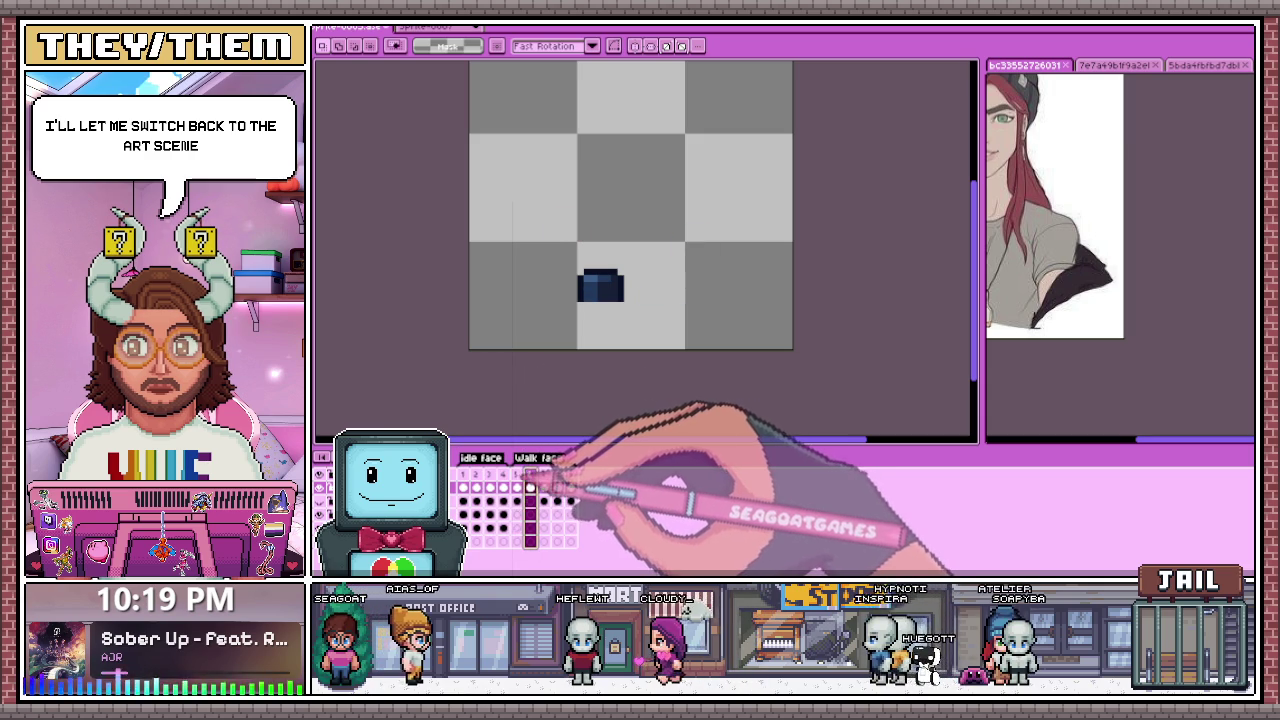
pyautogui.press('Left')
pyautogui.scroll(2, 630, 205)
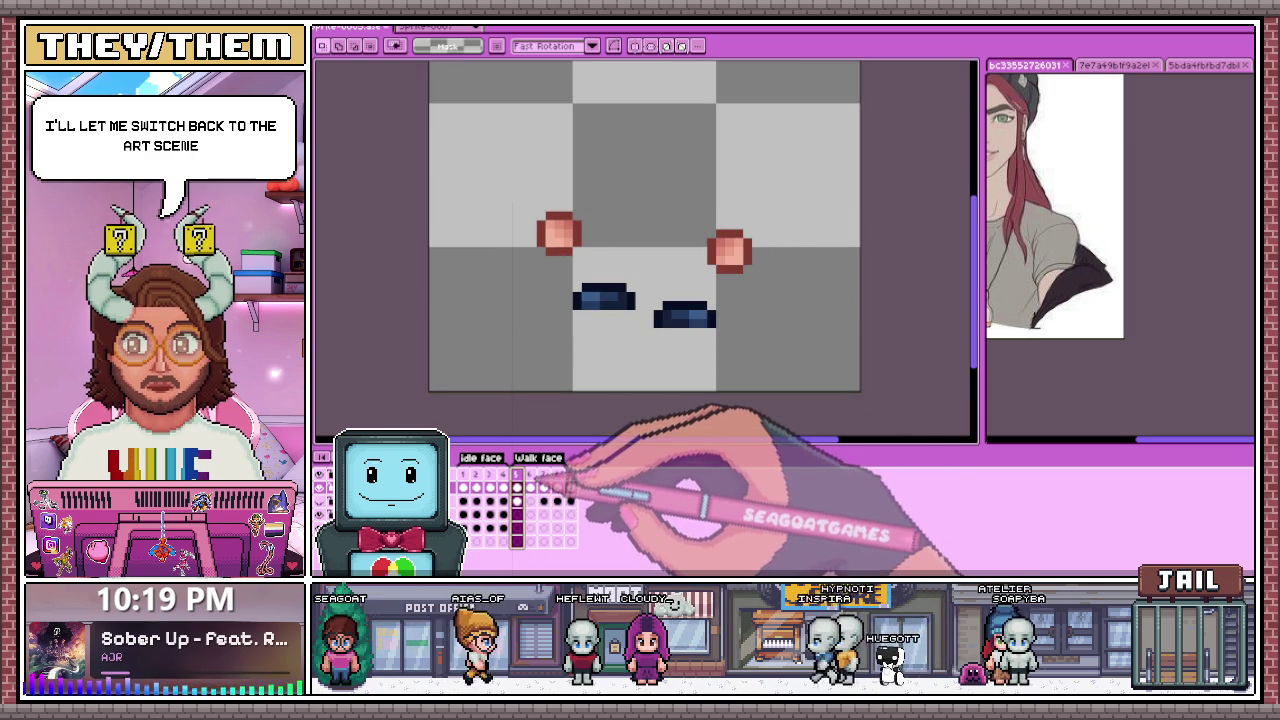
pyautogui.click(530, 490)
pyautogui.press('F3')
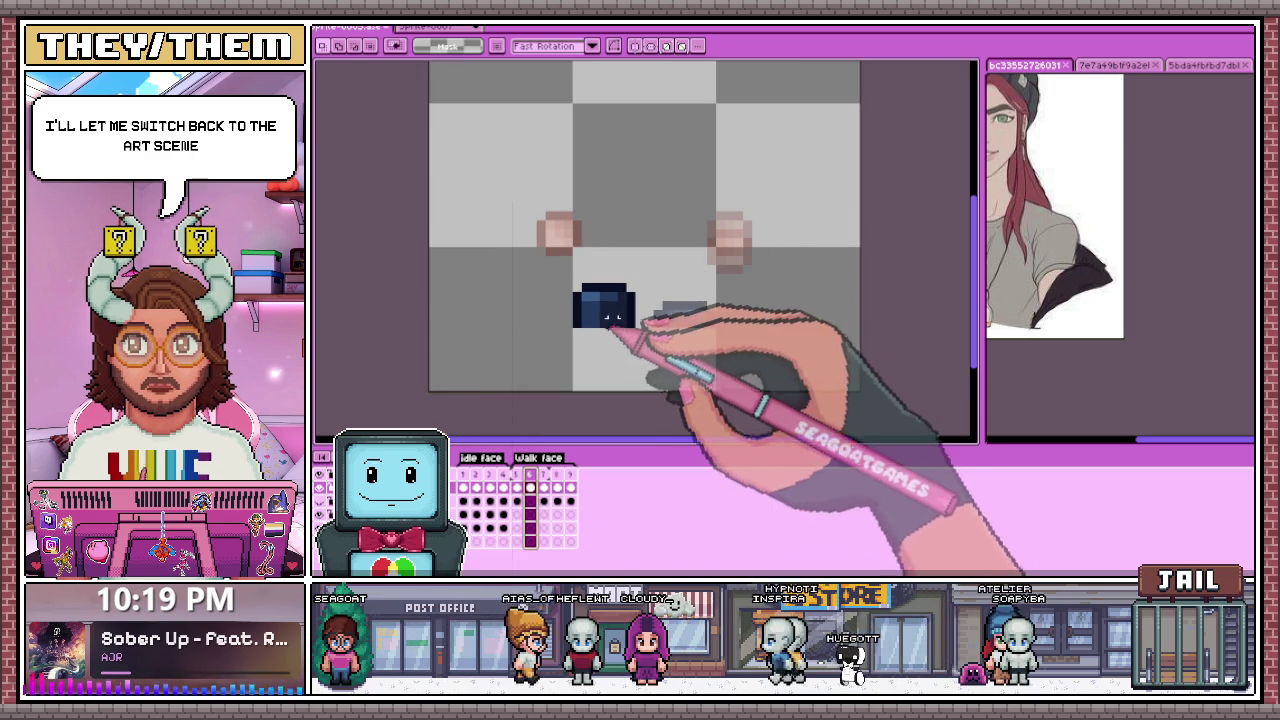
pyautogui.scroll(1, 671, 309)
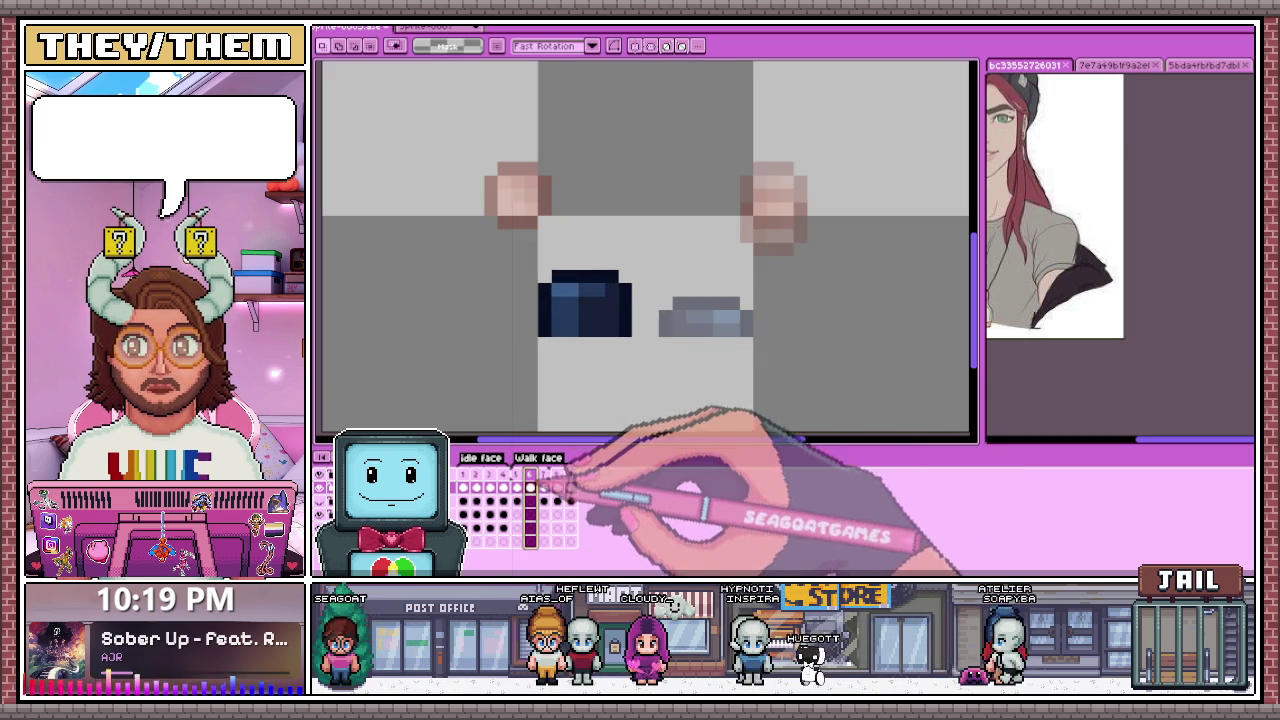
pyautogui.press('Left')
# Step: Paste a copy of the left dark blue block into the next frame, right of the first
pyautogui.moveTo(537, 268); pyautogui.dragTo(648, 340)
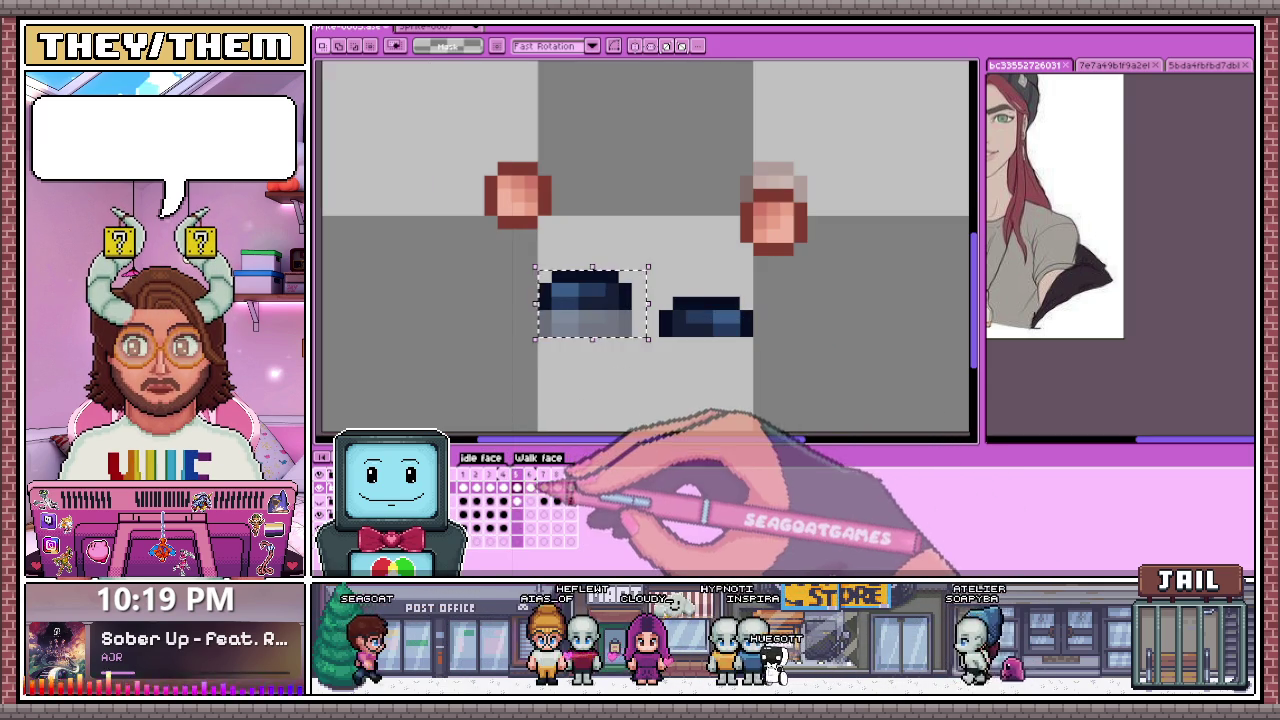
pyautogui.press('Right')
pyautogui.hotkey('ctrl', 'v')
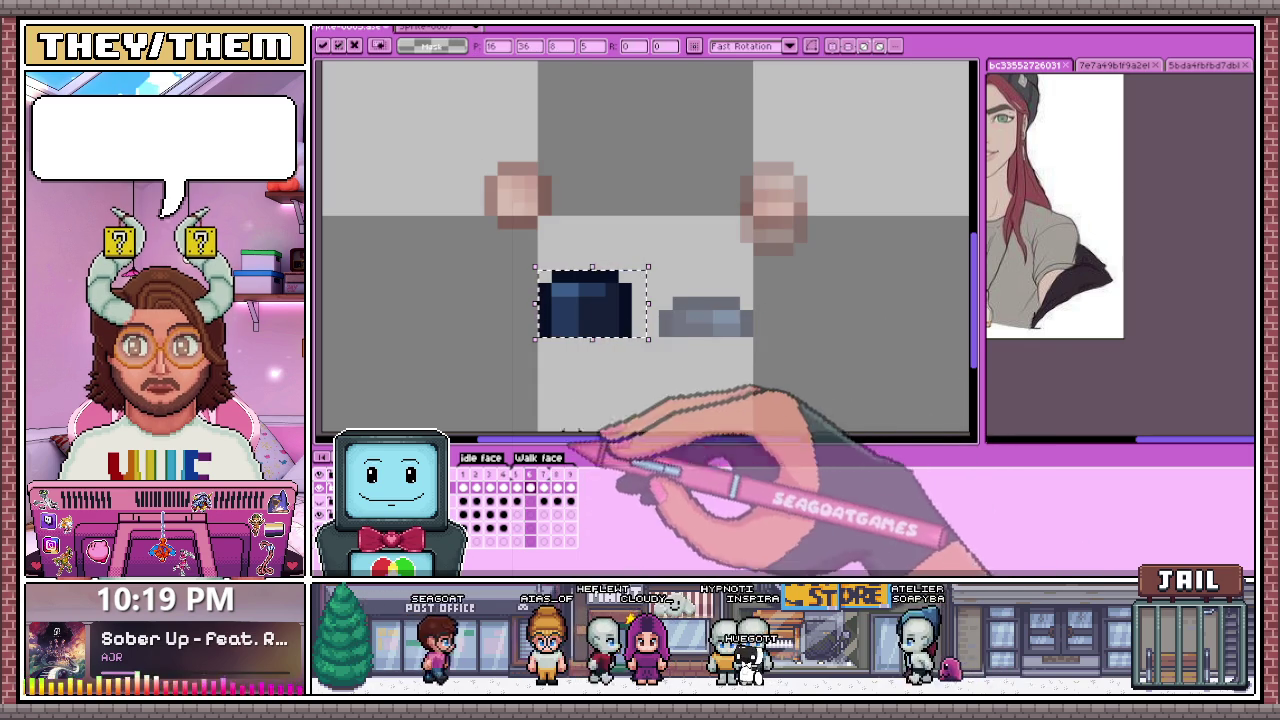
pyautogui.moveTo(618, 334); pyautogui.dragTo(706, 344)
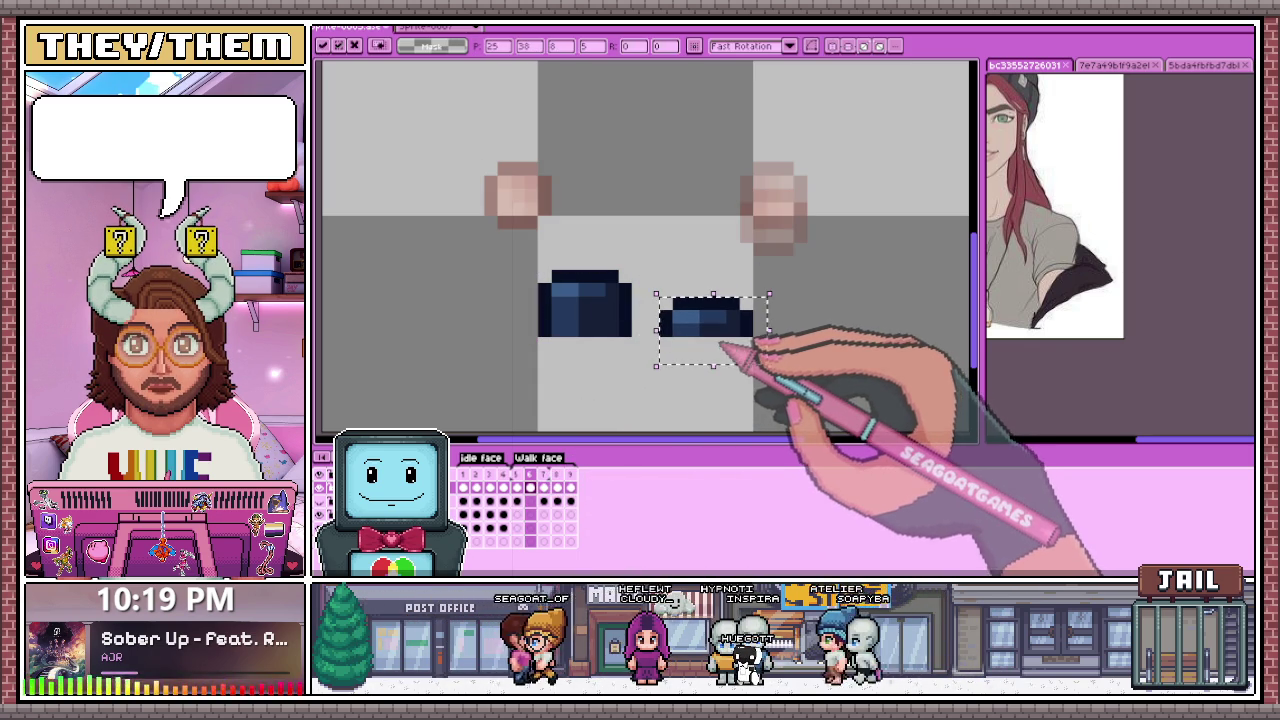
pyautogui.scroll(-2, 707, 297)
pyautogui.scroll(-1, 707, 297)
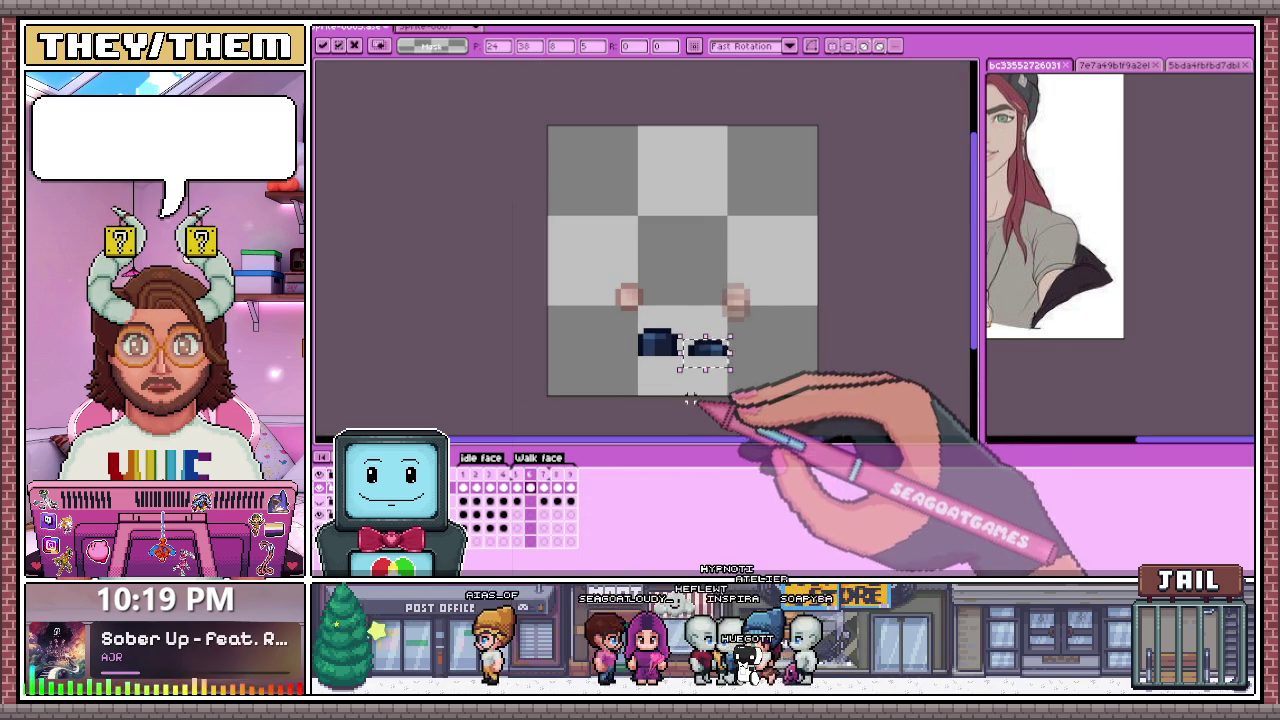
pyautogui.press('Return')
pyautogui.scroll(3, 707, 297)
pyautogui.scroll(-2, 650, 278)
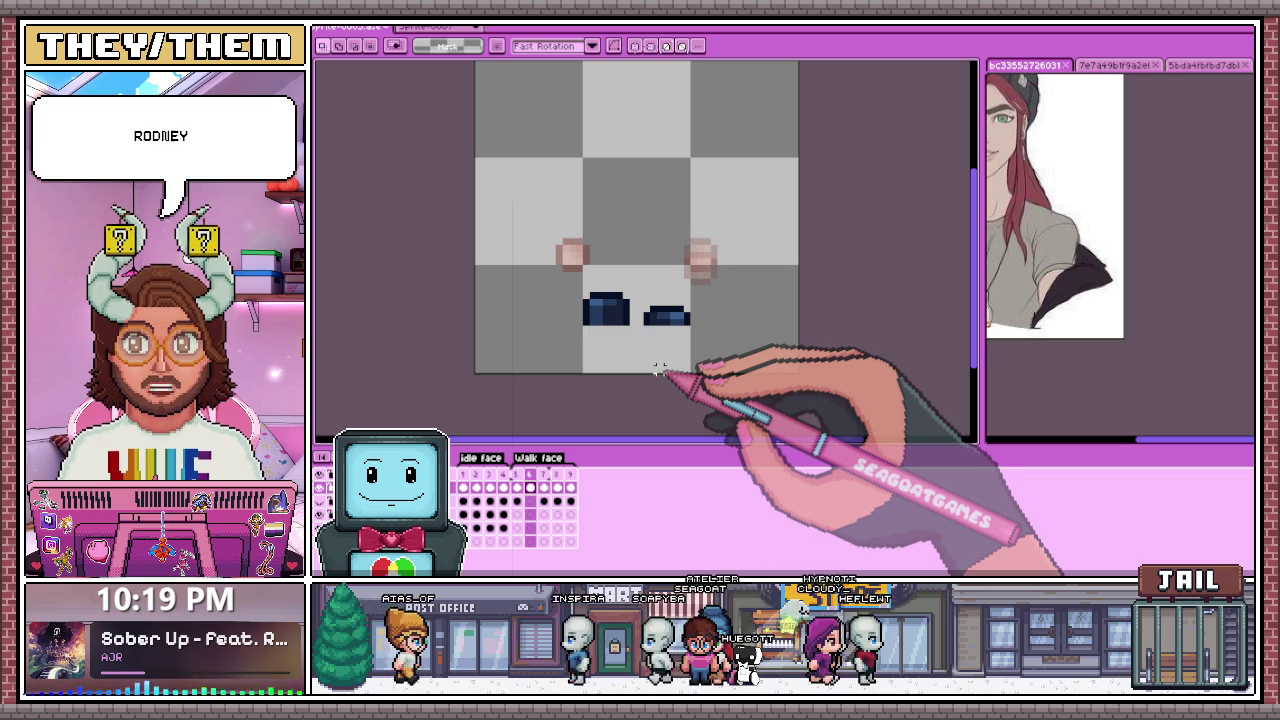
pyautogui.scroll(1, 655, 265)
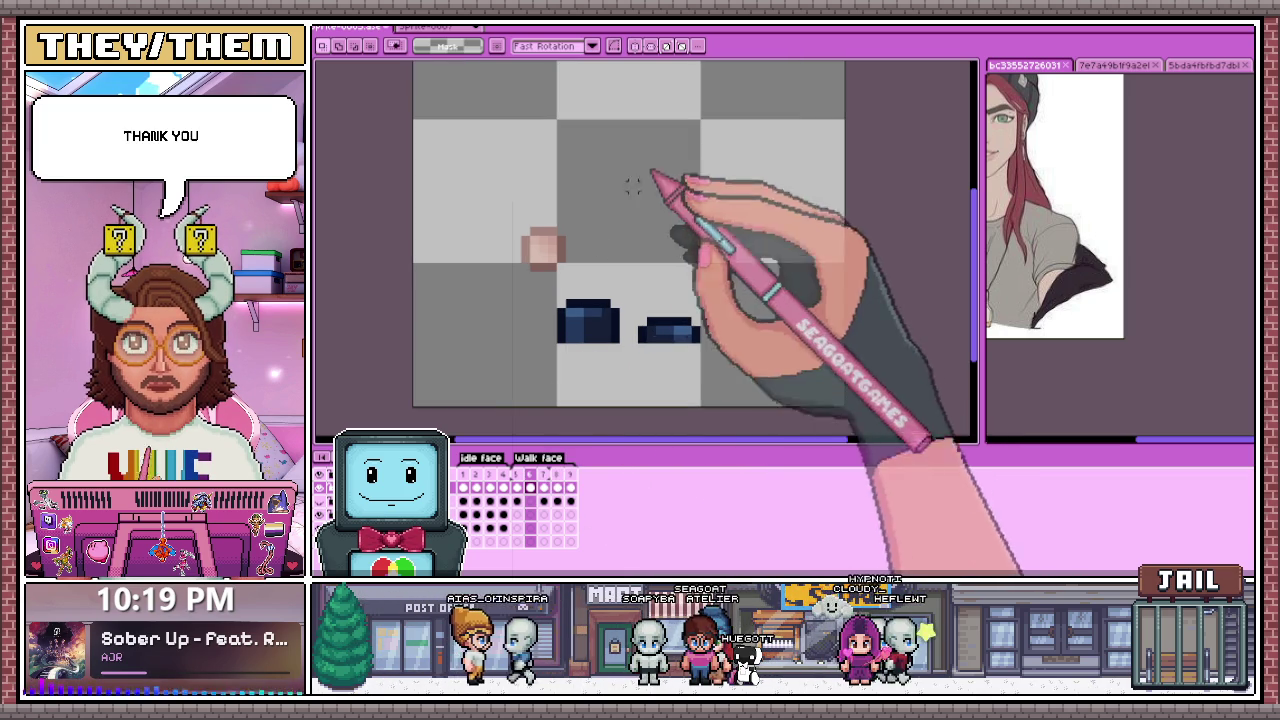
# Step: Select the cheeks and shift the right cheek slightly lower
pyautogui.click(518, 475)
pyautogui.moveTo(642, 326); pyautogui.dragTo(698, 330)
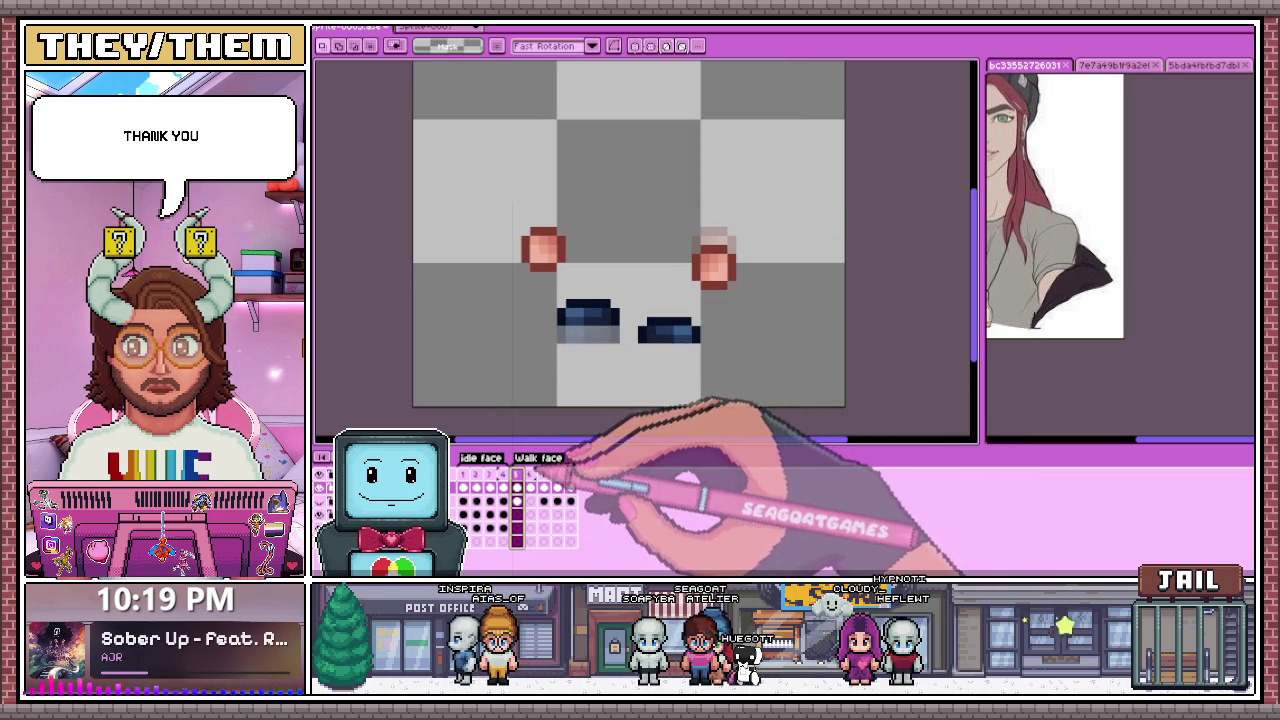
pyautogui.moveTo(497, 194); pyautogui.dragTo(752, 262)
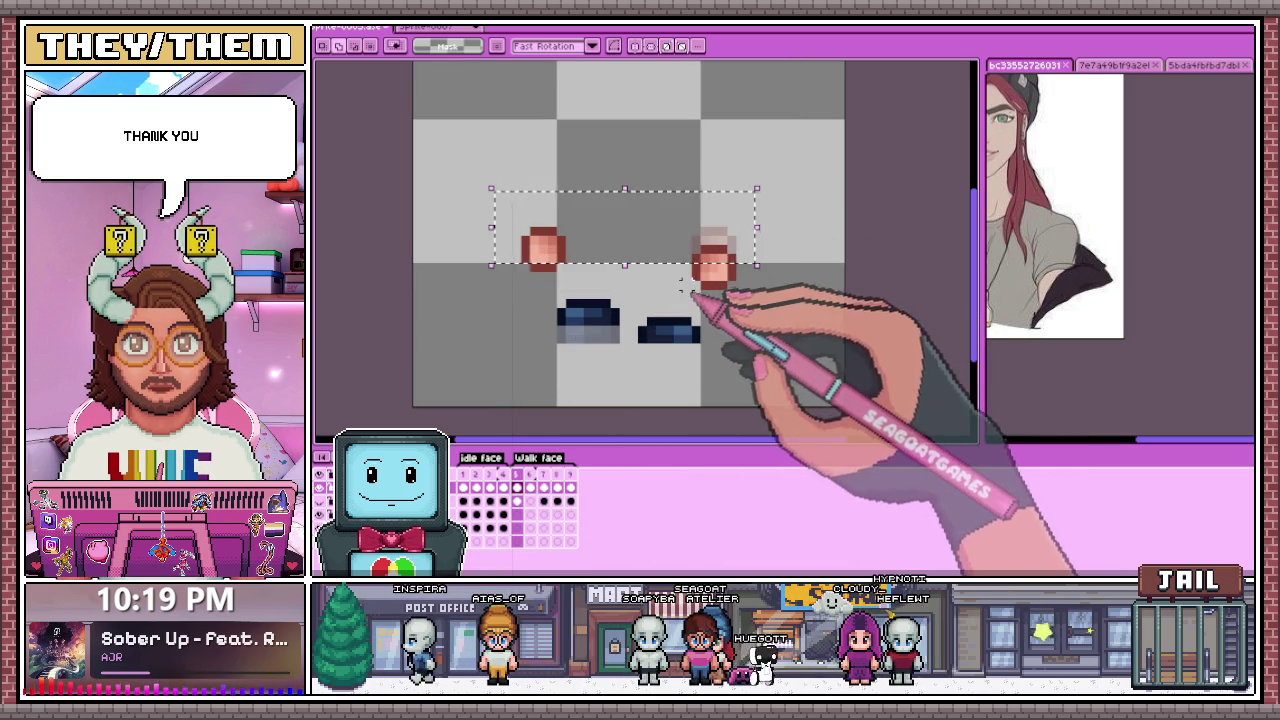
pyautogui.click(530, 478)
pyautogui.press('Return')
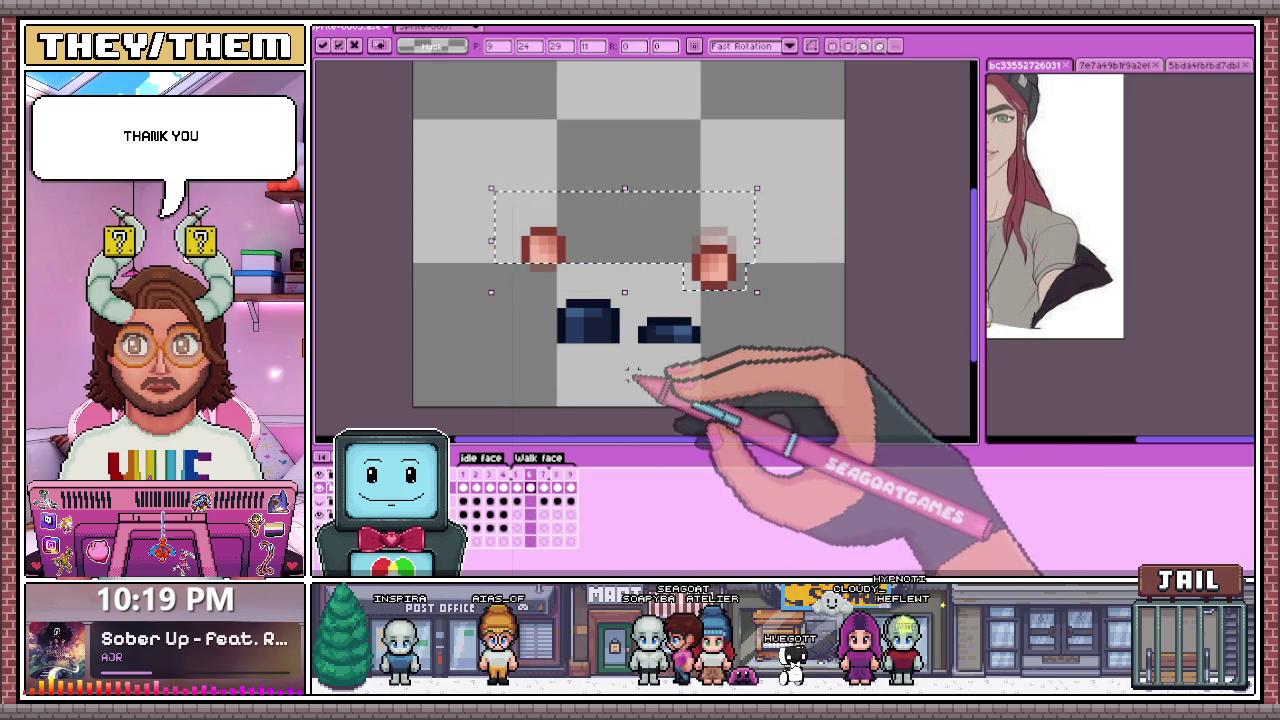